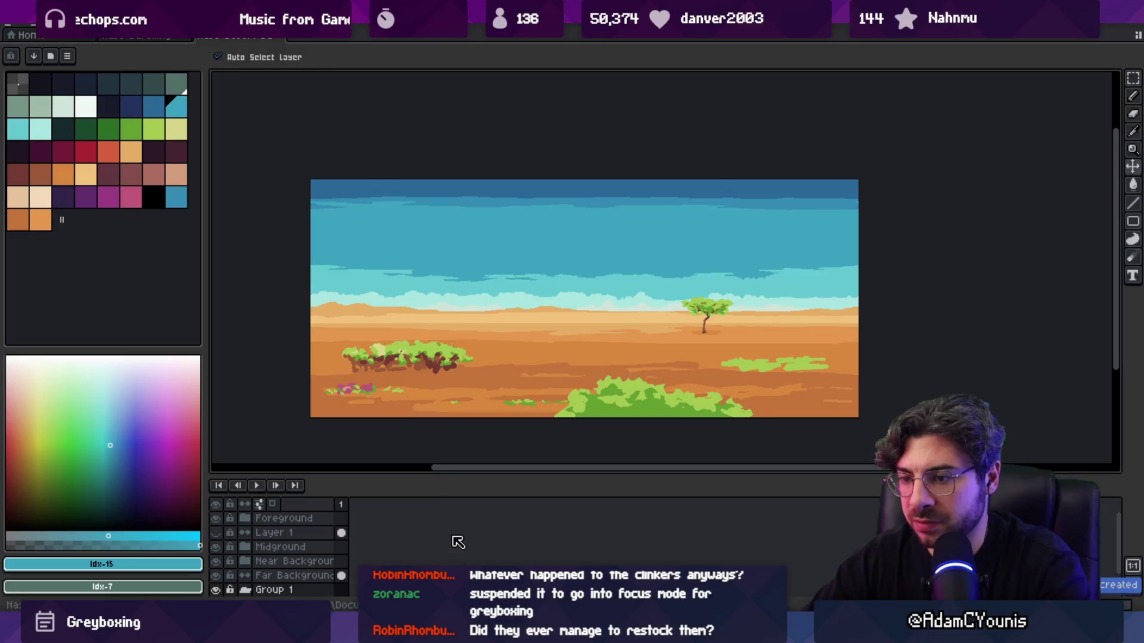
- Create a layer group named Sky and move the Sky layer into it
double_click(292, 561)
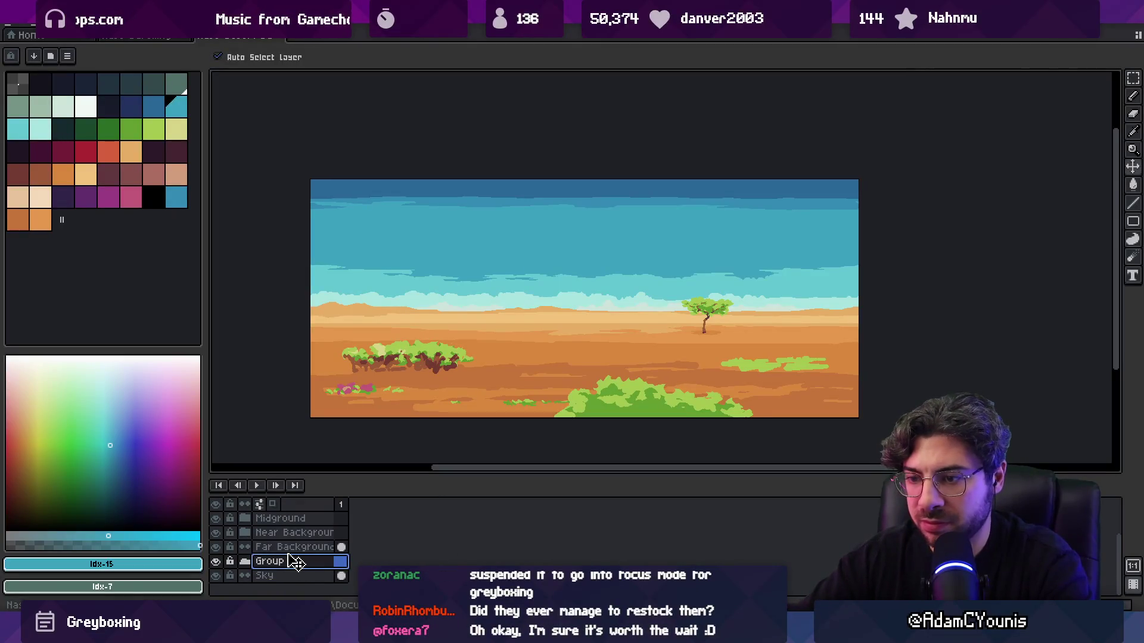
double_click(291, 561)
text(Sky)
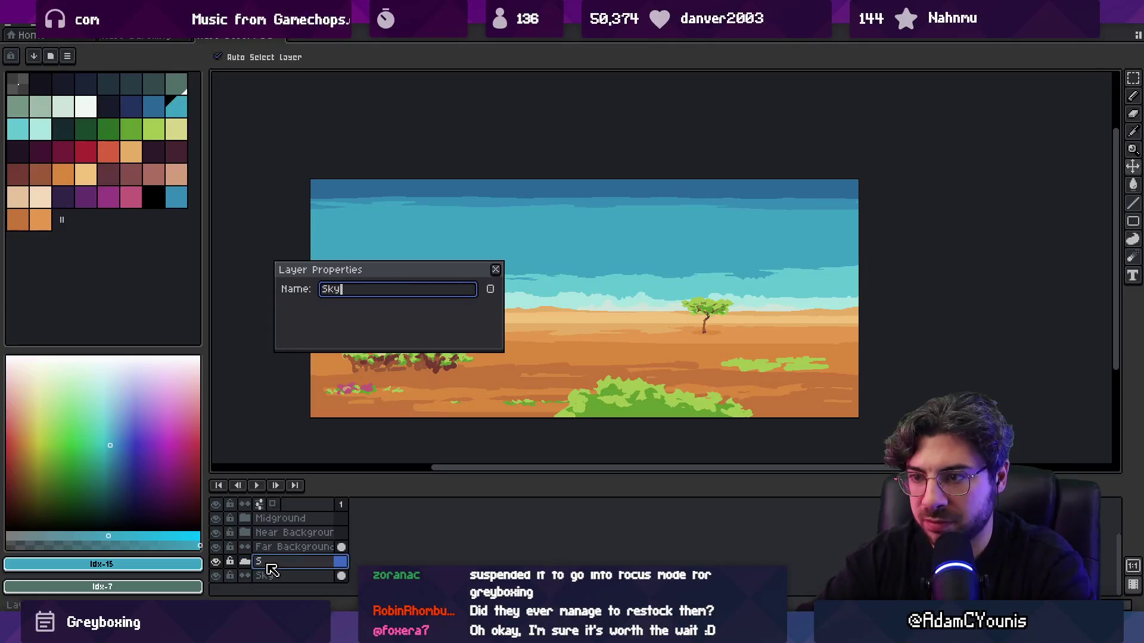
key(Return)
click(268, 575)
drag(283, 566, 295, 582)
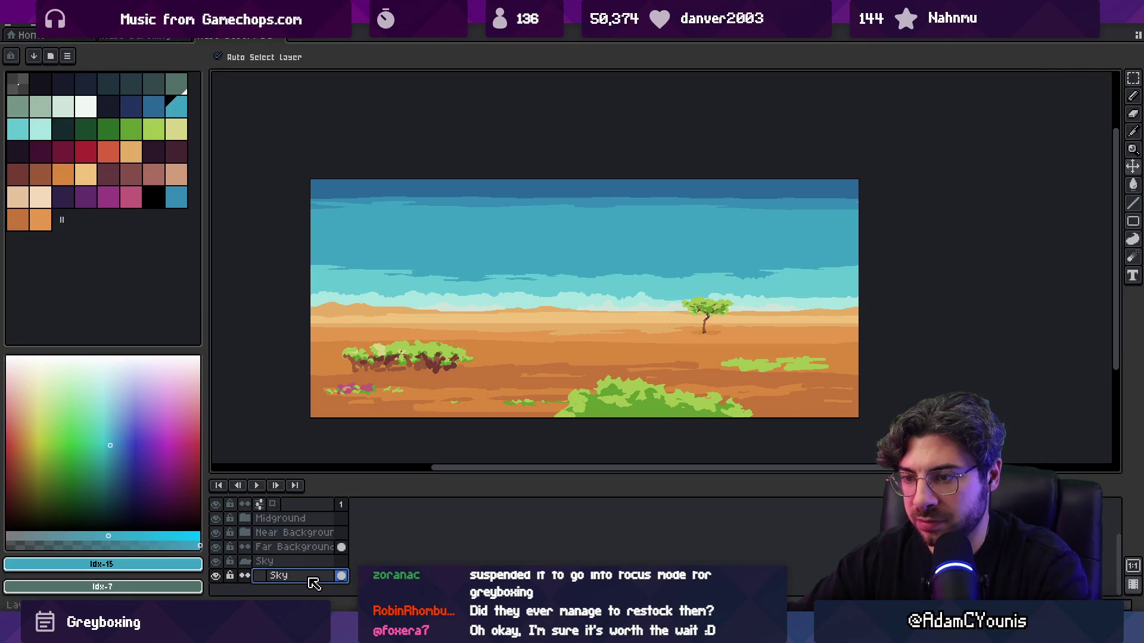
- Add Layer 6 and bucket-fill it with dark blue
key(shift+n)
click(132, 106)
key(g)
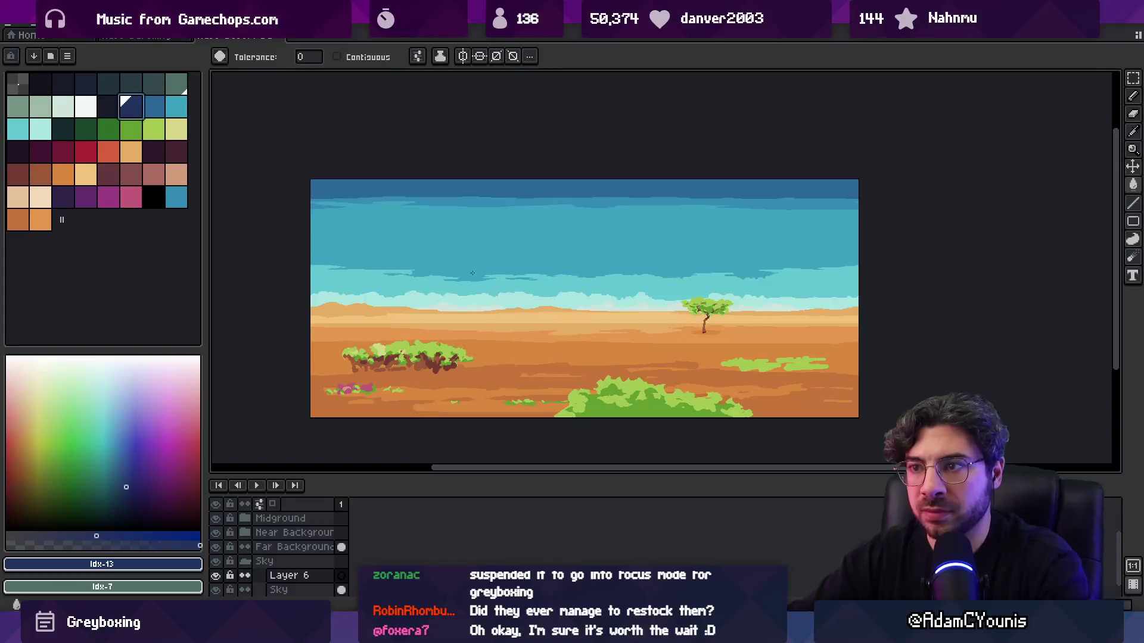
click(472, 273)
key(v)
- Set Layer 6's opacity to about 79%
double_click(289, 575)
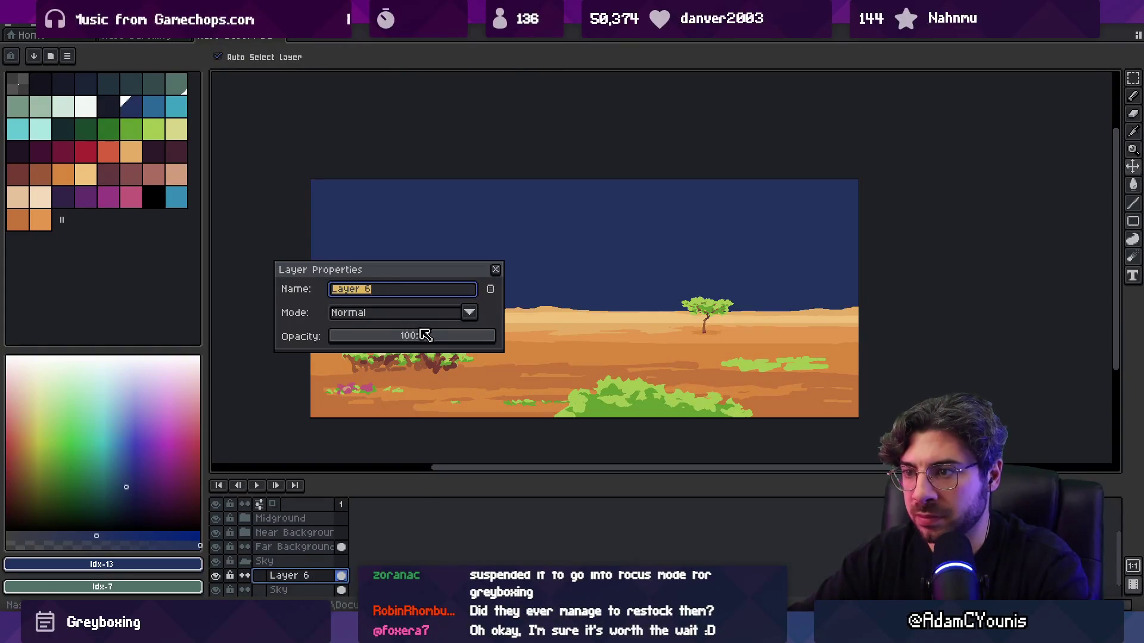
click(423, 336)
drag(429, 337, 471, 340)
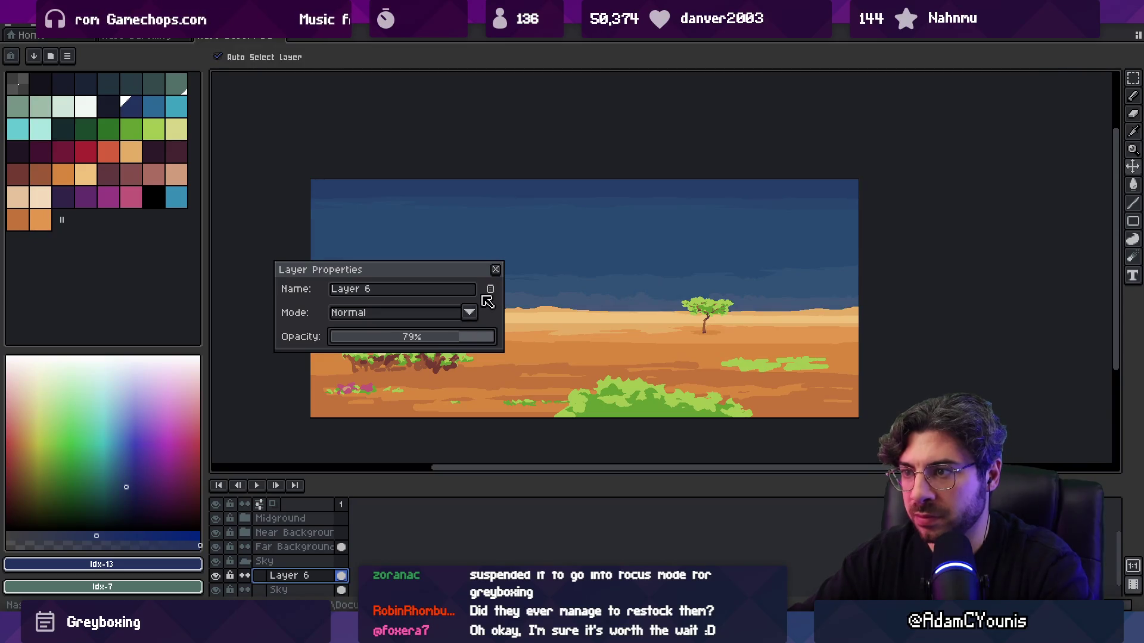
click(495, 270)
- Refill the sky layer with a darker blue
click(108, 107)
key(g)
click(397, 241)
scroll(471, 271, down, 2)
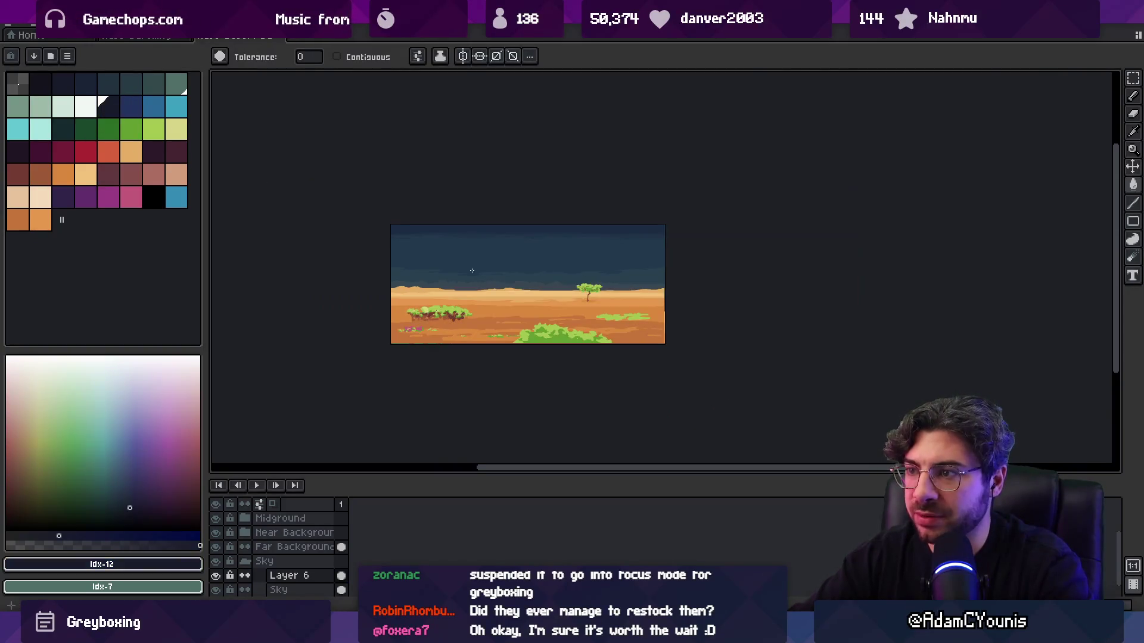
- Select the Near Background layer, then undo and redo the darker sky fill
scroll(476, 266, up, 2)
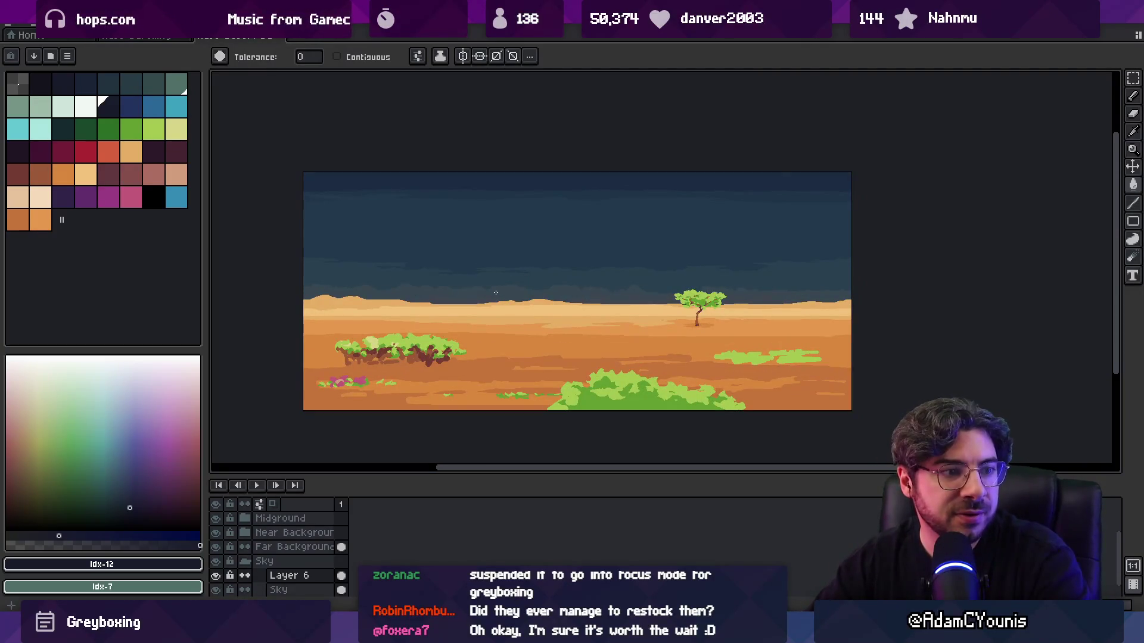
key(v)
click(534, 342)
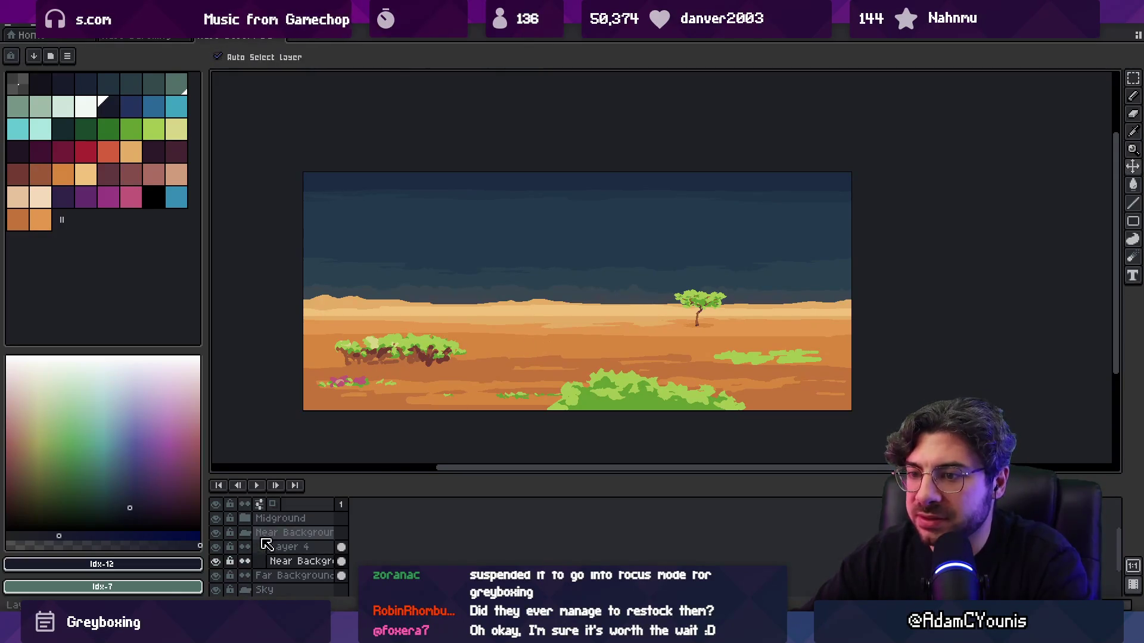
scroll(417, 373, down, 2)
scroll(442, 391, up, 2)
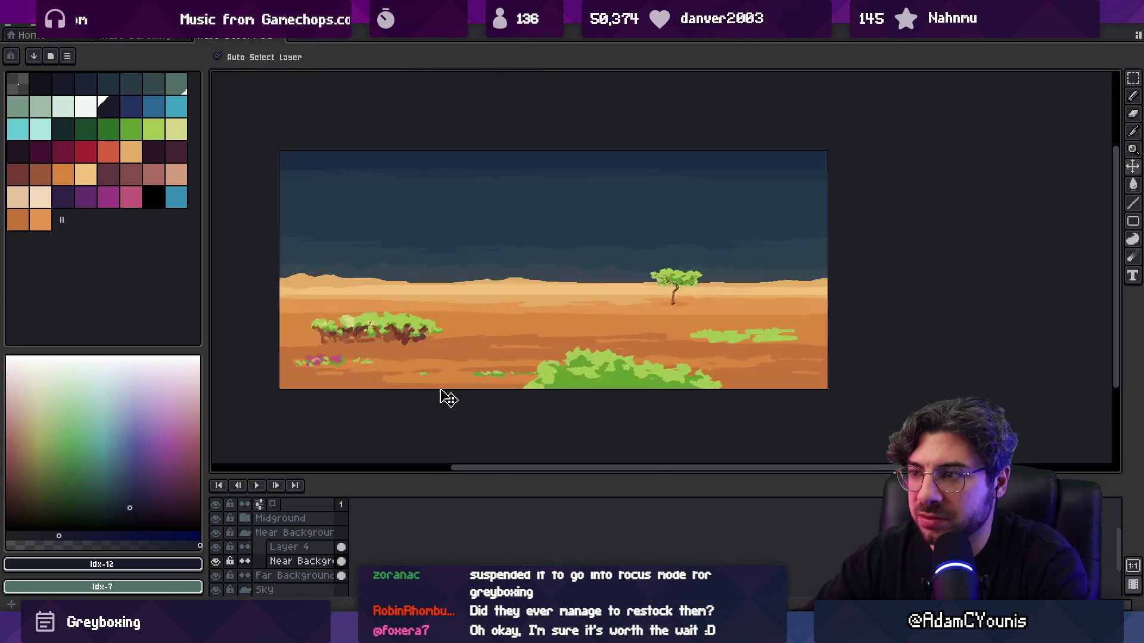
key(ctrl+z)
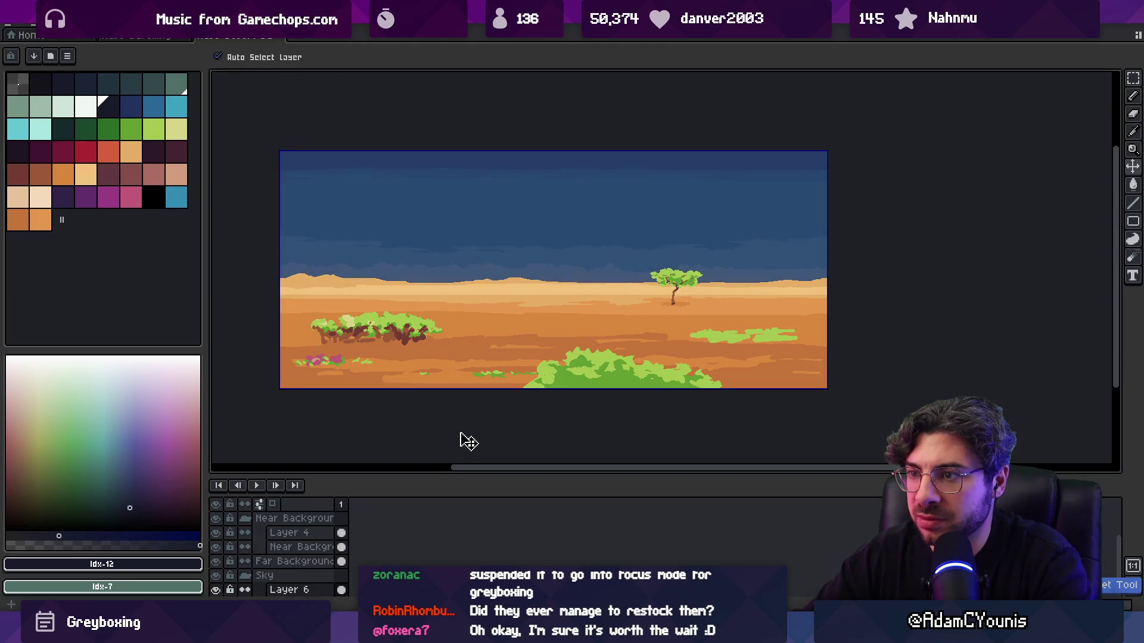
key(ctrl+z)
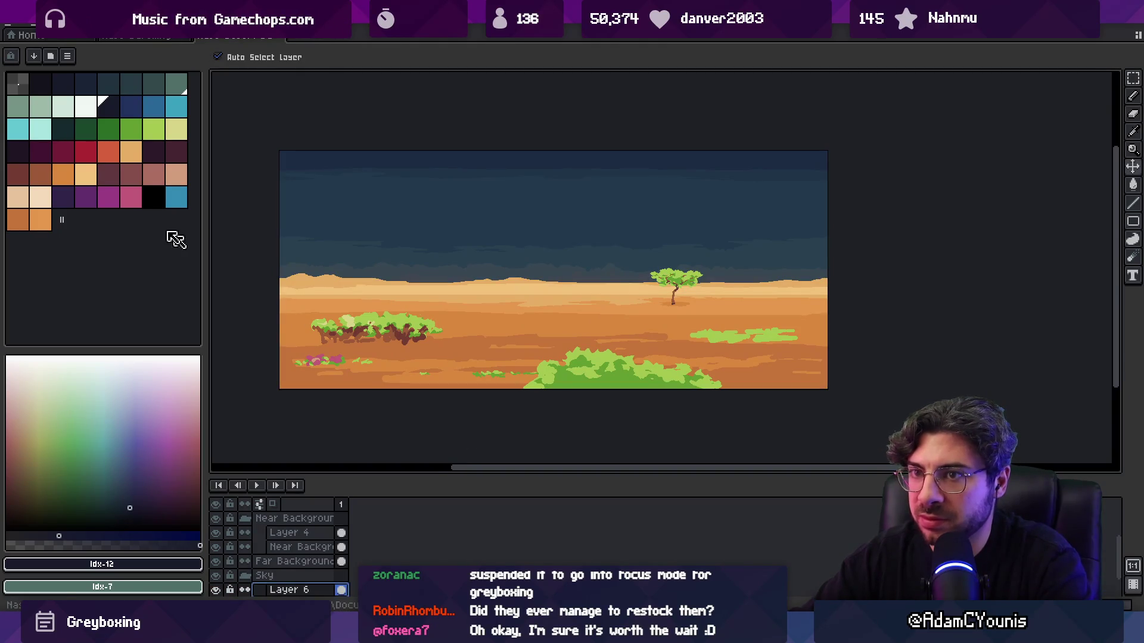
- Choose dark purple from the palette and switch to the Pencil tool
click(85, 174)
click(152, 153)
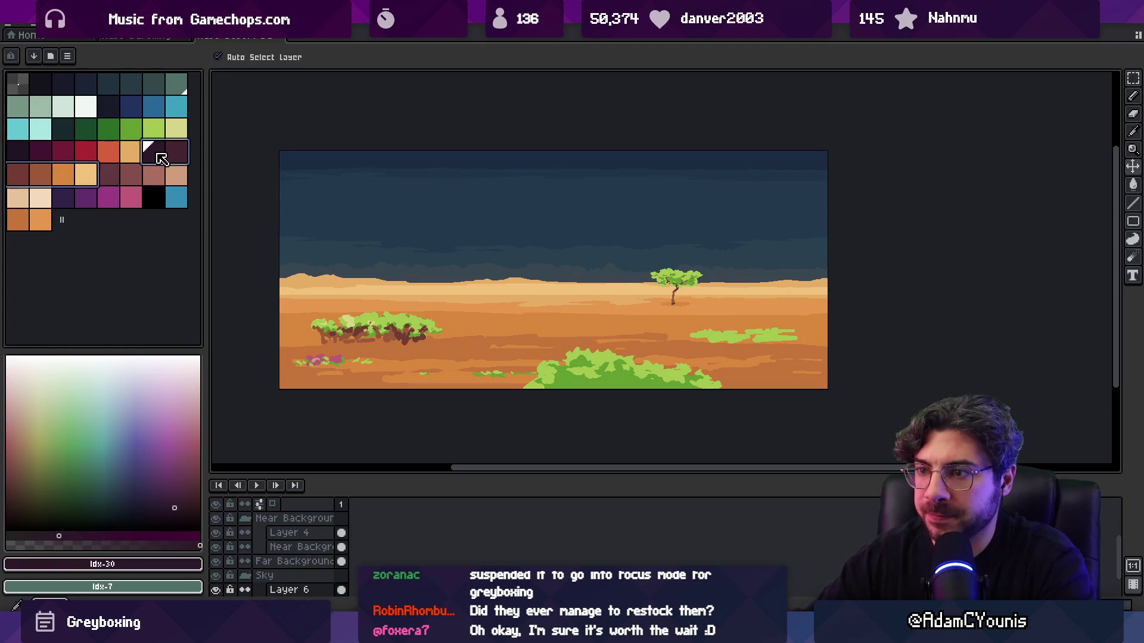
key(ctrl+z)
key(b)
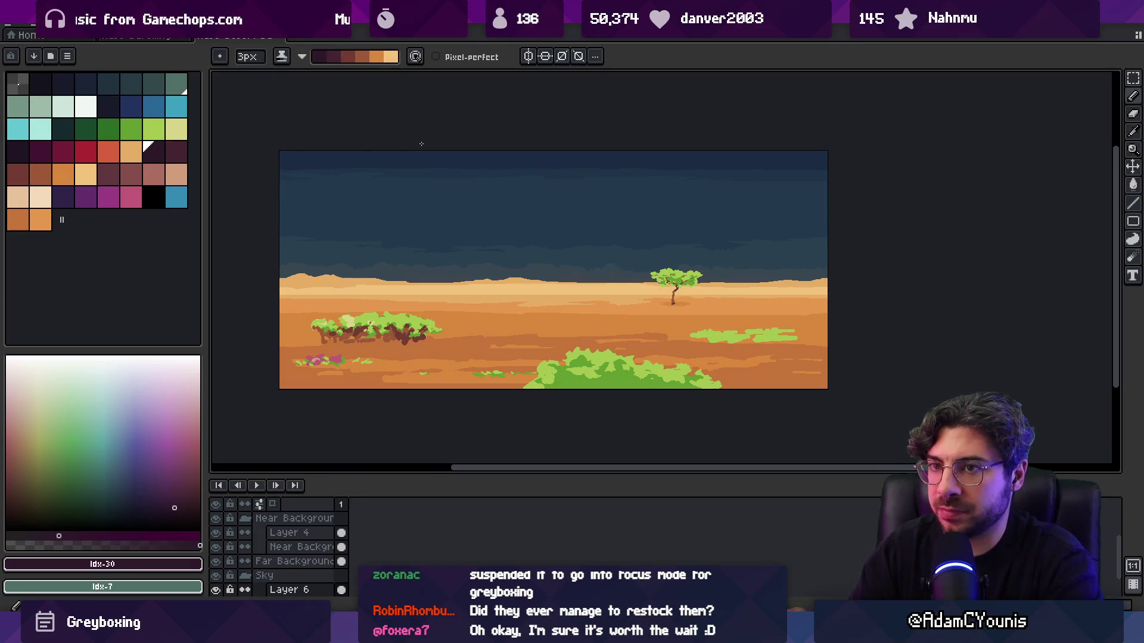
key(e)
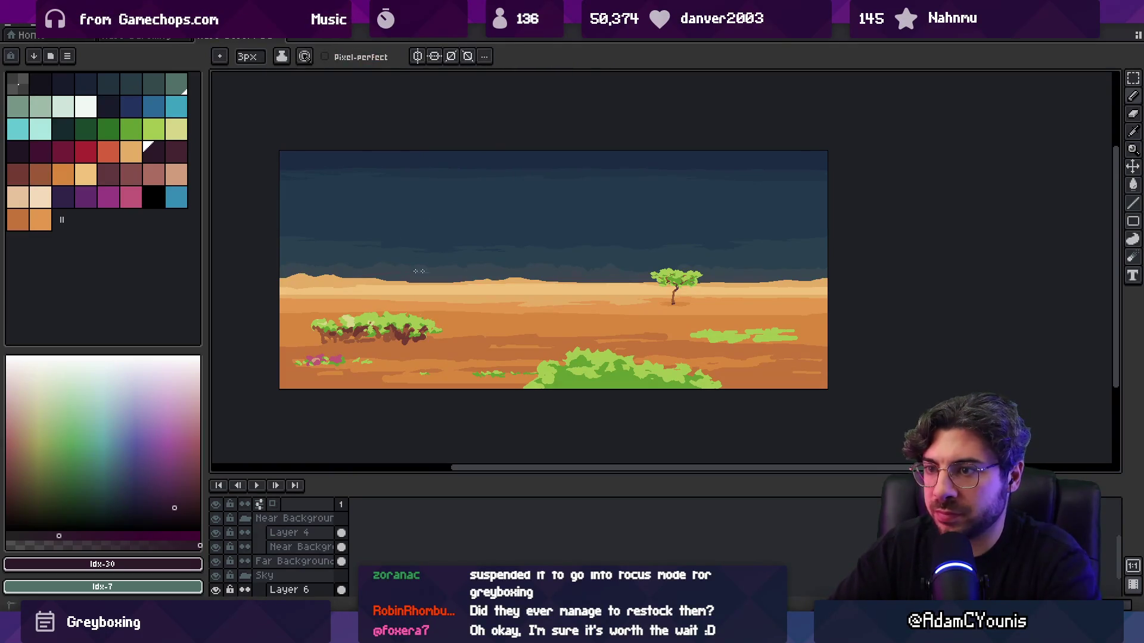
key(b)
key(ctrl)
key(e)
key(super)
text(aseb ru)
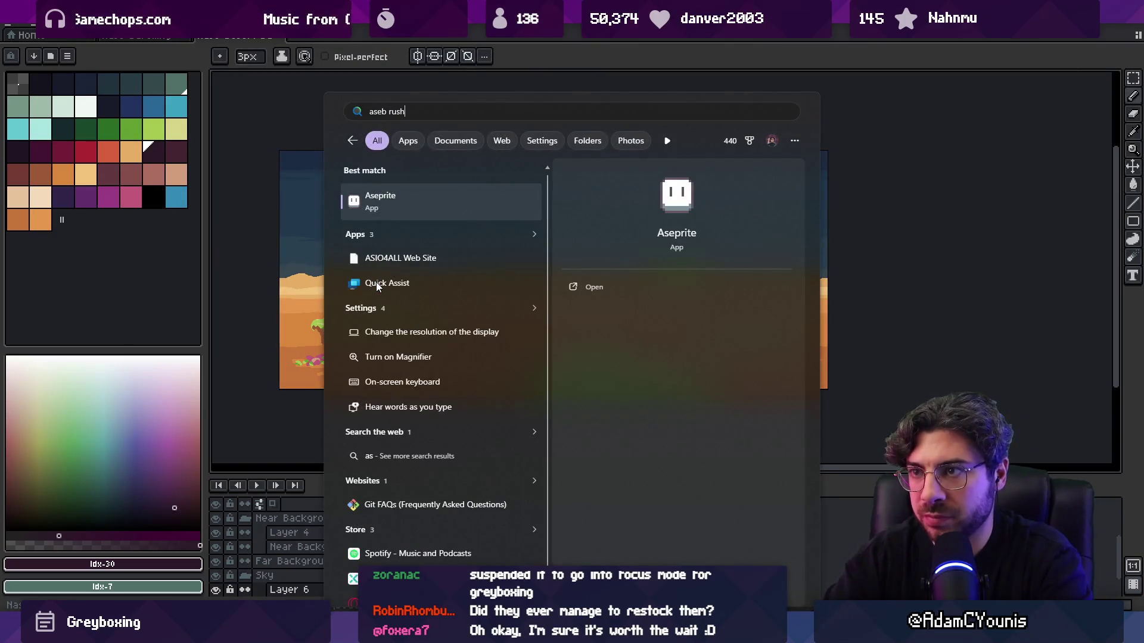
text(sh)
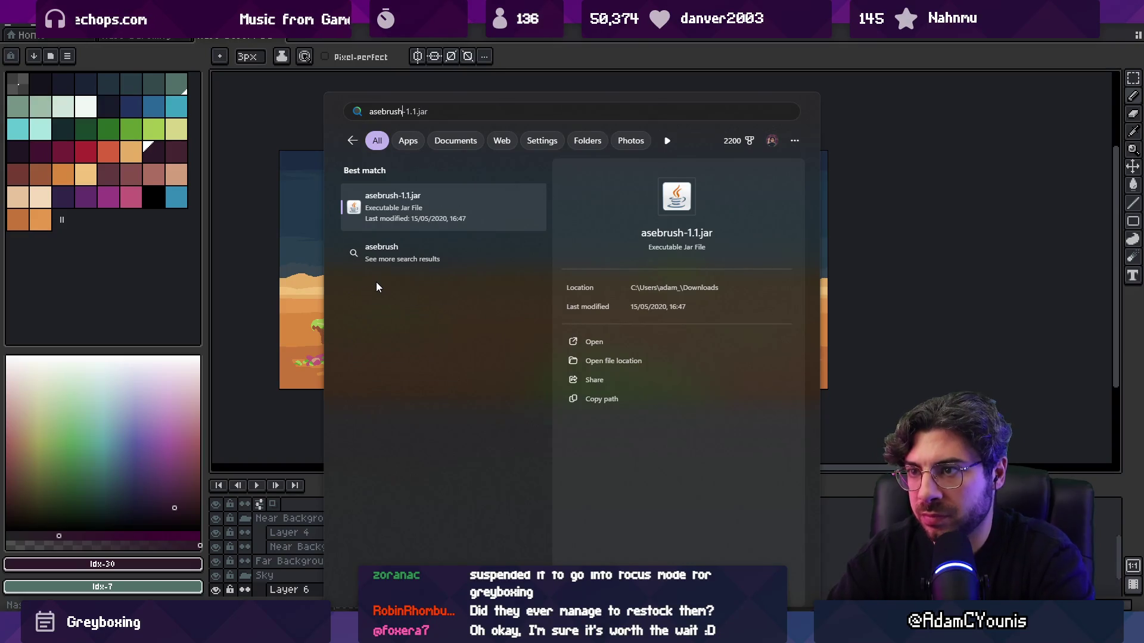
key(Escape)
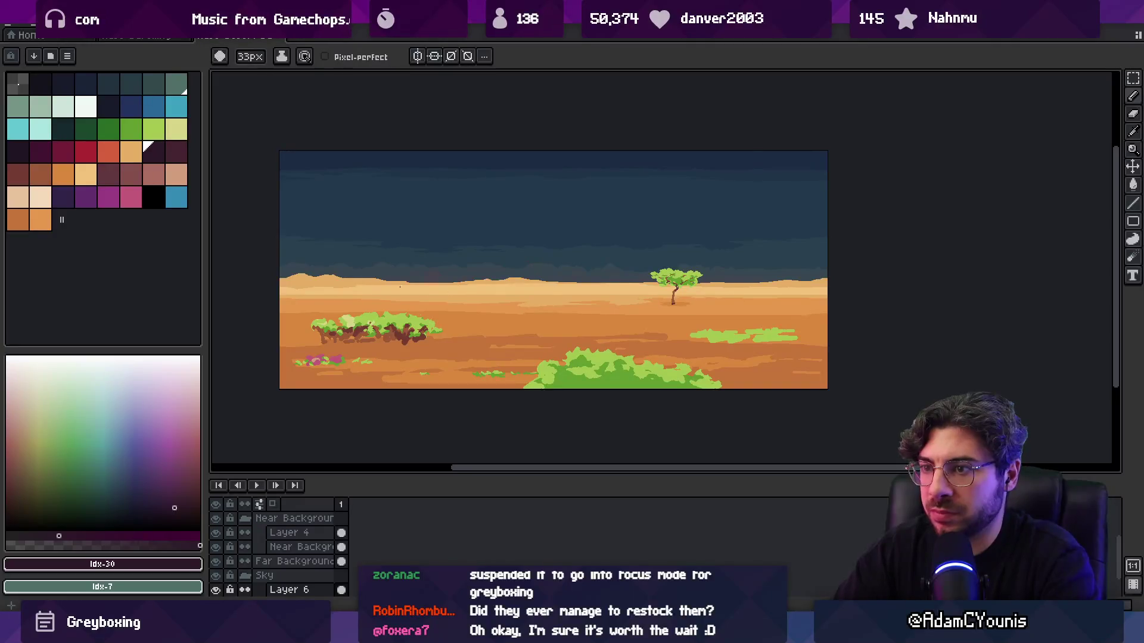
key(x)
- Swap the colours back and try moving the Near Background layer, then undo the move
ctrl+click(331, 305)
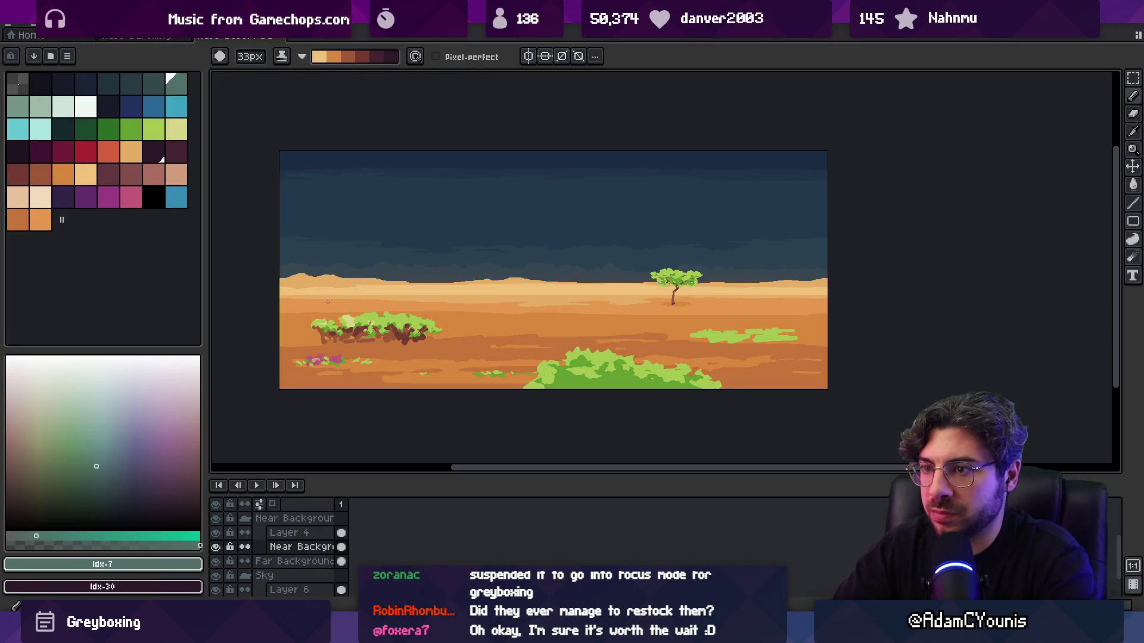
key(x)
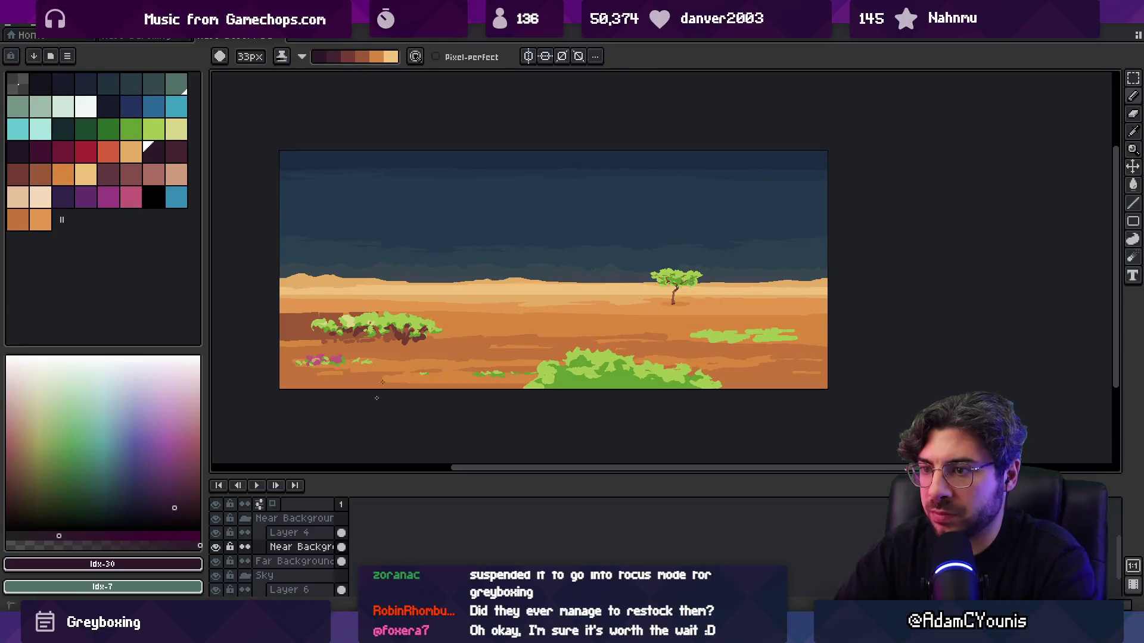
key(v)
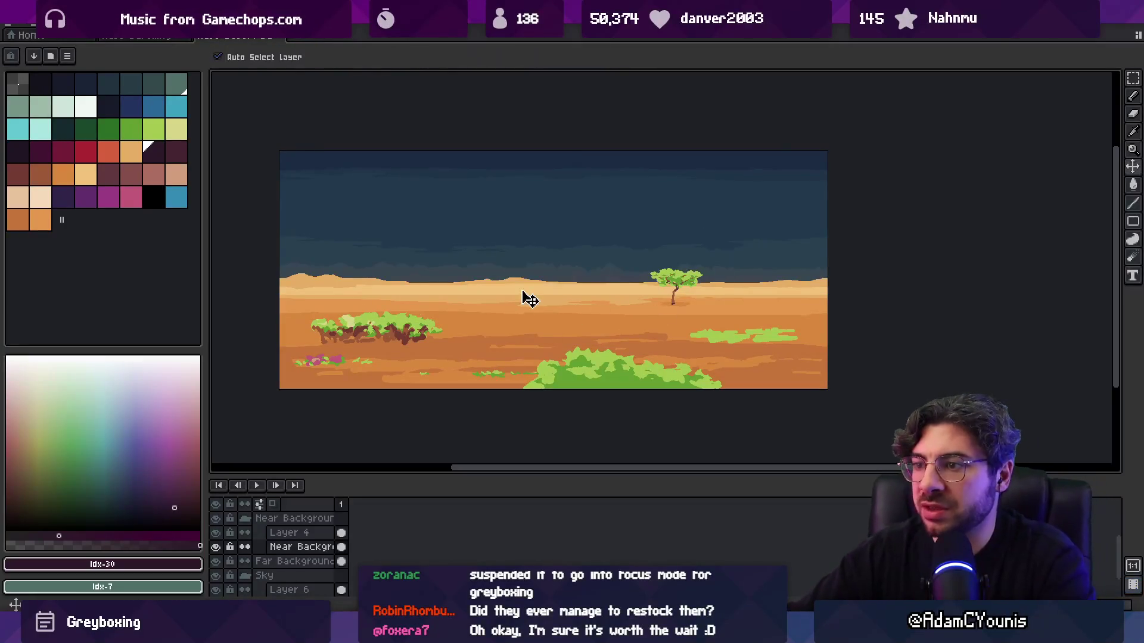
drag(526, 308, 556, 265)
key(ctrl+z)
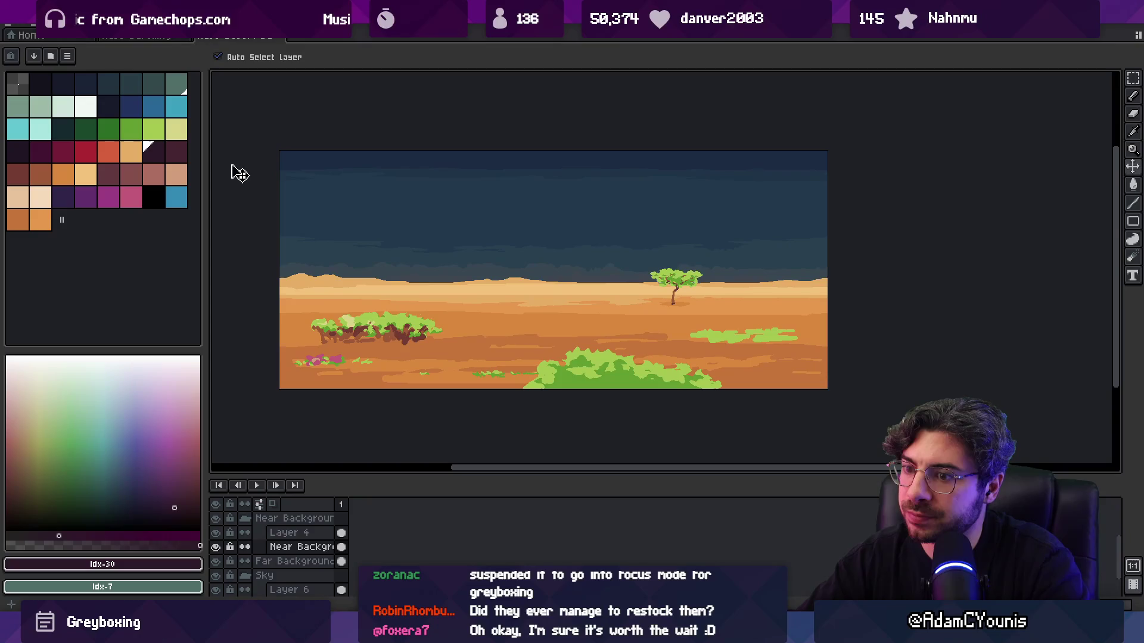
- Select Layer 2, enlarge the layer list, and pick orange (palette index 49)
scroll(404, 283, down, 2)
scroll(405, 284, up, 2)
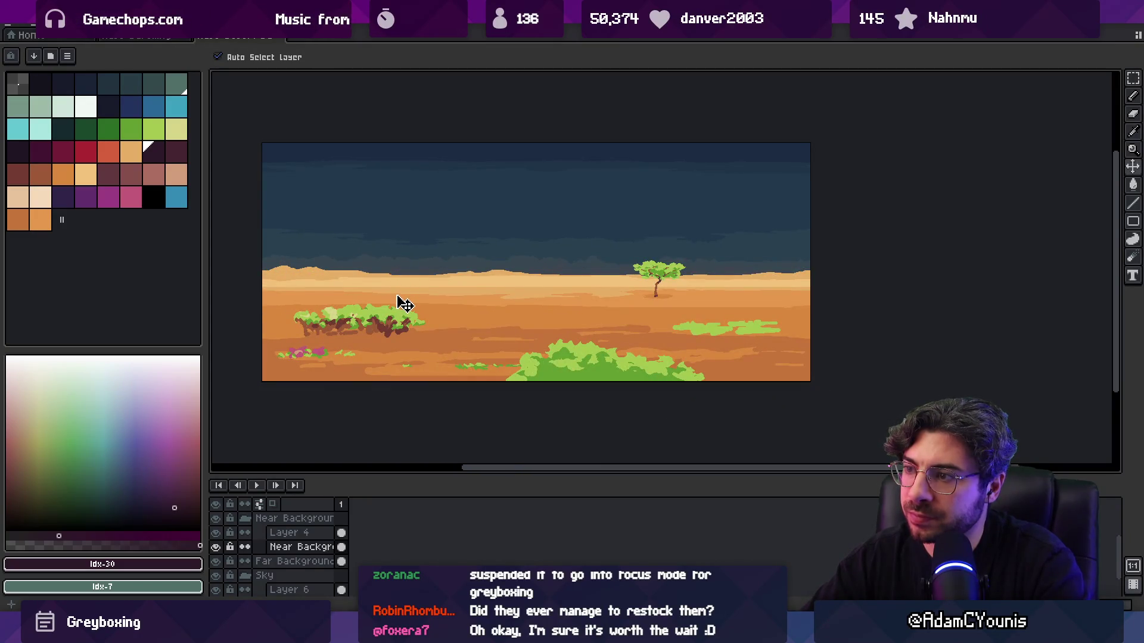
click(392, 327)
mouse_move(362, 479)
mouse_down()
mouse_move(372, 412)
mouse_move(371, 449)
mouse_up()
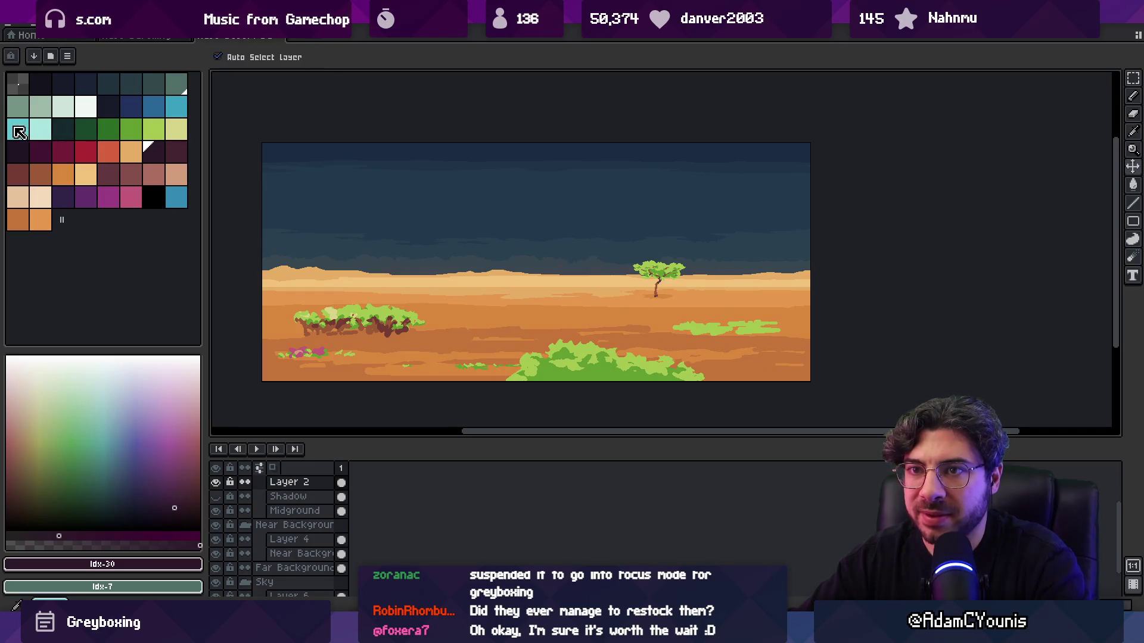
click(40, 220)
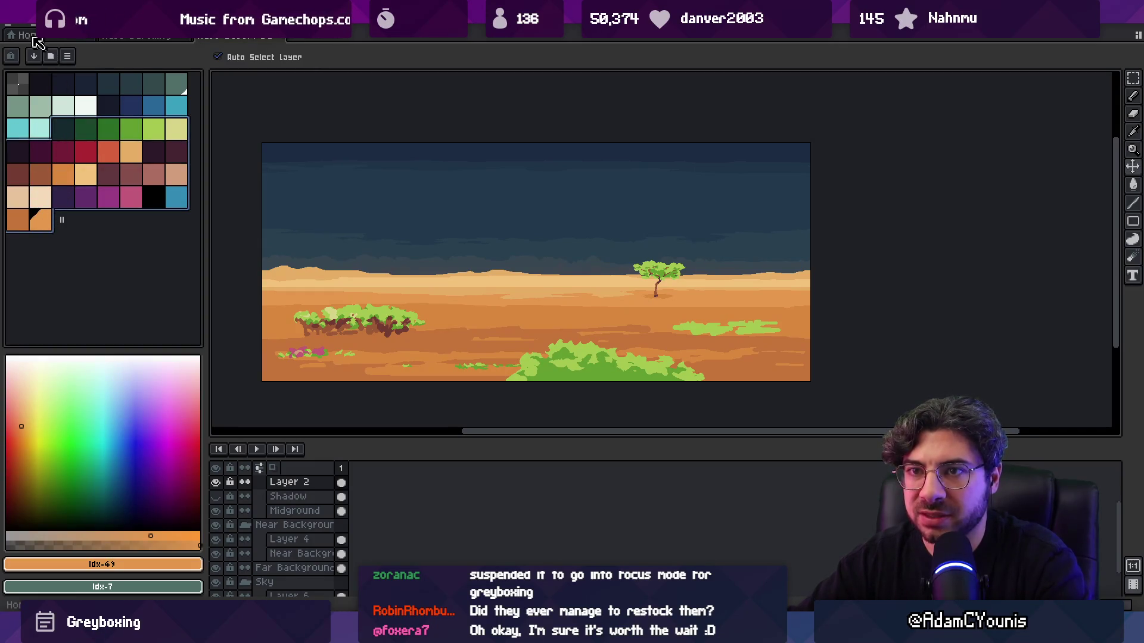
click(37, 25)
click(26, 74)
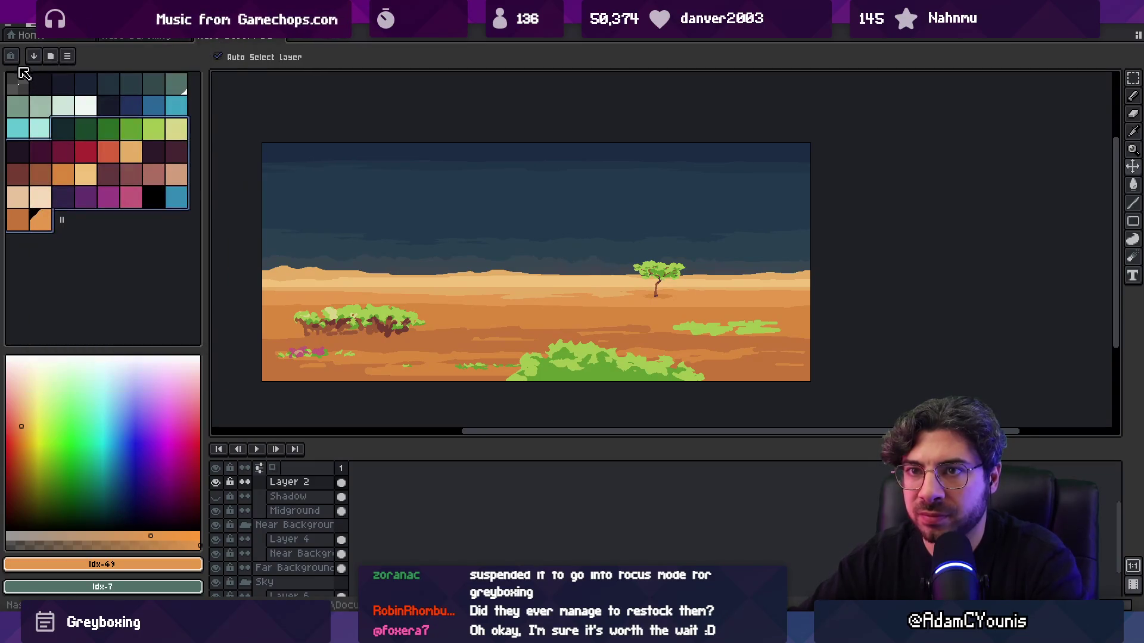
click(37, 25)
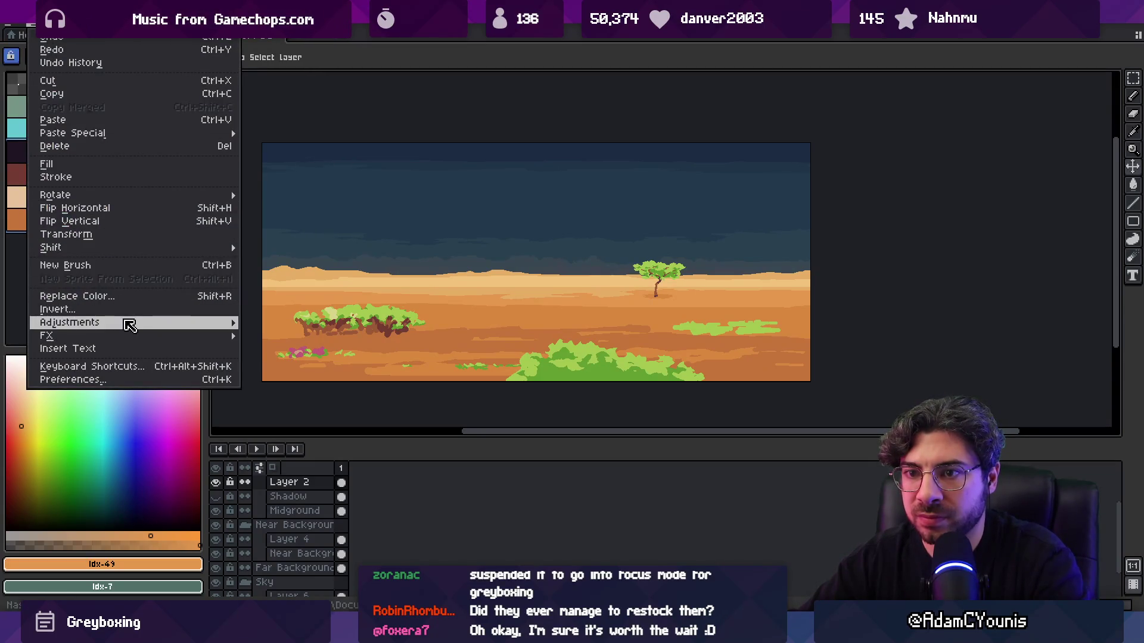
mouse_move(196, 325)
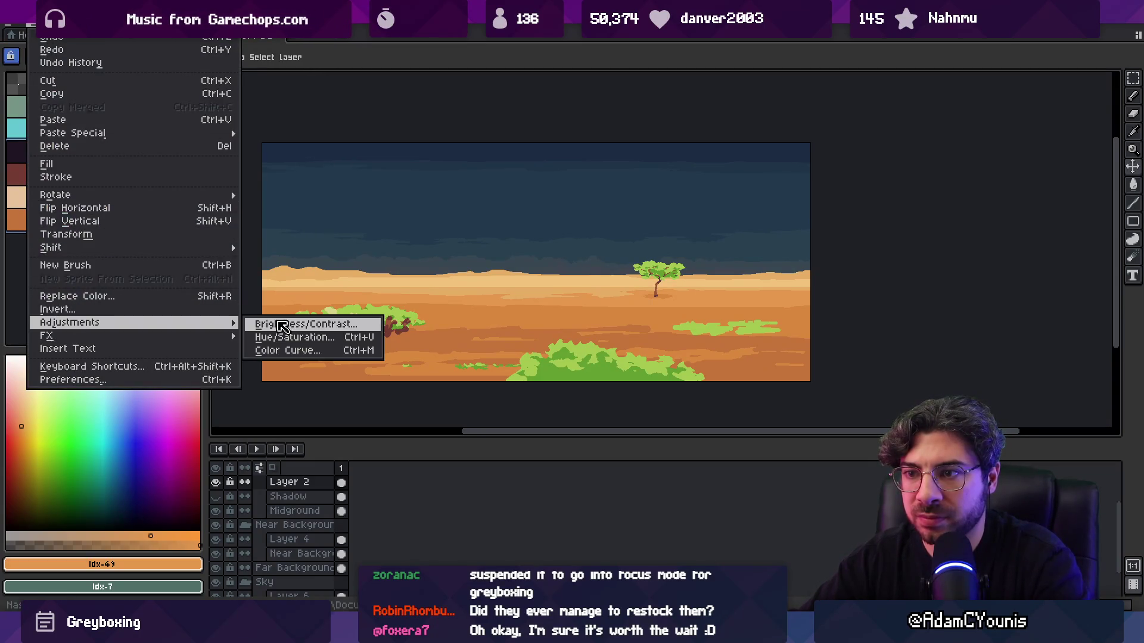
click(316, 338)
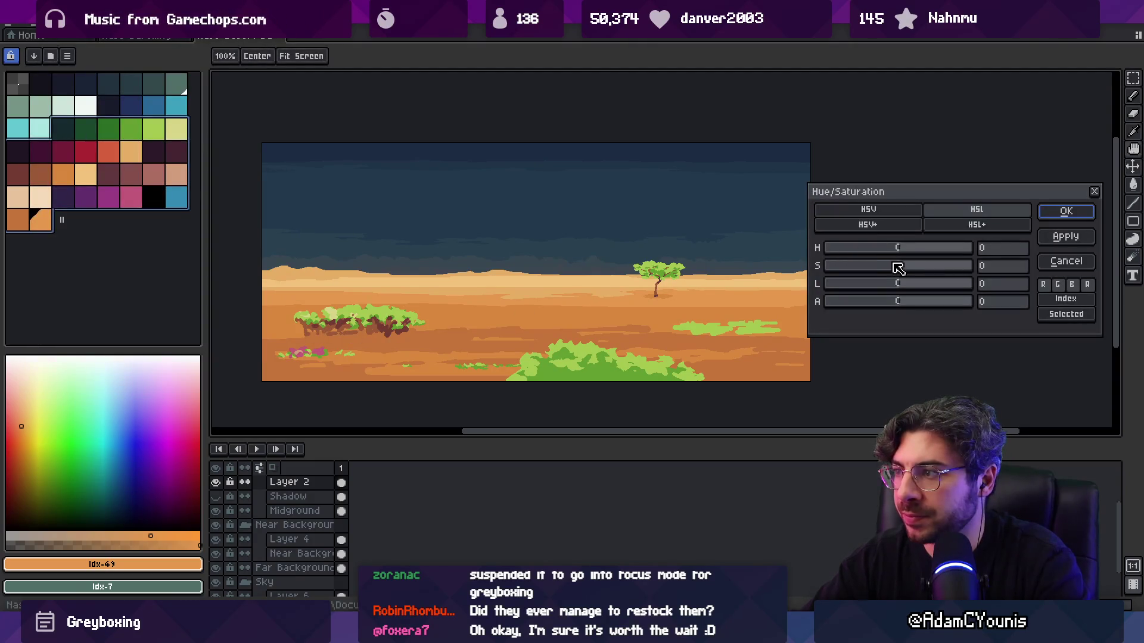
drag(901, 250, 904, 252)
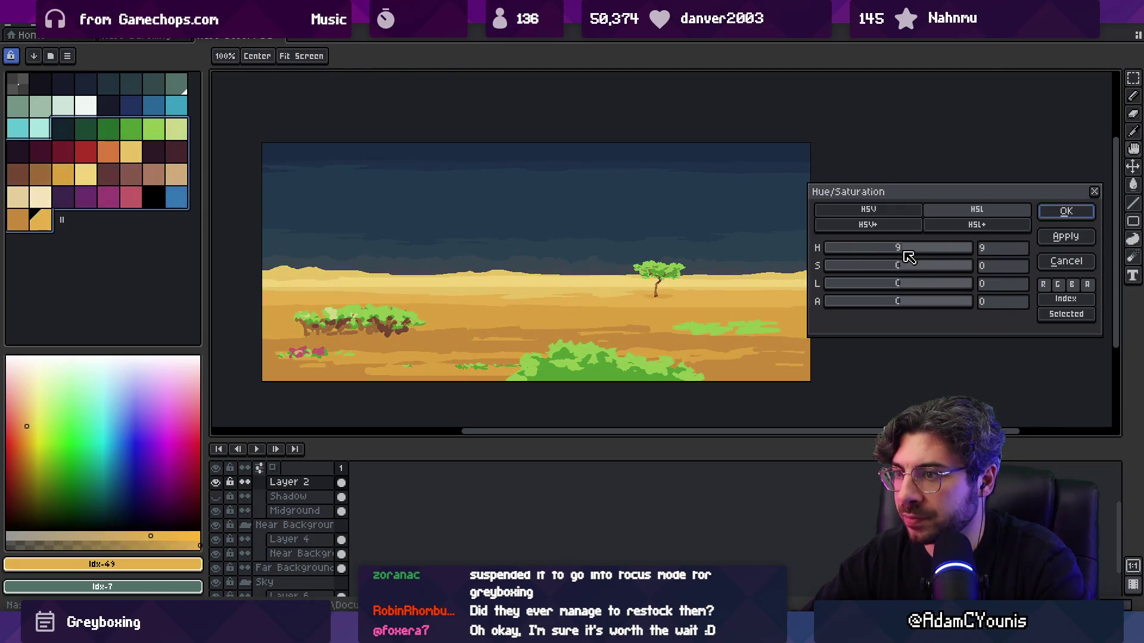
click(1066, 261)
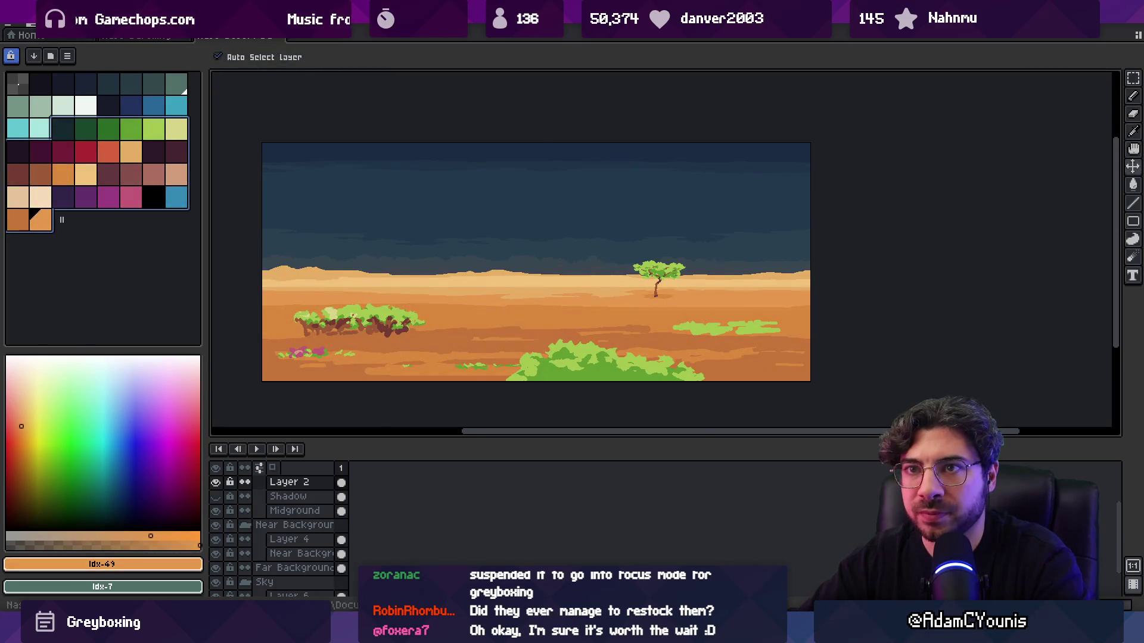
click(41, 24)
mouse_move(153, 326)
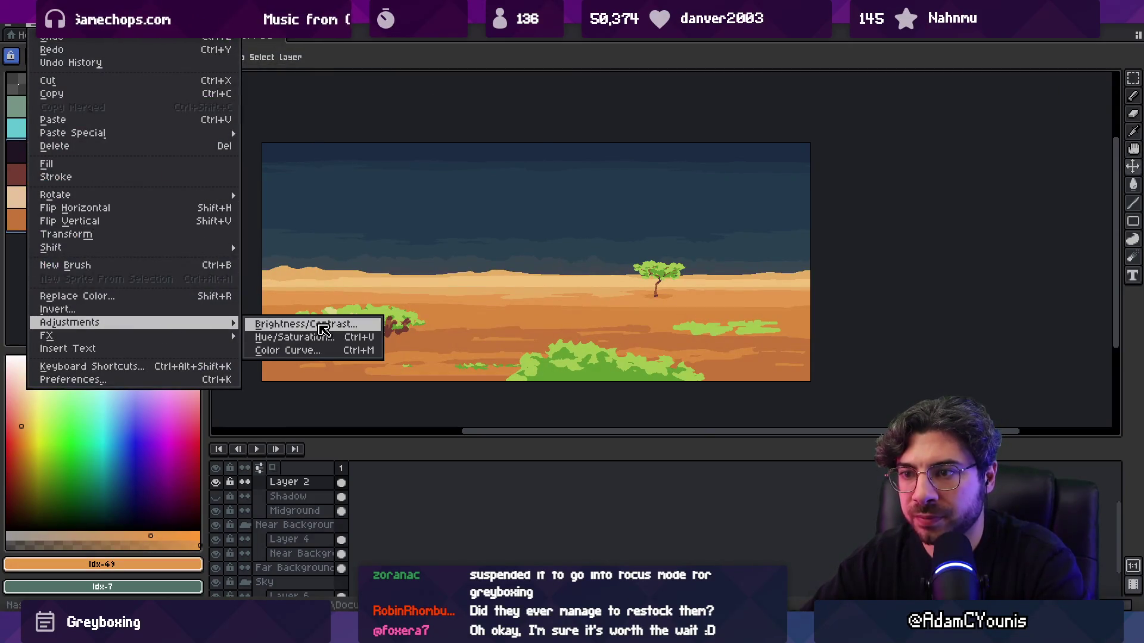
click(319, 326)
drag(704, 258, 676, 262)
scroll(460, 253, down, 3)
scroll(429, 250, up, 3)
drag(684, 296, 679, 299)
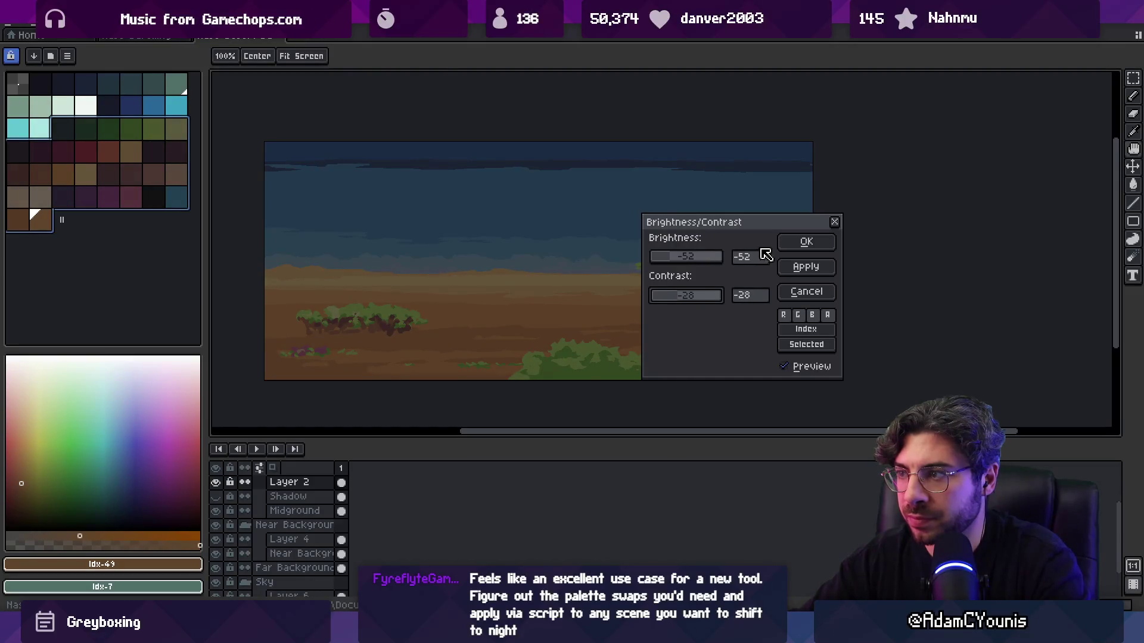
click(802, 243)
click(216, 483)
click(216, 482)
key(ctrl+z)
key(ctrl+y)
key(ctrl+z)
key(ctrl+z)
key(ctrl+z)
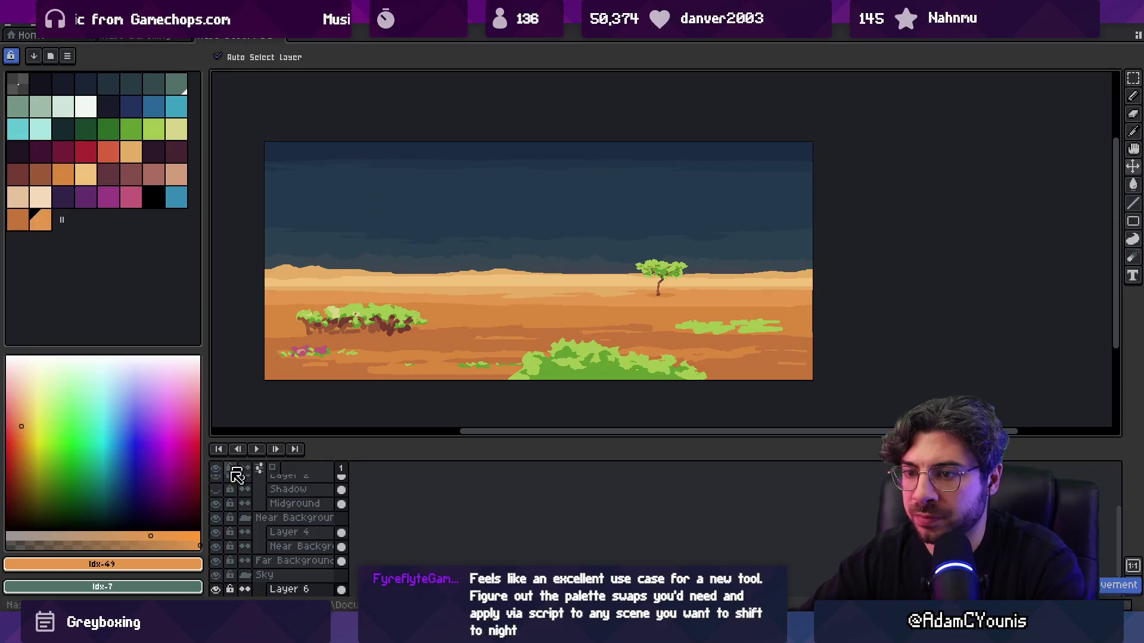
click(216, 590)
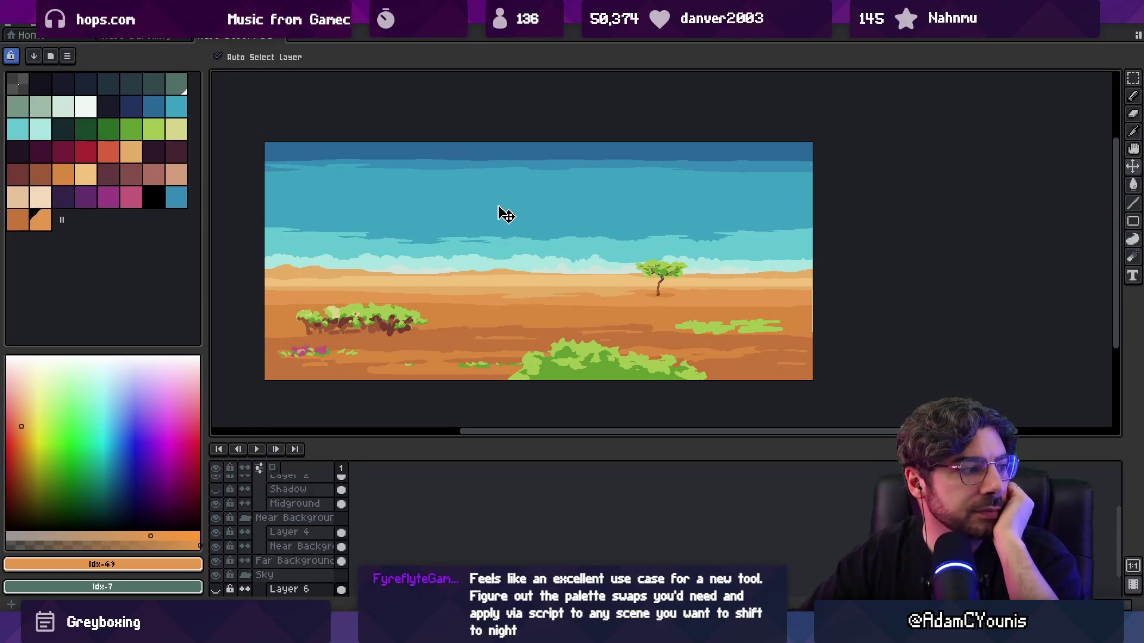
- Search for 'ohren' in the desktop file search tool
scroll(498, 213, down, 1)
scroll(494, 238, up, 1)
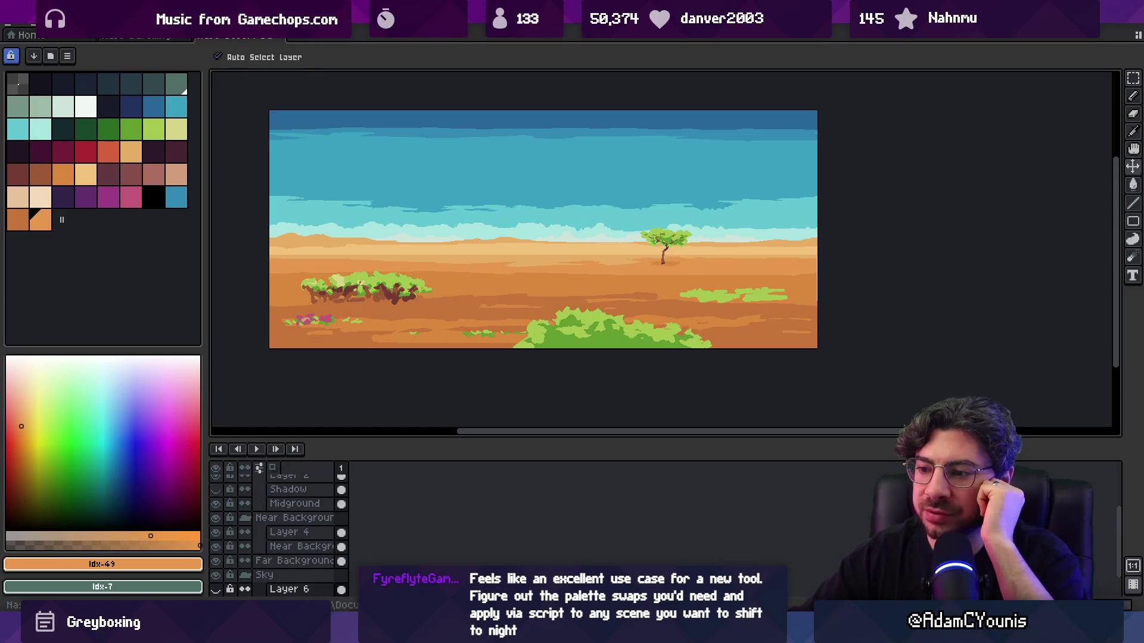
key(ctrl+alt+space)
text(ohren)
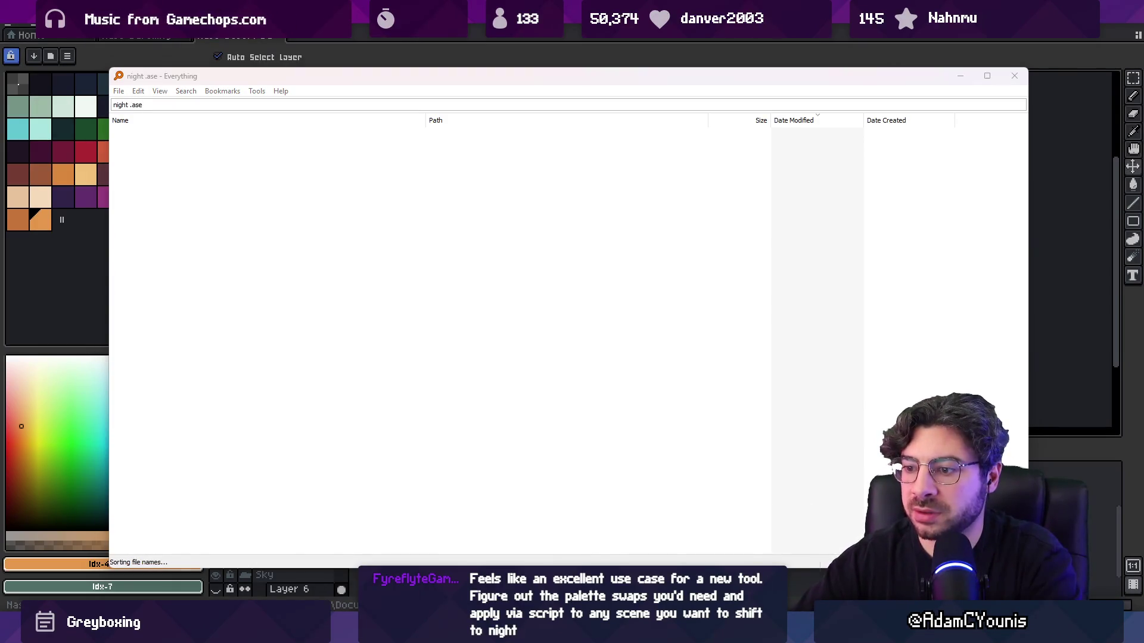
- Bring the Unity project to the front and start searching its assets
key(super)
key(alt+Tab)
click(496, 353)
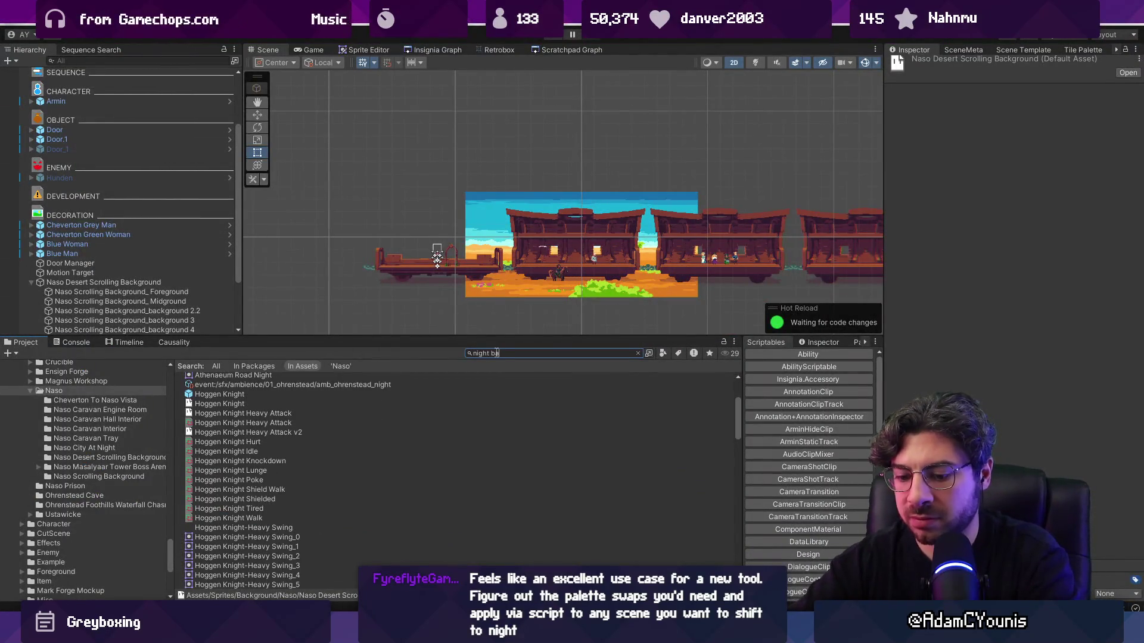
- Search the Project assets and inspect the Ohrenstead Foothills Night Sky assets
text(ckground)
click(285, 426)
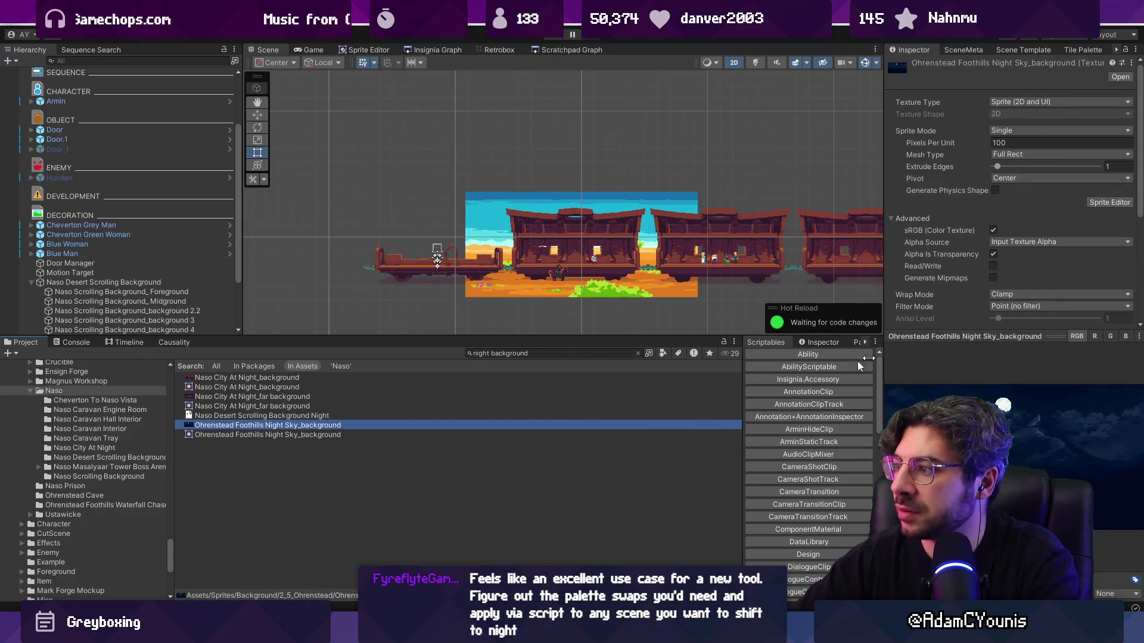
click(291, 433)
click(291, 426)
- Clear the search, go up to 2_5_Ohrenstead, and open the Night Sky artwork
click(638, 353)
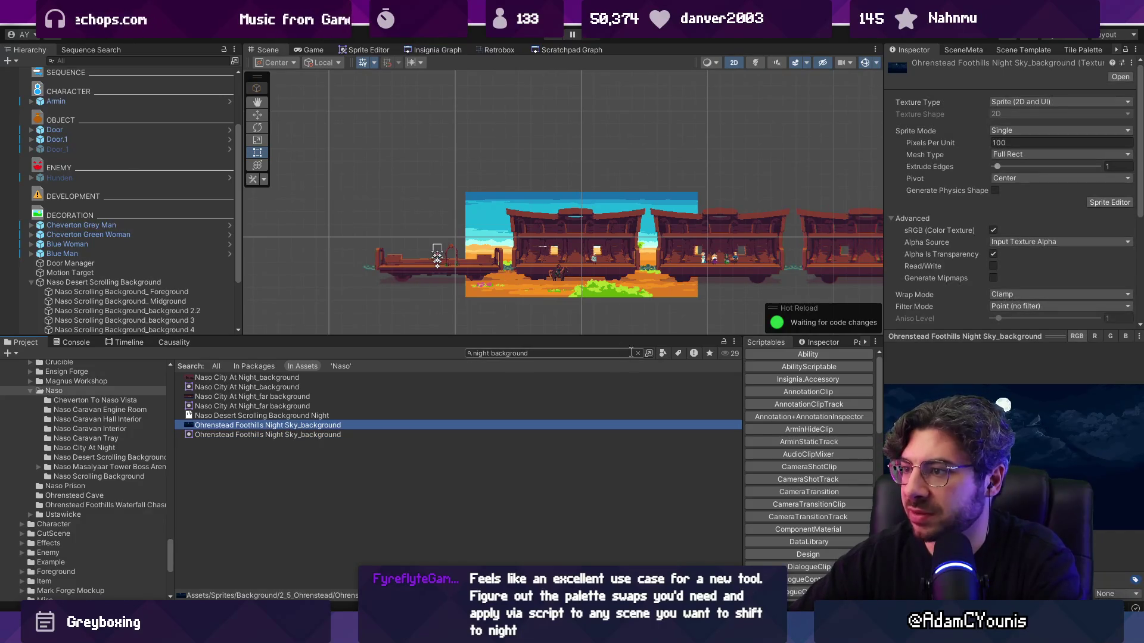
click(334, 365)
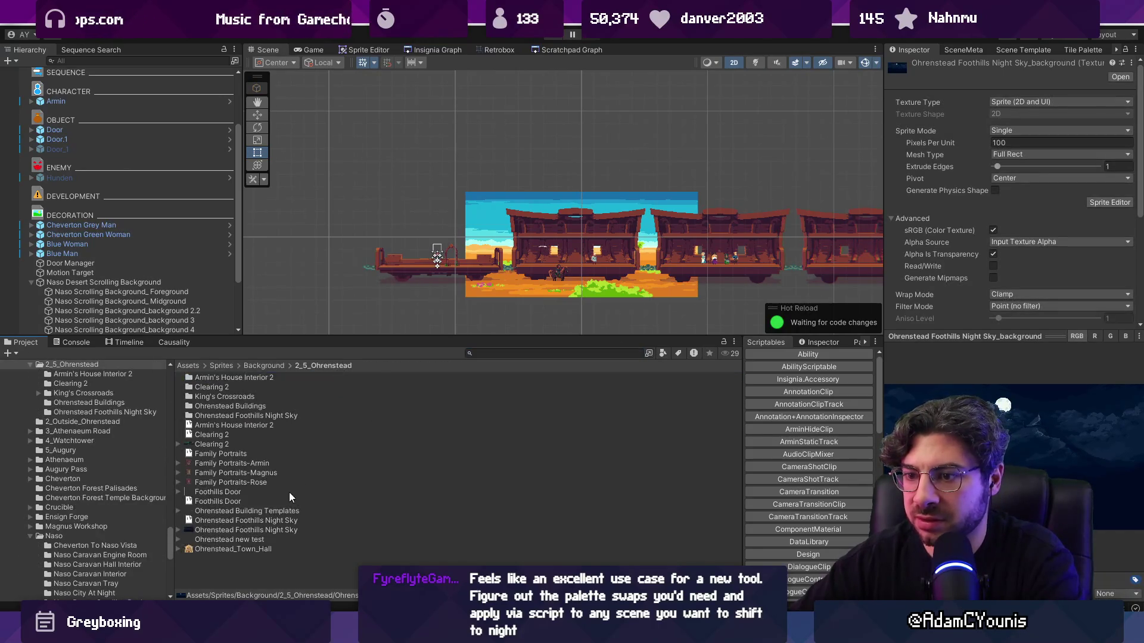
double_click(254, 520)
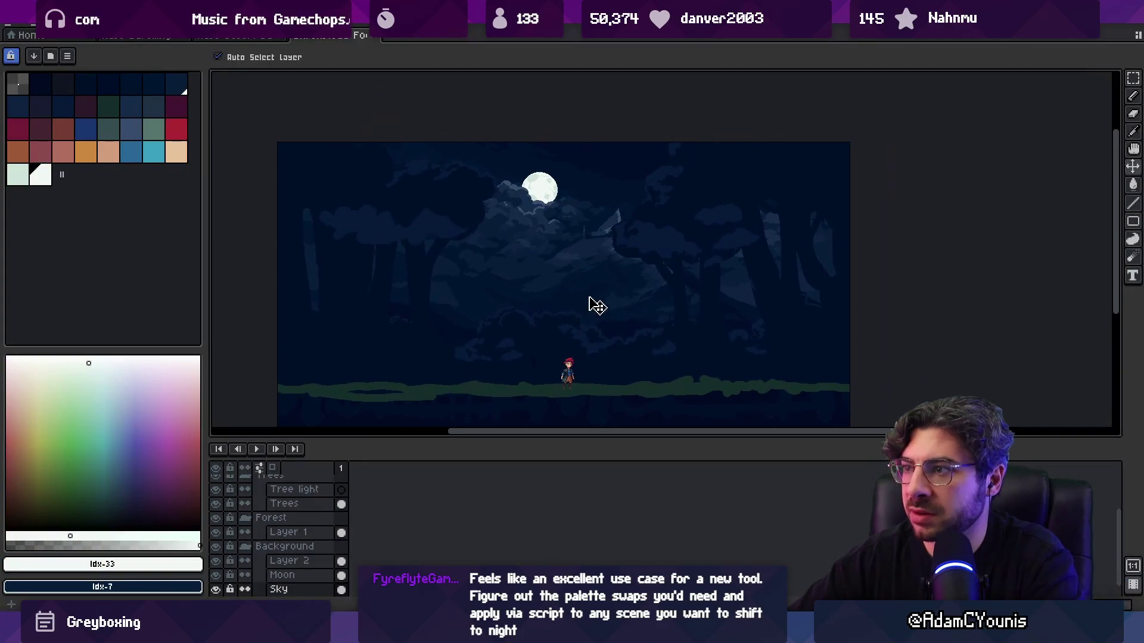
- Eyedrop the night sky's dark blue, then return to the desert document
alt+click(588, 251)
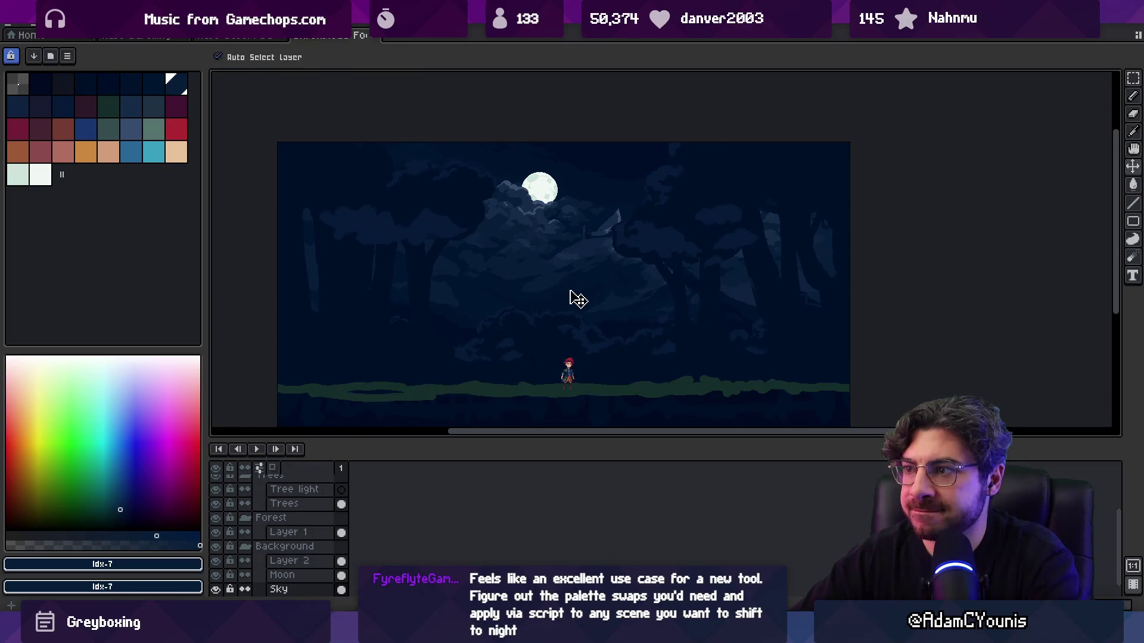
click(302, 37)
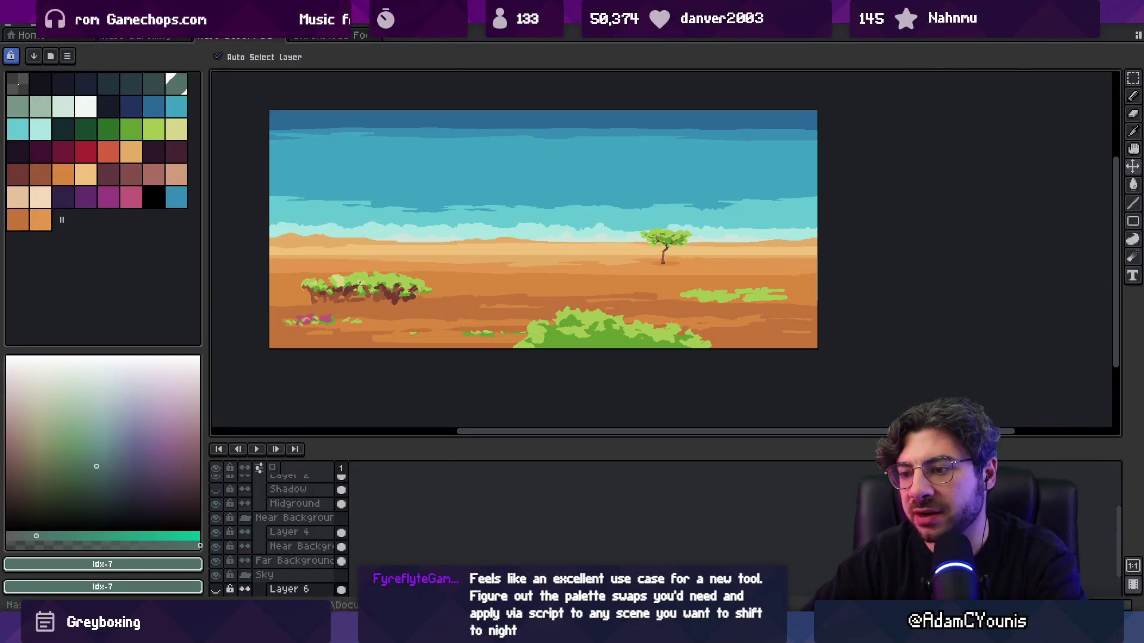
- In Unity, select the midground background and orbit the 3D view around the train cars
key(alt+Tab)
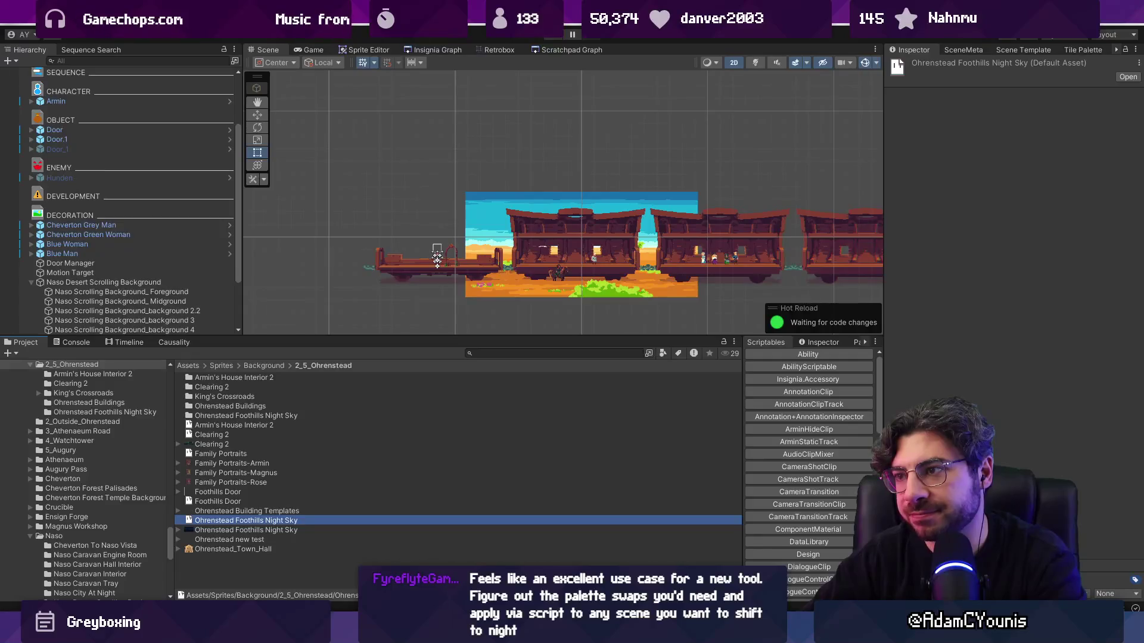
scroll(601, 281, up, 3)
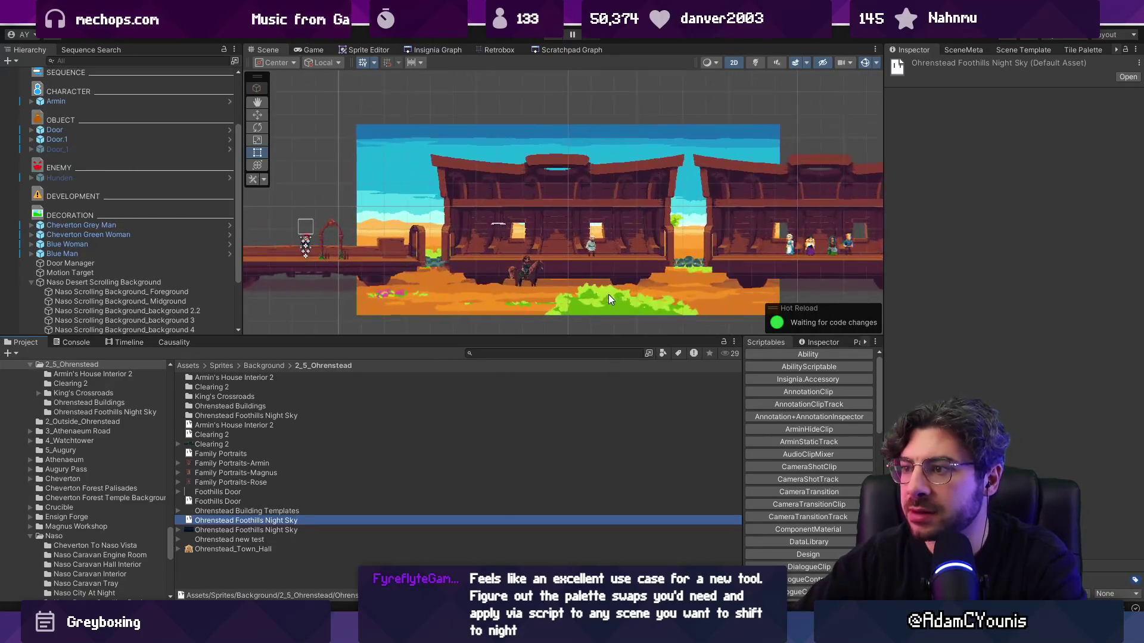
click(605, 294)
drag(607, 280, 577, 262)
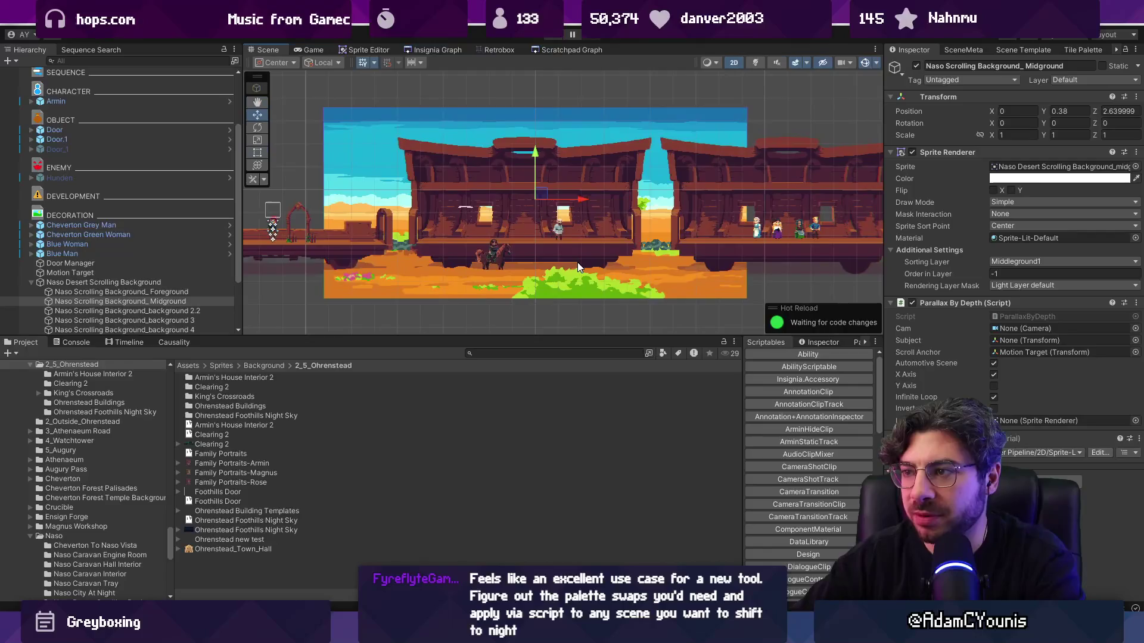
key(2)
key(w)
key(f)
mouse_move(507, 252)
mouse_down()
mouse_move(614, 239)
mouse_move(448, 233)
mouse_move(448, 213)
mouse_up()
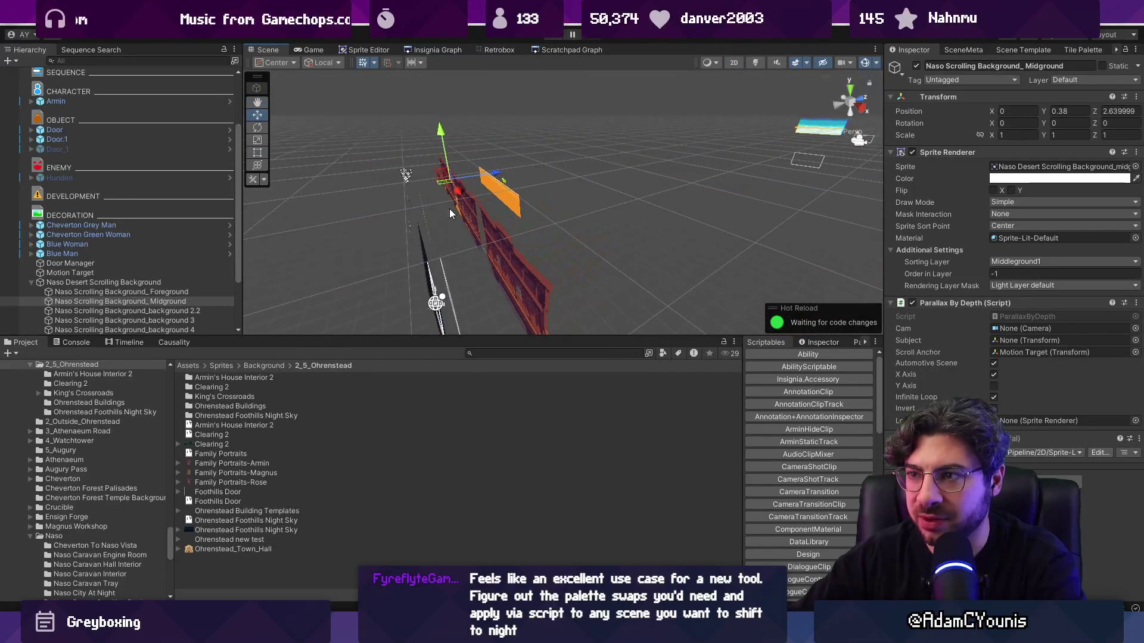
mouse_move(500, 188)
mouse_down()
mouse_move(757, 141)
mouse_move(775, 173)
mouse_move(763, 183)
mouse_up()
- Frame the sky background sprite, return to 2D, and select Layer 2 back in Aseprite
click(763, 184)
key(f)
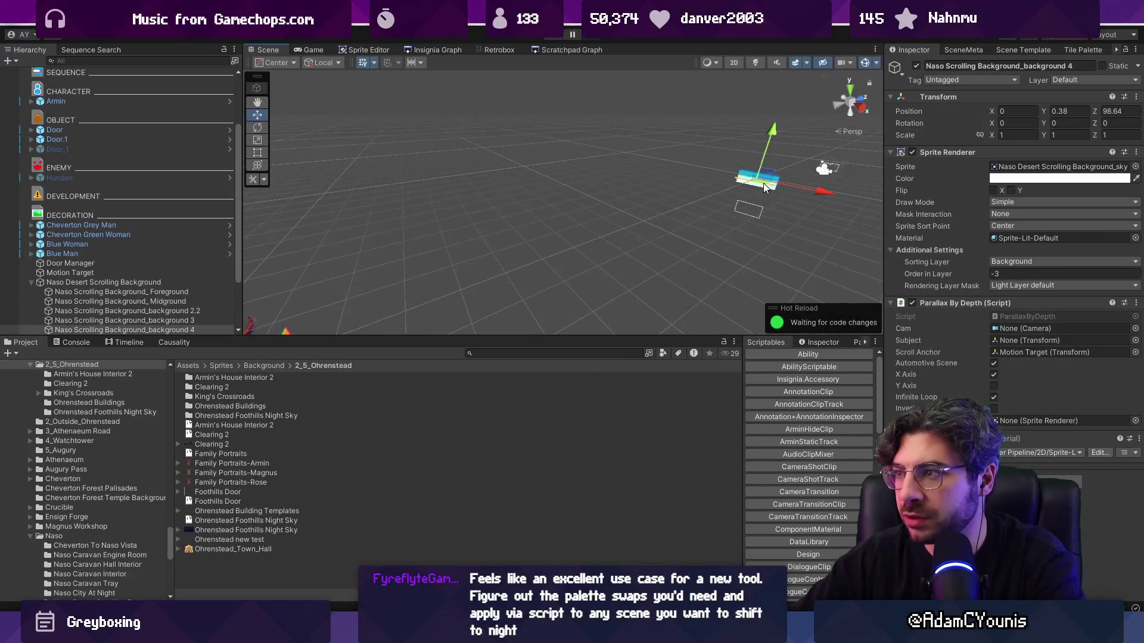
scroll(751, 211, down, 2)
scroll(752, 214, up, 5)
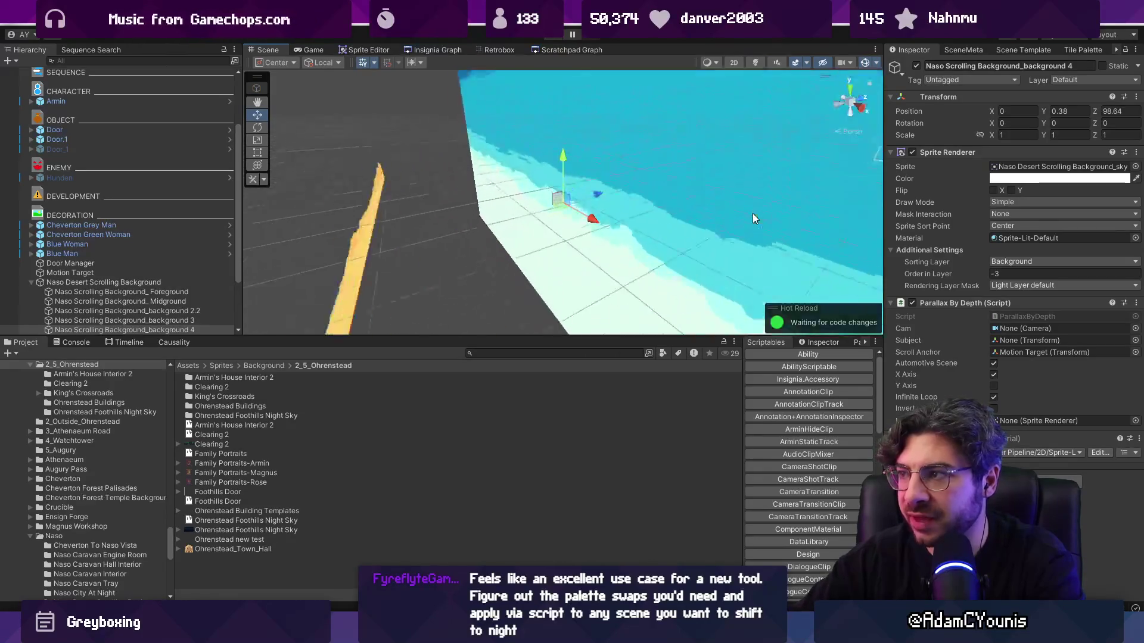
key(2)
key(t)
scroll(675, 217, down, 3)
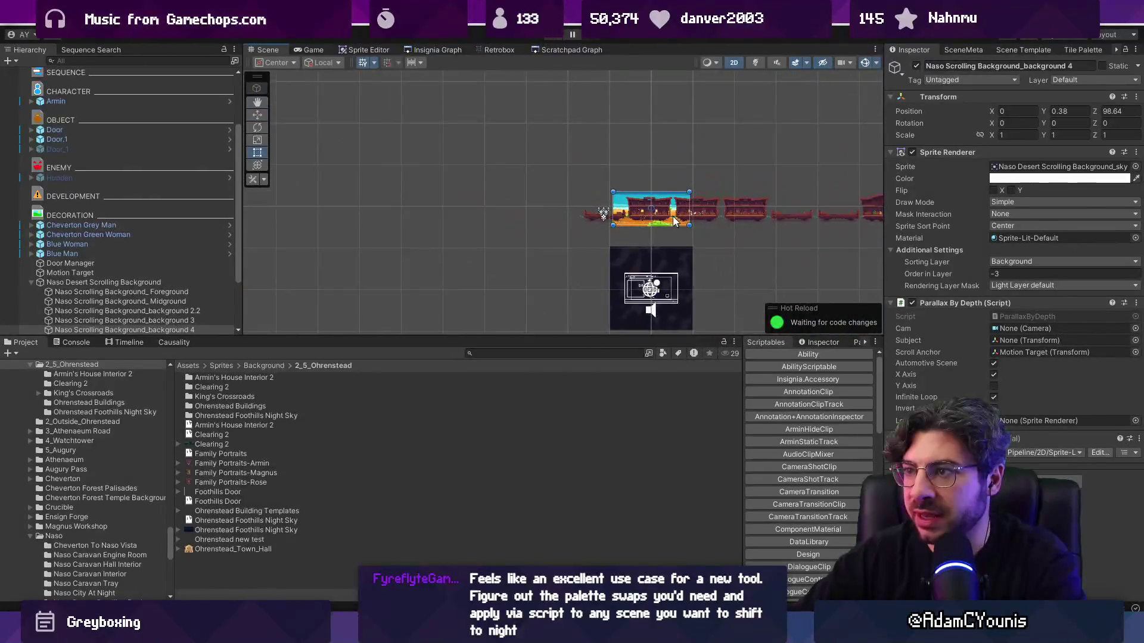
scroll(631, 207, up, 3)
scroll(654, 216, up, 3)
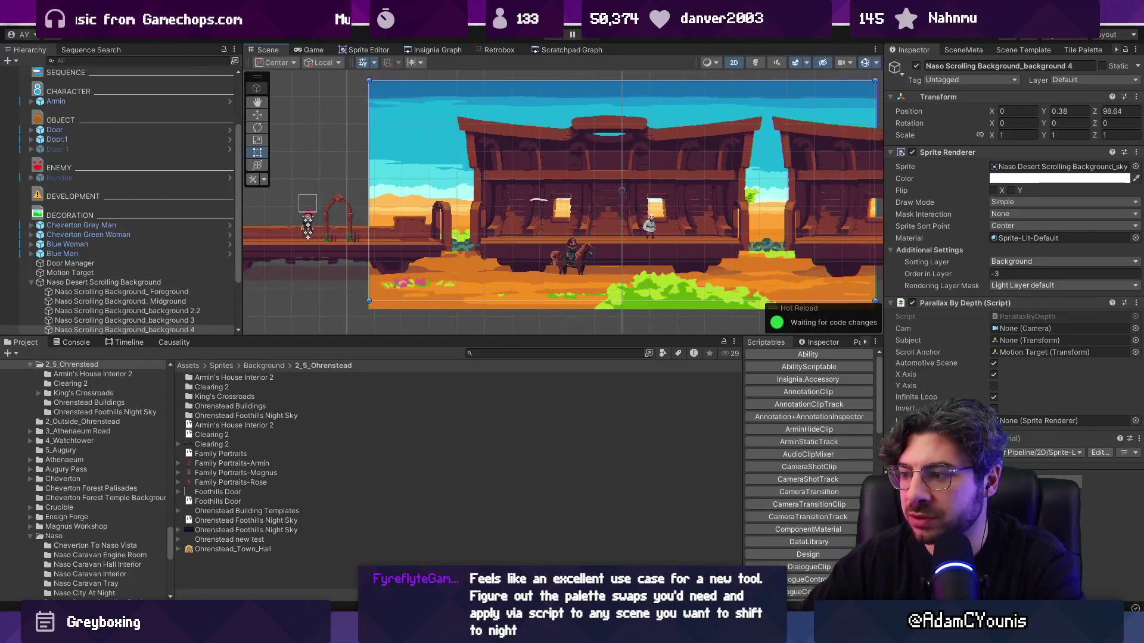
key(alt+Tab)
click(421, 285)
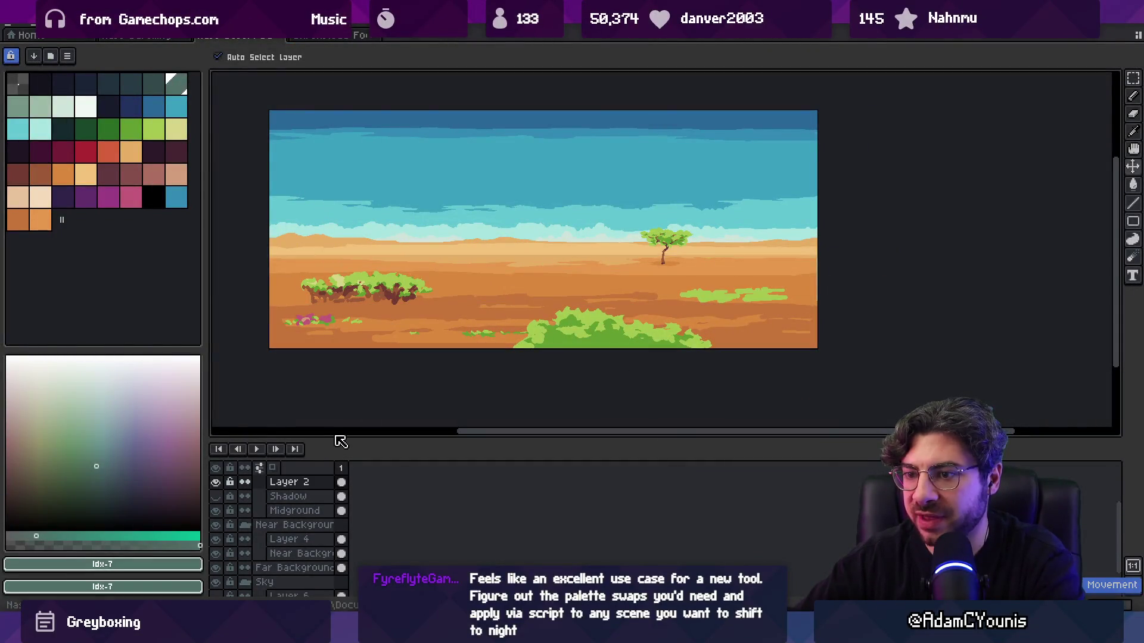
- Enlarge the layer list, collapse the groups, and hide the Midground platform
drag(326, 439, 323, 280)
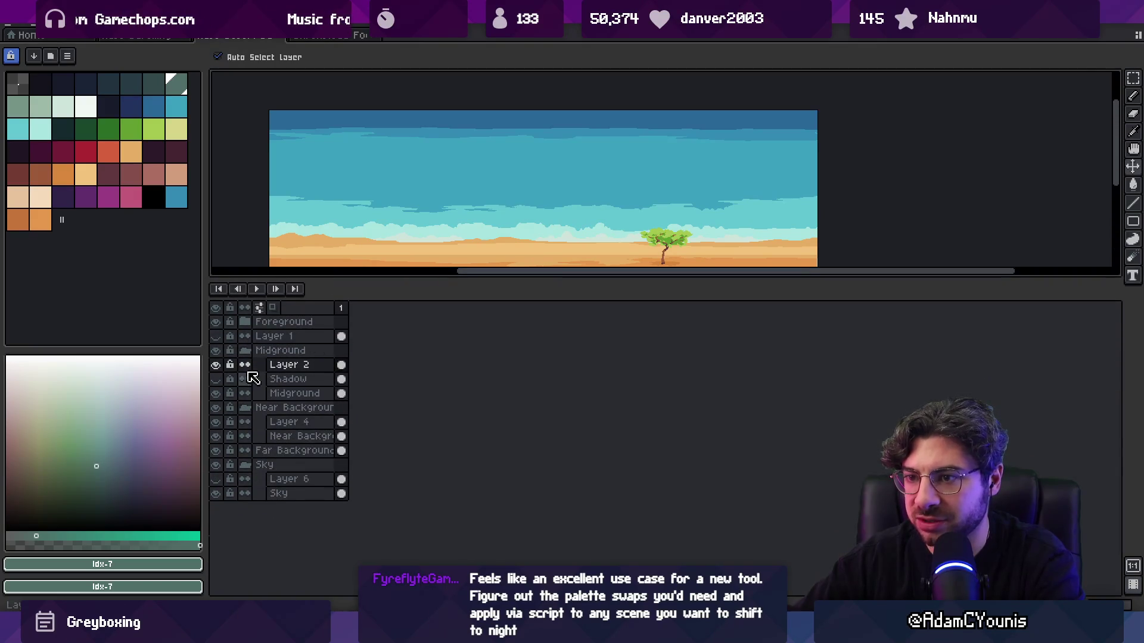
click(243, 324)
click(242, 322)
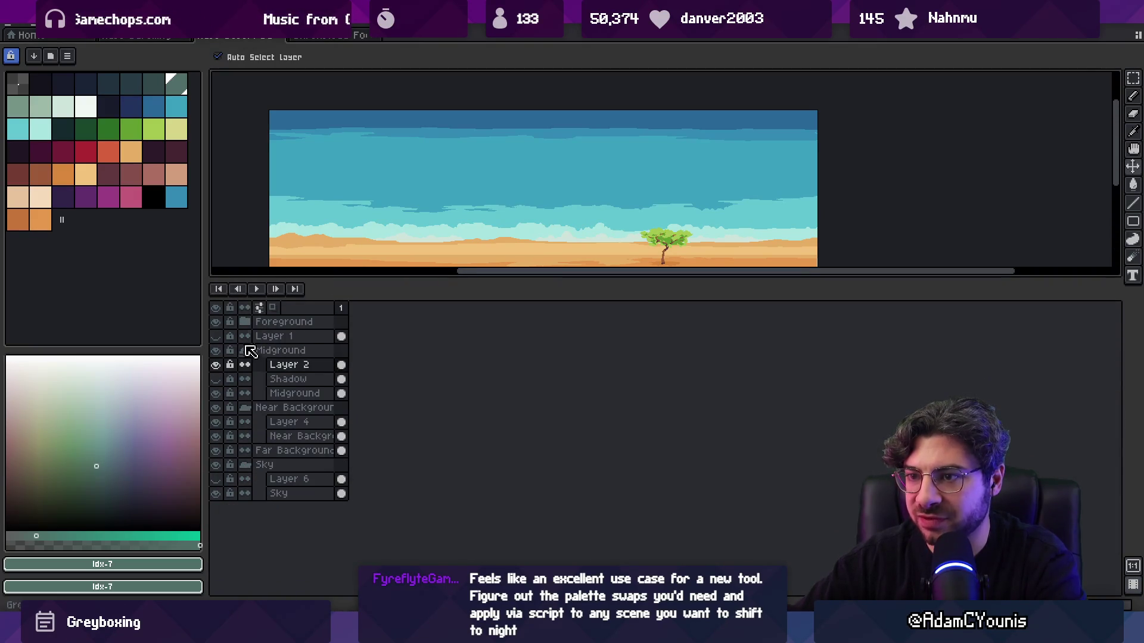
click(244, 351)
click(220, 350)
click(220, 350)
click(221, 350)
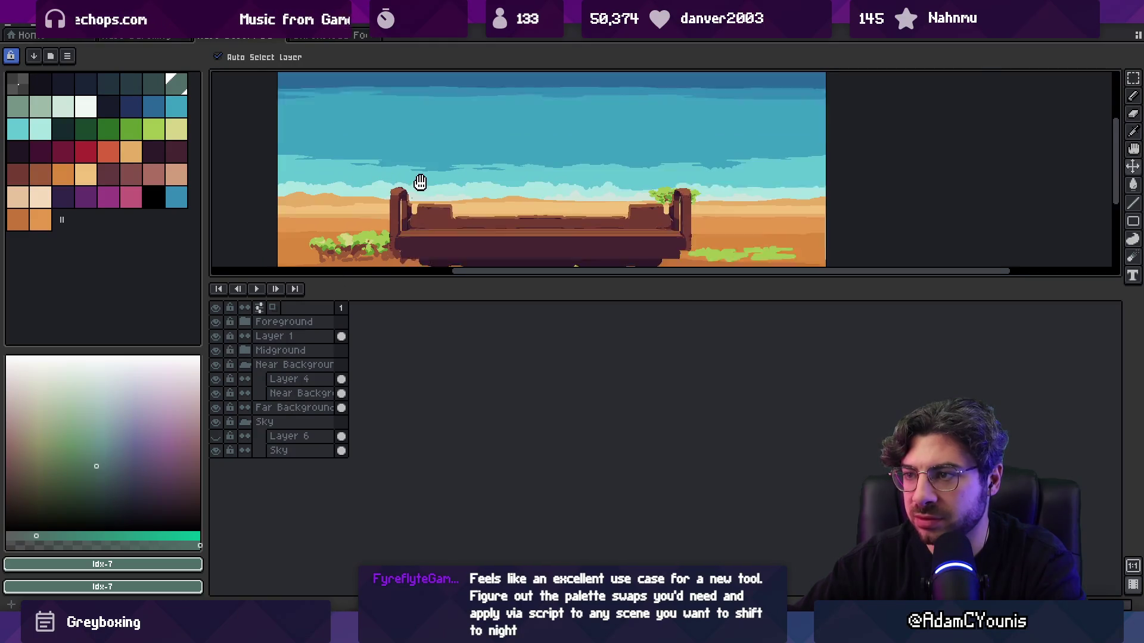
click(221, 350)
click(245, 364)
click(245, 393)
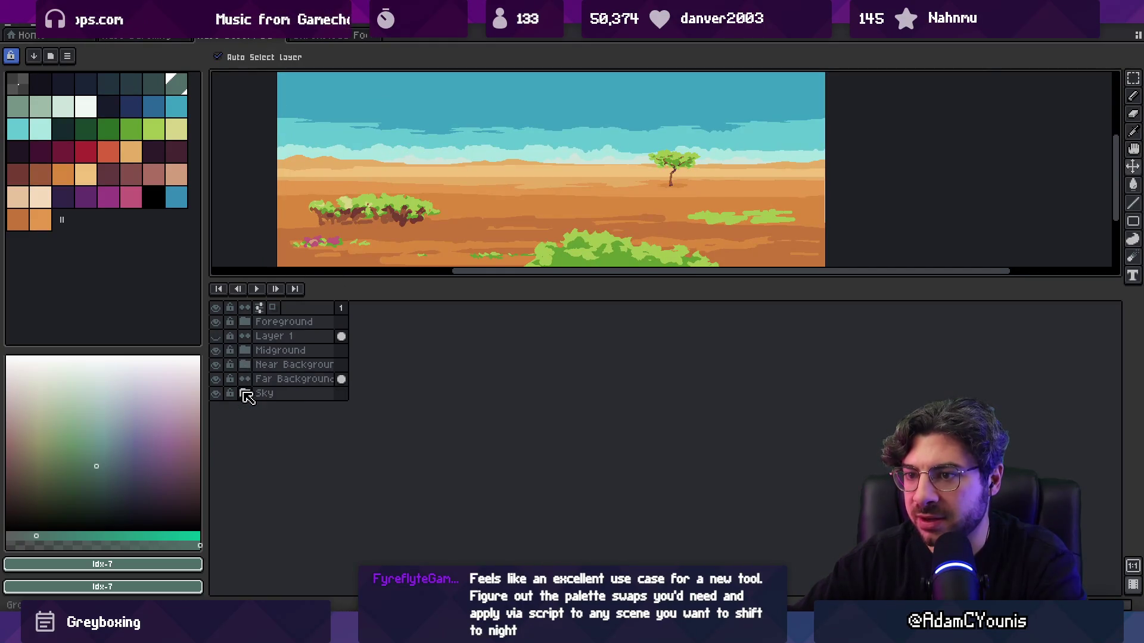
click(217, 380)
click(217, 382)
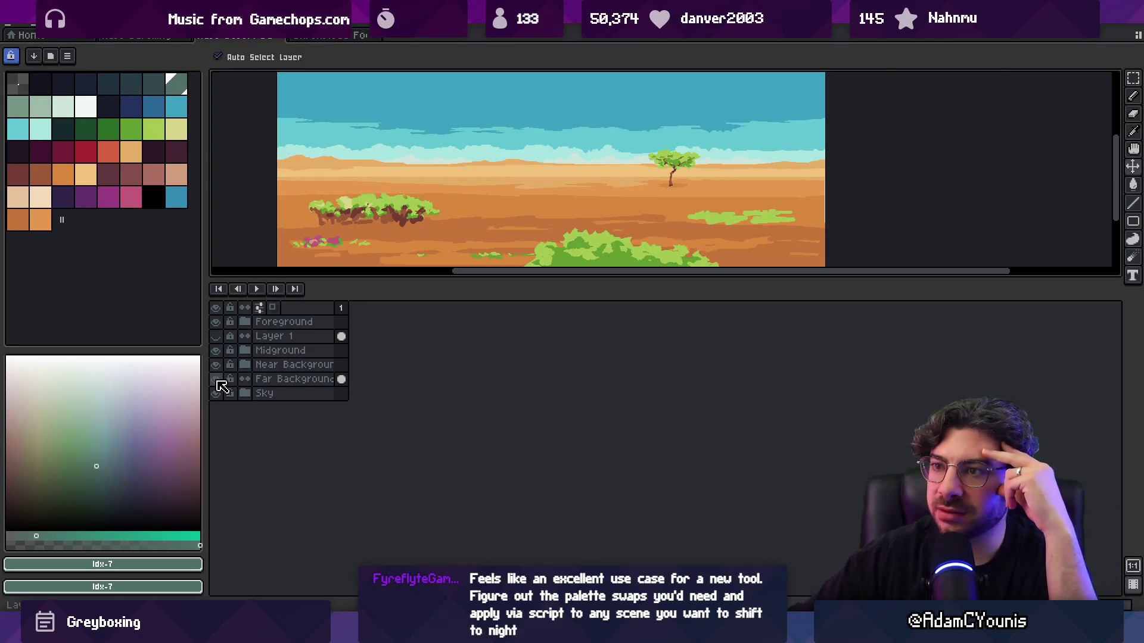
- Widen the canvas area, bring the top of the sky into view, and briefly check Unity
drag(515, 280, 513, 357)
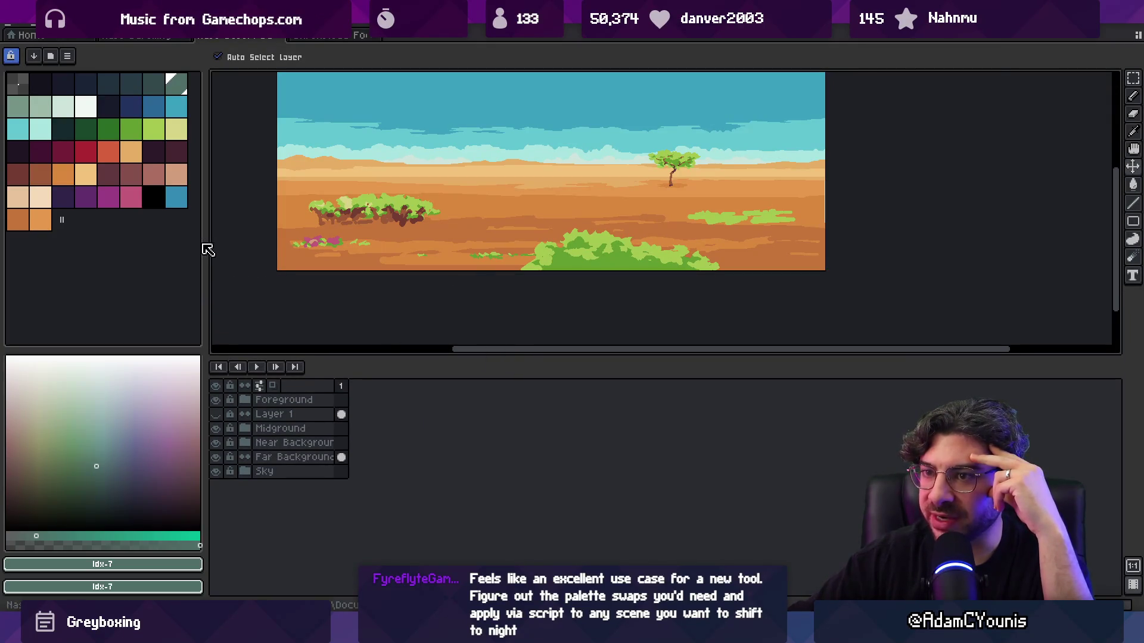
drag(205, 241, 150, 238)
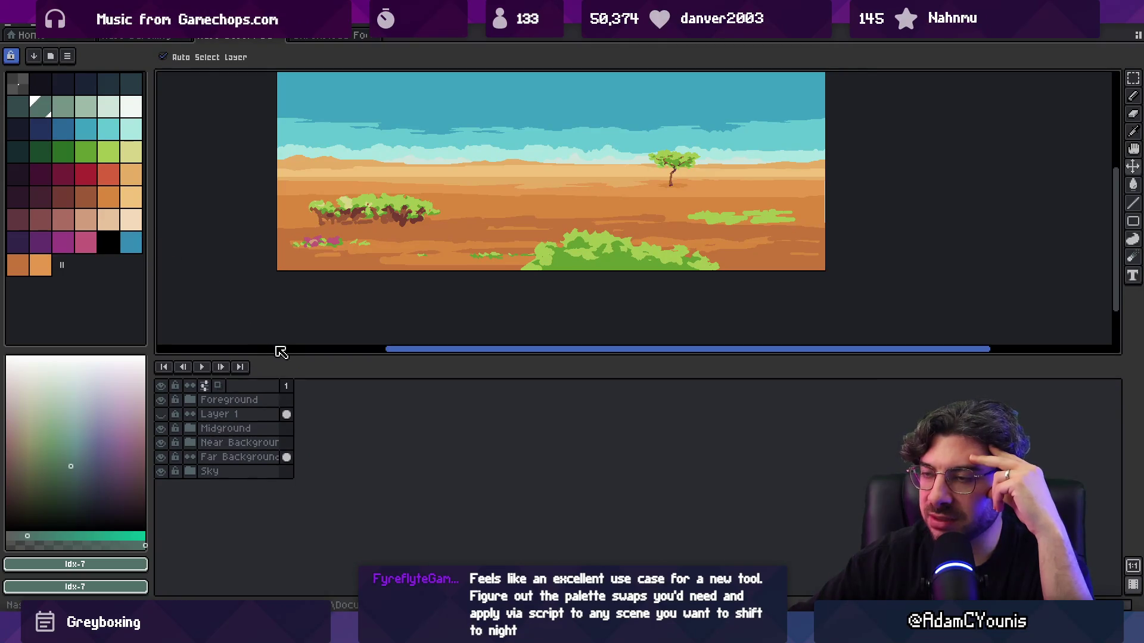
drag(404, 281, 378, 333)
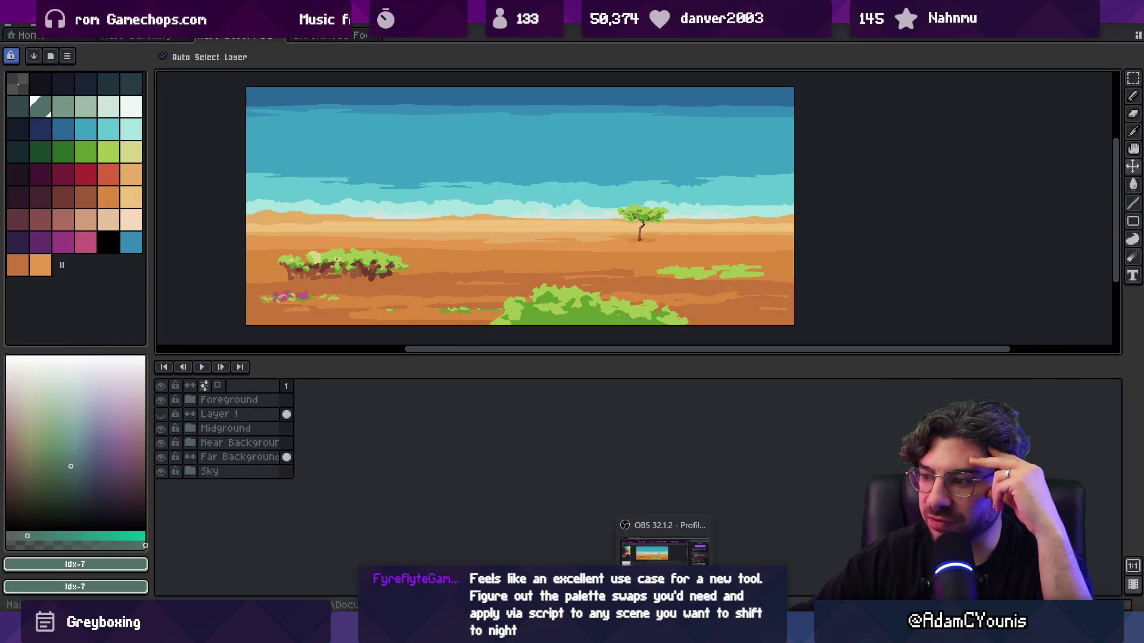
mouse_move(743, 632)
mouse_move(585, 632)
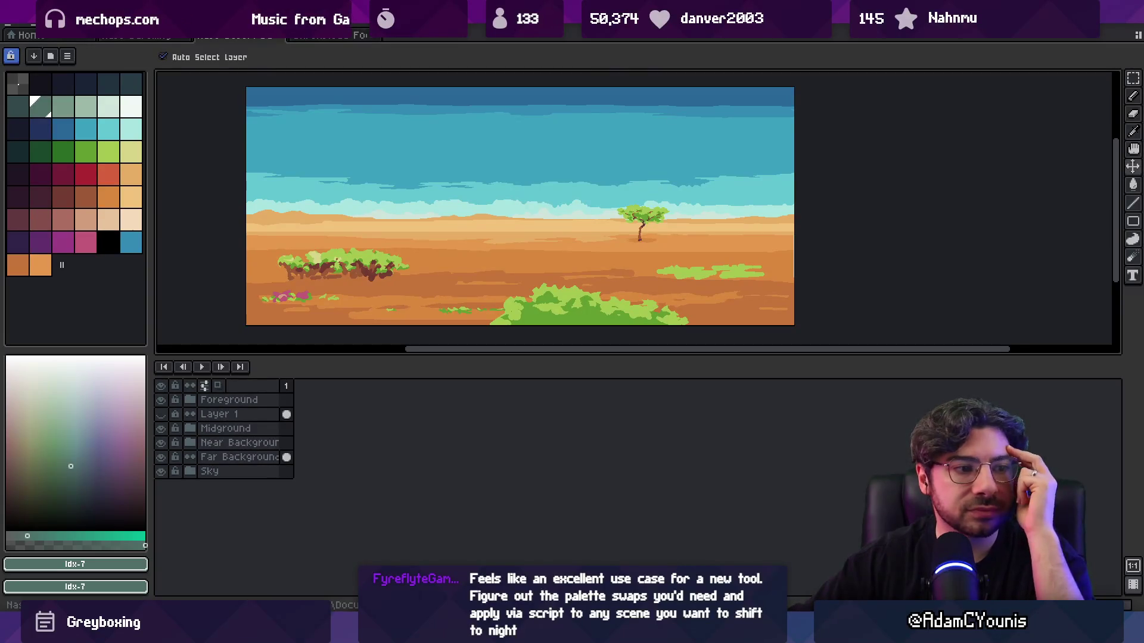
key(alt+Tab)
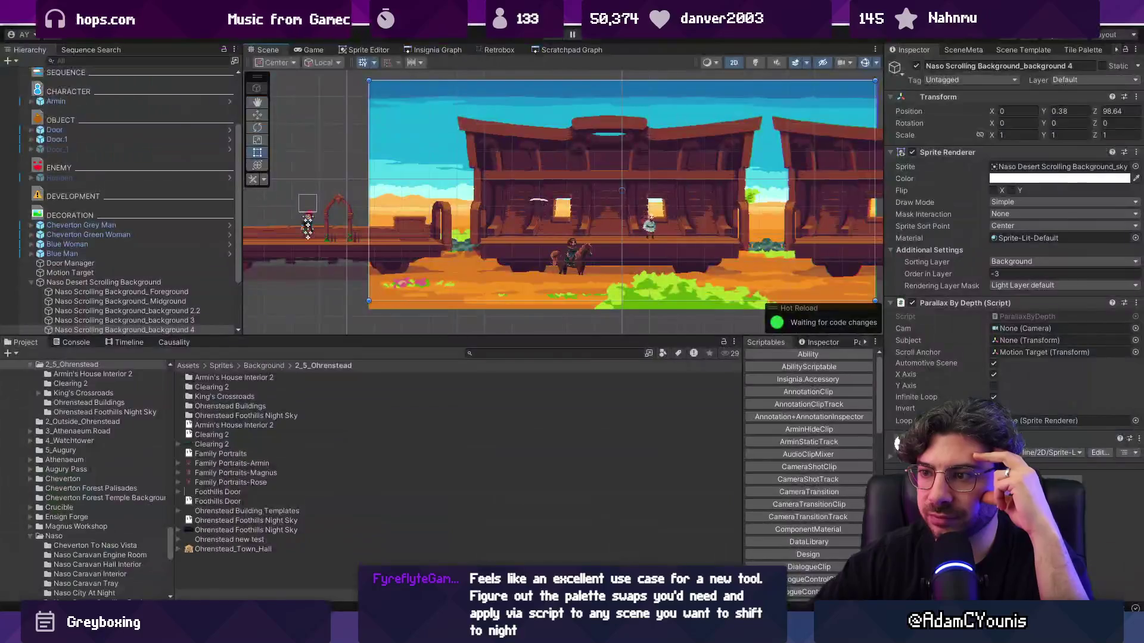
key(alt+Tab)
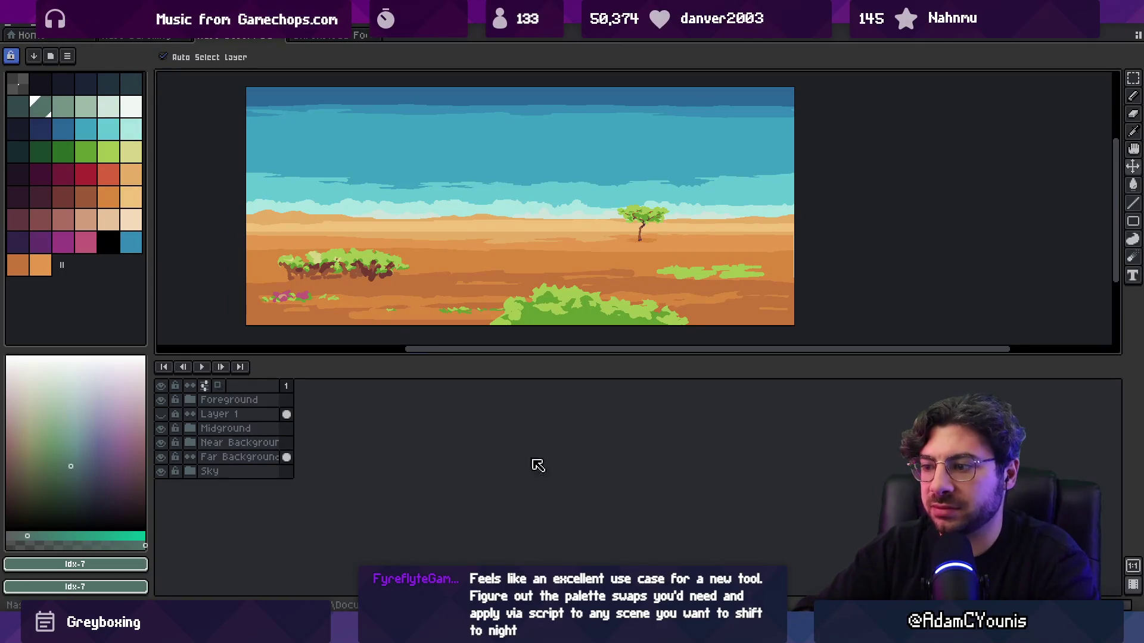
key(super)
- Launch Leonardo and desaturate the Background layer to neutral grey
text(leonardo)
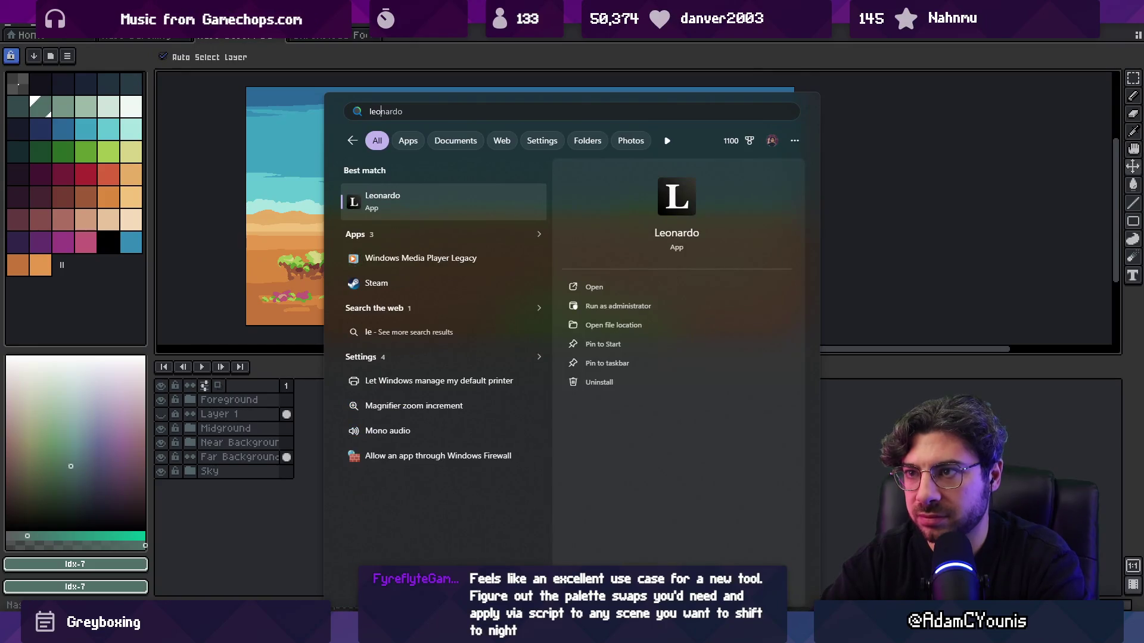
key(Return)
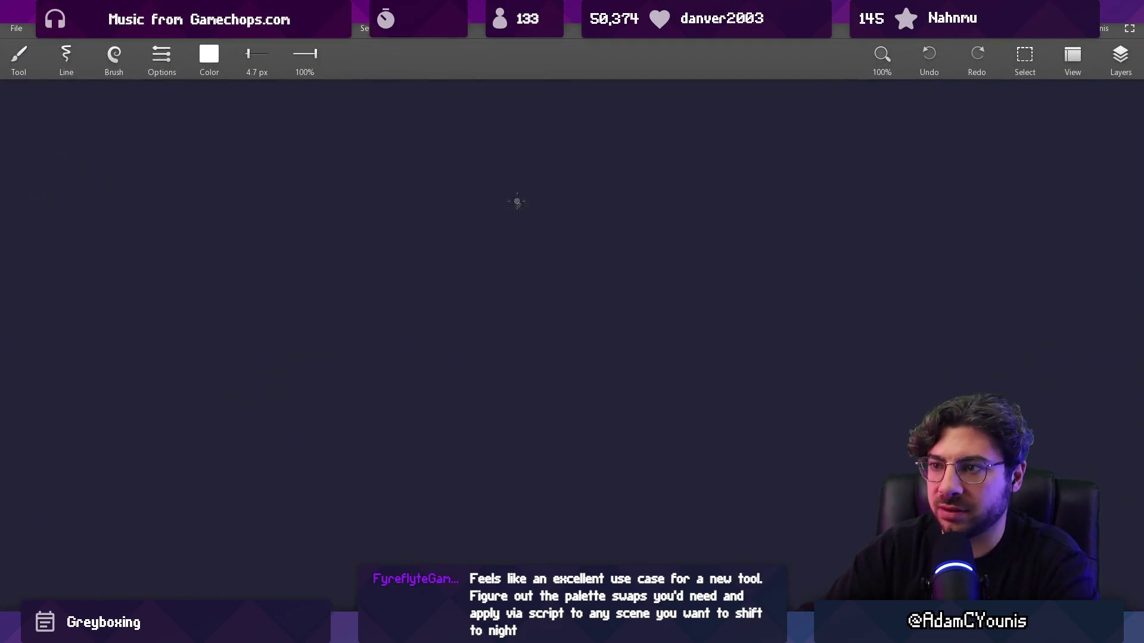
click(1120, 56)
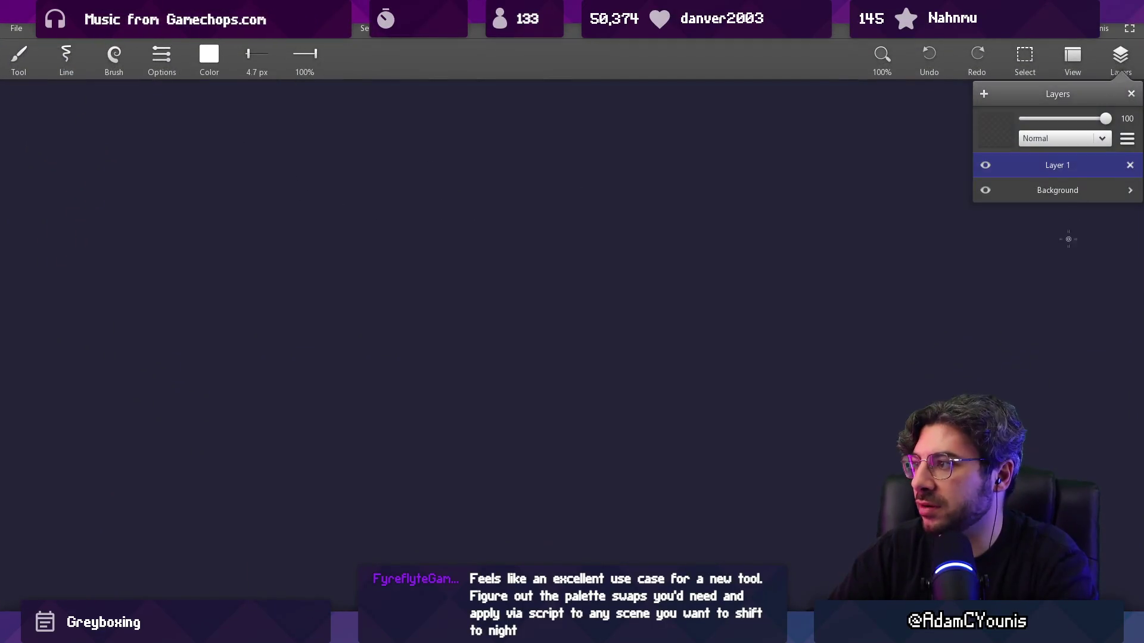
click(1067, 184)
drag(1031, 173, 977, 171)
click(948, 164)
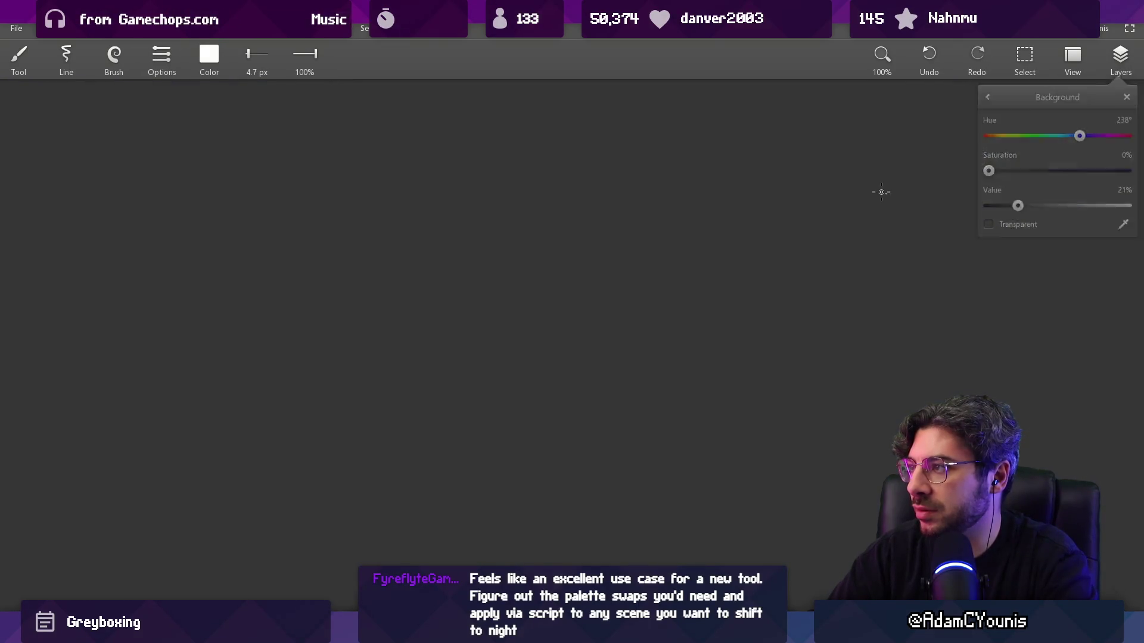
- Set the brush colour to salmon by lowering its green and blue values
key(v)
key(b)
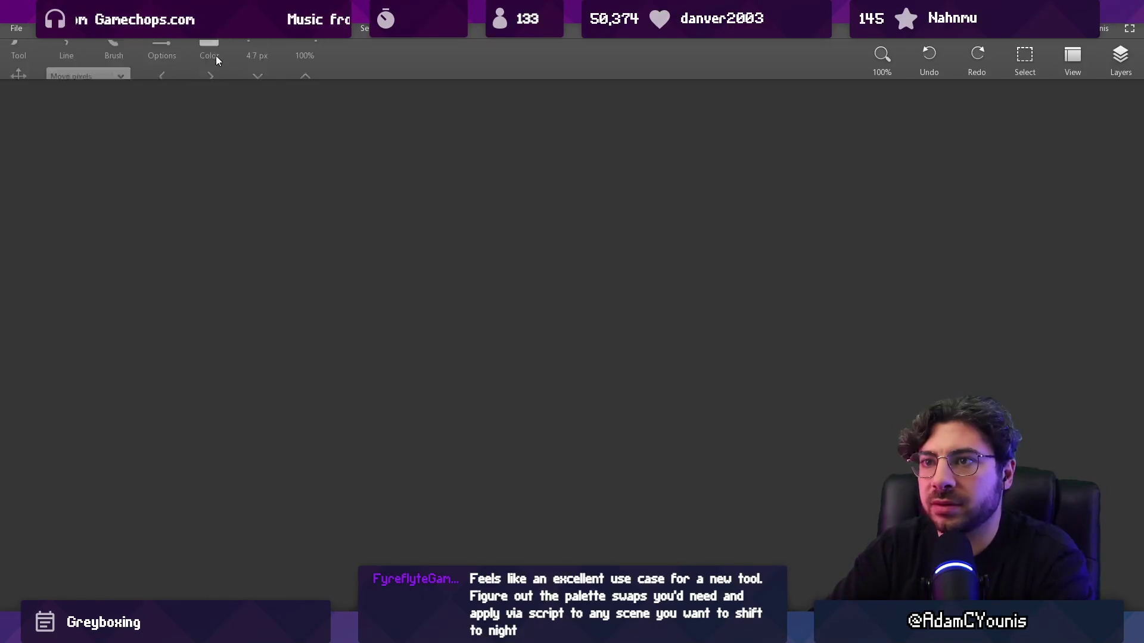
click(215, 54)
click(202, 206)
click(213, 170)
click(214, 264)
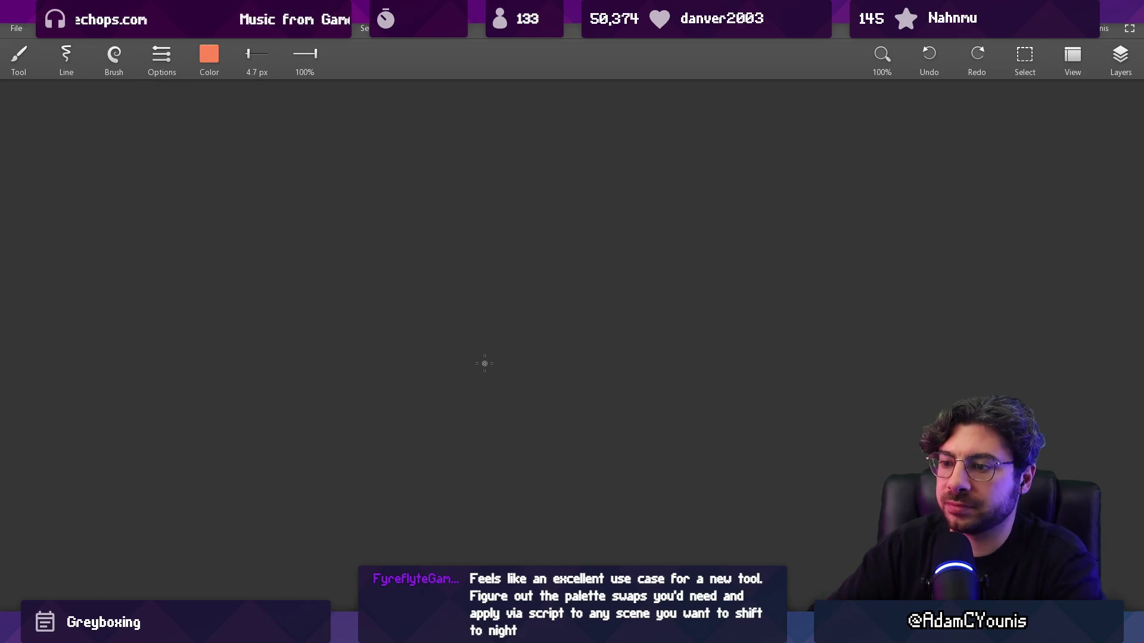
- Launch Google Chrome from the system search
key(super)
text(chrome)
key(Return)
- Search Google for 'desert at twilight' and show the image results
text(desert)
text( at nighrt)
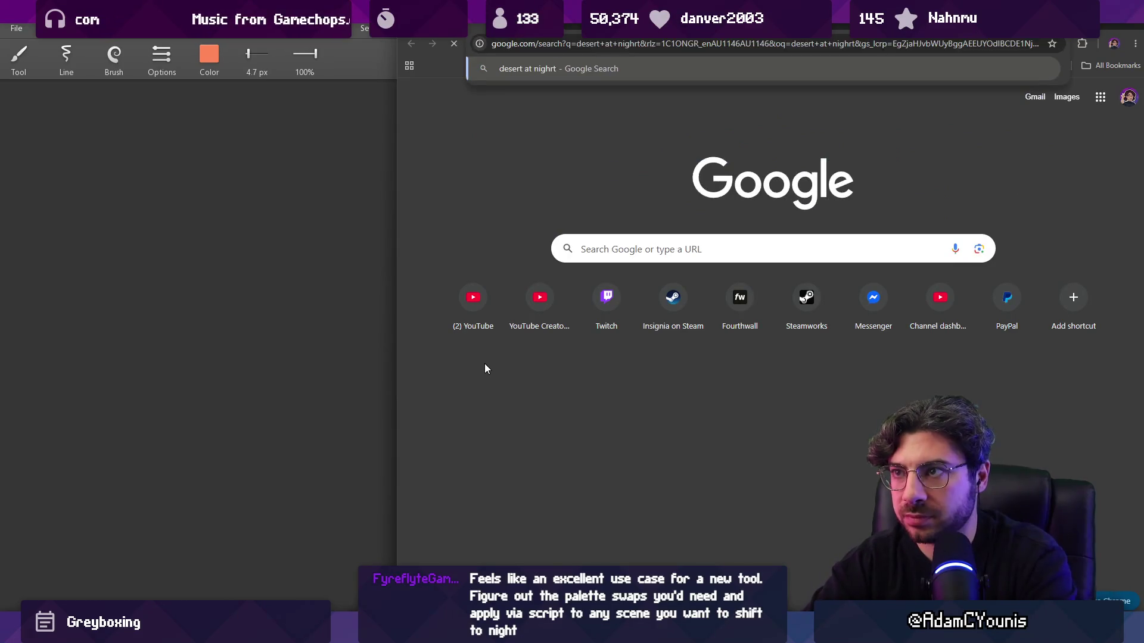
key(Return)
click(601, 88)
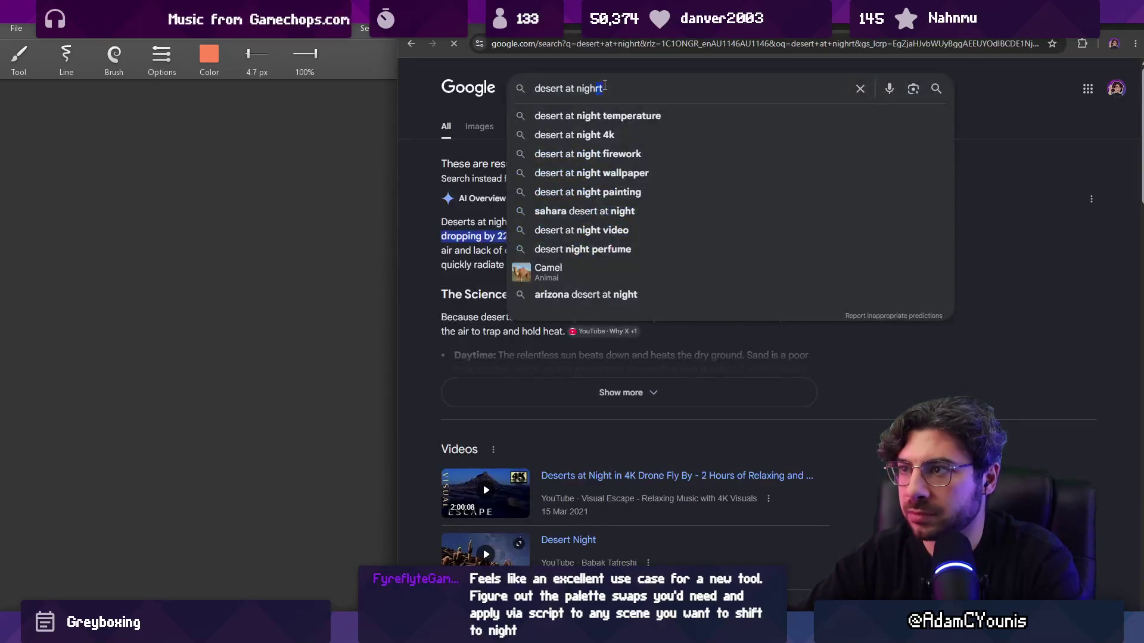
double_click(603, 87)
text(twilight)
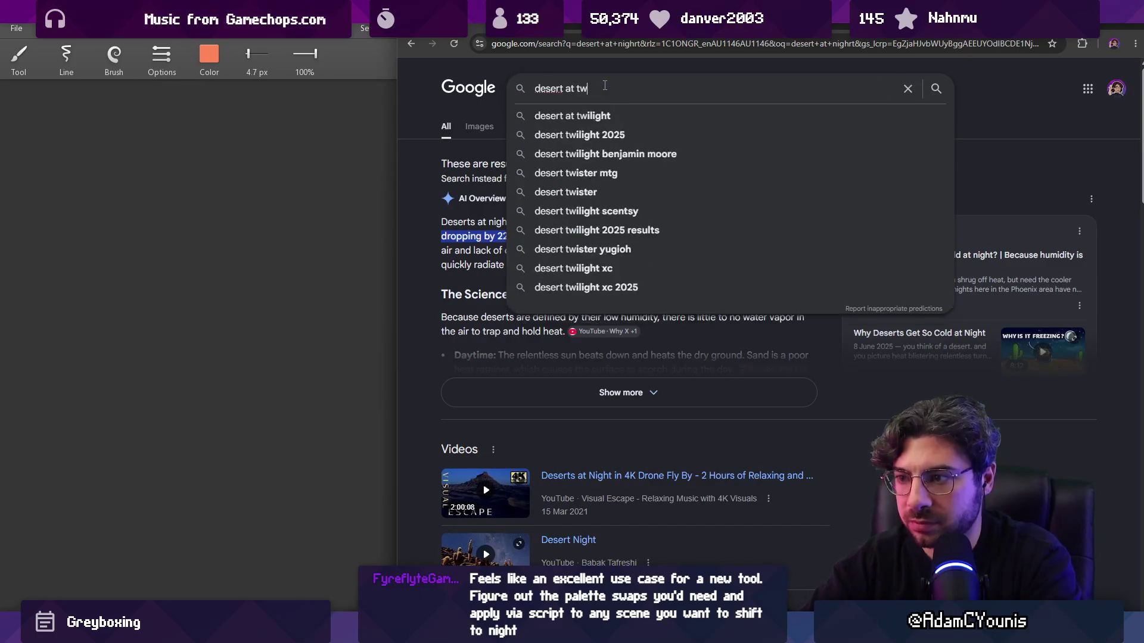
key(Return)
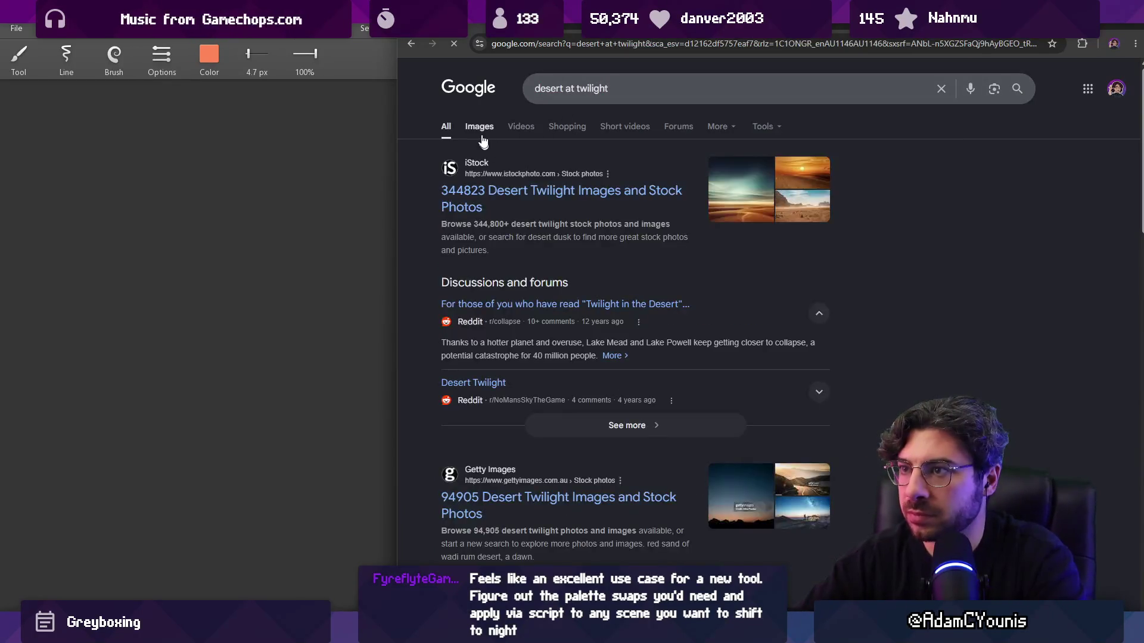
click(480, 130)
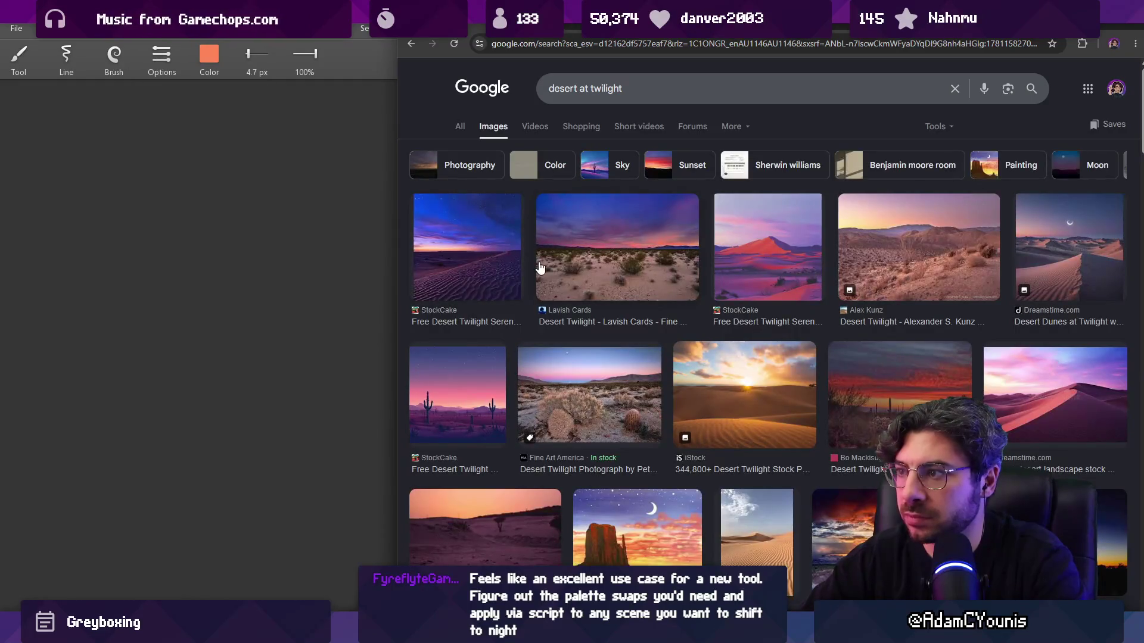
- Copy the pink dune twilight photo and paste it onto Leonardo's canvas
click(738, 256)
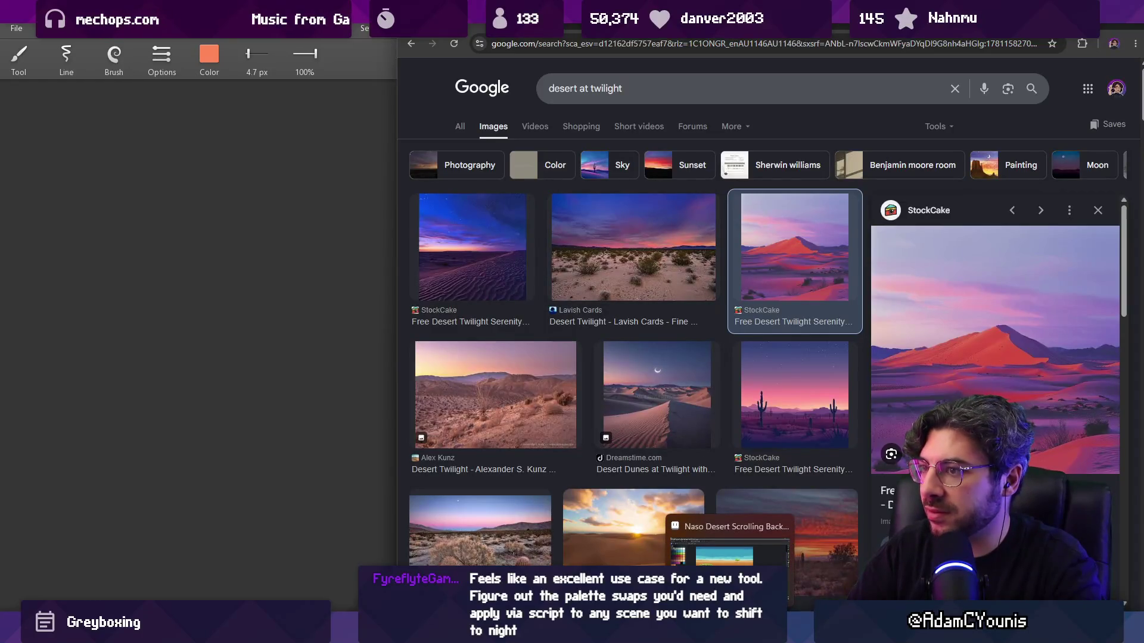
right_click(1010, 351)
click(920, 274)
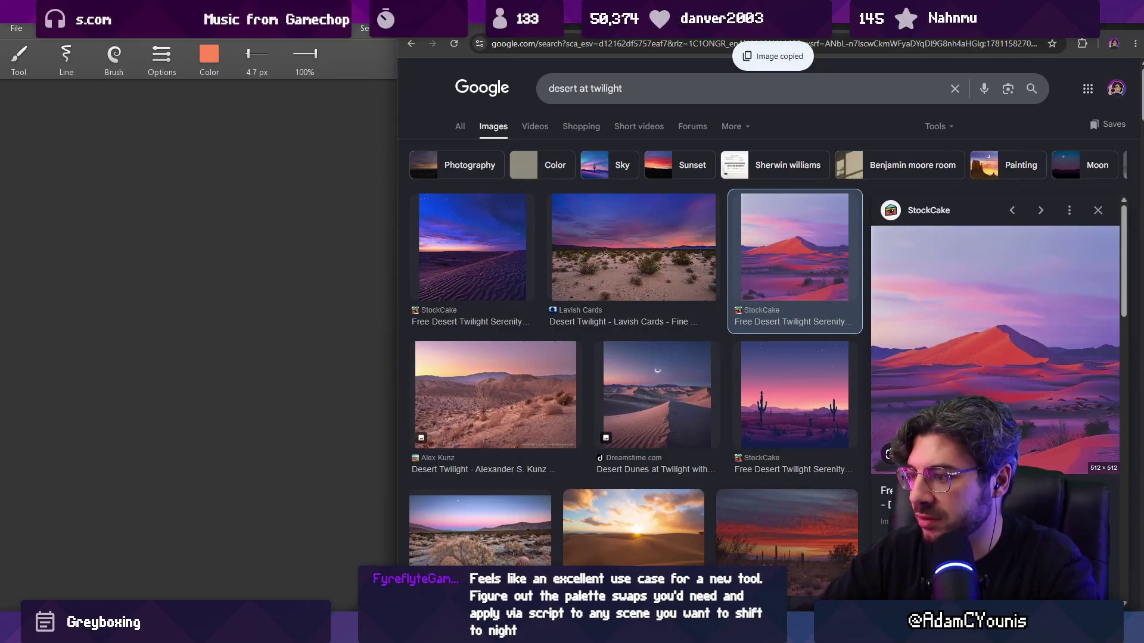
key(alt+Tab)
key(alt+Tab)
key(ctrl+v)
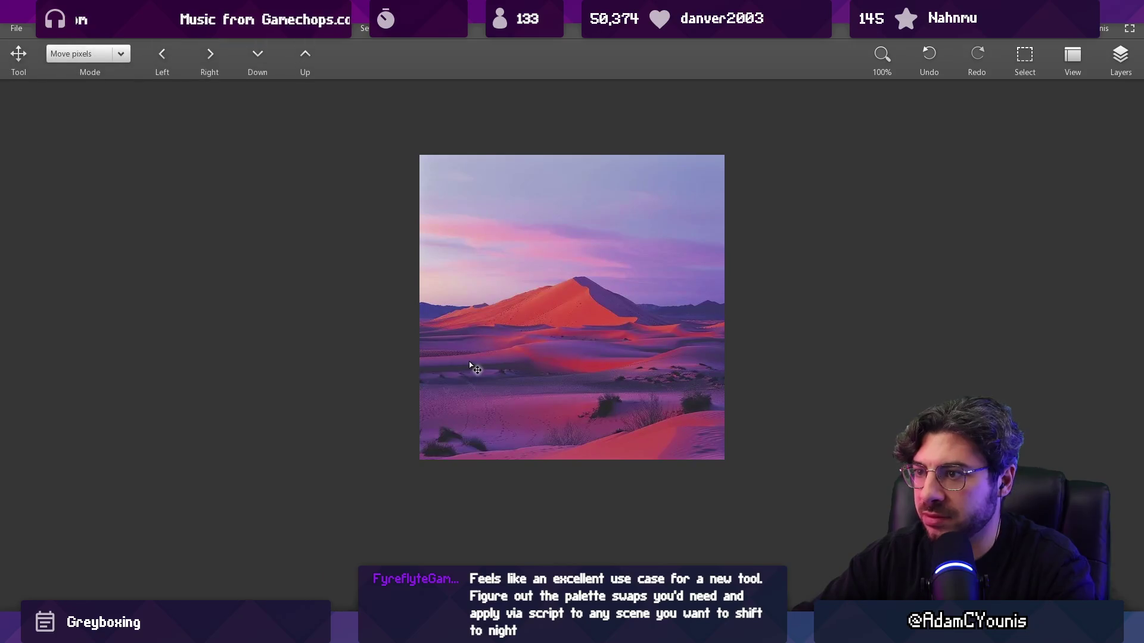
- Sample colours from the twilight photo and paint purple, pink, red and sky-pink swatch dabs beside it
mouse_move(470, 361)
mouse_down()
mouse_move(488, 411)
mouse_move(456, 399)
mouse_move(451, 321)
mouse_move(452, 347)
mouse_move(500, 349)
mouse_up()
click(256, 325)
click(286, 319)
mouse_move(429, 327)
mouse_down()
mouse_move(514, 348)
mouse_move(464, 324)
mouse_move(524, 328)
mouse_move(444, 328)
mouse_up()
click(322, 309)
click(289, 267)
drag(289, 267, 275, 275)
drag(460, 294, 459, 238)
drag(247, 176, 212, 217)
- Add sky-pink, lavender and lavender-blue dabs, then sample dark blue-purple from the photo's right
drag(459, 233, 460, 233)
drag(286, 179, 262, 194)
drag(481, 192, 481, 192)
drag(283, 193, 343, 191)
drag(683, 181, 682, 179)
mouse_move(369, 158)
mouse_down()
mouse_move(340, 191)
mouse_move(358, 172)
mouse_up()
mouse_move(527, 264)
mouse_down()
mouse_move(694, 310)
mouse_move(524, 292)
mouse_up()
drag(652, 321, 691, 321)
- Sample dark purple and a near-black shade and paint a near-black dab by the purples
drag(462, 274, 433, 260)
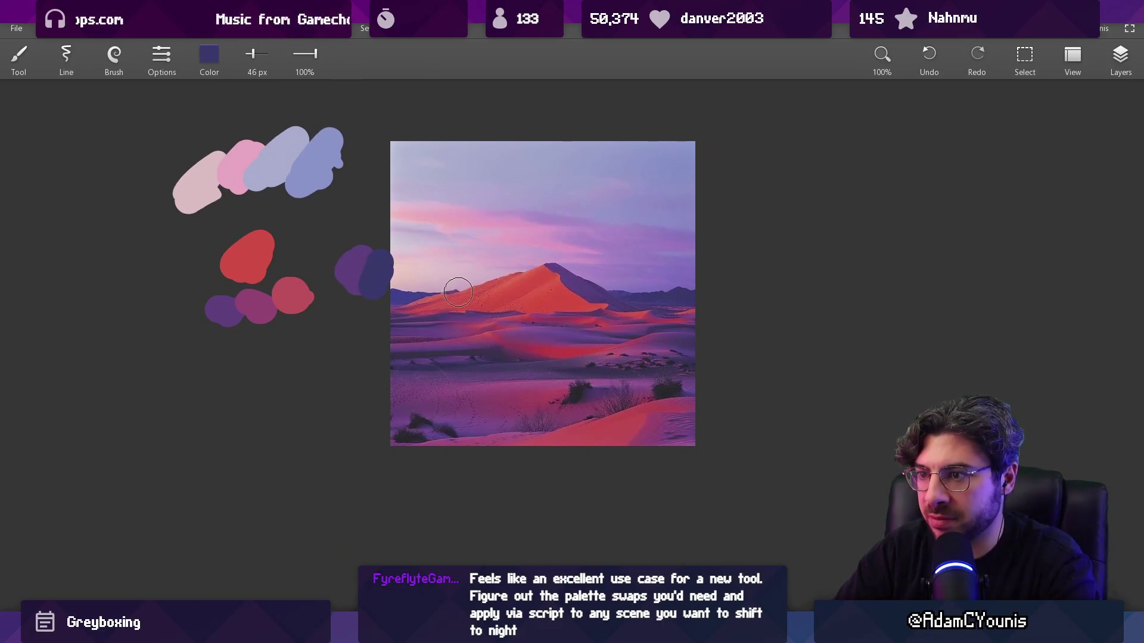
key(v)
scroll(446, 298, left, 5)
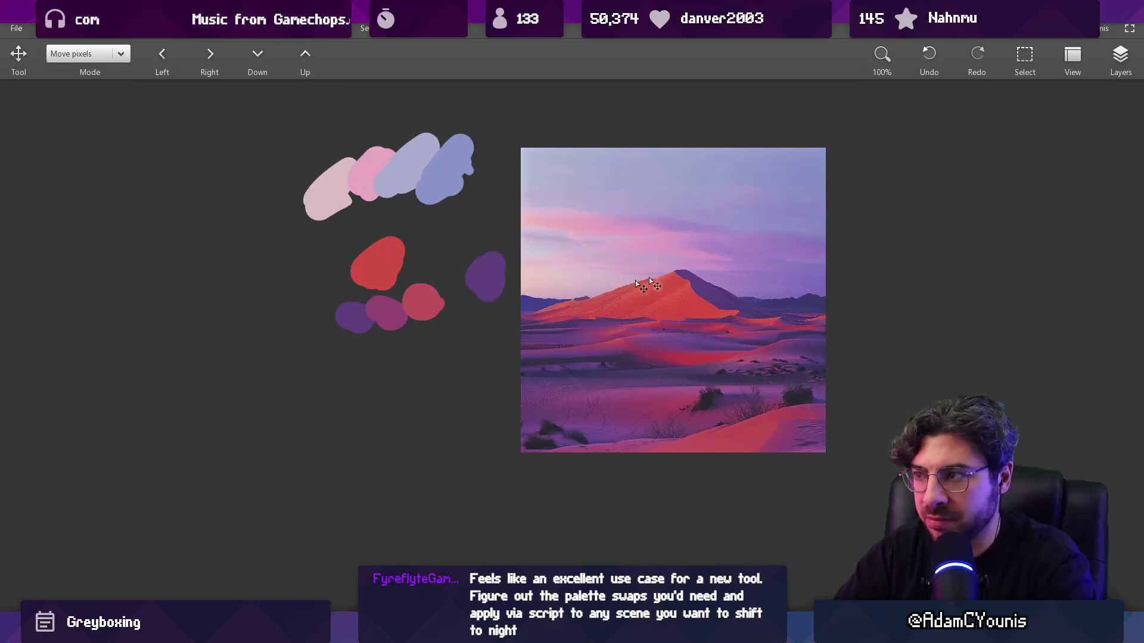
key(b)
alt+click(772, 311)
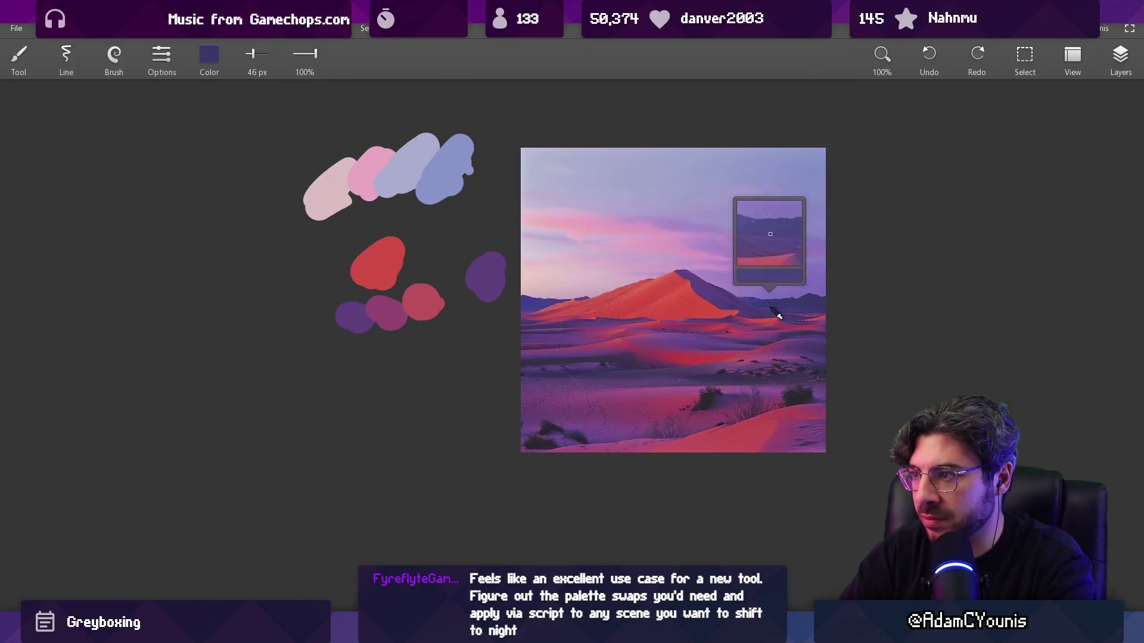
scroll(498, 334, down, 3)
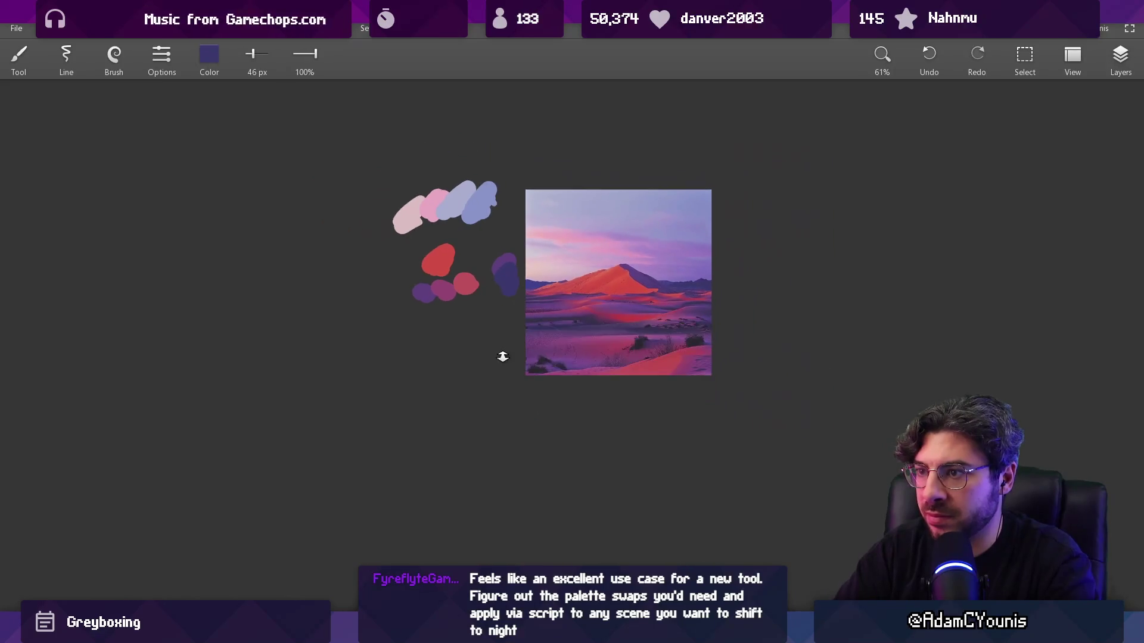
scroll(487, 292, up, 5)
drag(517, 267, 432, 262)
alt+click(504, 417)
mouse_move(468, 329)
mouse_down()
mouse_move(446, 327)
mouse_move(450, 357)
mouse_up()
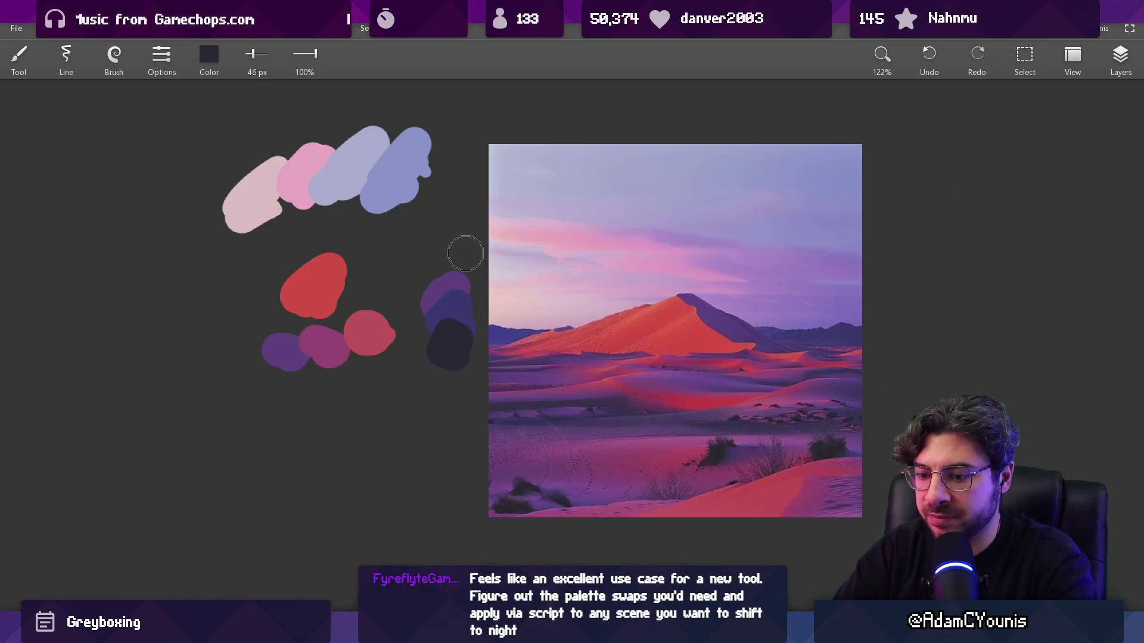
- Rectangle-select all the swatch dabs, delete and restore them, then open Aseprite's File menu
key(m)
mouse_move(227, 390)
mouse_down()
mouse_move(421, 104)
mouse_move(501, 98)
mouse_up()
key(Delete)
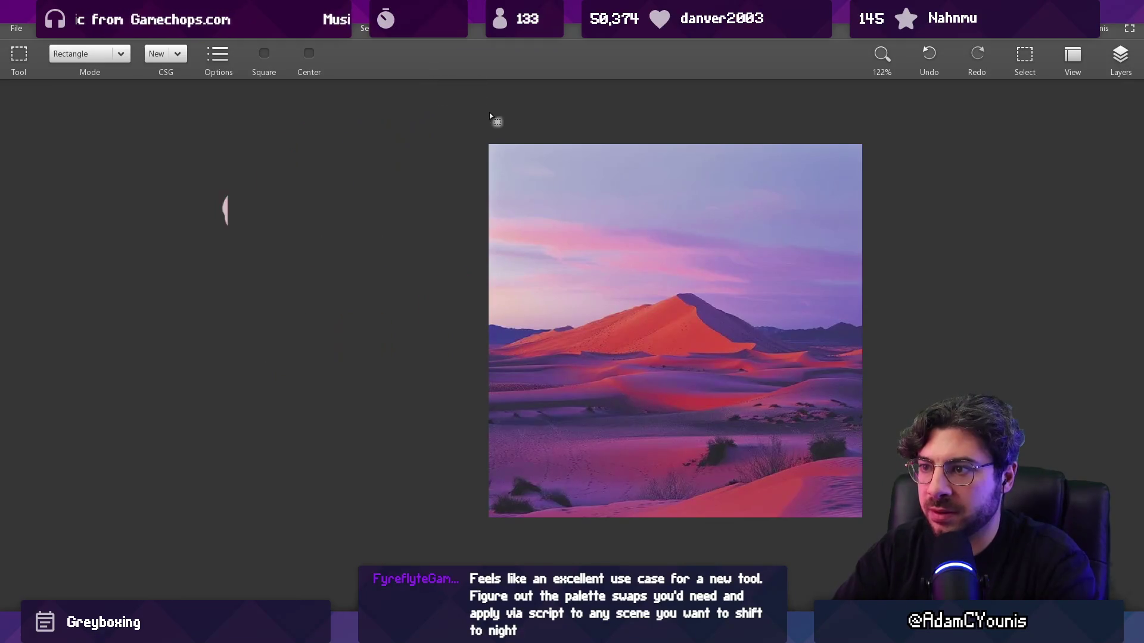
key(ctrl+z)
key(alt+Tab)
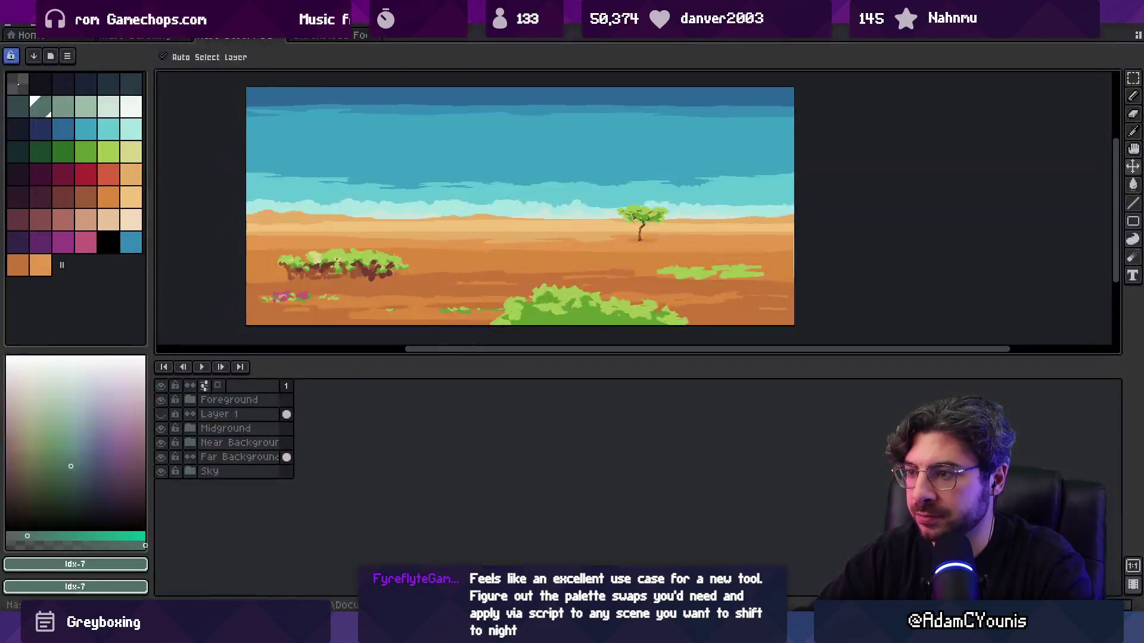
key(alt+f)
- Create a new sprite, paste the twilight colour dabs into it and enlarge the canvas area
key(n)
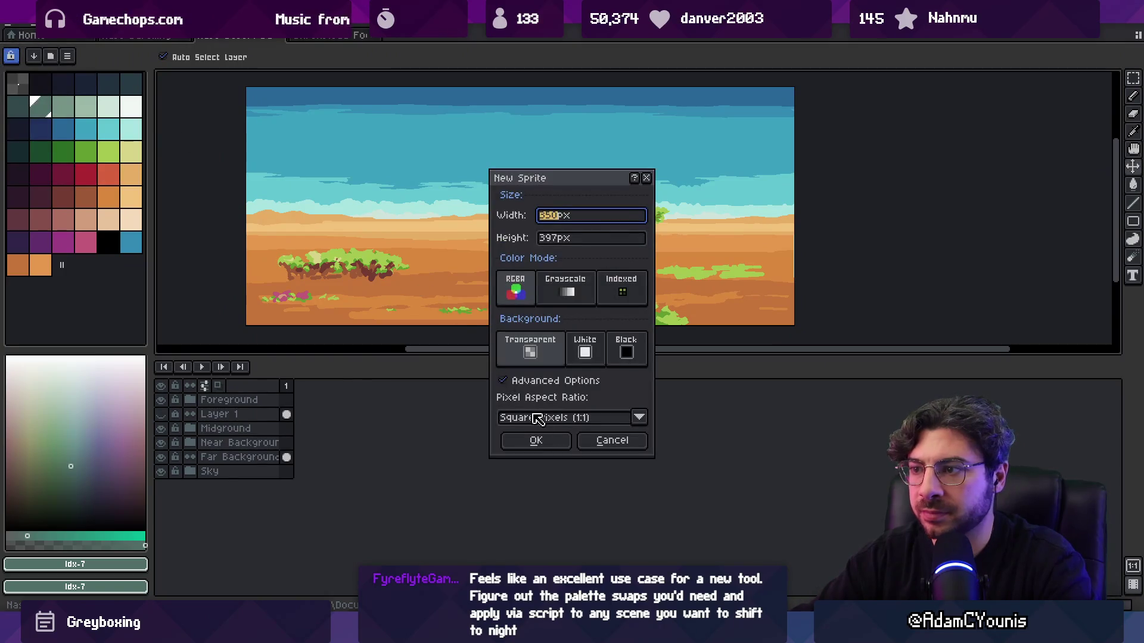
click(535, 440)
key(ctrl+v)
scroll(644, 256, up, 2)
mouse_move(580, 302)
mouse_down()
mouse_move(552, 267)
mouse_move(477, 246)
mouse_up()
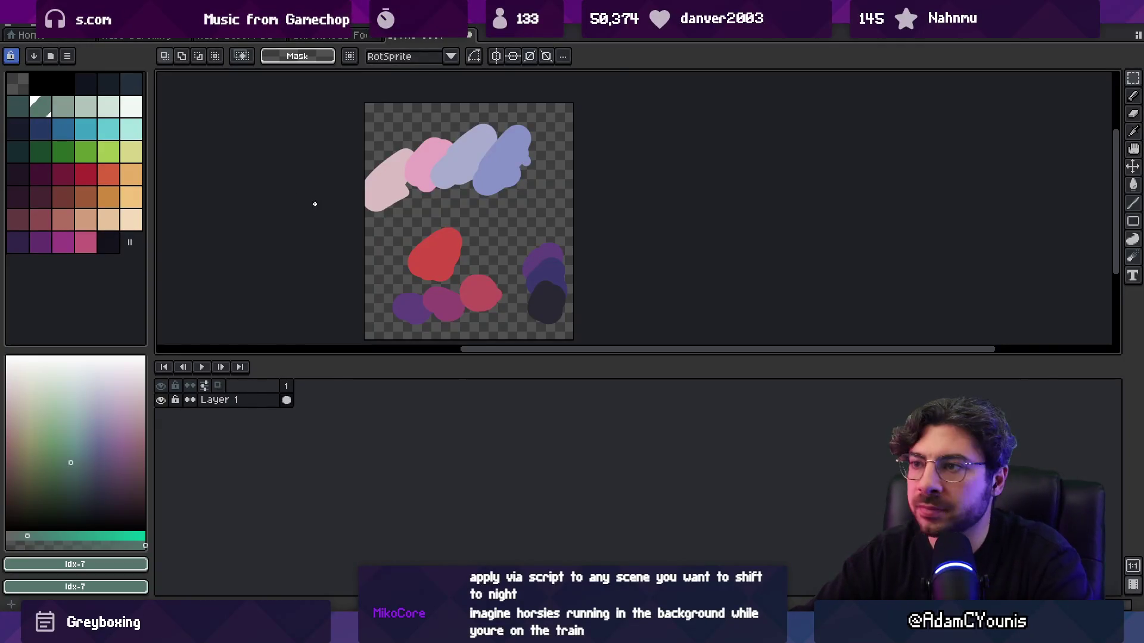
scroll(308, 204, right, 2)
drag(425, 359, 424, 451)
scroll(347, 211, down, 1)
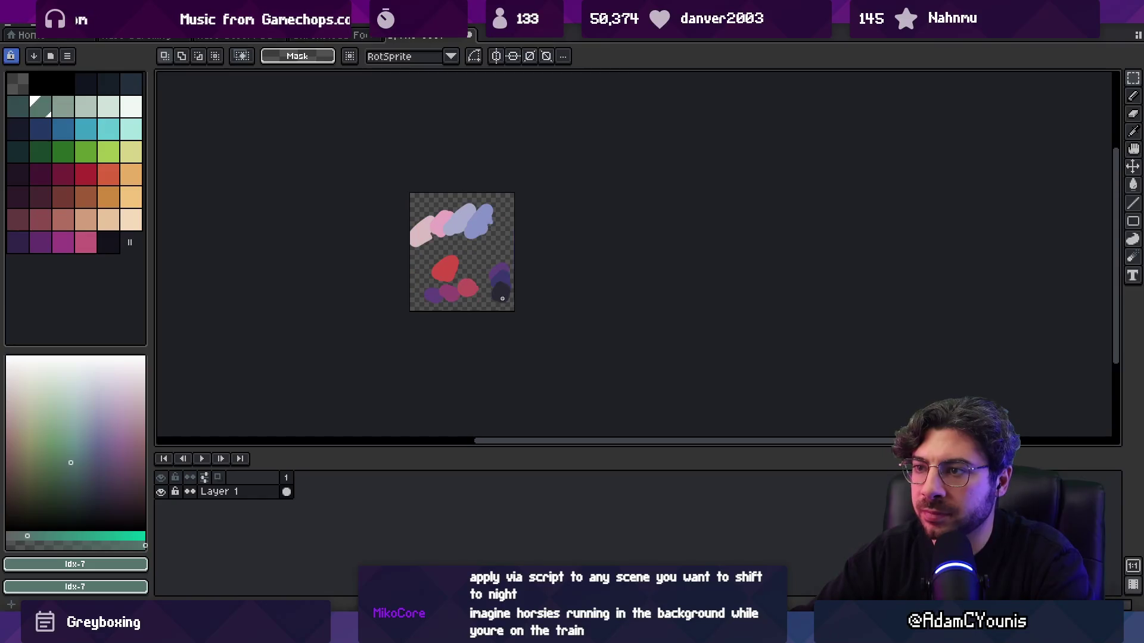
scroll(345, 259, up, 1)
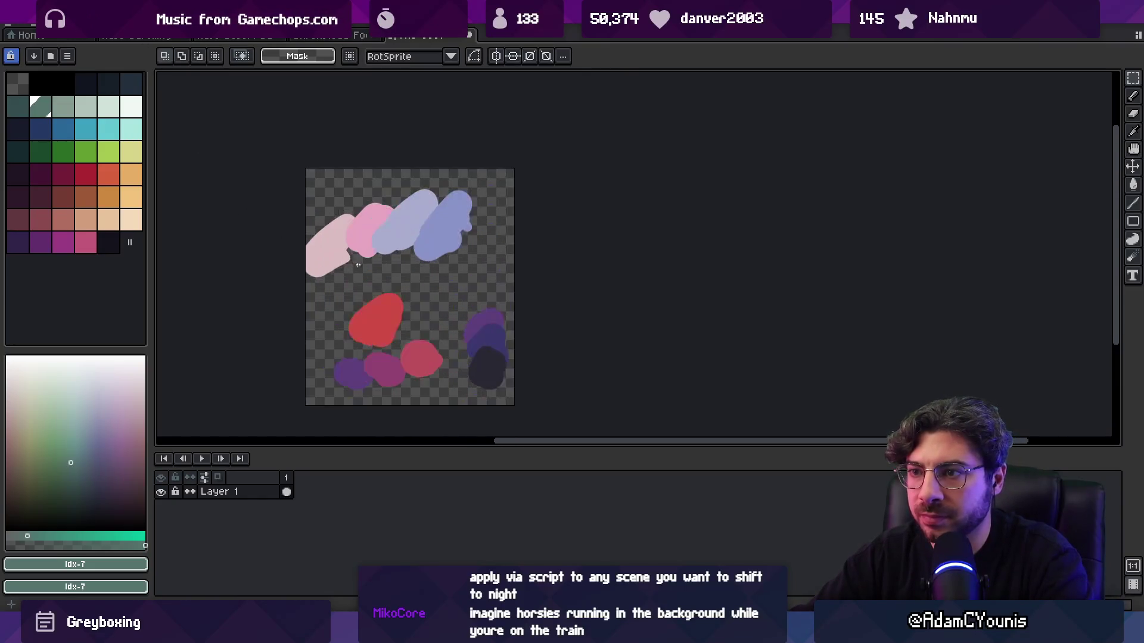
- Generate a palette from the sprite, then undo it to restore the default colours
click(68, 55)
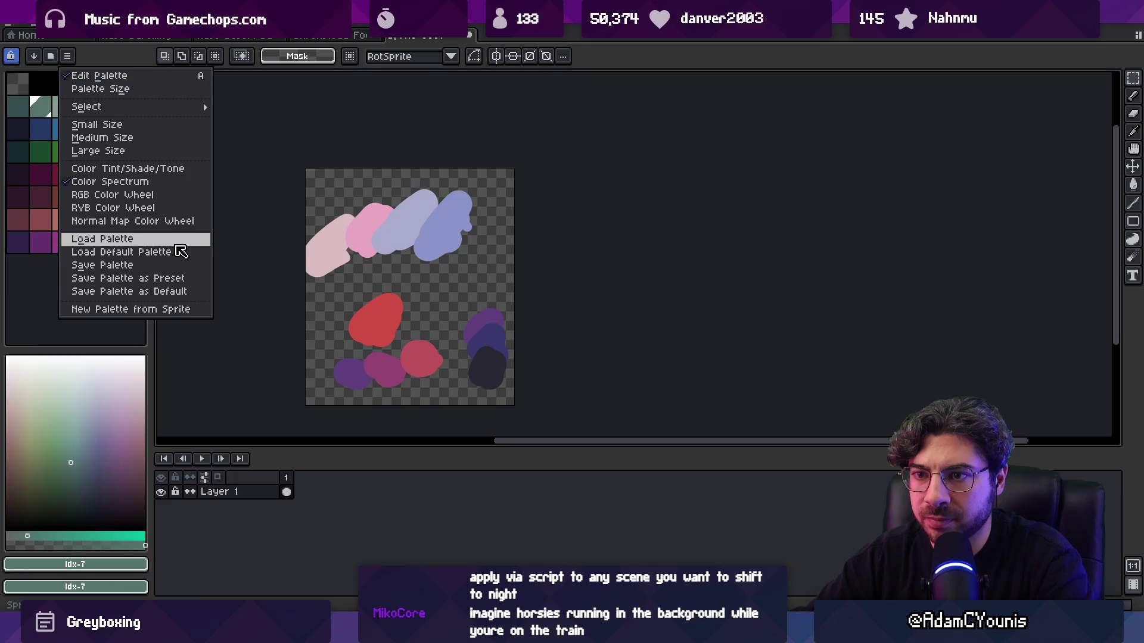
click(192, 308)
click(590, 377)
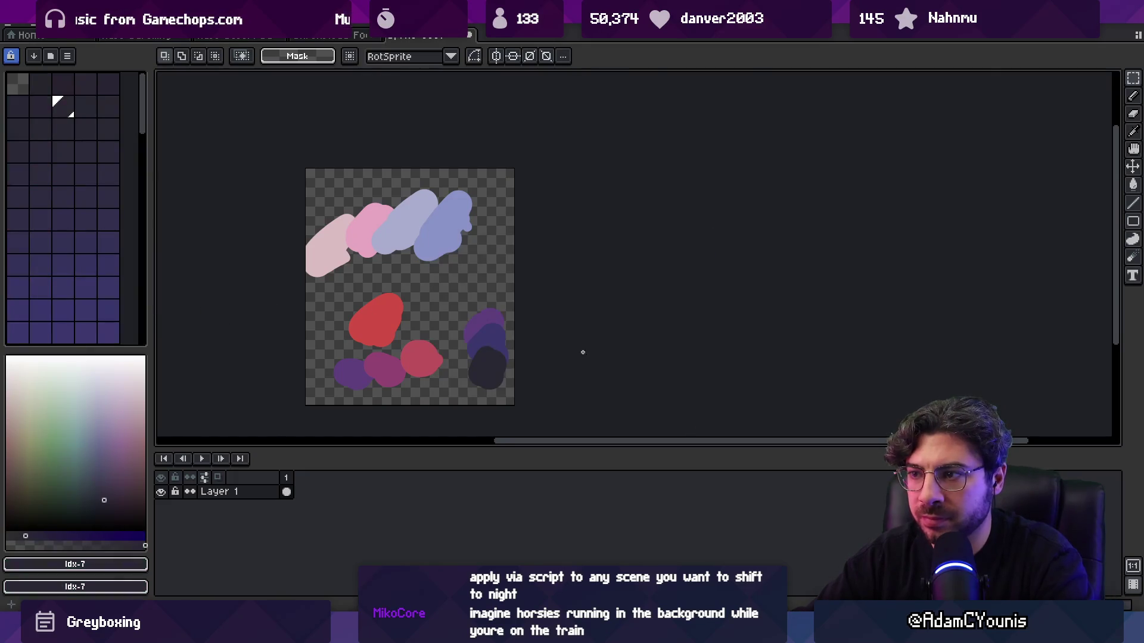
scroll(88, 190, down, 10)
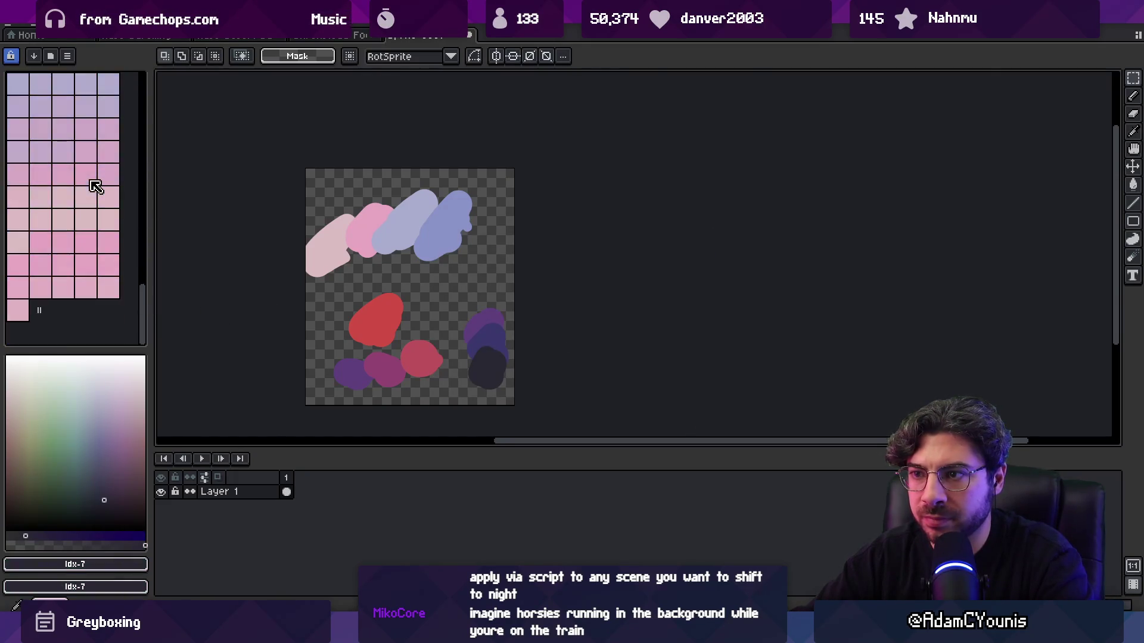
key(ctrl+z)
click(64, 55)
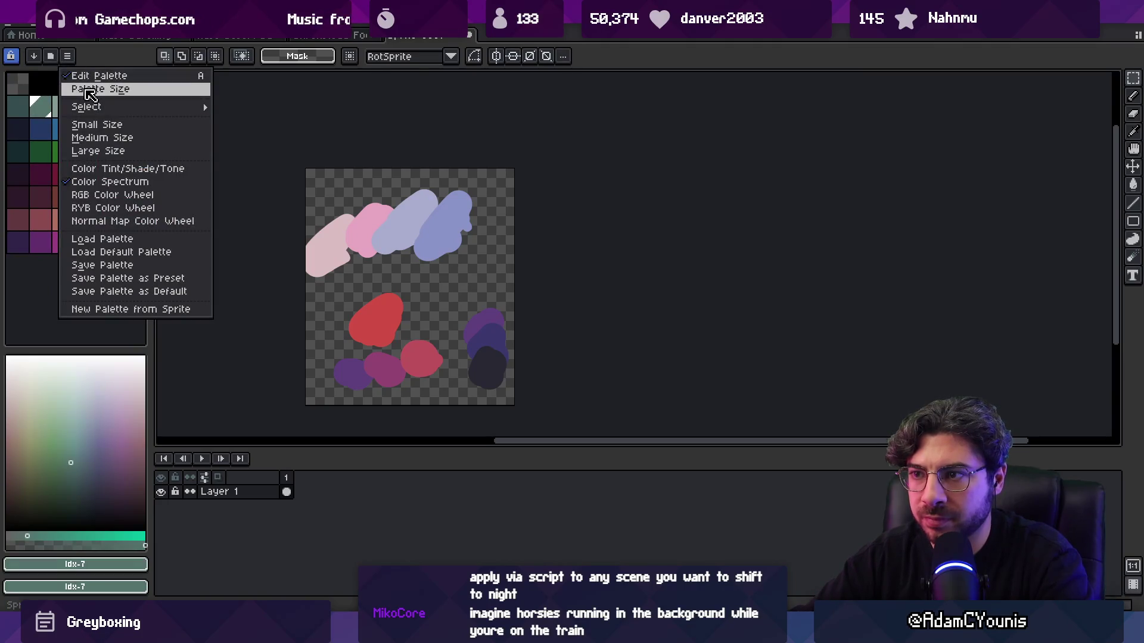
mouse_move(106, 111)
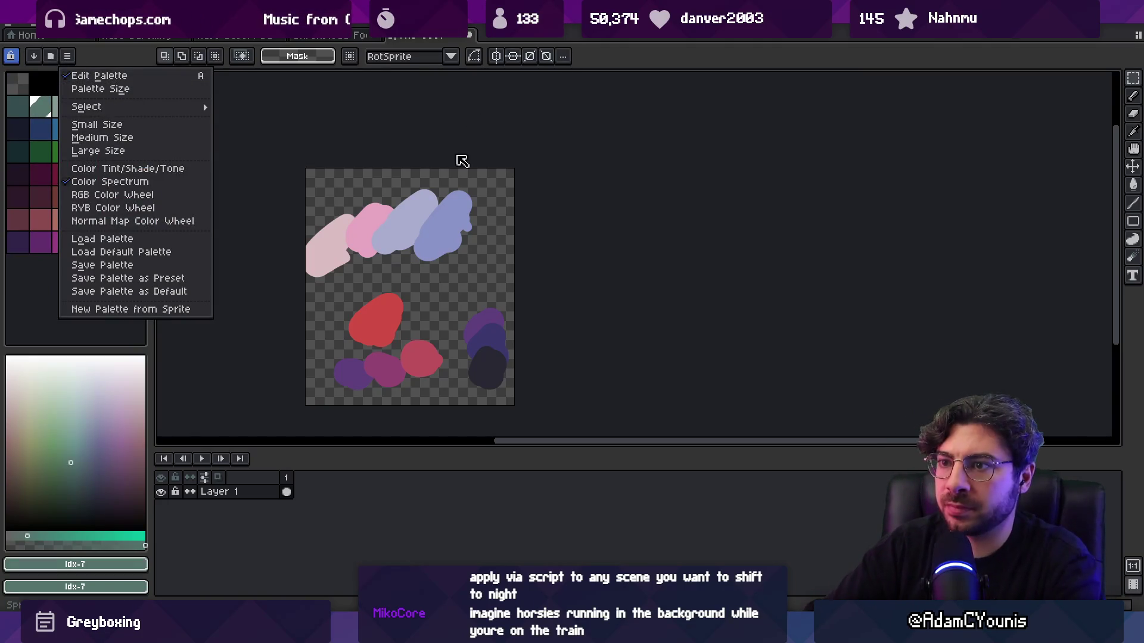
click(492, 116)
key(b)
scroll(357, 235, up, 2)
scroll(404, 242, down, 1)
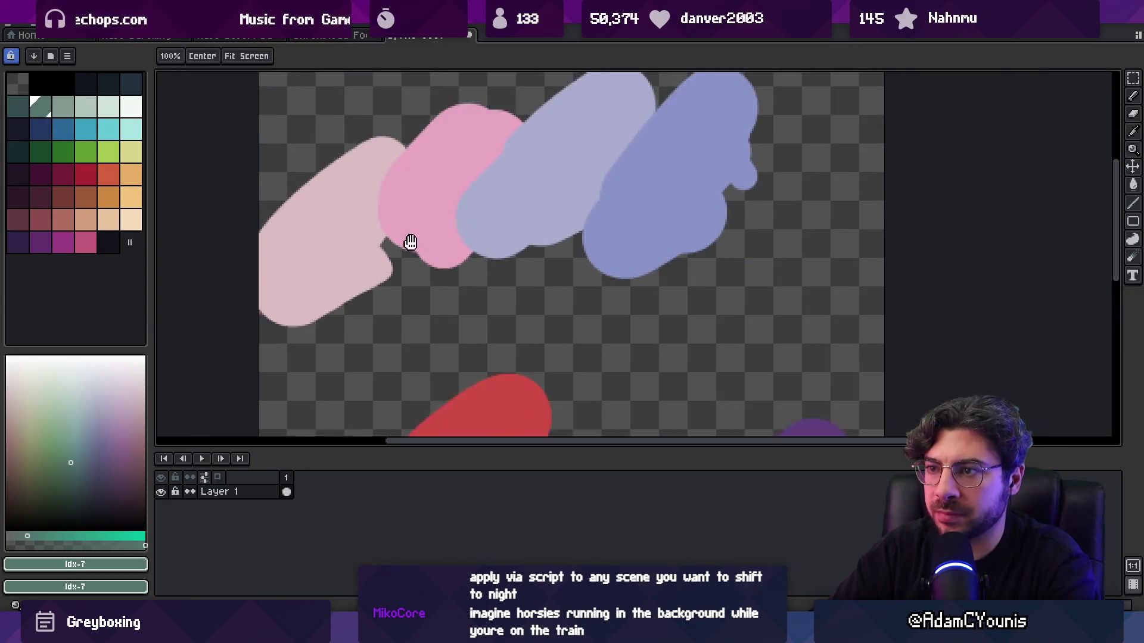
- Erase the pale pink, pink, lavender and blue blobs into separate rectangular patches
scroll(329, 250, down, 1)
drag(312, 171, 270, 321)
mouse_move(419, 283)
mouse_down()
mouse_move(421, 153)
mouse_move(341, 196)
mouse_up()
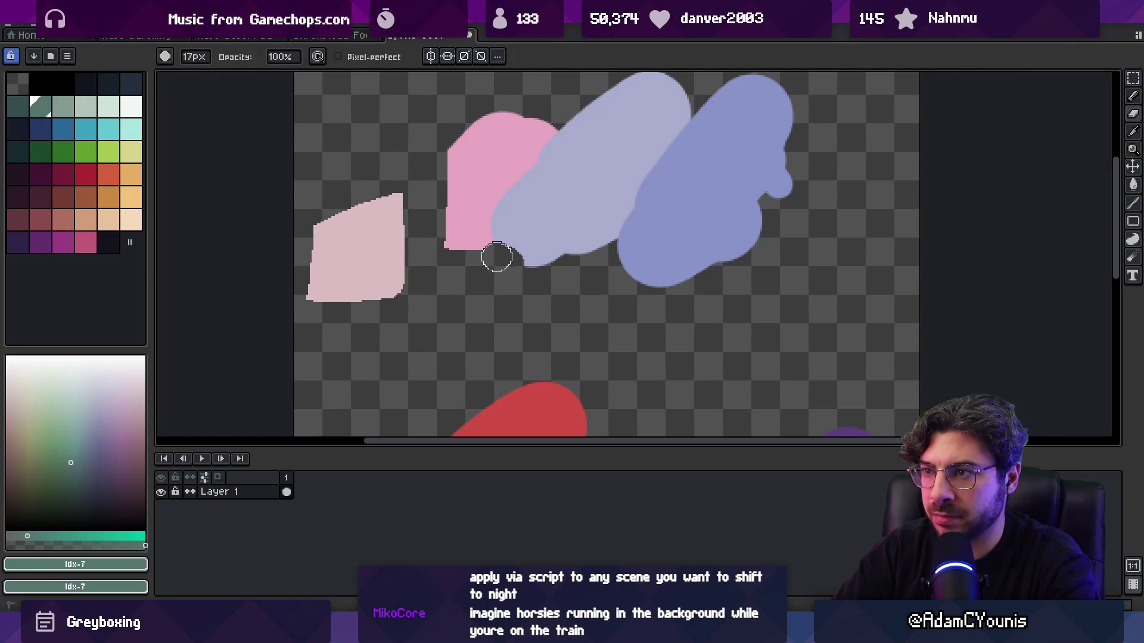
drag(496, 260, 509, 279)
mouse_move(510, 160)
mouse_down()
mouse_move(534, 87)
mouse_move(523, 255)
mouse_up()
mouse_move(625, 212)
mouse_down()
mouse_move(608, 255)
mouse_move(553, 115)
mouse_up()
mouse_move(670, 77)
mouse_down()
mouse_move(684, 107)
mouse_move(577, 238)
mouse_up()
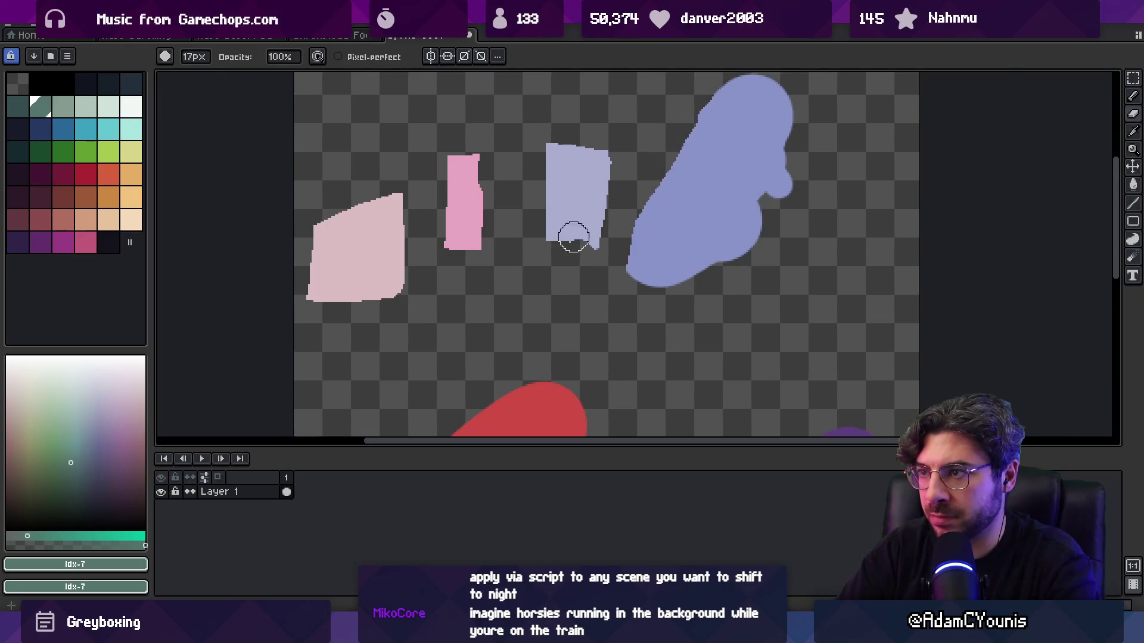
mouse_move(601, 278)
mouse_down()
mouse_move(761, 169)
mouse_move(651, 184)
mouse_move(717, 216)
mouse_move(732, 184)
mouse_move(806, 168)
mouse_move(731, 102)
mouse_move(761, 81)
mouse_up()
- Carve the red blob into a block and cut slots through the purple blob and red circle
scroll(773, 149, down, 5)
mouse_move(468, 245)
mouse_down()
mouse_move(463, 309)
mouse_move(518, 309)
mouse_move(554, 211)
mouse_move(559, 235)
mouse_move(585, 184)
mouse_move(631, 256)
mouse_up()
scroll(589, 317, down, 5)
drag(452, 203, 460, 349)
drag(518, 197, 511, 344)
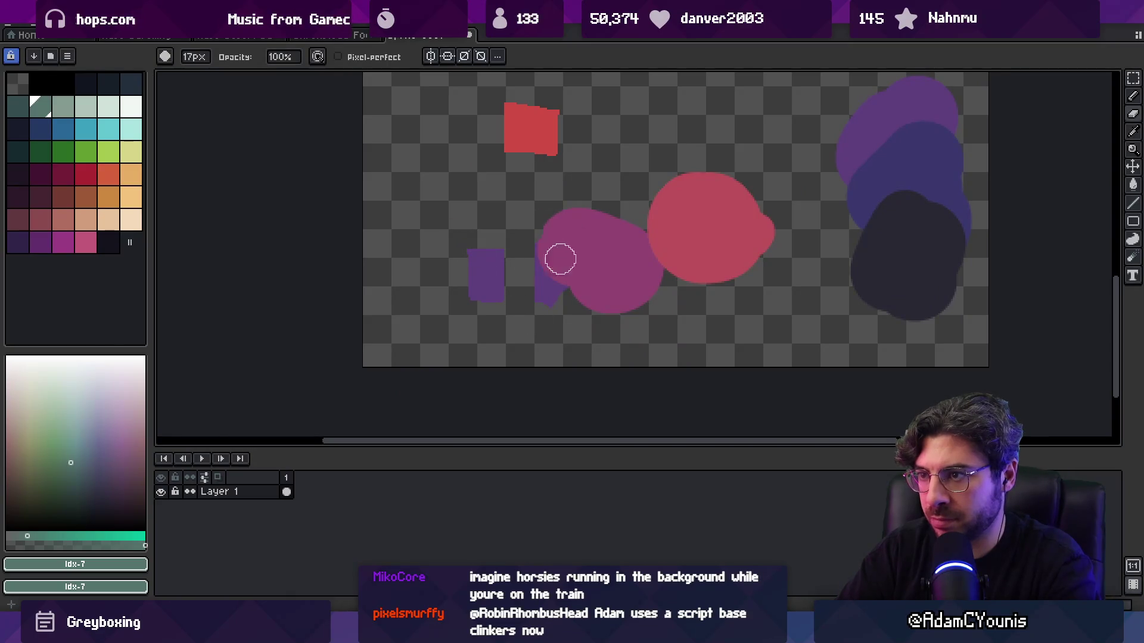
drag(620, 206, 598, 326)
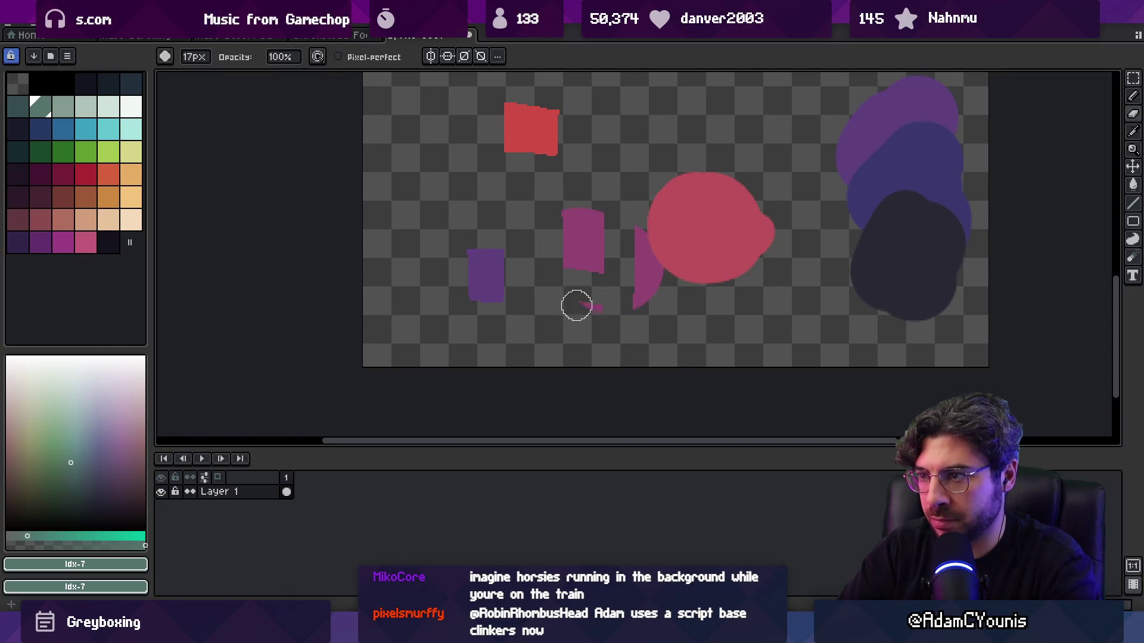
mouse_move(634, 256)
mouse_down()
mouse_move(670, 298)
mouse_move(741, 228)
mouse_up()
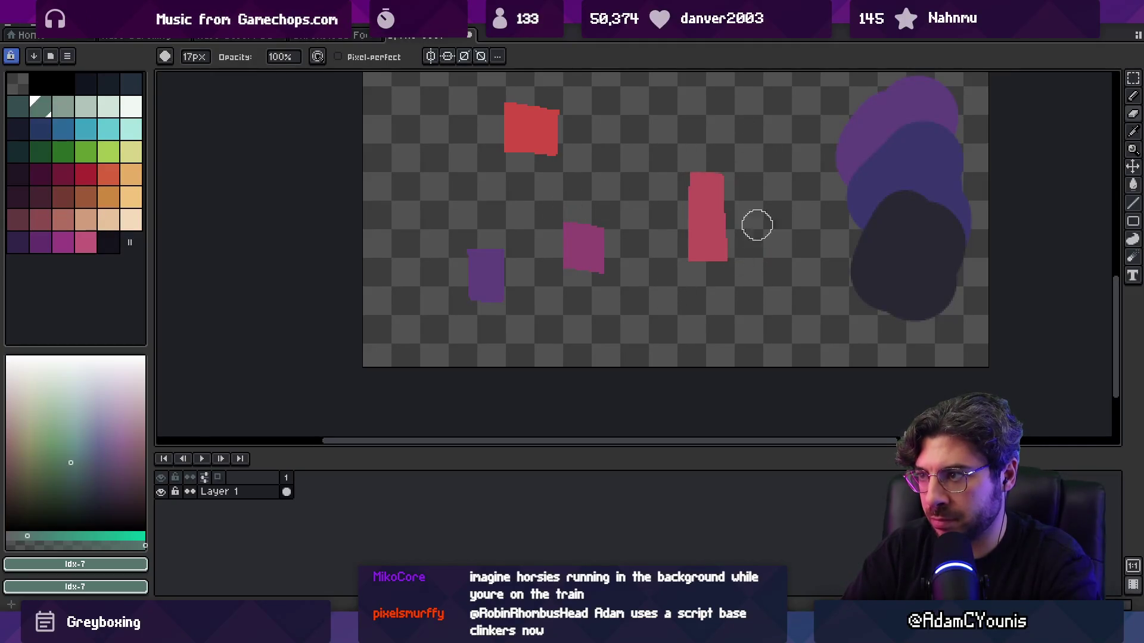
- Trim the upper and right purple shapes down to small fragments
scroll(666, 192, right, 5)
scroll(666, 192, up, 2)
drag(663, 176, 693, 128)
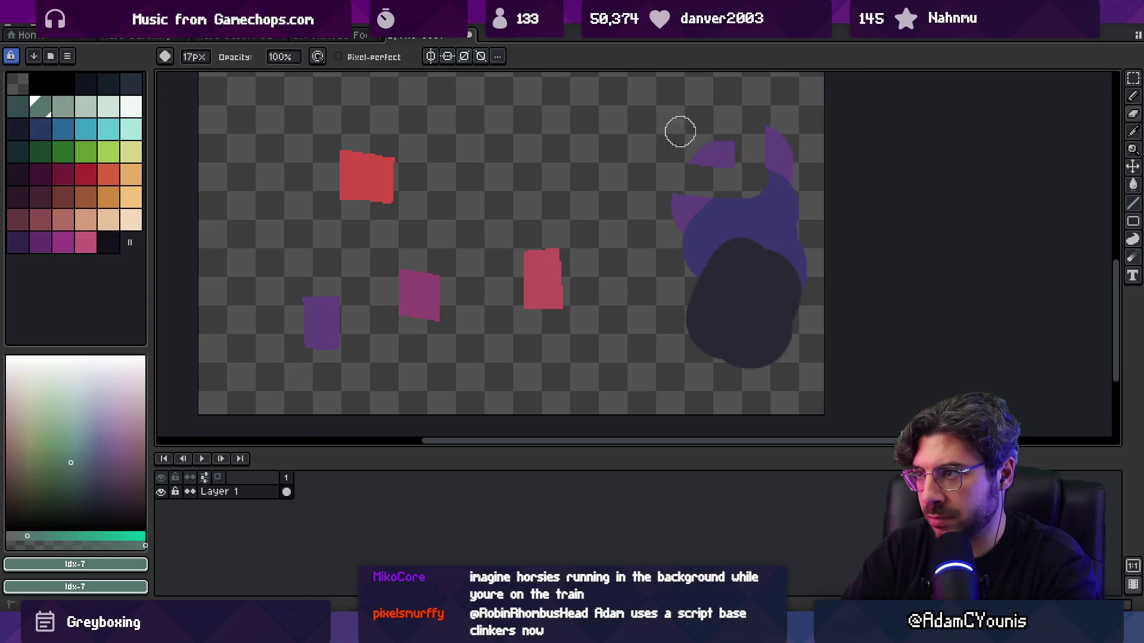
mouse_move(769, 140)
mouse_down()
mouse_move(706, 189)
mouse_move(690, 252)
mouse_move(786, 375)
mouse_move(774, 355)
mouse_move(691, 341)
mouse_up()
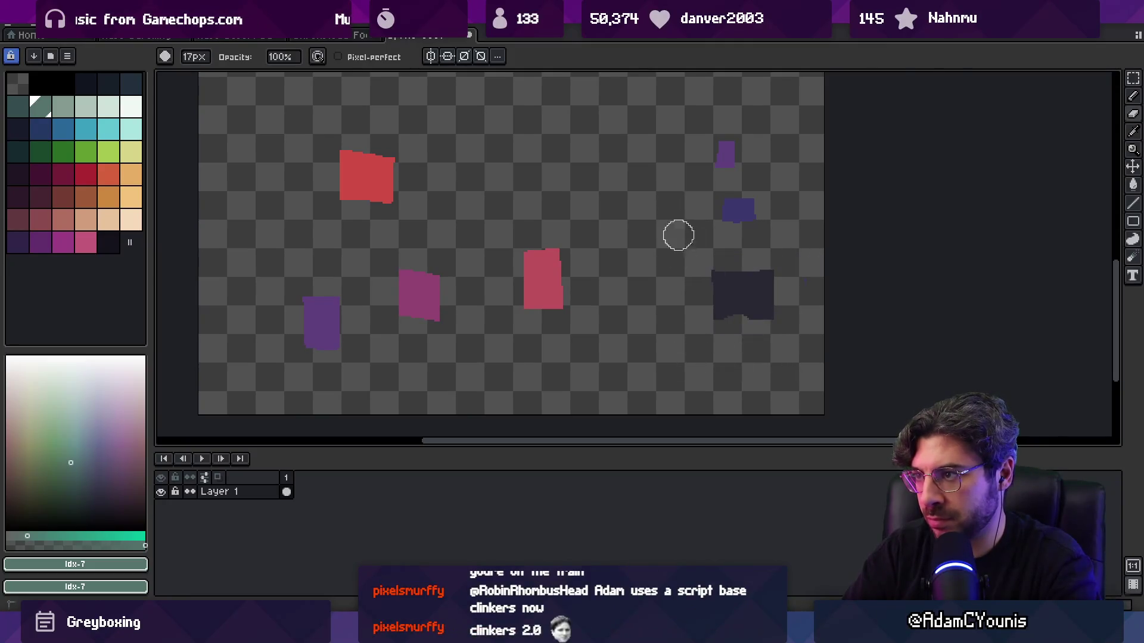
scroll(677, 248, down, 5)
mouse_move(620, 214)
mouse_down()
mouse_move(593, 286)
mouse_move(570, 281)
mouse_move(587, 188)
mouse_up()
scroll(565, 294, up, 5)
click(68, 56)
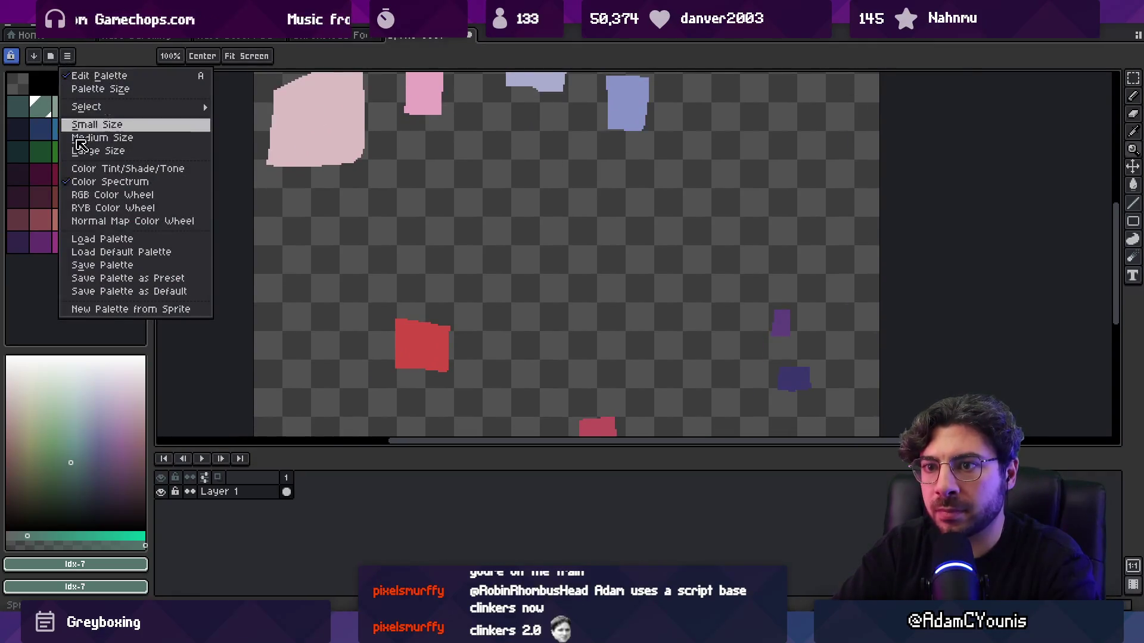
- Replace the palette with a new palette generated from the sprite's colours
click(169, 309)
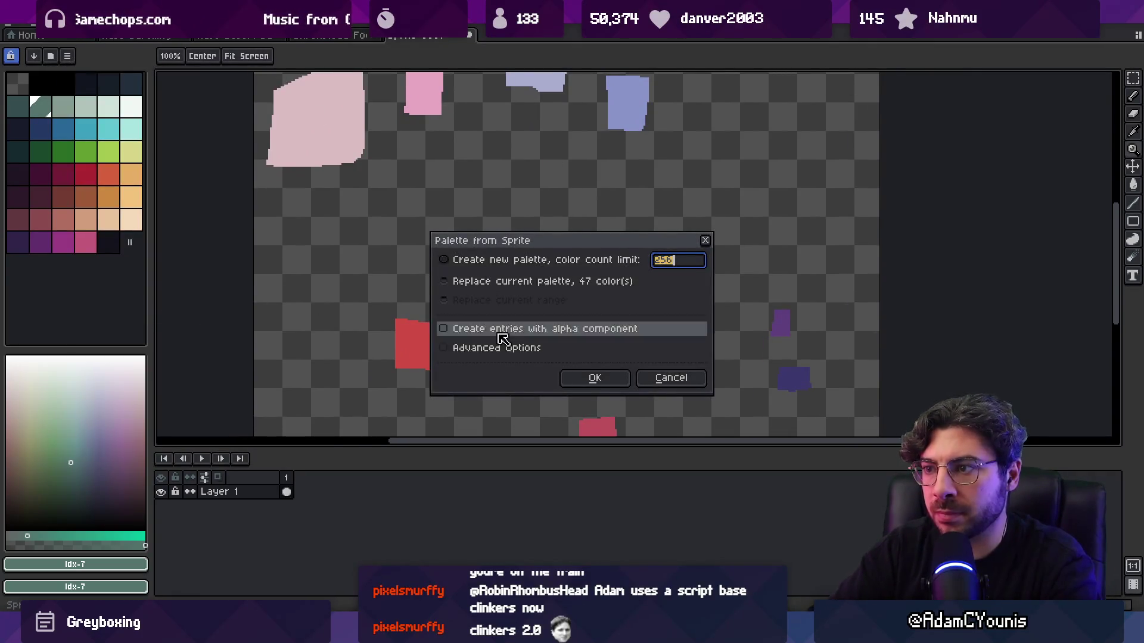
click(598, 377)
scroll(579, 279, down, 1)
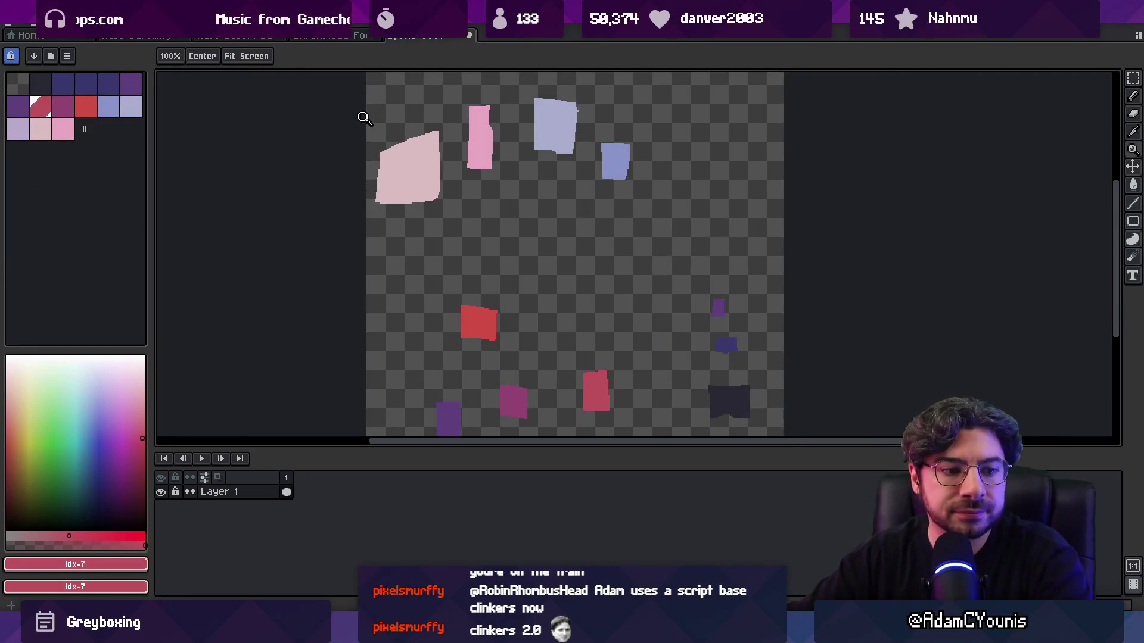
drag(49, 83, 63, 129)
- Resize the canvas to 960 × 540 px
click(71, 37)
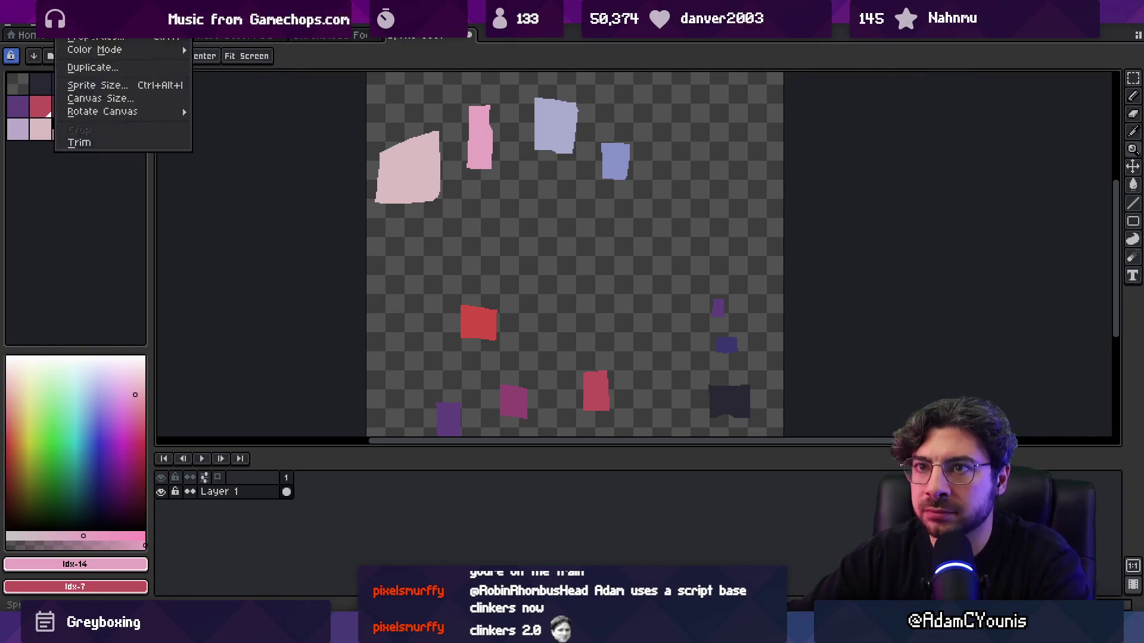
click(119, 97)
text(9)
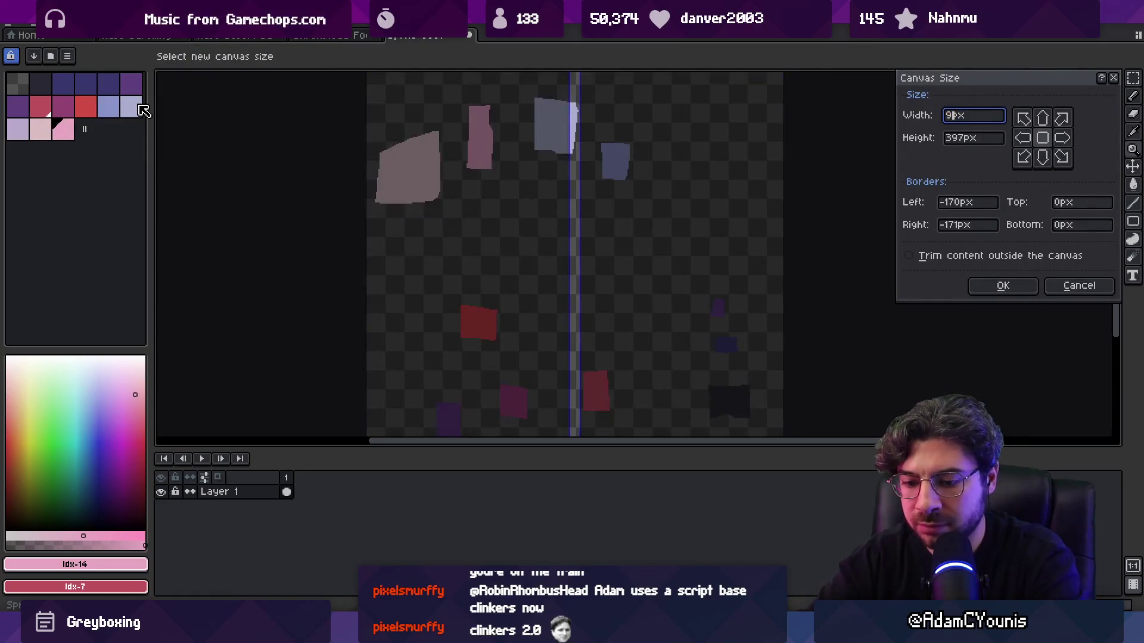
text(60)
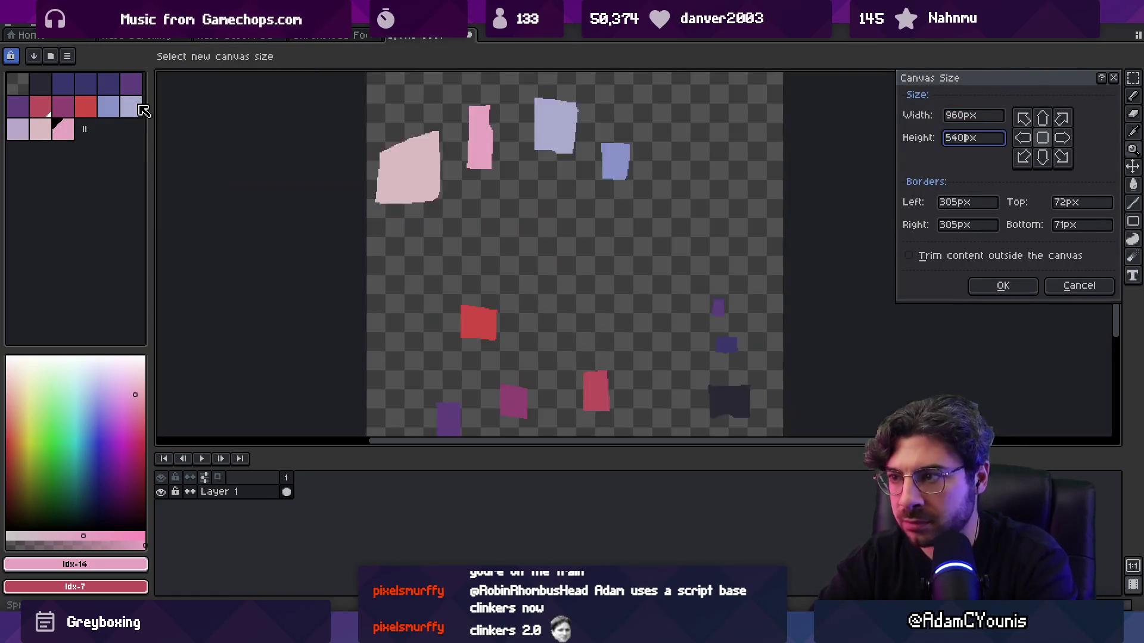
key(Return)
scroll(539, 276, down, 4)
scroll(579, 298, up, 3)
scroll(518, 281, up, 1)
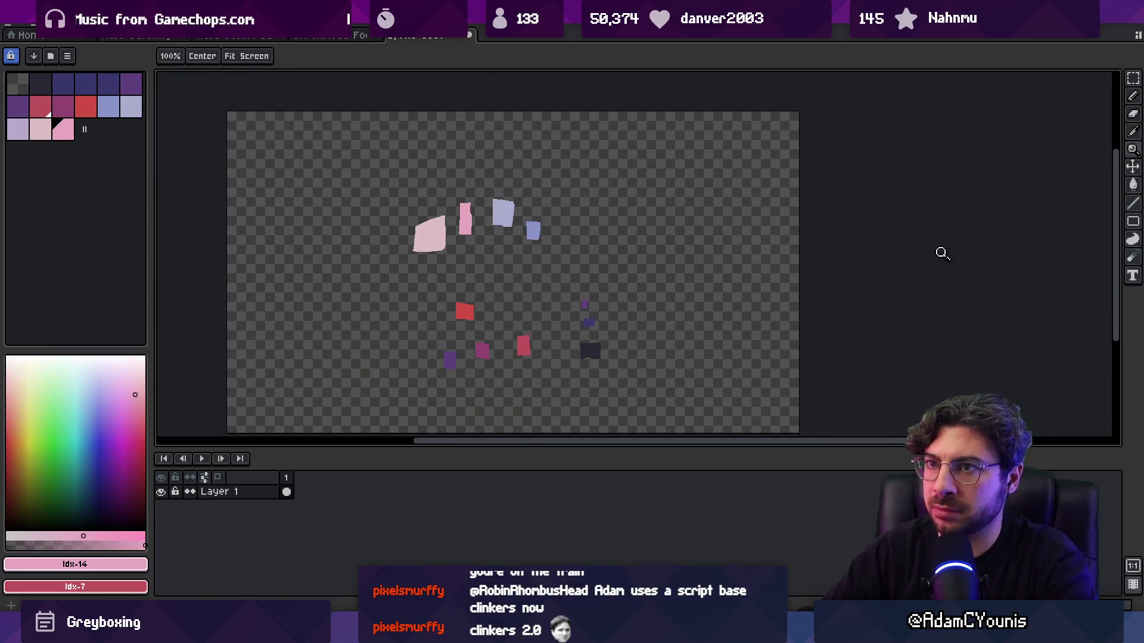
- Clear the colour patches and bucket-fill the whole canvas red
key(b)
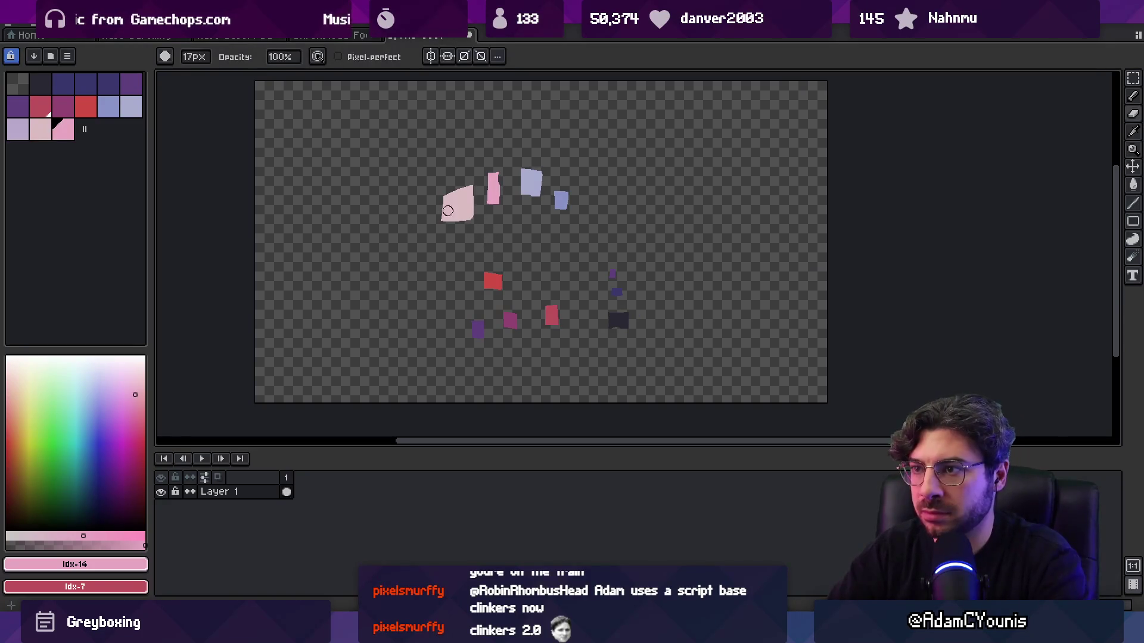
key(ctrl+z)
key(ctrl+z)
key(ctrl+z)
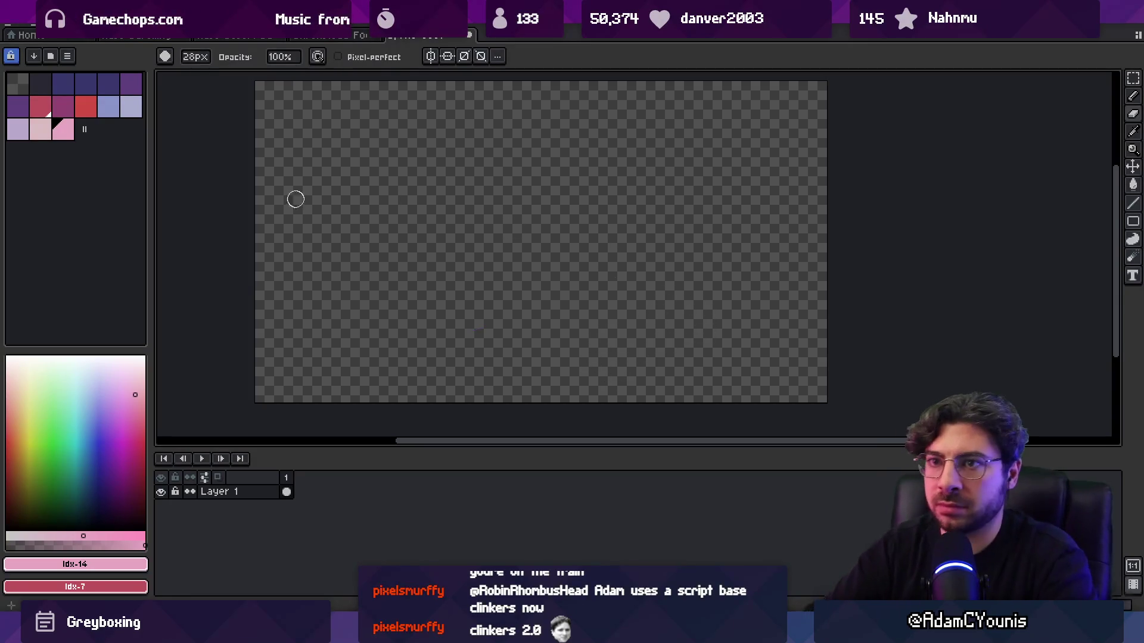
click(88, 115)
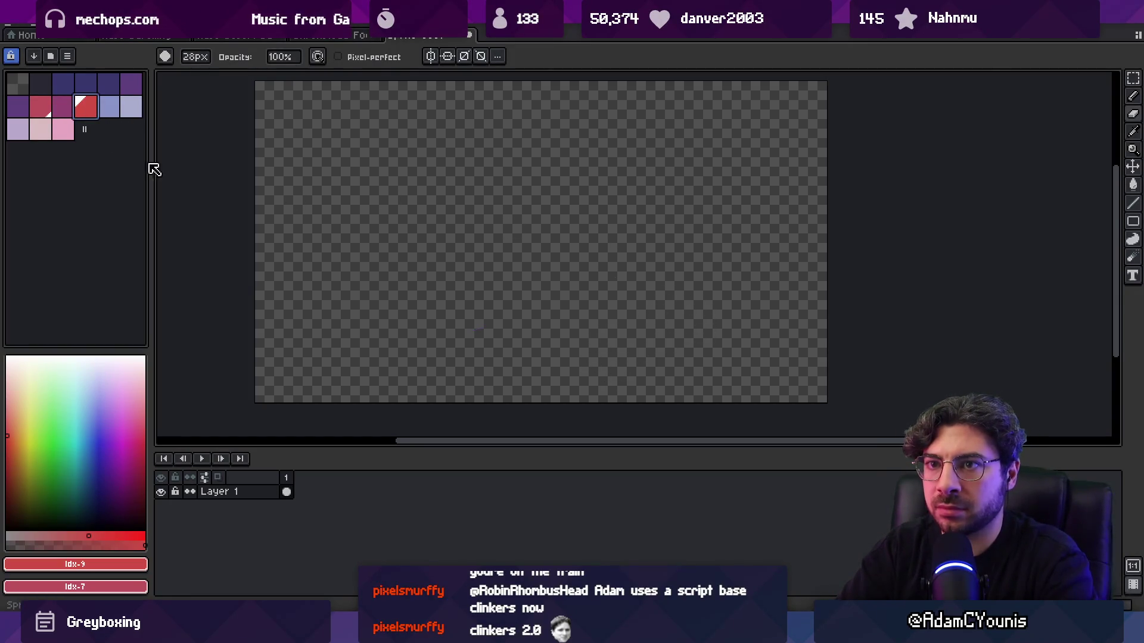
key(g)
click(362, 221)
- Brush a light lavender horizon line across the canvas
click(130, 112)
click(27, 134)
key(b)
drag(236, 238, 846, 253)
key(ctrl+z)
drag(255, 225, 912, 230)
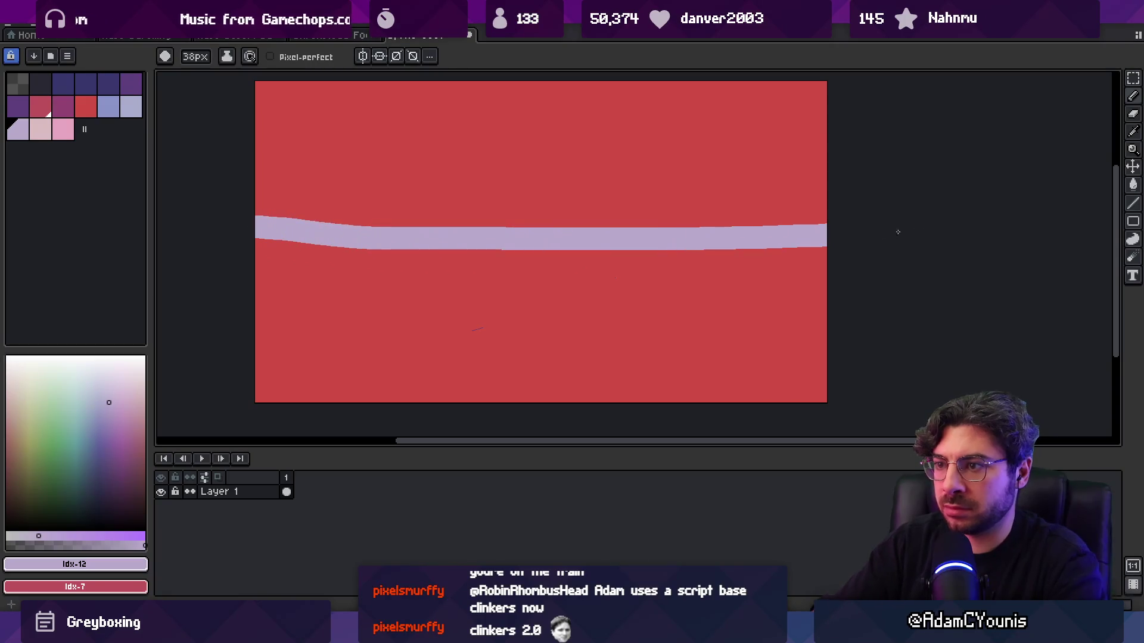
- Fill the sky above the horizon lavender using contiguous-only fill
key(g)
click(469, 192)
key(ctrl+z)
click(282, 57)
click(460, 216)
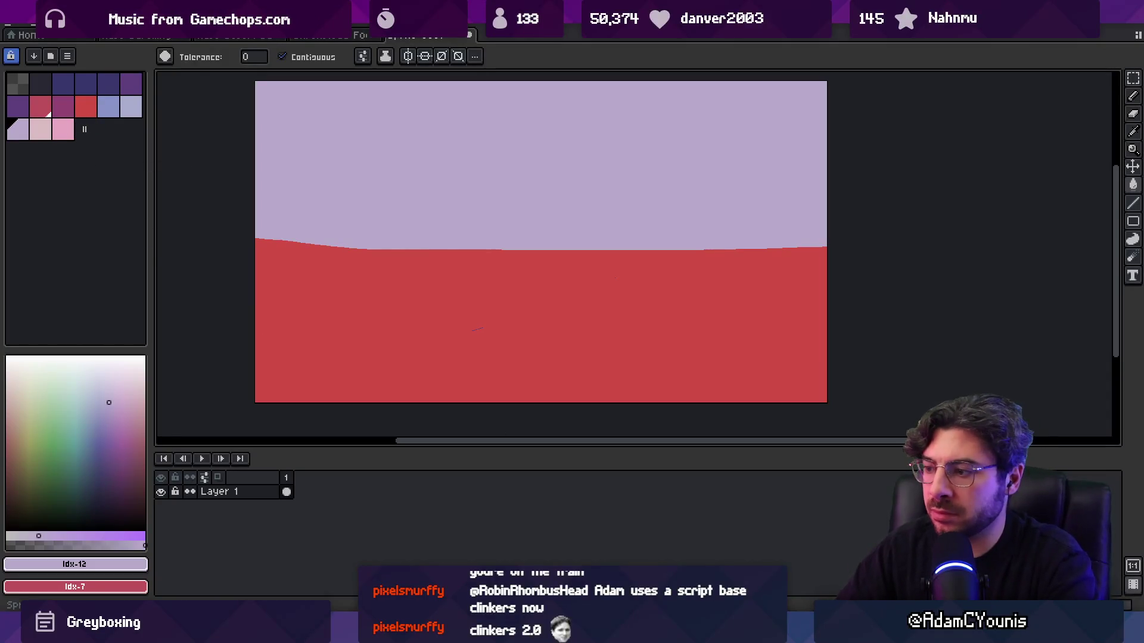
- After checking the reference, paint a dark blue dune band along the right horizon
key(alt+Tab)
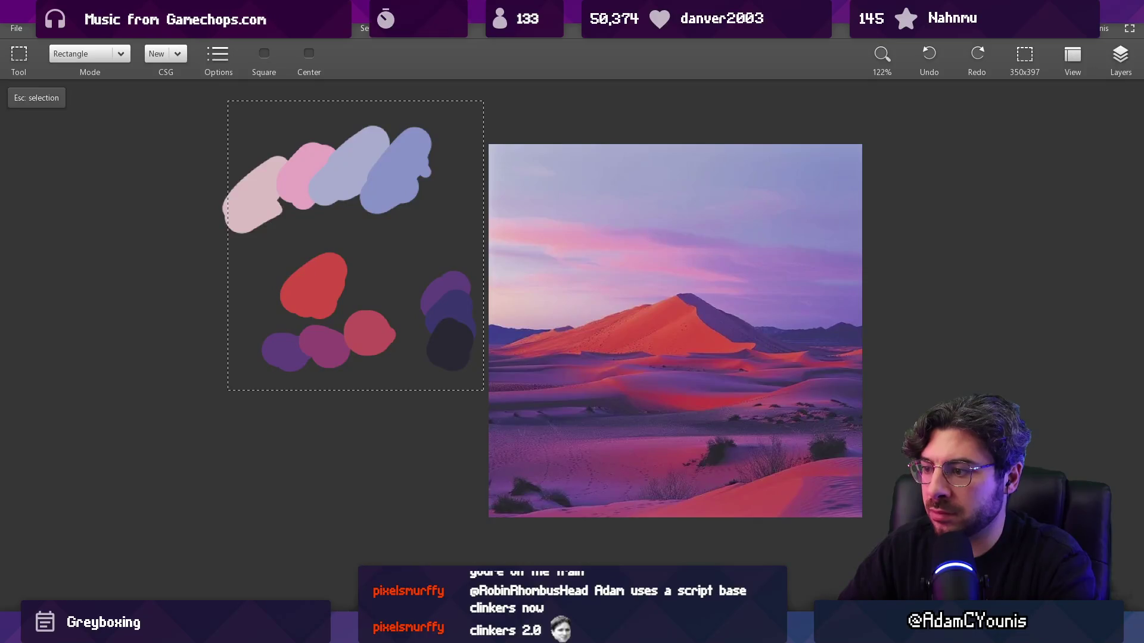
key(alt+Tab)
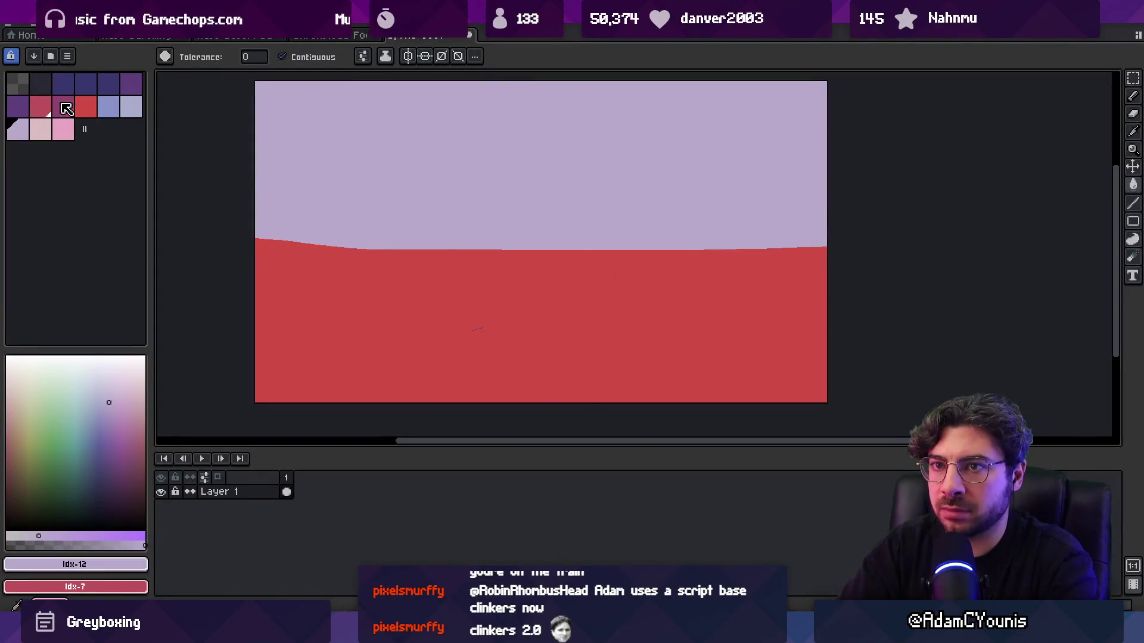
click(107, 88)
key(b)
drag(581, 255, 771, 251)
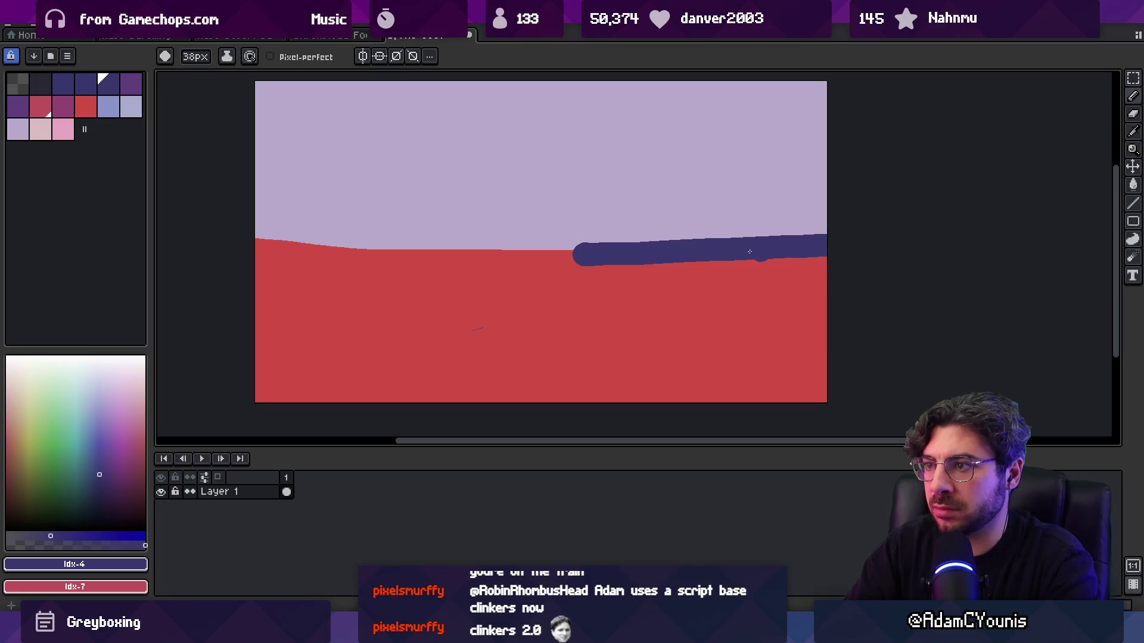
drag(628, 253, 825, 267)
alt+click(549, 269)
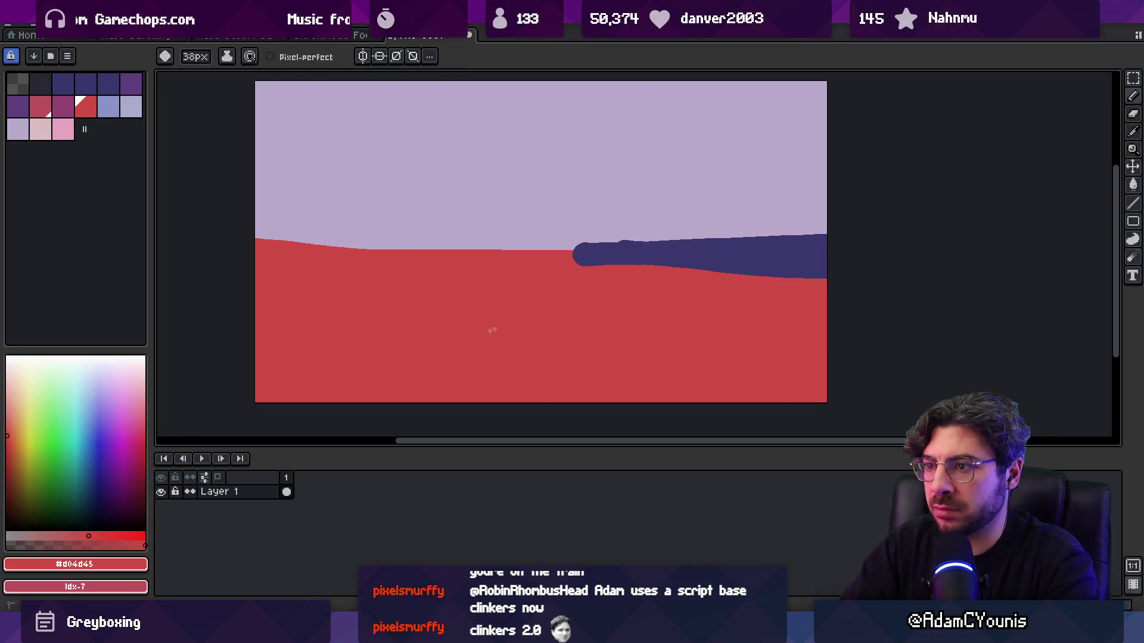
key(alt+Tab)
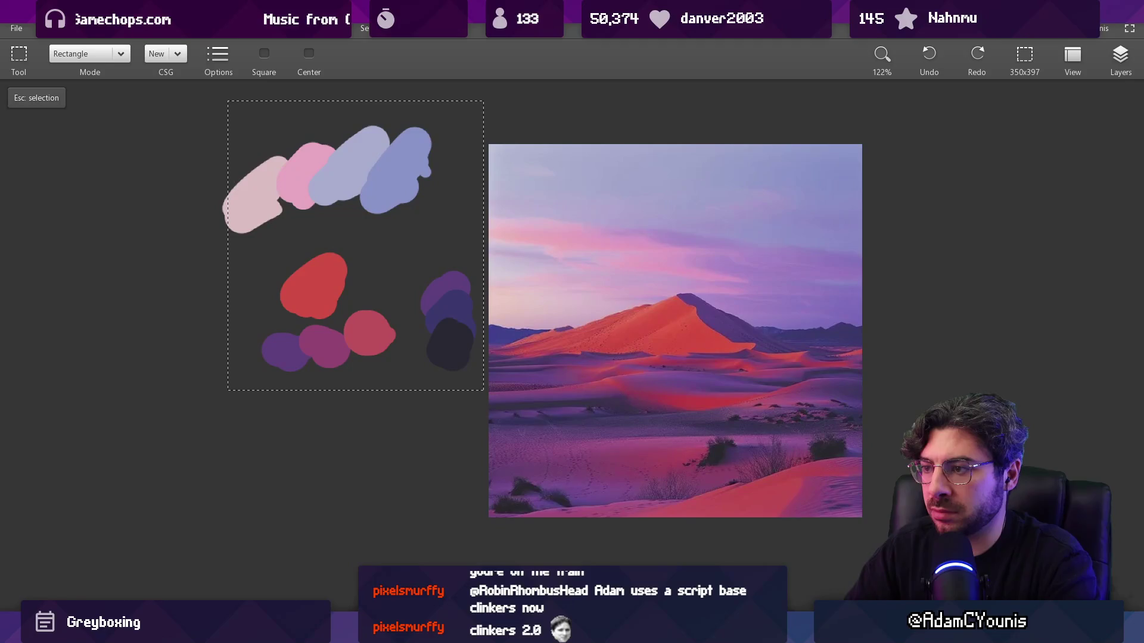
- Shrink the LazPaint reference window to the right edge and zoom it to 175%
key(alt+Tab)
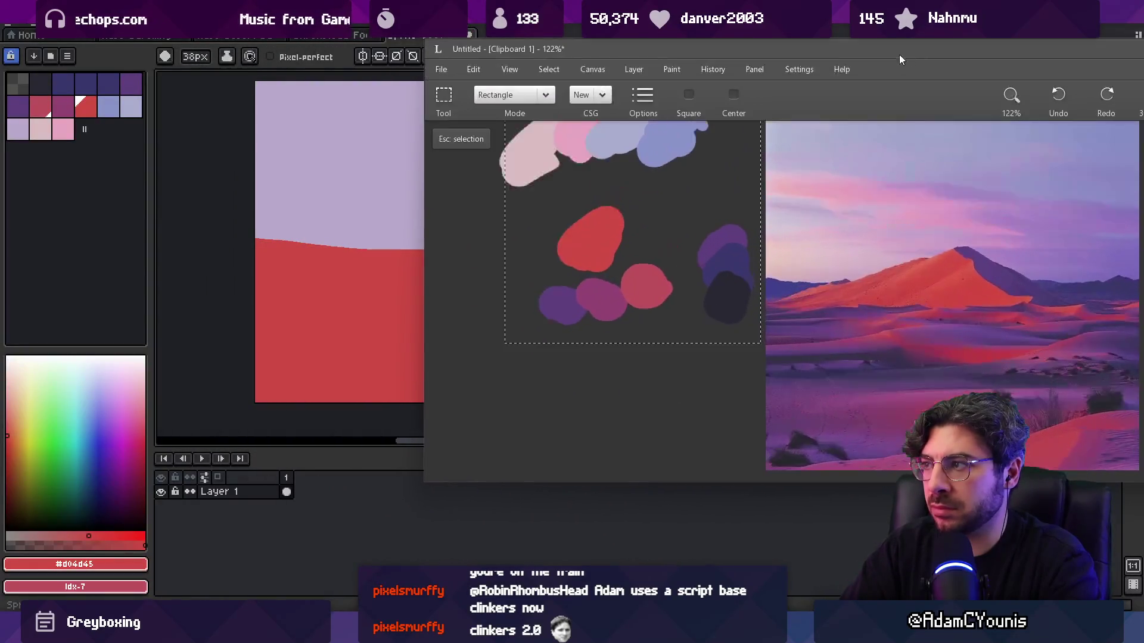
drag(424, 485, 633, 595)
mouse_move(633, 94)
mouse_down()
mouse_move(636, 40)
mouse_move(661, 3)
mouse_up()
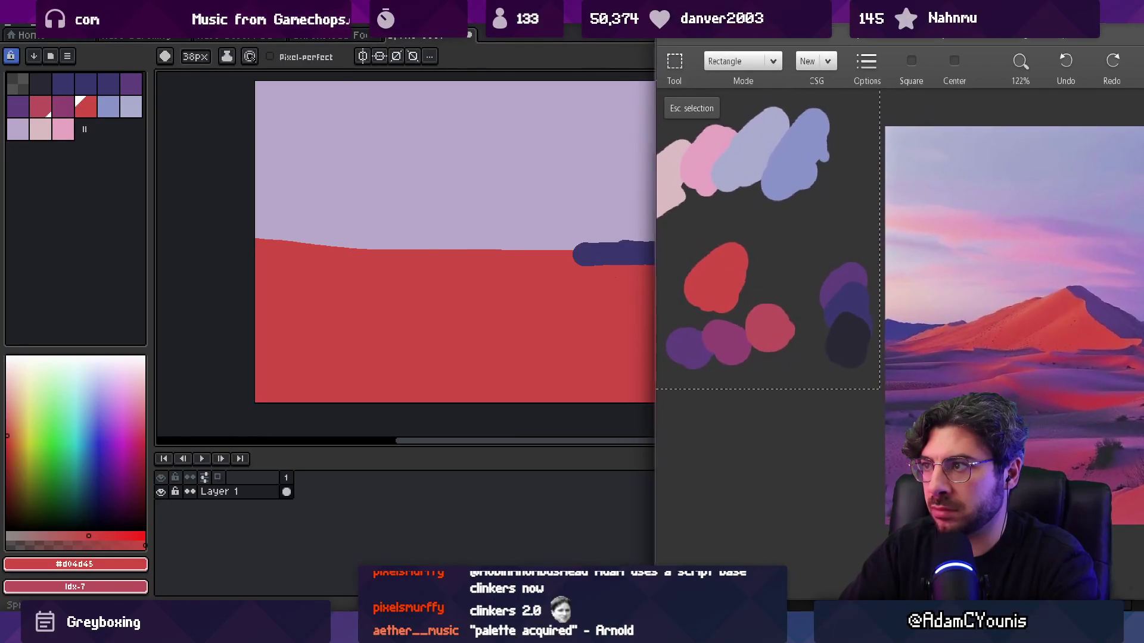
scroll(780, 174, up, 2)
scroll(903, 189, up, 1)
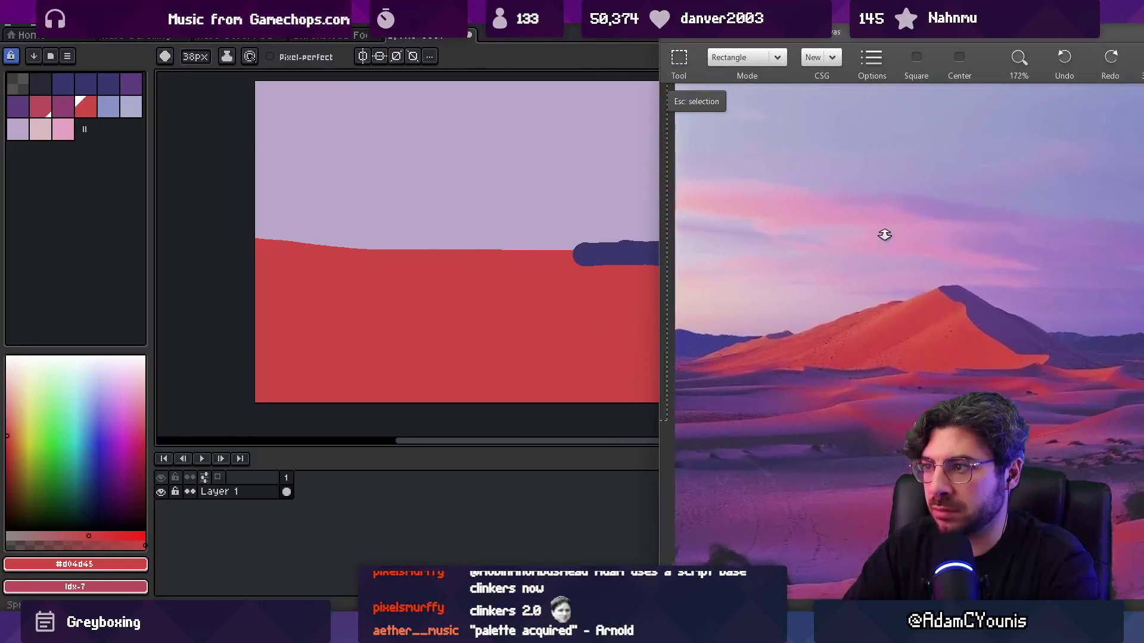
- Move the Aseprite window left, re-centre the canvas and pick purple
key(alt+Tab)
drag(537, 15, 398, 8)
key(h)
mouse_move(520, 255)
mouse_down()
mouse_move(556, 245)
mouse_move(534, 252)
mouse_up()
scroll(536, 251, down, 3)
scroll(552, 255, up, 1)
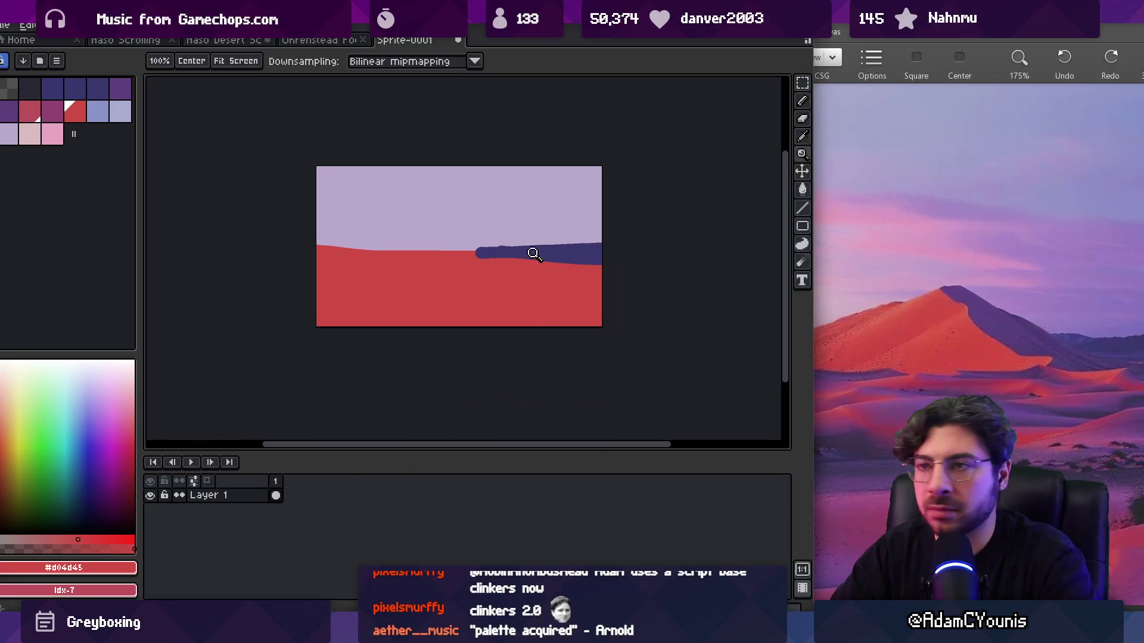
click(52, 112)
- Paint a purple strip along the horizon and a broad purple band across the lower dunes
key(b)
drag(459, 259, 519, 256)
mouse_move(617, 266)
mouse_down()
mouse_move(464, 271)
mouse_move(375, 289)
mouse_move(486, 277)
mouse_move(307, 283)
mouse_move(427, 268)
mouse_up()
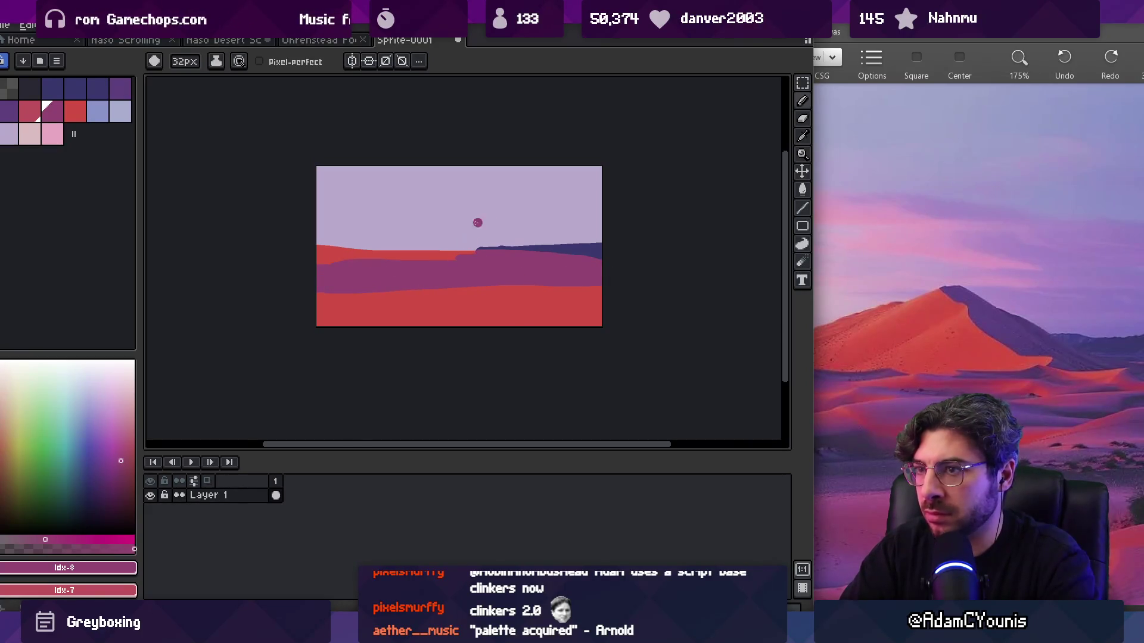
- Paint a light pink cloud in the sky and a light blue second cloud
click(48, 136)
mouse_move(382, 212)
mouse_down()
mouse_move(477, 208)
mouse_move(417, 224)
mouse_move(486, 230)
mouse_move(521, 218)
mouse_up()
click(97, 112)
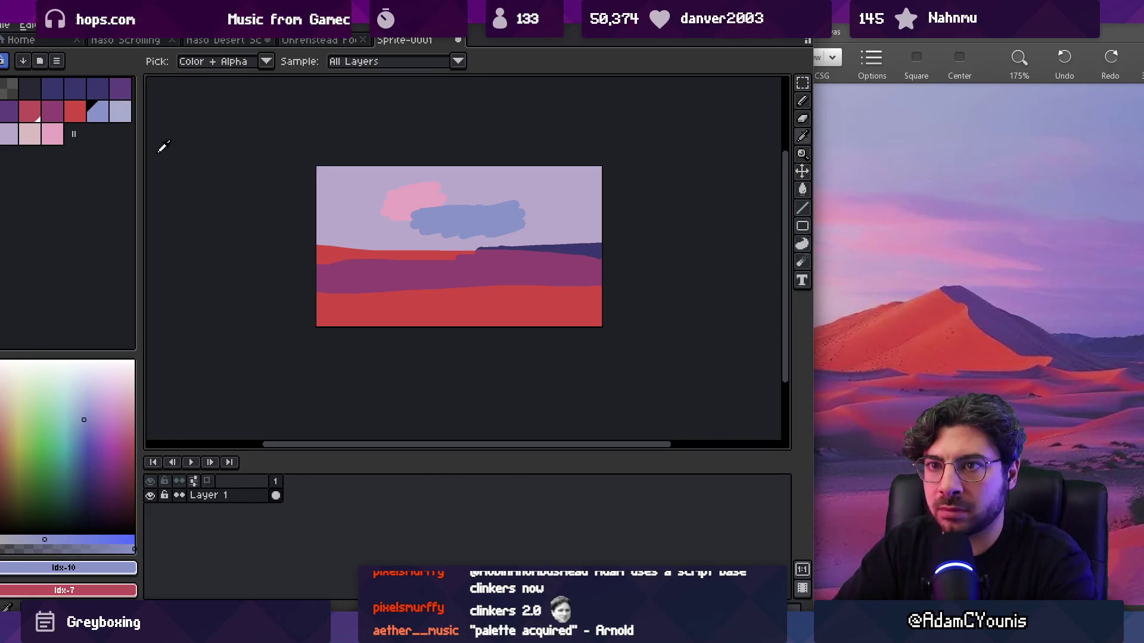
click(11, 135)
- Zoom in on the clouds and enlarge the peach cloud at the upper left
key(z)
scroll(470, 205, up, 3)
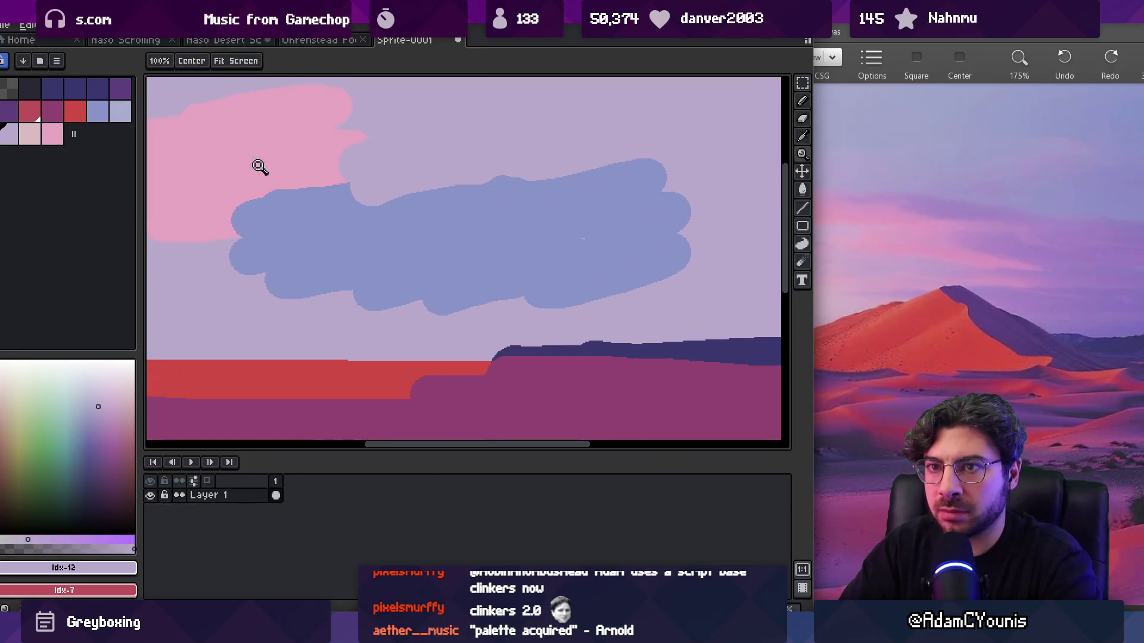
click(36, 136)
scroll(400, 197, up, 2)
scroll(255, 185, up, 1)
scroll(265, 193, down, 5)
scroll(322, 211, up, 3)
scroll(367, 232, down, 4)
key(b)
mouse_move(365, 247)
mouse_down()
mouse_move(391, 237)
mouse_move(316, 210)
mouse_up()
- Sample the red ground, dark blue horizon and lavender sky colours, and shrink the brush
key(i)
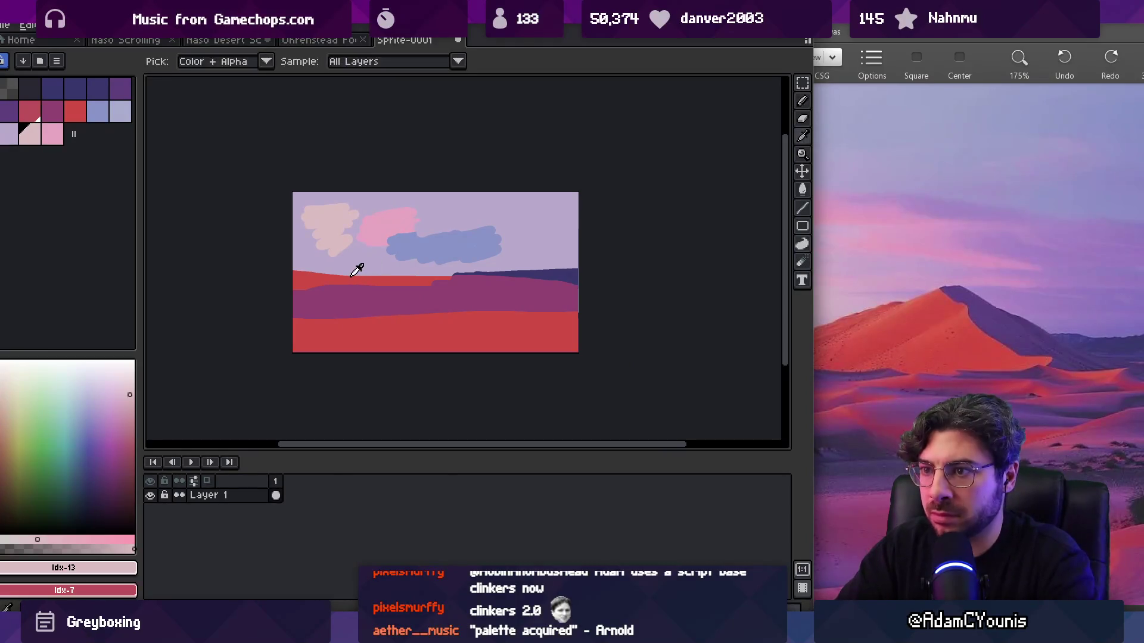
click(434, 285)
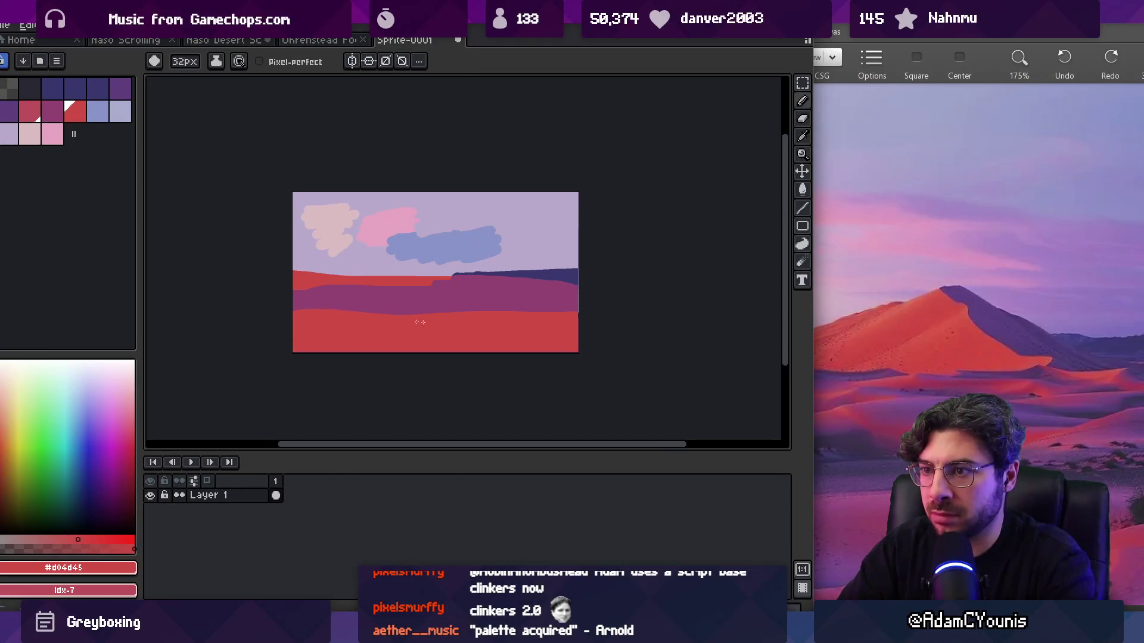
key(bracketleft)
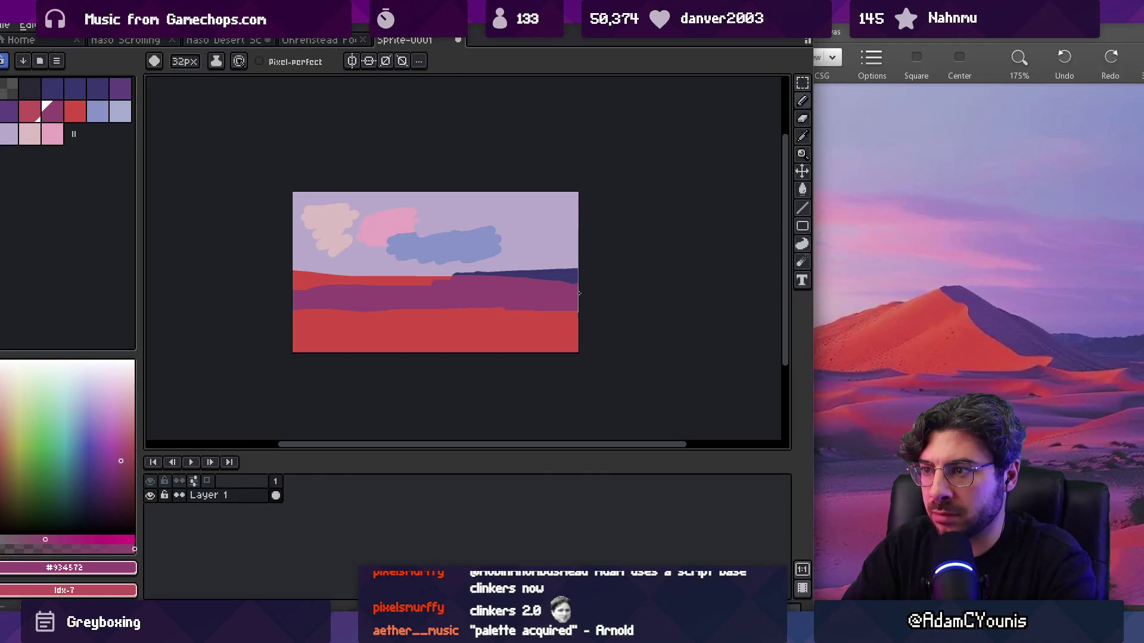
alt+click(547, 275)
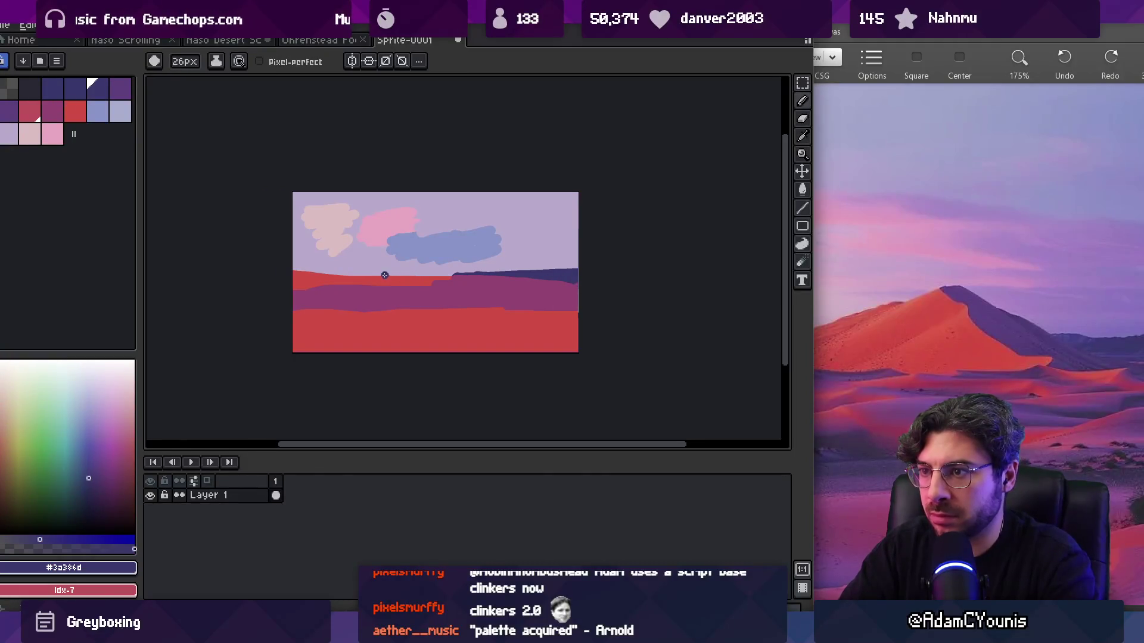
key(minus)
key(minus)
key(minus)
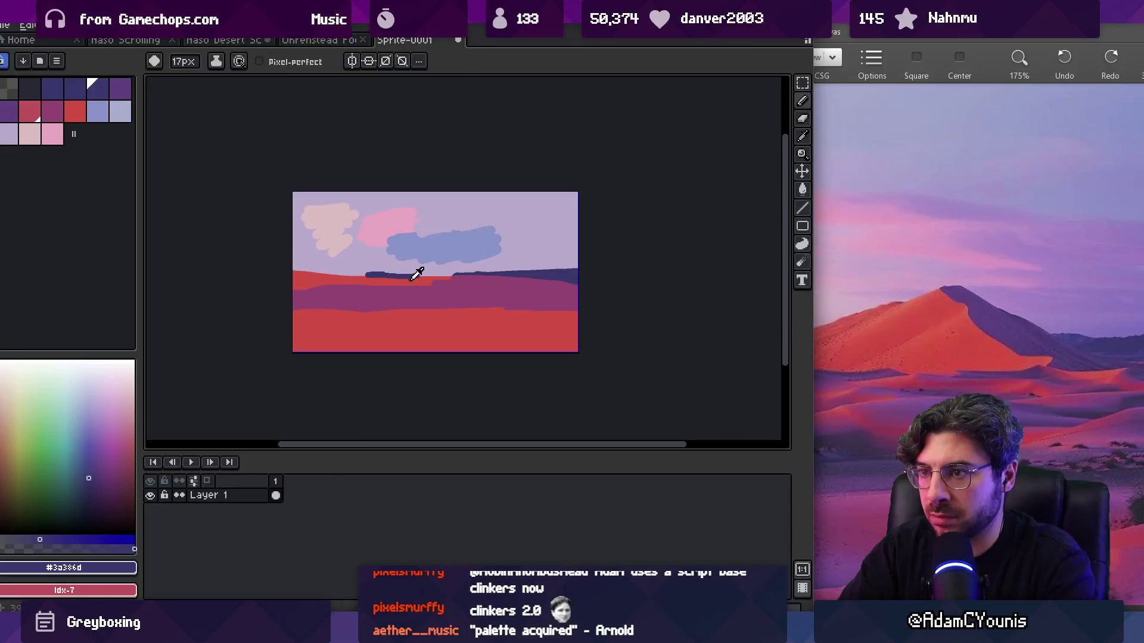
alt+click(412, 279)
alt+click(424, 287)
alt+click(409, 280)
alt+click(377, 271)
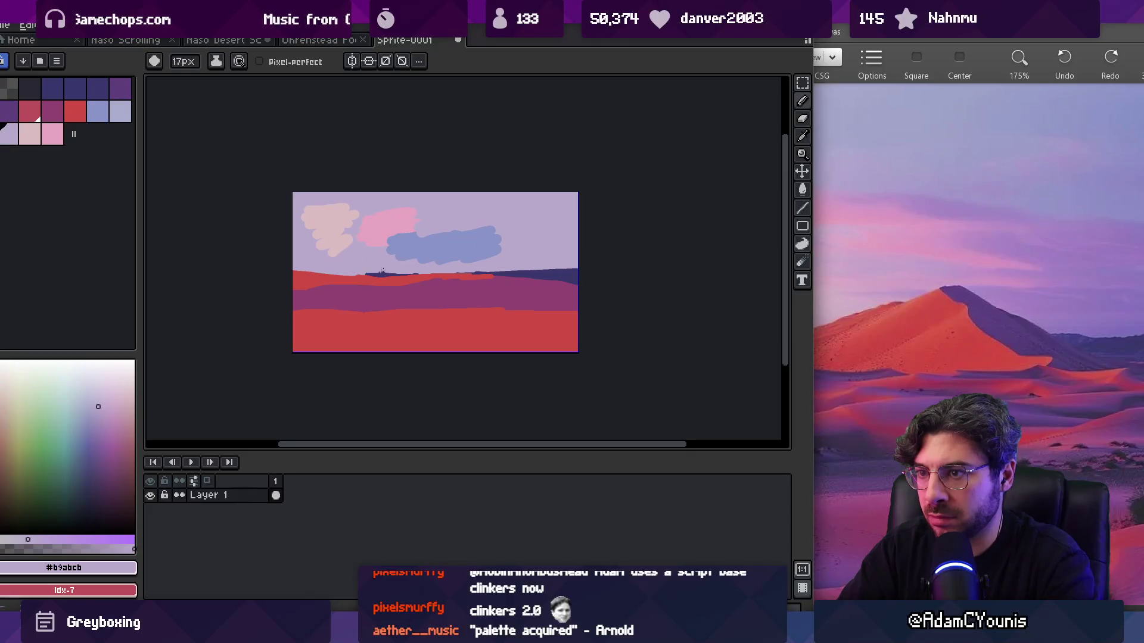
key(z)
click(420, 279)
right_click(425, 285)
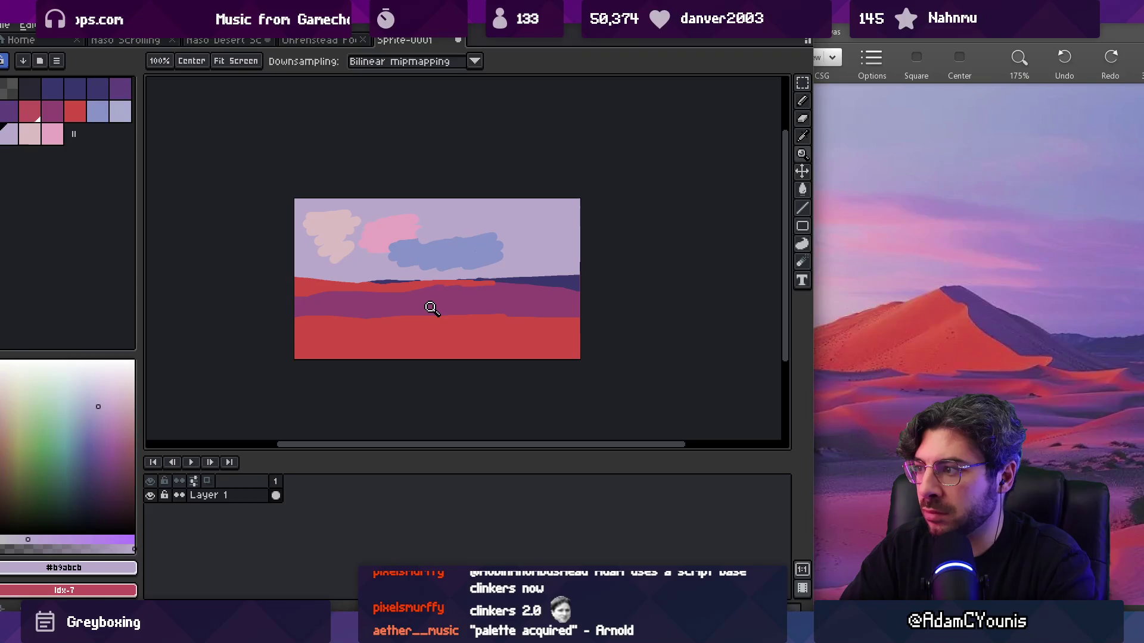
- Try a short purple stroke on the red ground, undo it, and pick the ground red
click(52, 112)
key(b)
drag(428, 330, 475, 330)
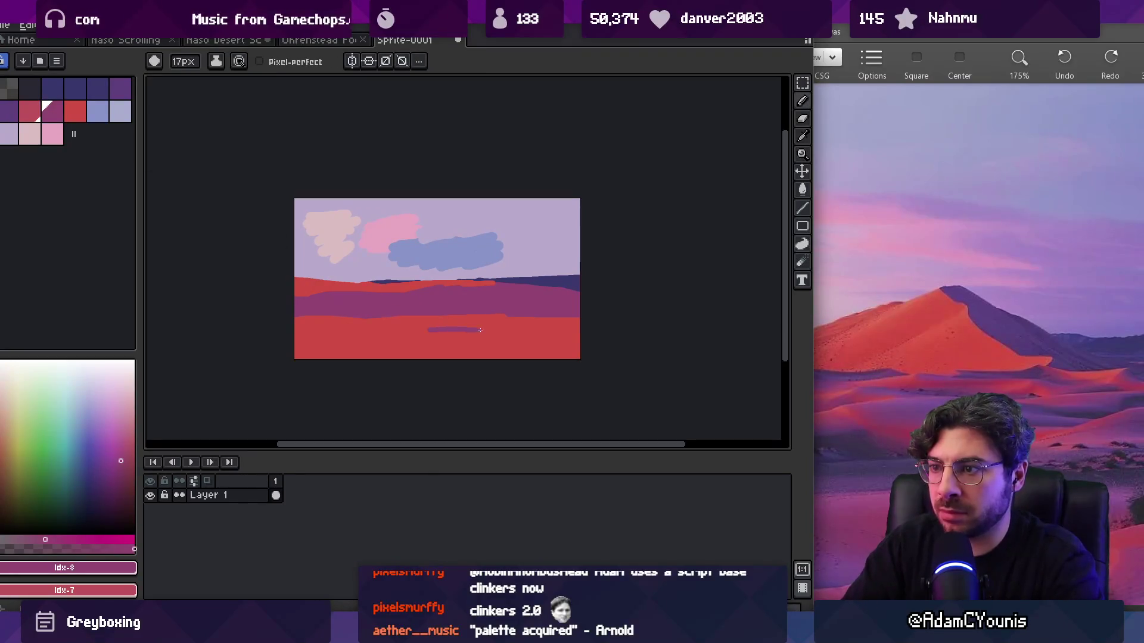
key(ctrl+z)
click(29, 112)
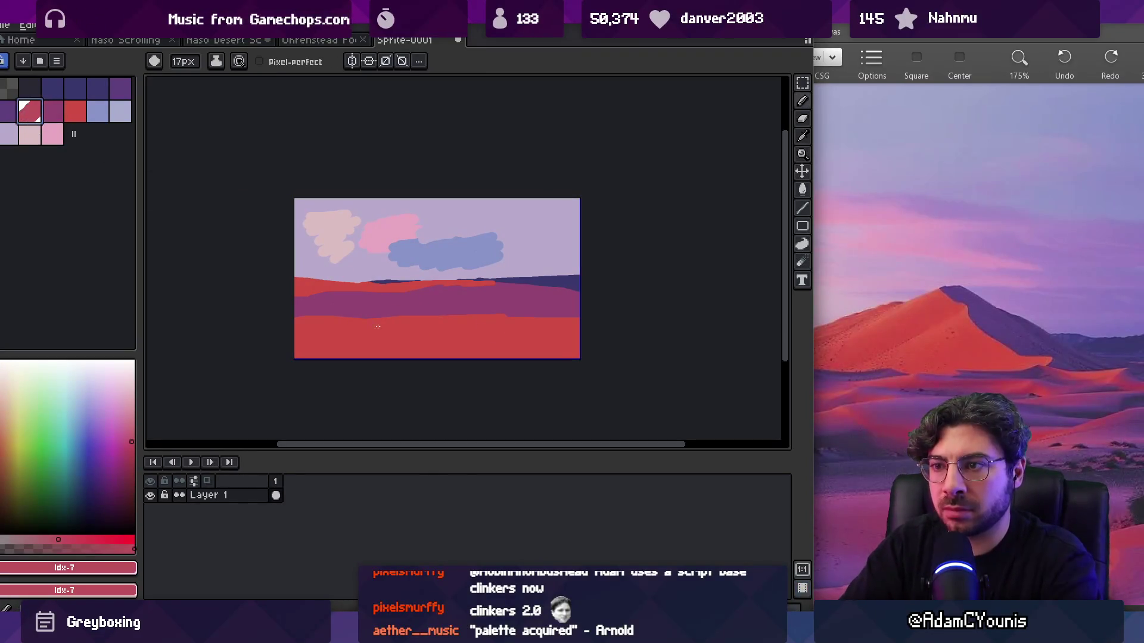
alt+click(424, 325)
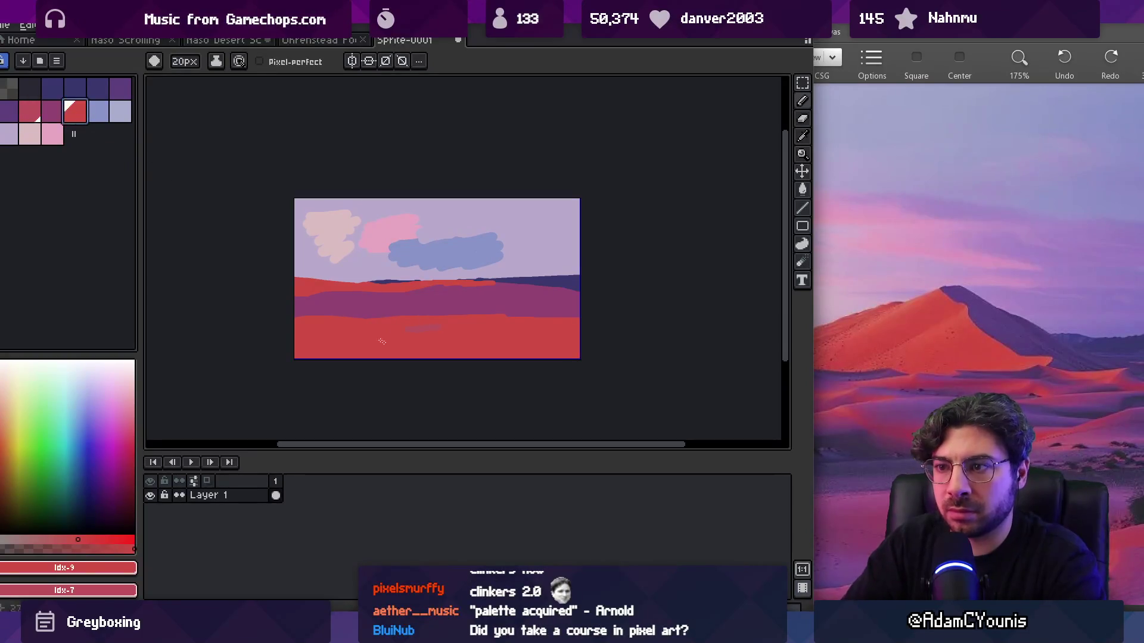
- Paint purple streaks on the lower ground and a dark purple band across the middle dunes
key(g)
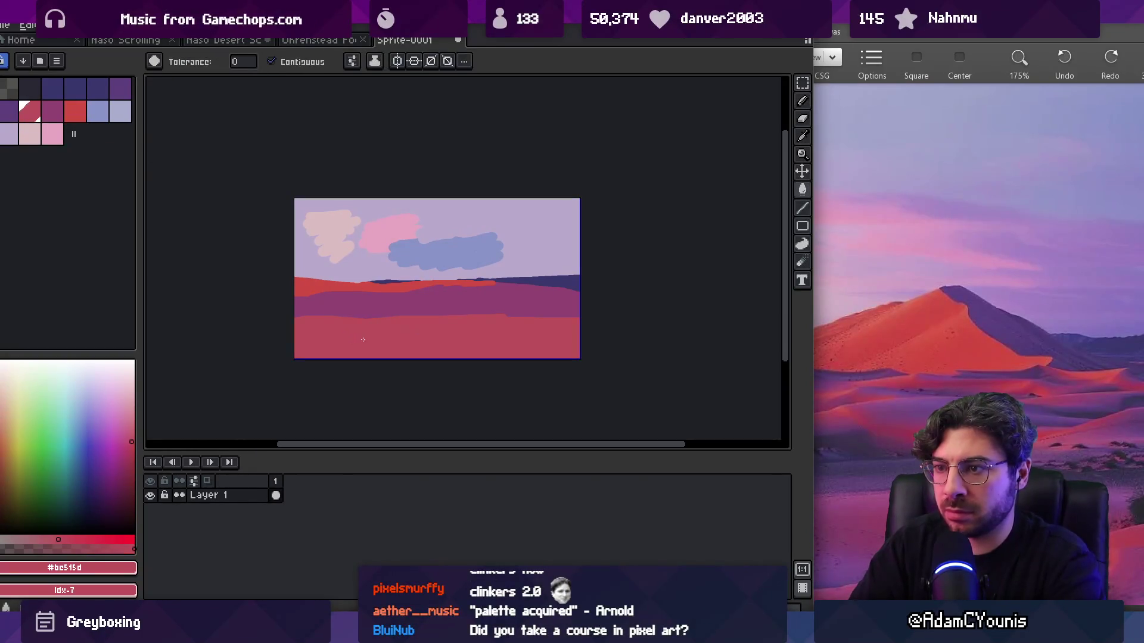
alt+click(393, 311)
key(b)
mouse_move(470, 326)
mouse_down()
mouse_move(487, 320)
mouse_move(429, 340)
mouse_move(536, 331)
mouse_move(410, 319)
mouse_move(471, 331)
mouse_up()
alt+click(452, 348)
alt+click(512, 333)
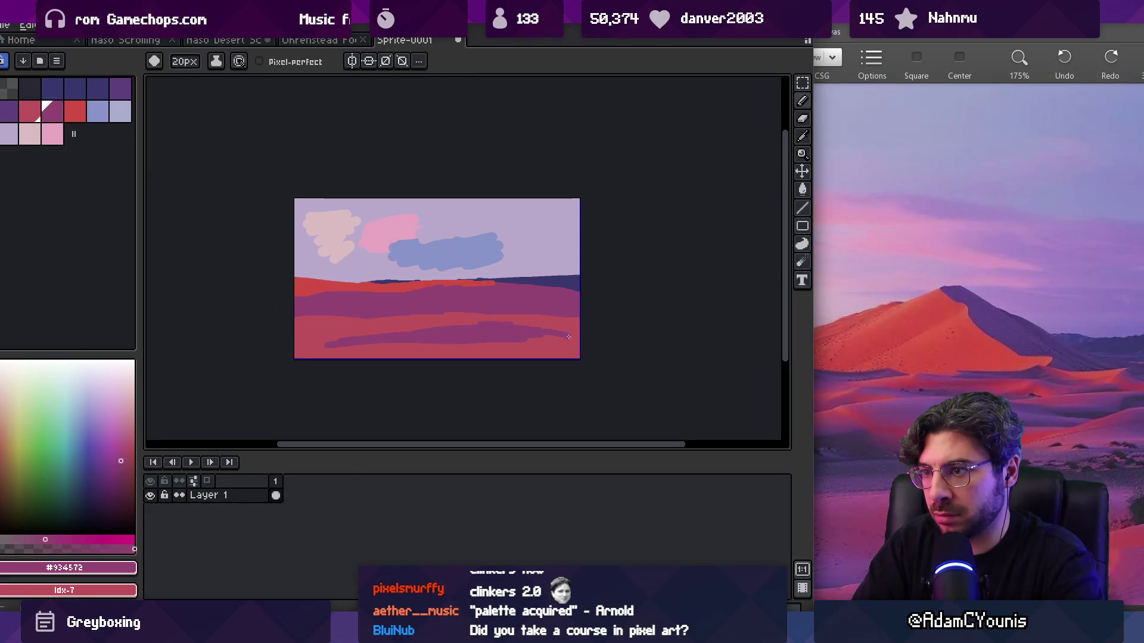
alt+click(368, 327)
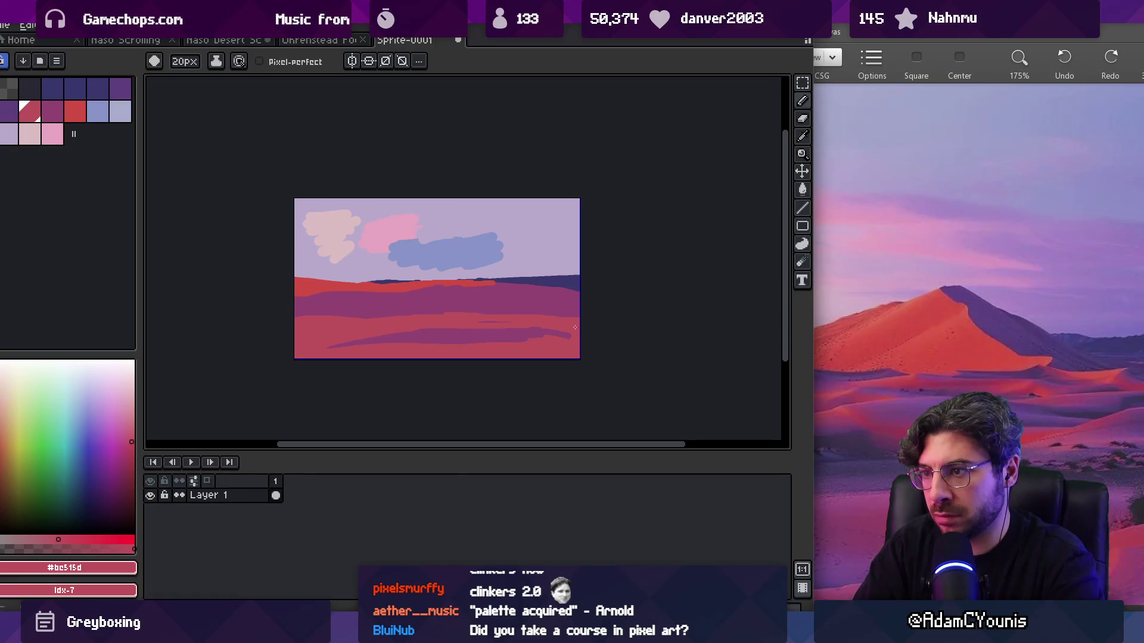
click(11, 112)
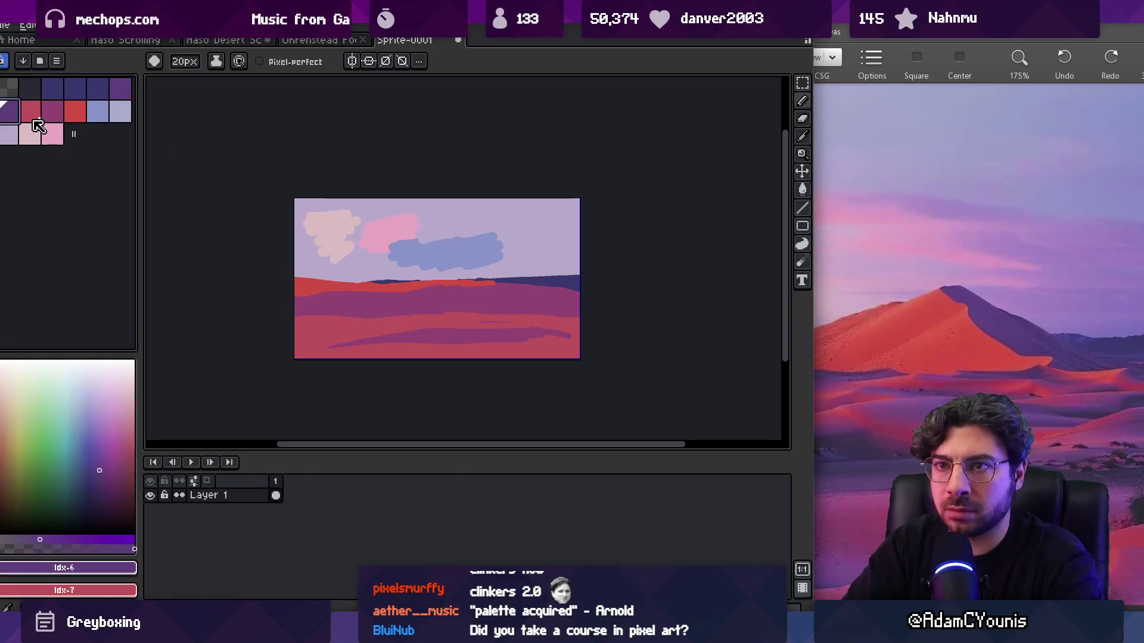
key(ctrl+z)
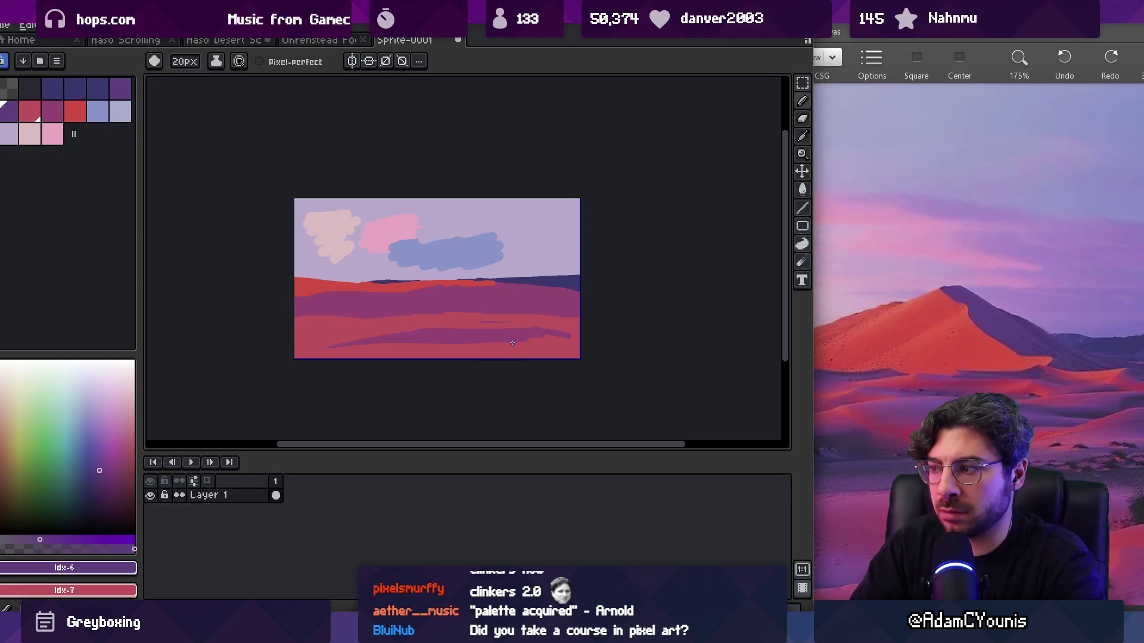
drag(474, 311, 579, 308)
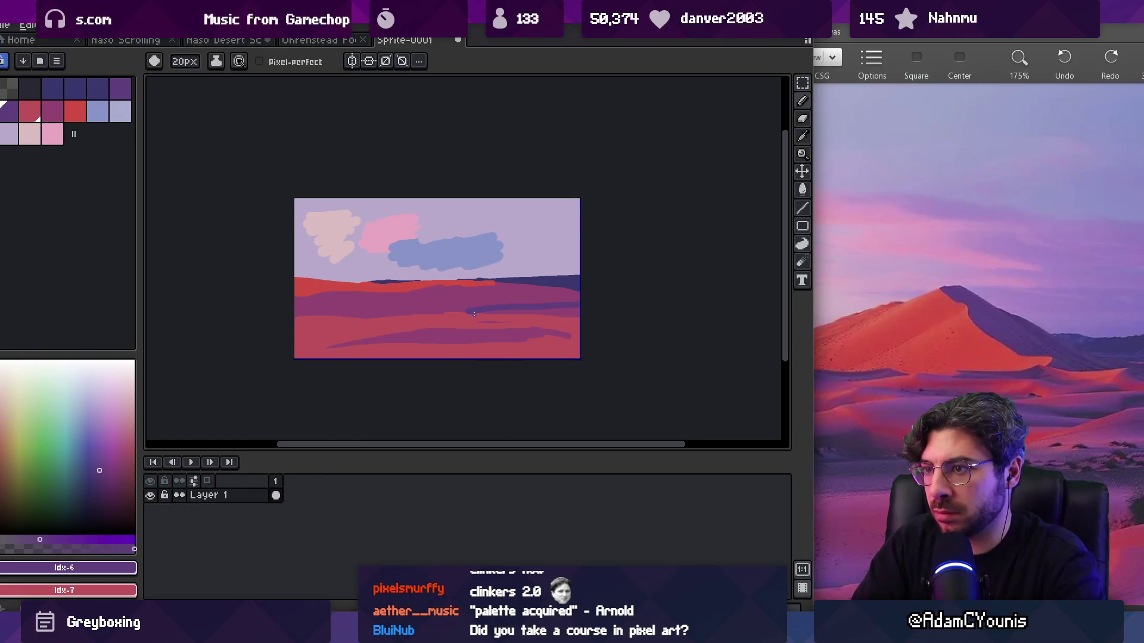
- Cover the dark streak's left tip in pink-red, then sample the blue cloud colour
key(g)
key(b)
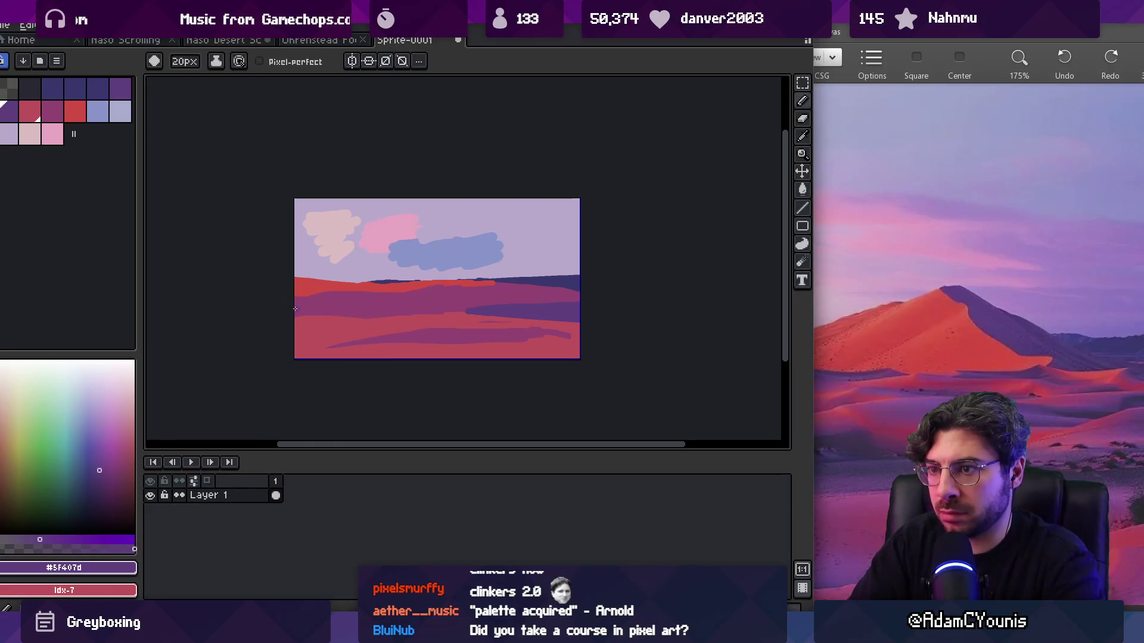
alt+click(342, 322)
alt+click(355, 294)
alt+click(430, 315)
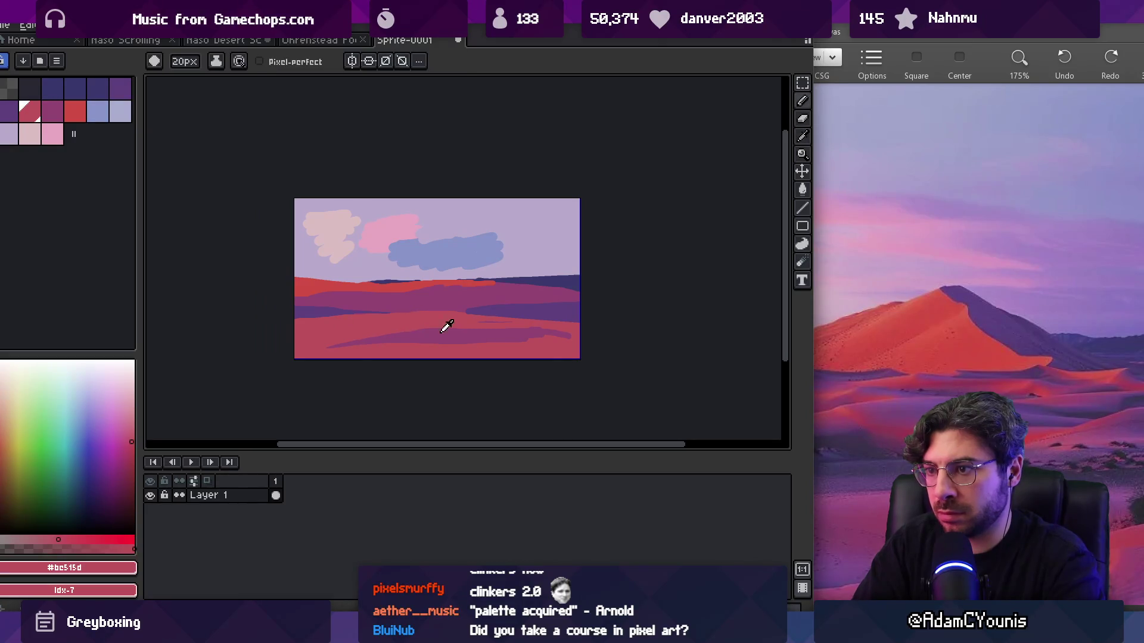
alt+click(388, 332)
alt+click(352, 342)
drag(352, 342, 314, 343)
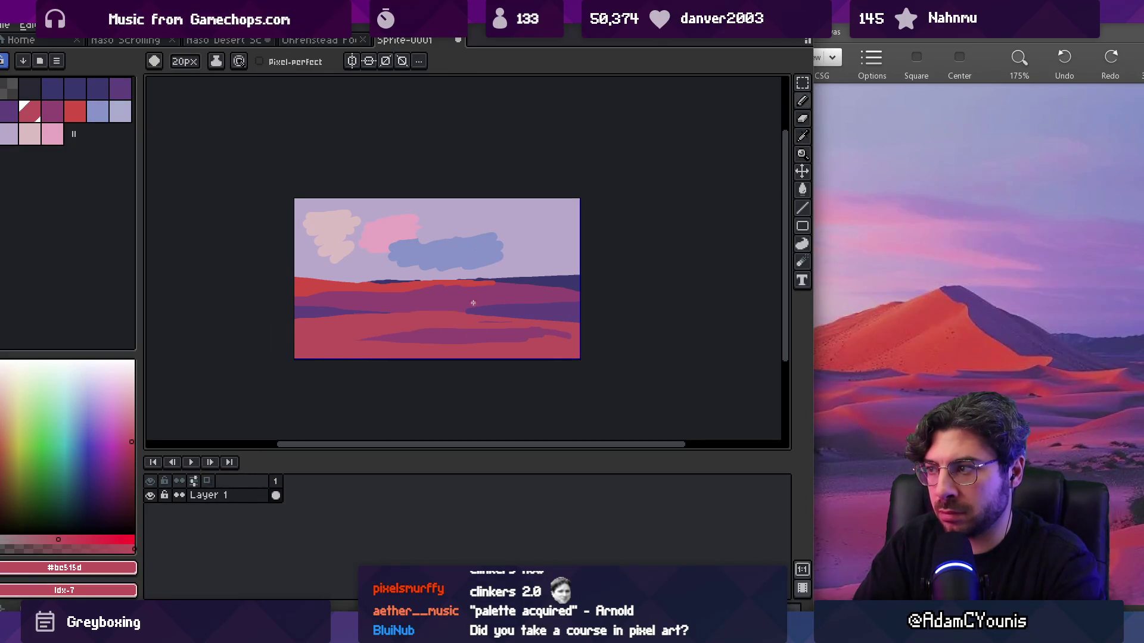
alt+click(463, 248)
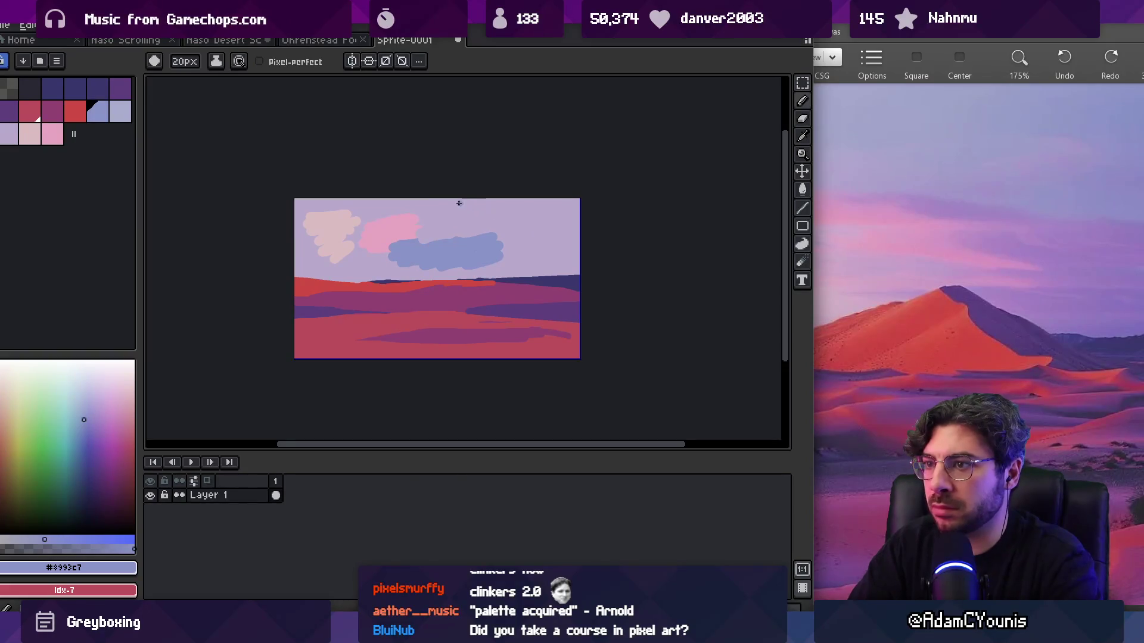
- Fill the right part of the sky with blue using the paint bucket
key(g)
click(512, 258)
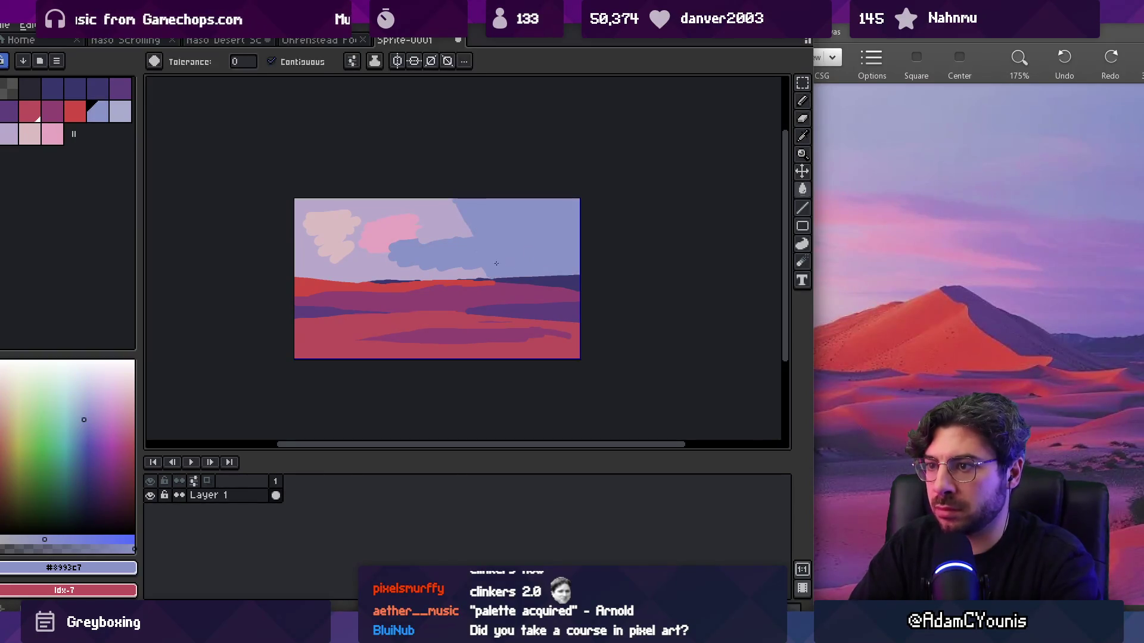
alt+click(450, 220)
key(b)
key(alt)
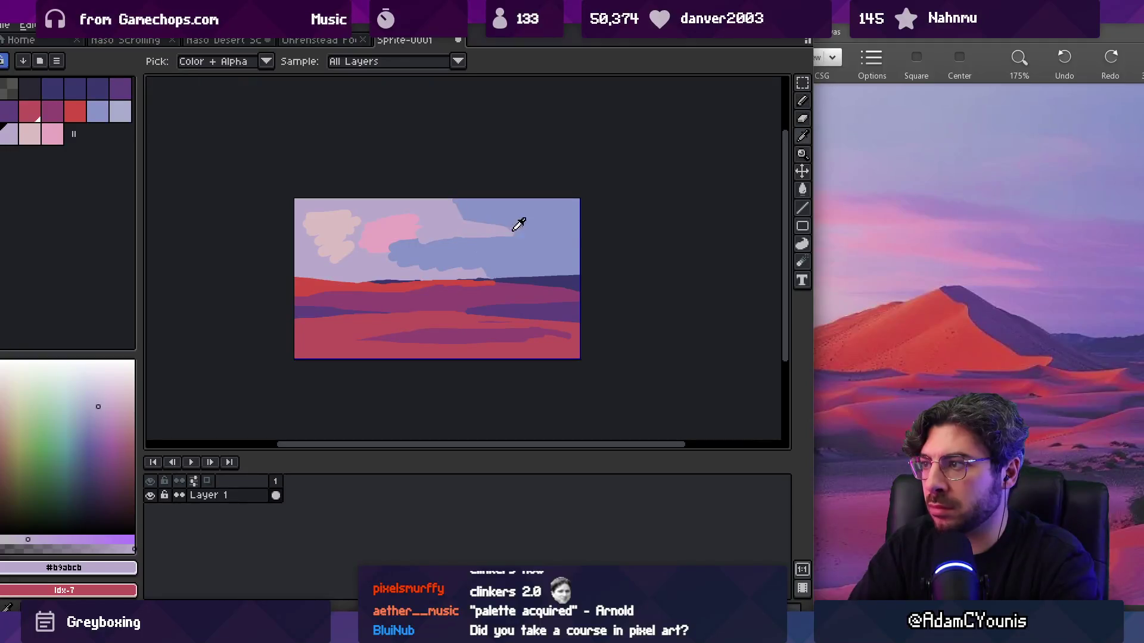
key(b)
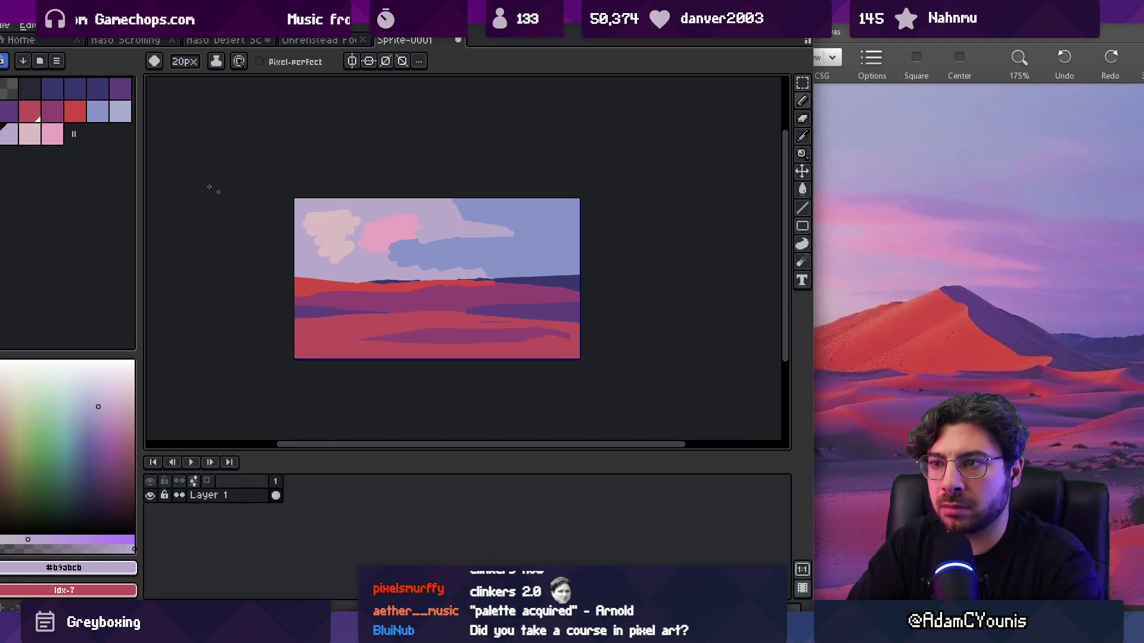
scroll(429, 248, up, 3)
- Eyedrop the reference photo's purple cloud, read its colour as #A685C3, and return to Aseprite
click(939, 212)
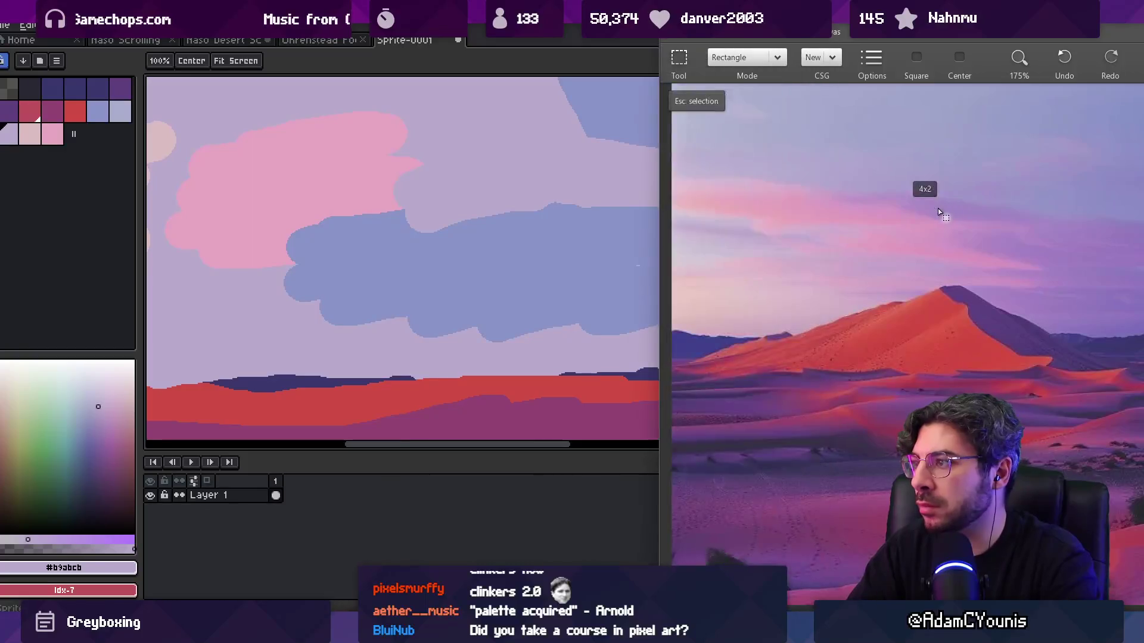
key(b)
alt+click(940, 215)
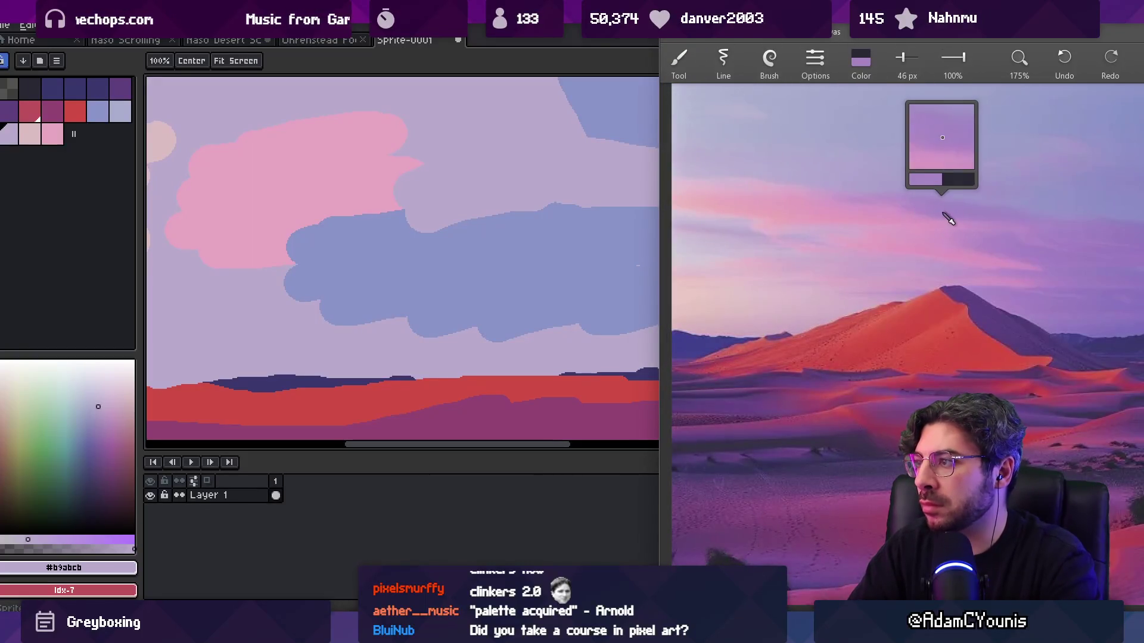
click(865, 62)
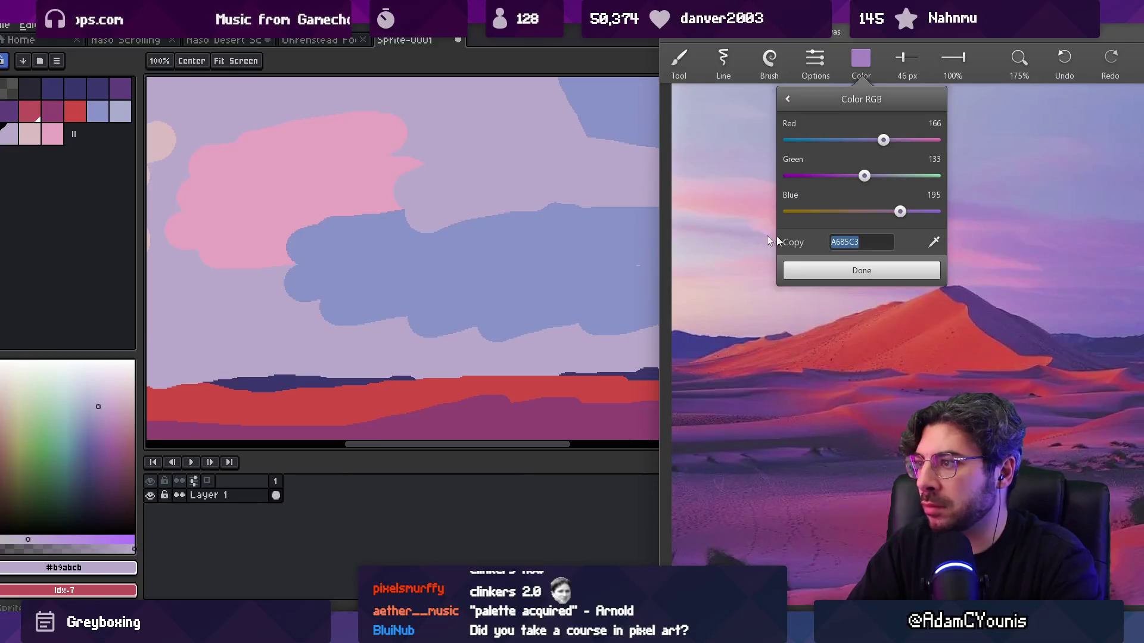
click(119, 205)
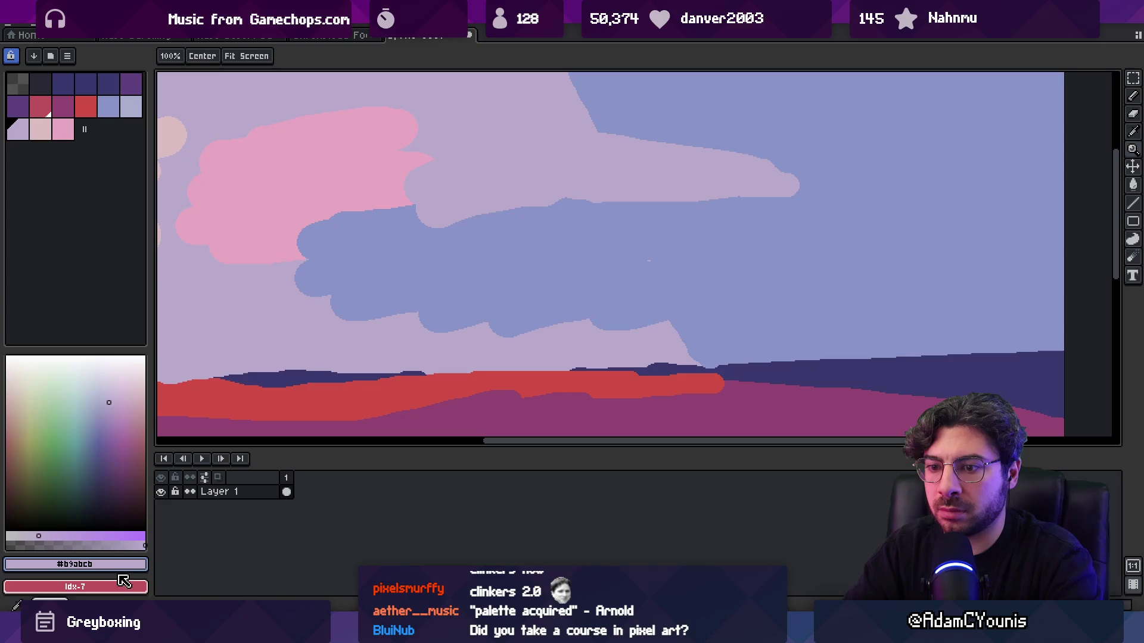
- Add a new palette swatch set to A685C3, undoing the accidental edit of the lavender swatch
click(126, 566)
text(A685C3)
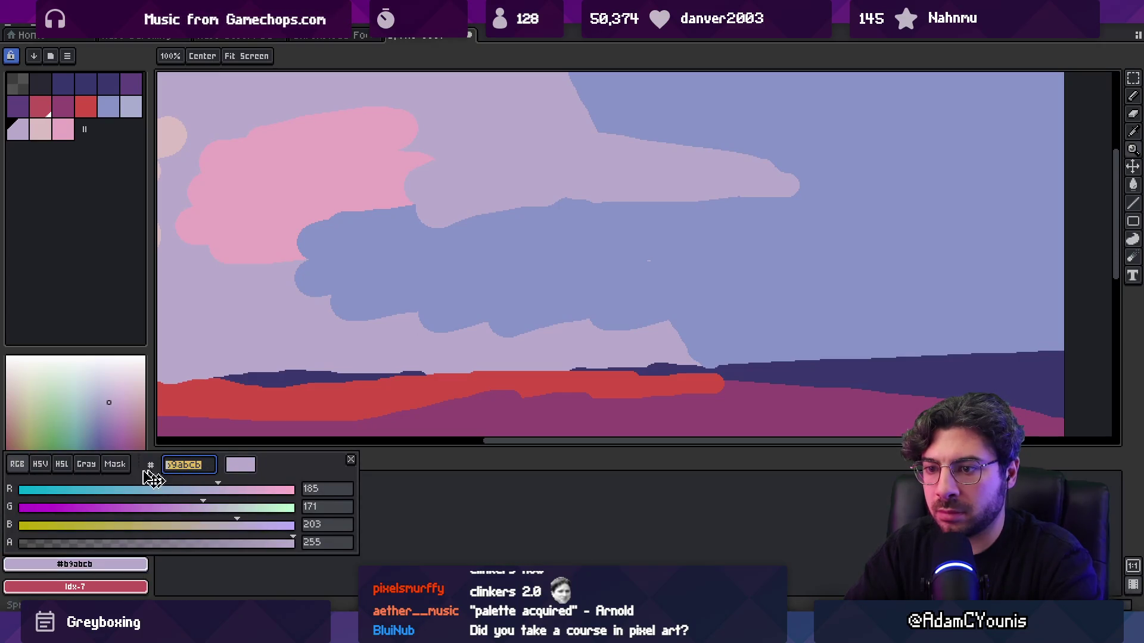
key(Return)
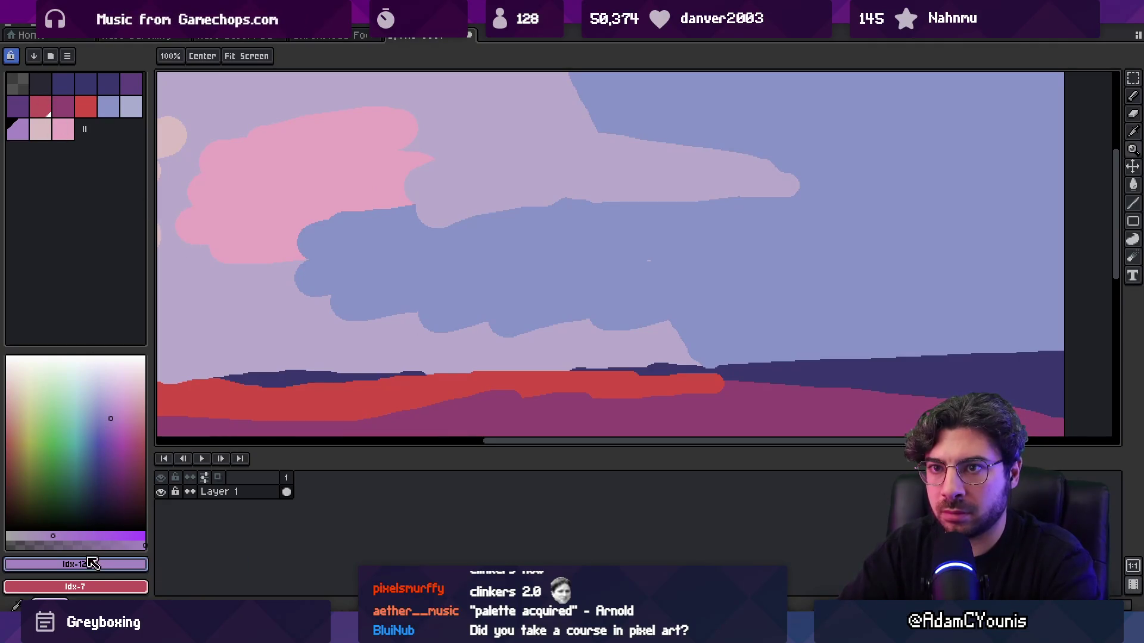
key(ctrl+z)
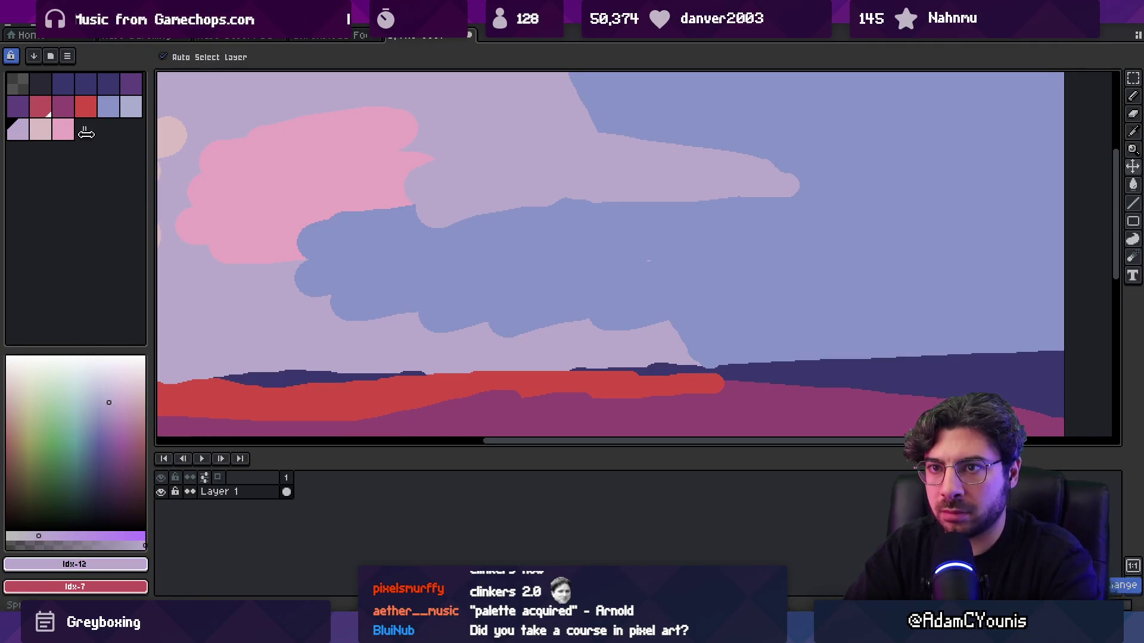
click(84, 129)
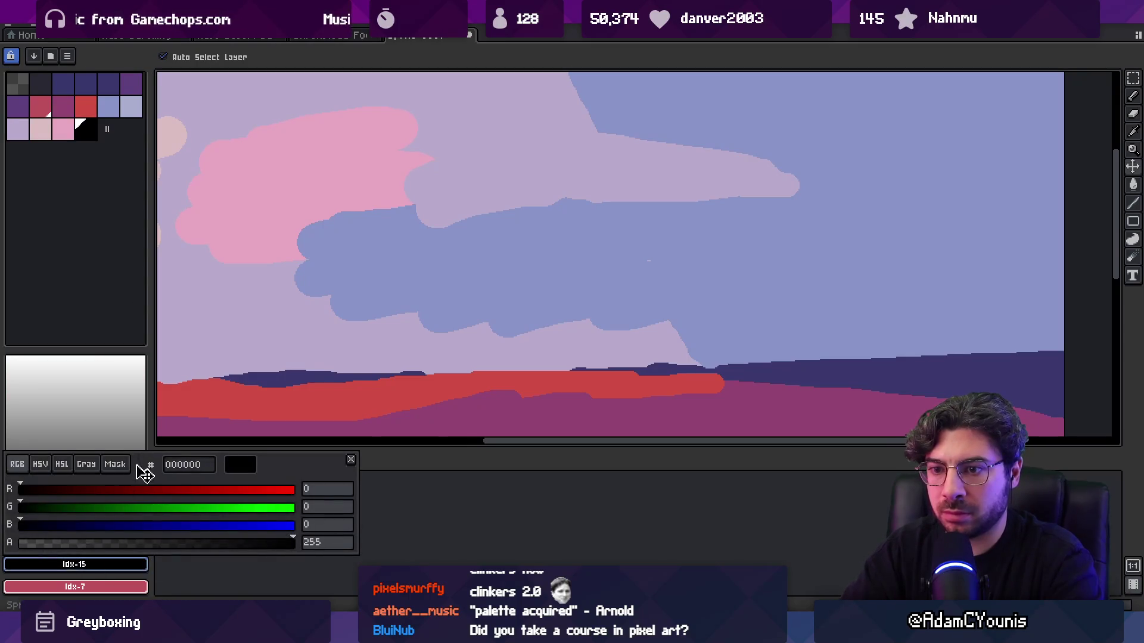
text(za685c3)
key(Return)
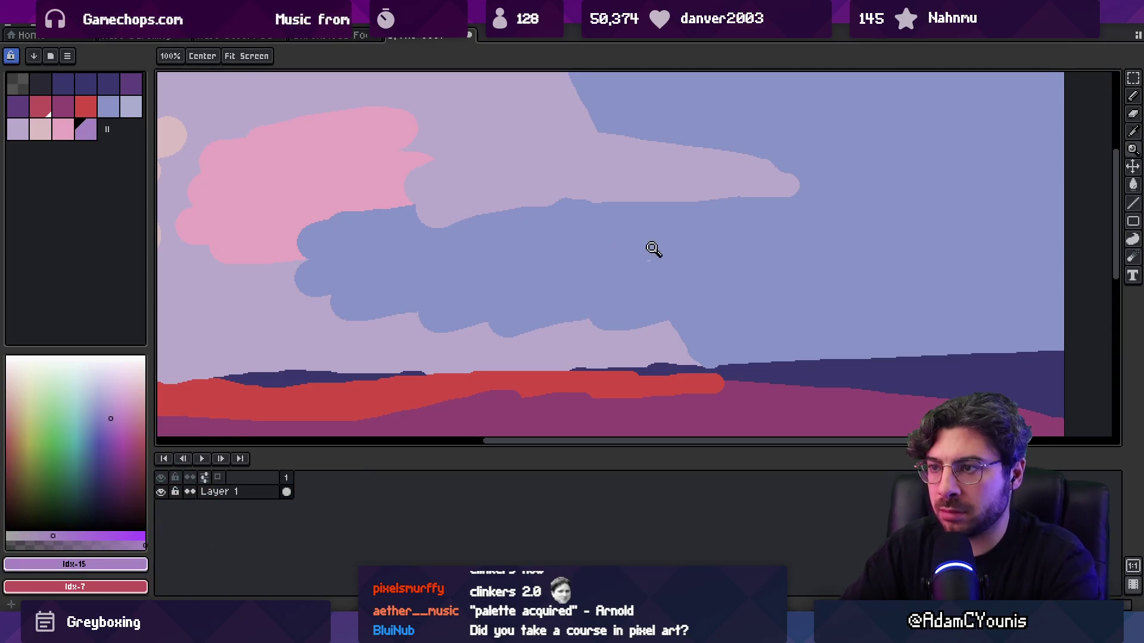
scroll(626, 200, down, 2)
- Redraw the purple cloud smaller and further left, and extend the pink cloud right
key(b)
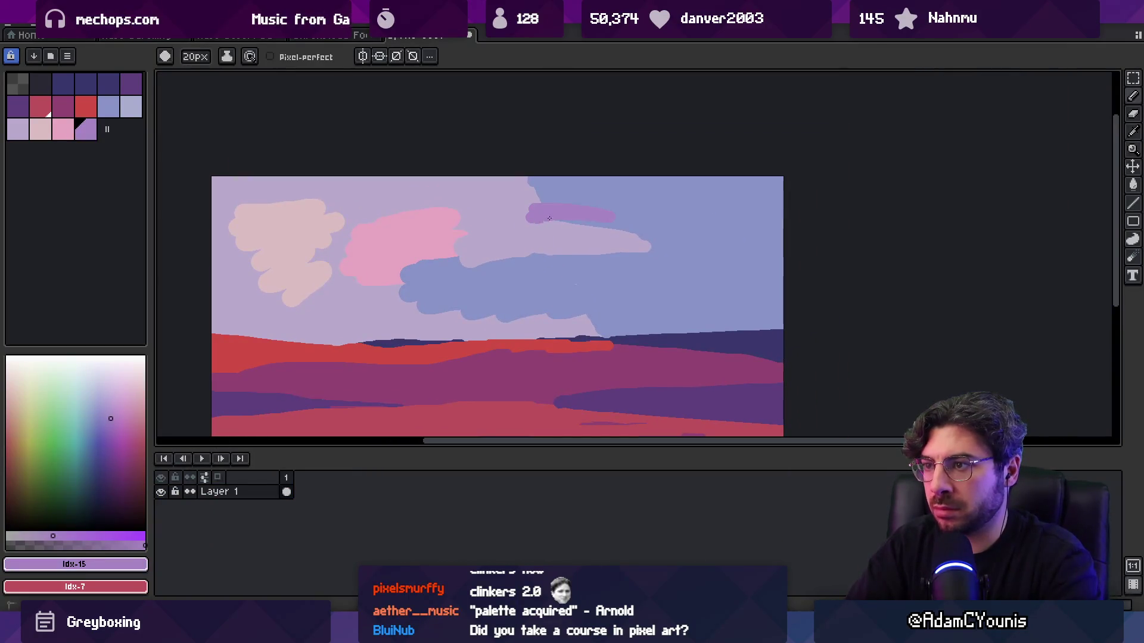
key(ctrl+z)
drag(519, 216, 575, 215)
alt+click(440, 238)
drag(452, 226, 485, 222)
- Paint lavender along the blue cloud's lower edge and extend the pink cloud down over it
alt+click(474, 253)
alt+click(428, 258)
alt+click(393, 292)
drag(404, 295, 509, 315)
alt+click(409, 267)
drag(409, 267, 417, 277)
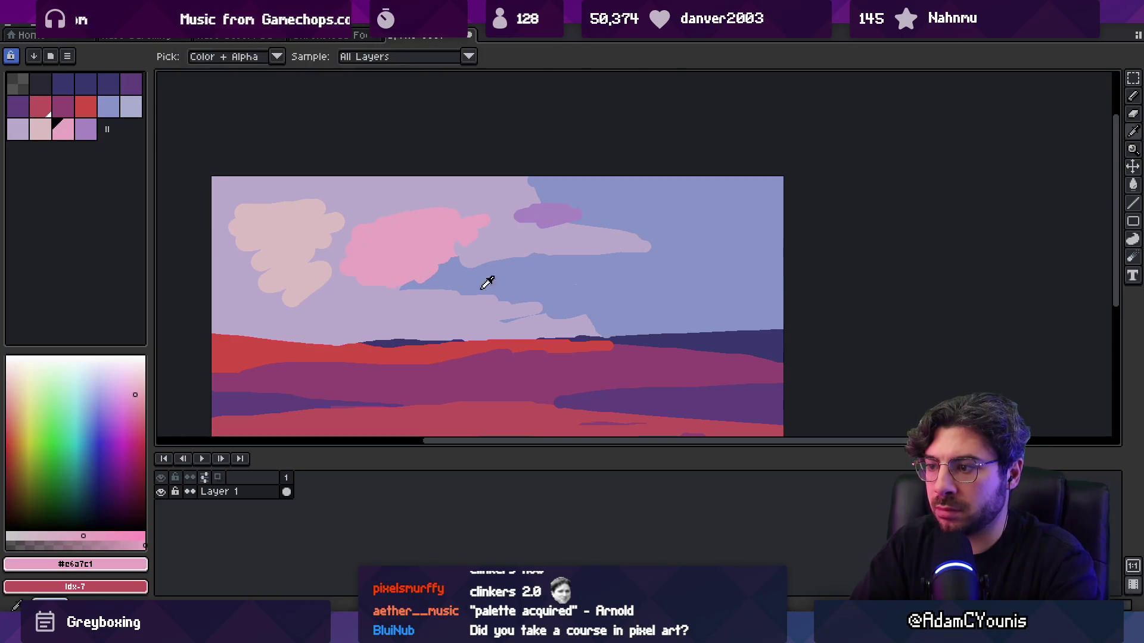
- Compare with the reference photo, then stretch the pink cloud toward the purple cloud
key(alt+Tab)
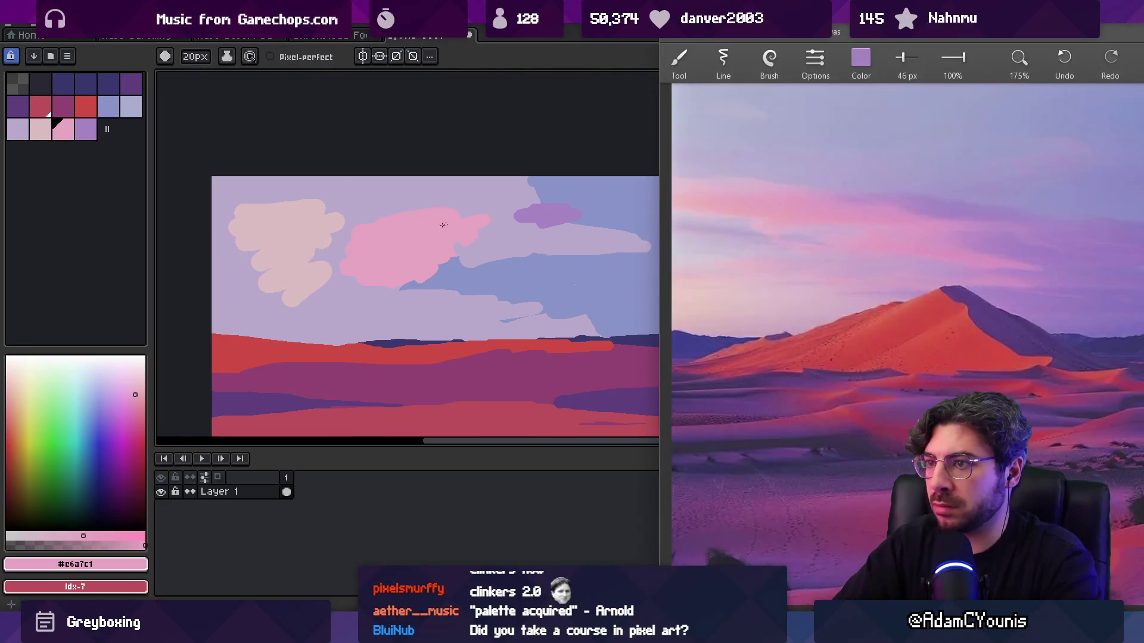
key(alt+Tab)
alt+click(477, 230)
mouse_move(477, 229)
mouse_down()
mouse_move(531, 220)
mouse_move(519, 239)
mouse_move(650, 231)
mouse_up()
- Stretch the purple cloud band to the right and paint blue beneath it
alt+click(450, 222)
alt+click(524, 214)
alt+click(548, 252)
mouse_move(548, 255)
mouse_down()
mouse_move(620, 250)
mouse_move(507, 262)
mouse_up()
alt+click(543, 244)
alt+click(577, 286)
mouse_move(468, 306)
mouse_down()
mouse_move(576, 308)
mouse_move(492, 301)
mouse_up()
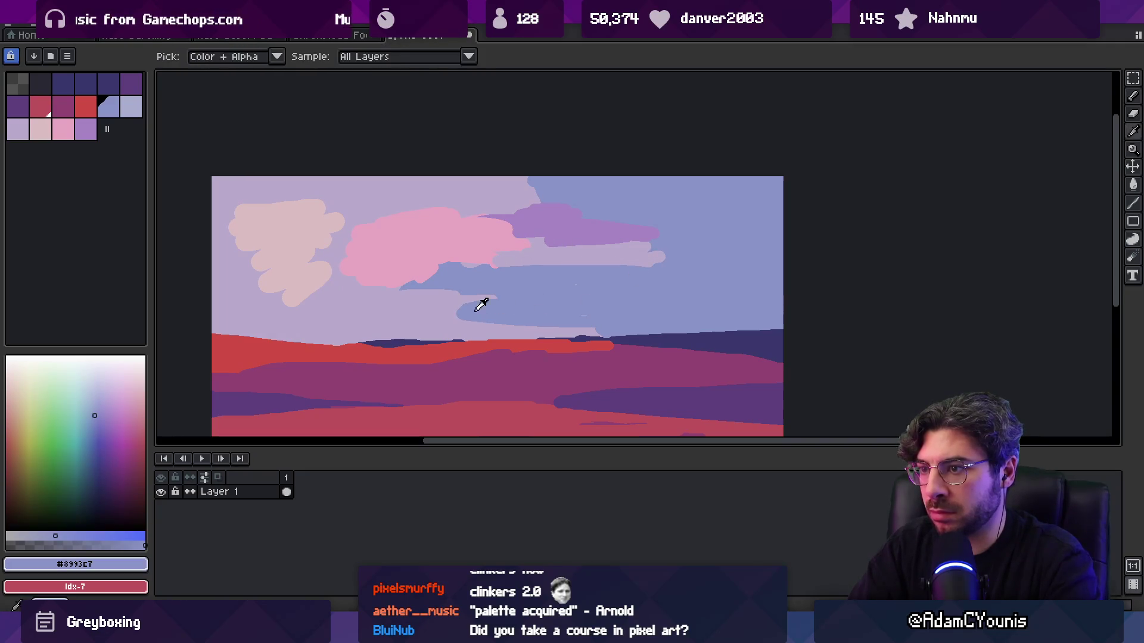
- Soften the cloud base with two translucent blue strokes
key(x)
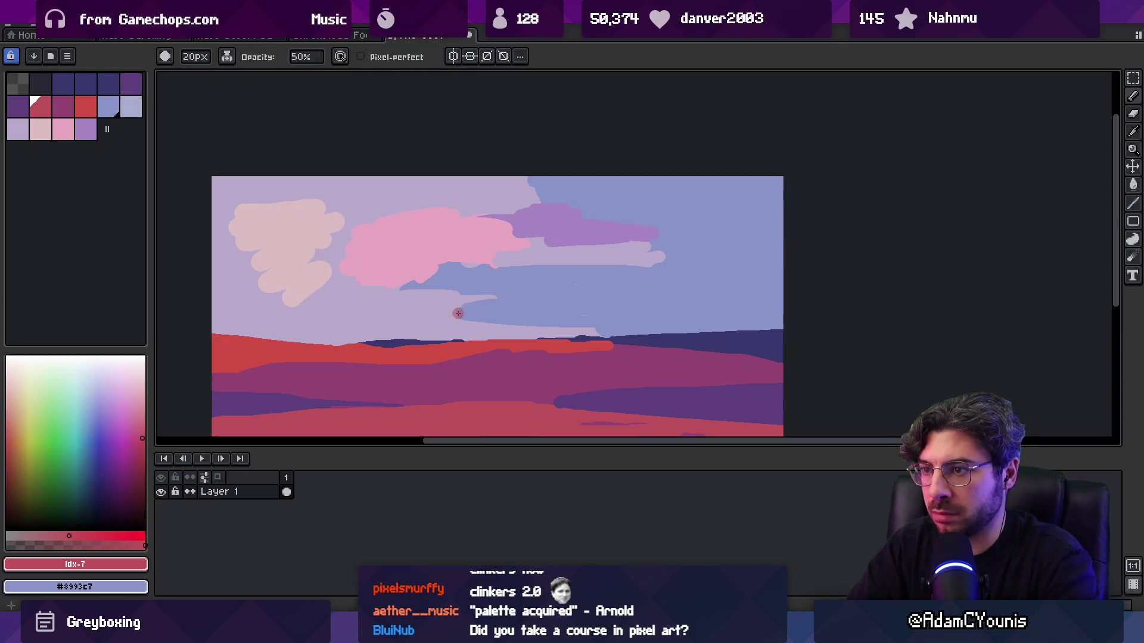
alt+click(461, 312)
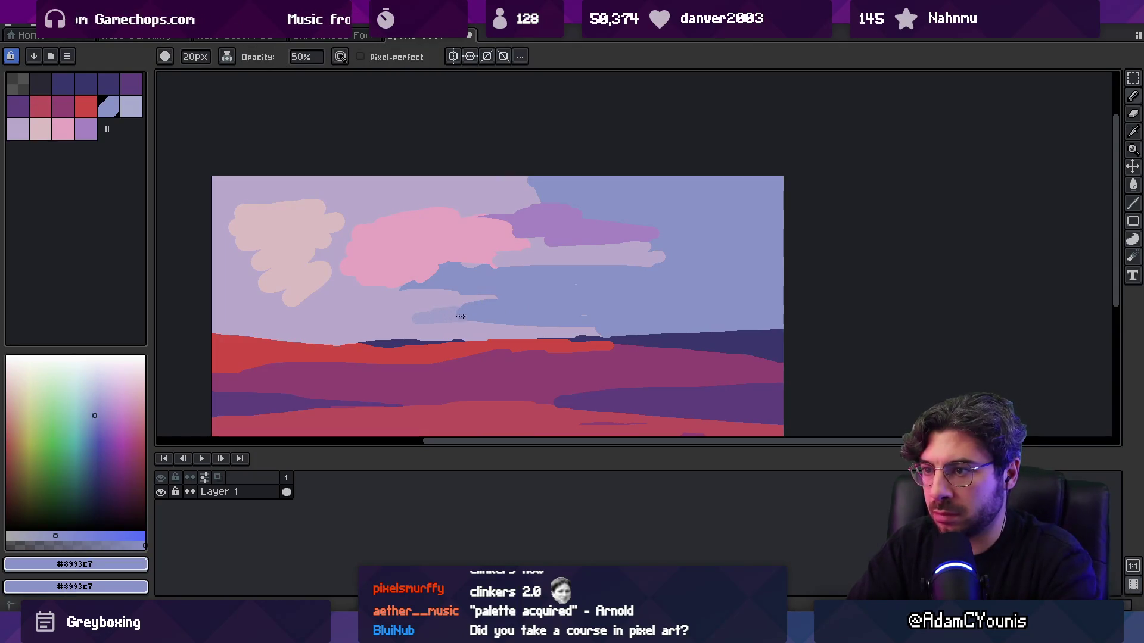
drag(412, 325, 593, 326)
mouse_move(492, 304)
mouse_down()
mouse_move(390, 296)
mouse_move(387, 325)
mouse_up()
- Trim the blue cloud's lower-left edge and the pale cloud's tail with hard-edged lavender
alt+click(356, 313)
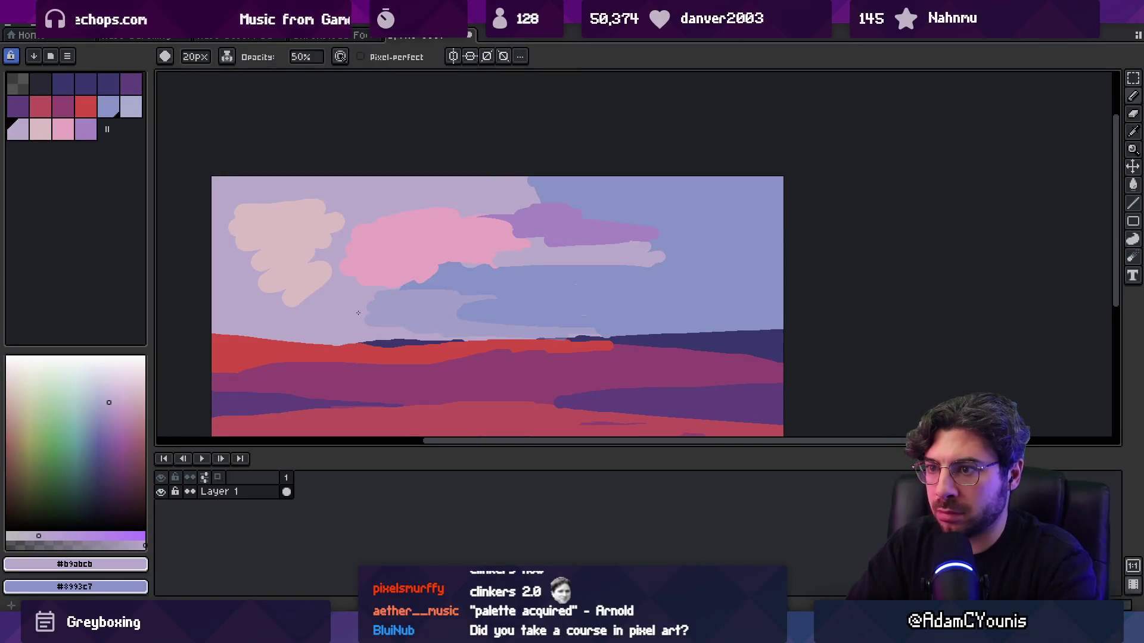
key(e)
drag(410, 300, 378, 311)
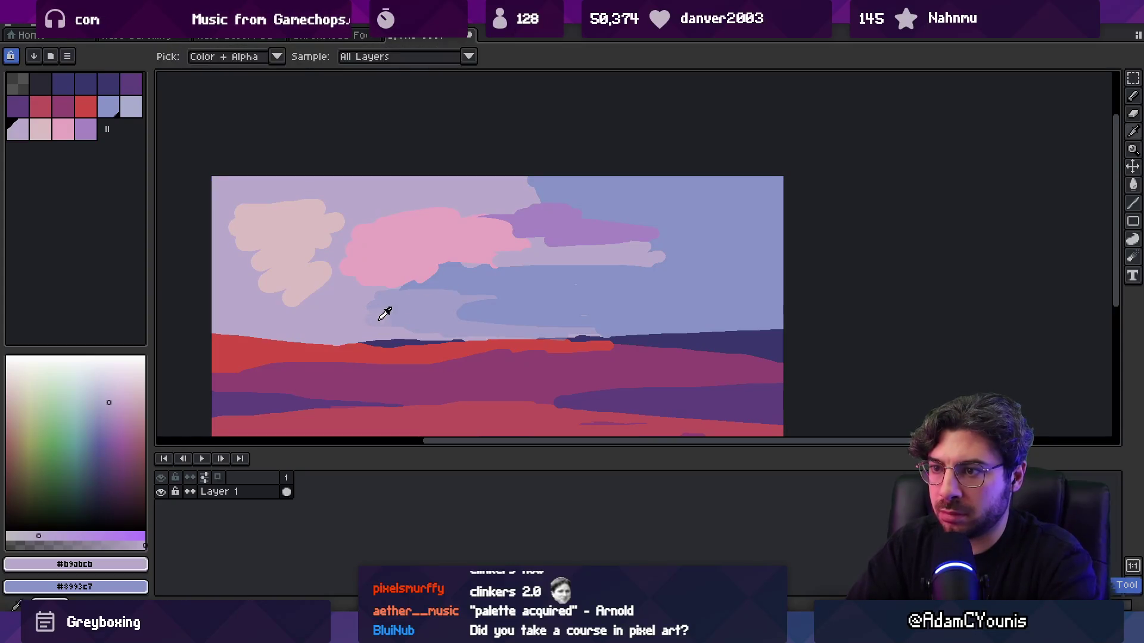
alt+click(366, 315)
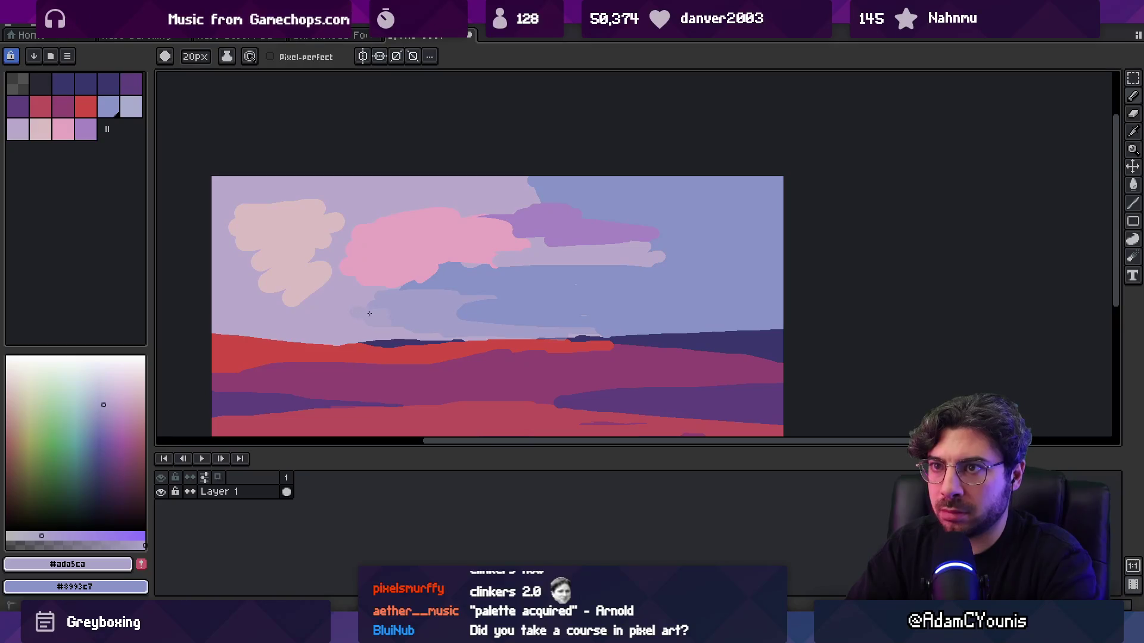
alt+click(346, 269)
mouse_move(319, 298)
mouse_down()
mouse_move(284, 289)
mouse_move(292, 280)
mouse_move(283, 292)
mouse_up()
- Add cream and grey-pink strokes along the pale cloud's top and upper-left edges
alt+click(287, 273)
drag(379, 212, 262, 189)
alt+click(282, 281)
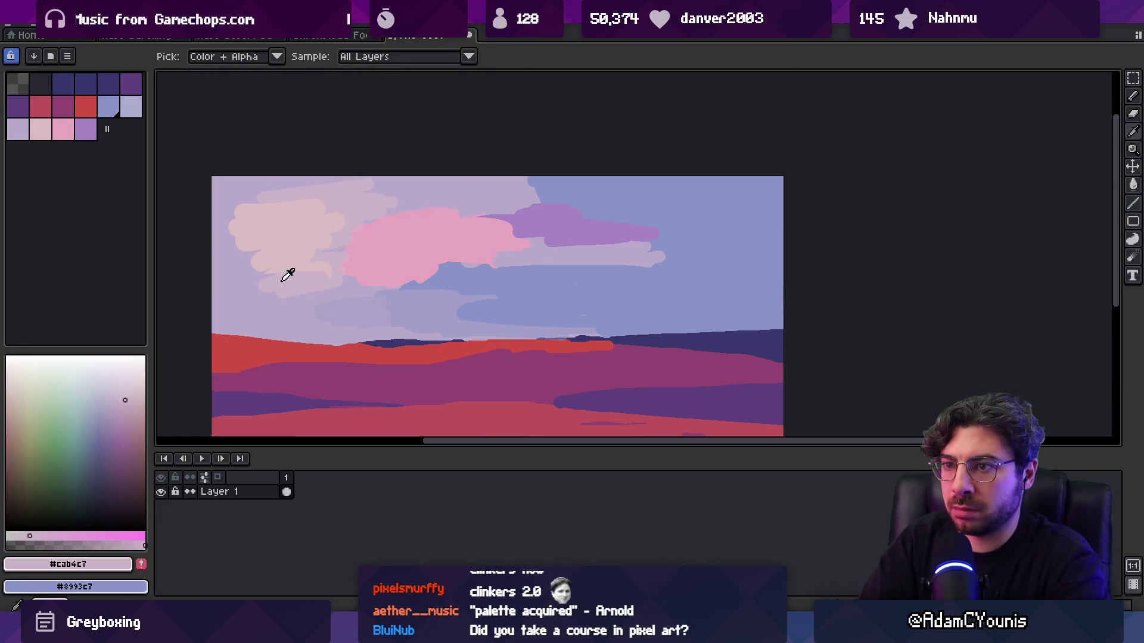
mouse_move(238, 272)
mouse_down()
mouse_move(303, 262)
mouse_move(221, 256)
mouse_move(275, 244)
mouse_move(290, 201)
mouse_move(268, 207)
mouse_move(221, 180)
mouse_move(358, 192)
mouse_up()
alt+click(280, 236)
alt+click(256, 215)
alt+click(286, 233)
alt+click(358, 204)
- Set up pink and cream colours, then dab soft pink onto the cloud
key(x)
alt+right_click(411, 242)
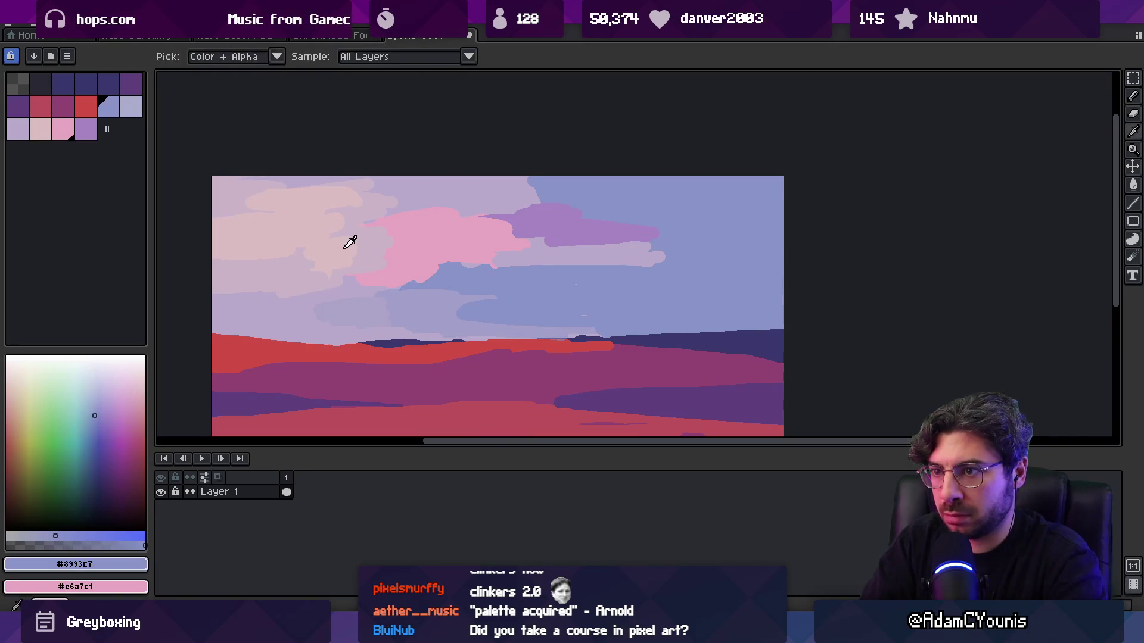
key(x)
alt+right_click(352, 243)
key(v)
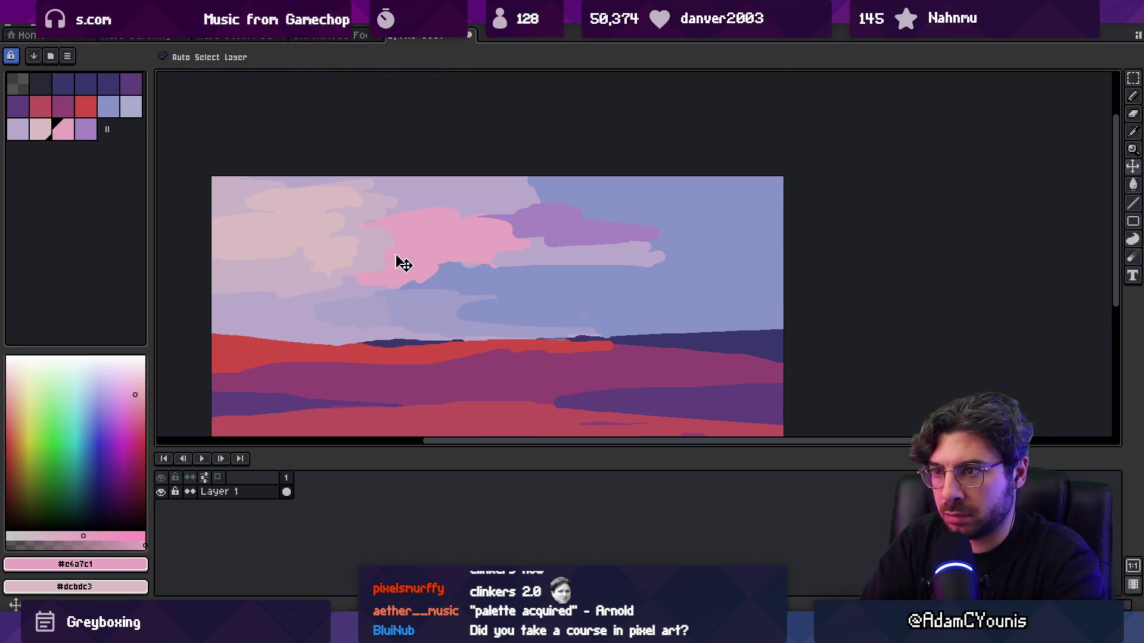
key(b)
key(x)
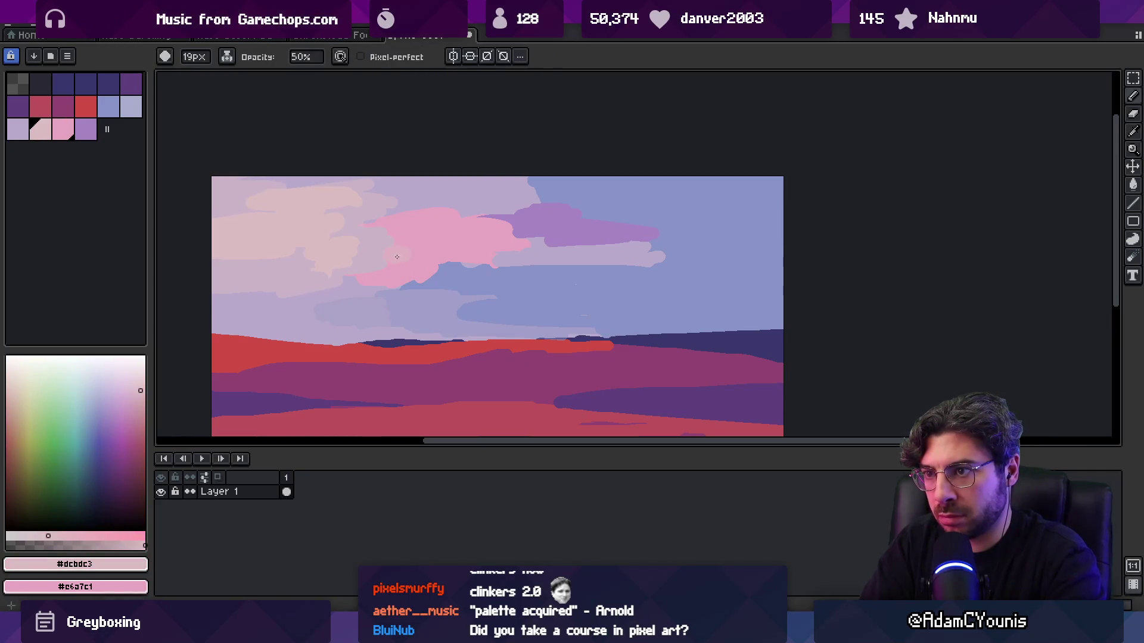
alt+click(377, 259)
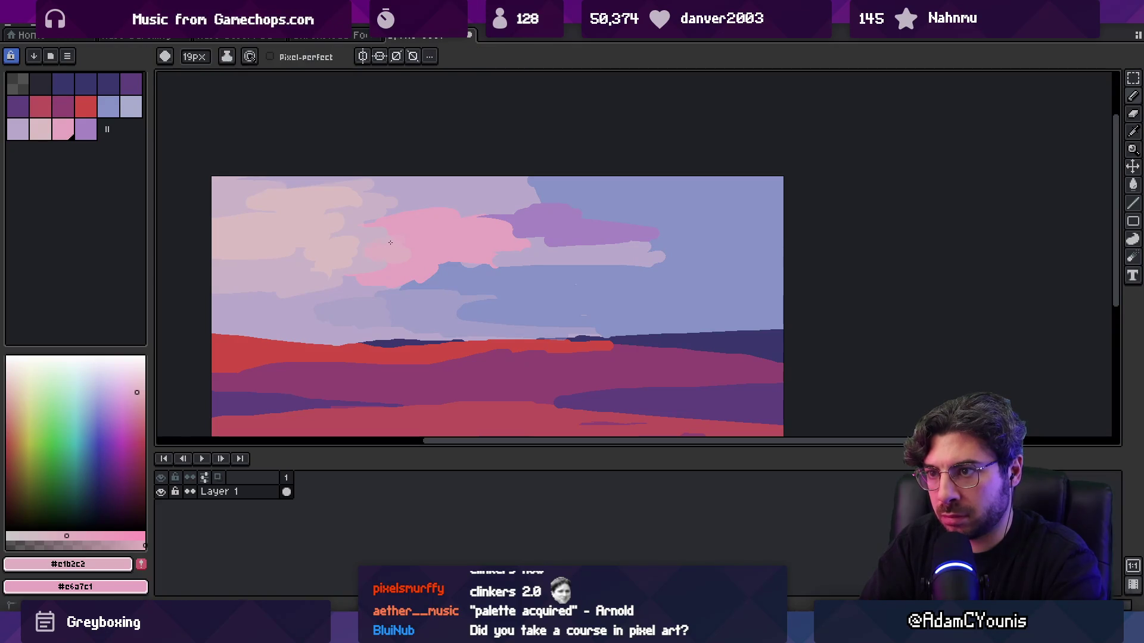
click(364, 267)
- Reshape the cloud band with lavender and blue strokes extending it rightward
alt+click(395, 276)
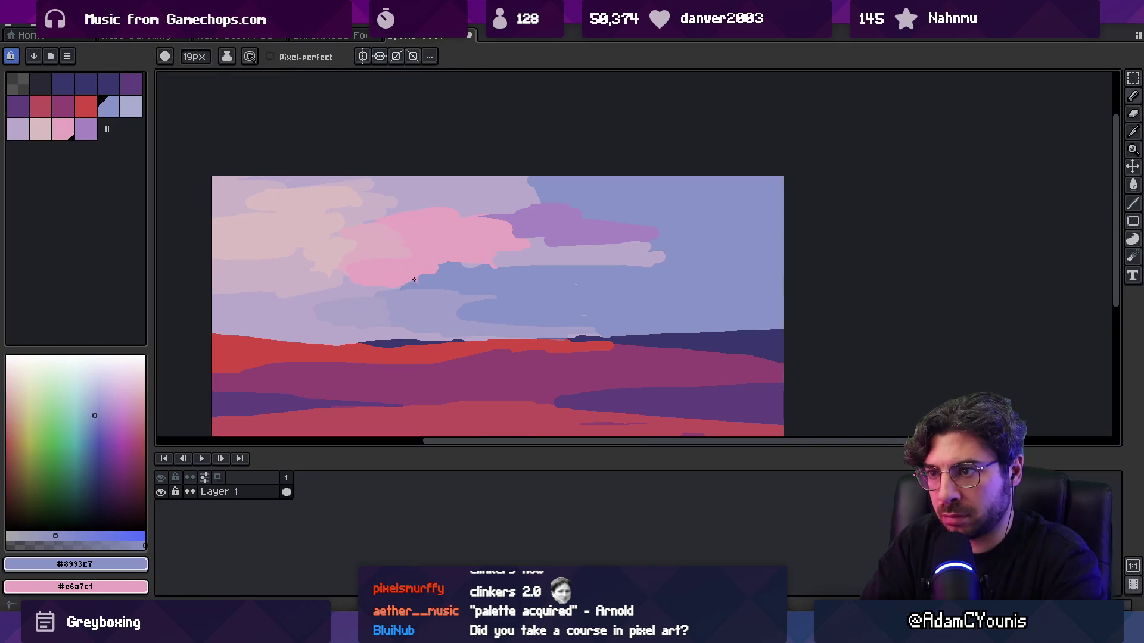
alt+click(356, 276)
mouse_move(411, 280)
mouse_down()
mouse_move(368, 287)
mouse_move(480, 288)
mouse_move(539, 304)
mouse_move(458, 309)
mouse_up()
alt+click(480, 292)
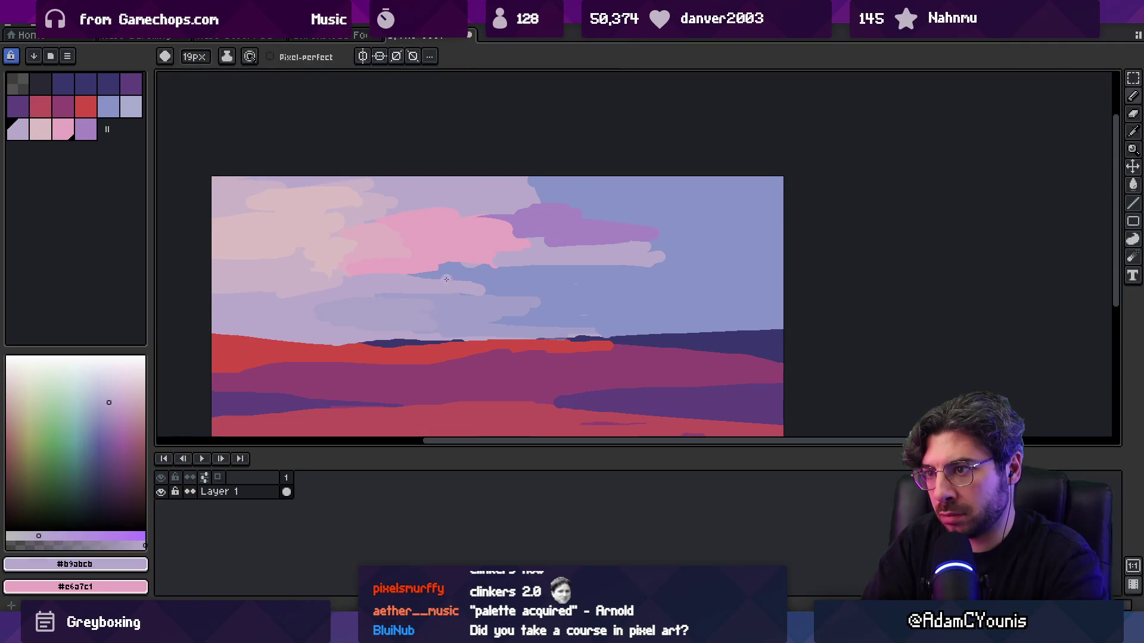
alt+click(400, 277)
drag(399, 277, 482, 292)
alt+click(393, 283)
mouse_move(393, 283)
mouse_down()
mouse_move(473, 296)
mouse_move(393, 286)
mouse_up()
alt+click(474, 297)
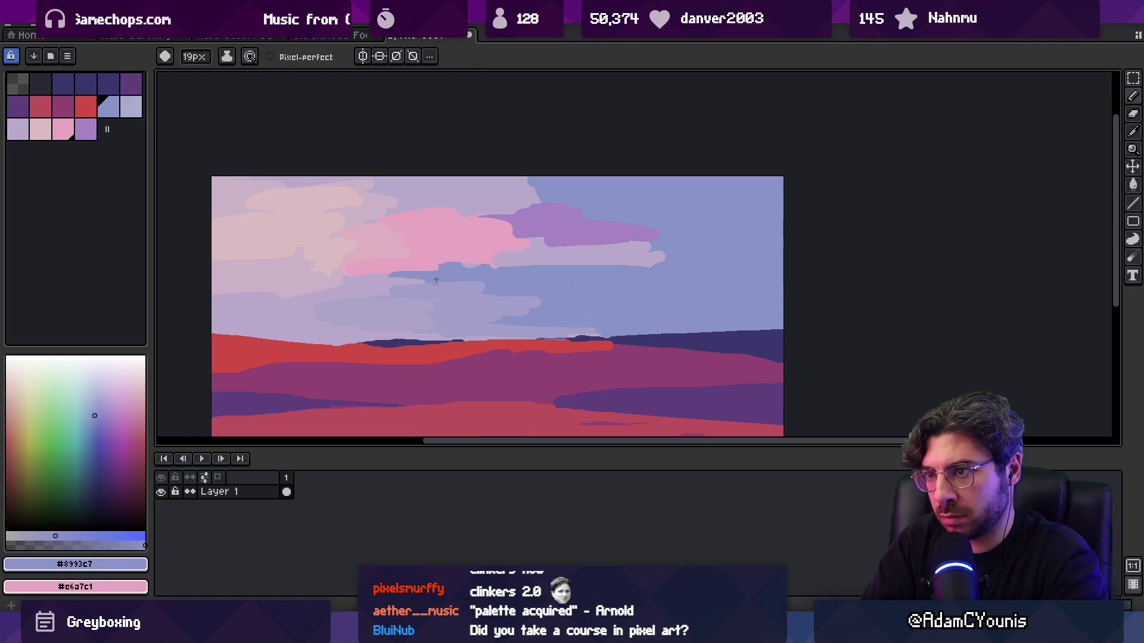
alt+click(443, 285)
- Paint a purple A685C3 stroke across the cloud
key(x)
alt+click(386, 274)
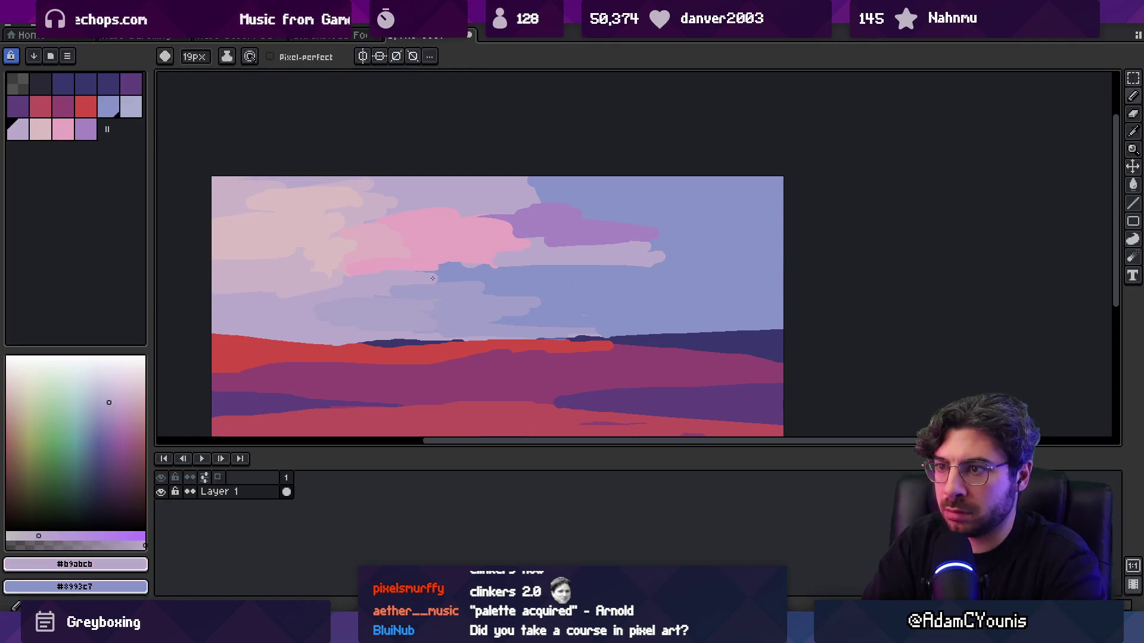
alt+click(537, 223)
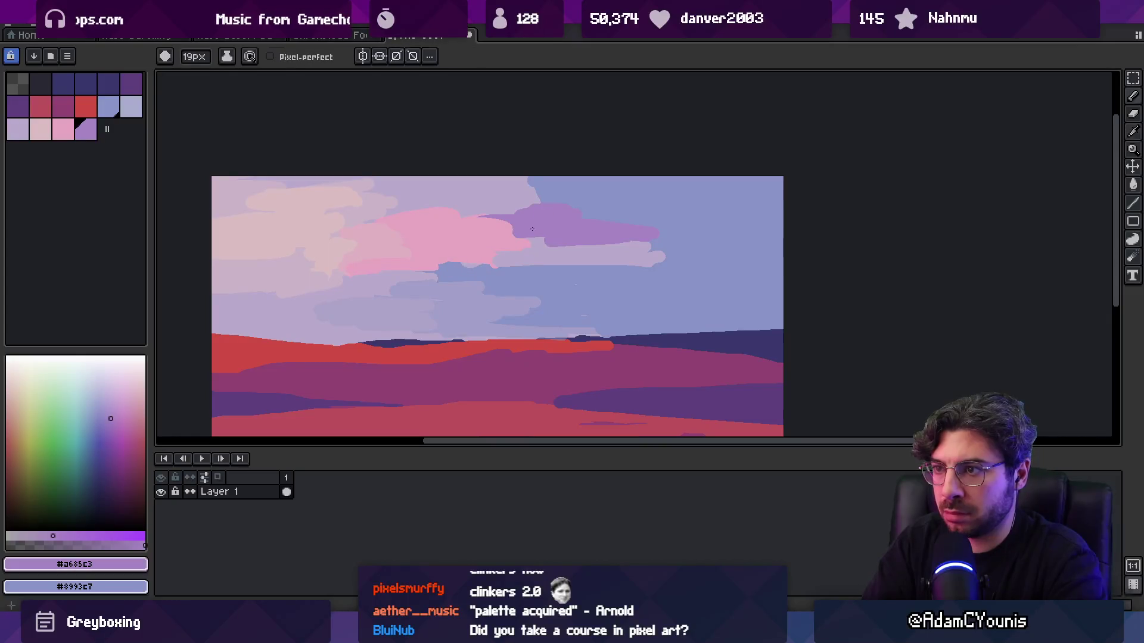
drag(505, 255, 452, 267)
alt+click(504, 242)
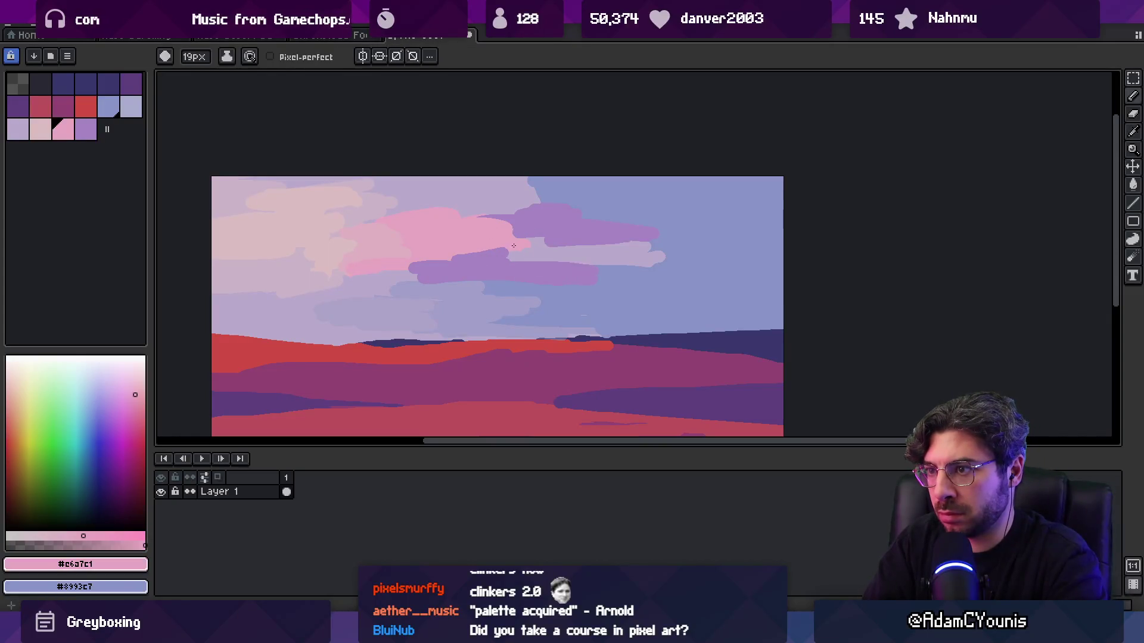
key(x)
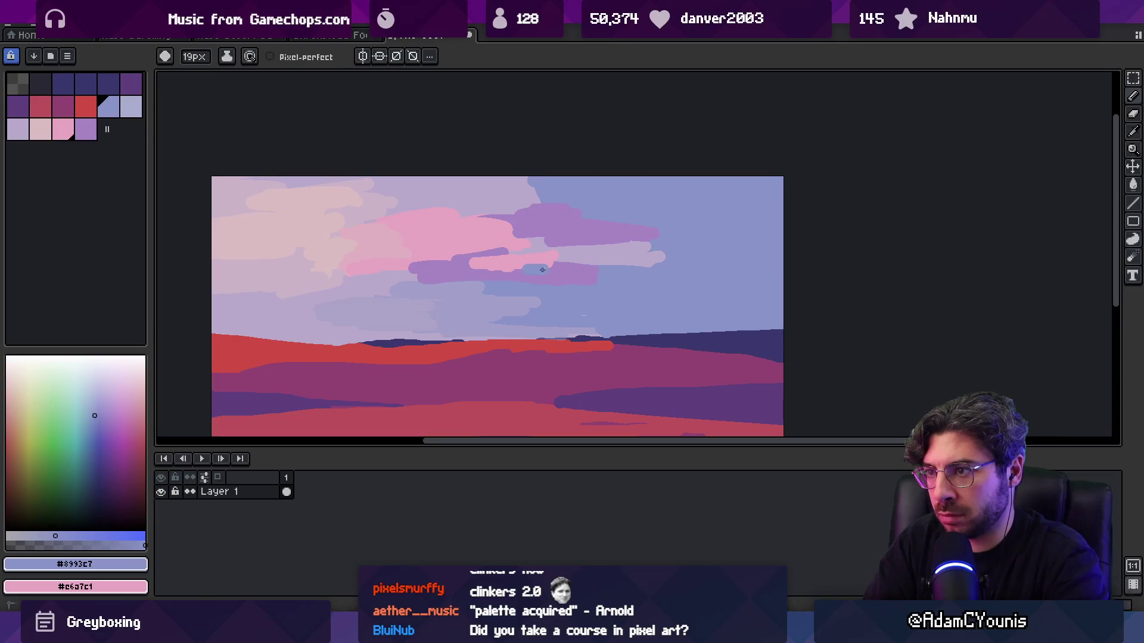
- Brush mauve and pink over the middle cloud
key(e)
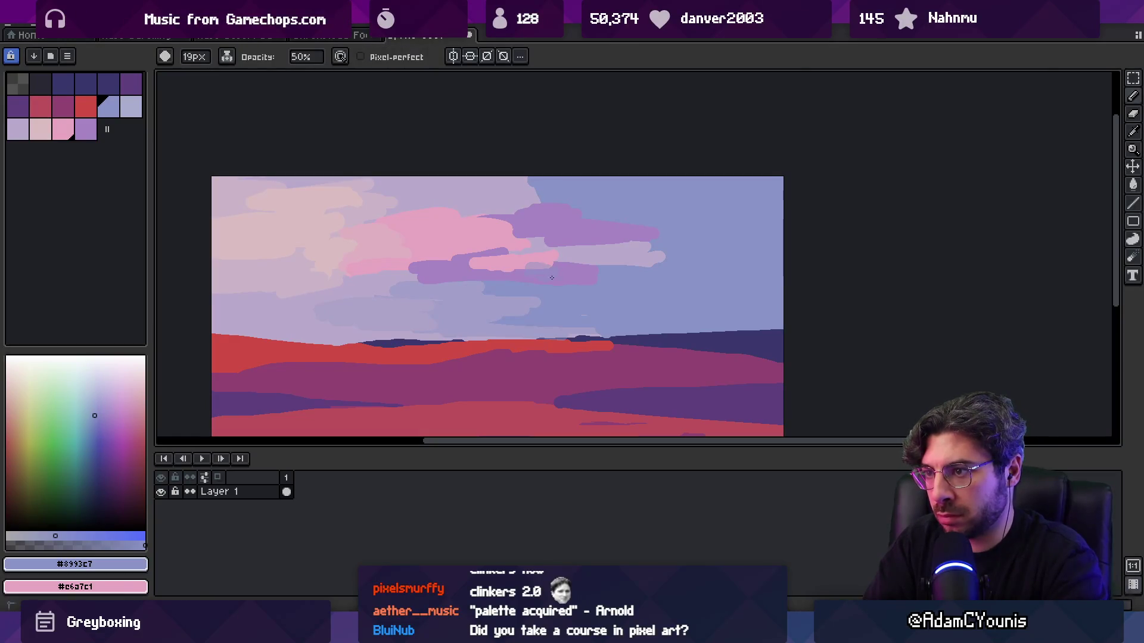
alt+click(541, 256)
alt+click(566, 268)
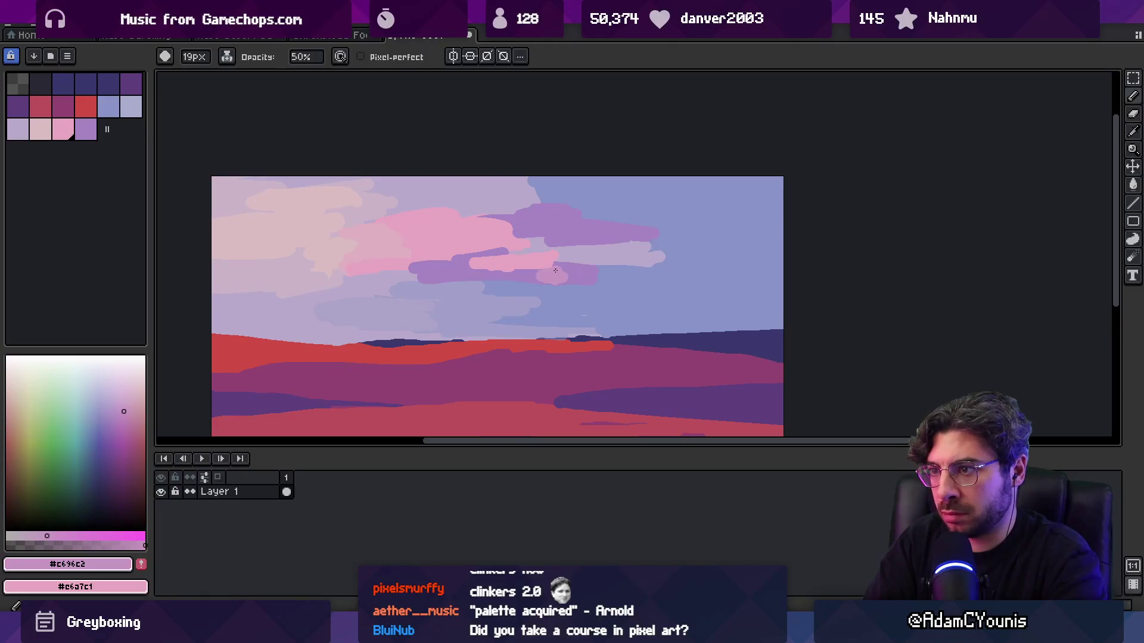
key(b)
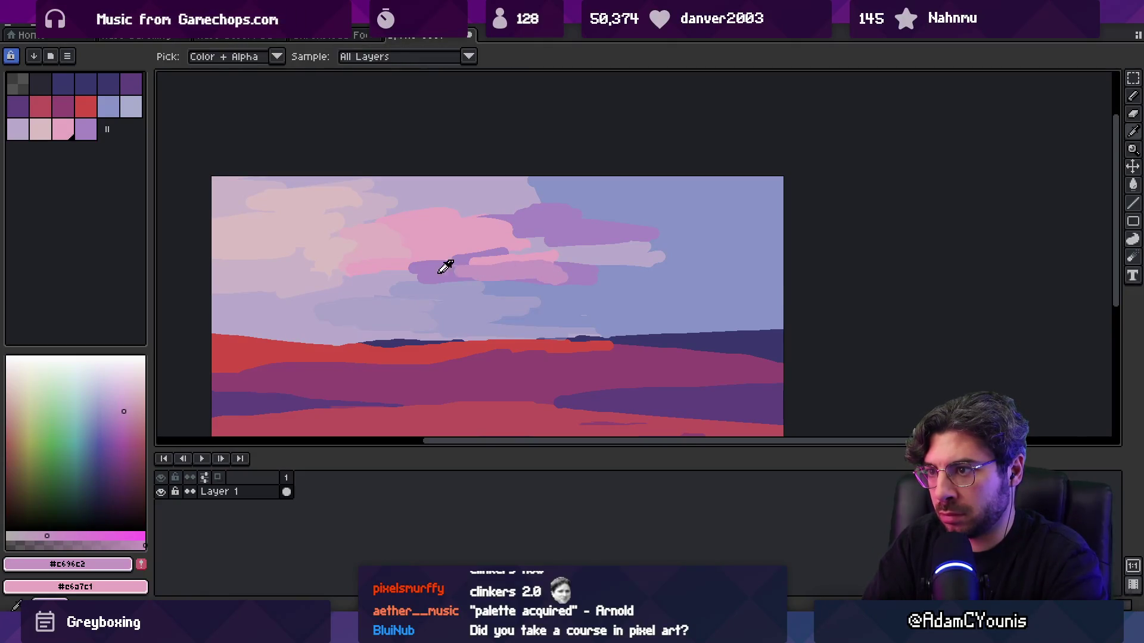
alt+click(456, 265)
alt+click(540, 249)
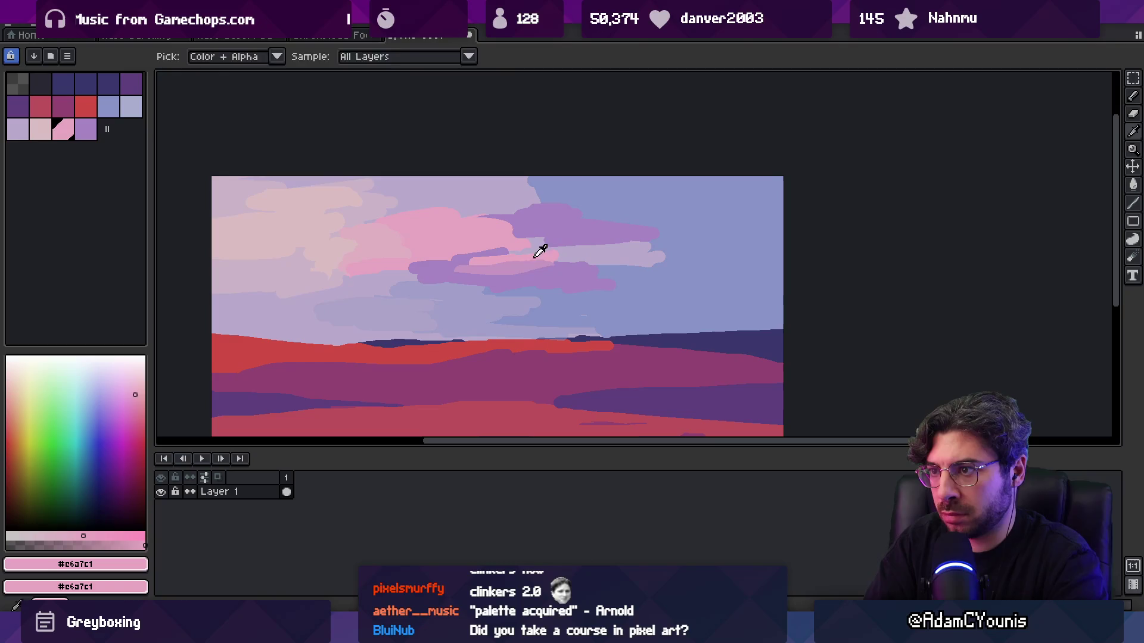
mouse_move(510, 237)
mouse_down()
mouse_move(530, 221)
mouse_move(489, 229)
mouse_up()
alt+click(489, 229)
- Add a lavender stroke and paint pale lavender wisps across the right-hand sky
alt+click(504, 203)
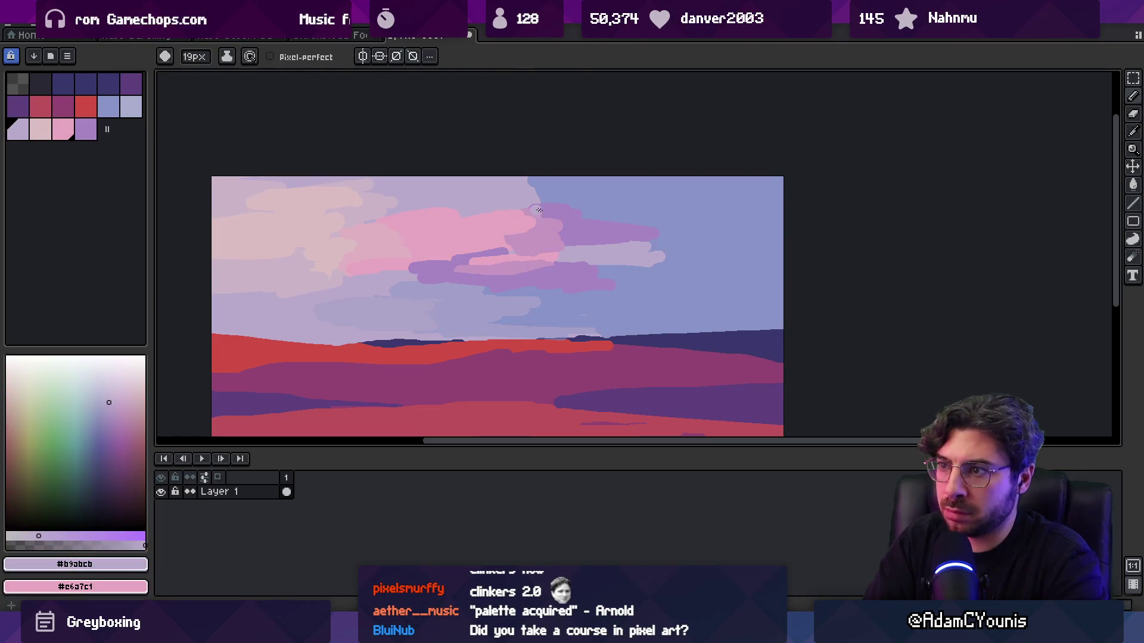
drag(580, 266, 614, 265)
alt+click(602, 315)
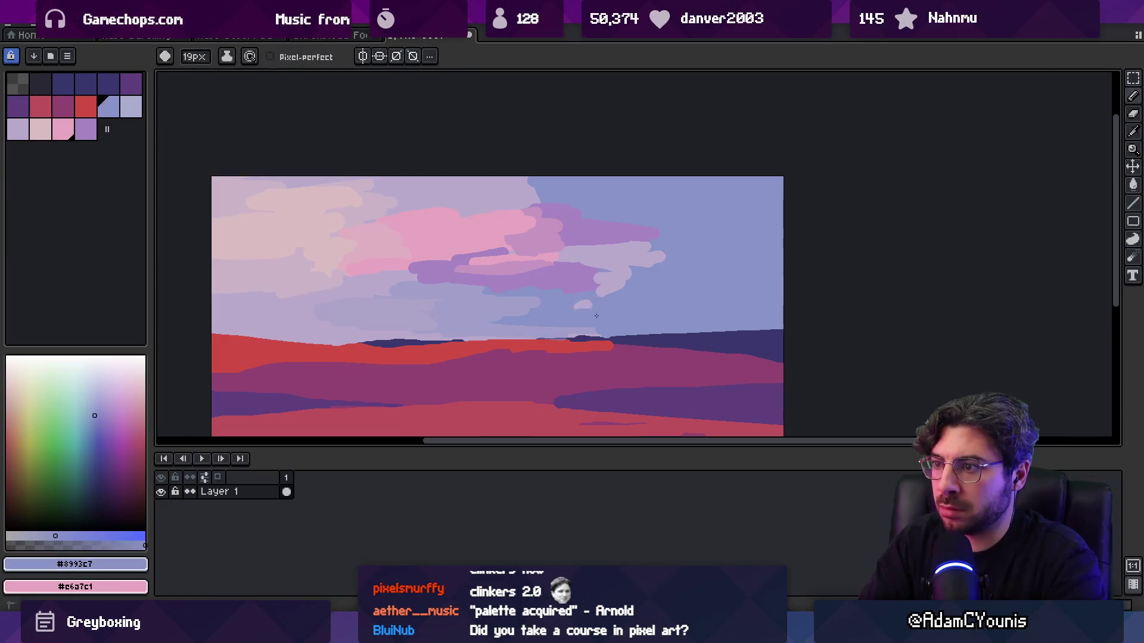
alt+click(544, 320)
drag(635, 319, 724, 295)
drag(628, 295, 760, 290)
alt+click(634, 269)
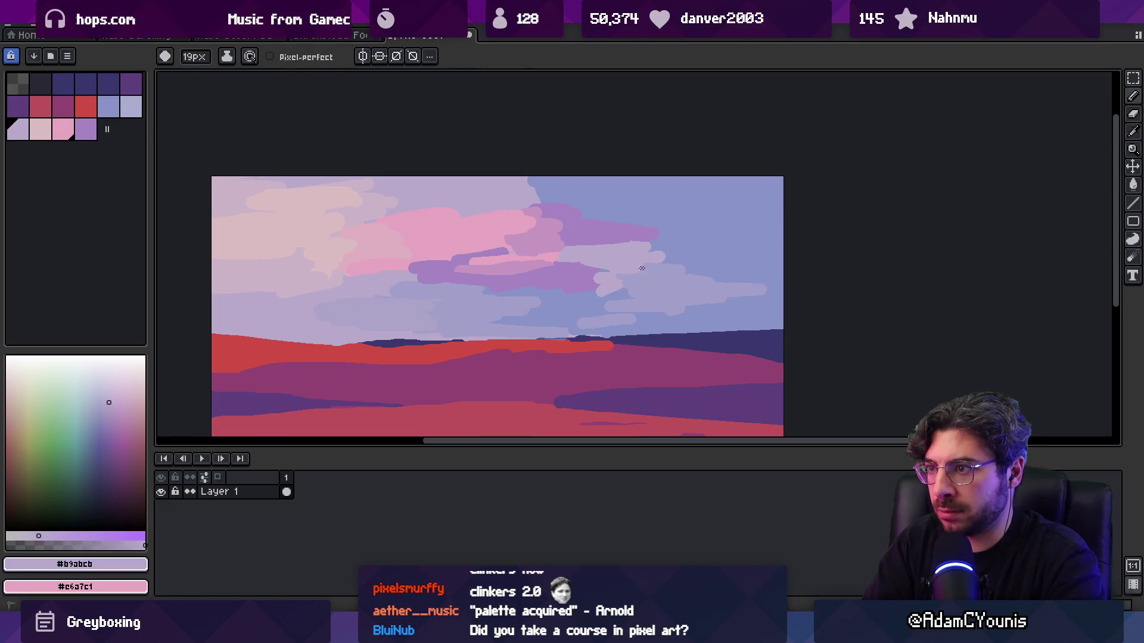
- Pan to the horizon and paint a light stroke just above it
key(z)
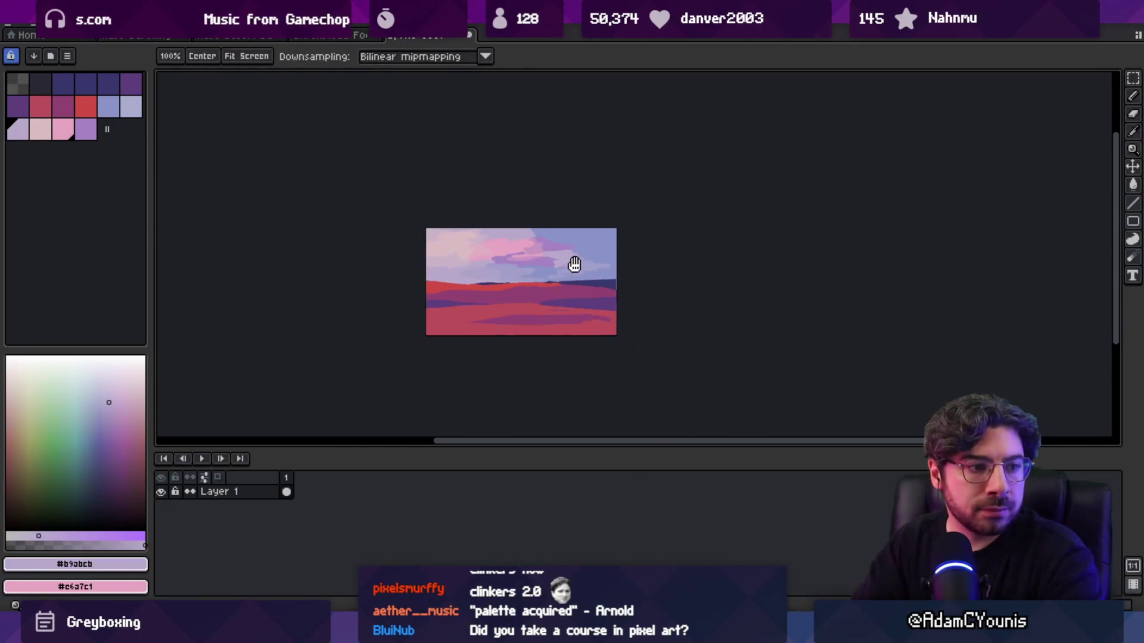
scroll(575, 263, down, 2)
scroll(503, 273, up, 3)
mouse_move(579, 261)
mouse_down()
mouse_move(524, 278)
mouse_move(477, 260)
mouse_up()
key(b)
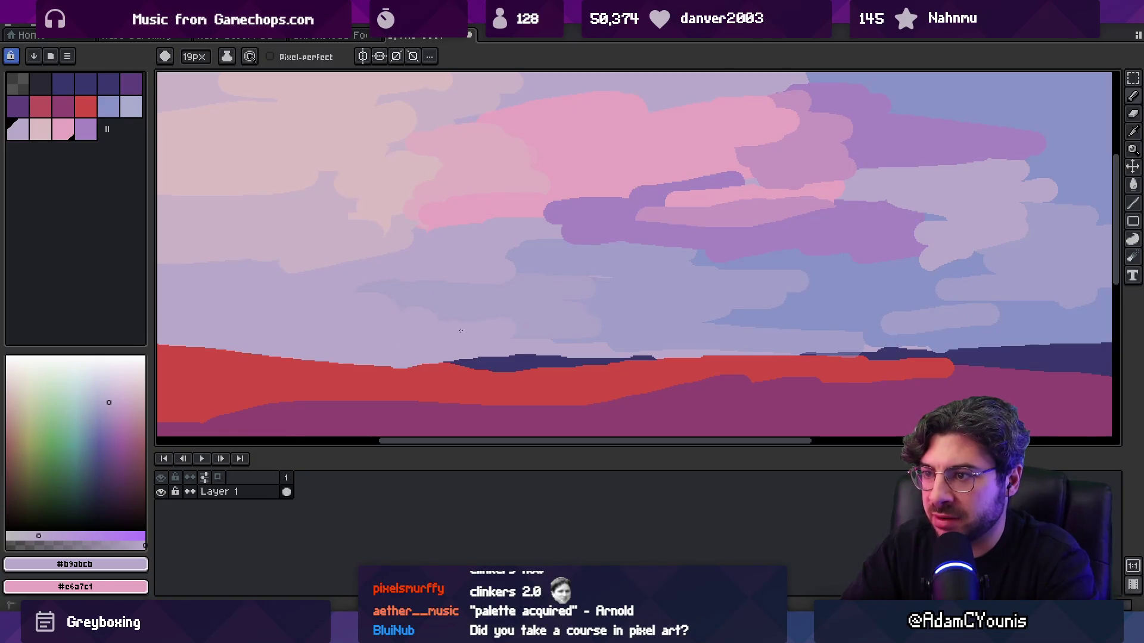
mouse_move(552, 319)
mouse_down()
mouse_move(625, 340)
mouse_move(732, 336)
mouse_move(672, 324)
mouse_up()
- Dab bluish-lavender strokes onto the lower clouds, then zoom out to review
alt+click(672, 324)
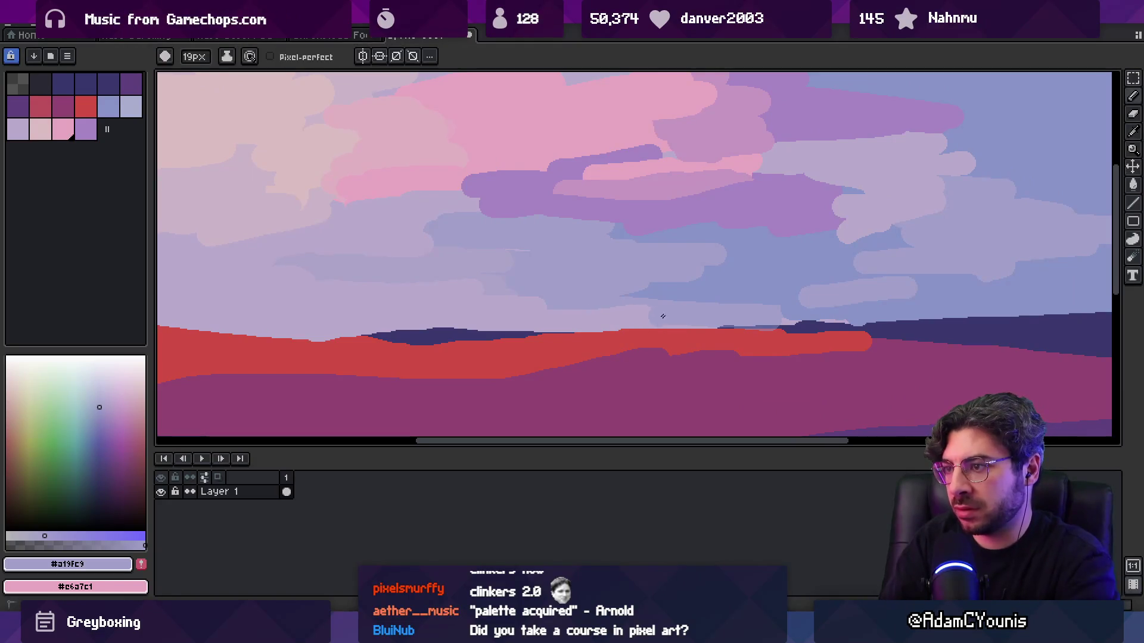
alt+click(531, 295)
alt+click(554, 301)
drag(539, 303, 587, 303)
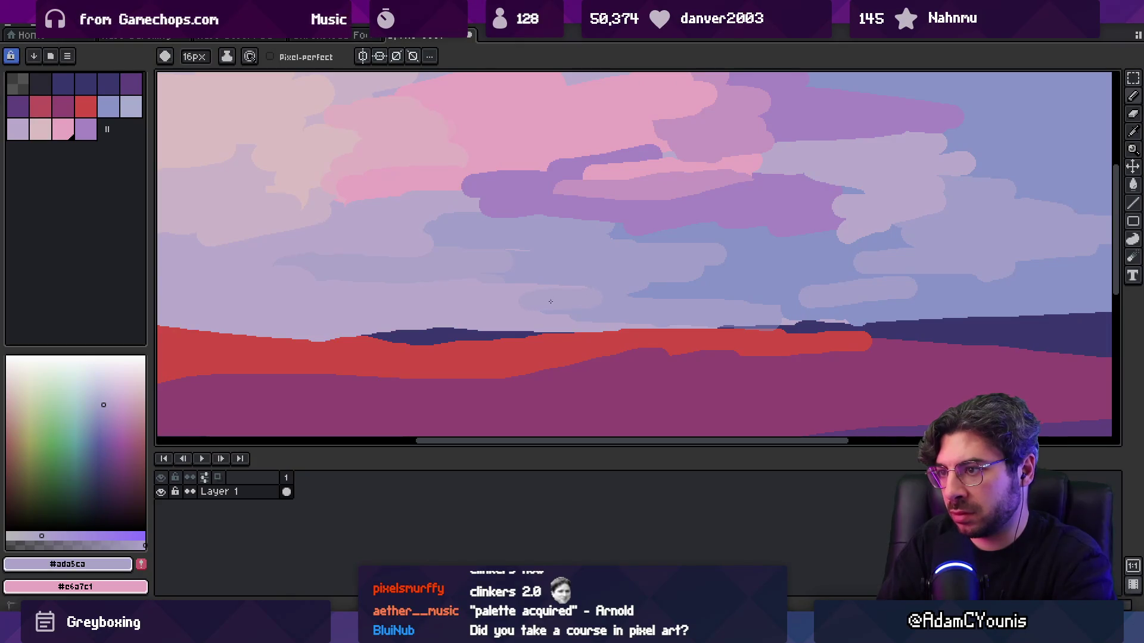
alt+click(502, 290)
alt+click(584, 309)
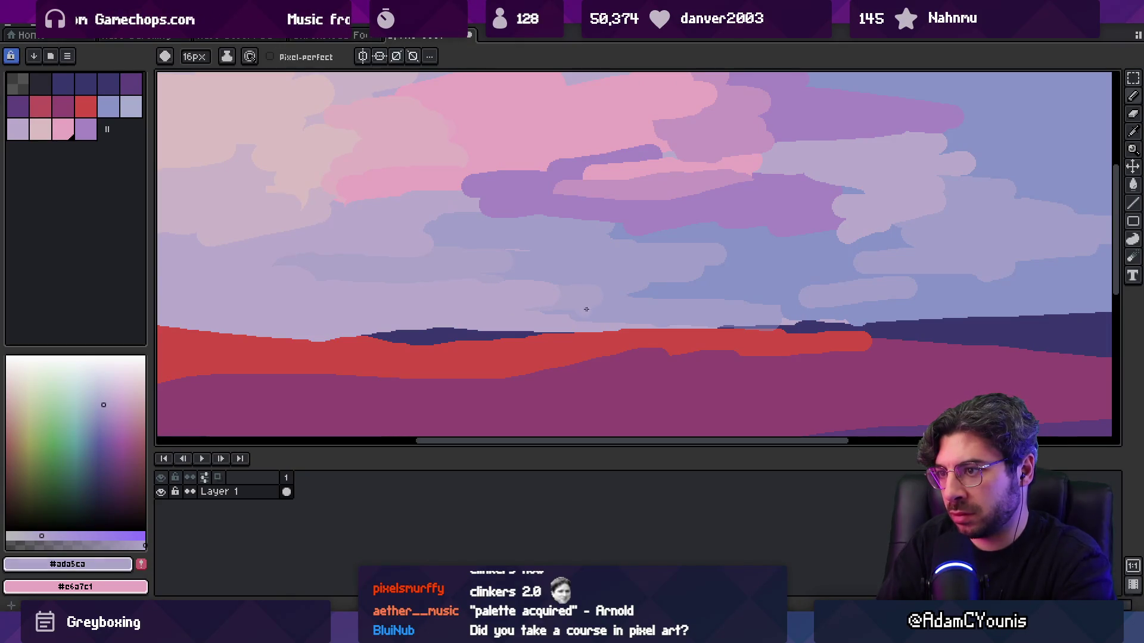
alt+click(569, 323)
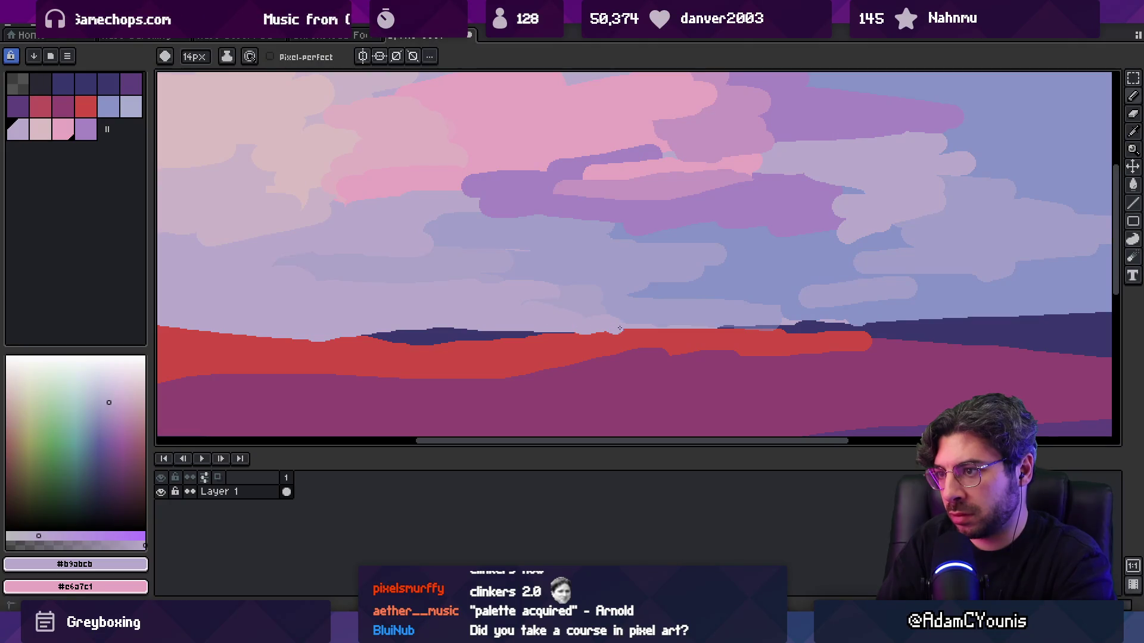
alt+click(592, 304)
alt+click(595, 338)
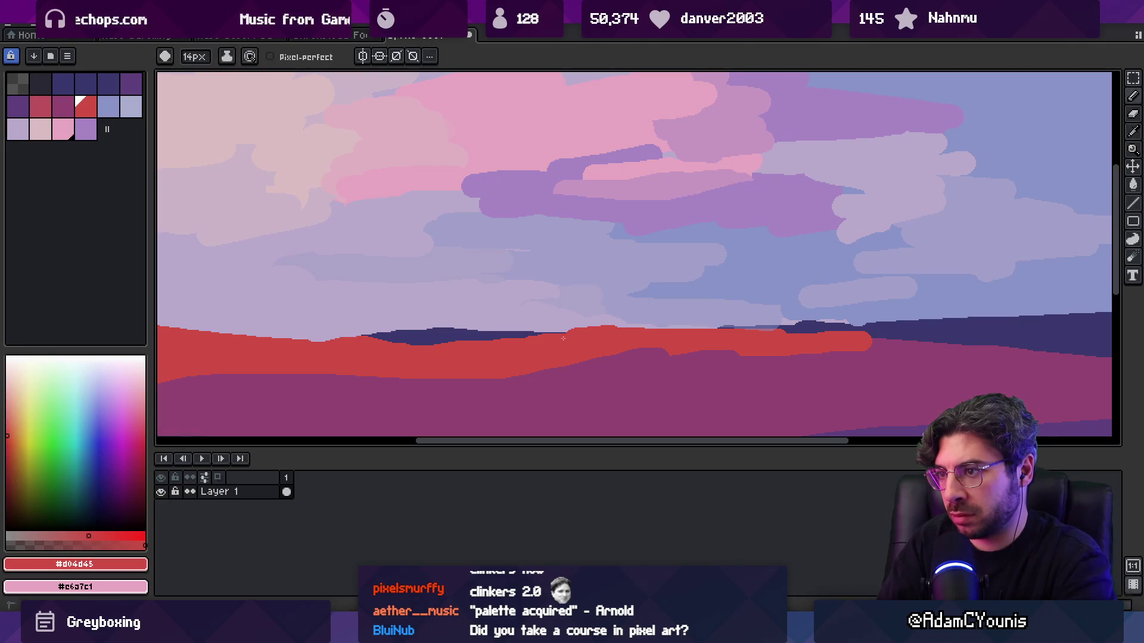
key(z)
scroll(511, 344, down, 5)
scroll(548, 328, up, 5)
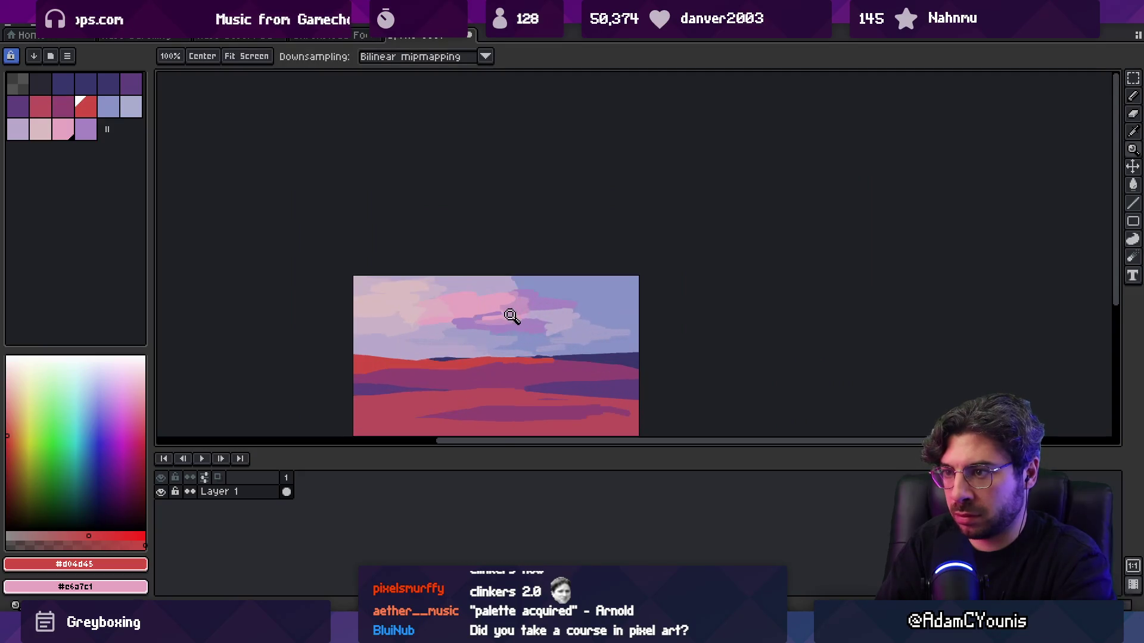
- Paint a lavender cloud band across the top of the sky
alt+click(711, 350)
mouse_move(565, 197)
mouse_down()
mouse_move(631, 202)
mouse_move(495, 205)
mouse_move(544, 165)
mouse_move(726, 174)
mouse_move(750, 219)
mouse_up()
alt+click(756, 220)
key(z)
scroll(703, 231, down, 5)
scroll(580, 225, down, 2)
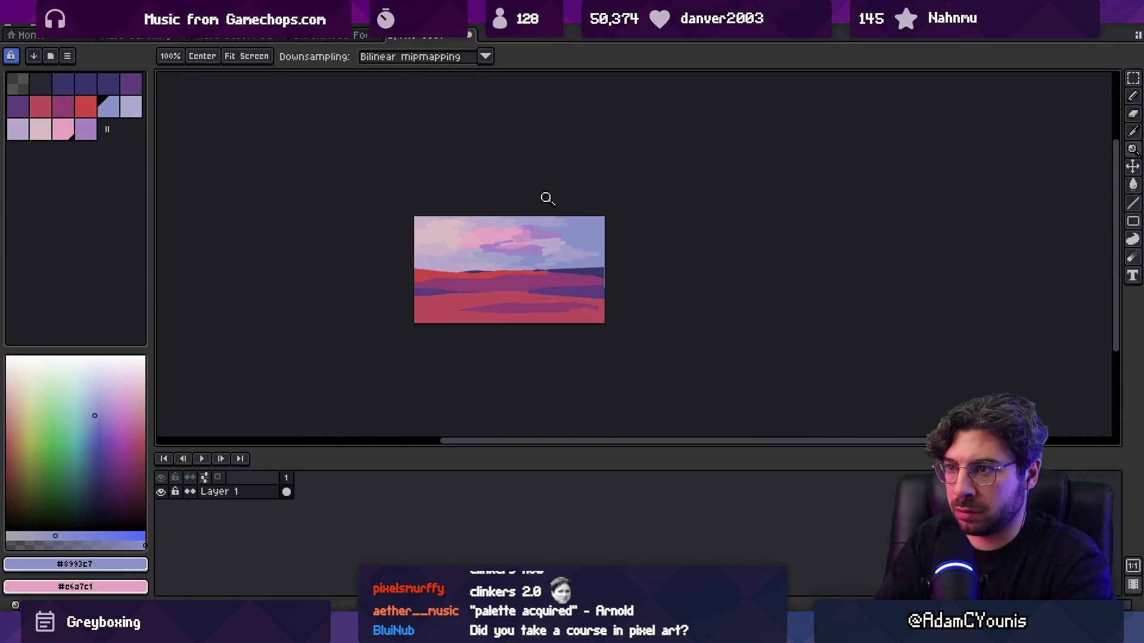
scroll(547, 252, up, 5)
- Reshape the central cloud with mauve and purple strokes, covering the pink patch
alt+click(682, 307)
mouse_move(611, 292)
mouse_down()
mouse_move(539, 293)
mouse_move(564, 278)
mouse_move(501, 327)
mouse_move(554, 348)
mouse_move(521, 357)
mouse_move(486, 334)
mouse_move(563, 347)
mouse_up()
alt+click(542, 350)
alt+click(486, 333)
alt+click(536, 344)
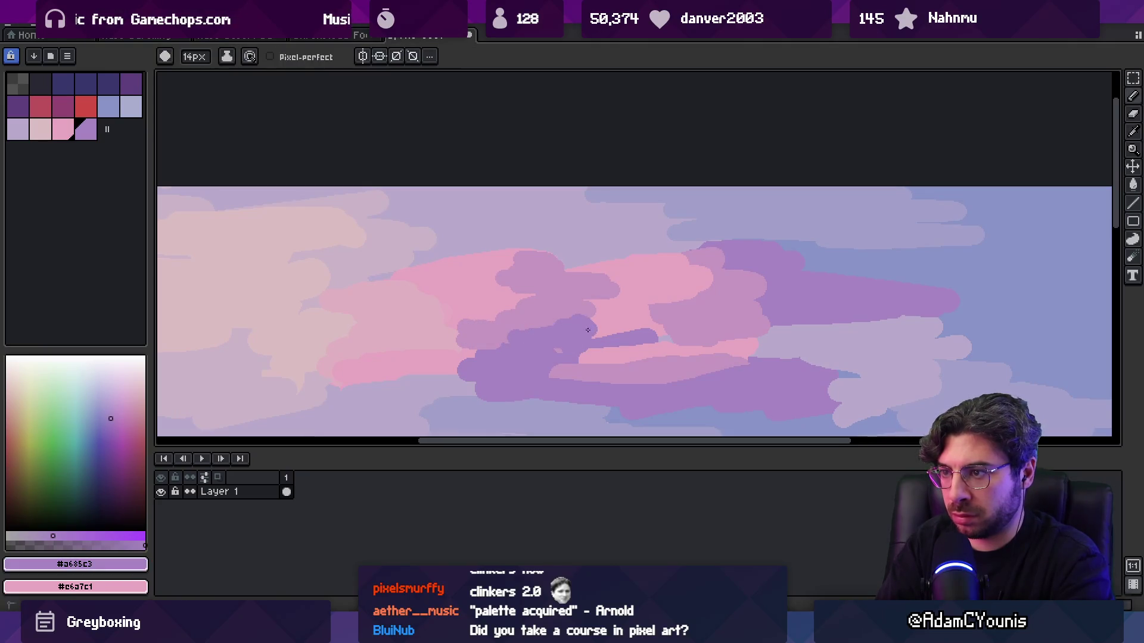
alt+click(603, 354)
mouse_move(596, 355)
mouse_down()
mouse_move(644, 340)
mouse_move(643, 354)
mouse_up()
alt+click(659, 343)
- Extend the dark purple horizon band at the right end of the ridge
key(z)
key(1)
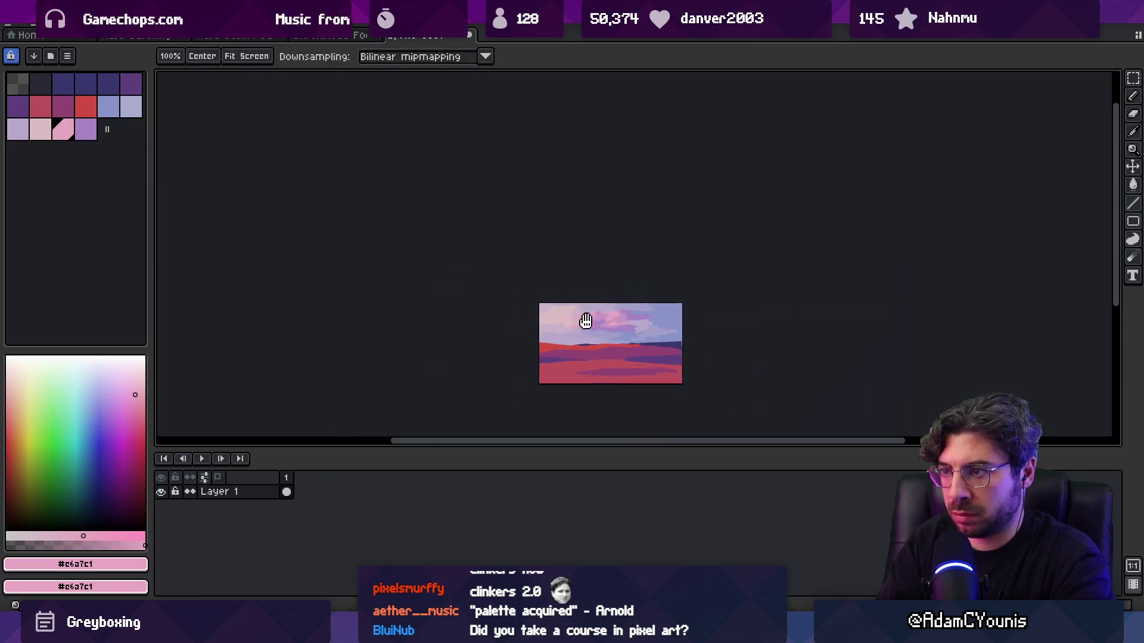
scroll(535, 314, up, 3)
key(b)
alt+click(613, 312)
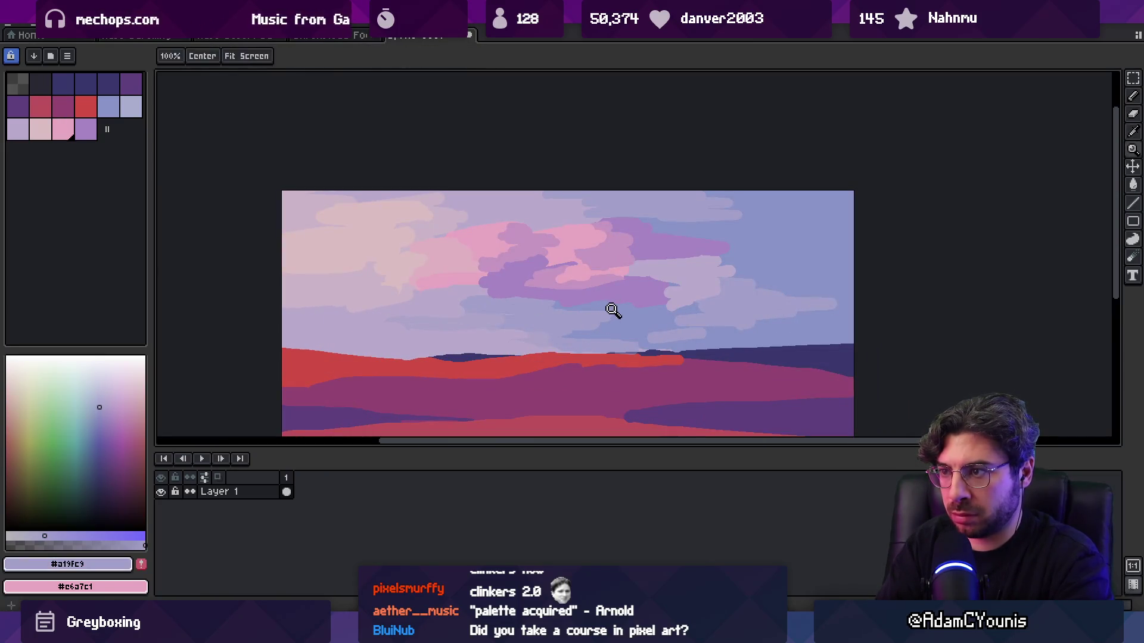
scroll(613, 322, down, 3)
alt+click(664, 328)
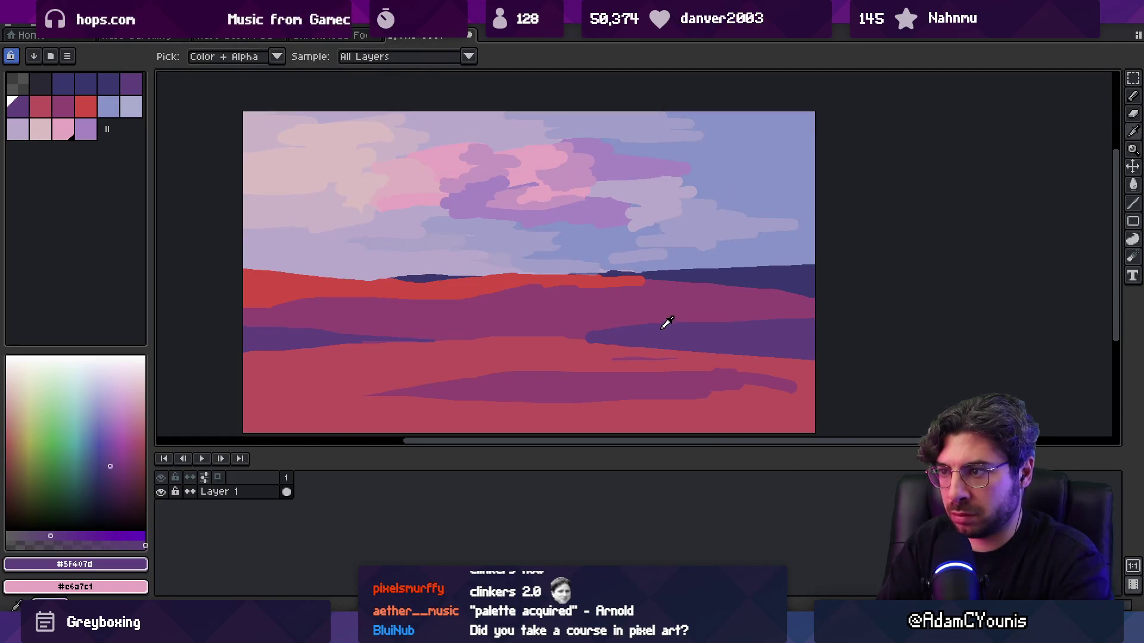
drag(780, 278, 799, 269)
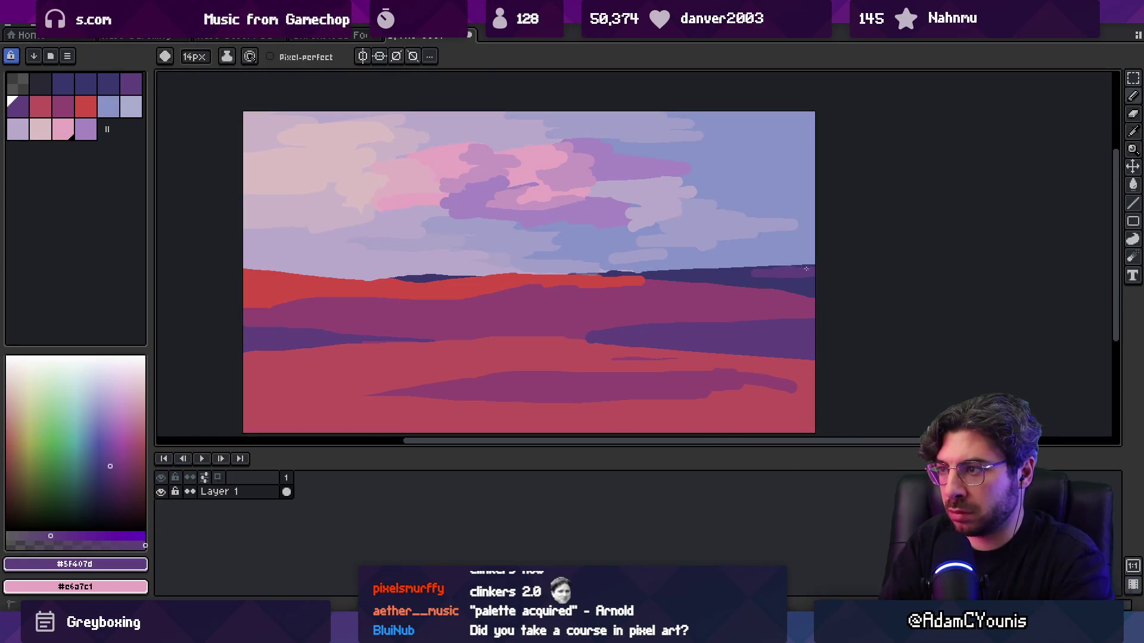
key(z)
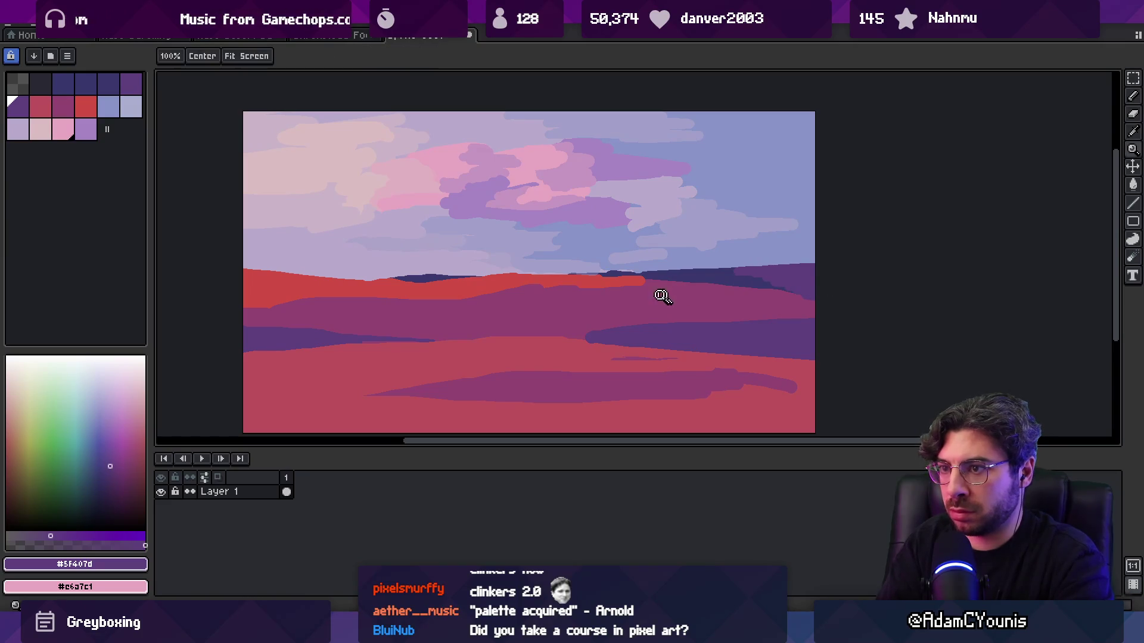
scroll(620, 296, down, 2)
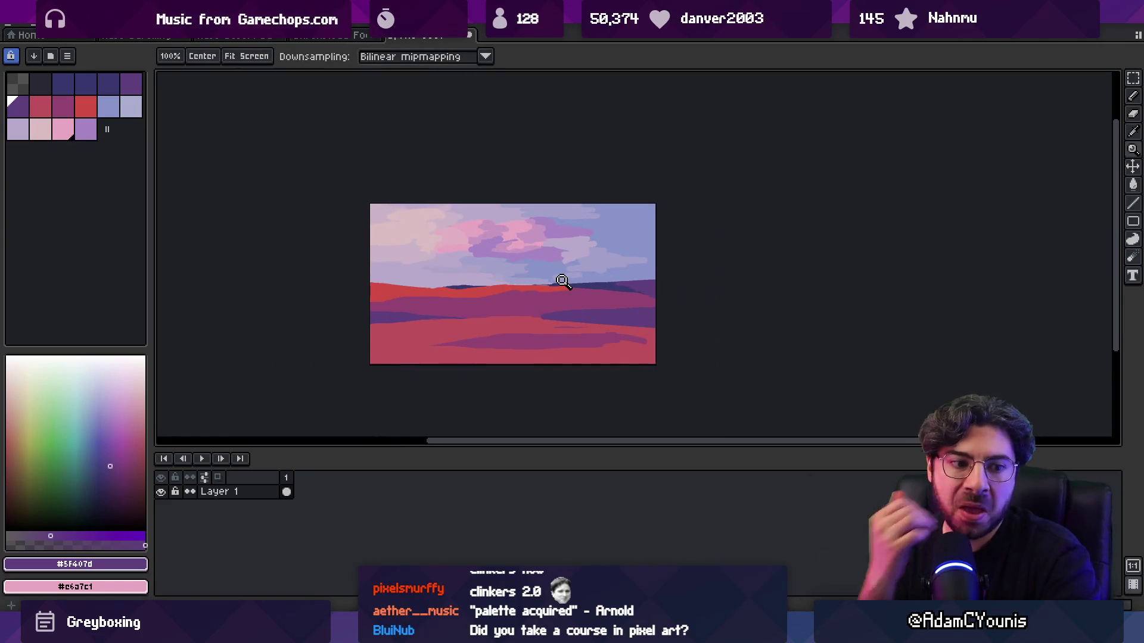
click(185, 24)
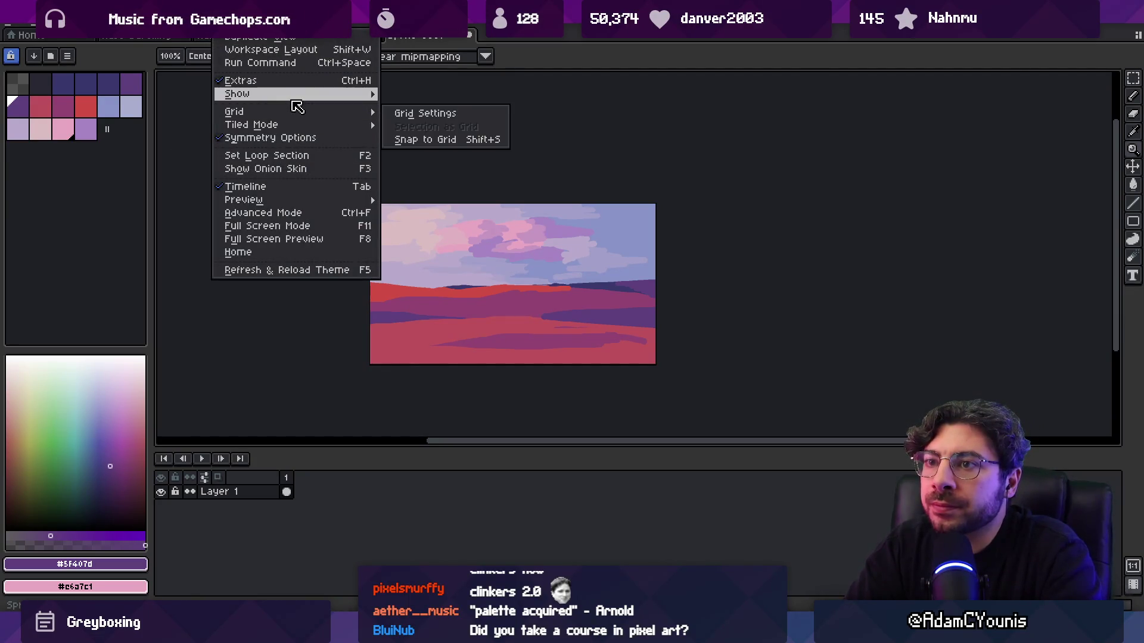
- Turn on horizontal tiled mode so the image repeats side by side
mouse_move(301, 119)
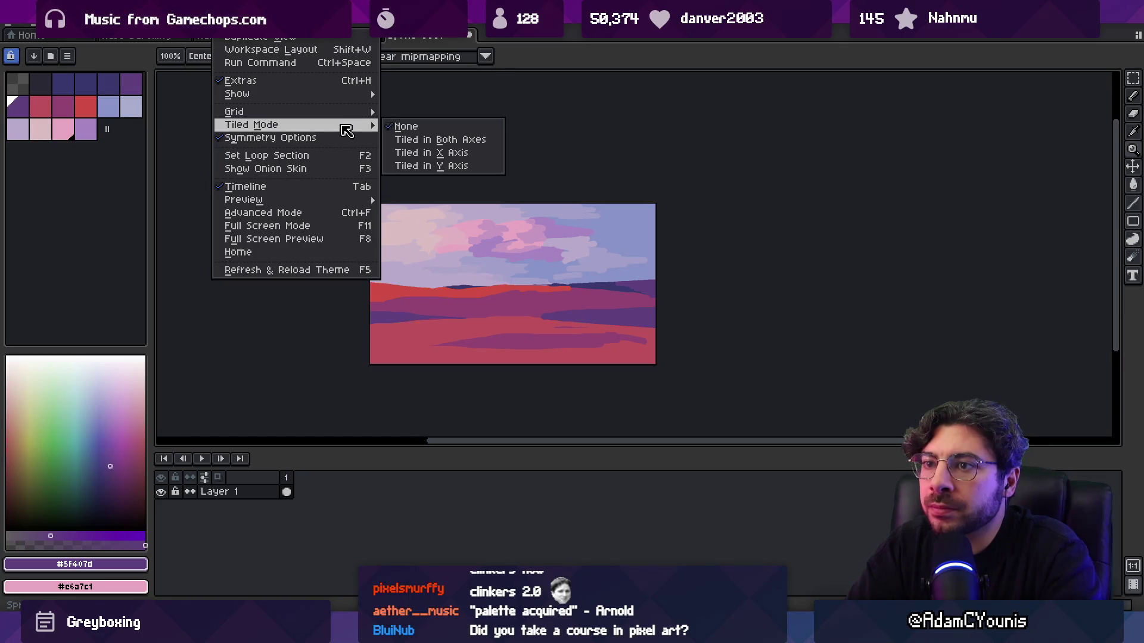
mouse_move(344, 204)
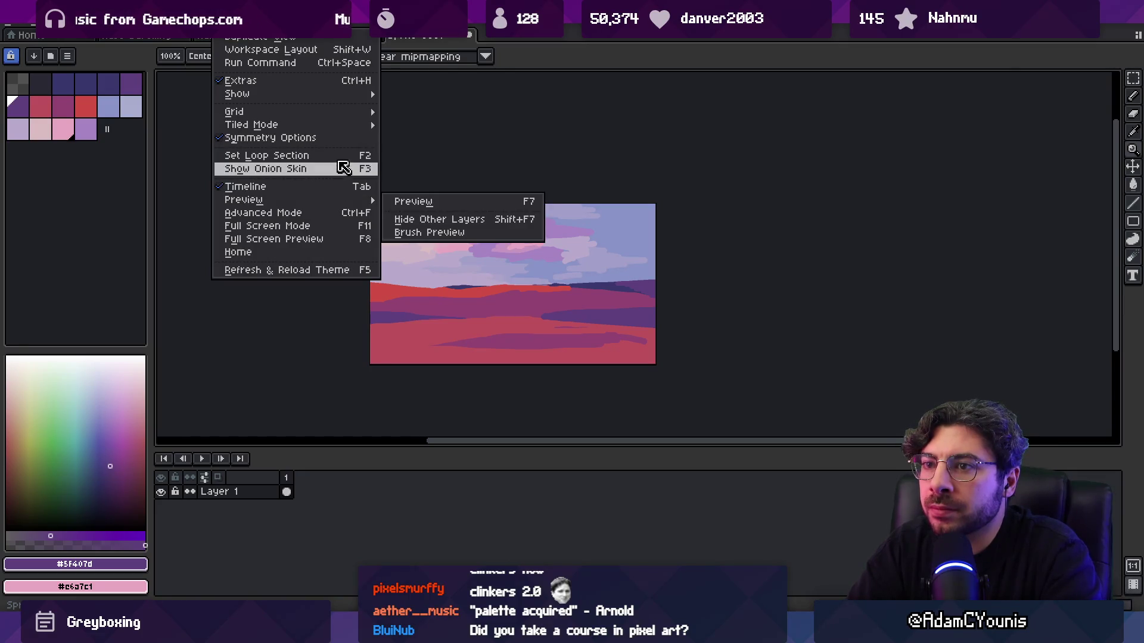
mouse_move(345, 127)
click(396, 153)
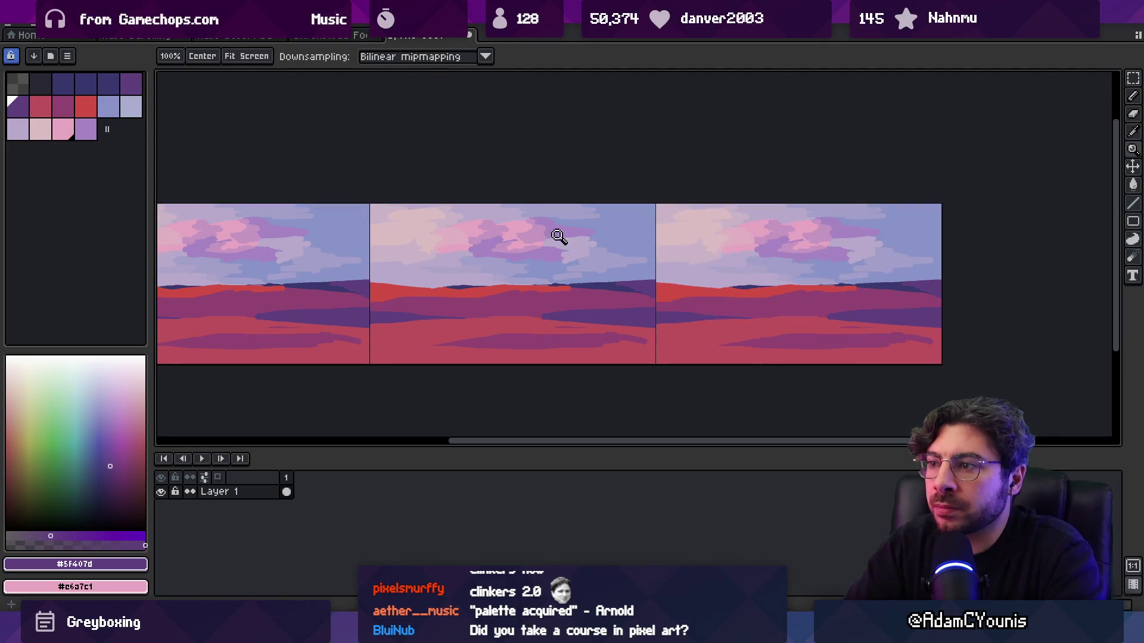
scroll(590, 251, up, 2)
scroll(655, 263, down, 2)
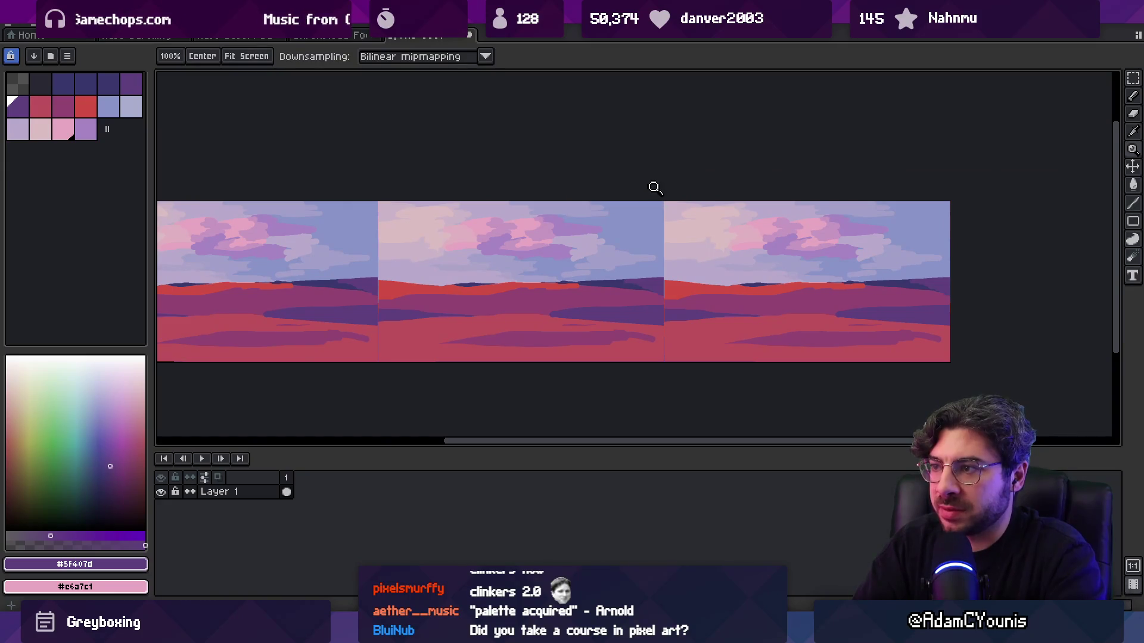
- Zoom in on the seam between tiles, then zoom back out to inspect it
key(v)
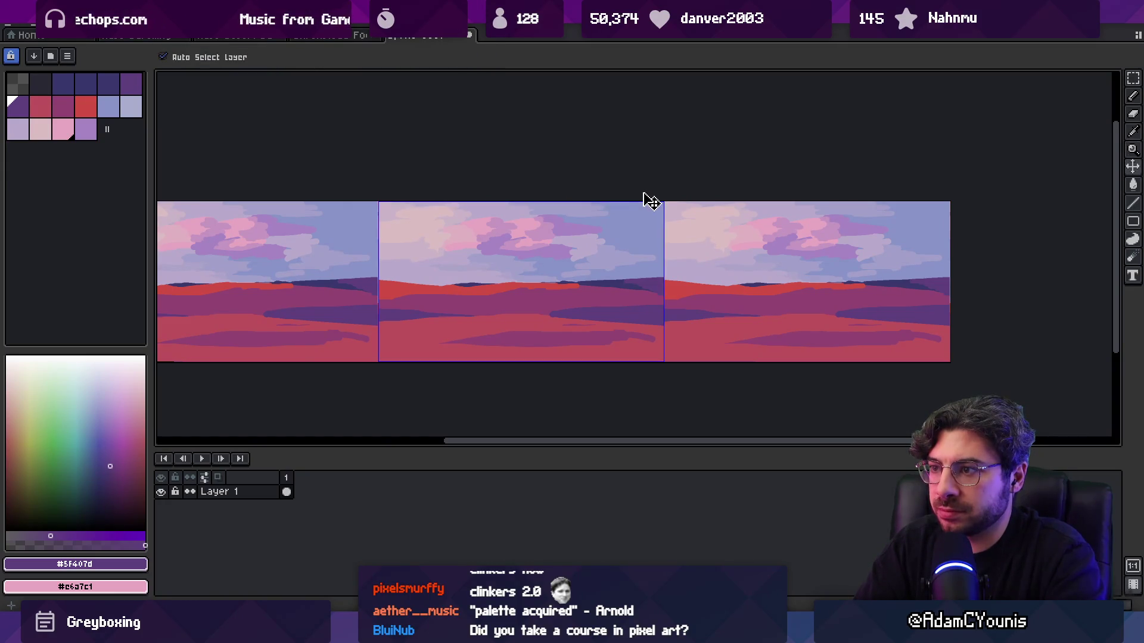
key(z)
click(631, 262)
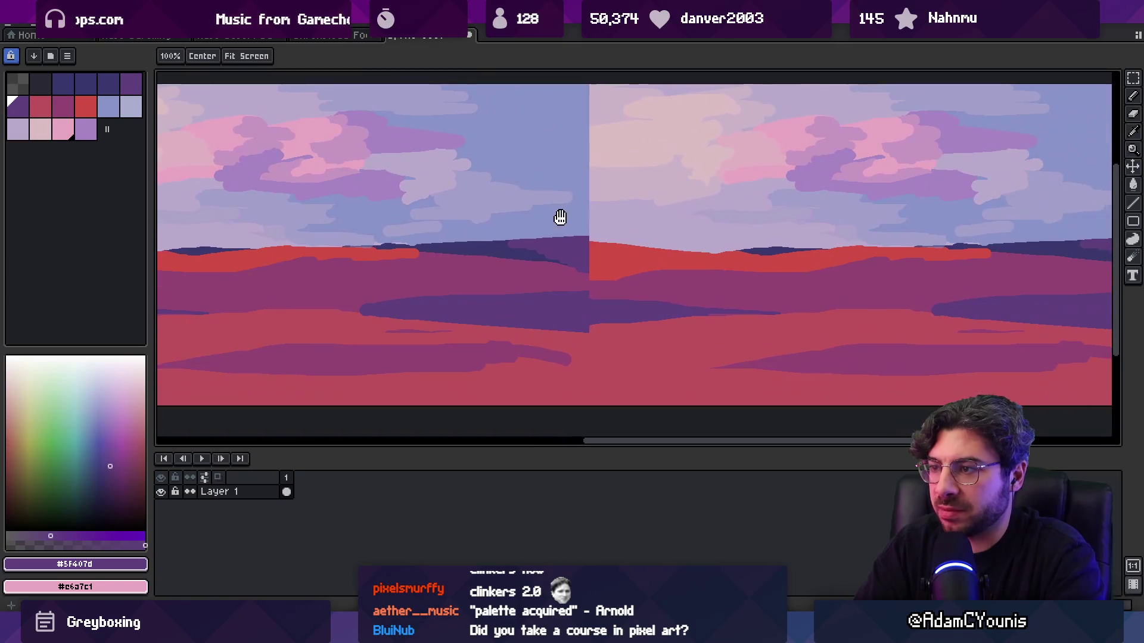
key(i)
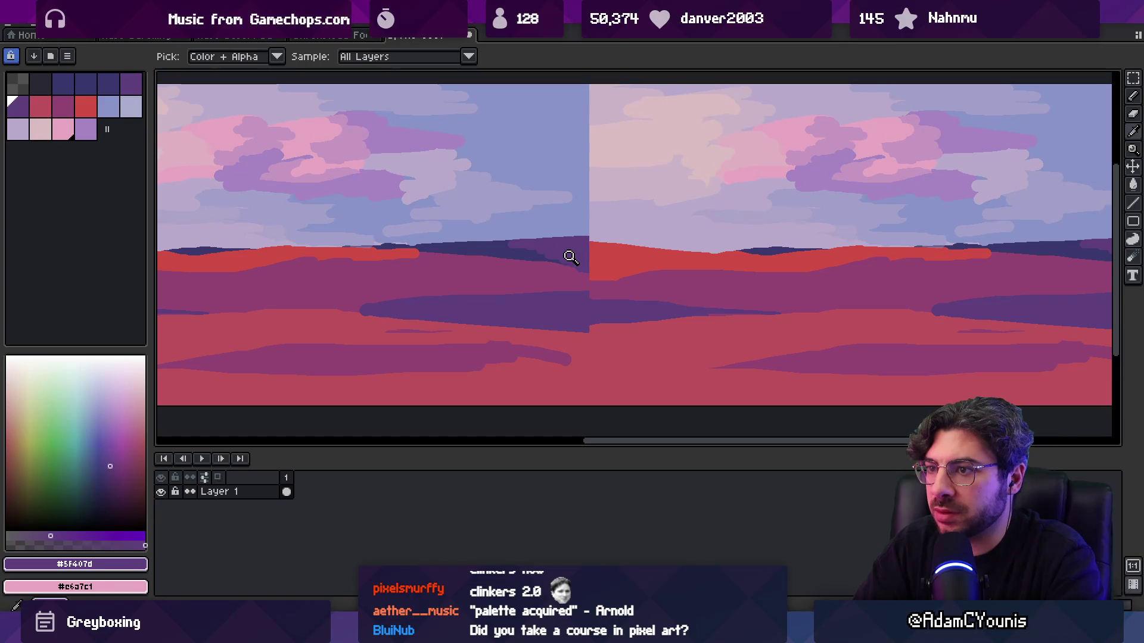
key(z)
alt+click(564, 248)
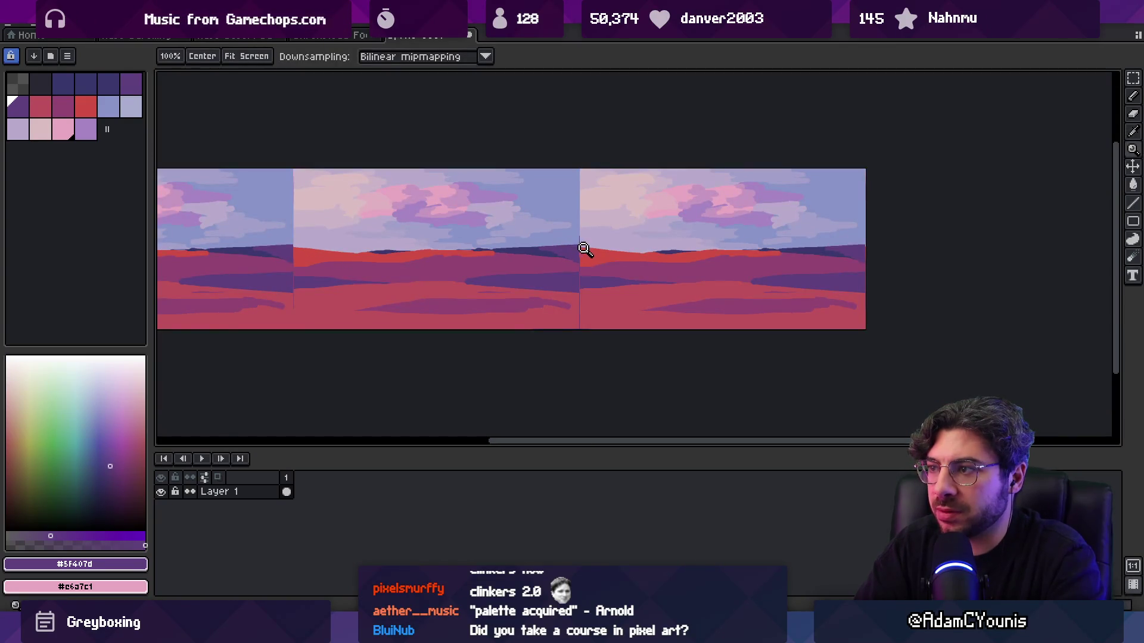
- Paint a mauve stroke up across the tile seam at the horizon
click(583, 255)
key(i)
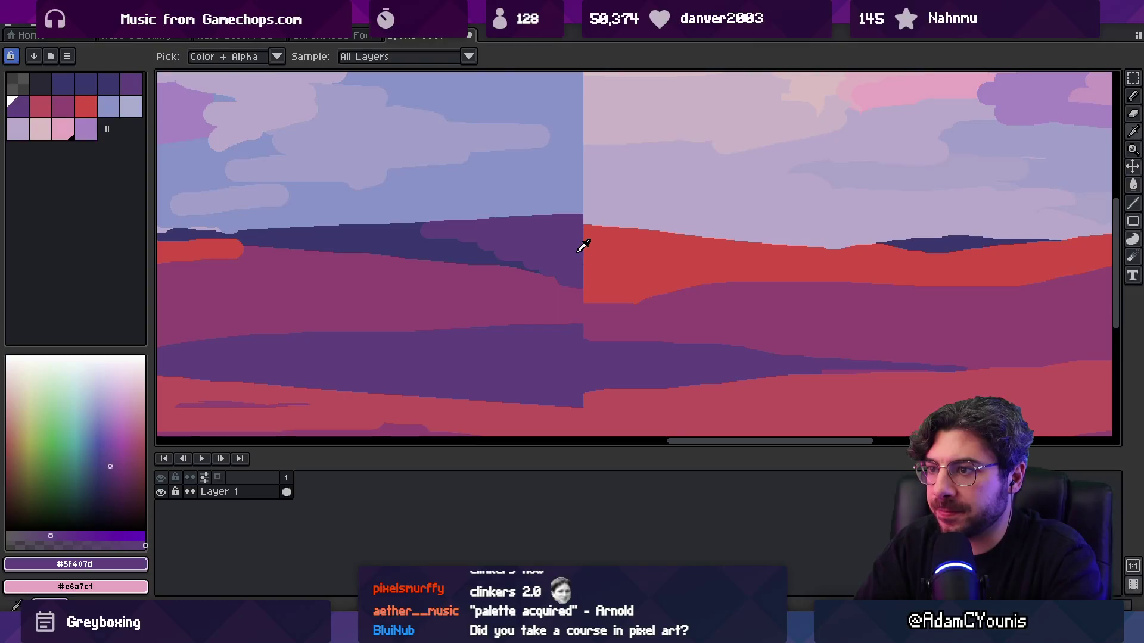
click(504, 277)
key(b)
drag(574, 269, 587, 223)
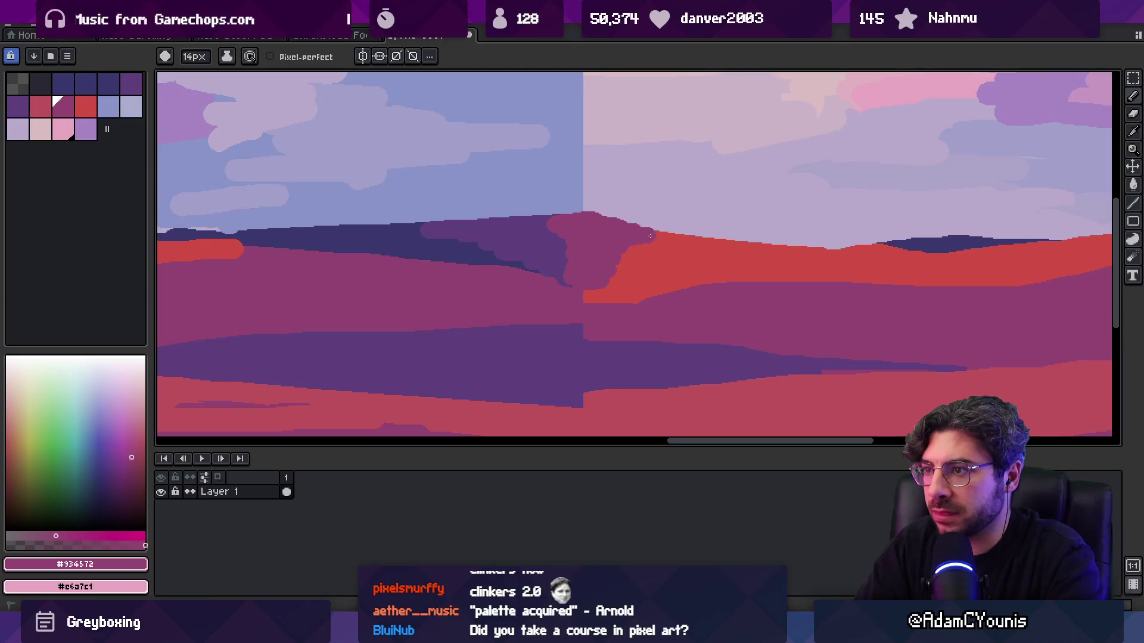
- Paint dark purple along the dune edge over the horizon seam
alt+click(599, 204)
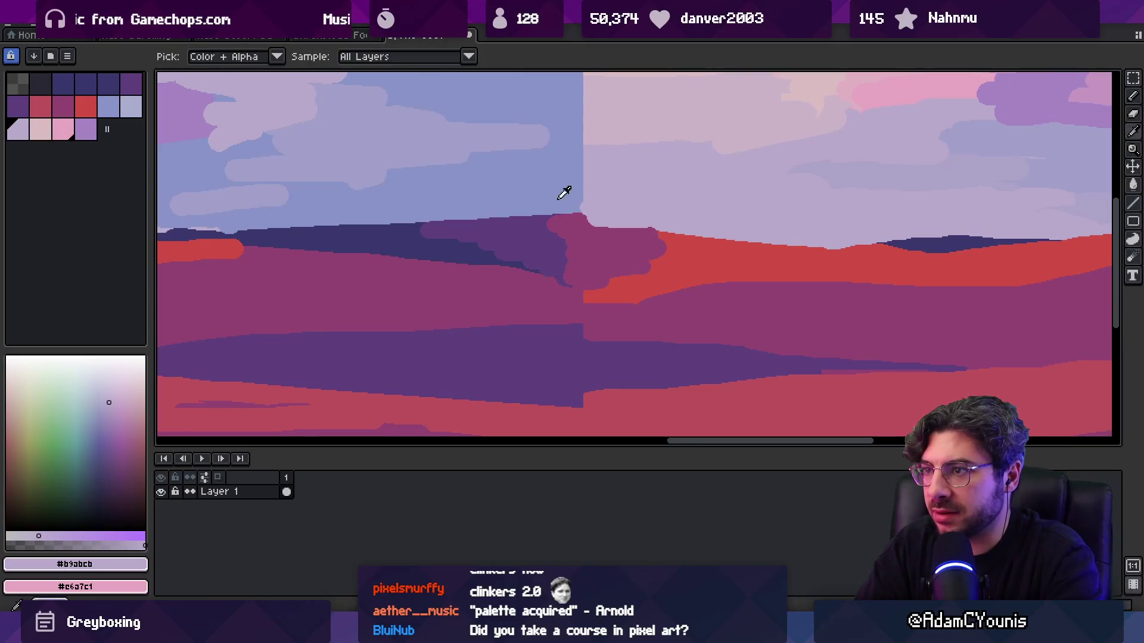
alt+click(572, 200)
alt+click(572, 232)
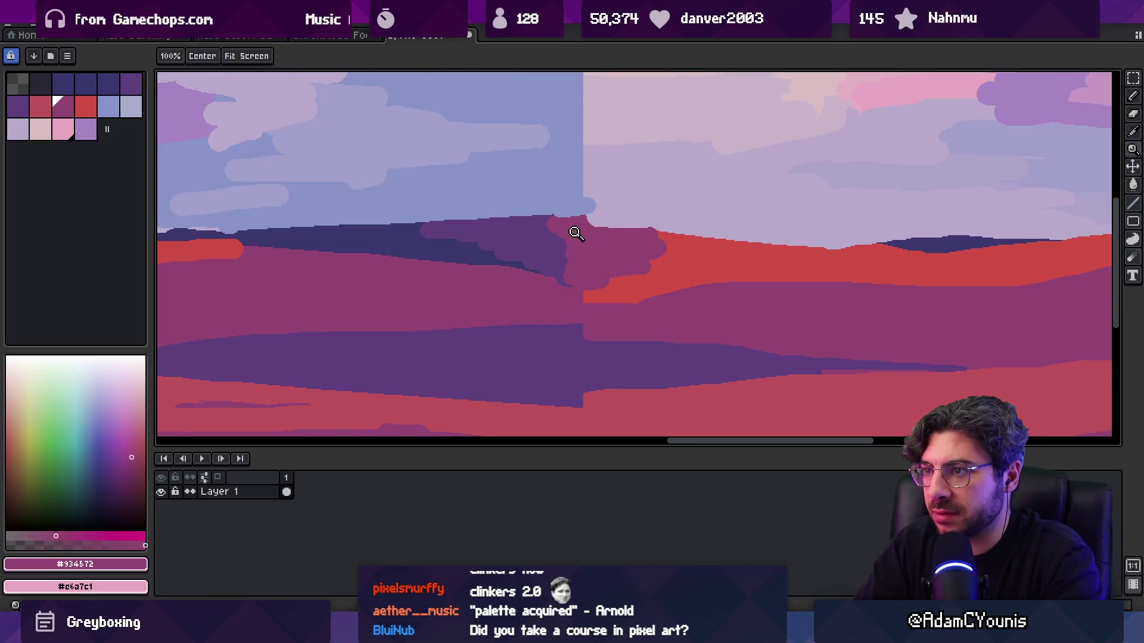
alt+click(536, 223)
drag(536, 222, 556, 218)
key(z)
scroll(641, 274, down, 4)
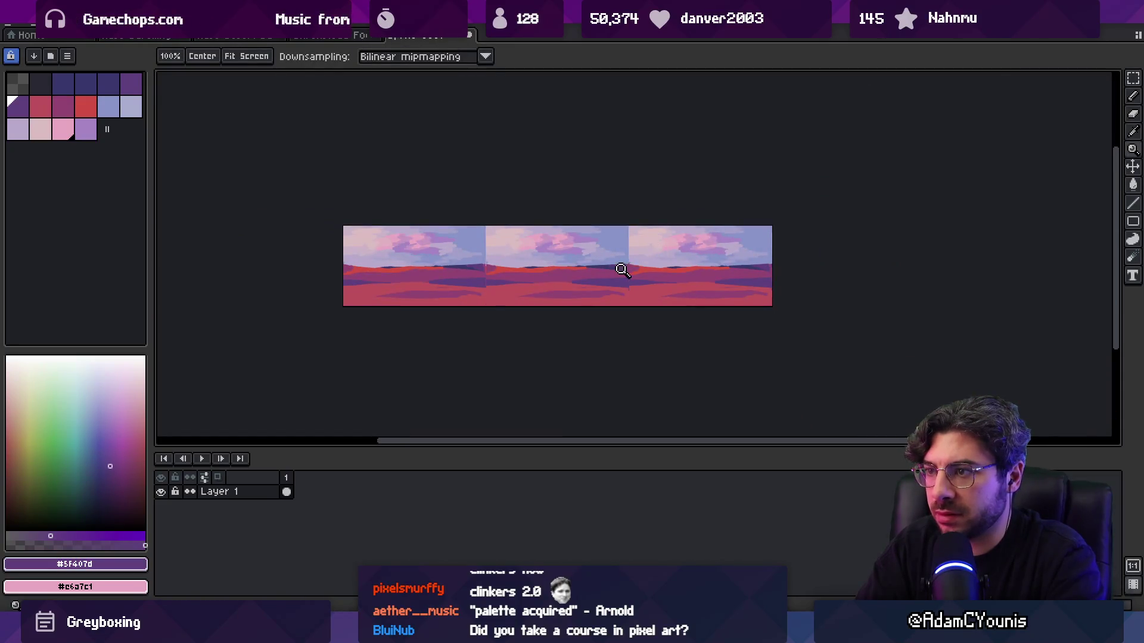
scroll(622, 269, up, 4)
key(b)
- Cover the red bands near the seam with mauve and even the horizon with lavender sky
alt+click(791, 290)
mouse_move(715, 312)
mouse_down()
mouse_move(987, 272)
mouse_move(947, 273)
mouse_up()
drag(852, 254, 771, 221)
alt+click(679, 206)
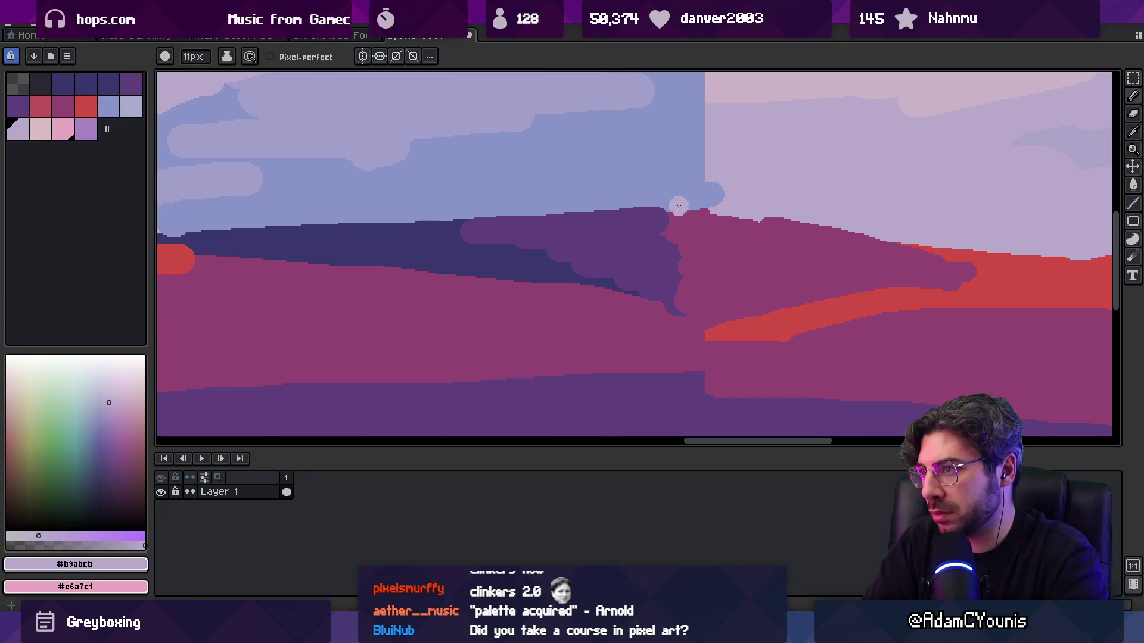
drag(708, 207, 780, 220)
scroll(536, 274, down, 4)
- Magic-wand select the mauve and purple dune bands and the thin purple streaks
key(w)
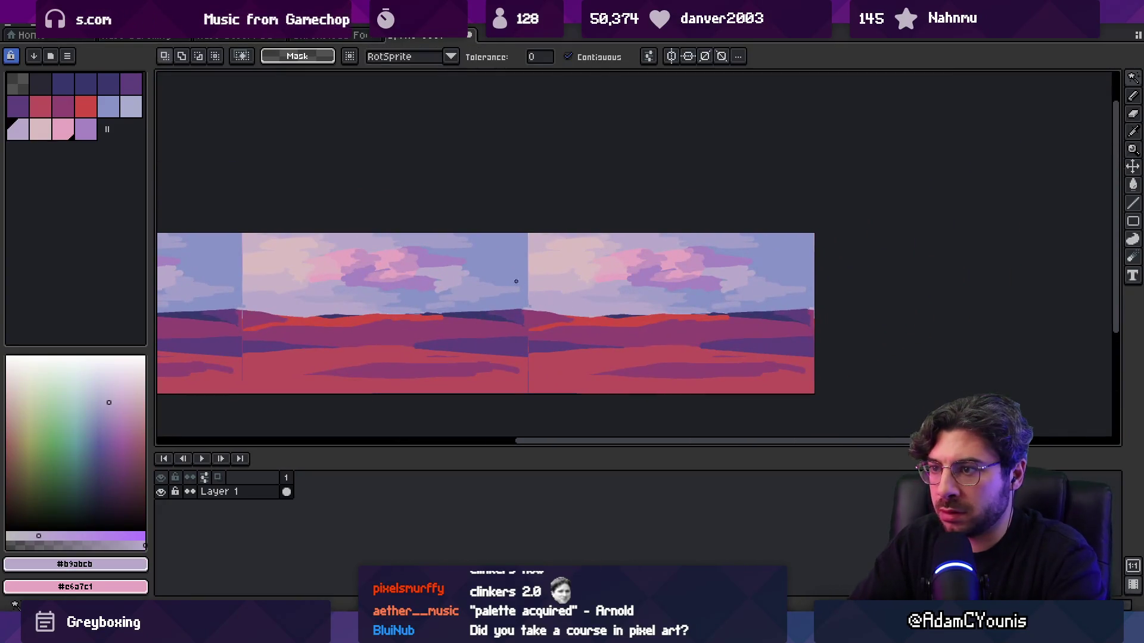
click(524, 315)
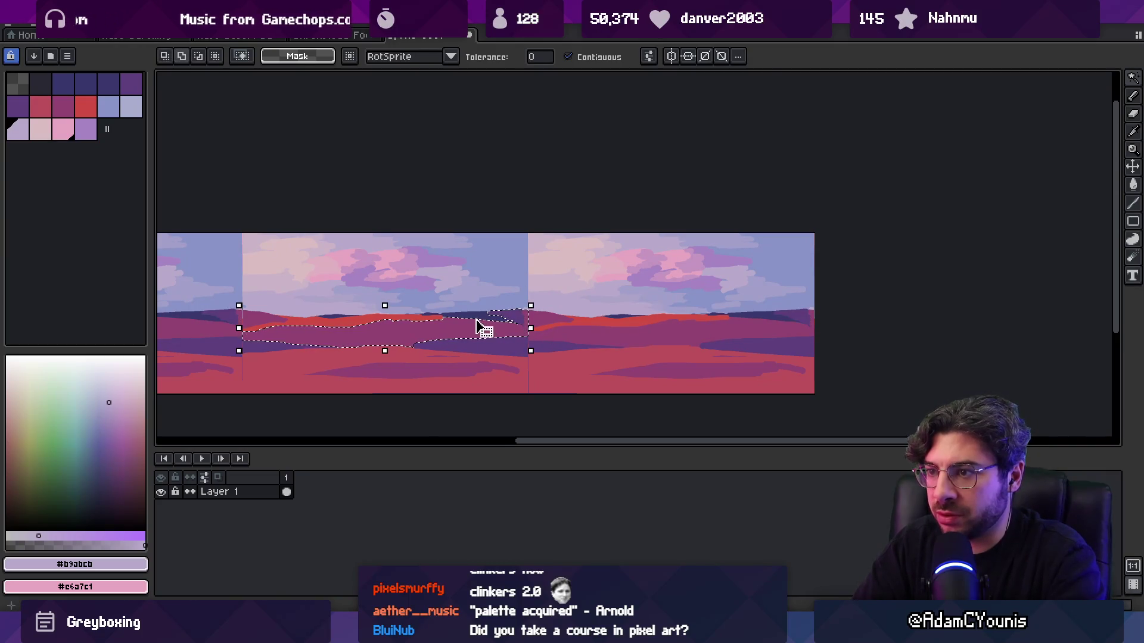
shift+click(423, 374)
shift+click(314, 355)
drag(314, 355, 429, 336)
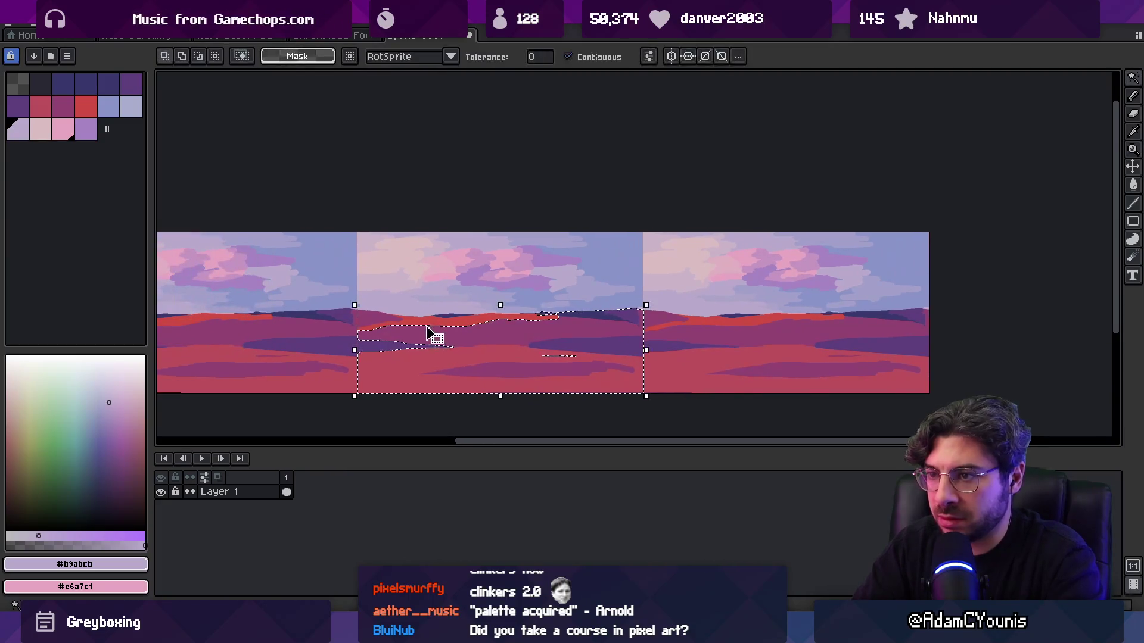
key(Delete)
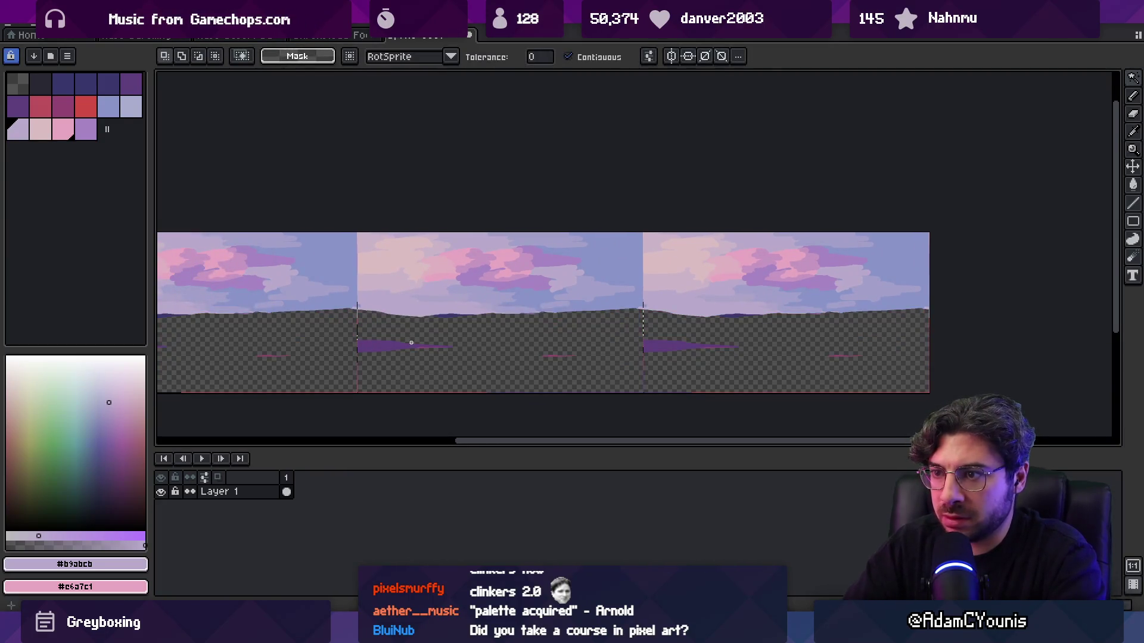
key(ctrl+z)
scroll(383, 345, up, 3)
shift+click(730, 305)
shift+click(206, 275)
- Zoom in on the horizon and wand-select the whole ground of the middle tile
key(z)
click(238, 272)
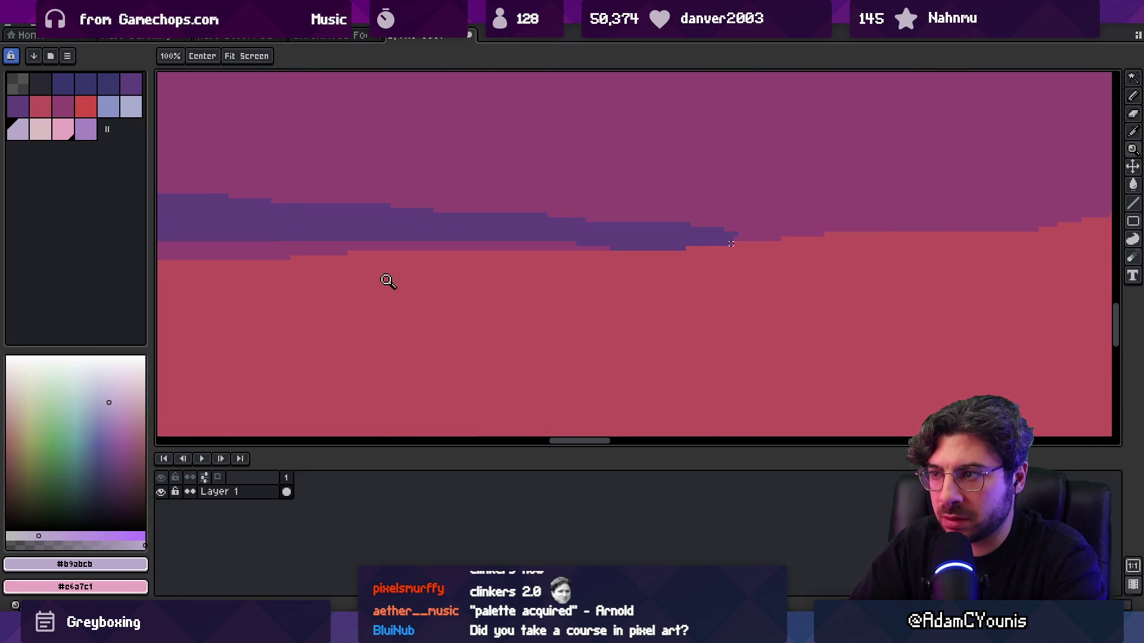
scroll(370, 280, down, 4)
scroll(417, 274, up, 2)
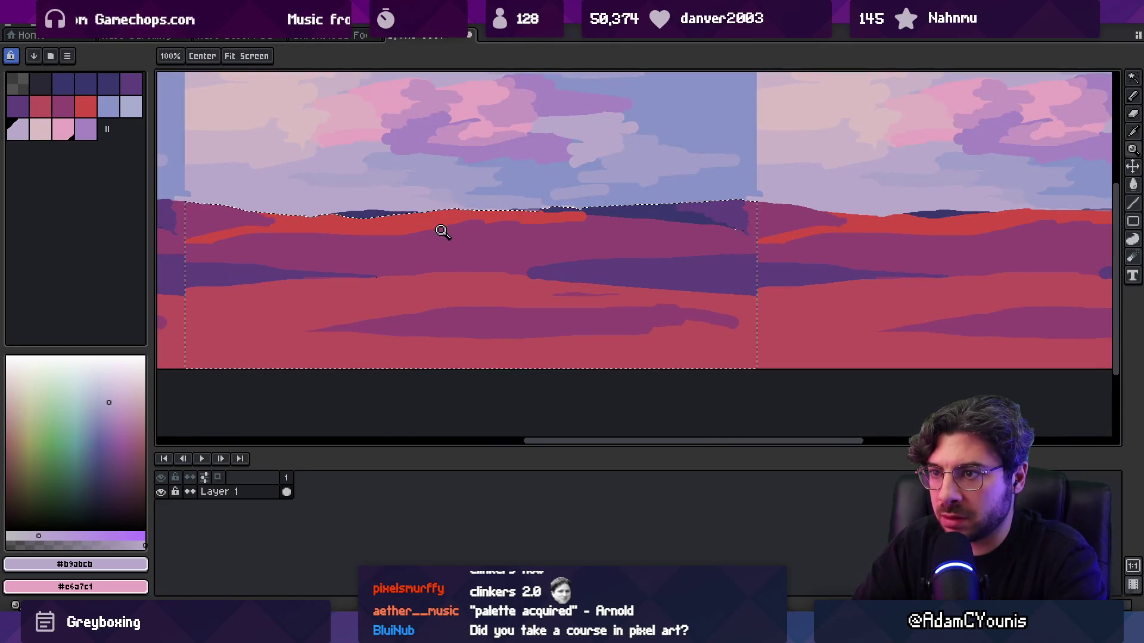
click(357, 210)
key(w)
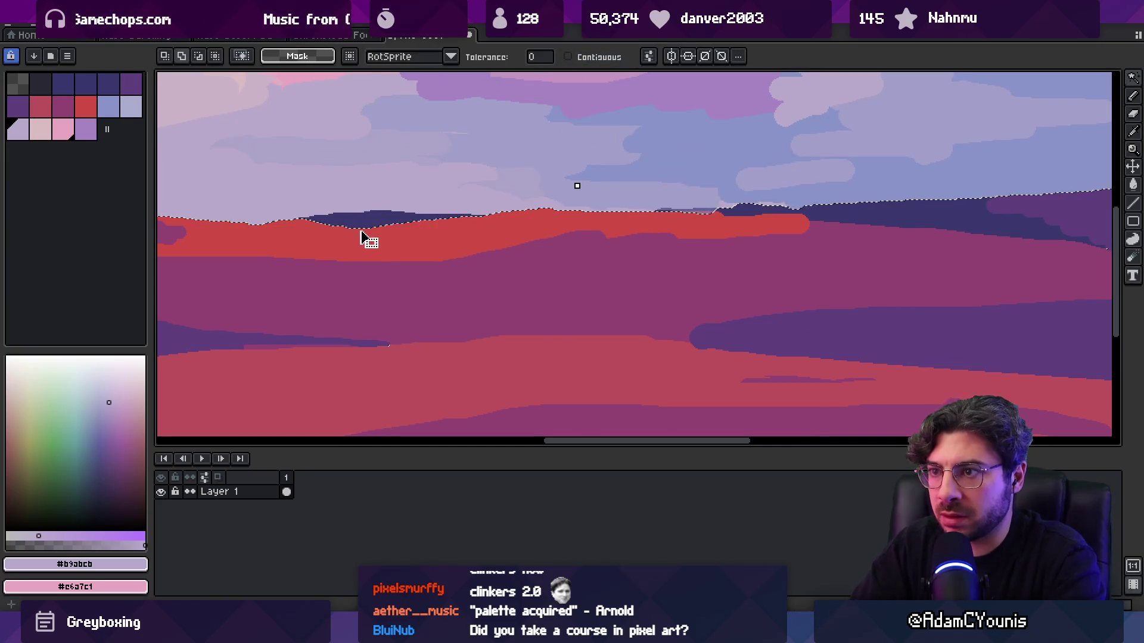
key(z)
click(581, 251)
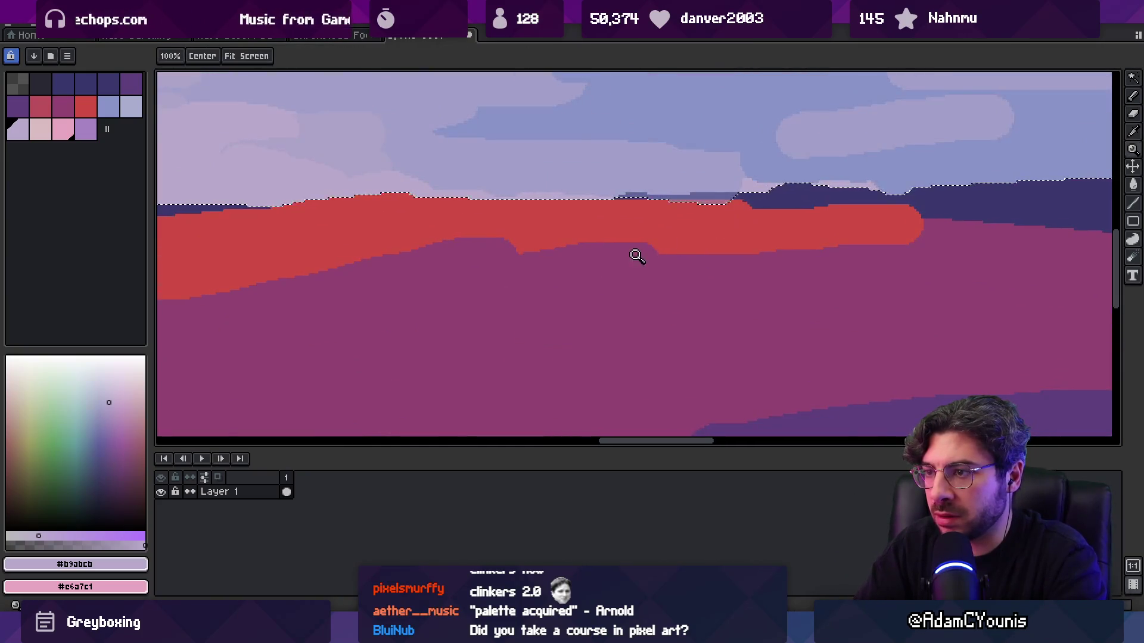
scroll(640, 255, down, 3)
scroll(631, 189, up, 6)
key(w)
click(645, 179)
- Cut the selected ground and paste it onto a new Layer 2
scroll(574, 215, down, 5)
key(z)
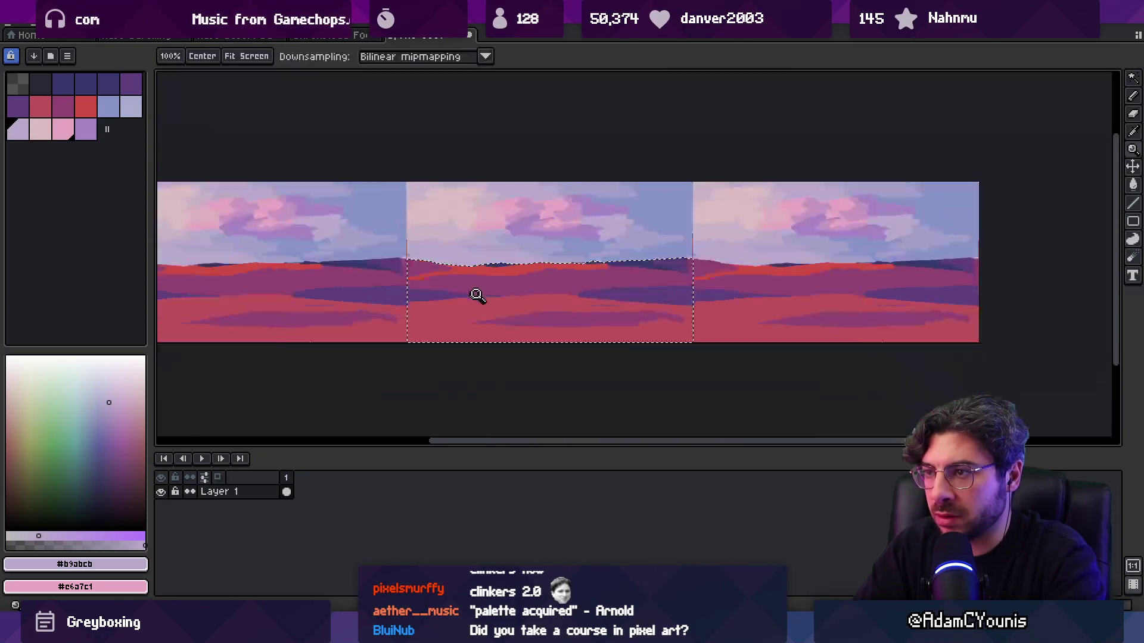
key(Delete)
scroll(475, 297, down, 1)
key(ctrl+v)
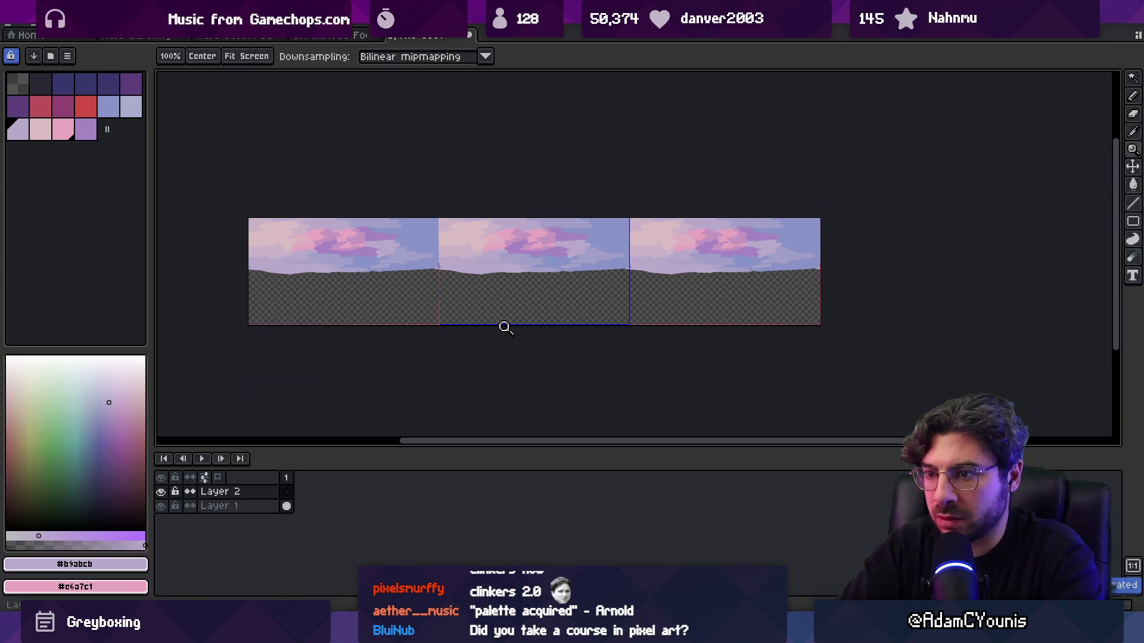
key(Return)
scroll(498, 294, up, 1)
key(m)
click(522, 248)
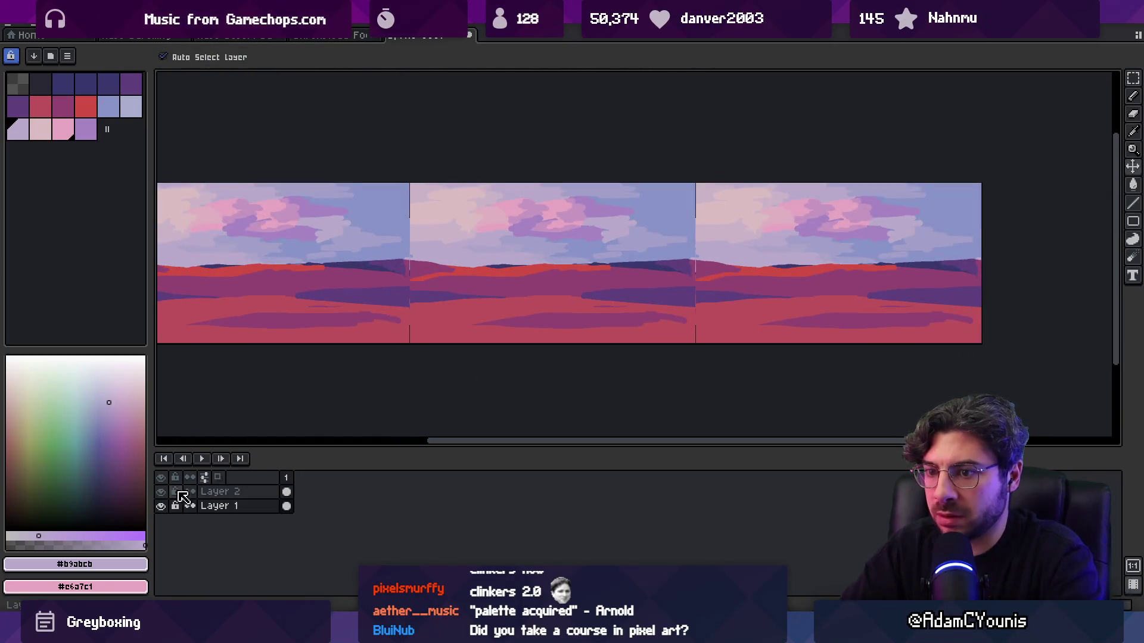
- Hide the sky layer and extend the dark purple dune band on the right
click(161, 506)
key(z)
scroll(726, 280, up, 3)
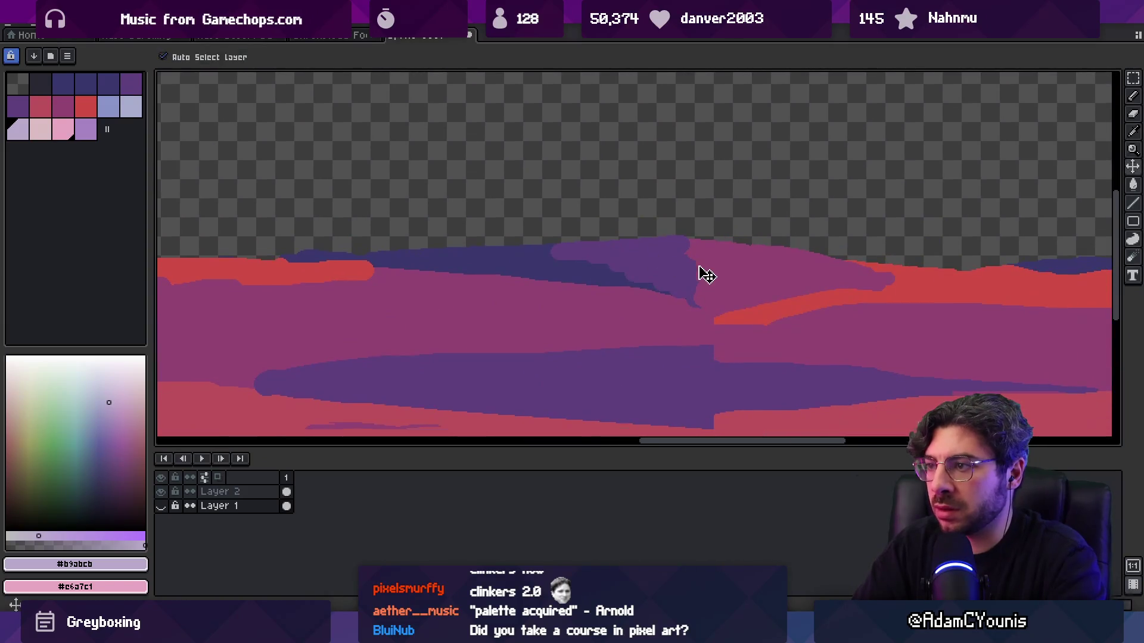
key(b)
key(Up)
alt+click(697, 271)
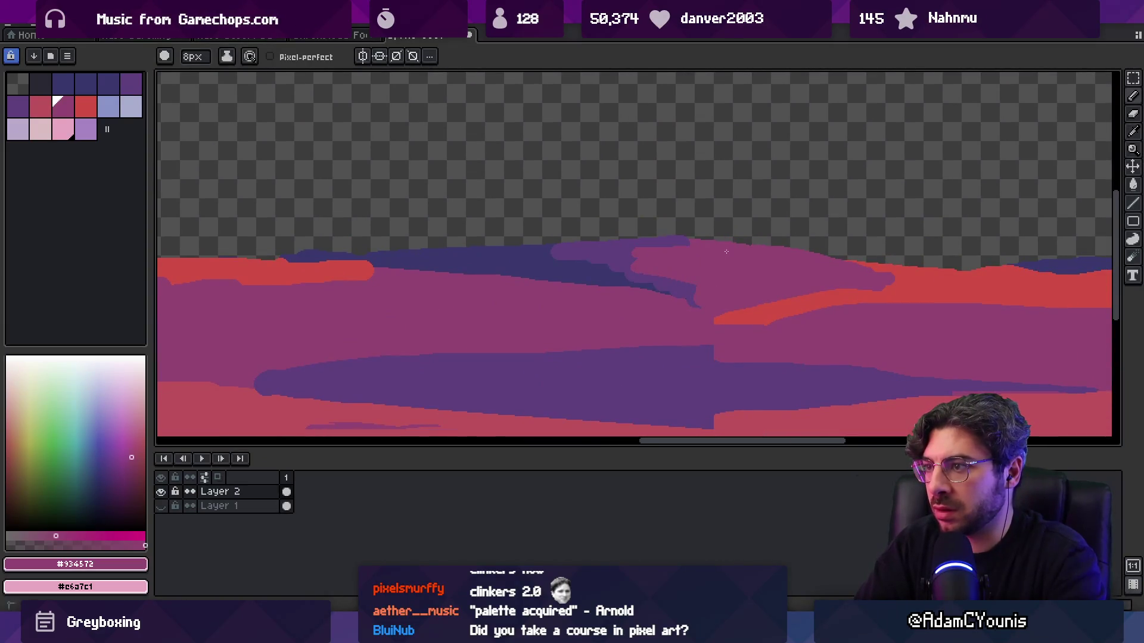
alt+click(641, 269)
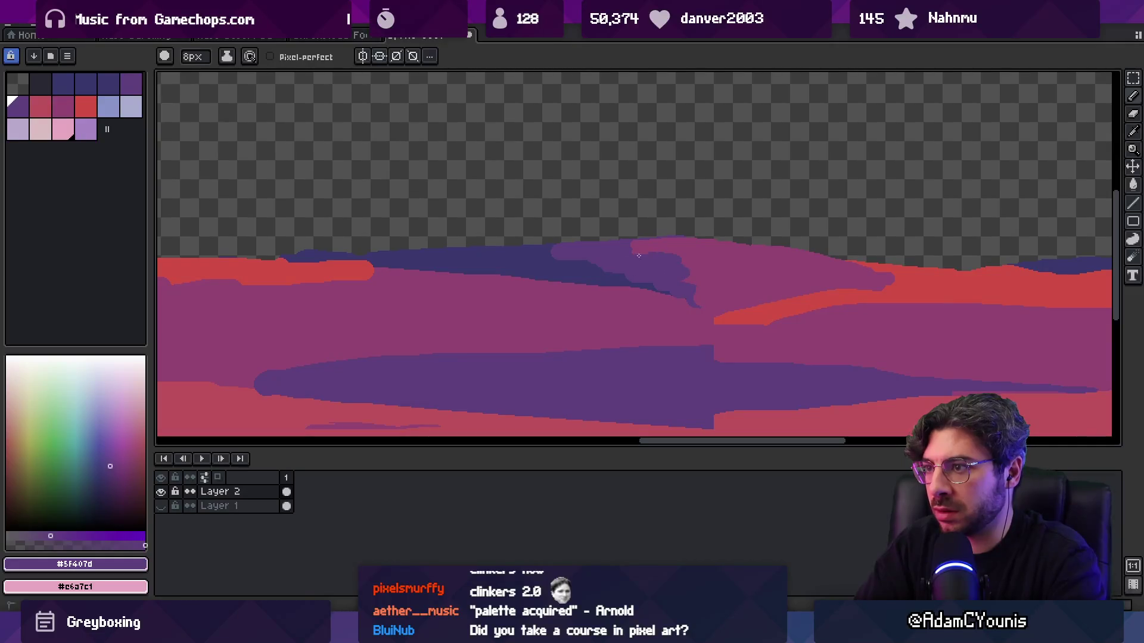
alt+click(697, 271)
alt+click(679, 281)
drag(691, 296, 690, 288)
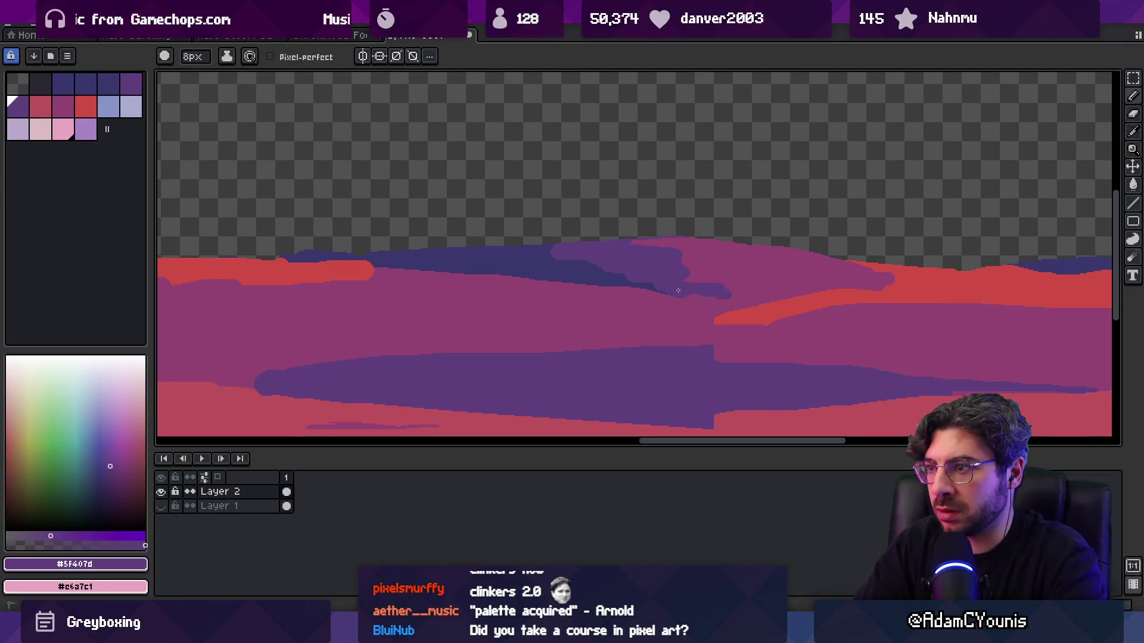
- Paint a red ridge stroke across the dunes and lengthen the purple band rightward
scroll(720, 289, down, 3)
alt+click(774, 245)
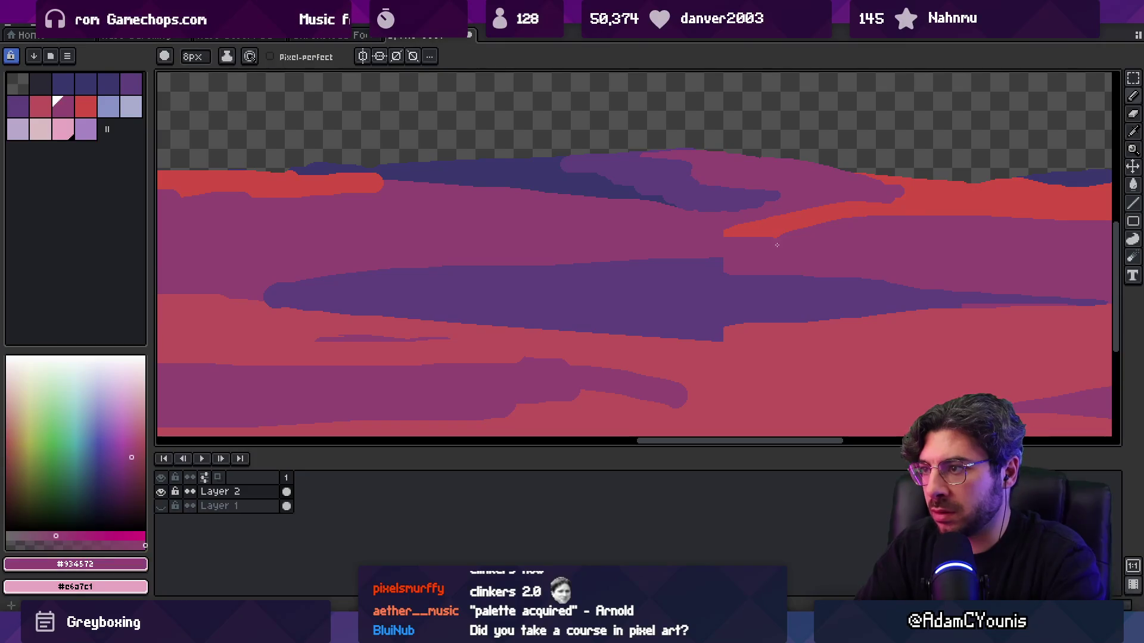
scroll(681, 230, right, 2)
alt+click(731, 210)
drag(658, 219, 489, 212)
alt+click(565, 225)
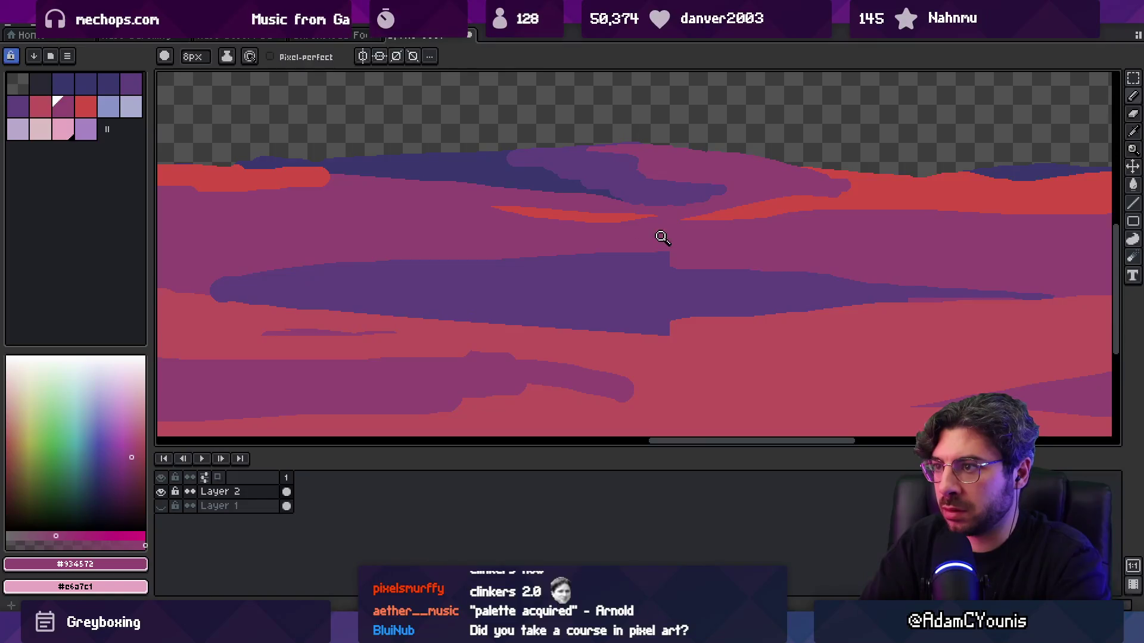
scroll(658, 235, down, 5)
scroll(590, 242, up, 5)
alt+click(606, 198)
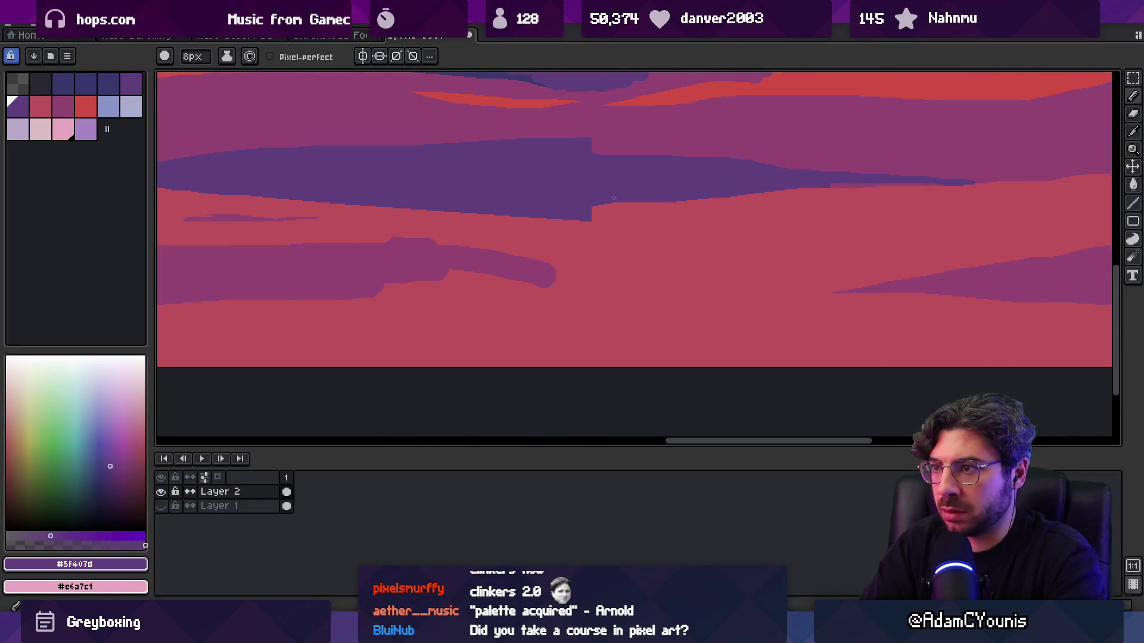
drag(593, 211, 685, 212)
scroll(633, 212, left, 2)
alt+click(593, 132)
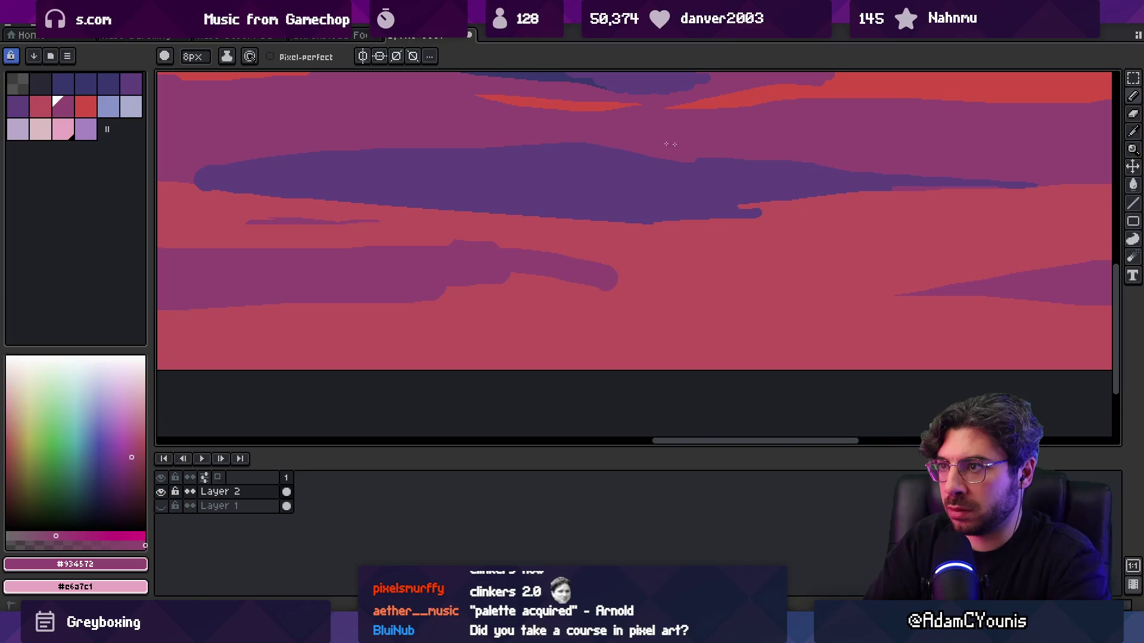
alt+click(615, 171)
scroll(739, 221, right, 1)
alt+click(751, 235)
- Draw purple and mauve streaks across the middle dunes, trimming the edges with mauve
key(z)
scroll(655, 227, down, 5)
scroll(562, 223, up, 5)
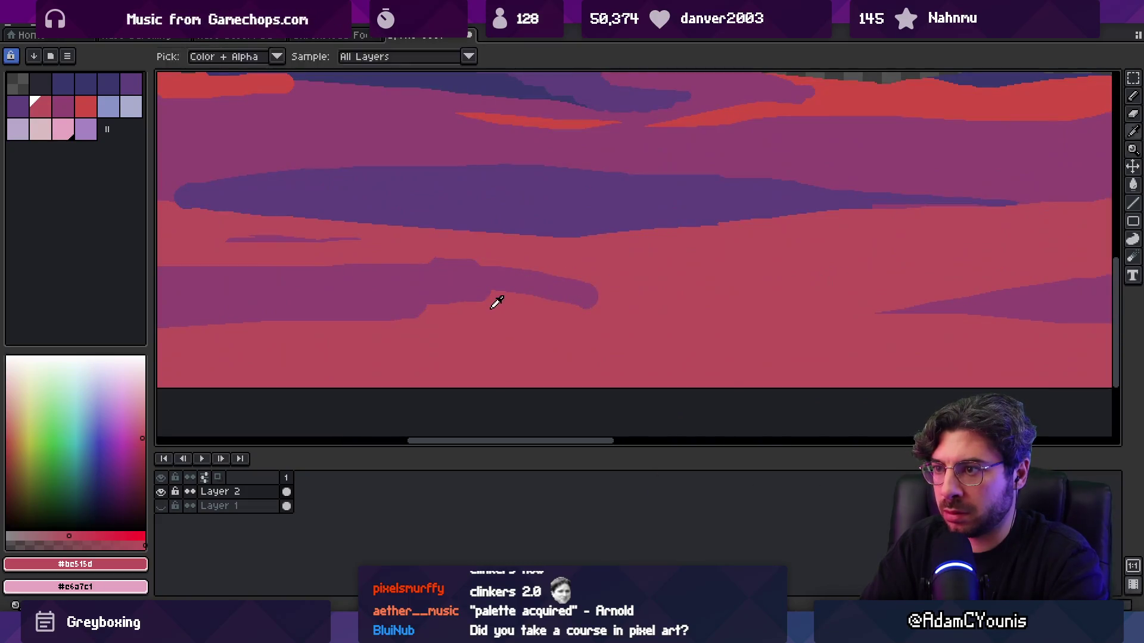
key(b)
drag(445, 294, 689, 309)
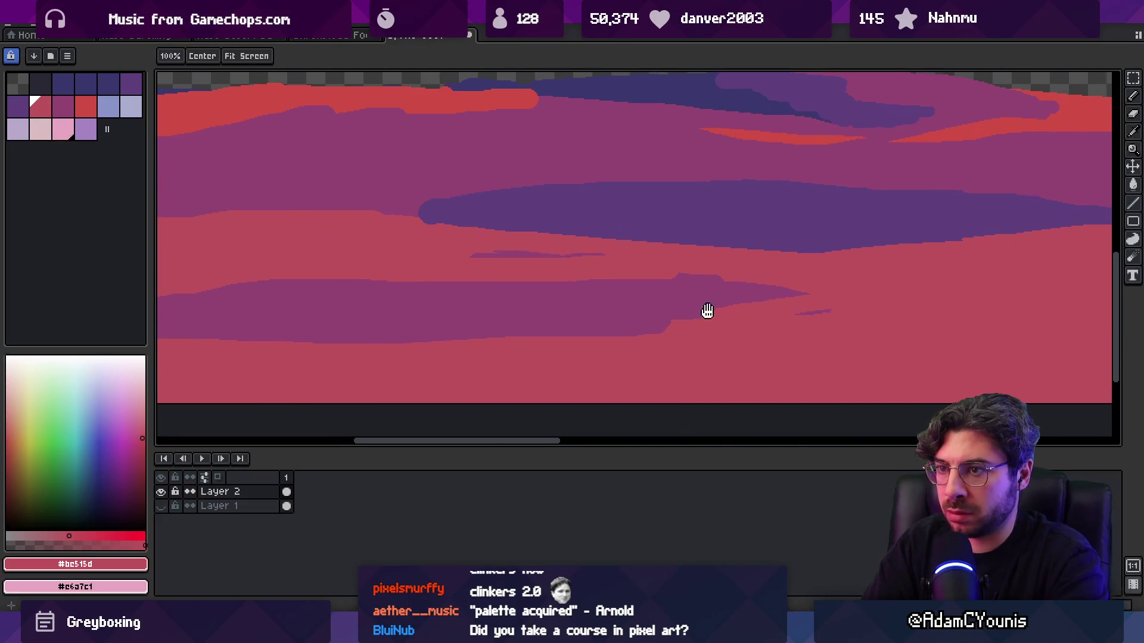
alt+click(592, 235)
mouse_move(474, 221)
mouse_down()
mouse_move(539, 234)
mouse_move(444, 228)
mouse_up()
alt+click(459, 206)
alt+click(502, 247)
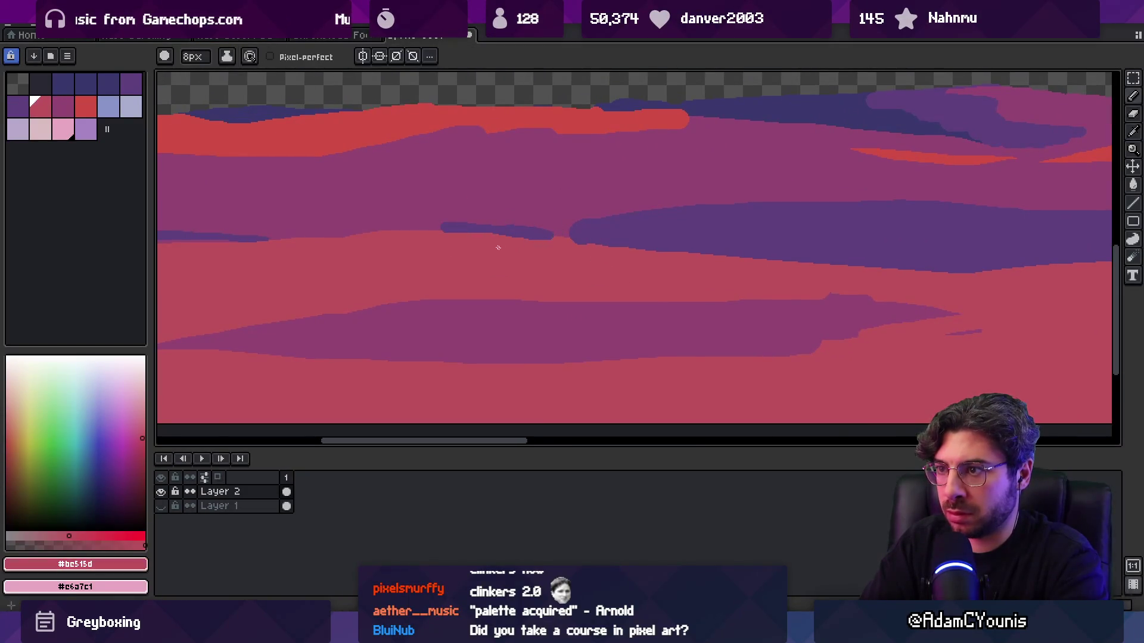
alt+click(588, 210)
drag(667, 218, 701, 230)
alt+click(722, 220)
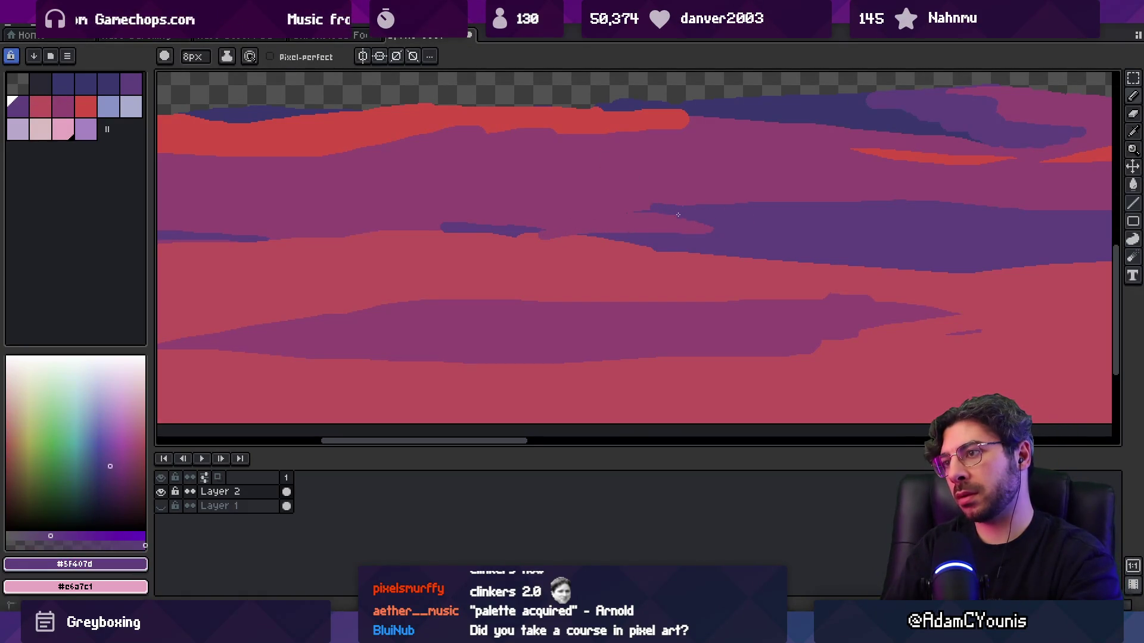
alt+click(564, 245)
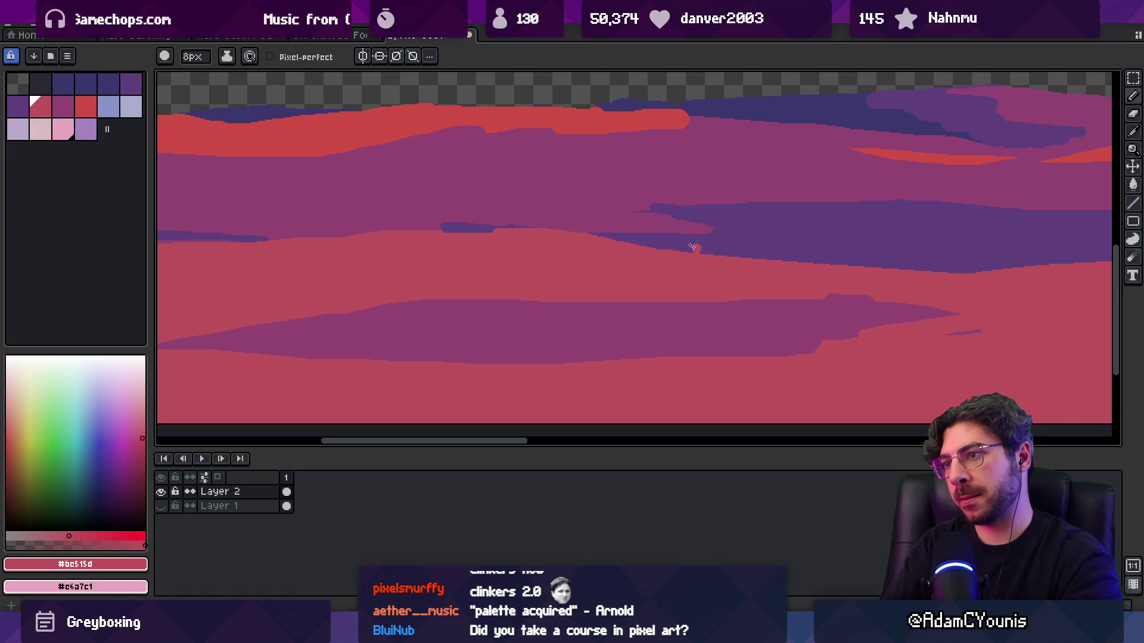
alt+click(472, 220)
drag(555, 228, 389, 229)
alt+click(435, 205)
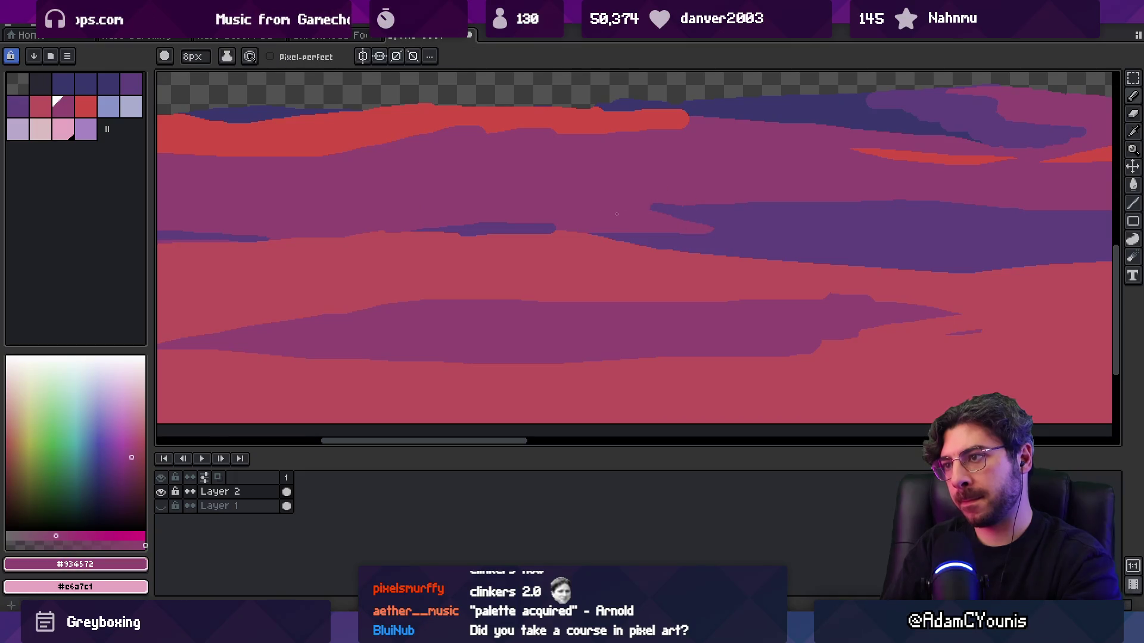
- Draw a long purple stroke across the dunes and thicken the lower purple band
key(z)
scroll(774, 195, down, 5)
scroll(679, 188, up, 2)
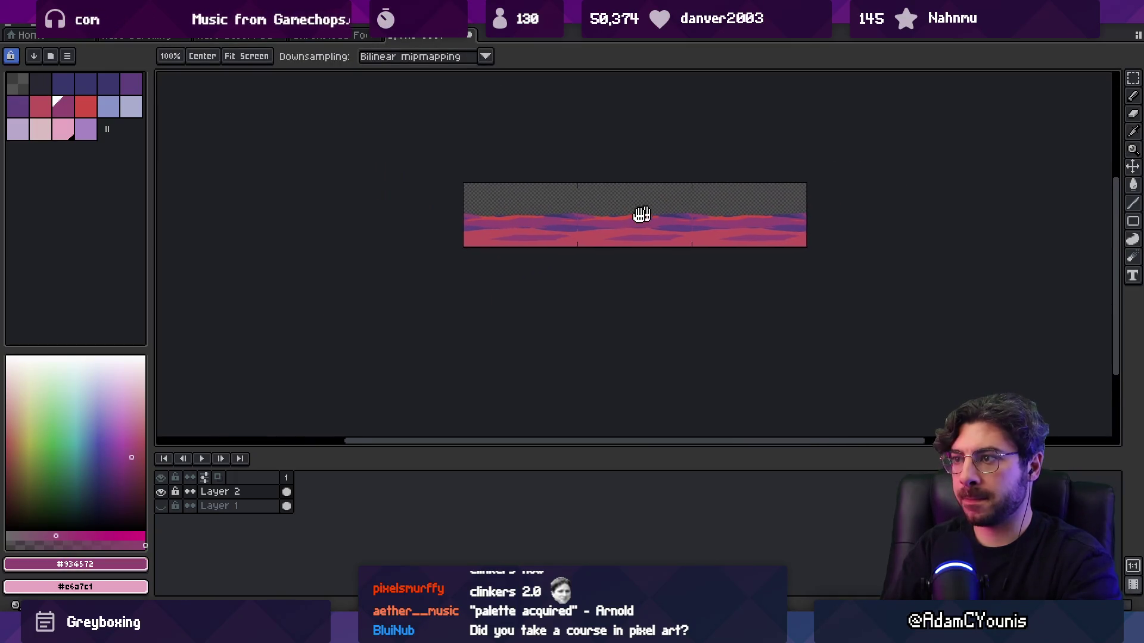
scroll(717, 238, up, 3)
scroll(684, 258, down, 2)
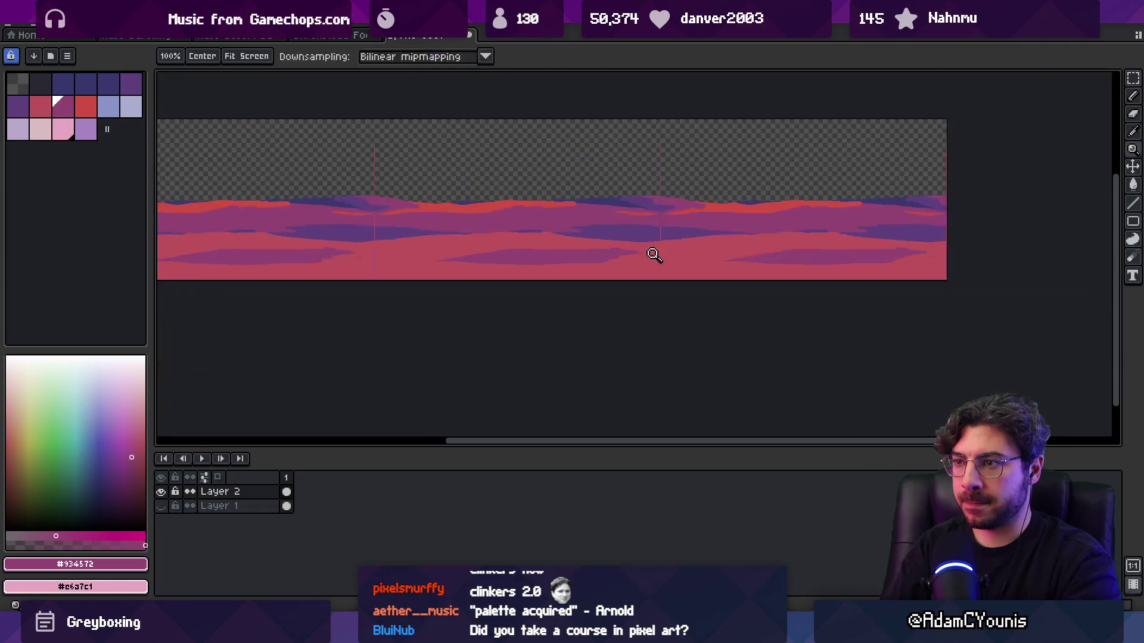
scroll(695, 247, up, 2)
key(b)
mouse_move(626, 262)
mouse_down()
mouse_move(943, 239)
mouse_move(733, 240)
mouse_move(894, 253)
mouse_move(827, 269)
mouse_up()
mouse_move(661, 270)
mouse_down()
mouse_move(626, 272)
mouse_move(869, 234)
mouse_up()
alt+click(685, 227)
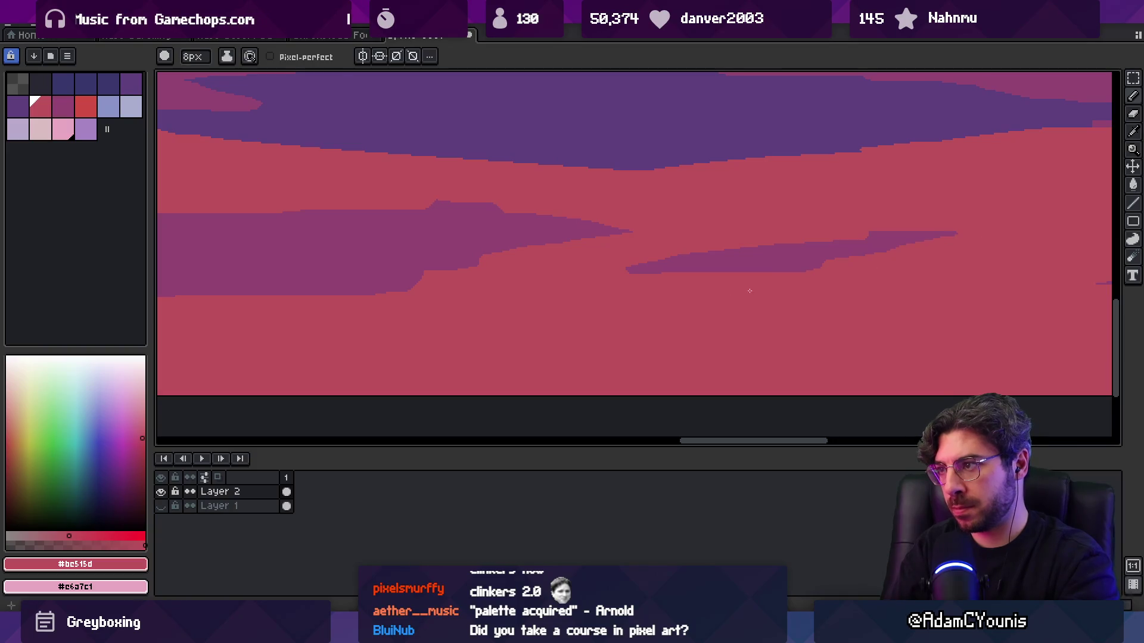
- Show the sky layer again and switch to the savanna landscape document
key(z)
scroll(758, 273, down, 5)
scroll(832, 255, up, 2)
scroll(661, 278, up, 1)
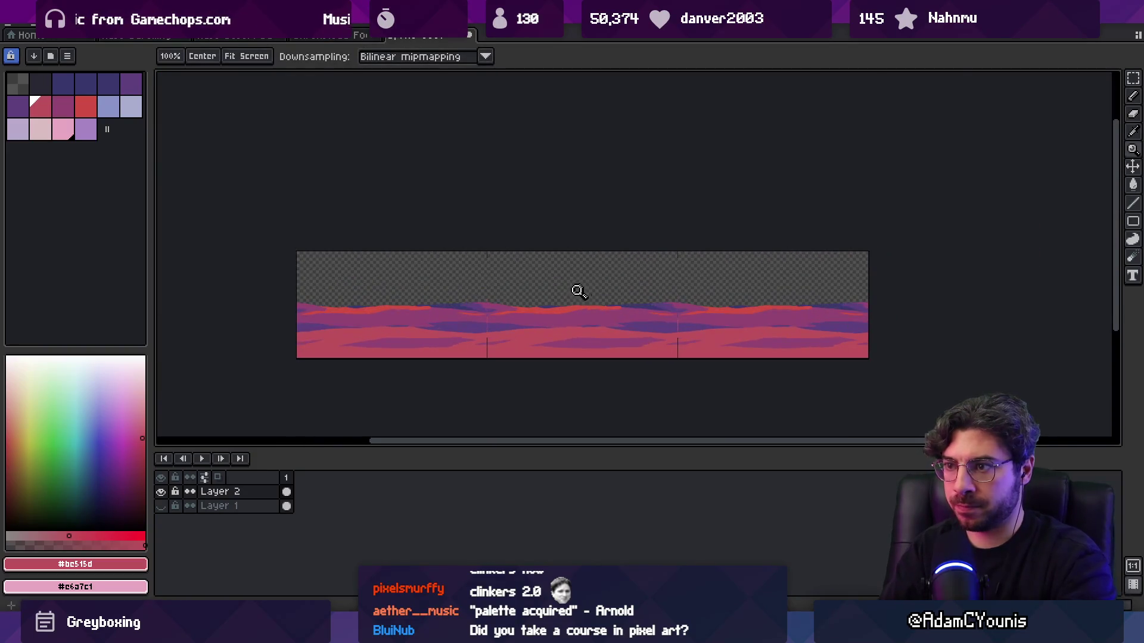
scroll(581, 290, up, 1)
mouse_move(543, 314)
mouse_down()
mouse_move(544, 174)
mouse_move(597, 248)
mouse_move(437, 286)
mouse_move(420, 304)
mouse_up()
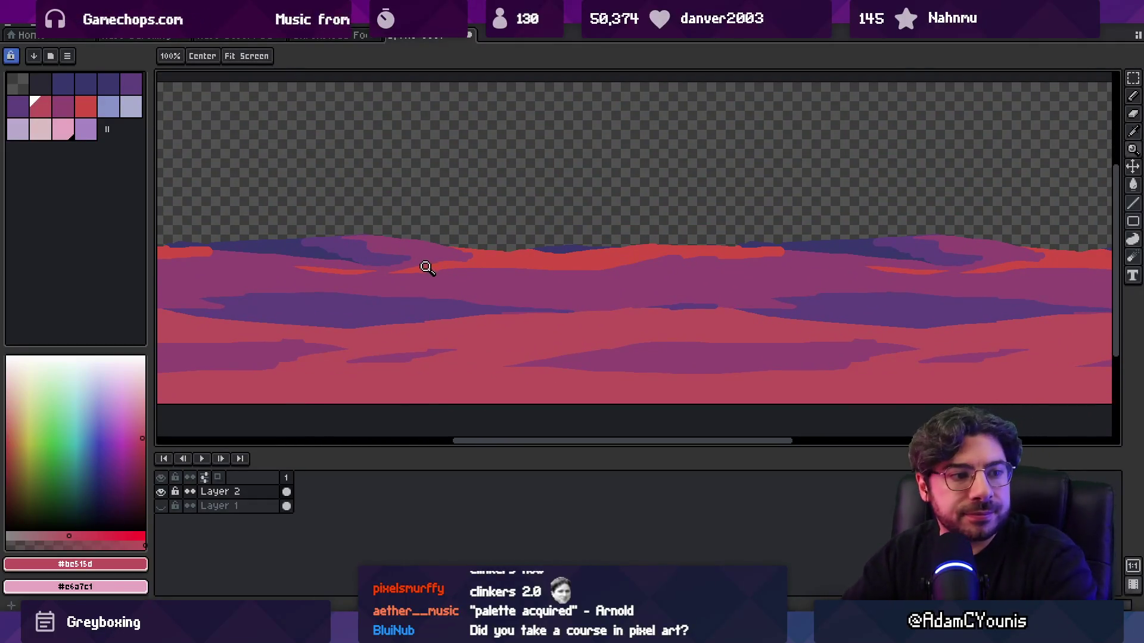
click(161, 506)
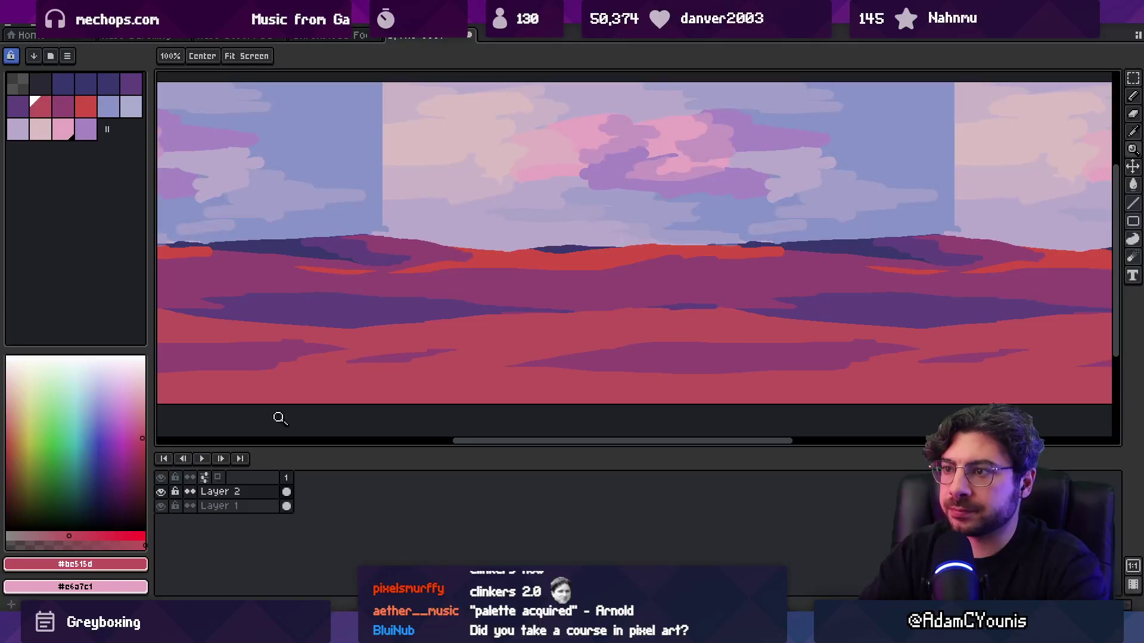
scroll(506, 298, down, 4)
scroll(531, 289, up, 1)
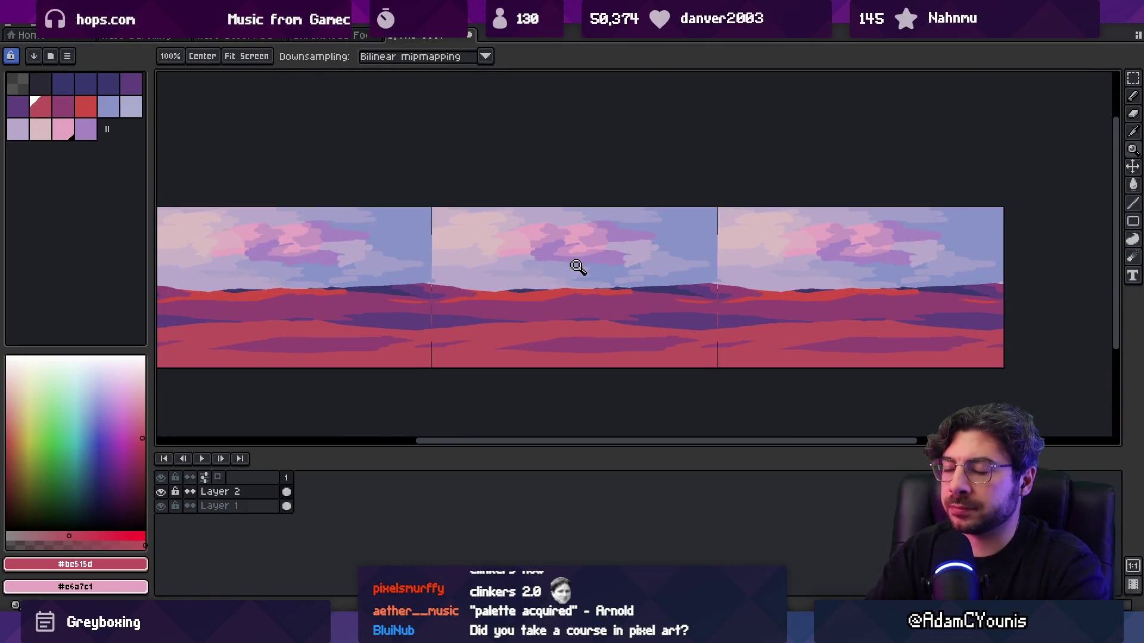
click(360, 37)
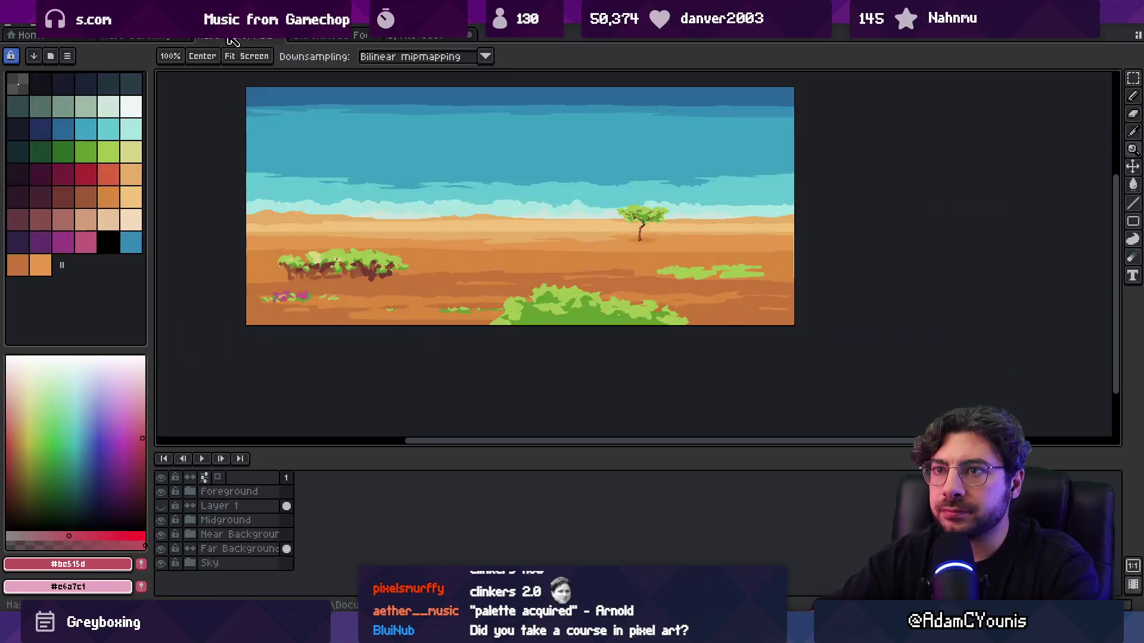
- Copy the bench sprite from the savanna file and paste it onto the desert ground
click(162, 506)
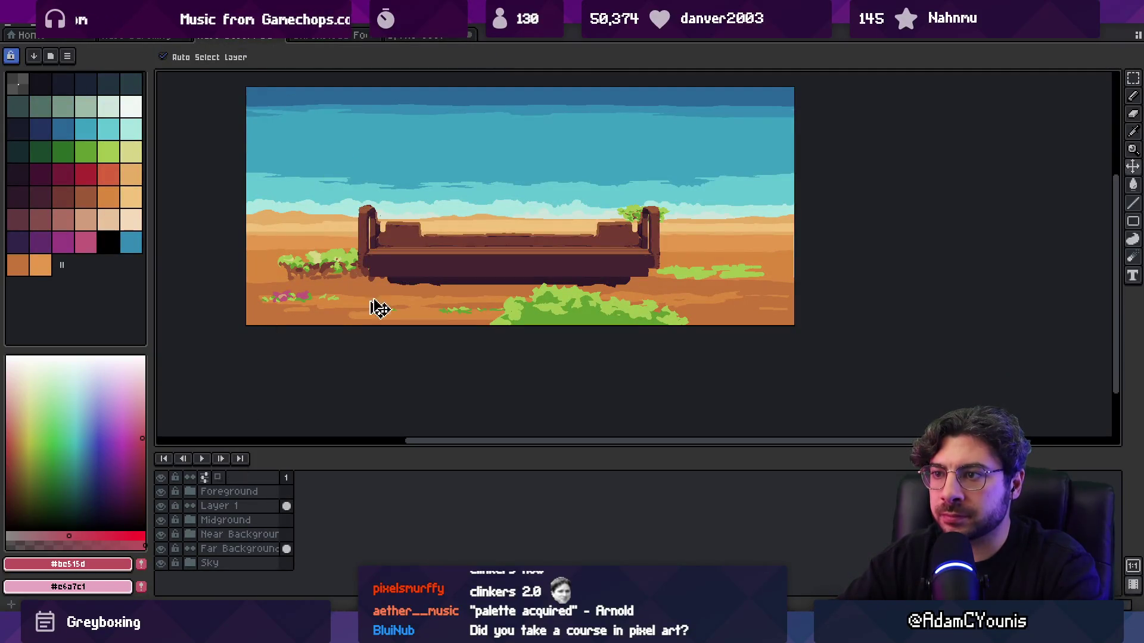
key(ctrl+a)
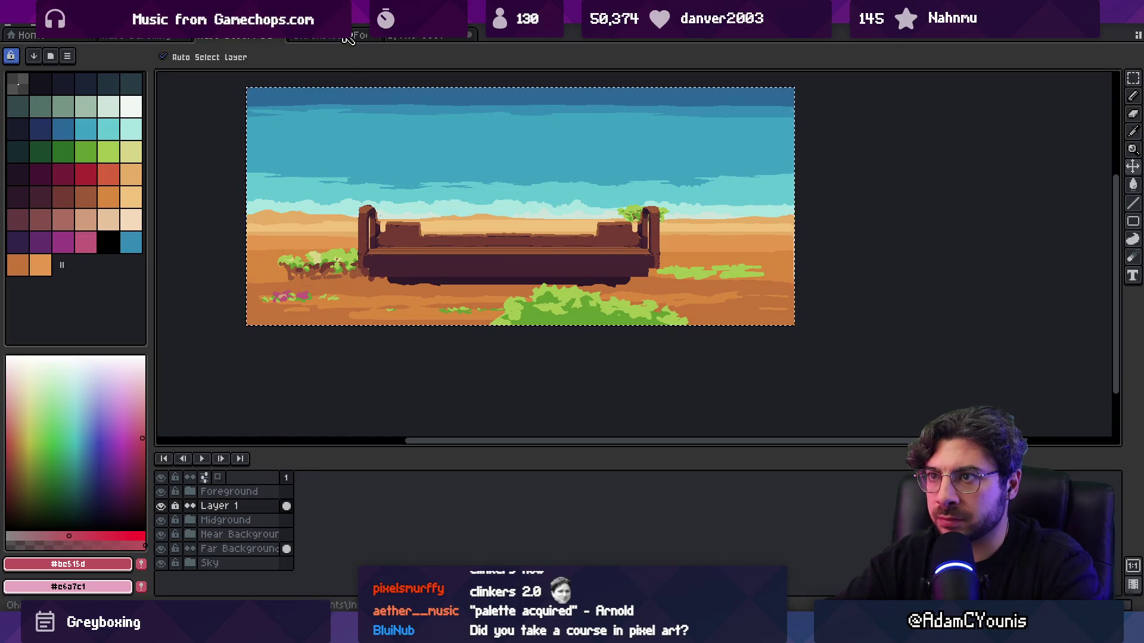
click(420, 37)
key(ctrl+v)
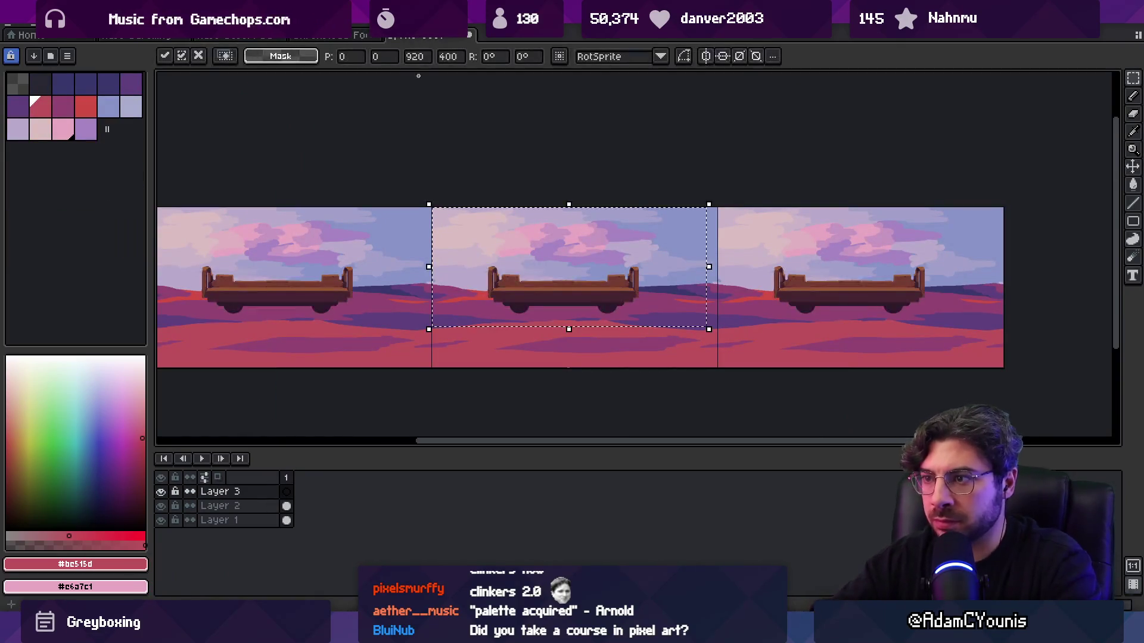
drag(580, 294, 577, 337)
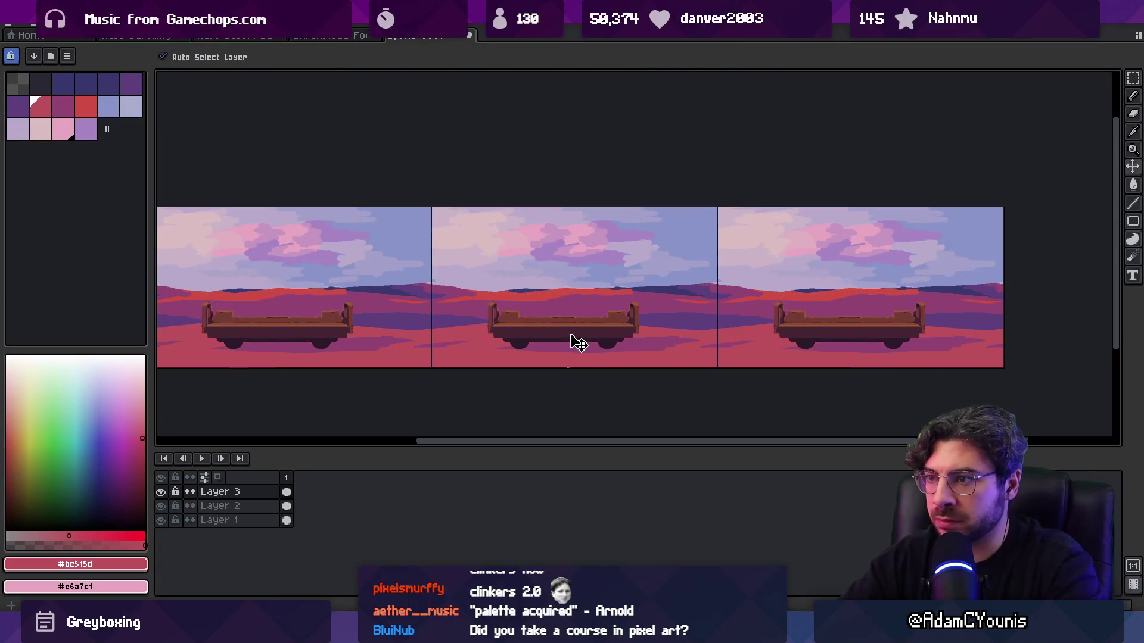
- Make Layer 2, then Layer 1 active and toggle a layer's visibility to compare
scroll(576, 334, up, 2)
scroll(568, 331, down, 2)
click(227, 506)
click(287, 518)
click(162, 506)
click(161, 506)
click(37, 17)
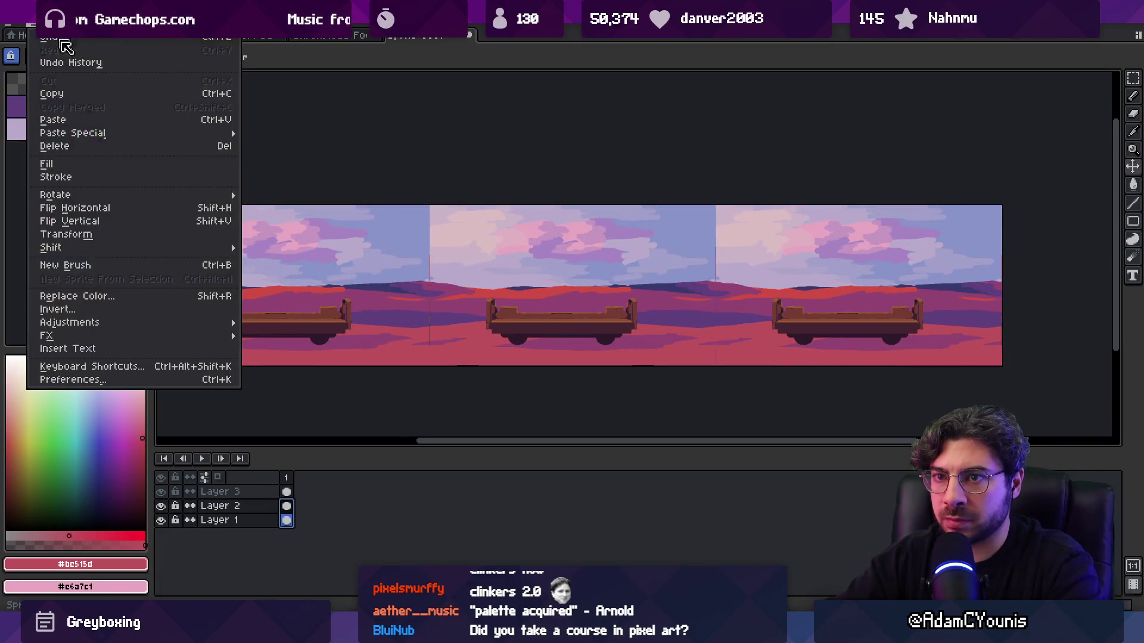
- Apply Brightness/Contrast with brightness -9 and contrast 30 to the sky and dunes
mouse_move(133, 326)
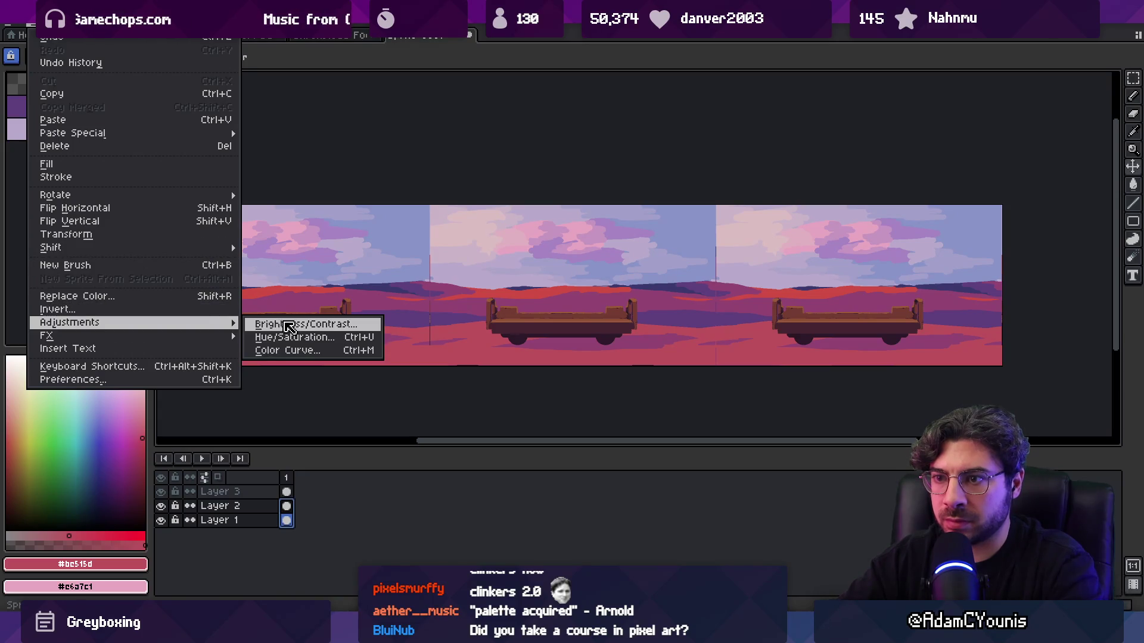
click(303, 330)
mouse_move(689, 260)
mouse_down()
mouse_move(691, 295)
mouse_move(704, 299)
mouse_up()
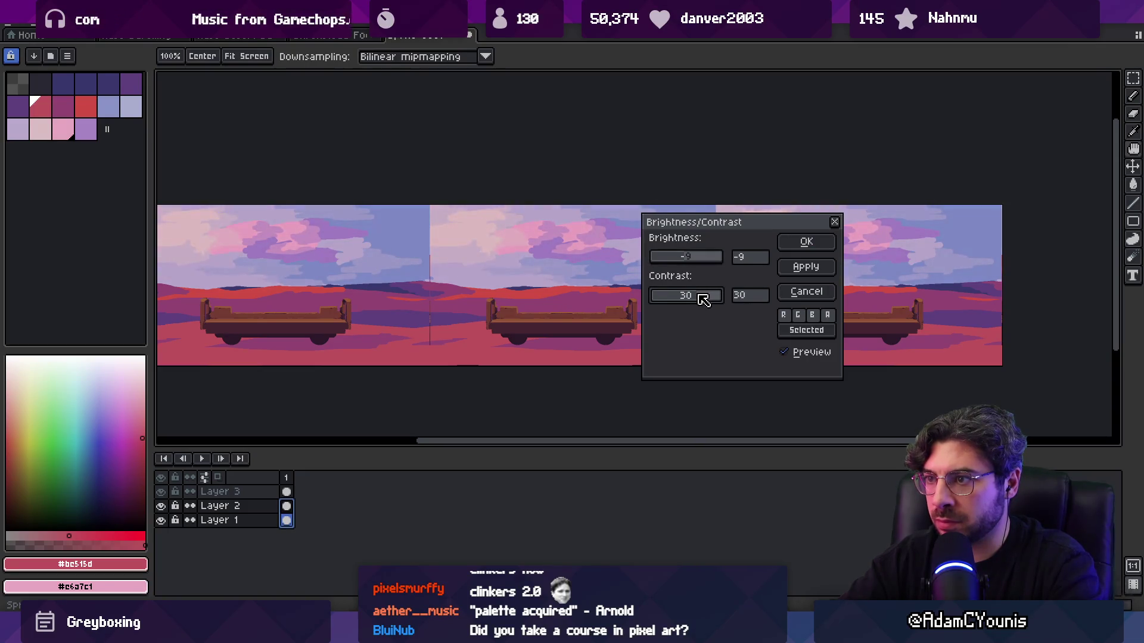
click(785, 243)
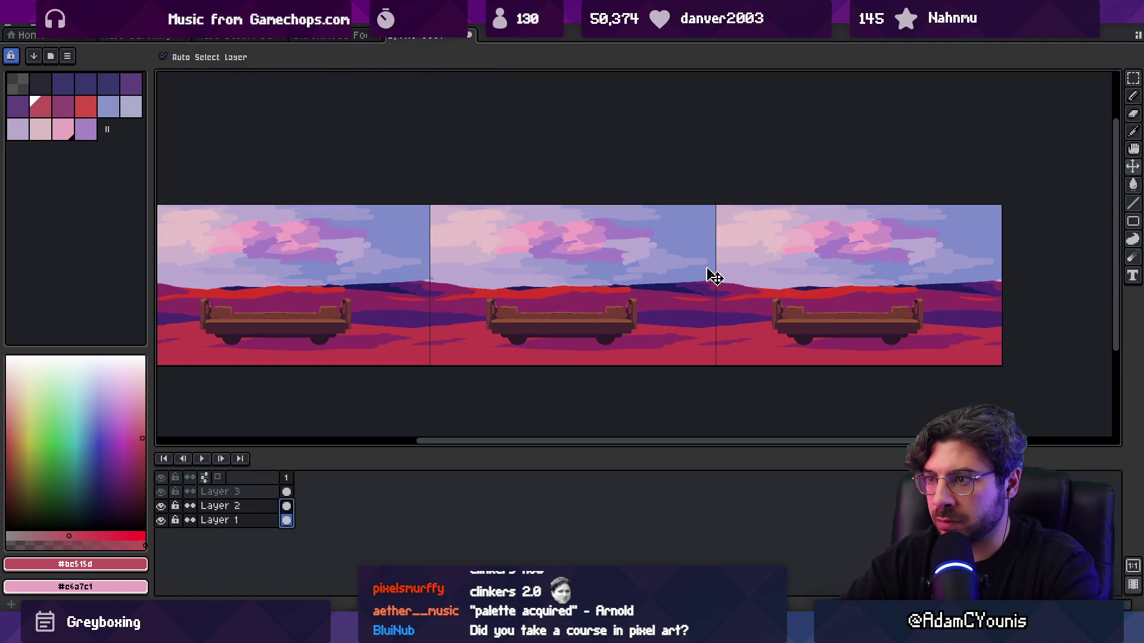
- Delete the pasted cart from Layer 3
scroll(613, 309, up, 2)
scroll(577, 310, down, 2)
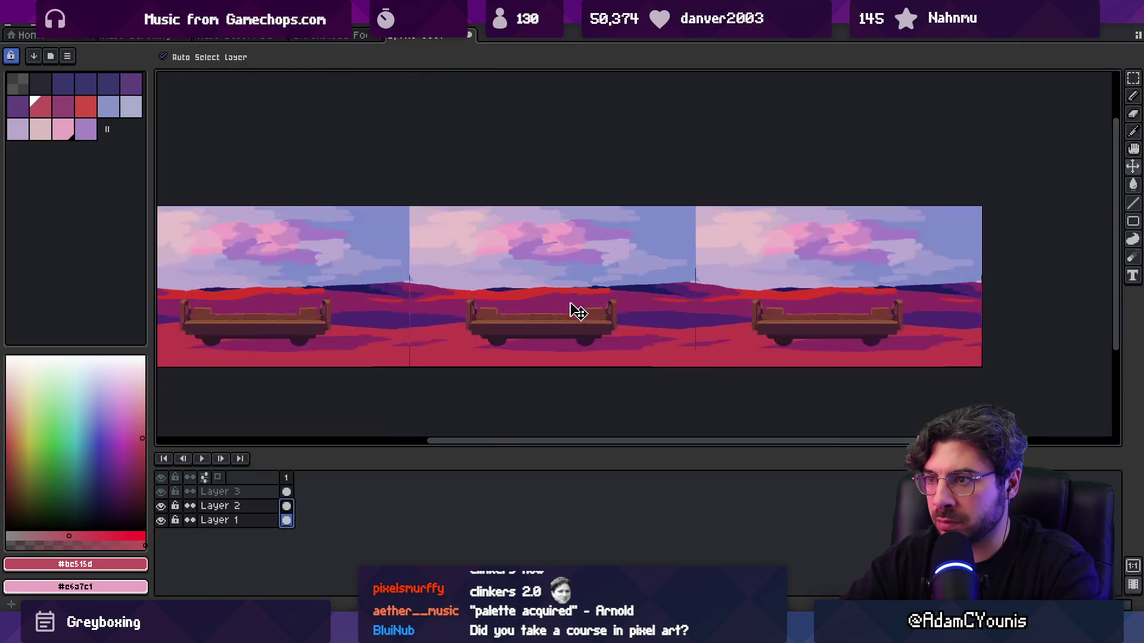
alt+click(527, 284)
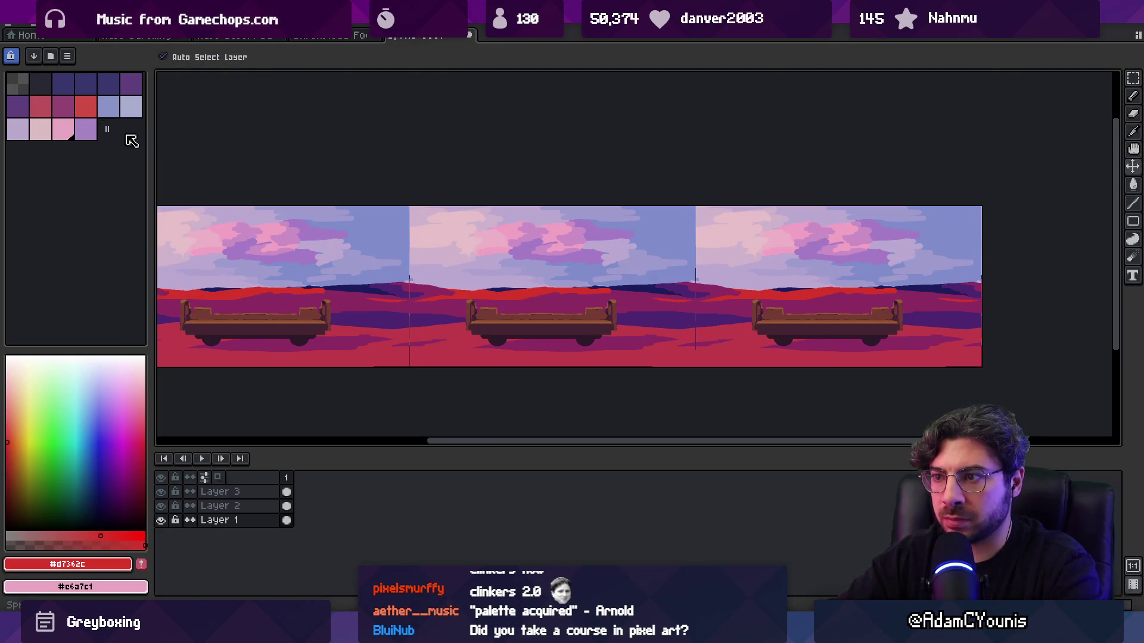
click(275, 332)
key(Delete)
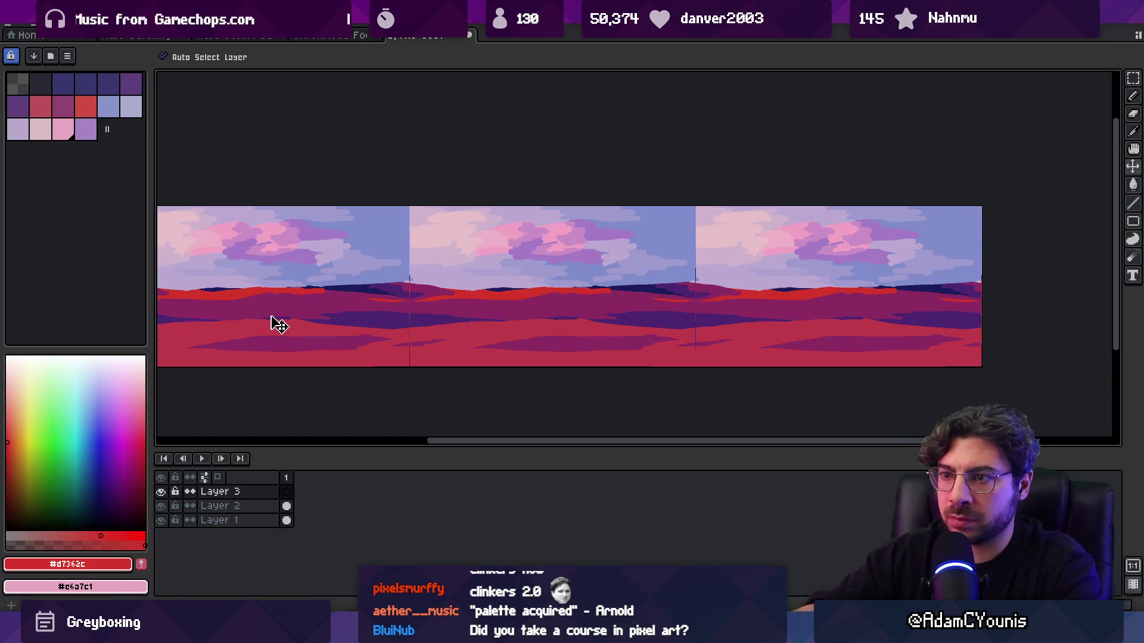
- Sample the crimson dune colour, make Layer 2 active and switch to the Paint Bucket
scroll(534, 310, up, 2)
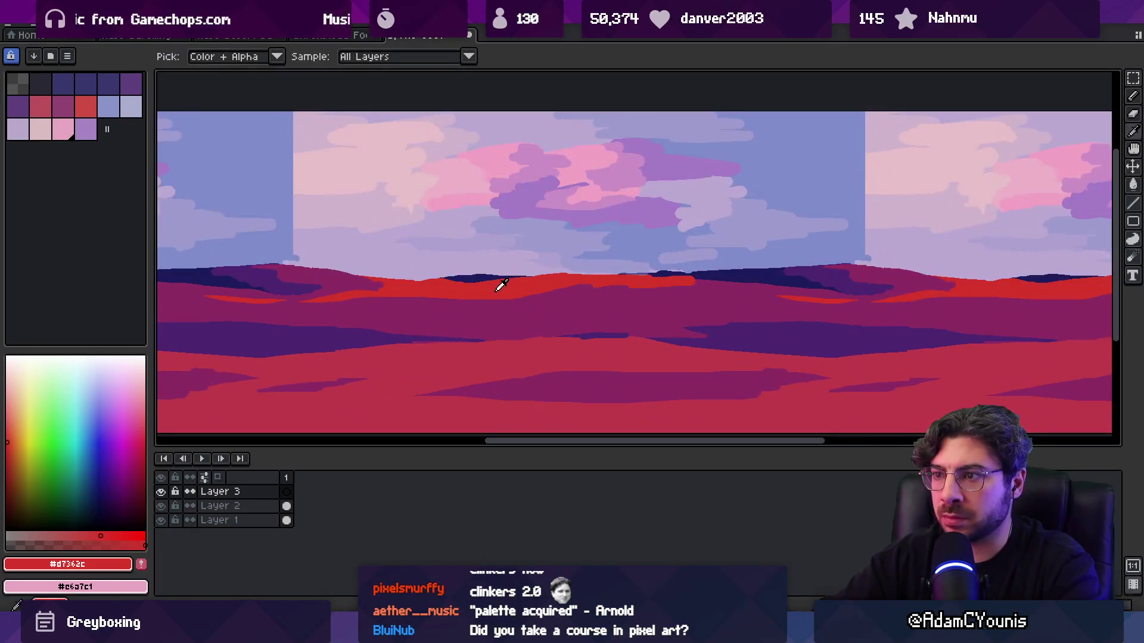
alt+click(498, 292)
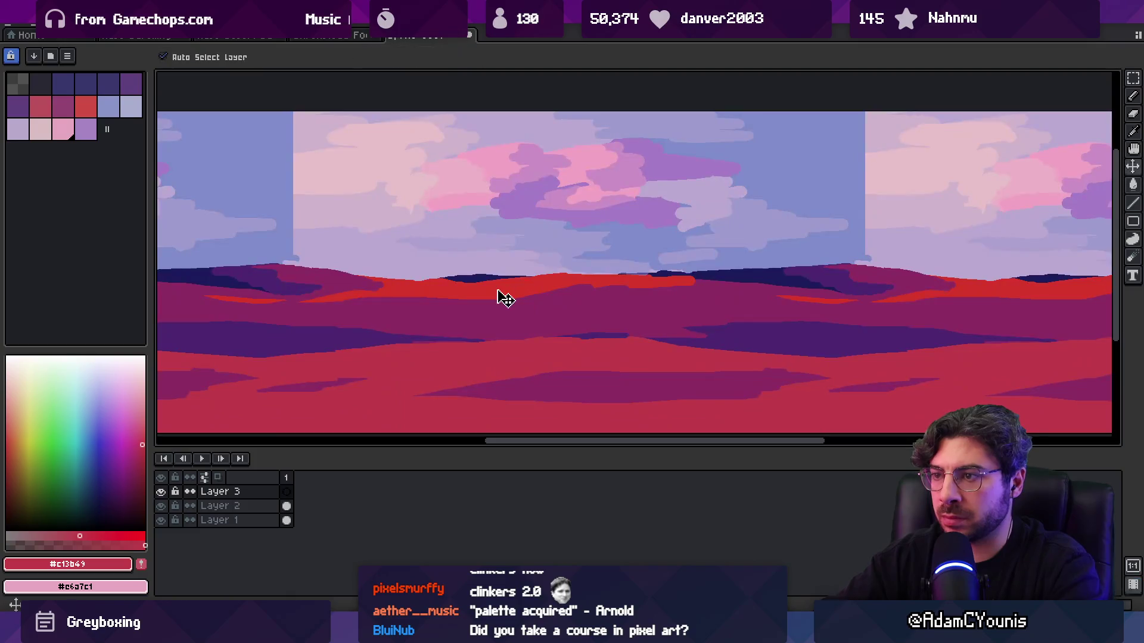
click(498, 298)
key(g)
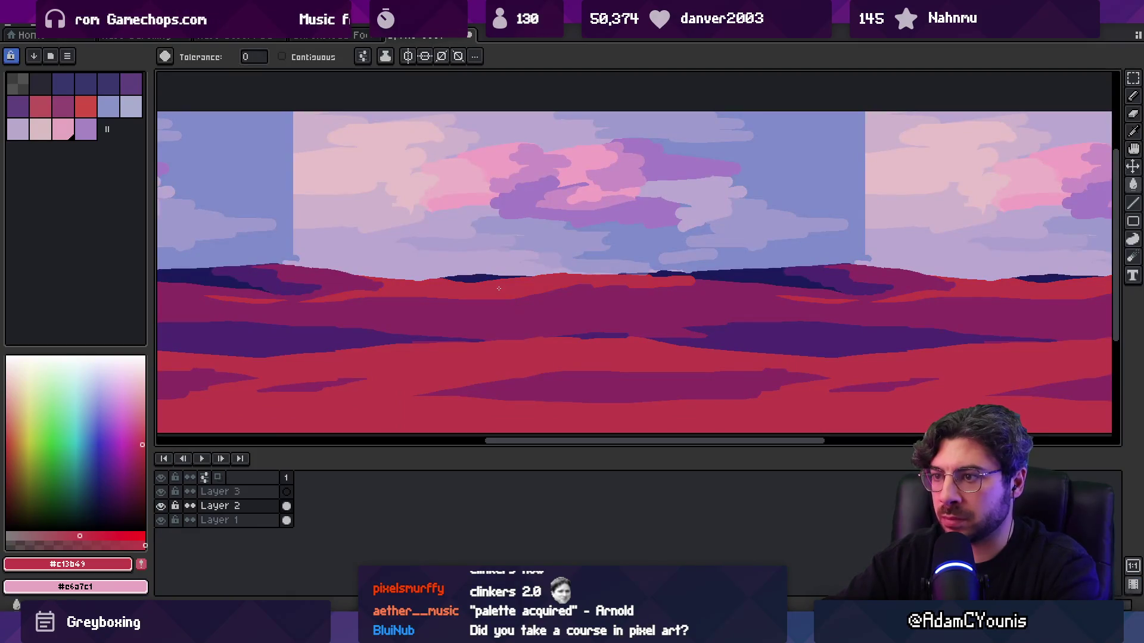
scroll(499, 288, down, 4)
scroll(500, 289, up, 1)
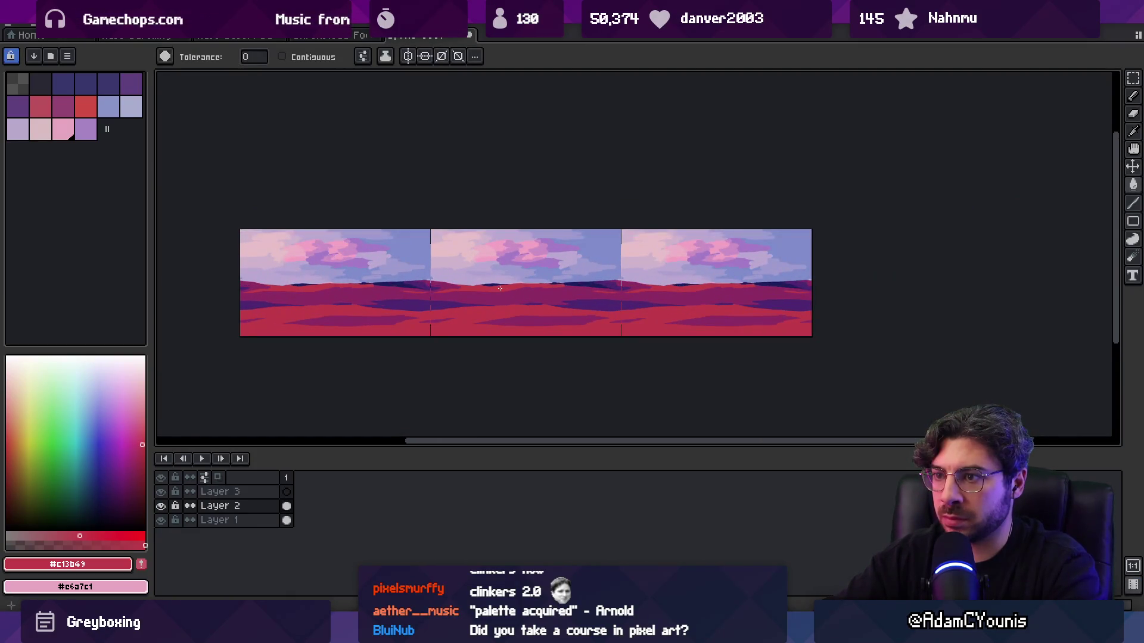
click(34, 27)
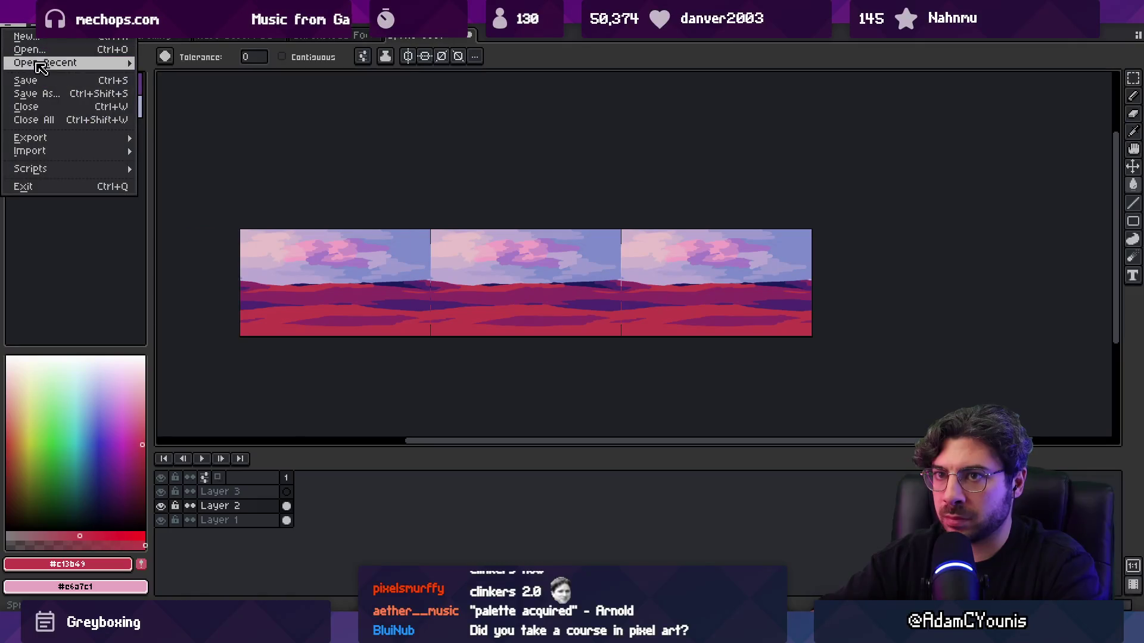
- Open the recent character sprite, copy it and paste it onto the red dune ground
mouse_move(47, 61)
click(161, 81)
key(ctrl+c)
key(ctrl+Tab)
key(ctrl+v)
drag(387, 194, 523, 383)
scroll(526, 386, up, 2)
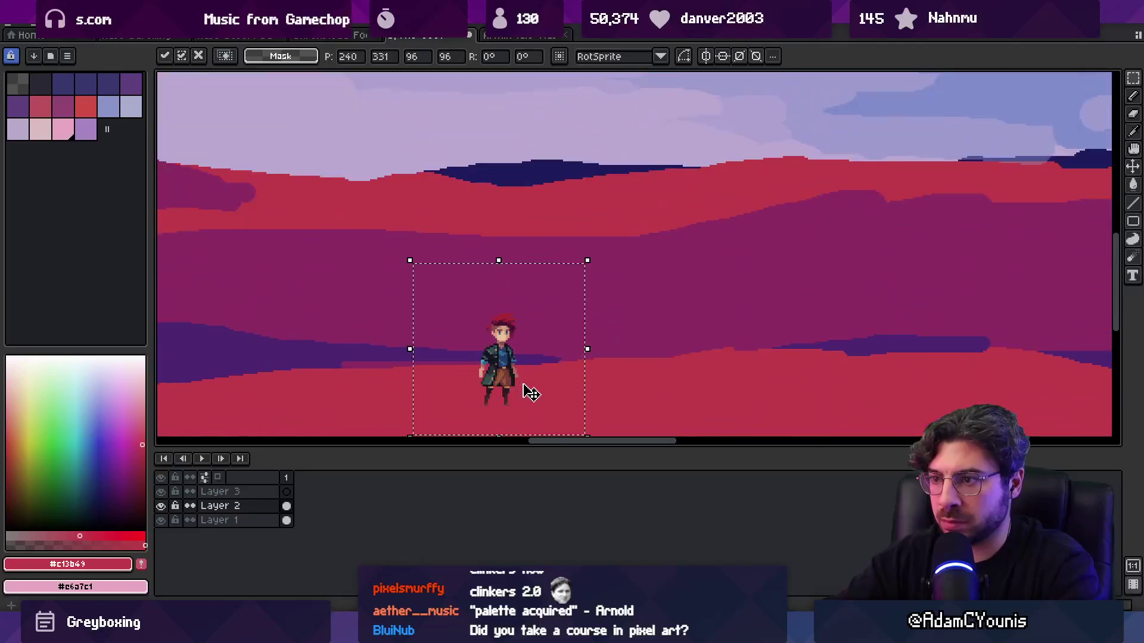
scroll(487, 331, down, 1)
scroll(494, 333, down, 1)
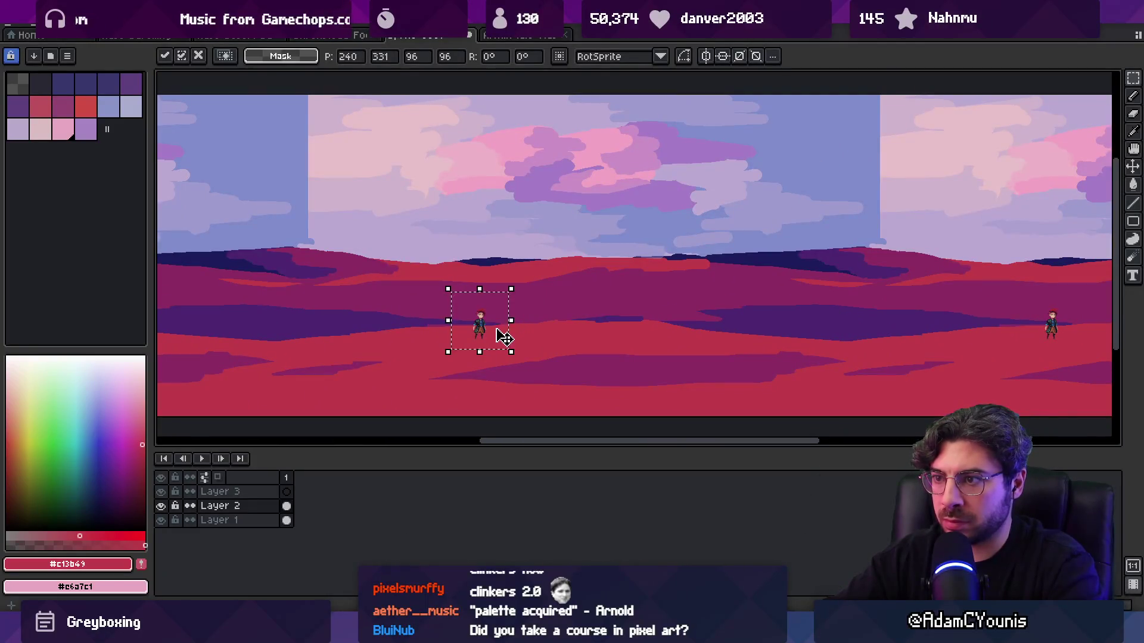
- Commit the character's placement, adjust the zoom and open the palette options
key(z)
scroll(557, 268, down, 3)
scroll(521, 323, up, 3)
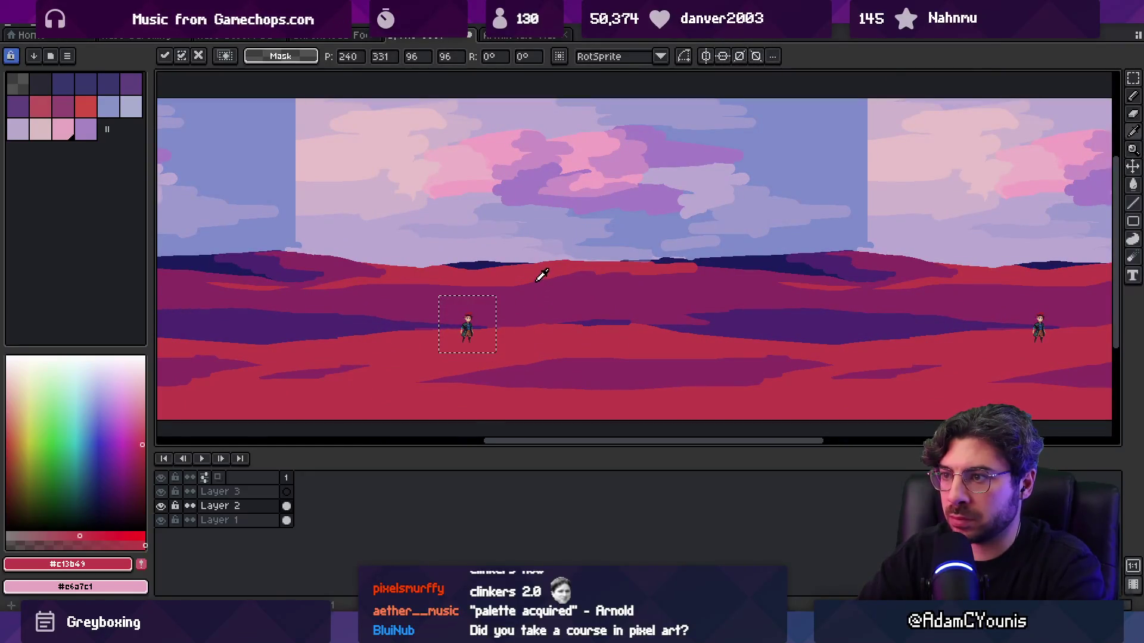
click(67, 56)
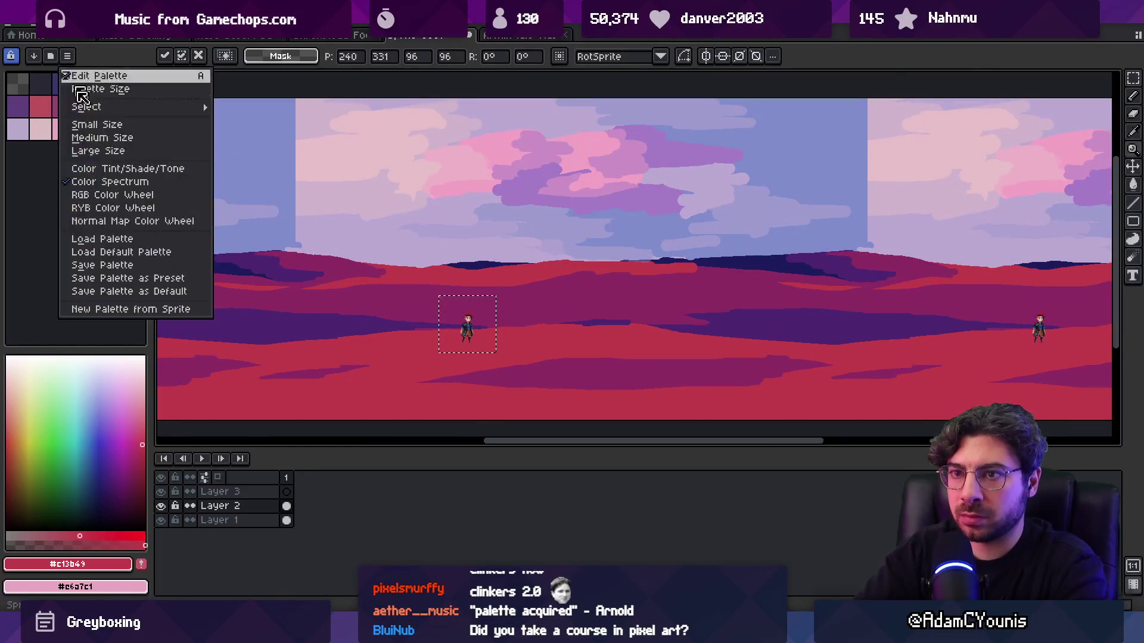
click(134, 251)
click(90, 179)
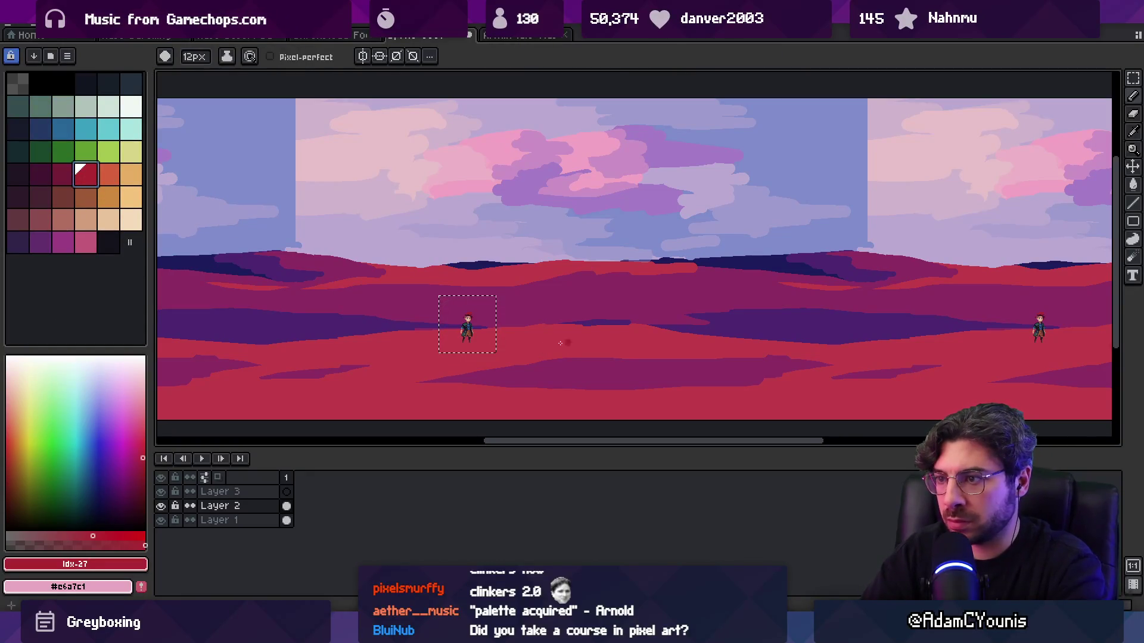
scroll(554, 343, up, 3)
drag(543, 336, 587, 322)
key(z)
scroll(560, 331, down, 3)
key(ctrl+z)
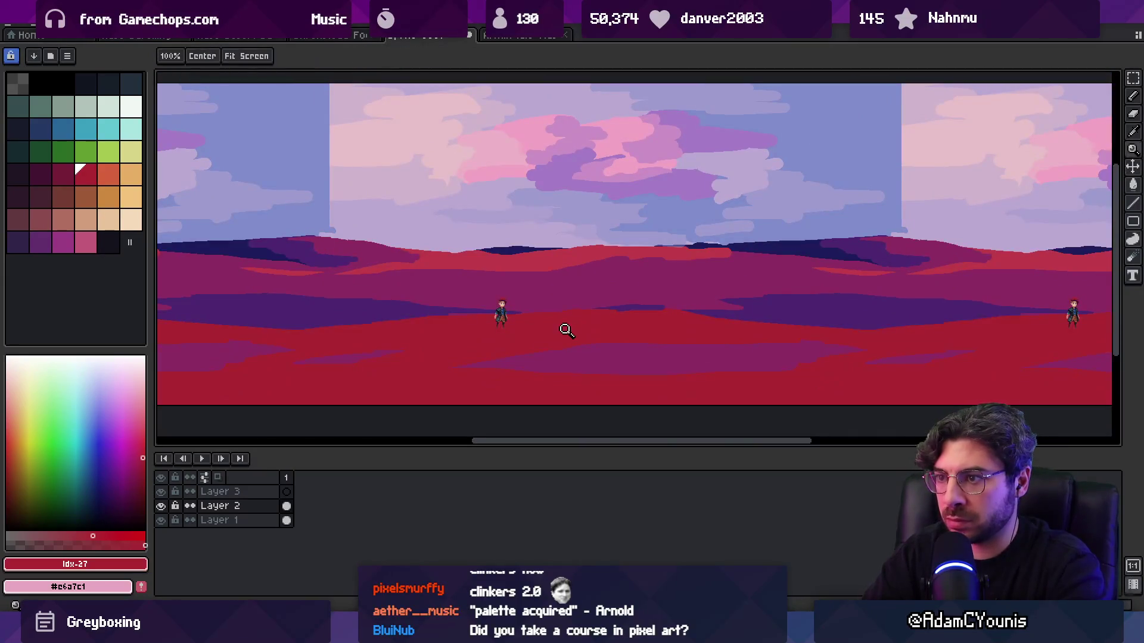
scroll(557, 328, down, 2)
scroll(554, 325, up, 3)
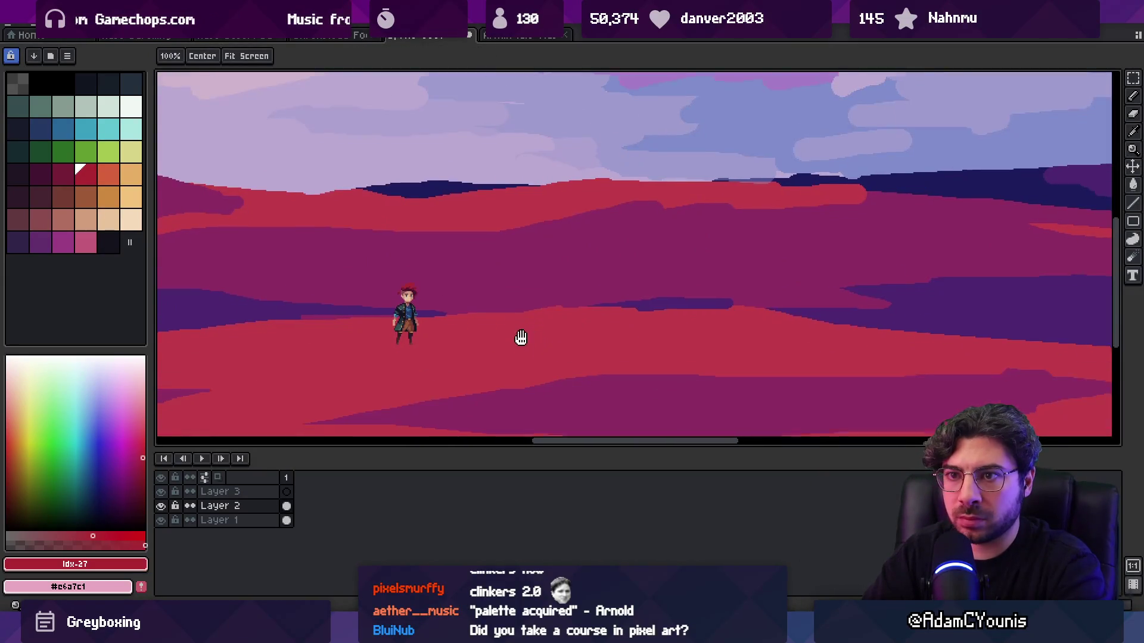
drag(522, 346, 539, 280)
key(ctrl+z)
click(65, 243)
key(g)
click(543, 354)
key(ctrl+z)
key(ctrl+z)
key(v)
scroll(528, 307, down, 3)
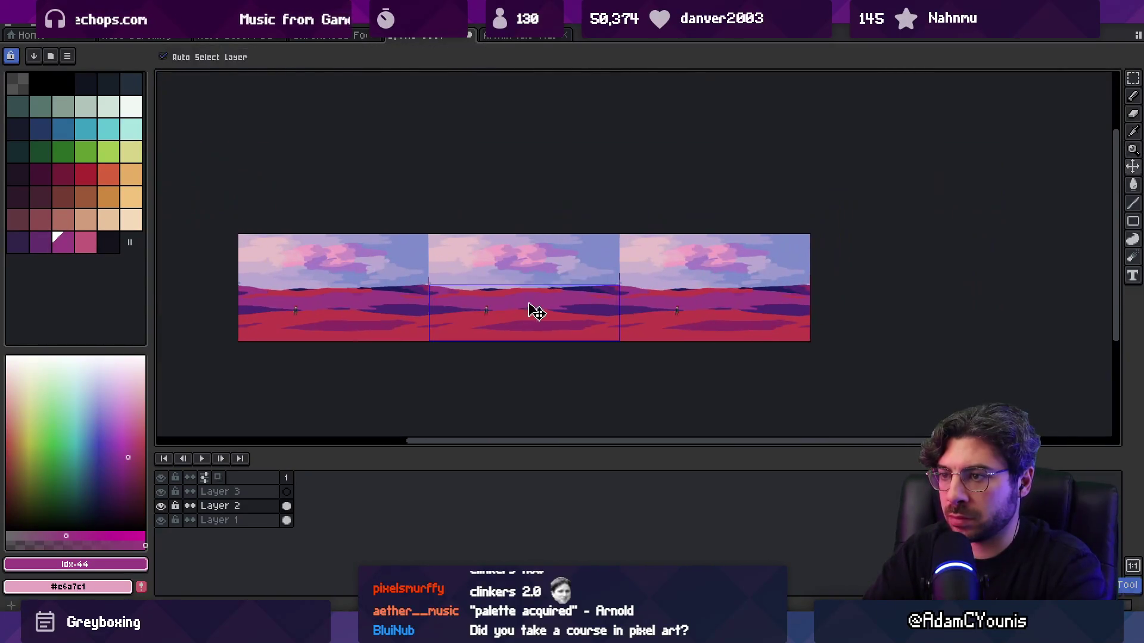
key(z)
click(546, 309)
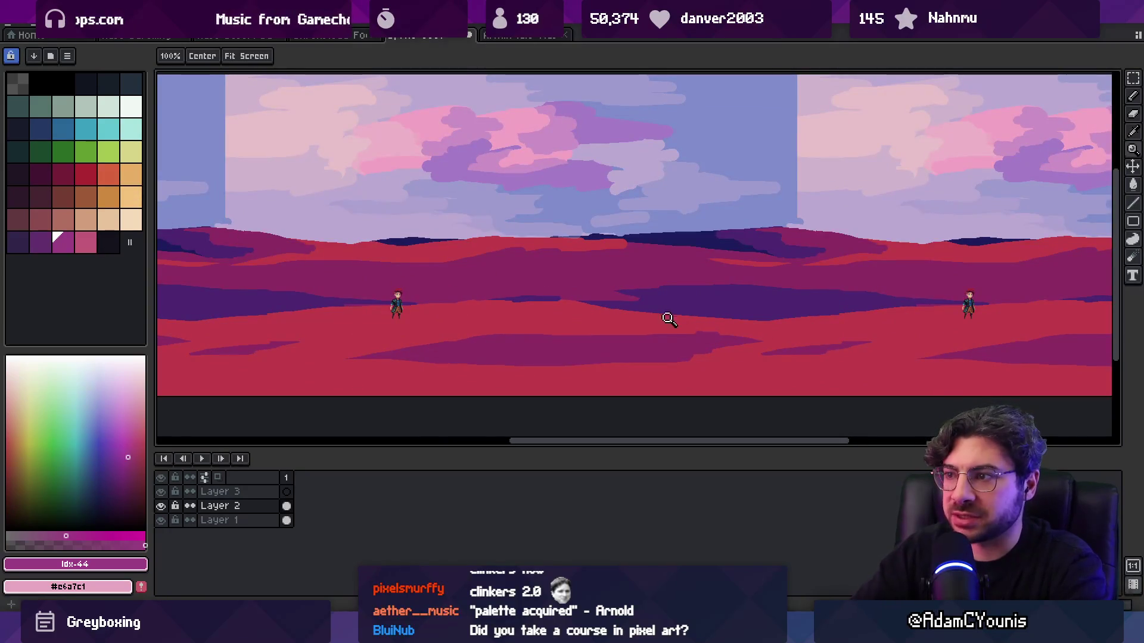
key(i)
click(709, 298)
click(40, 242)
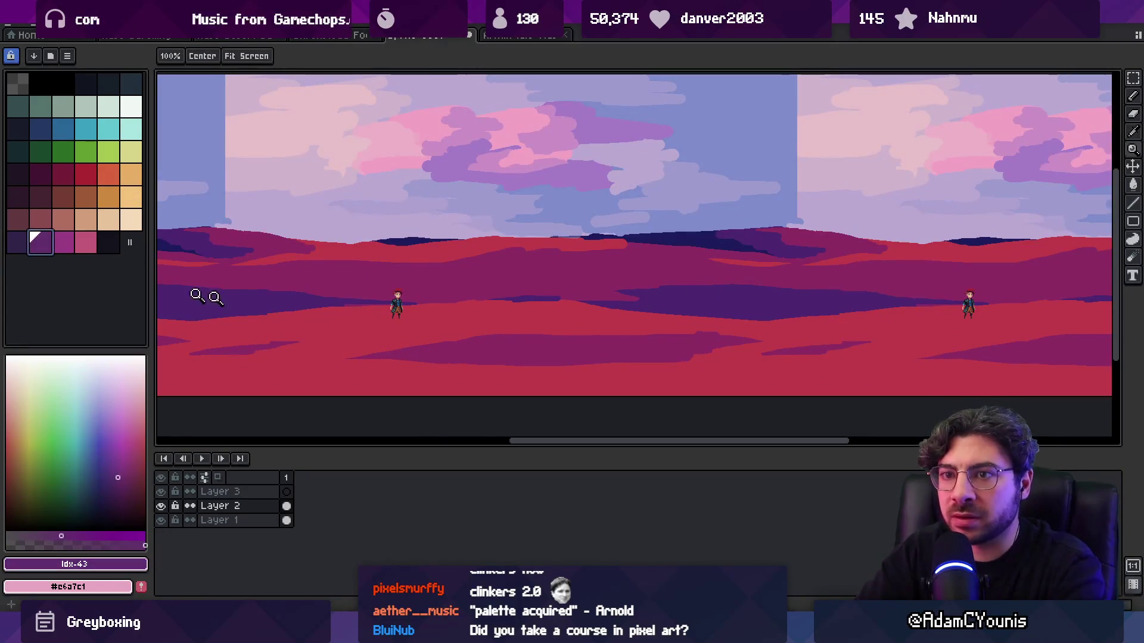
key(g)
click(24, 244)
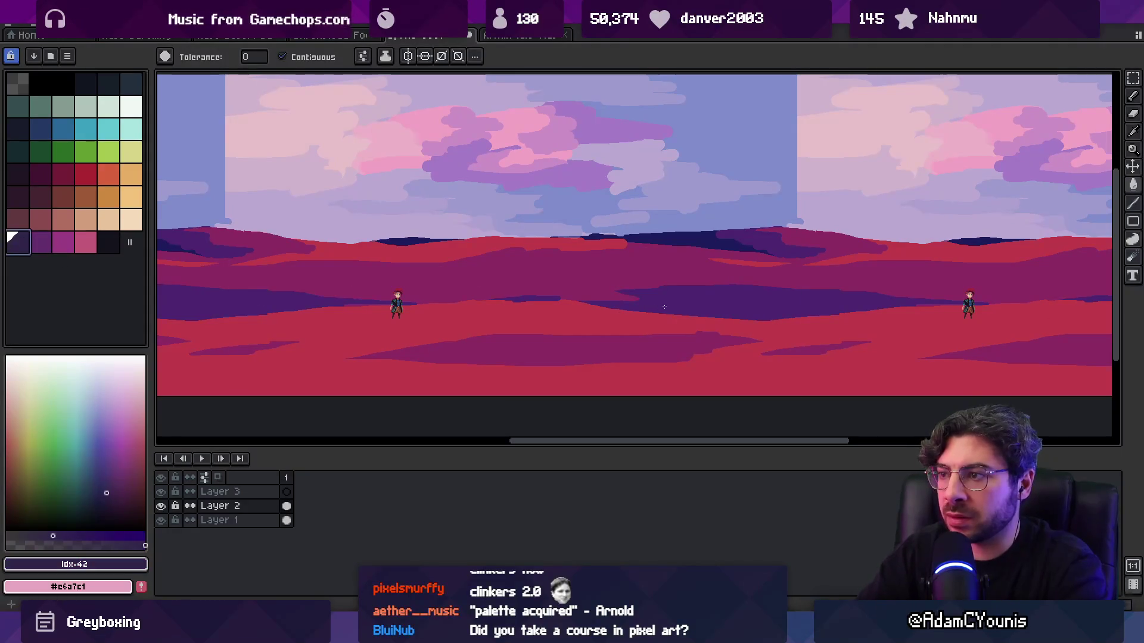
key(m)
scroll(599, 282, down, 3)
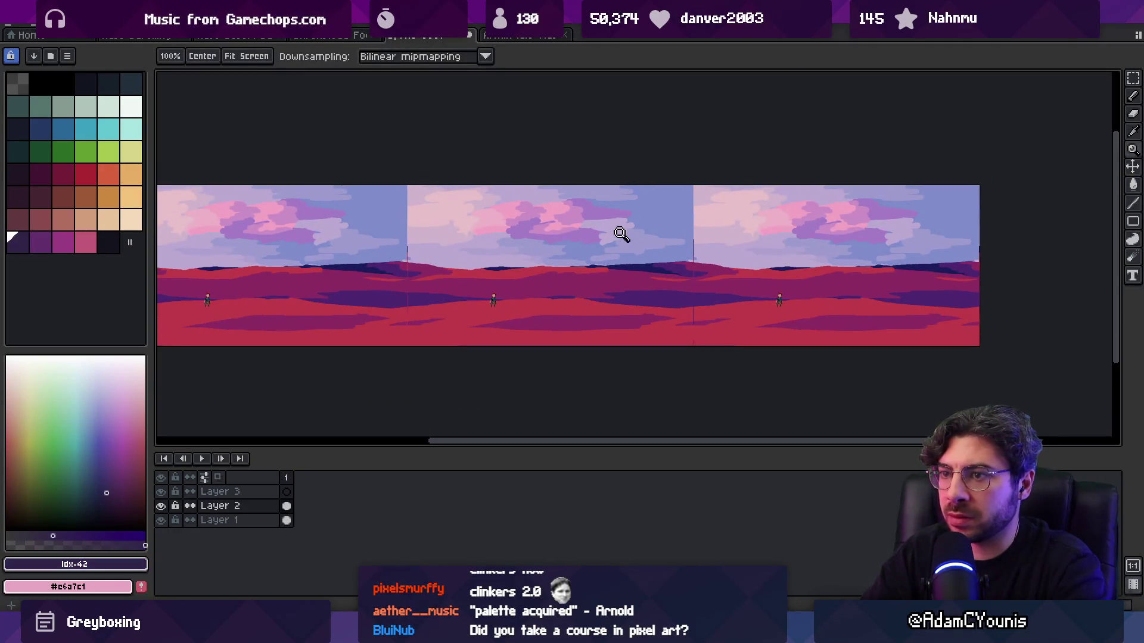
- Pick a pink palette colour and zoom in on the clouds
click(85, 243)
scroll(582, 232, up, 1)
scroll(473, 158, up, 1)
scroll(511, 244, down, 1)
drag(479, 245, 600, 237)
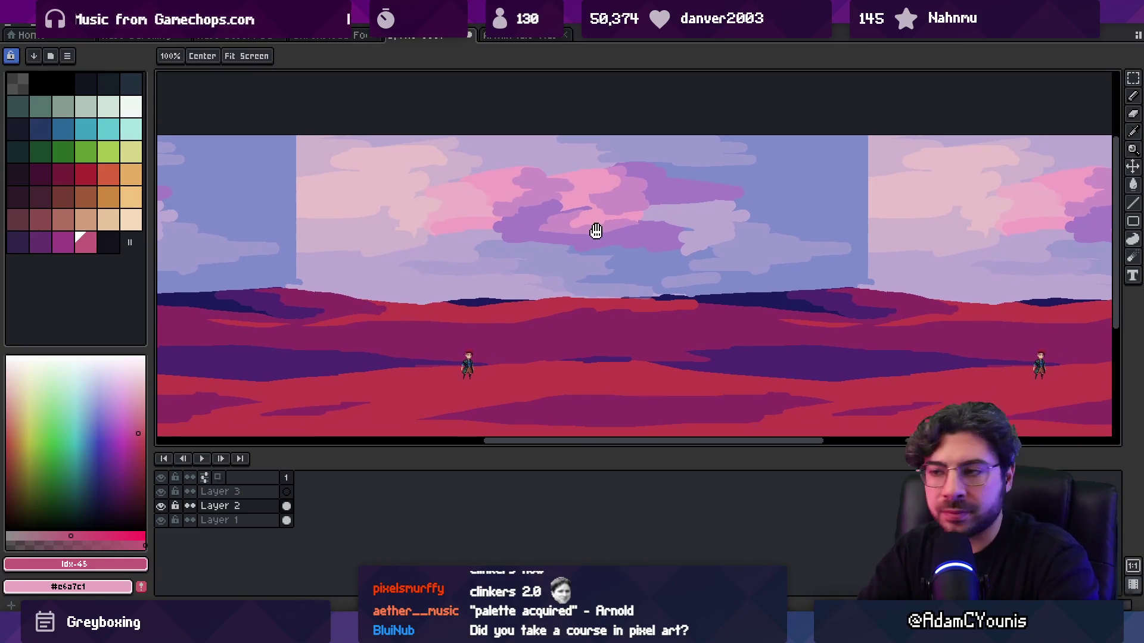
key(z)
scroll(587, 237, down, 1)
scroll(544, 248, up, 1)
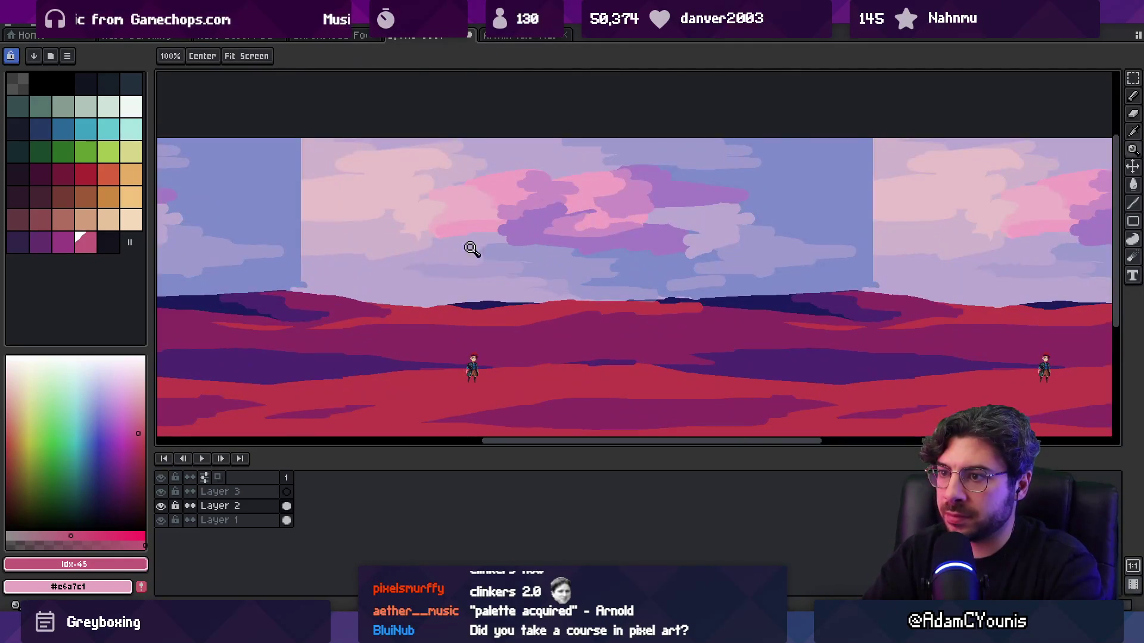
drag(462, 274, 483, 288)
scroll(513, 293, up, 1)
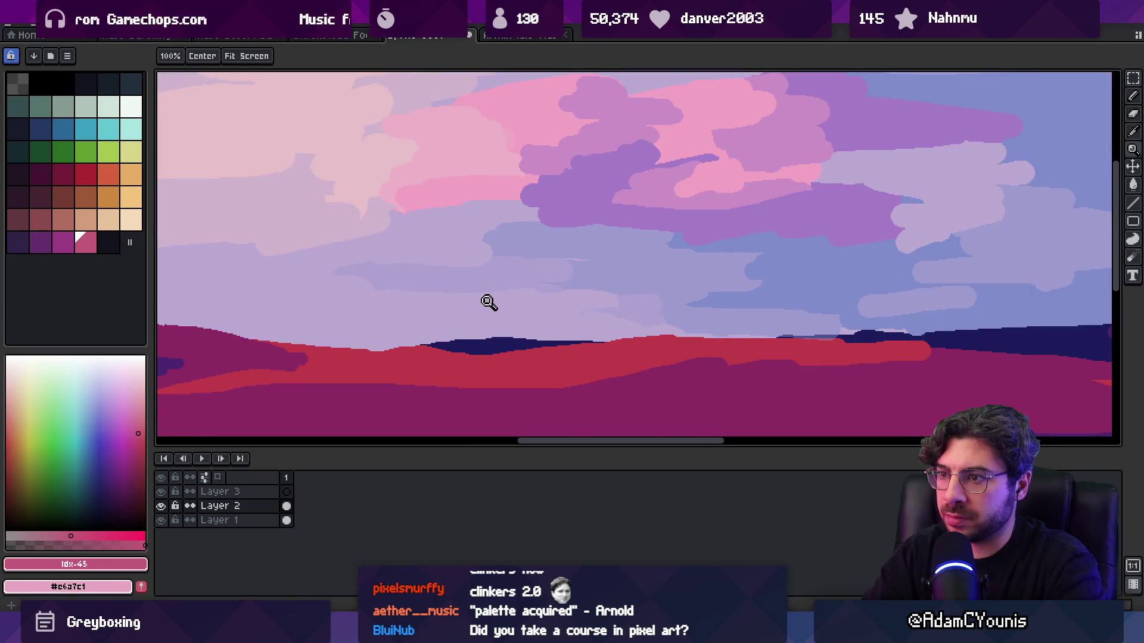
- Eyedrop the pale lavender and lavender colours from the sky
alt+click(487, 301)
scroll(518, 319, down, 1)
scroll(503, 294, up, 1)
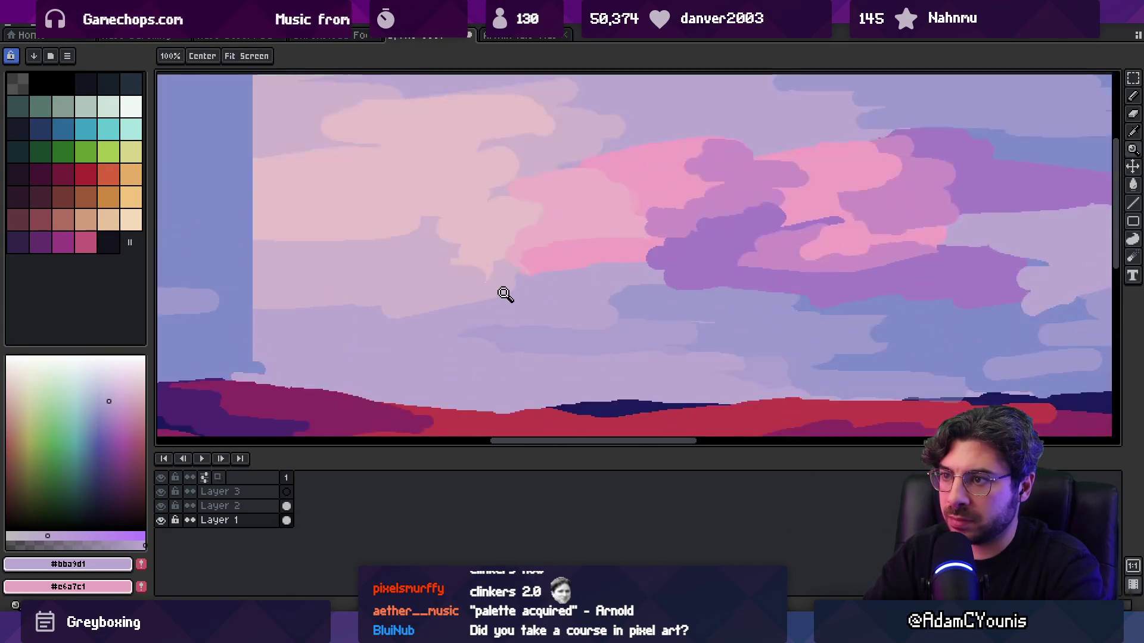
alt+click(635, 299)
- Move to the tile edge with the brush ready and bring up the View display options
drag(294, 213, 359, 276)
key(b)
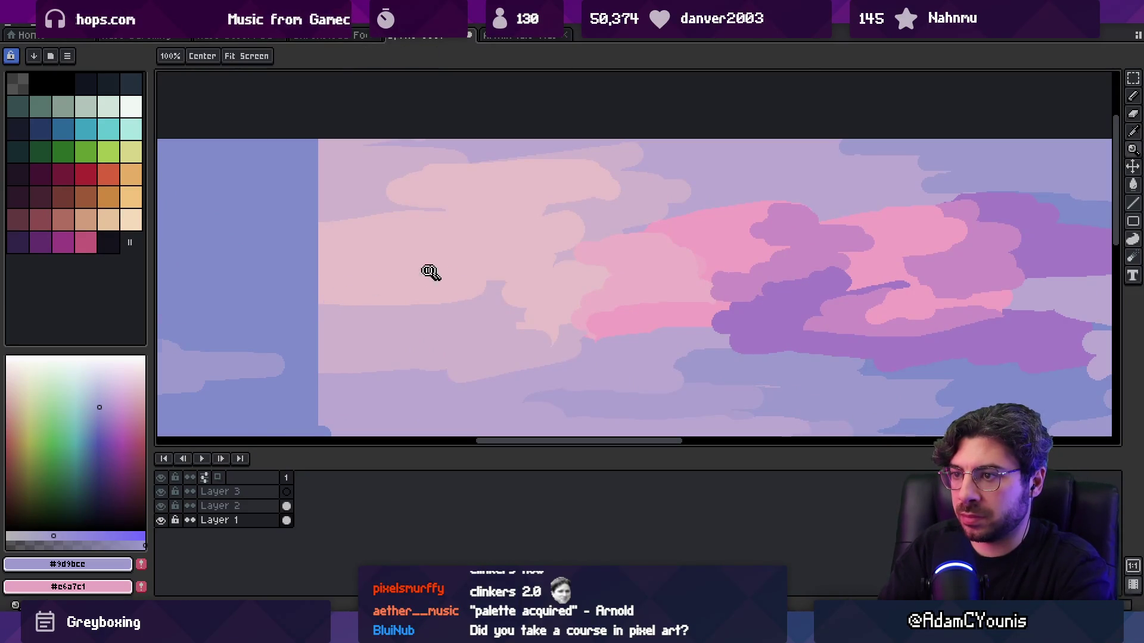
scroll(439, 270, down, 2)
scroll(401, 262, up, 1)
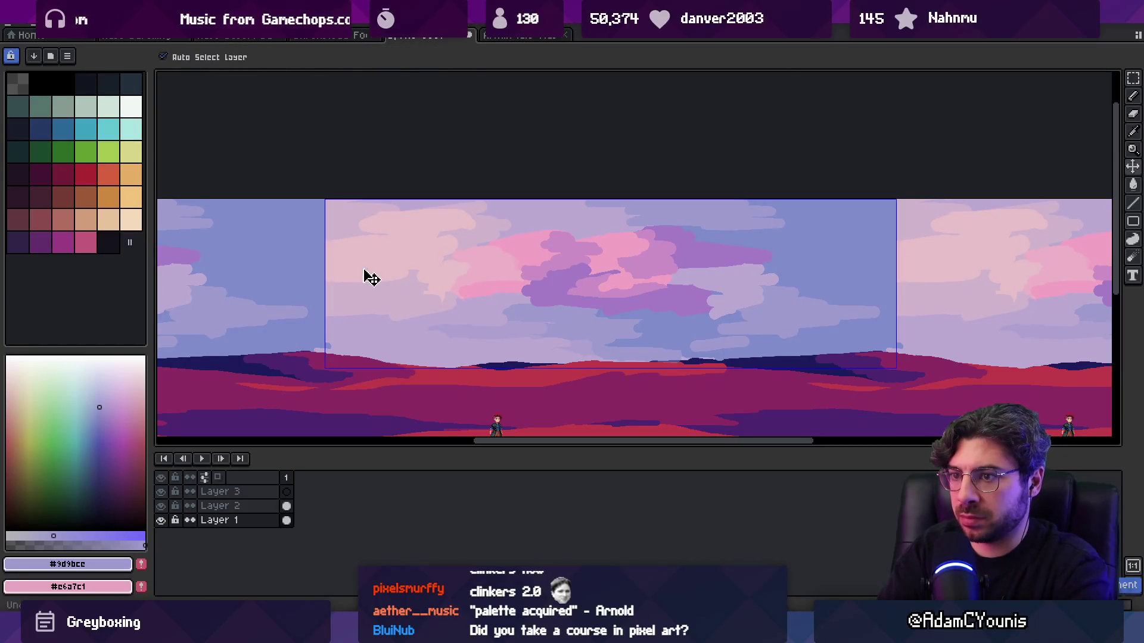
click(225, 17)
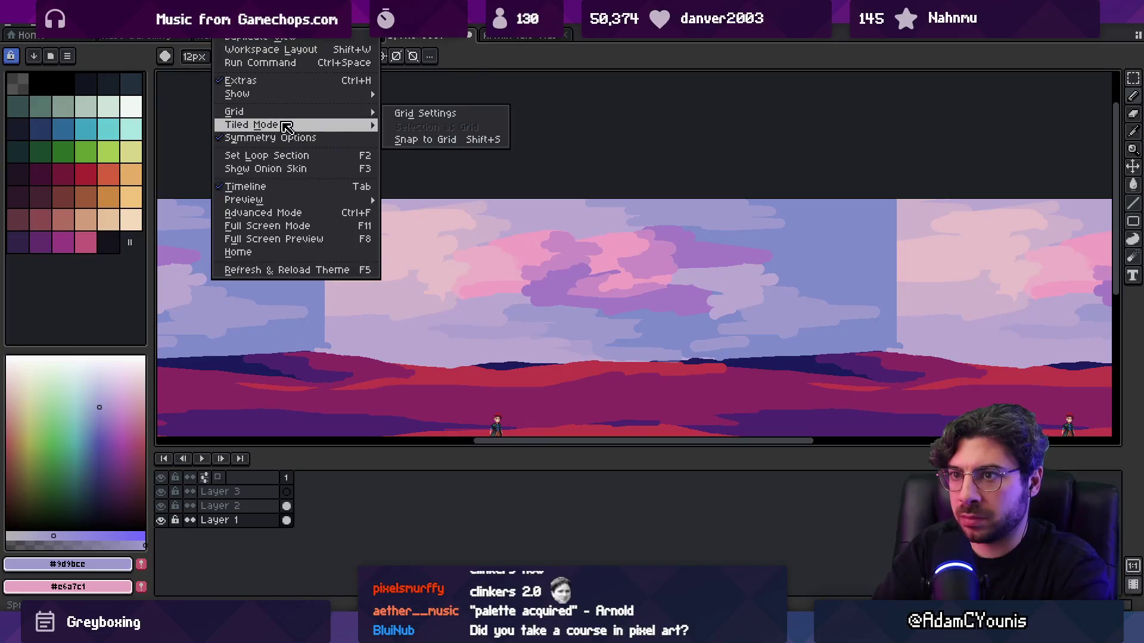
- Paint lavender along the tile edge and extend a pale pink cloud leftward across the seam
mouse_move(289, 125)
click(572, 179)
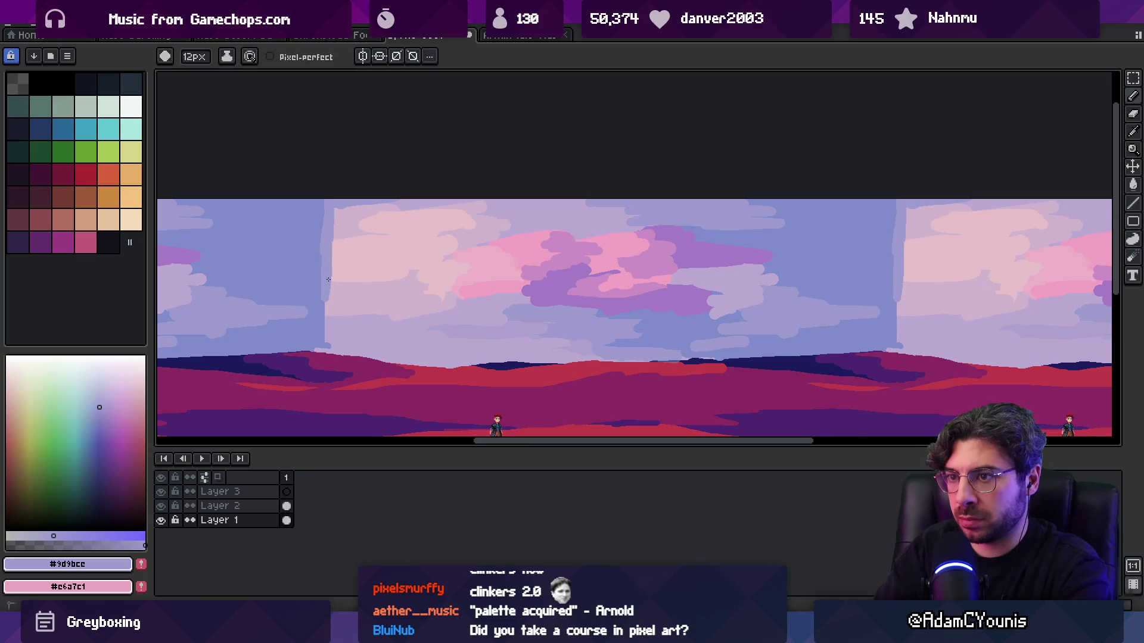
drag(330, 245, 340, 291)
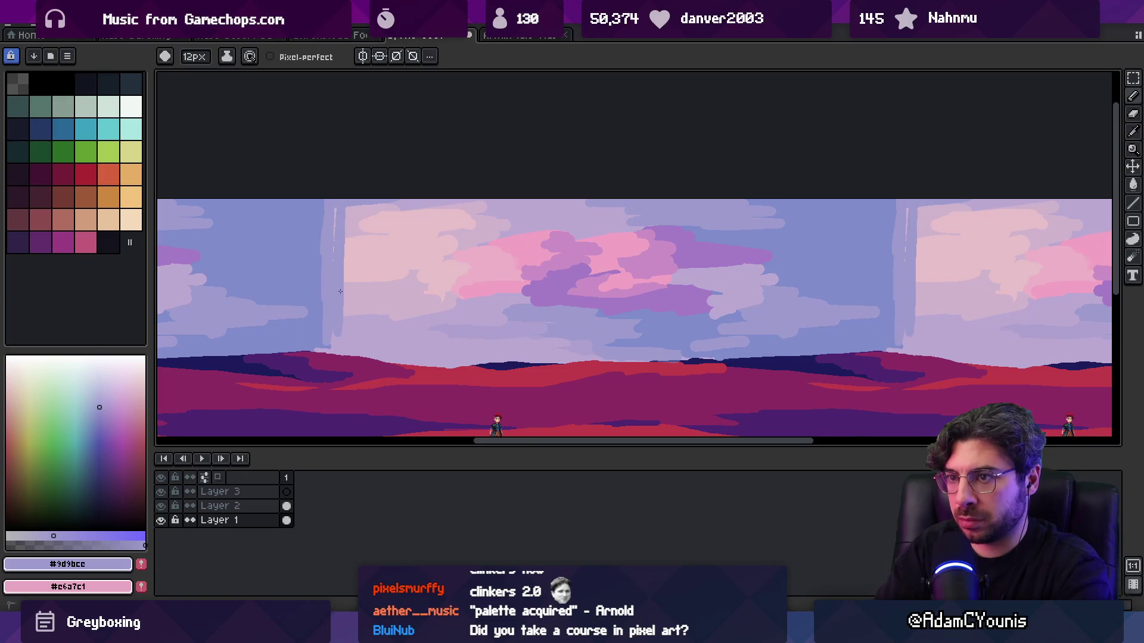
alt+click(361, 205)
drag(368, 269, 342, 246)
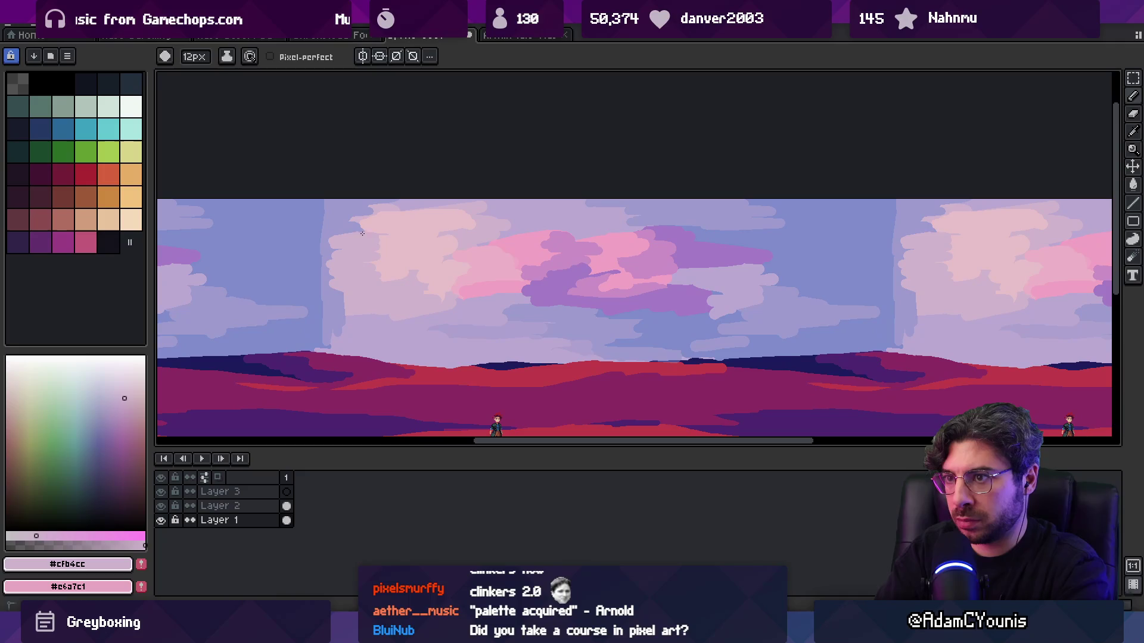
- Eyedrop lavender, greyish pink and pale pink cloud colours, then zoom out to check the tiling
alt+click(330, 230)
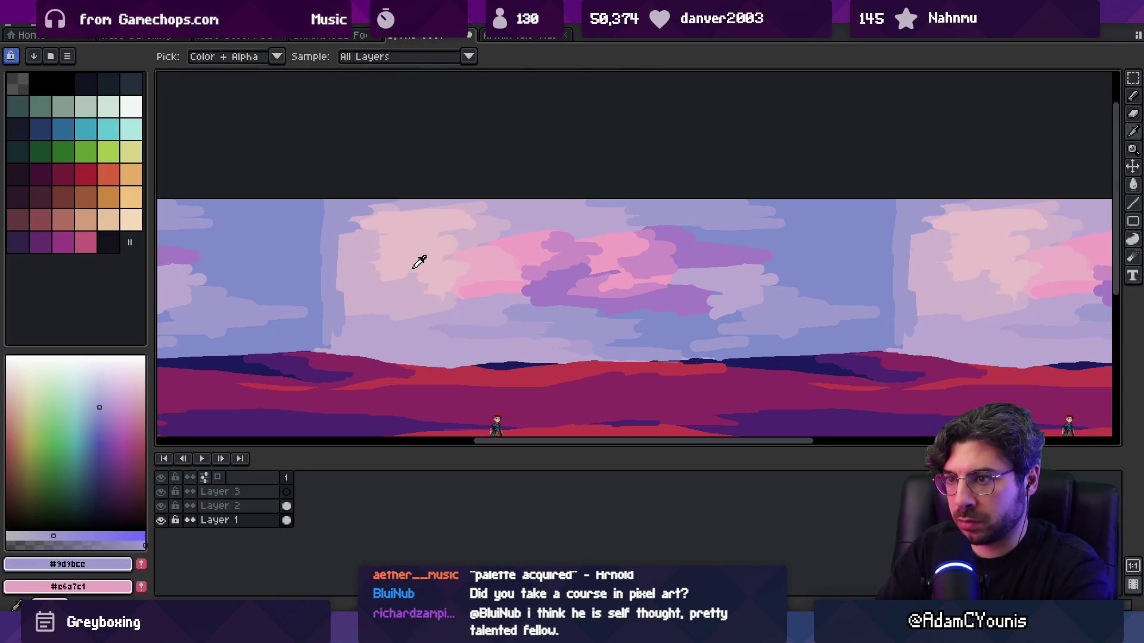
alt+click(431, 335)
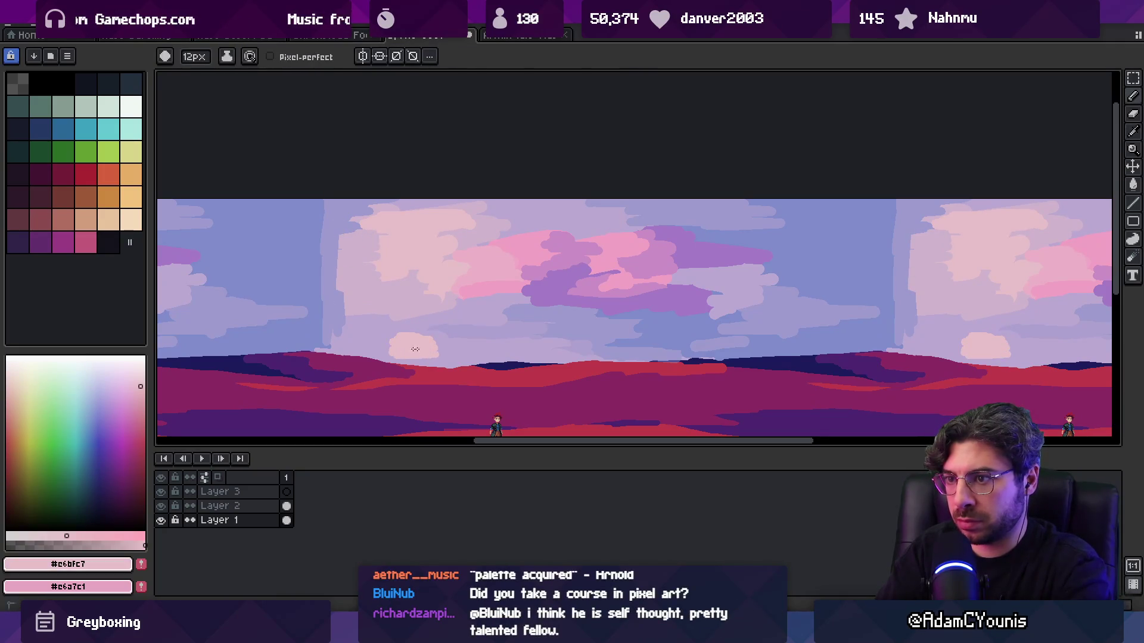
alt+click(405, 325)
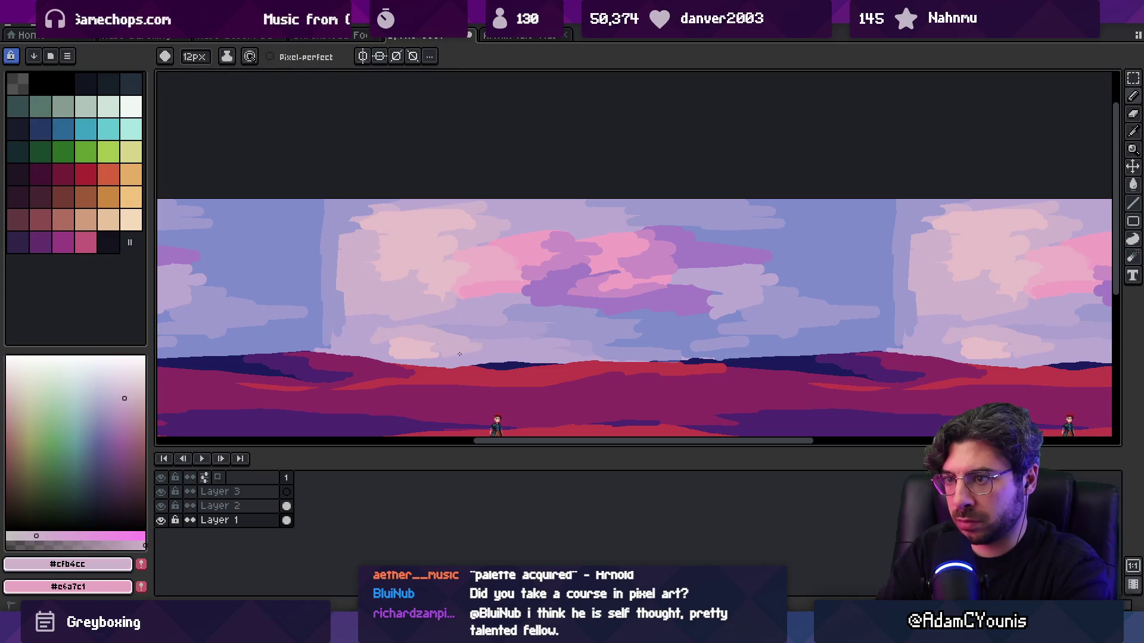
alt+click(469, 301)
alt+click(408, 314)
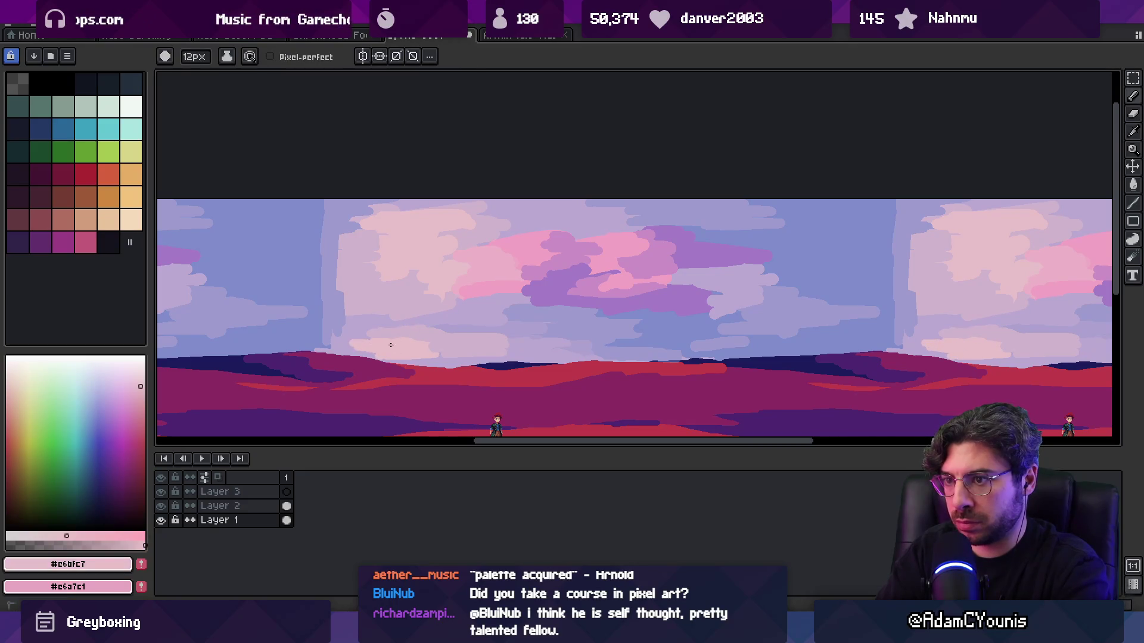
alt+click(391, 324)
key(z)
scroll(468, 277, down, 3)
scroll(471, 283, up, 3)
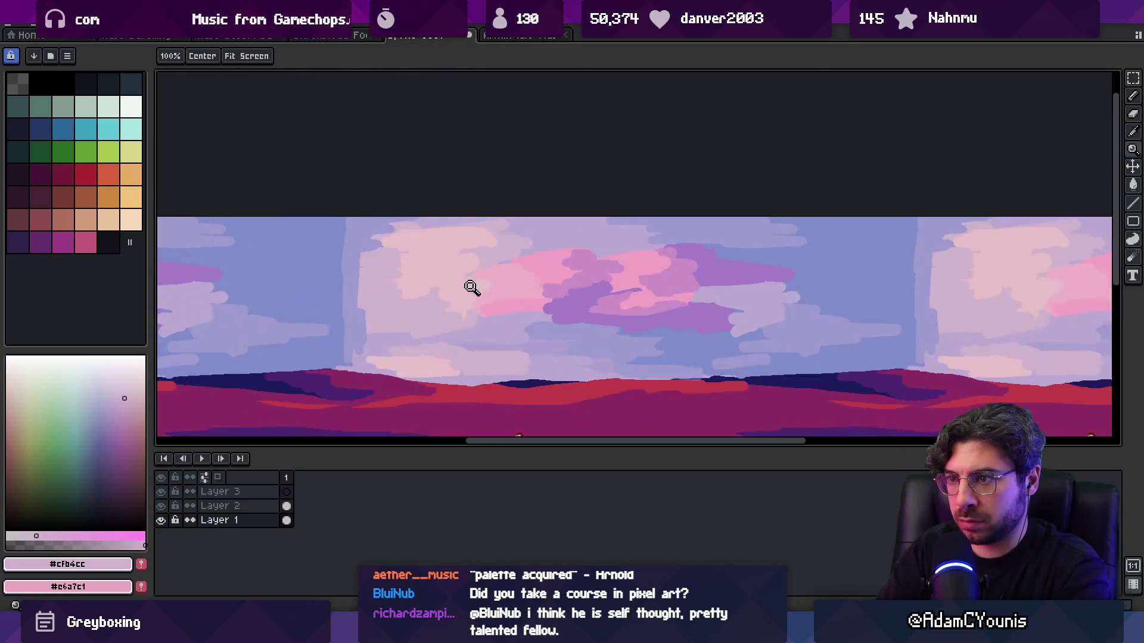
key(b)
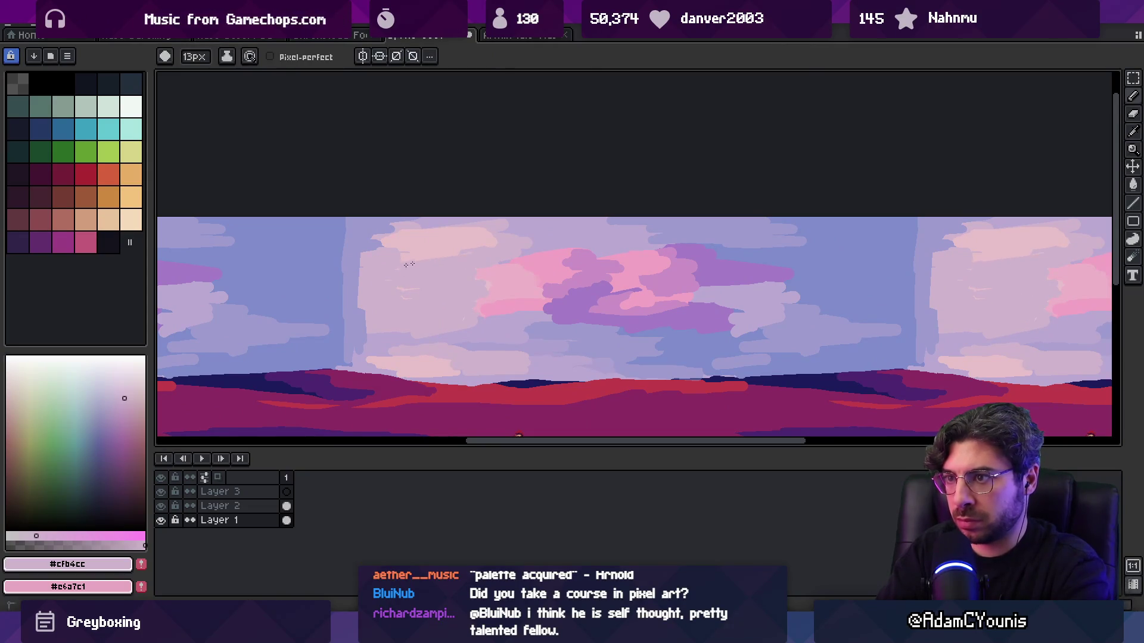
key(z)
scroll(517, 241, down, 3)
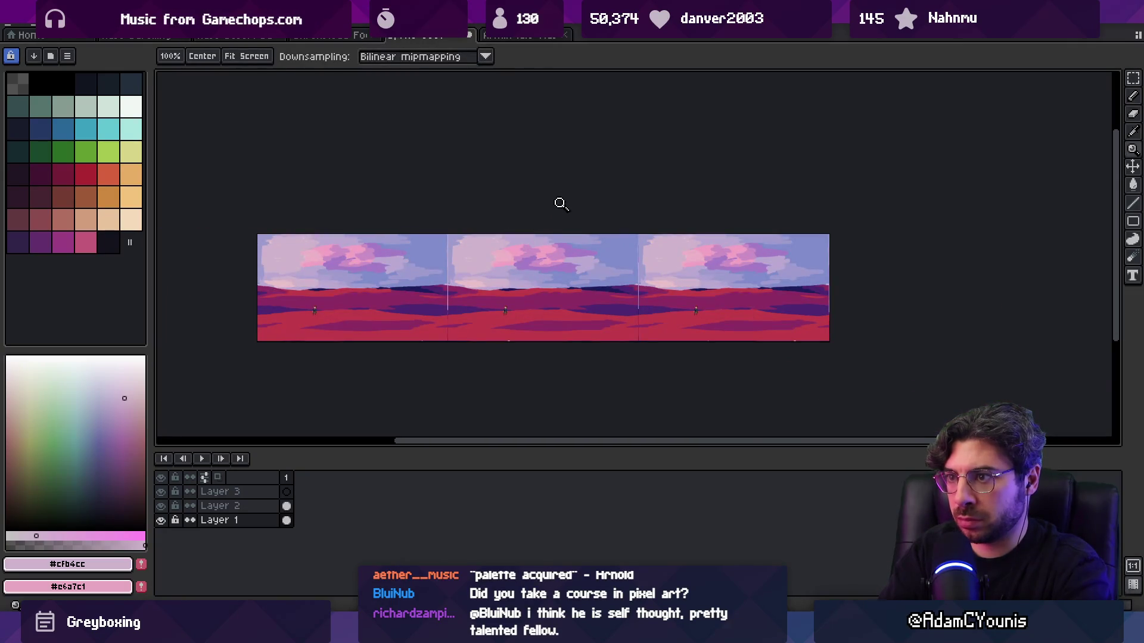
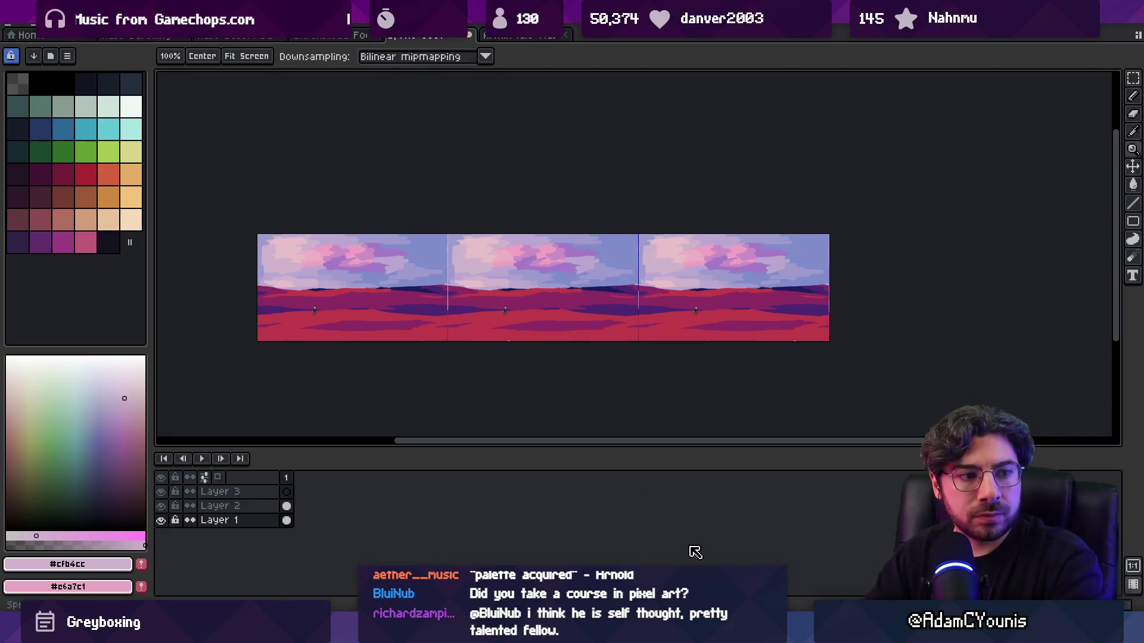
- Briefly check the desert dune reference photo, then return to the canvas
key(alt+Tab)
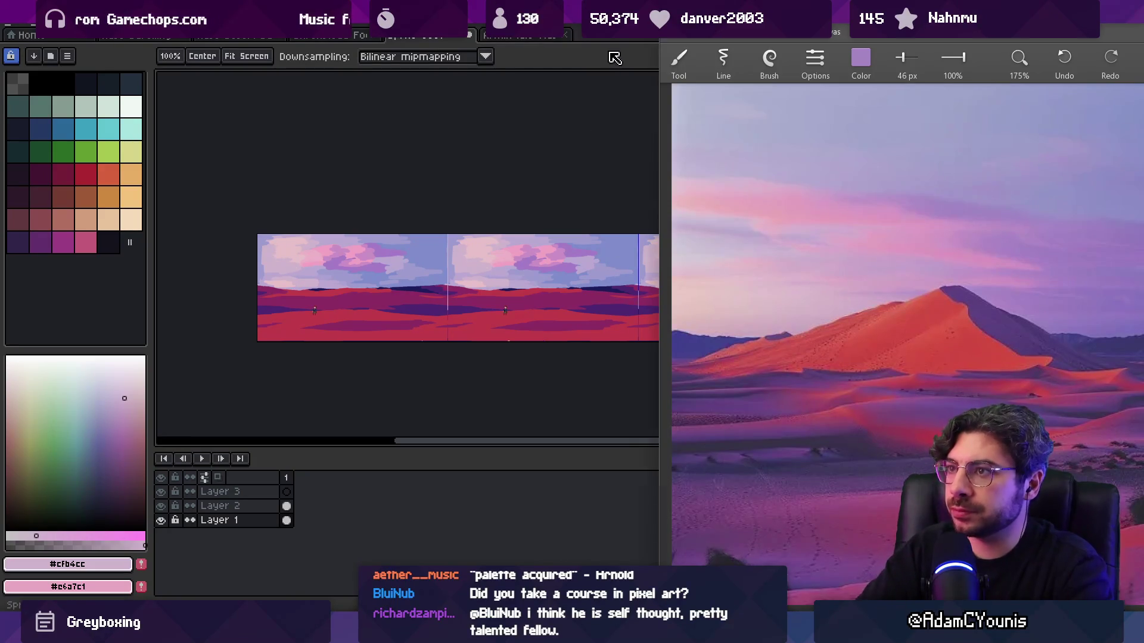
key(alt+Tab)
scroll(526, 219, up, 3)
- Fill the light pink cloud patch with lavender and brush a pale pink stroke across the lower cloud
key(g)
alt+click(531, 238)
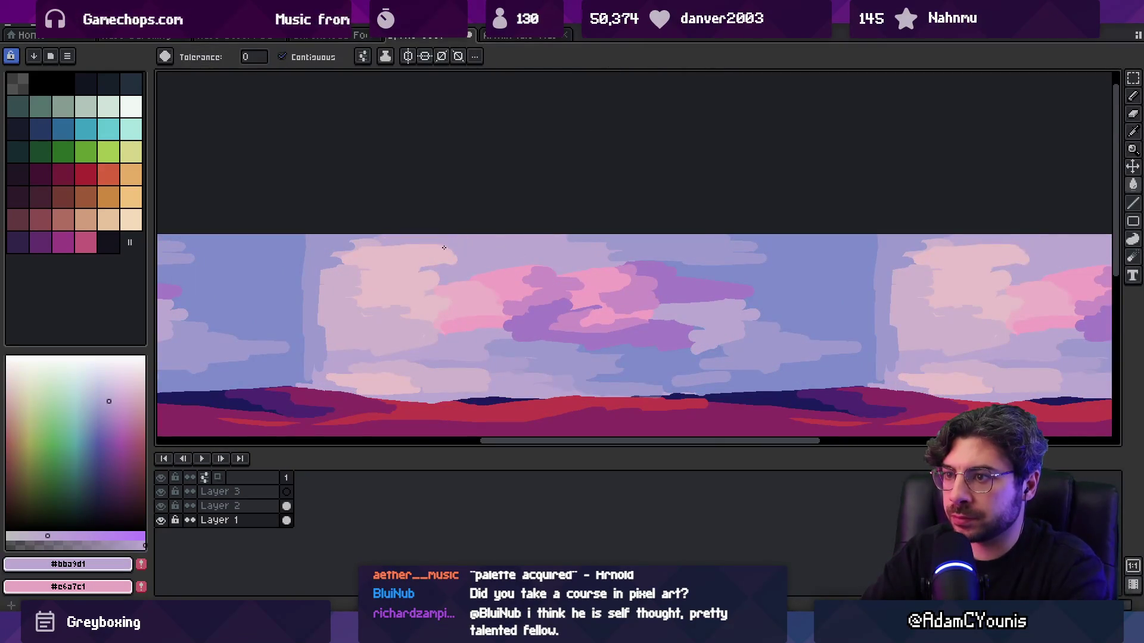
click(416, 260)
alt+click(383, 367)
key(b)
mouse_move(405, 361)
mouse_down()
mouse_move(431, 363)
mouse_move(416, 374)
mouse_move(393, 353)
mouse_move(448, 379)
mouse_up()
- Sample pale mauve, lavender and bluer lavender colours from the clouds while zooming
scroll(476, 327, down, 2)
scroll(480, 286, up, 2)
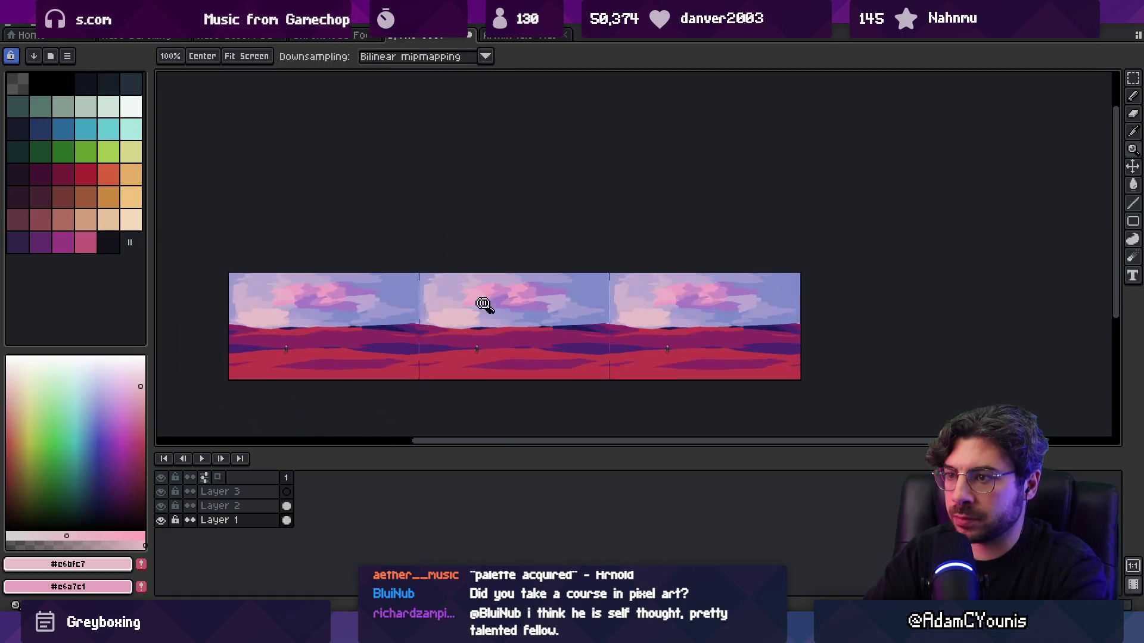
key(i)
click(461, 279)
scroll(401, 289, up, 2)
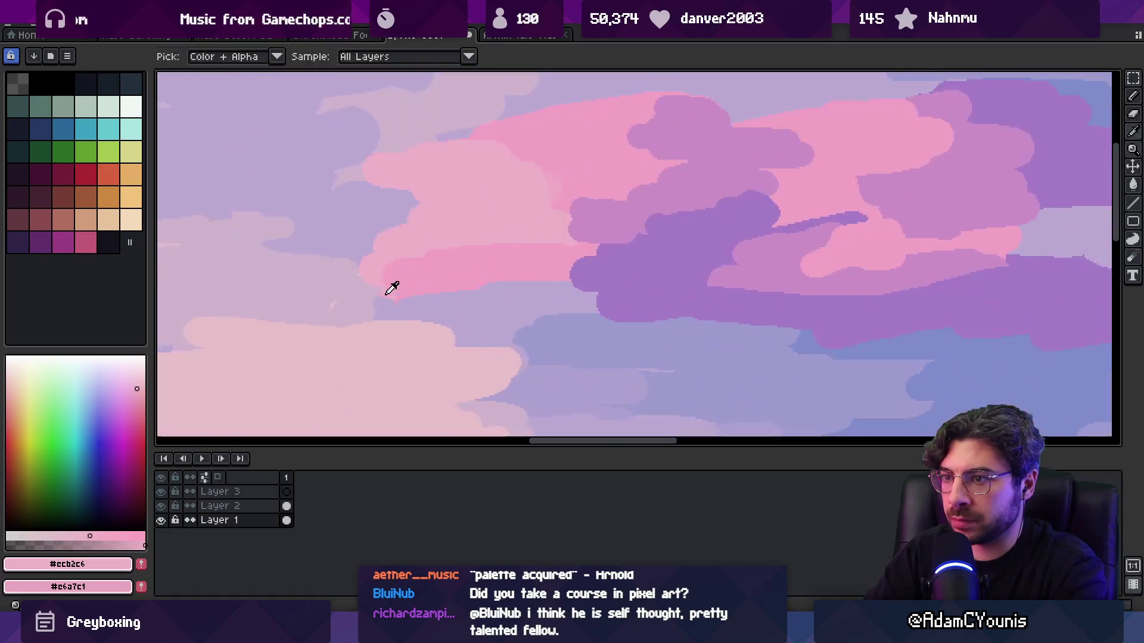
scroll(476, 298, down, 4)
scroll(491, 284, up, 4)
click(501, 324)
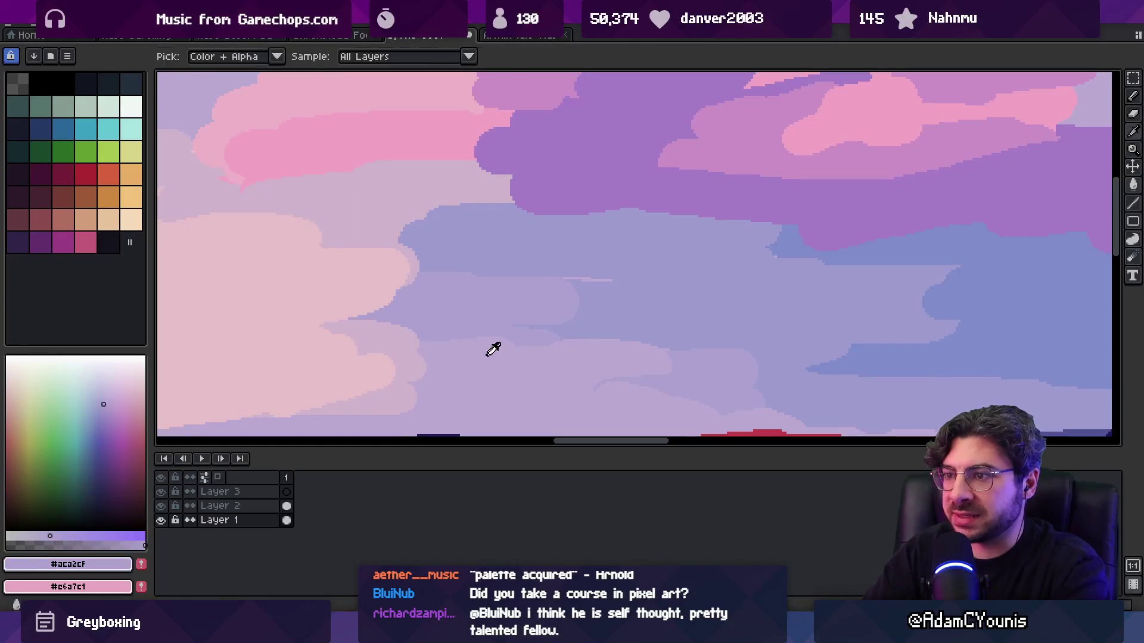
scroll(520, 263, down, 4)
scroll(521, 262, up, 4)
alt+click(506, 276)
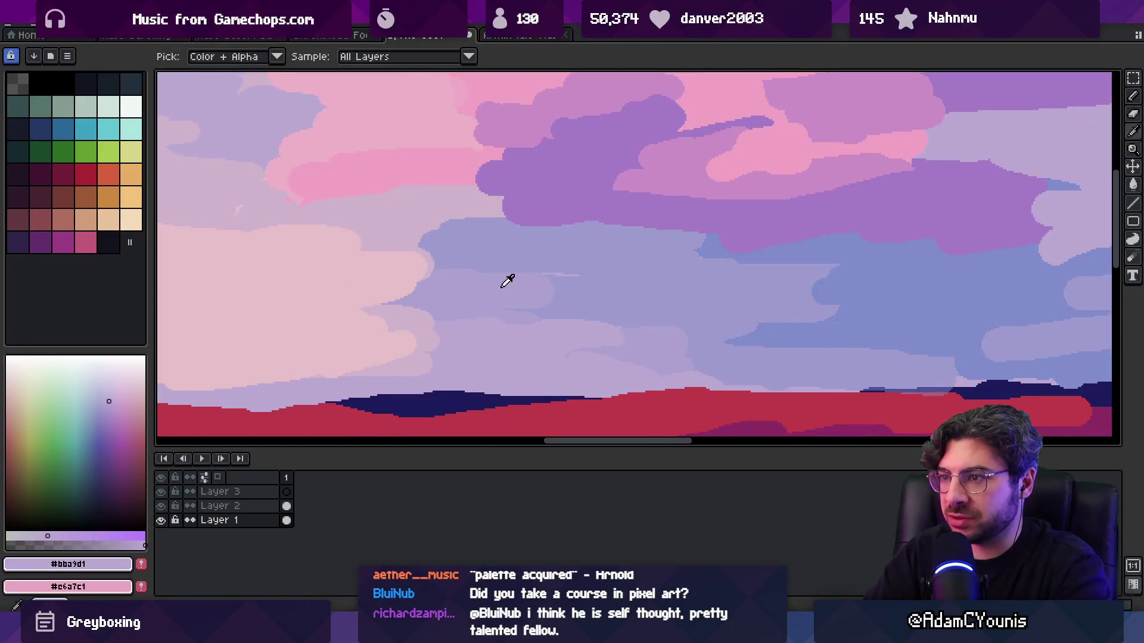
- Shrink the brush to 10px and paint a mauve-pink stroke into the right-hand cloud
key(alt)
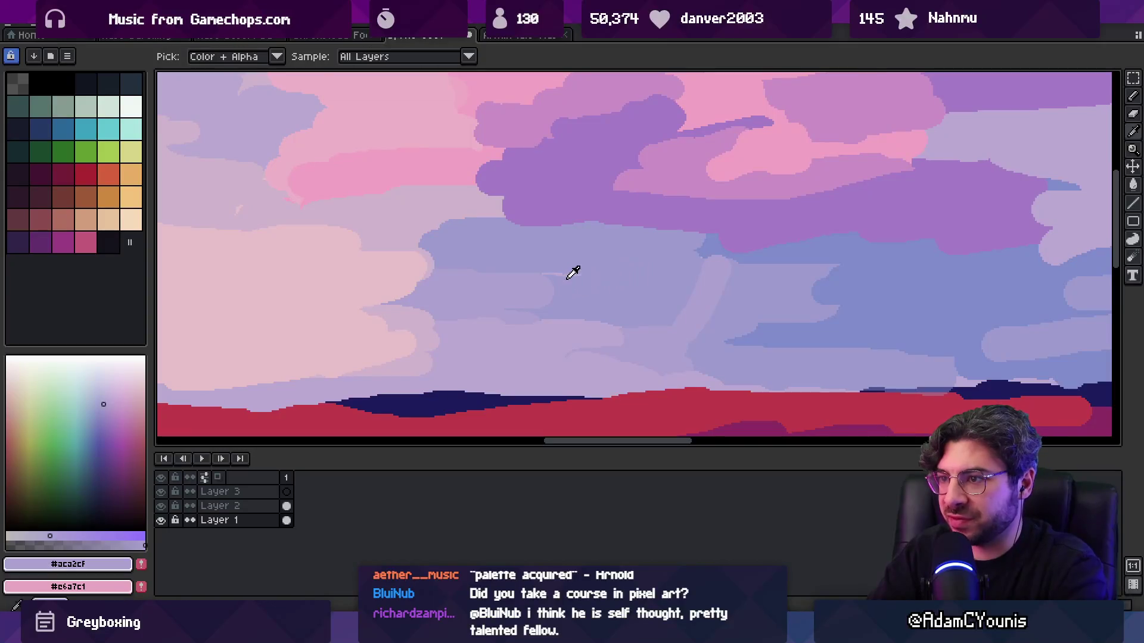
key(g)
key(b)
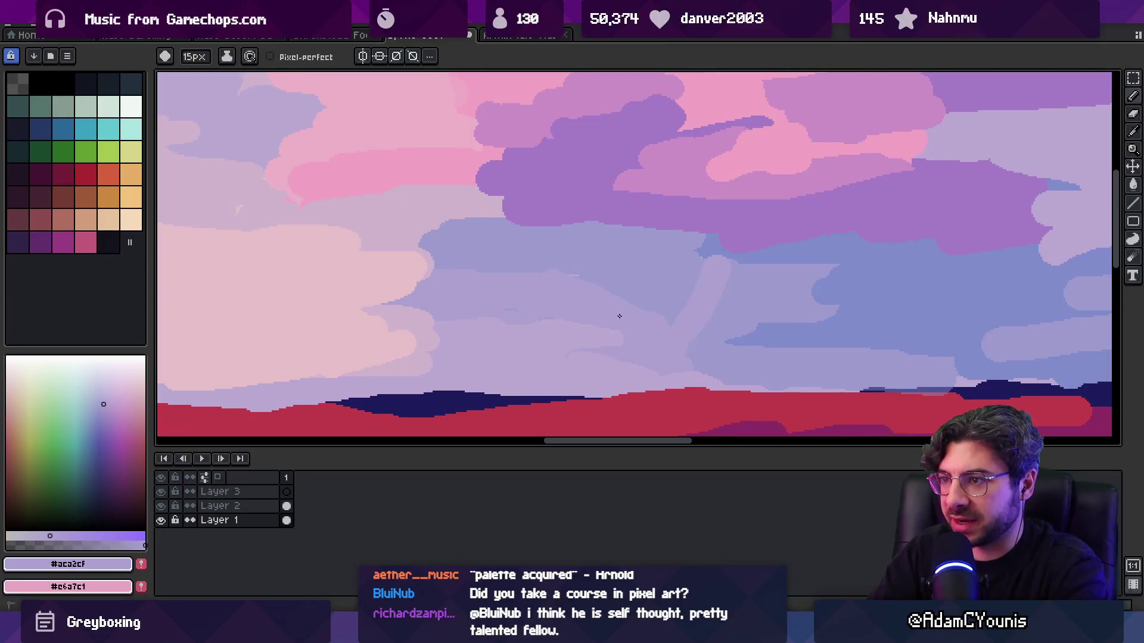
alt+click(612, 293)
key(z)
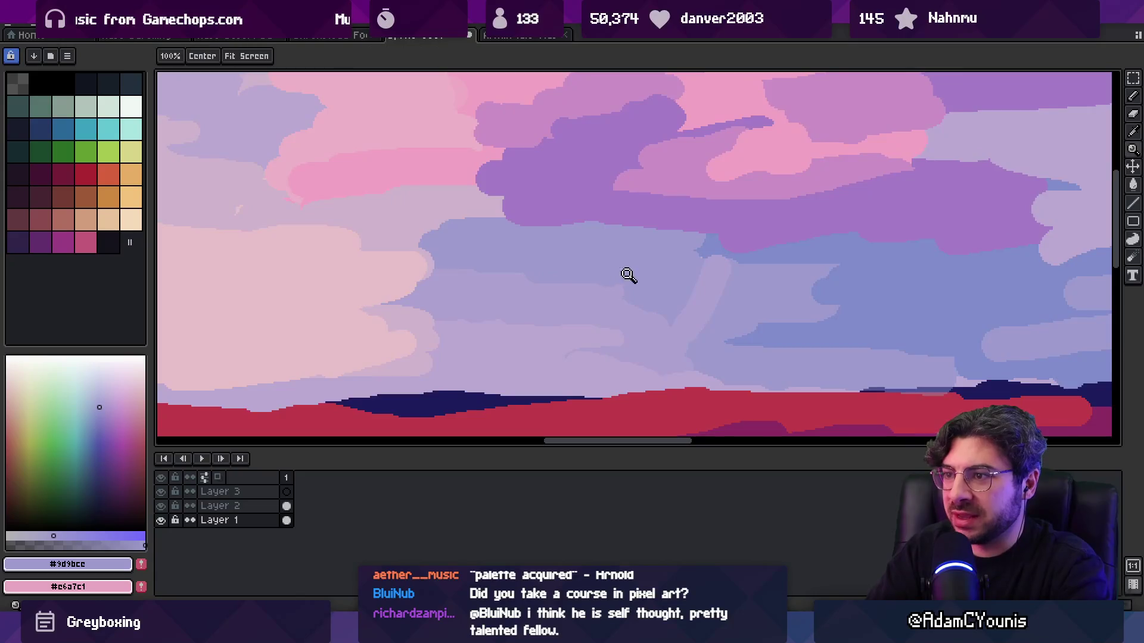
scroll(613, 204, down, 5)
scroll(637, 266, up, 6)
key(alt)
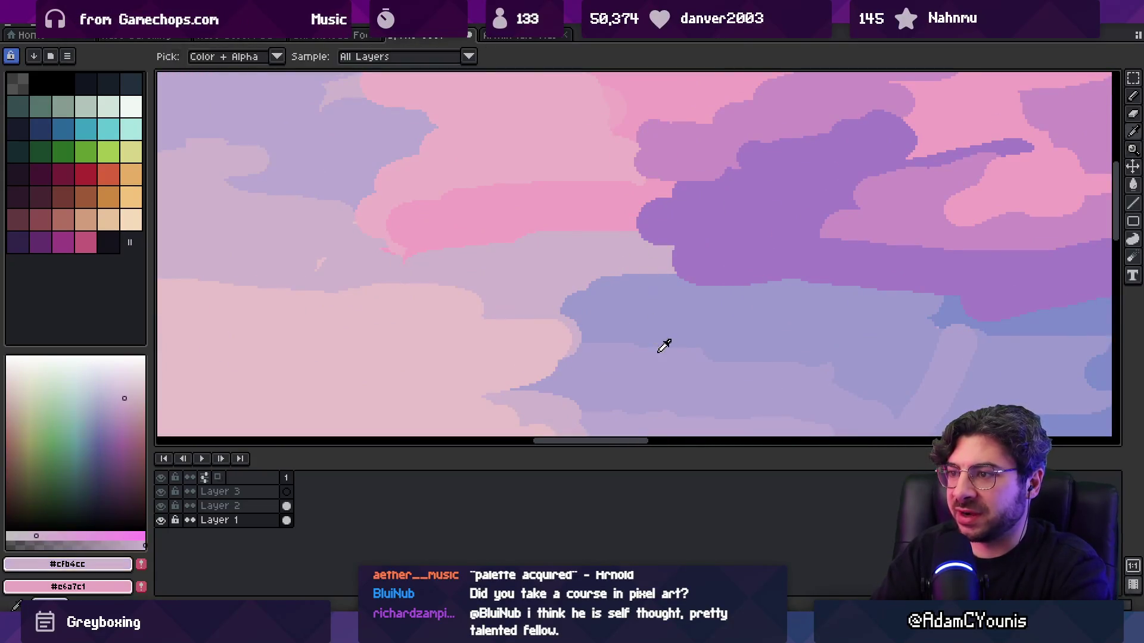
scroll(597, 232, up, 2)
key(b)
alt+click(736, 110)
key(minus)
key(minus)
key(minus)
drag(586, 171, 611, 180)
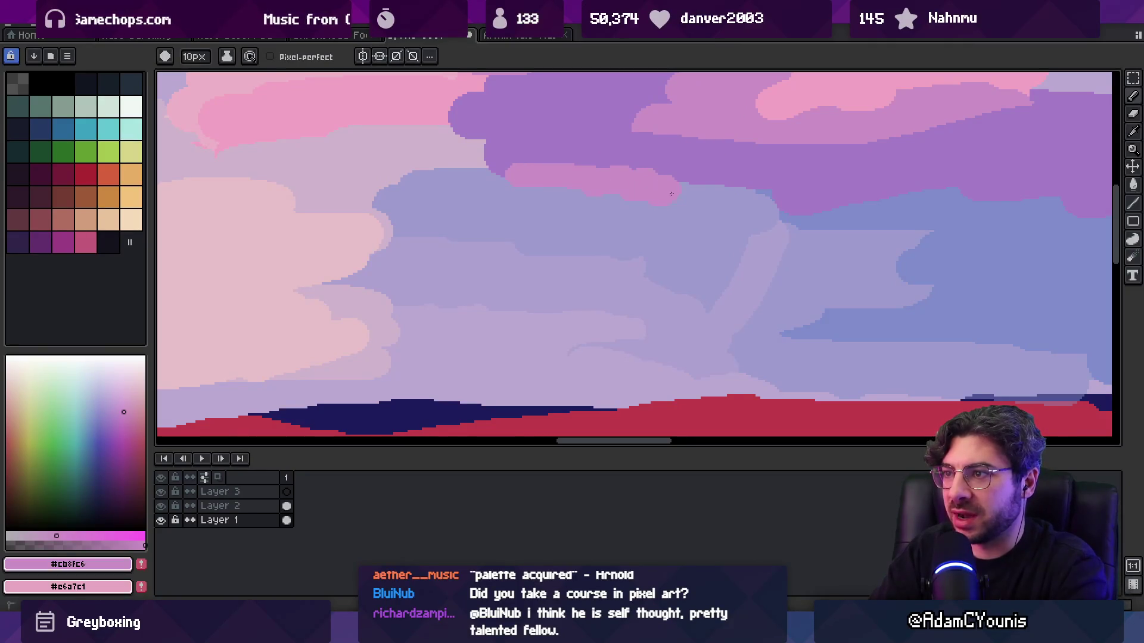
- Shift the view slightly and sample blue-lavender, bright pink and pale mauve cloud colours
key(z)
scroll(652, 205, down, 2)
scroll(631, 248, up, 3)
key(alt)
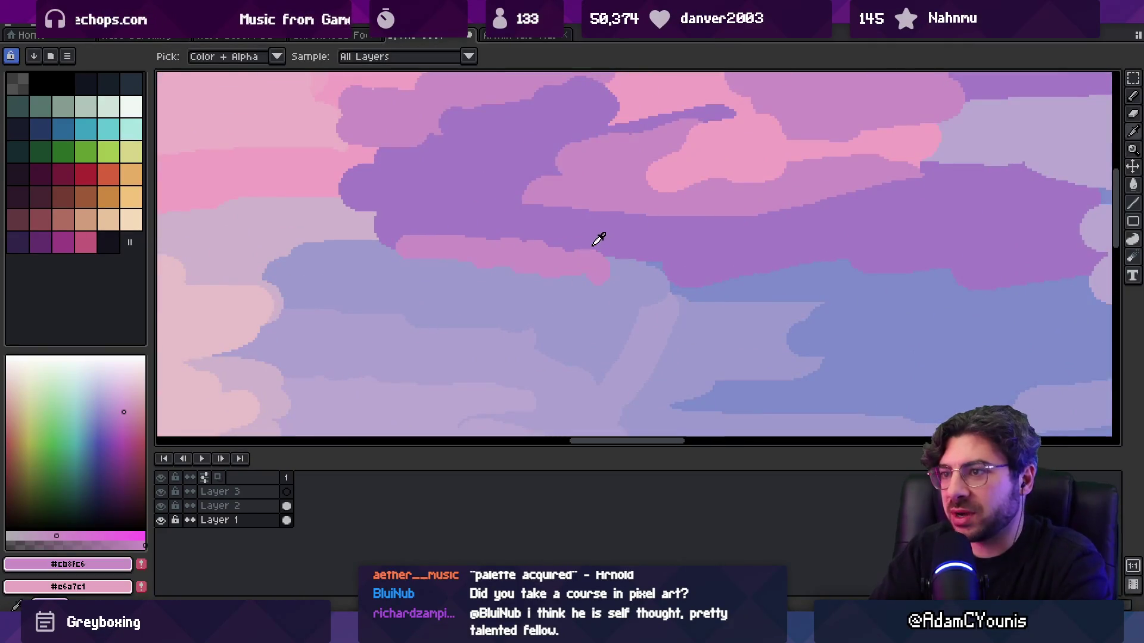
drag(360, 296, 370, 298)
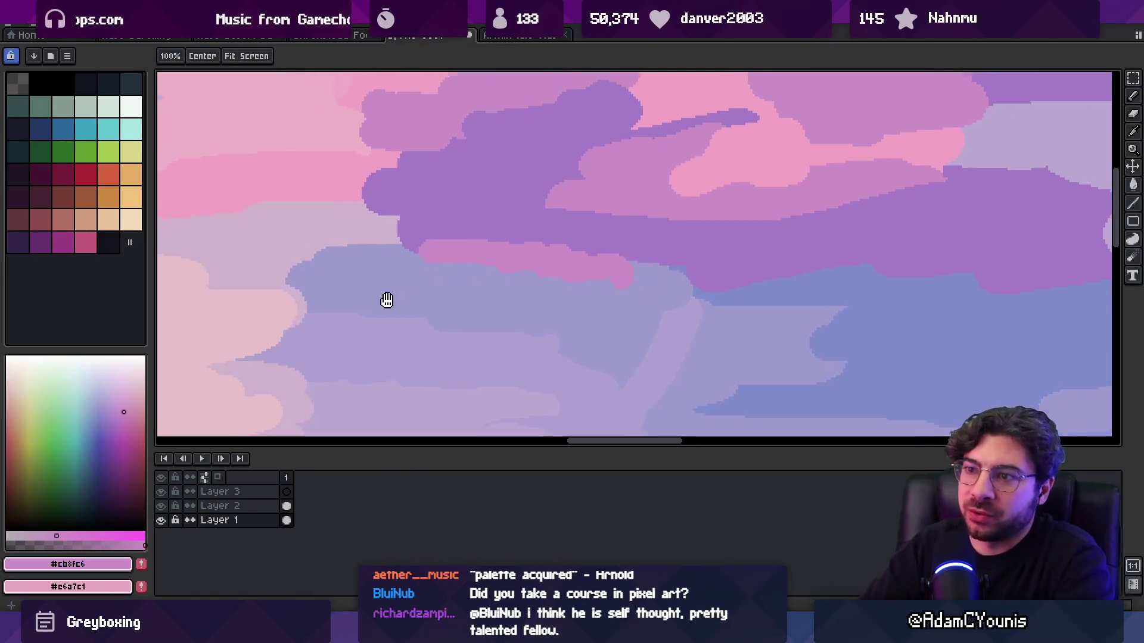
scroll(370, 298, down, 2)
alt+click(476, 262)
scroll(516, 254, down, 1)
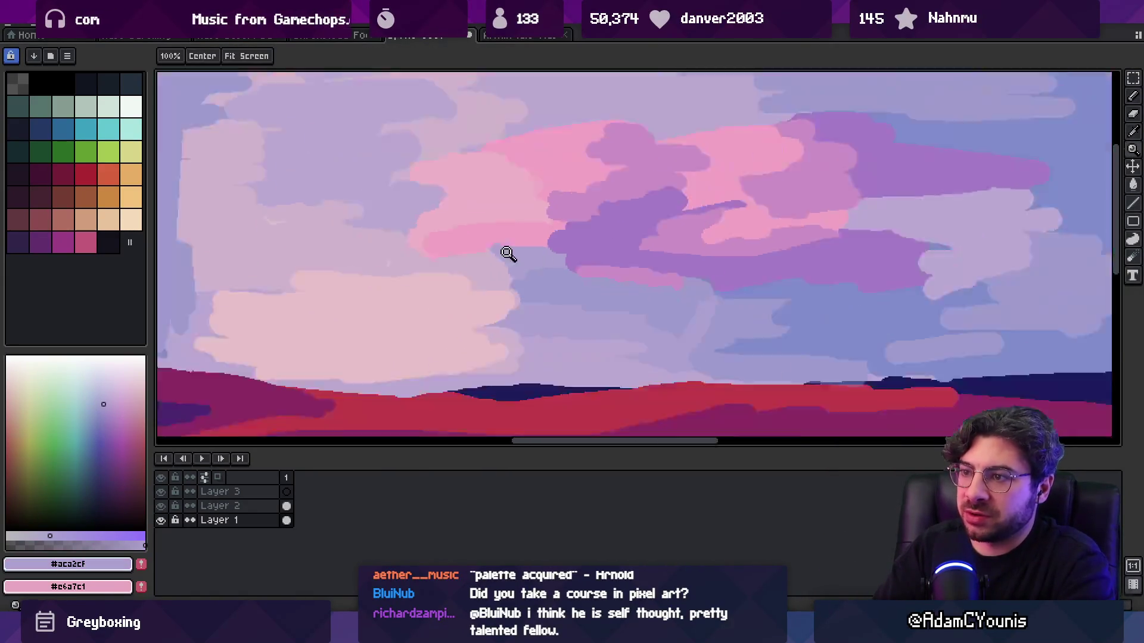
scroll(516, 255, down, 1)
scroll(567, 225, up, 1)
scroll(568, 248, up, 1)
alt+click(549, 248)
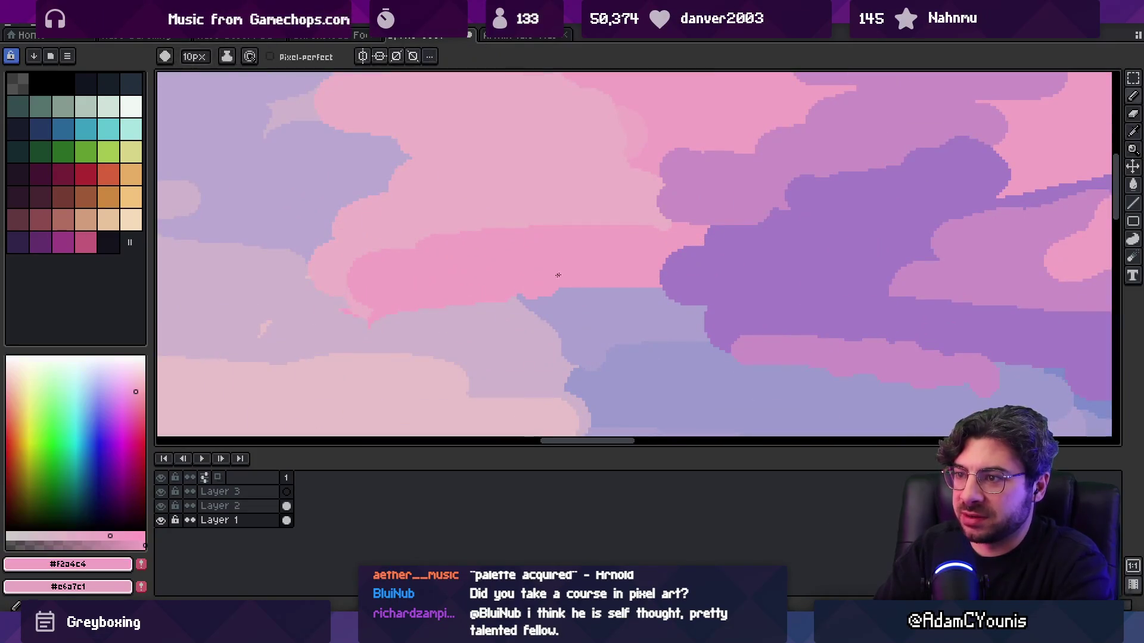
alt+click(461, 316)
scroll(300, 286, down, 1)
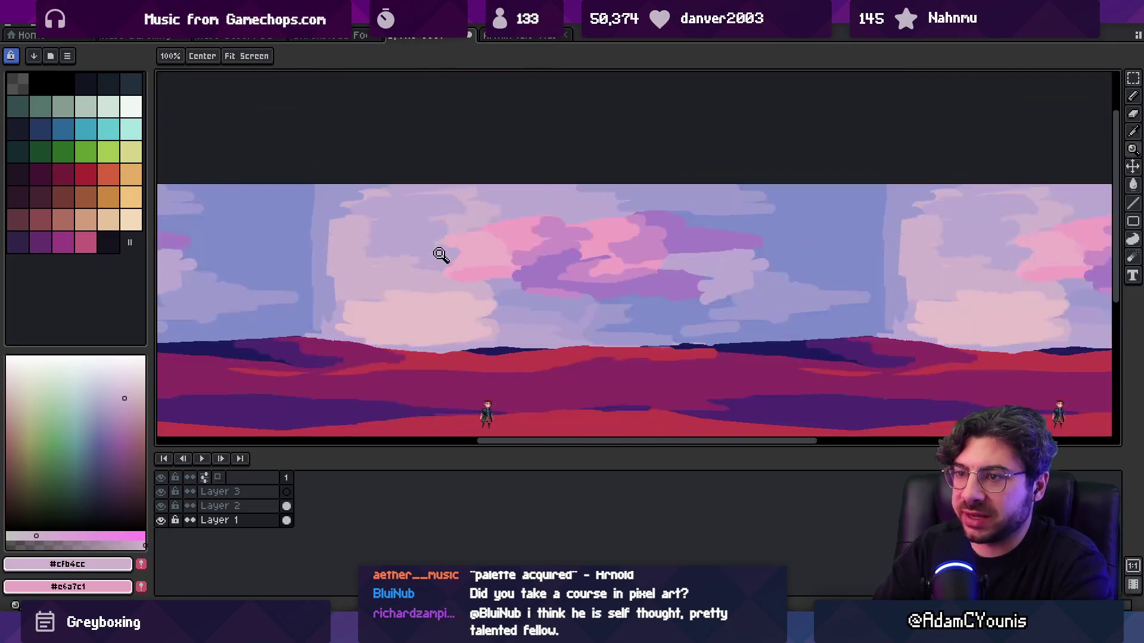
scroll(498, 242, up, 1)
- Repaint the pink cloud area with lighter soft pink strokes
alt+click(393, 247)
mouse_move(393, 246)
mouse_down()
mouse_move(476, 269)
mouse_move(459, 266)
mouse_up()
alt+click(460, 266)
key(z)
scroll(544, 261, down, 1)
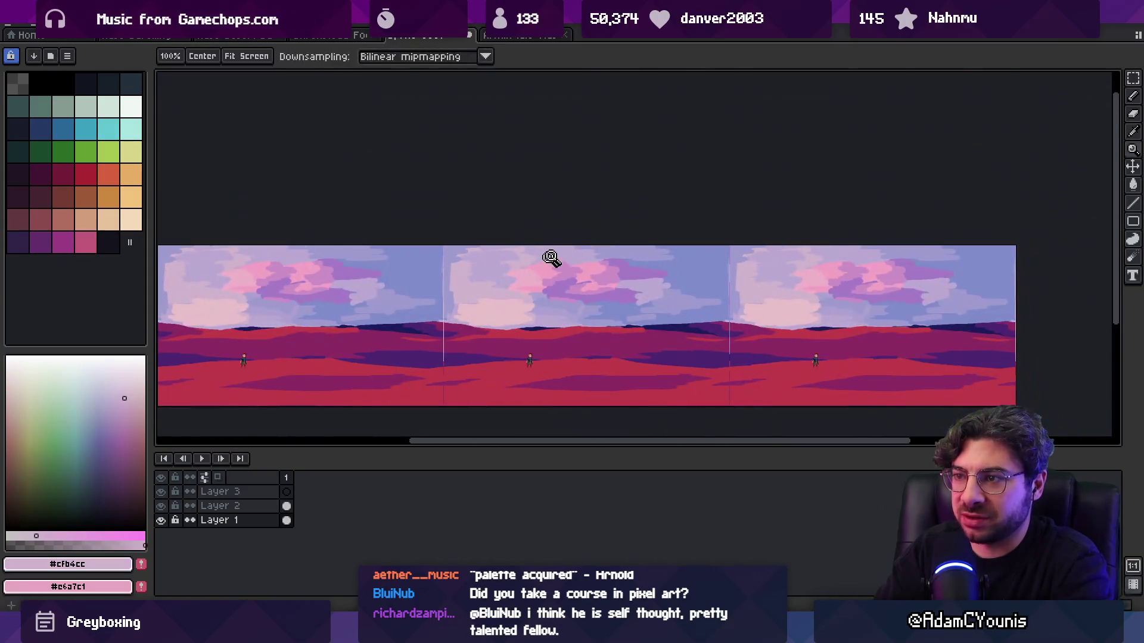
scroll(546, 274, up, 1)
- Brush pale mauve and soft pink strokes along the cloud's lower edge
alt+click(463, 359)
alt+click(401, 373)
drag(358, 309, 479, 315)
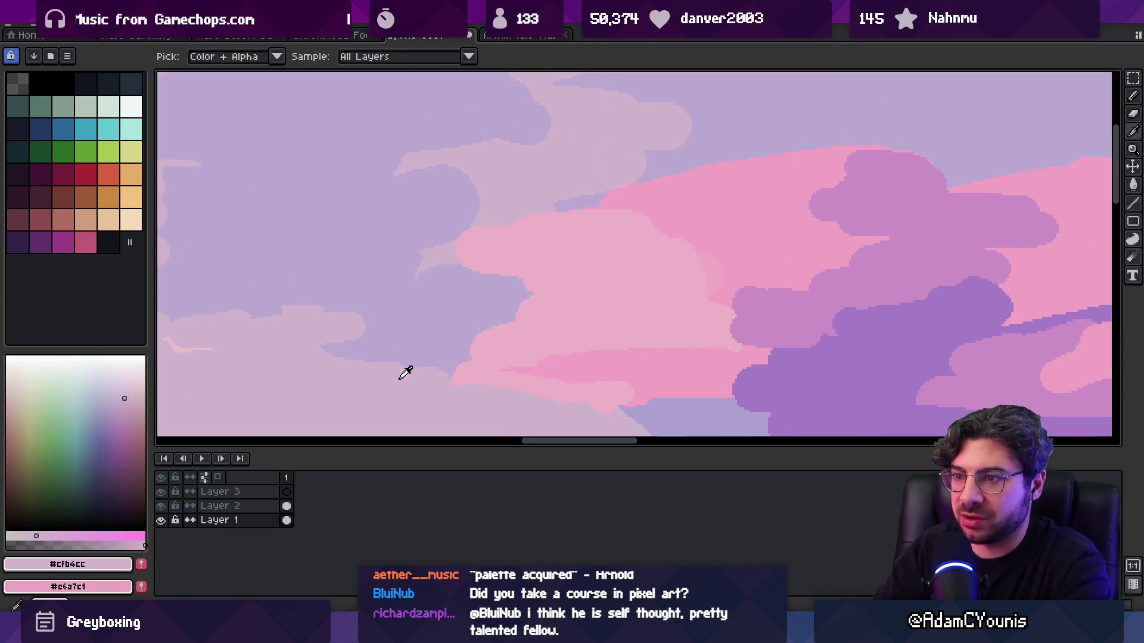
drag(396, 291, 468, 268)
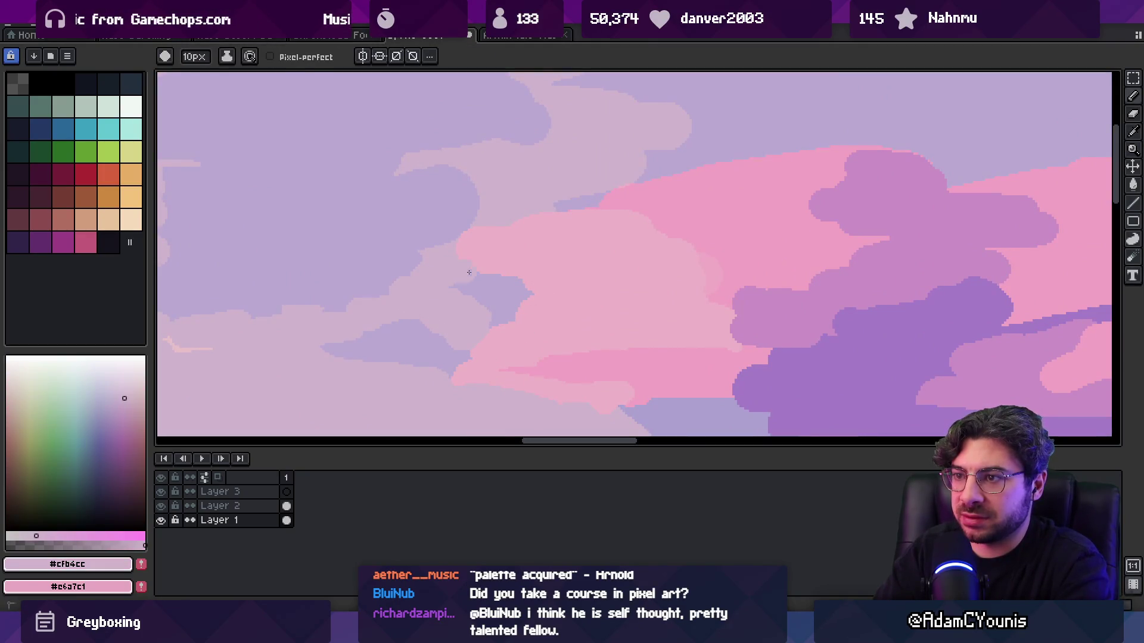
key(z)
scroll(505, 258, down, 1)
scroll(494, 262, up, 1)
- Compare the soft pink and pale mauve cloud colours while zooming in and out
alt+click(401, 342)
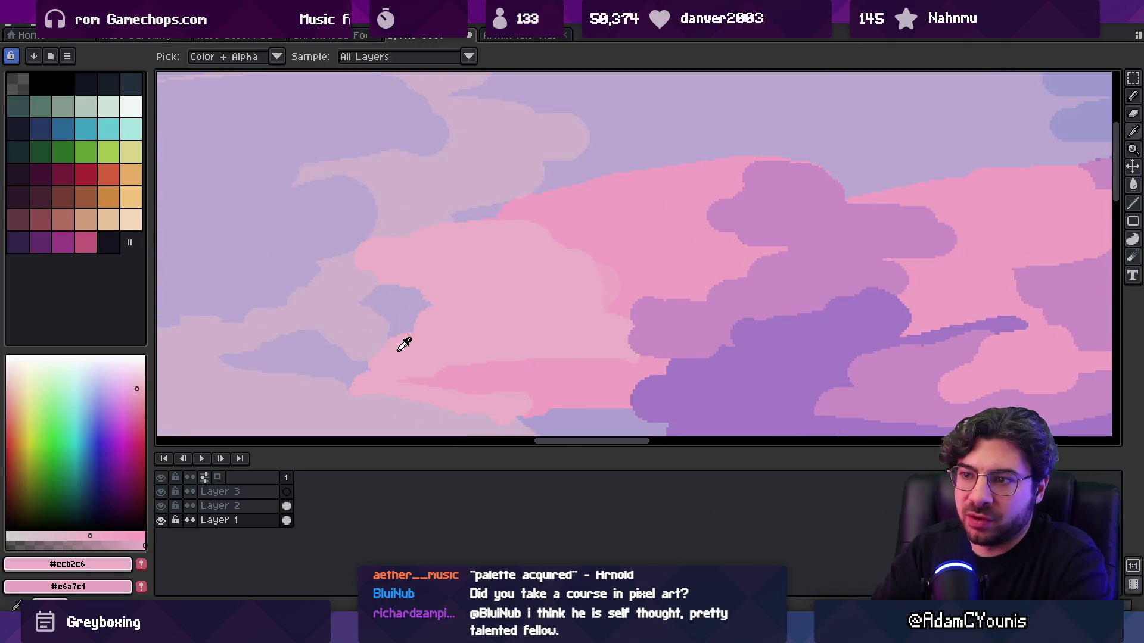
scroll(394, 334, down, 1)
scroll(381, 333, up, 1)
alt+click(337, 379)
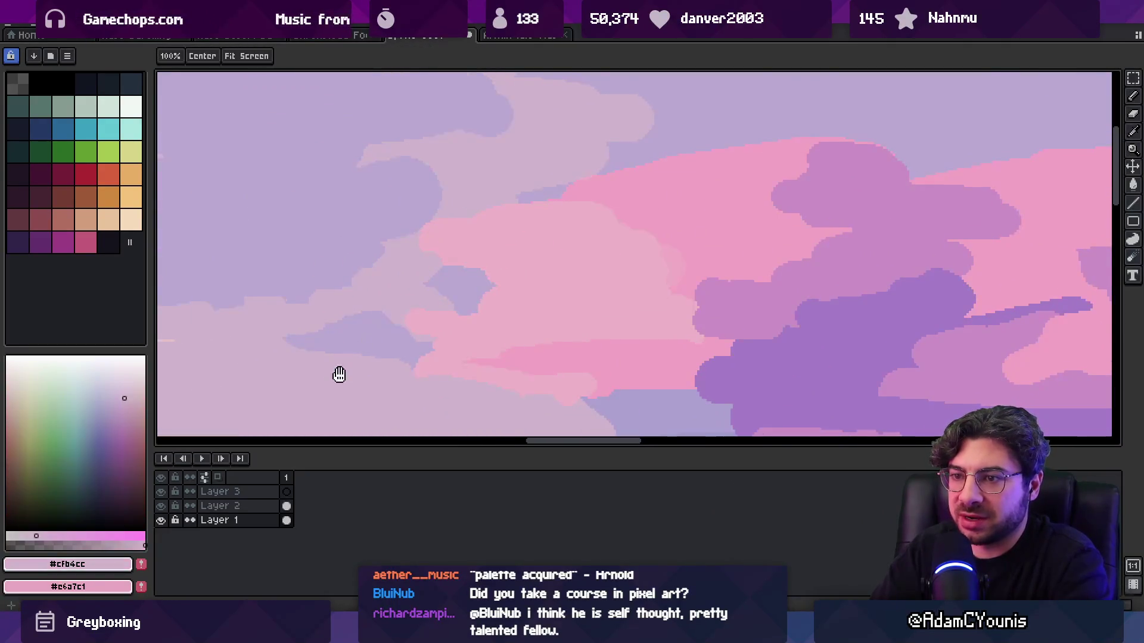
scroll(352, 328, down, 1)
scroll(459, 280, down, 2)
scroll(465, 280, up, 3)
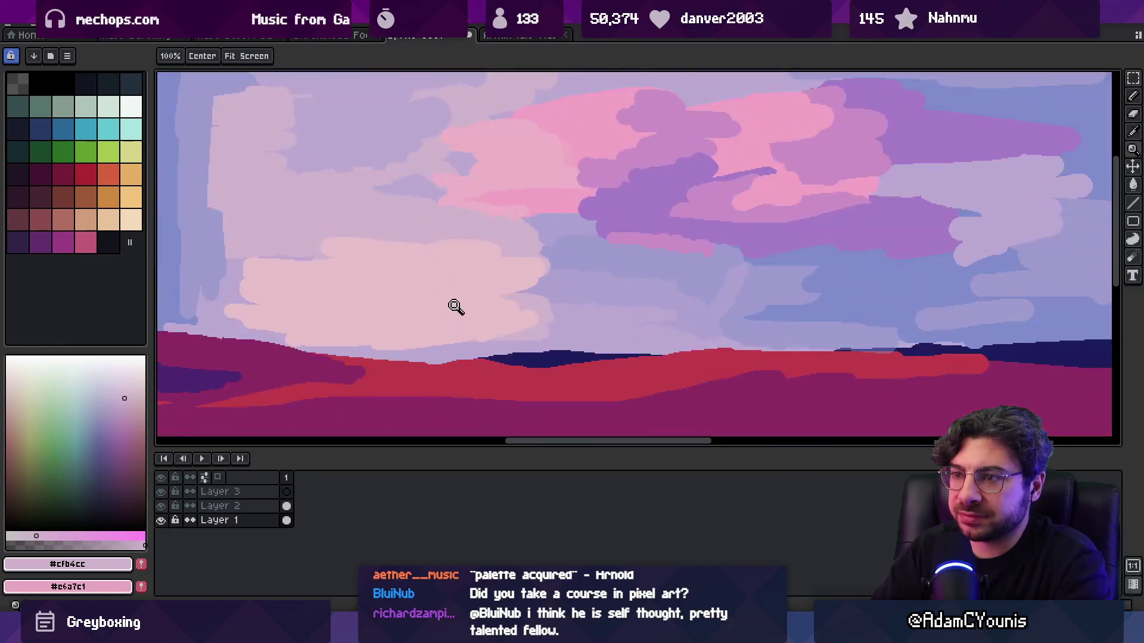
- Soften the pink cloud's top edge with a light pink stroke
alt+click(462, 287)
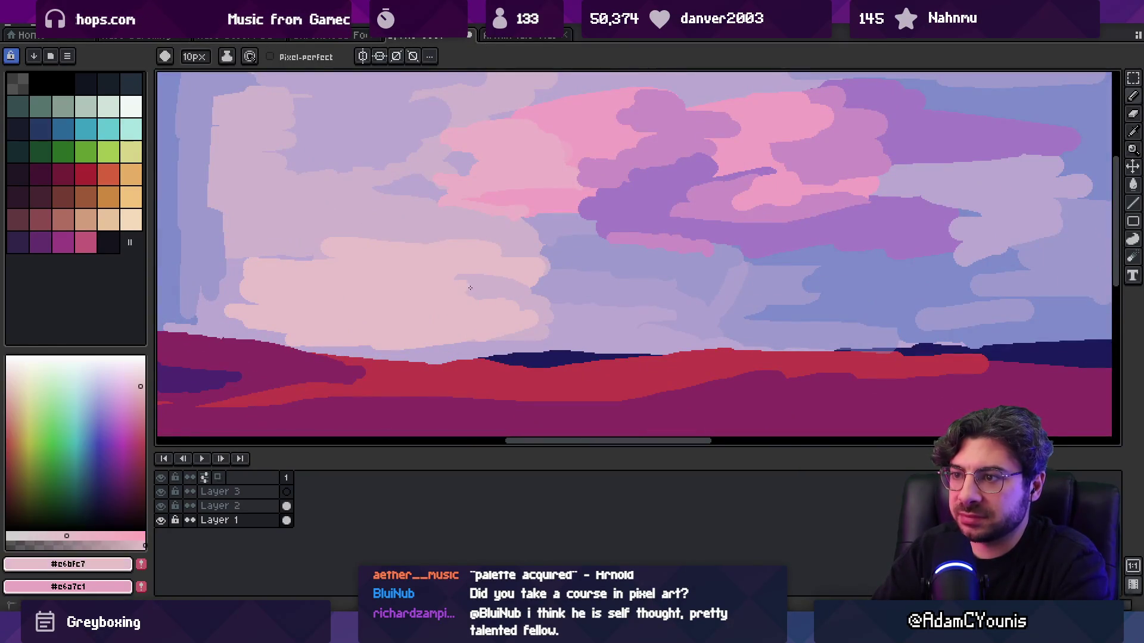
alt+click(244, 280)
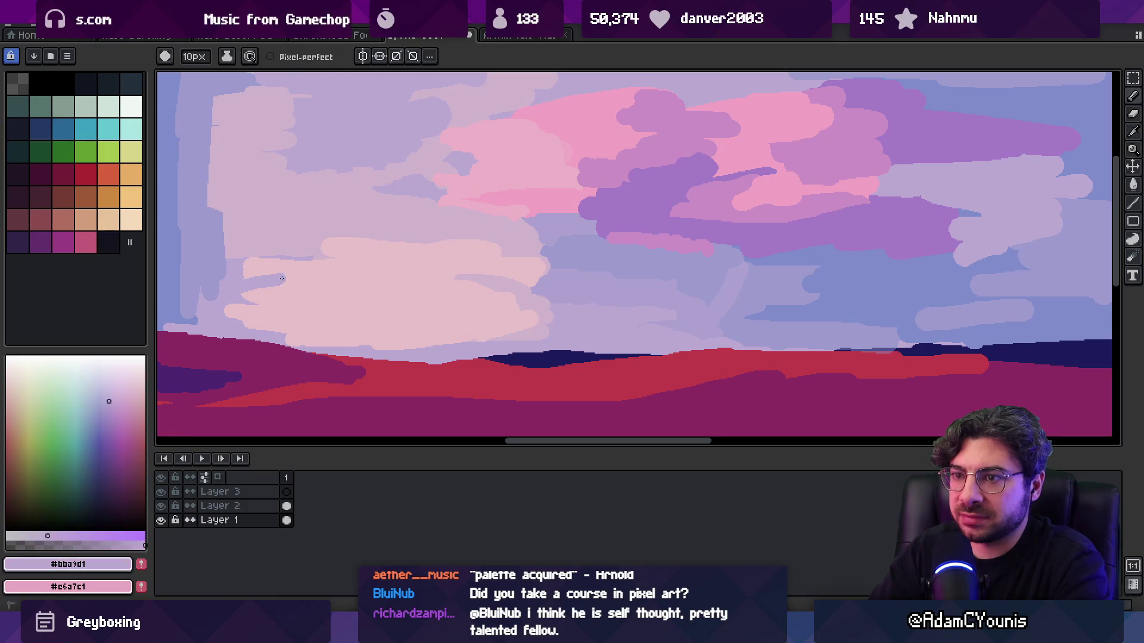
alt+click(271, 279)
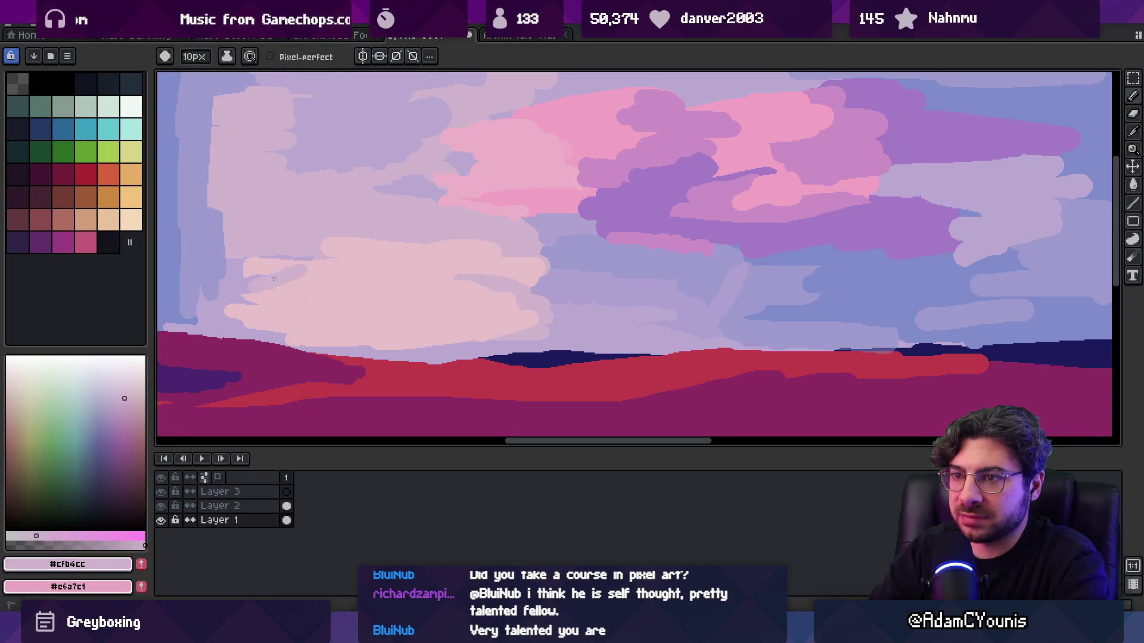
drag(271, 257, 327, 257)
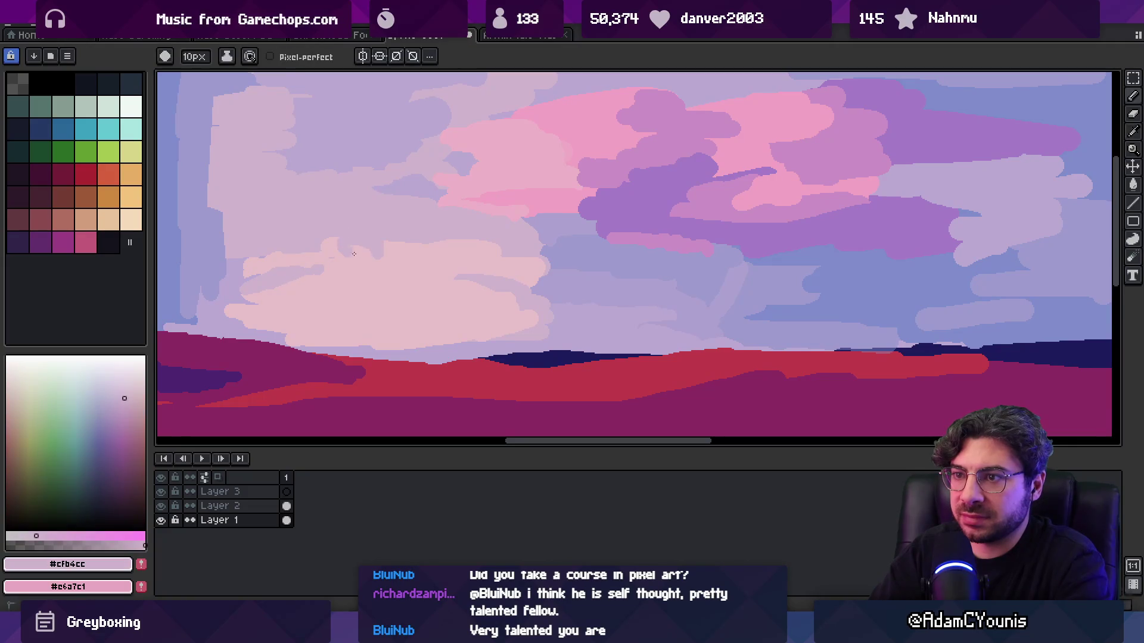
alt+click(386, 269)
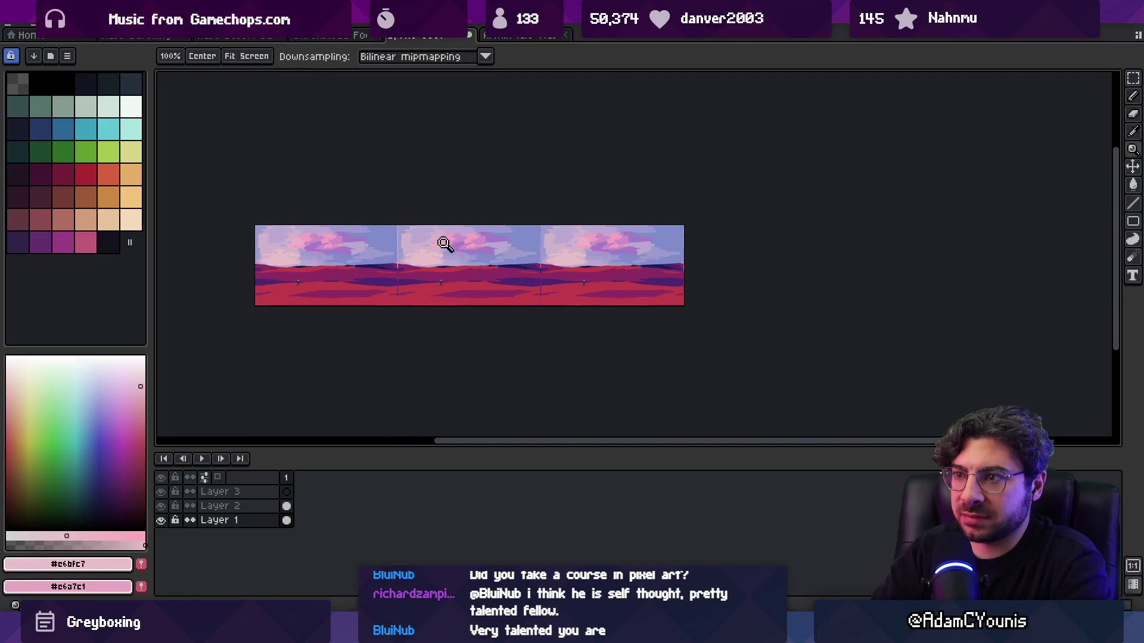
scroll(518, 256, up, 4)
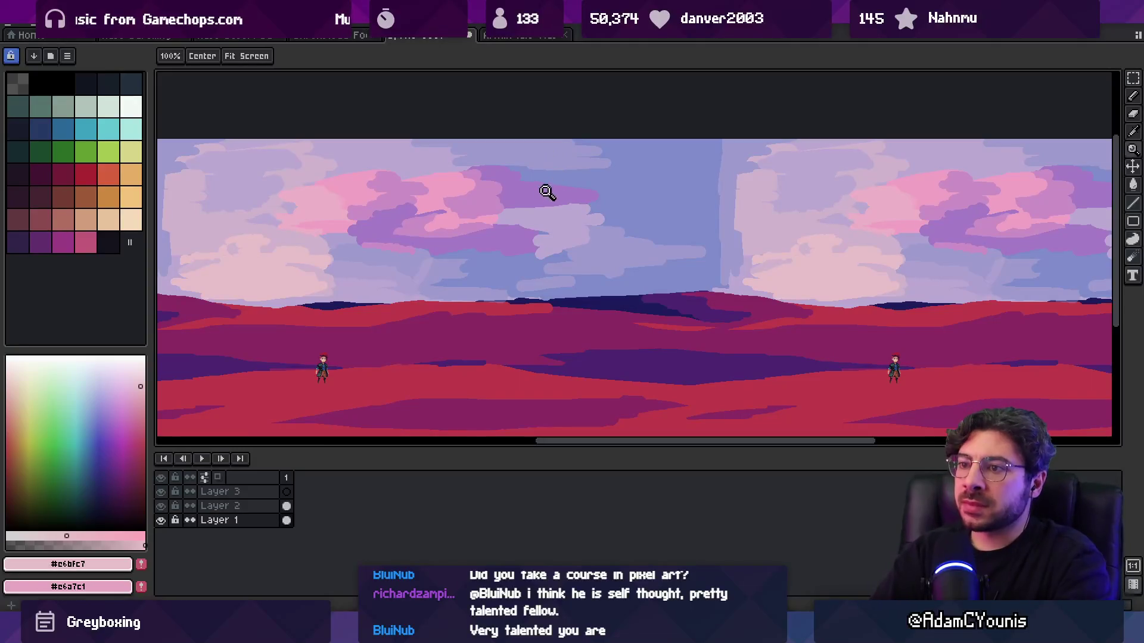
scroll(523, 216, down, 2)
- Sample the periwinkle and #7f8ccc blue sky colours plus the purple and pale lavender cloud colours
scroll(525, 262, up, 2)
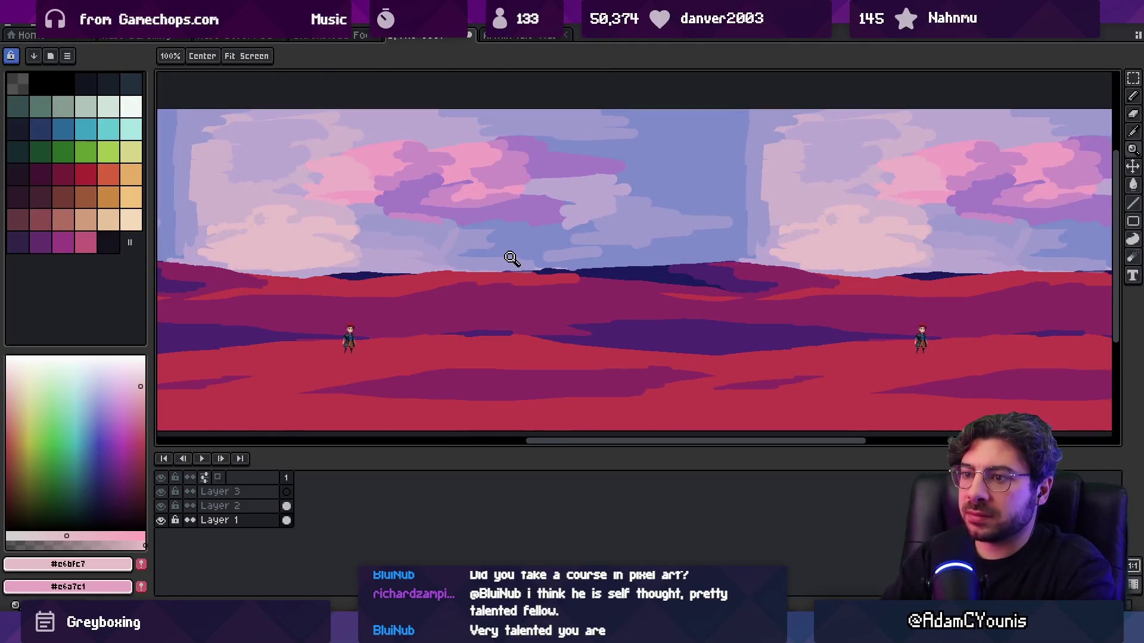
scroll(425, 238, up, 1)
alt+click(439, 227)
key(b)
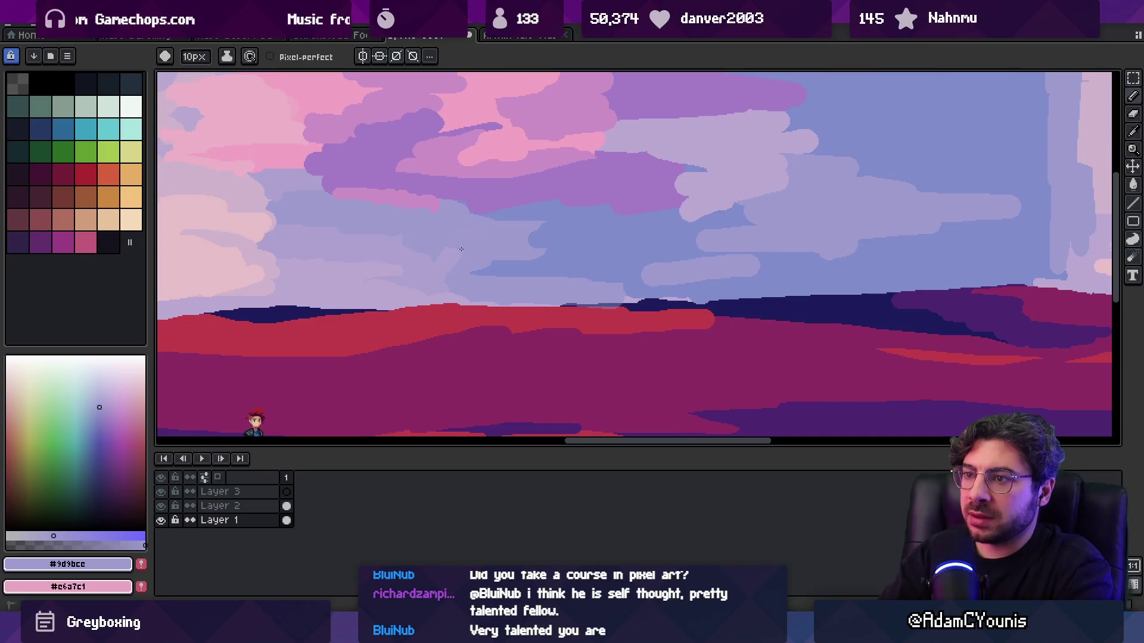
alt+click(503, 211)
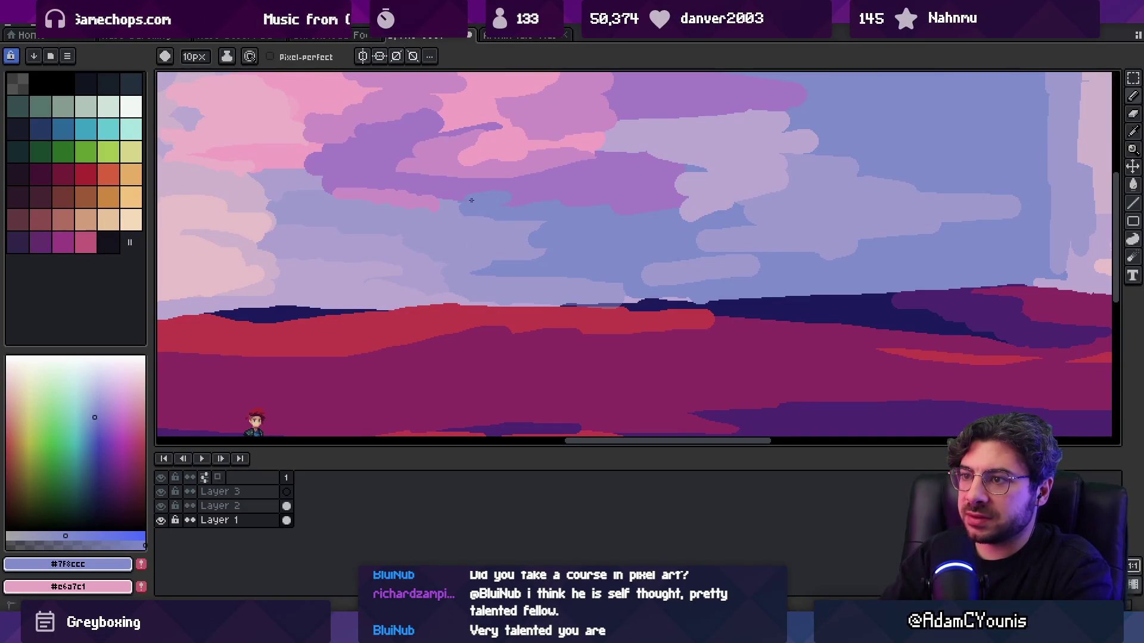
alt+click(468, 174)
key(z)
scroll(515, 206, down, 3)
scroll(515, 205, up, 3)
key(b)
alt+click(387, 230)
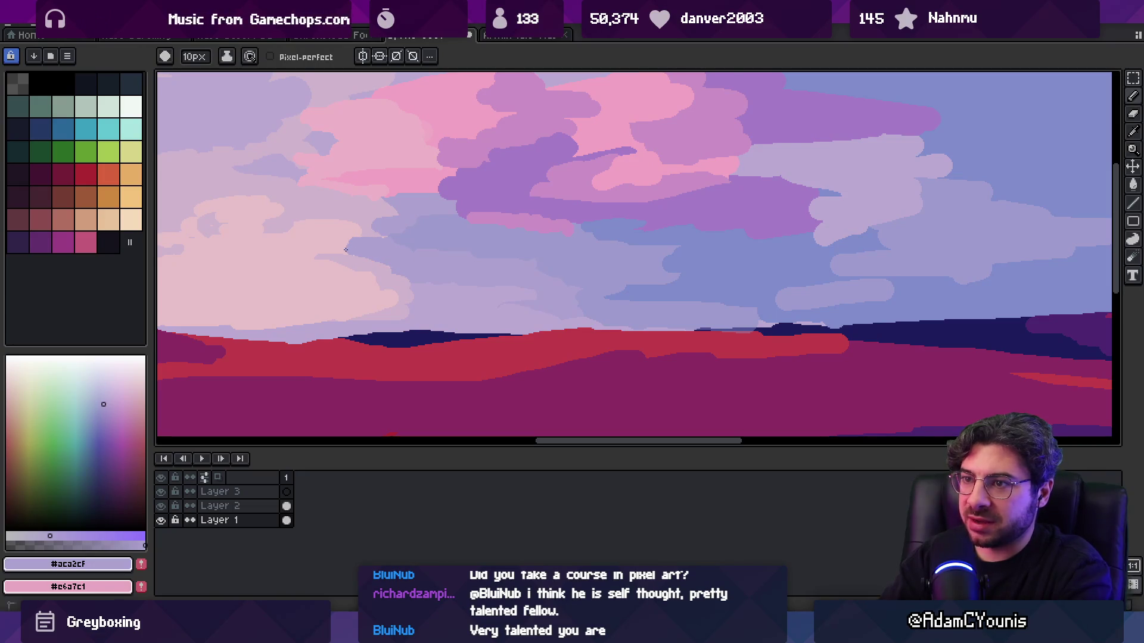
- Sample light pink, pale lilac, blue-lavender and pale lavender tones from the clouds
key(alt)
alt+click(332, 216)
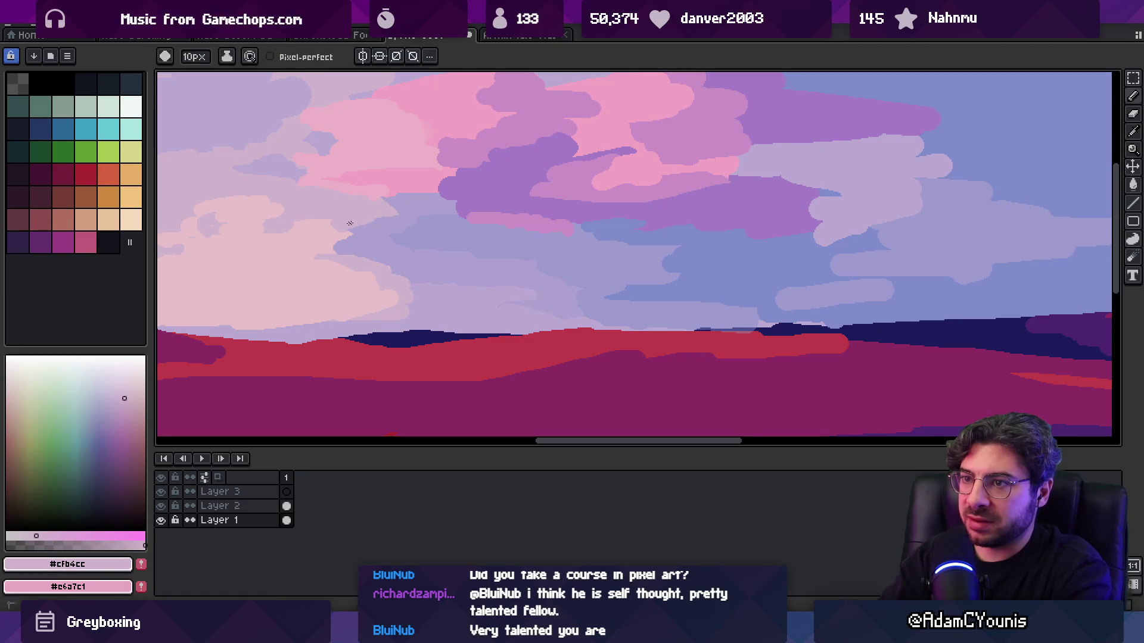
scroll(417, 222, down, 2)
alt+click(441, 248)
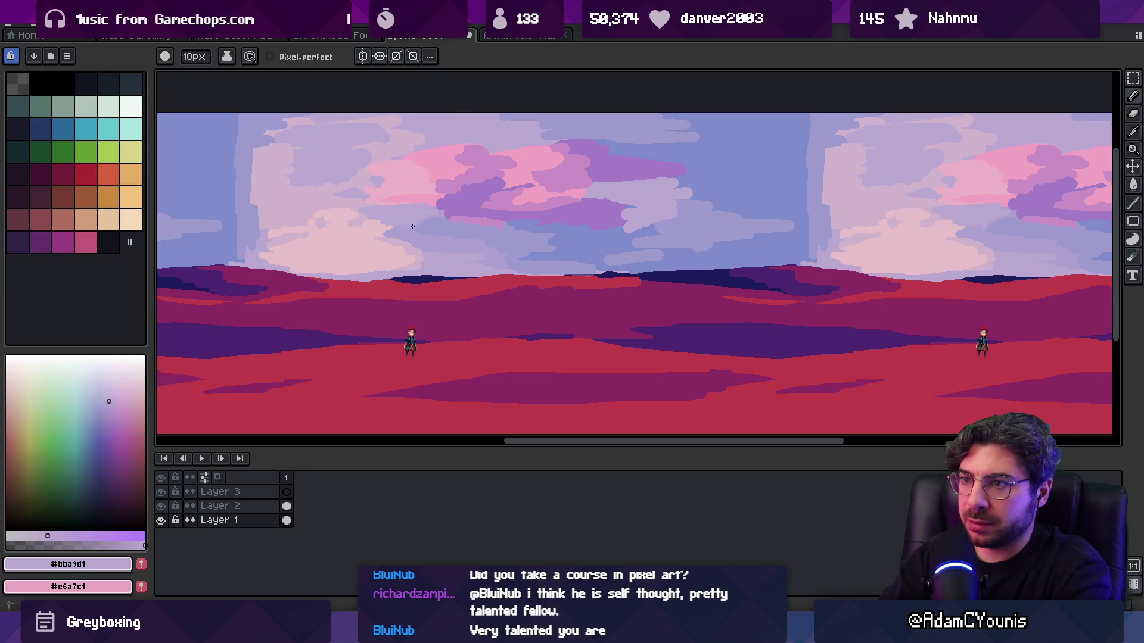
alt+click(425, 238)
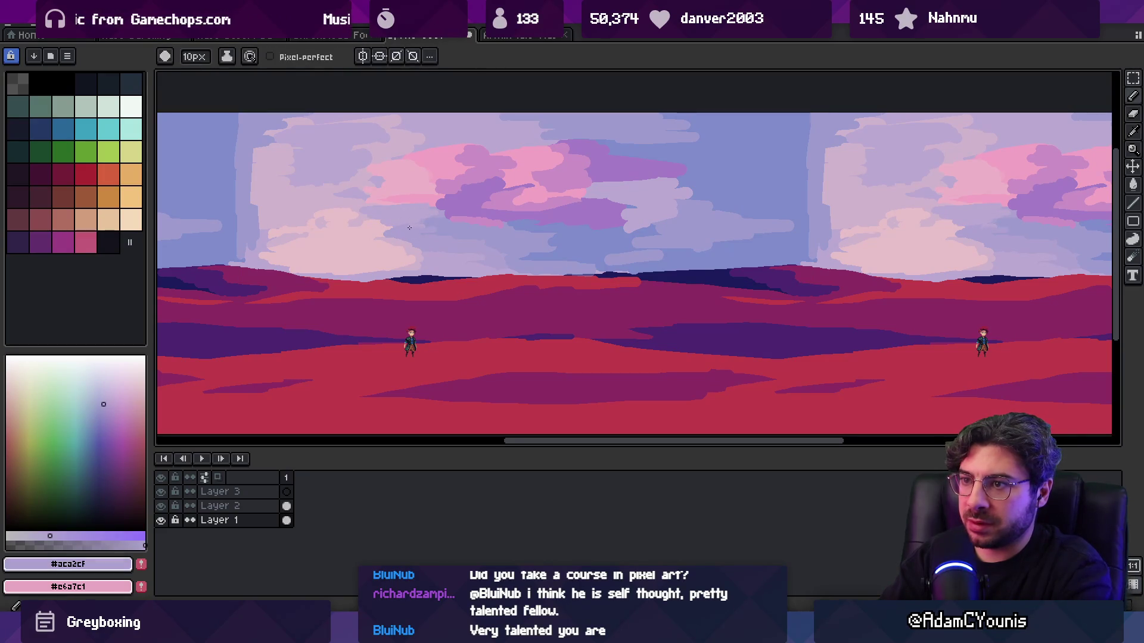
alt+click(472, 243)
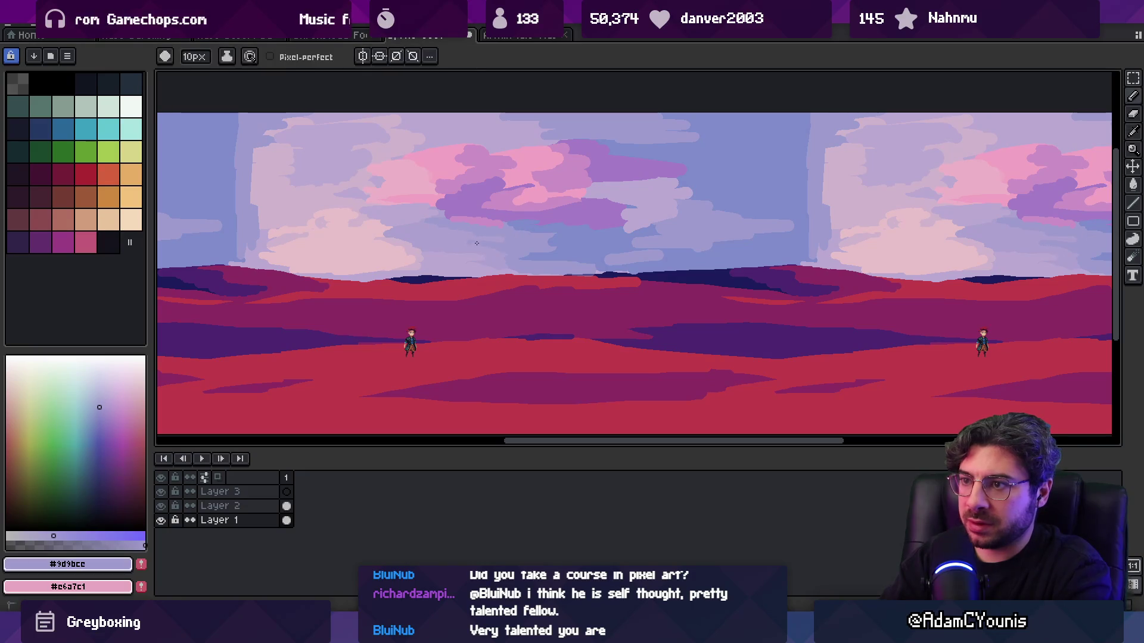
alt+click(464, 236)
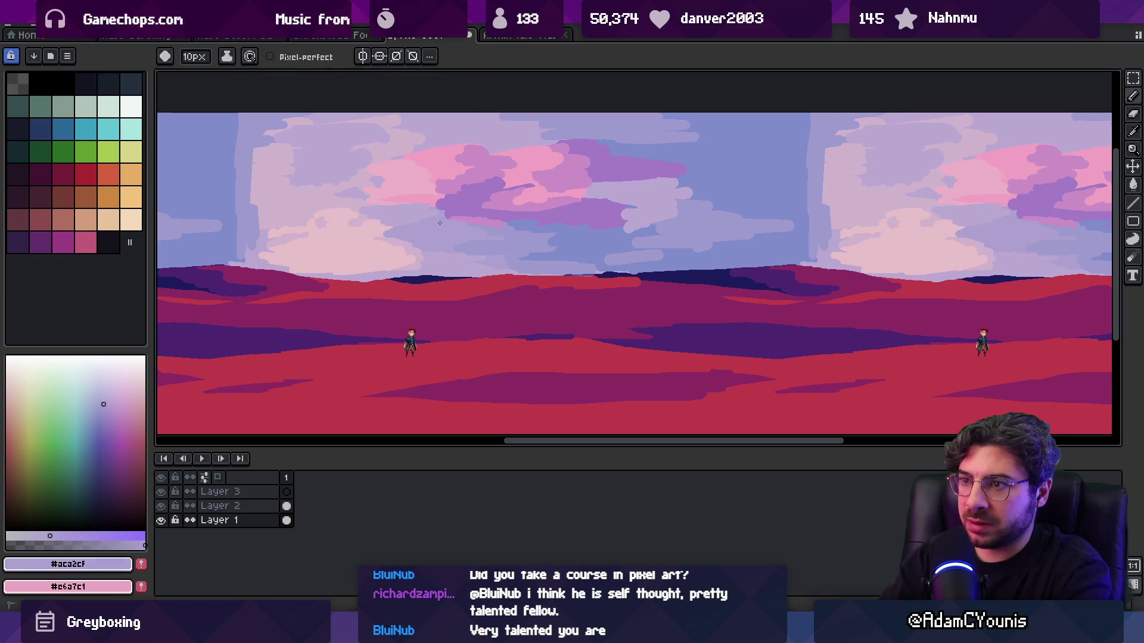
- Paint a light pink cloud stroke rightward near the horizon
scroll(484, 231, down, 4)
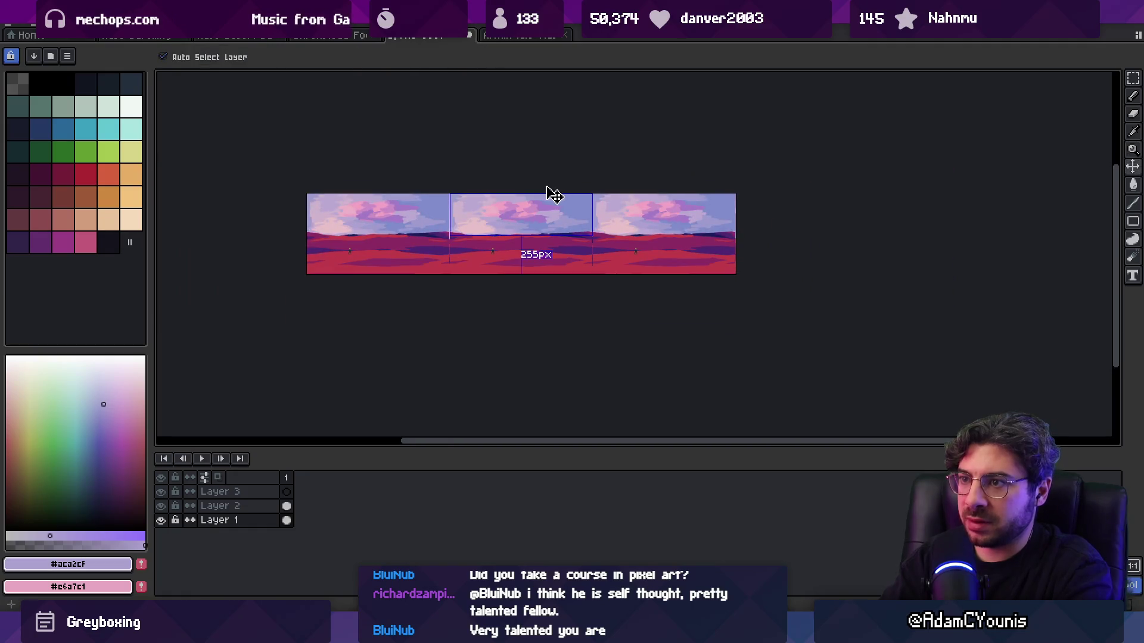
scroll(519, 205, up, 4)
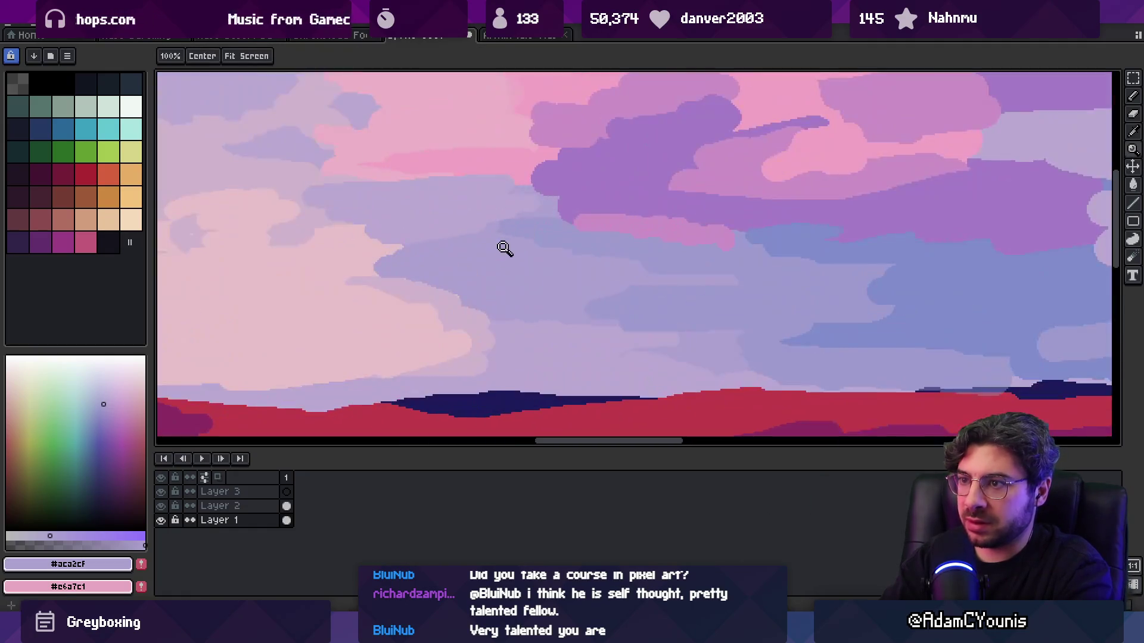
alt+click(439, 291)
scroll(441, 290, up, 2)
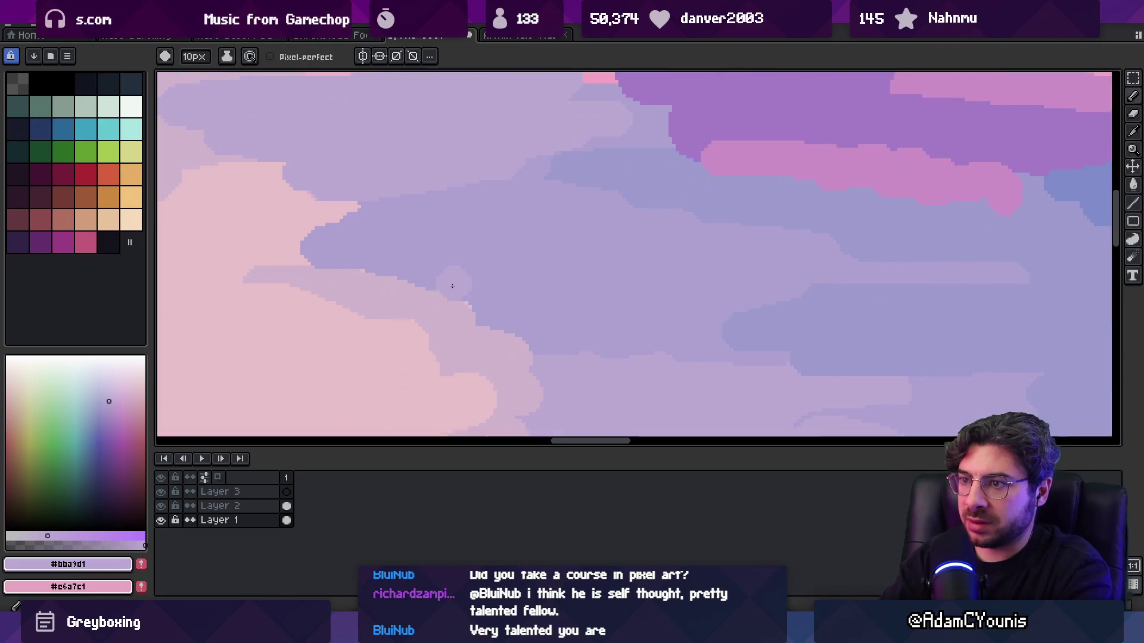
alt+click(398, 241)
key(z)
scroll(440, 238, down, 5)
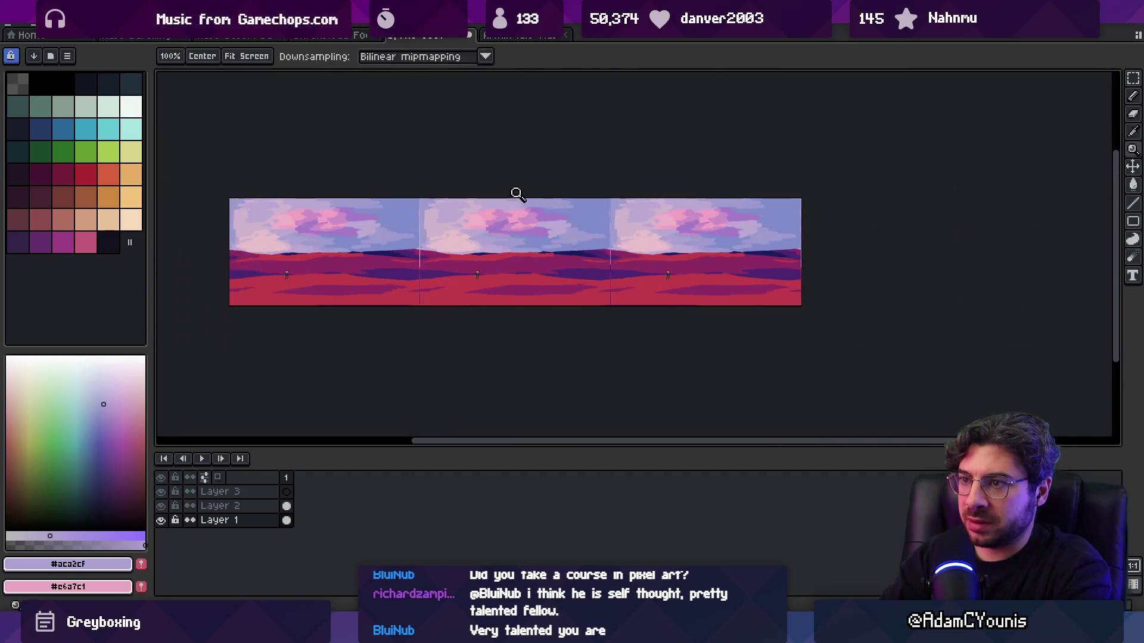
scroll(481, 238, up, 5)
alt+click(493, 256)
mouse_move(493, 263)
mouse_down()
mouse_move(608, 298)
mouse_move(680, 298)
mouse_move(574, 272)
mouse_move(620, 263)
mouse_up()
- Sample several light and warmer pink tones from the clouds
key(z)
scroll(444, 269, down, 5)
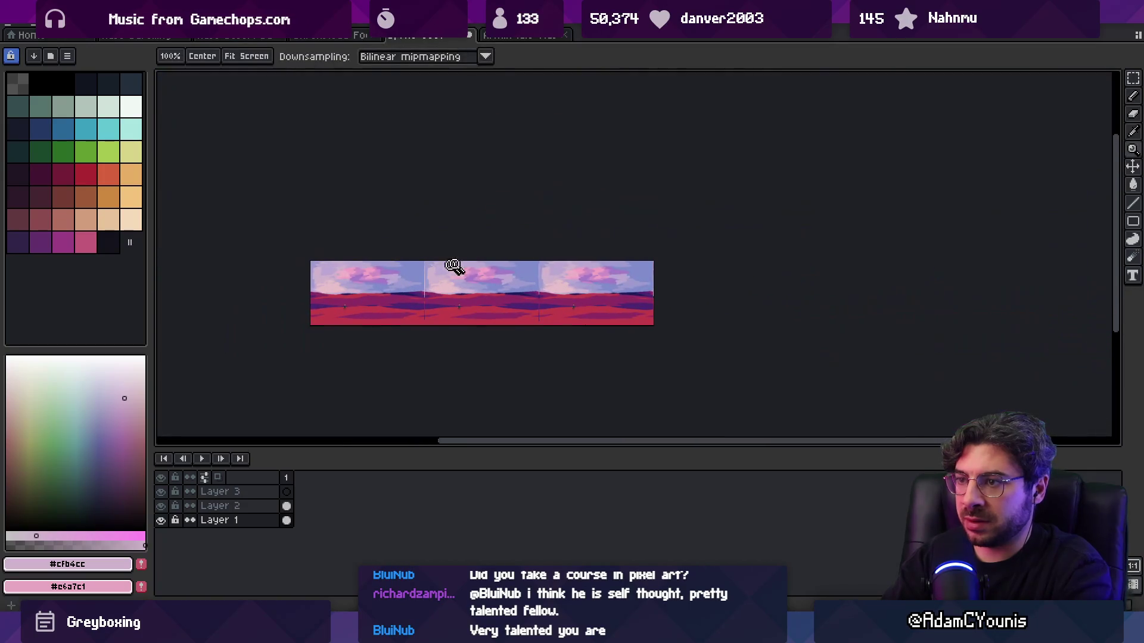
scroll(440, 274, up, 5)
alt+click(511, 326)
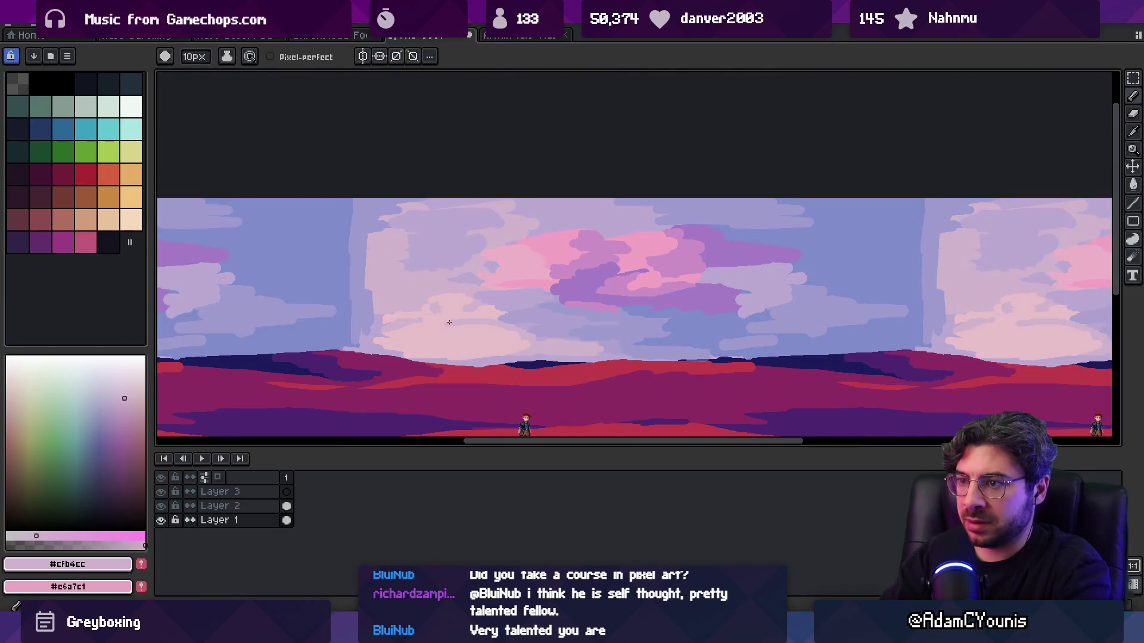
alt+click(462, 320)
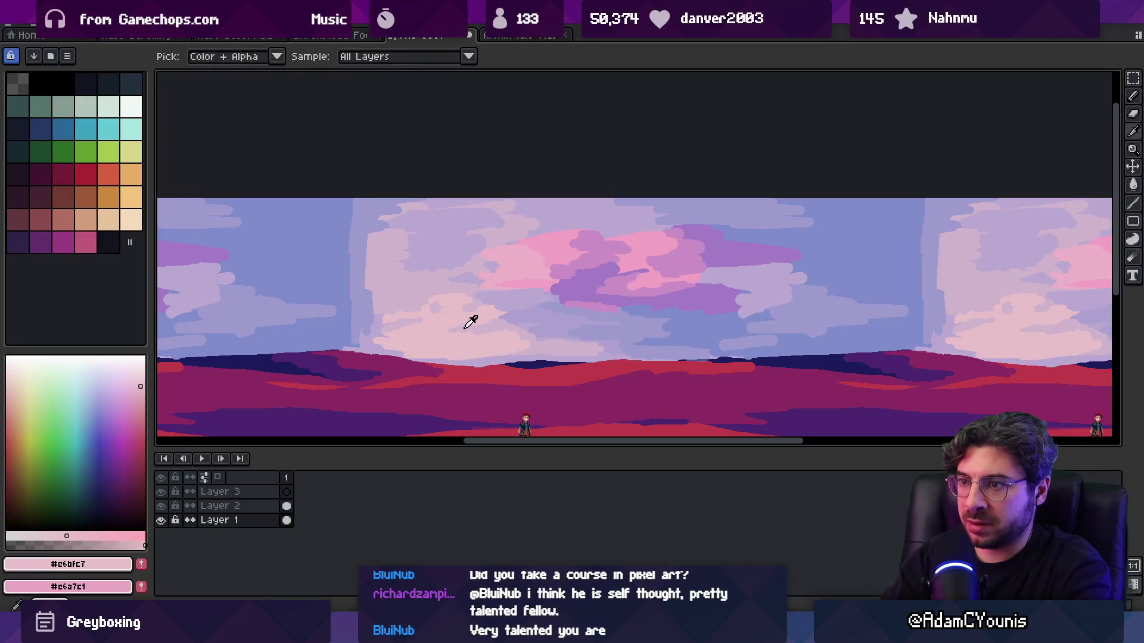
alt+click(470, 322)
alt+click(452, 333)
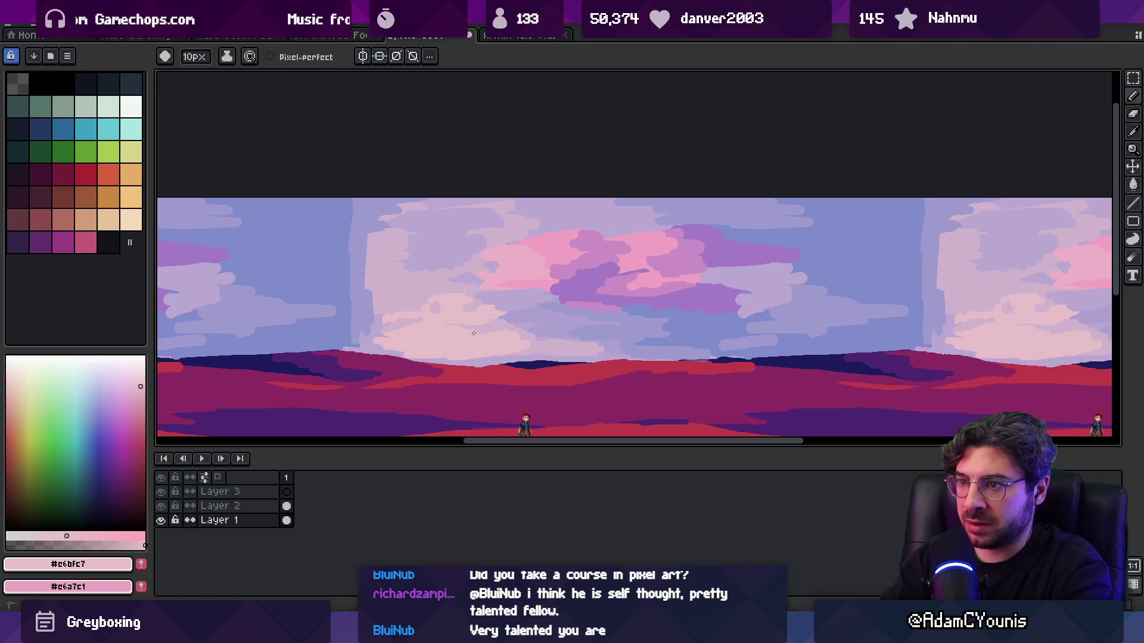
alt+click(476, 333)
alt+click(473, 331)
alt+click(476, 328)
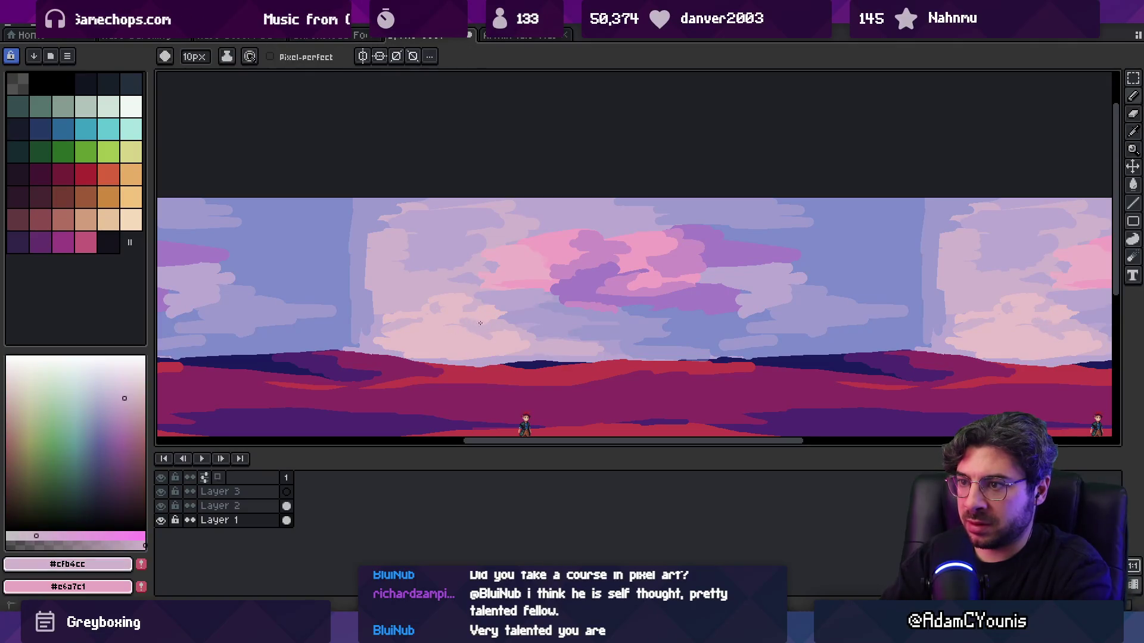
- Extend pale lavender along the cloud's right edge
key(z)
scroll(488, 268, down, 3)
scroll(519, 289, up, 4)
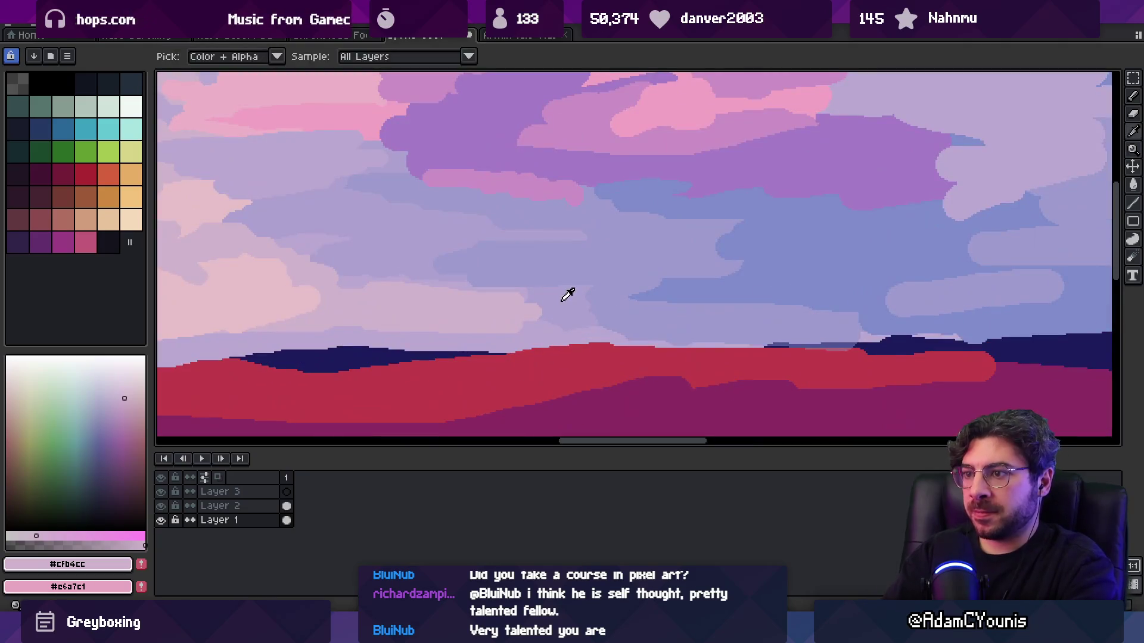
alt+click(560, 271)
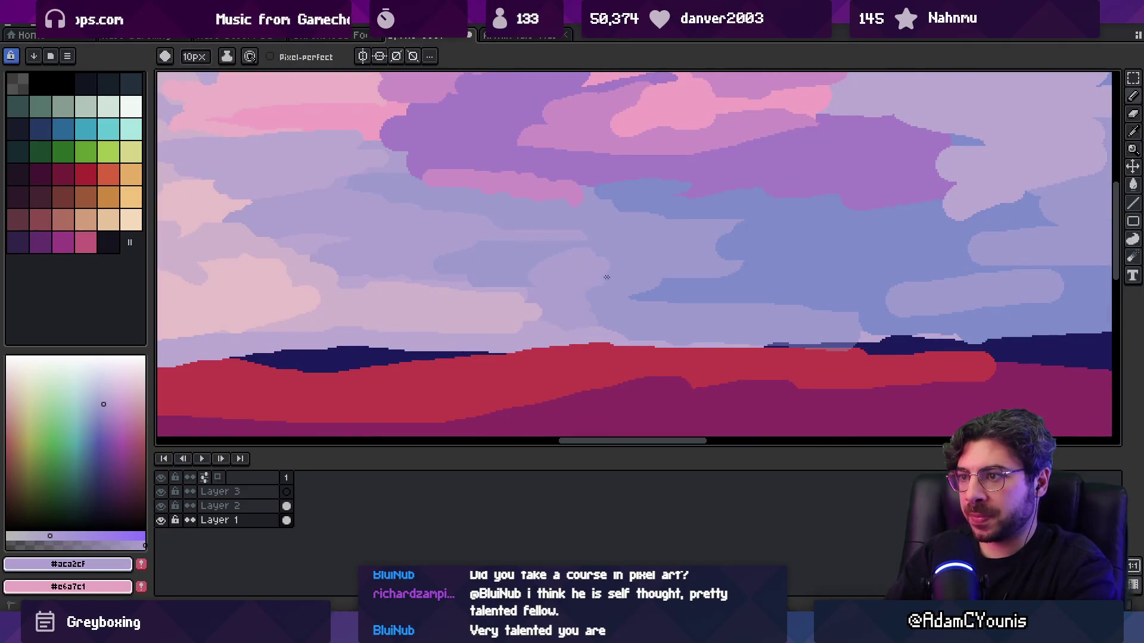
mouse_move(654, 295)
mouse_down()
mouse_move(691, 281)
mouse_move(753, 286)
mouse_up()
- Sample the blue-lavender sky and pale lavender and lilac cloud colours
alt+click(665, 333)
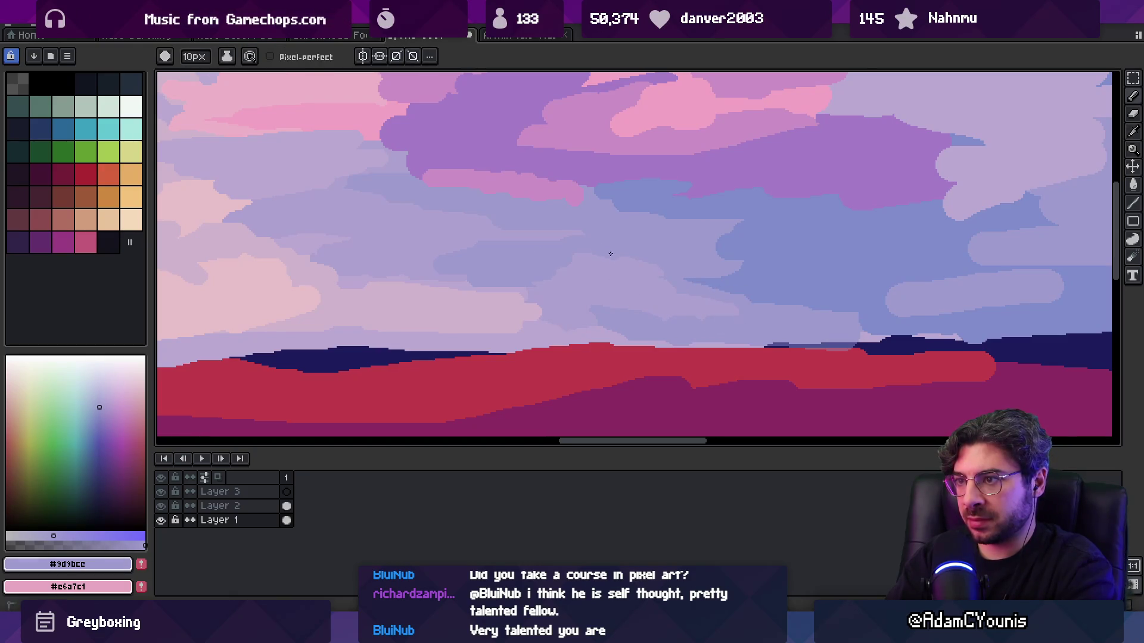
alt+click(556, 279)
alt+click(608, 310)
key(alt)
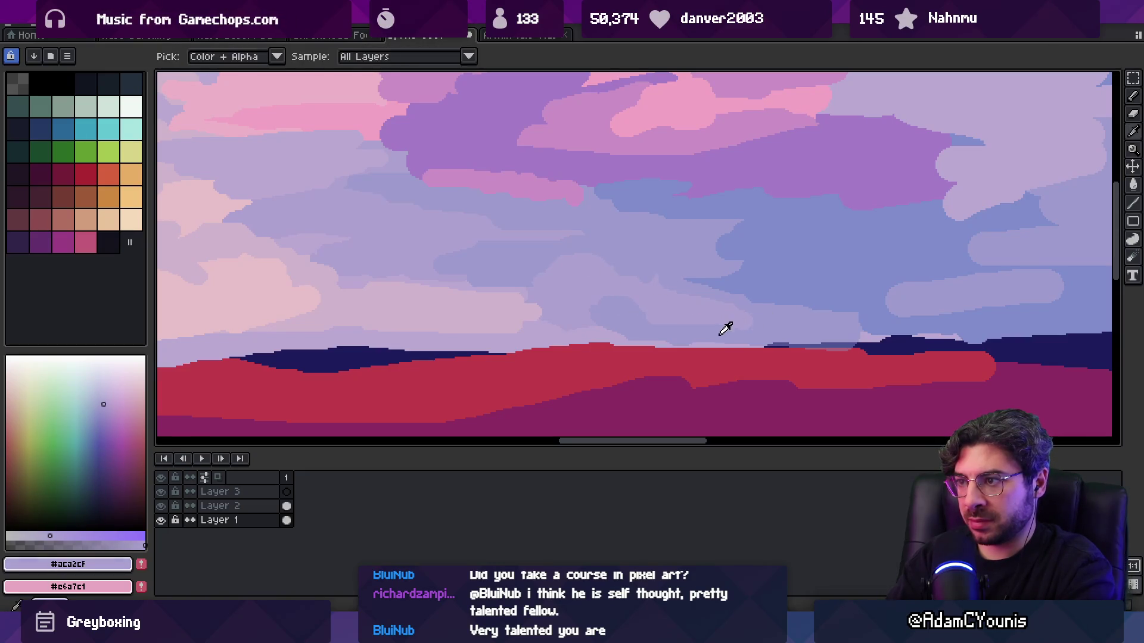
alt+click(782, 316)
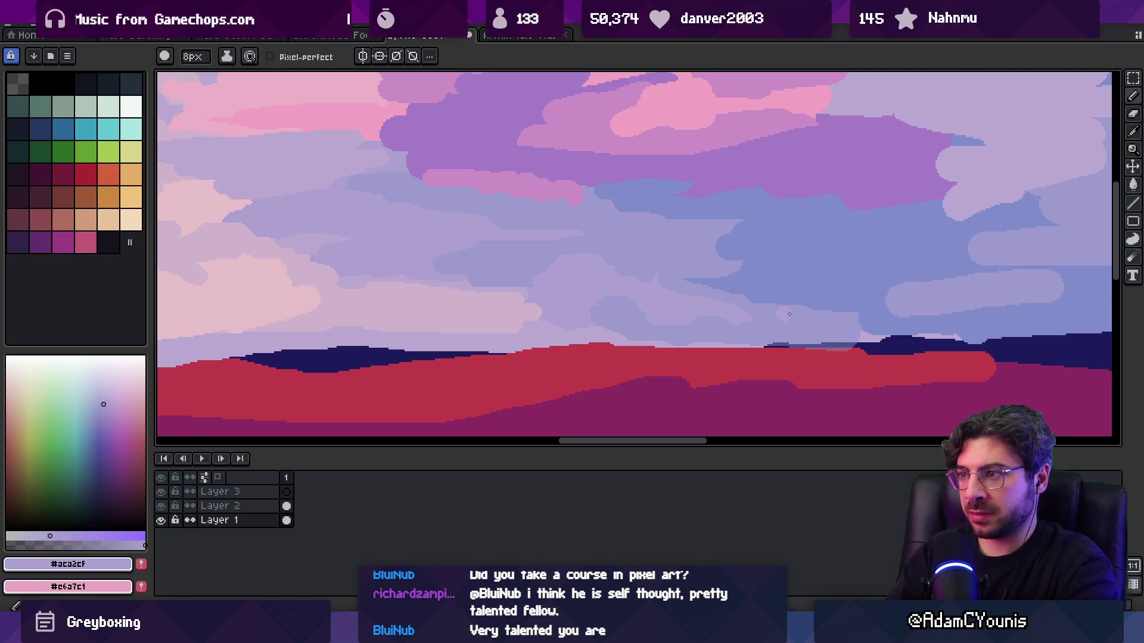
key(z)
scroll(722, 248, down, 5)
scroll(748, 265, up, 5)
key(b)
alt+click(691, 274)
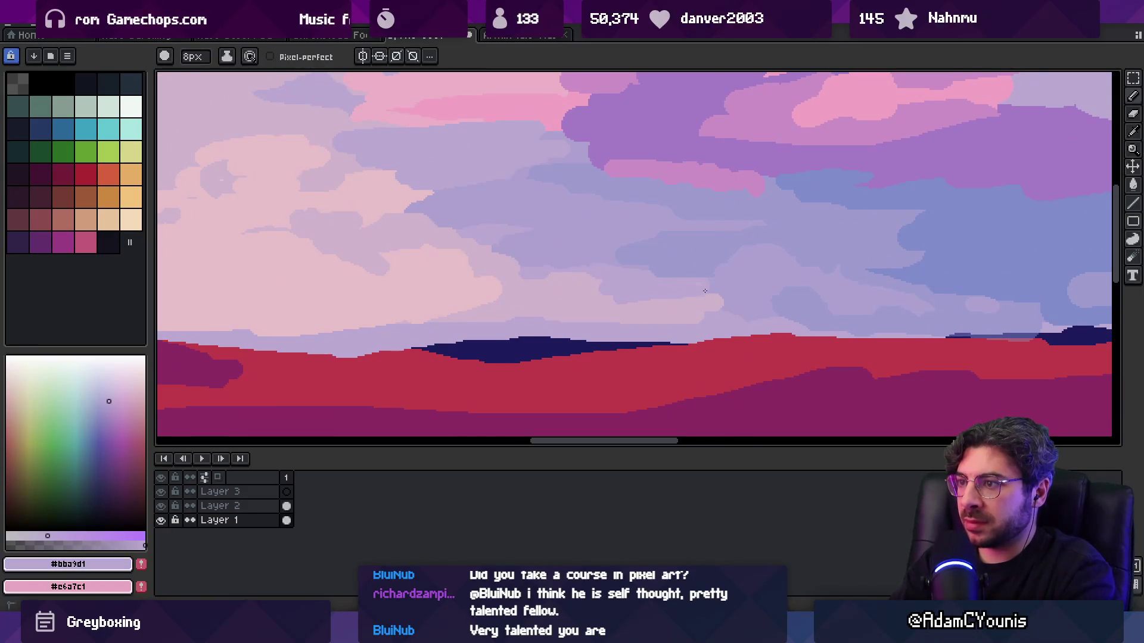
key(z)
scroll(595, 281, down, 6)
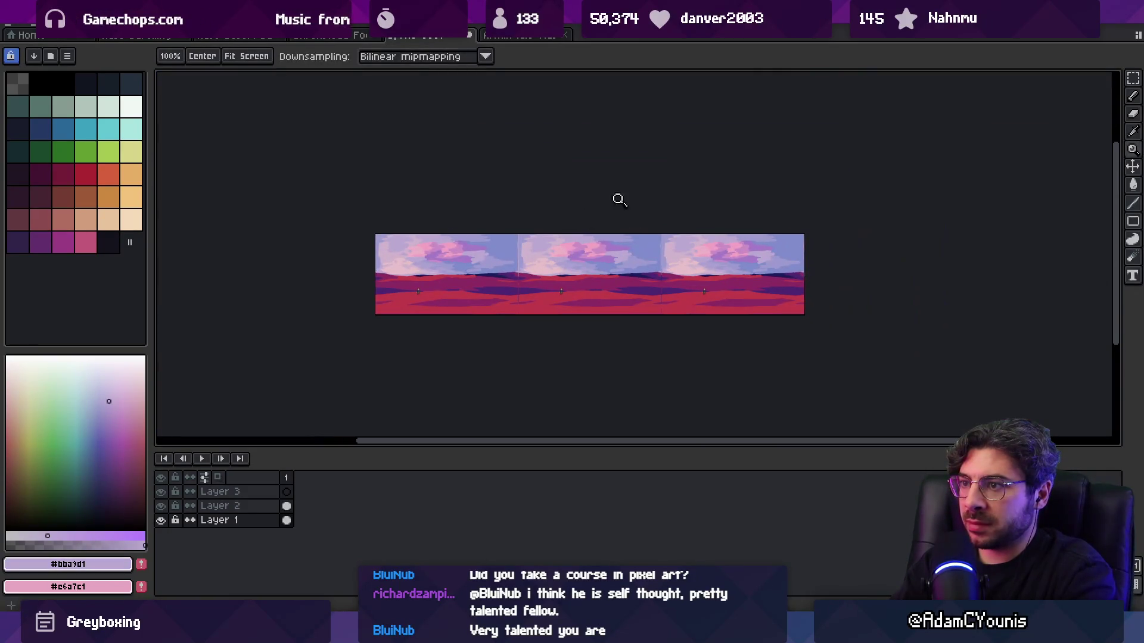
- Paint blue sky back over the light cloud wisp
alt+click(599, 261)
scroll(600, 261, up, 4)
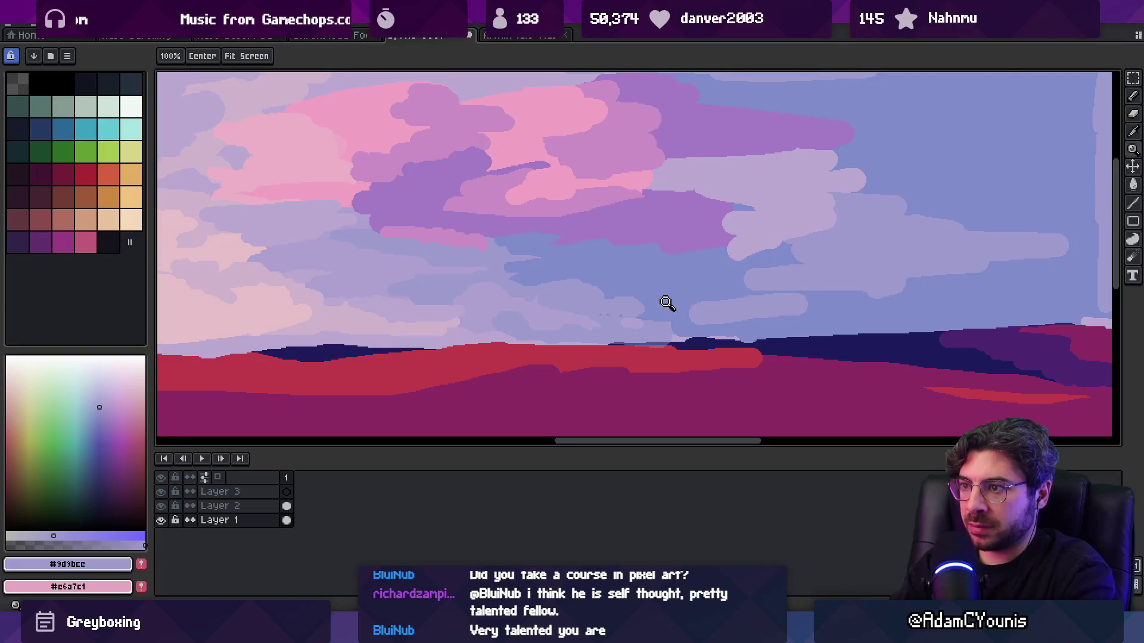
scroll(664, 302, down, 4)
scroll(620, 278, up, 3)
alt+click(620, 300)
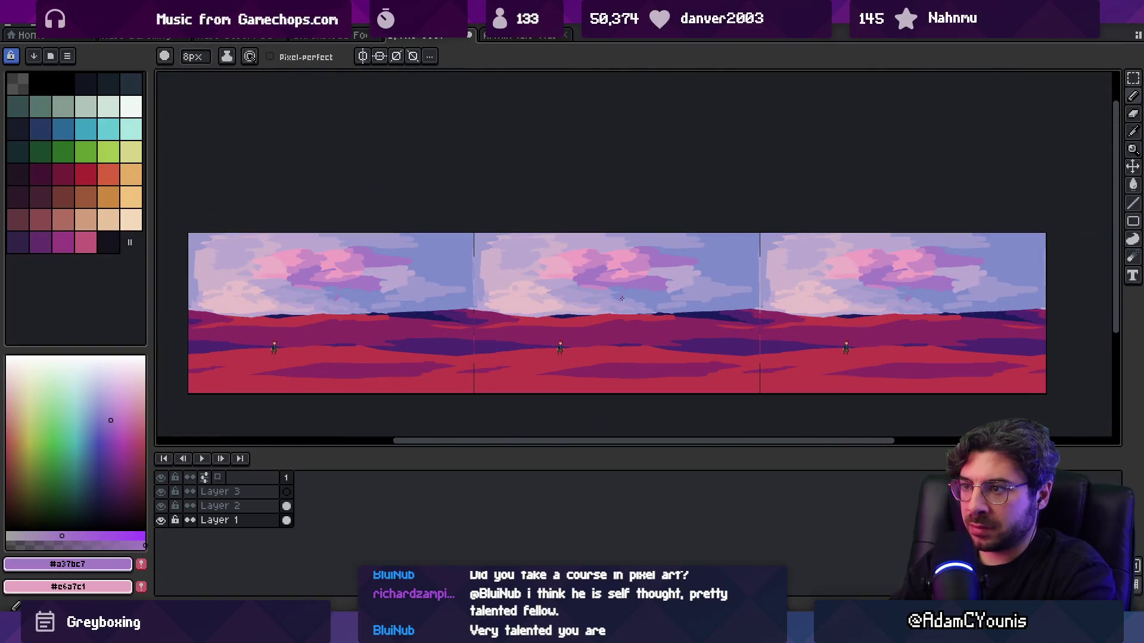
alt+click(625, 300)
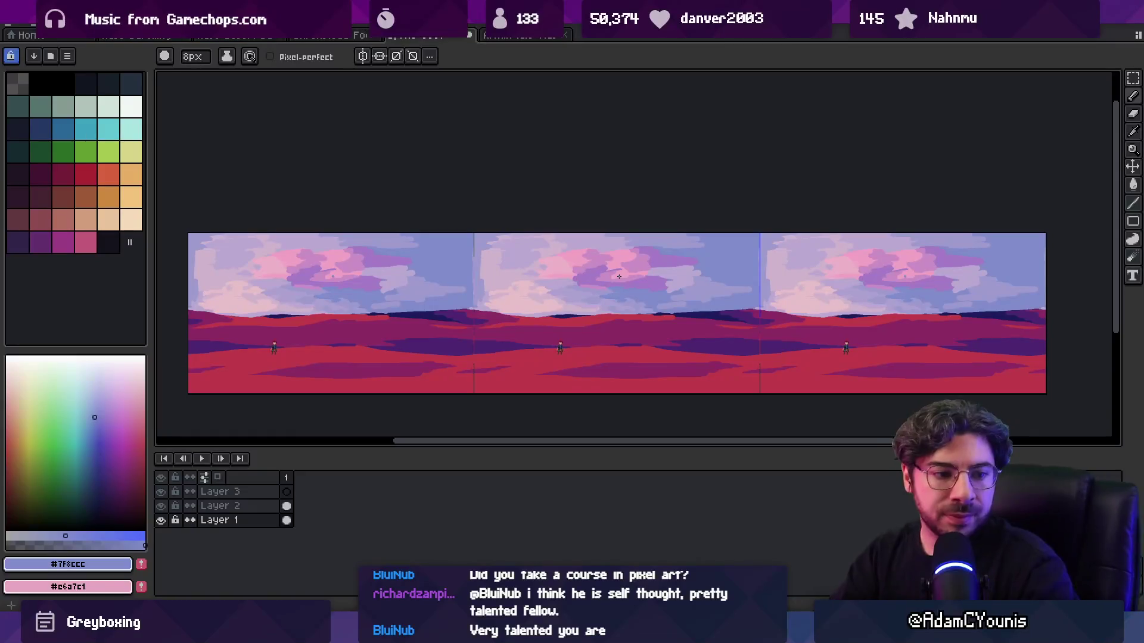
scroll(754, 286, up, 3)
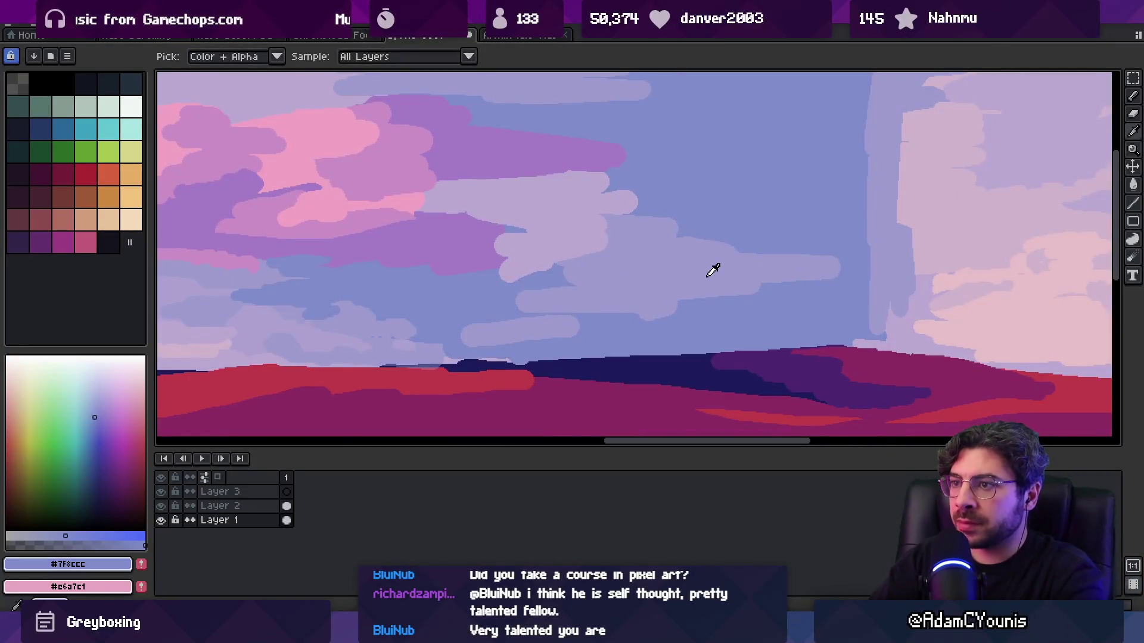
mouse_move(813, 272)
mouse_down()
mouse_move(731, 294)
mouse_move(691, 277)
mouse_up()
- Brush a lighter stroke over the wisp and a lavender stroke into the clouds
alt+click(725, 255)
drag(810, 274, 762, 272)
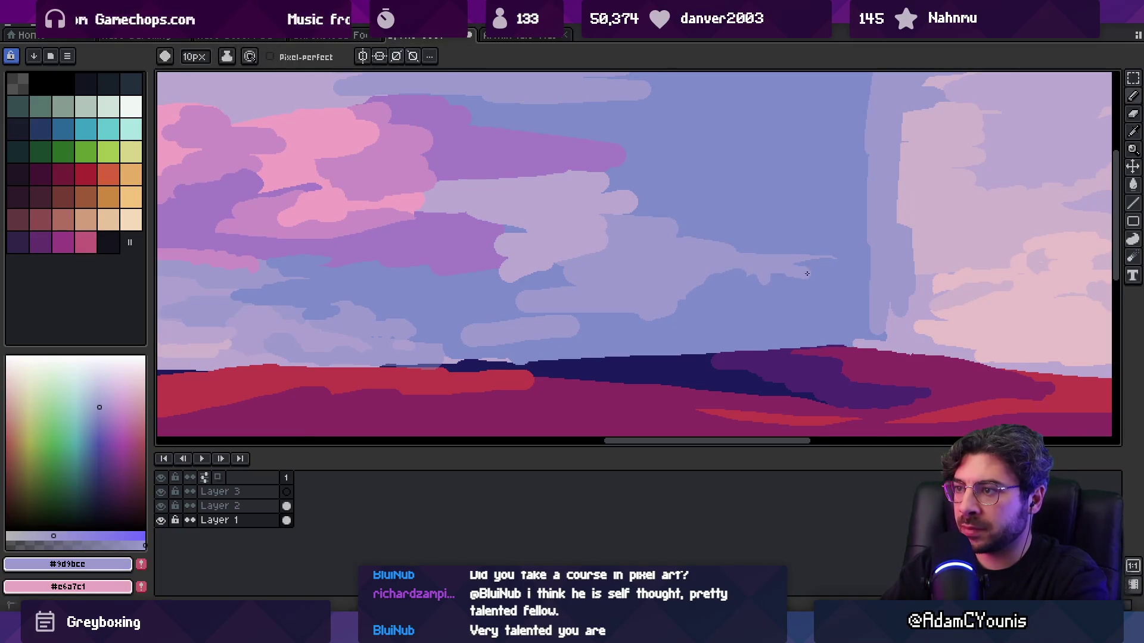
alt+click(709, 284)
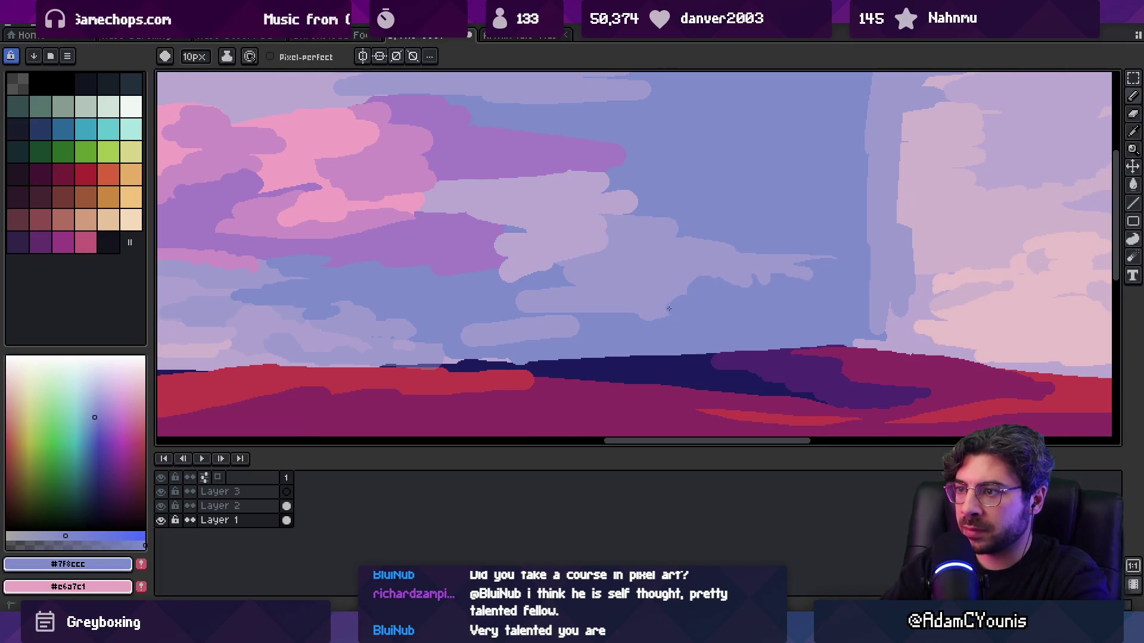
alt+click(732, 265)
alt+click(770, 276)
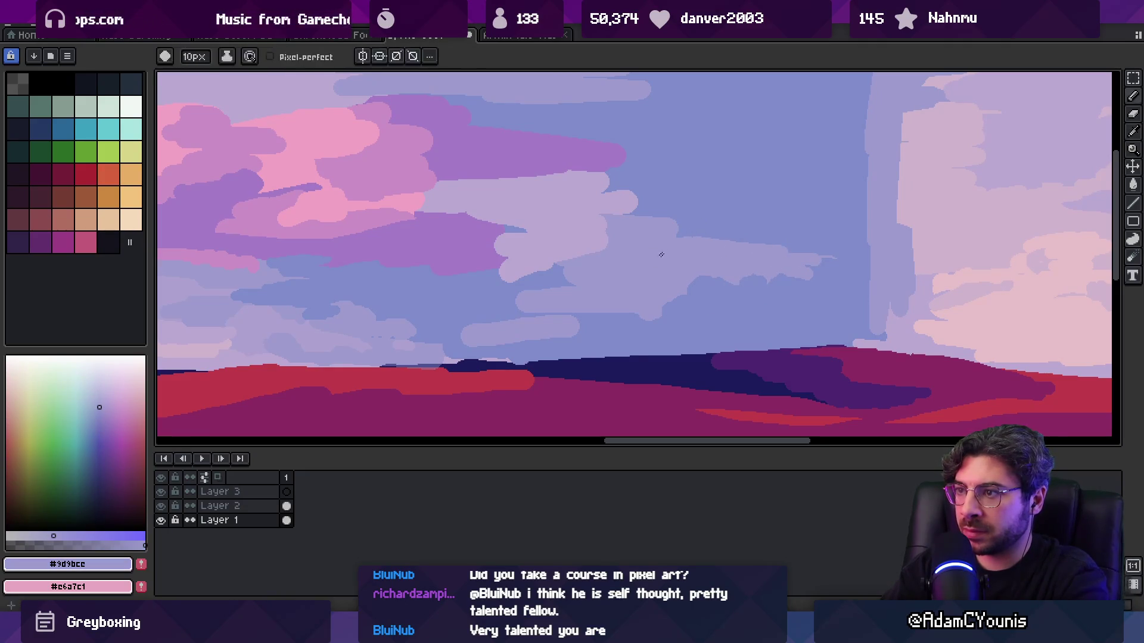
scroll(664, 251, up, 2)
alt+click(575, 326)
alt+click(631, 308)
drag(762, 253, 734, 236)
- Extend the pink patch downward and paint a long pink stroke across the upper clouds
alt+click(738, 245)
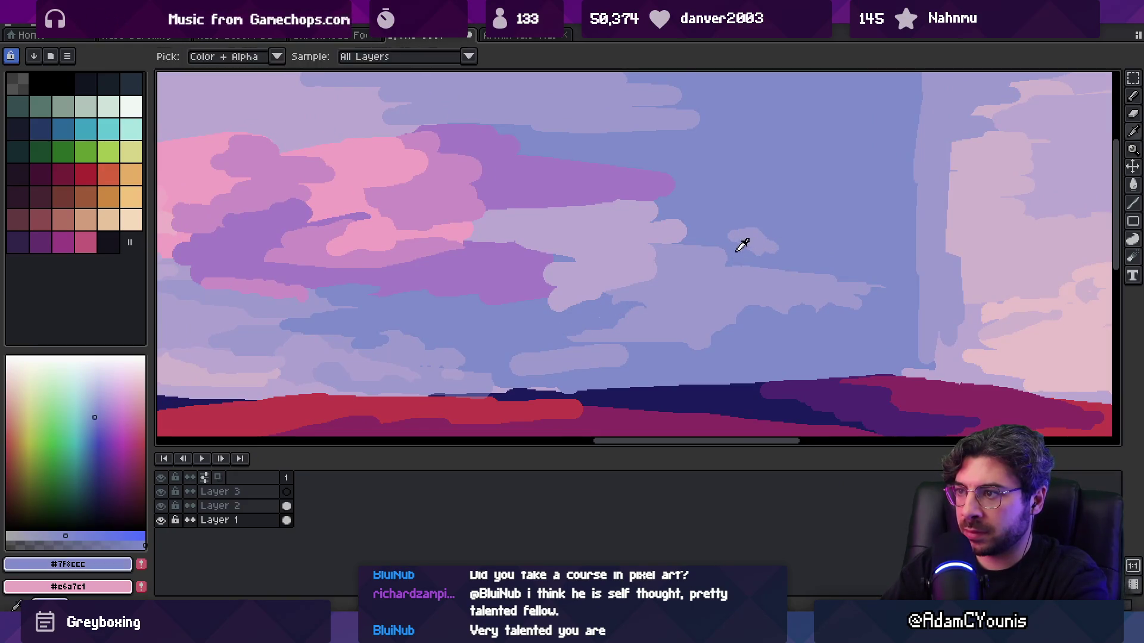
scroll(710, 296, down, 6)
scroll(774, 293, up, 4)
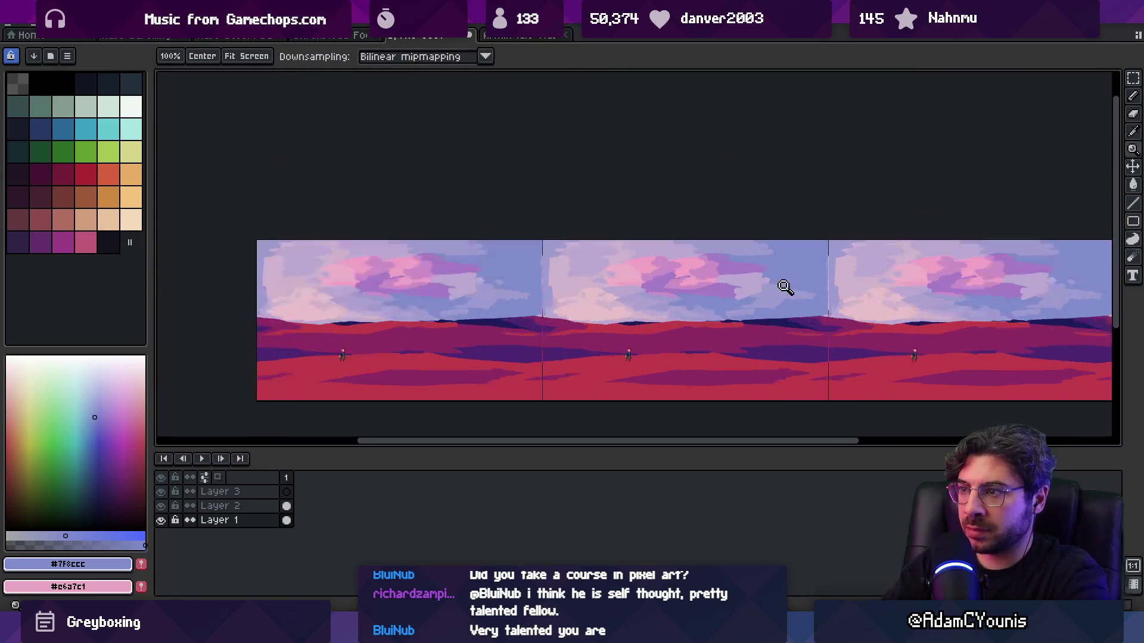
alt+click(774, 284)
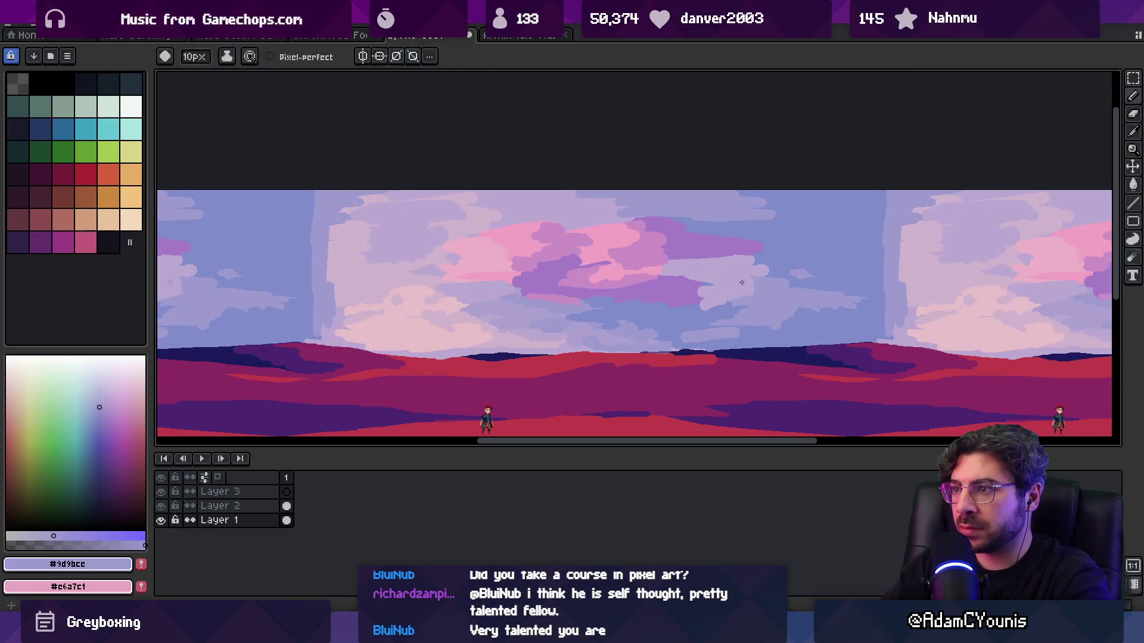
key(z)
scroll(745, 286, down, 2)
scroll(751, 268, up, 5)
key(b)
alt+click(534, 243)
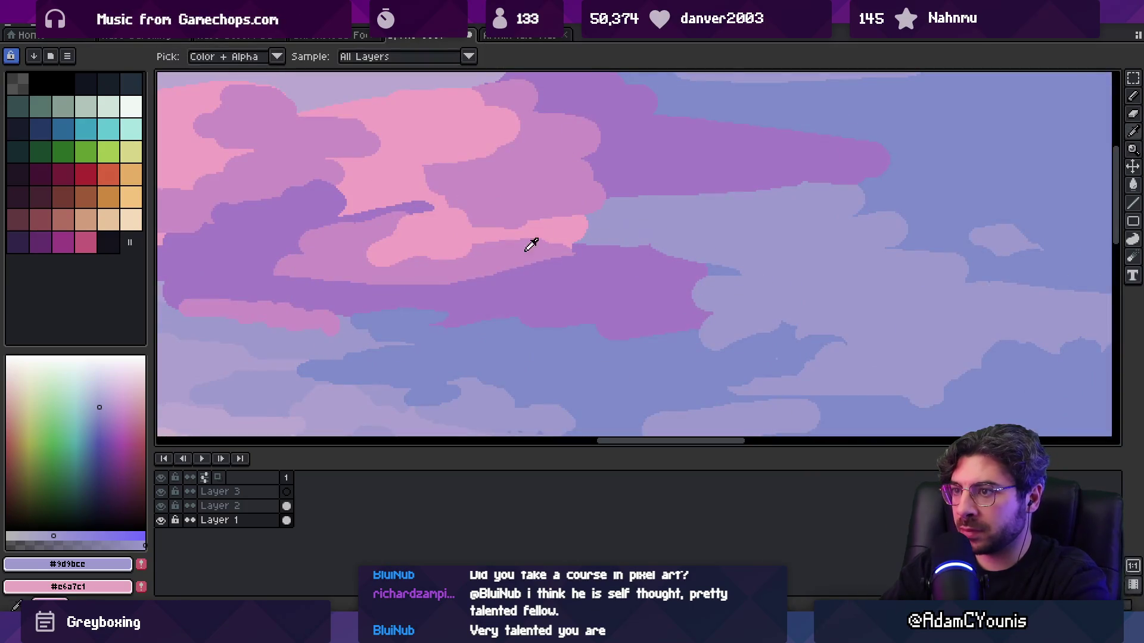
drag(698, 303, 655, 328)
mouse_move(721, 188)
mouse_down()
mouse_move(911, 190)
mouse_move(928, 161)
mouse_up()
- Undo the pink painted below the cloud and pick up the purple cloud colour
scroll(735, 191, down, 5)
key(v)
scroll(769, 215, up, 5)
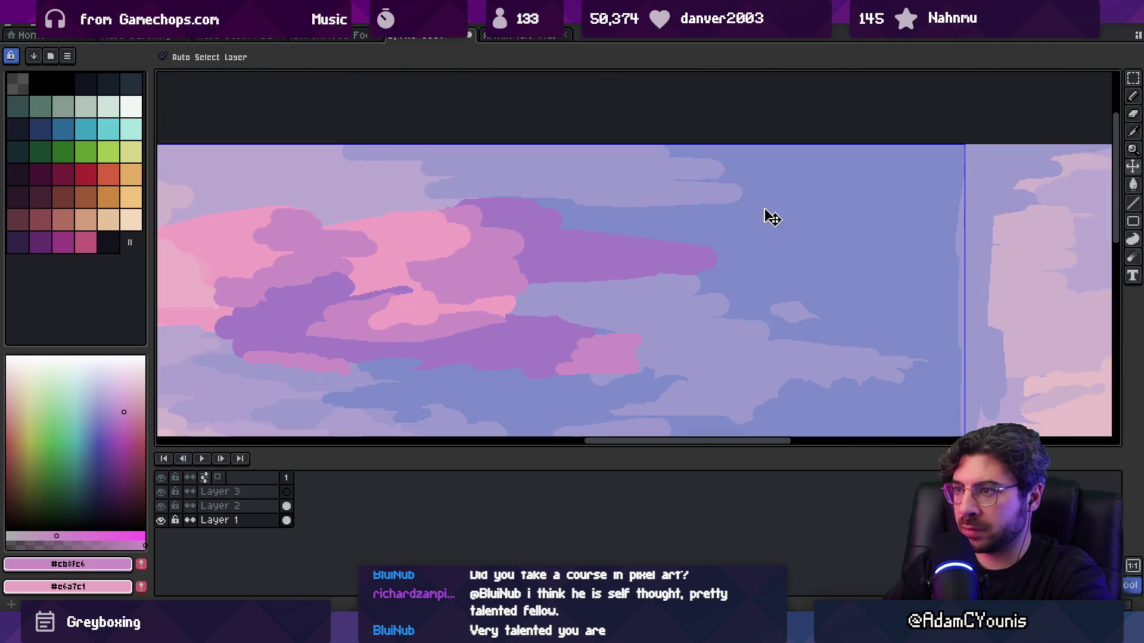
key(ctrl+z)
key(b)
alt+click(685, 250)
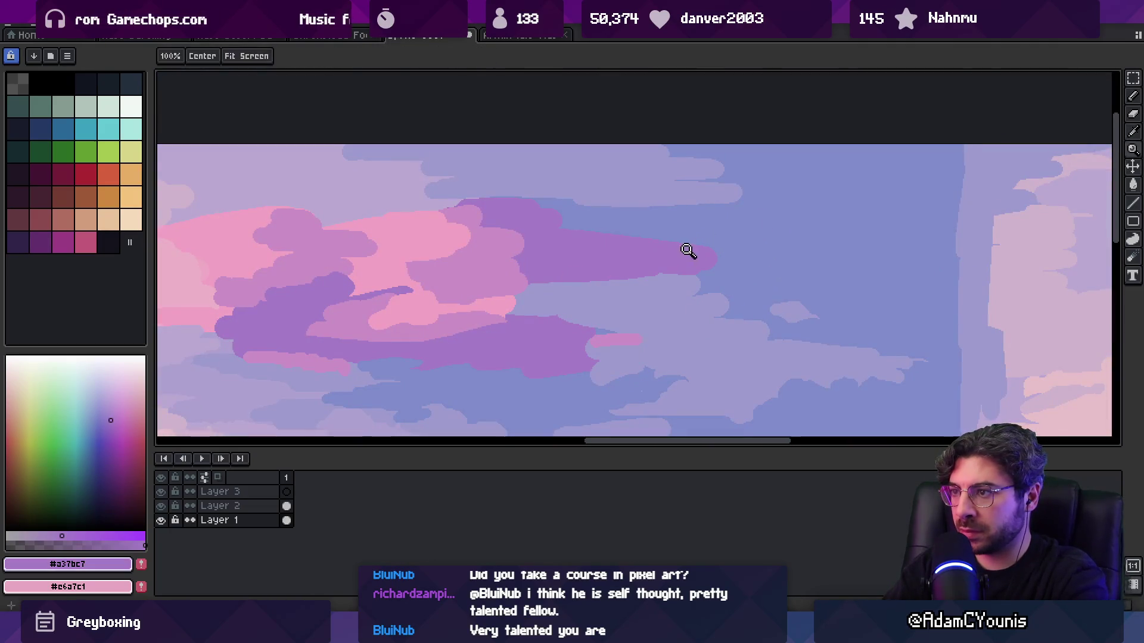
- Swap colours, undo a bluish stroke, and resample purple, lavender, blue and pink cloud tones
key(x)
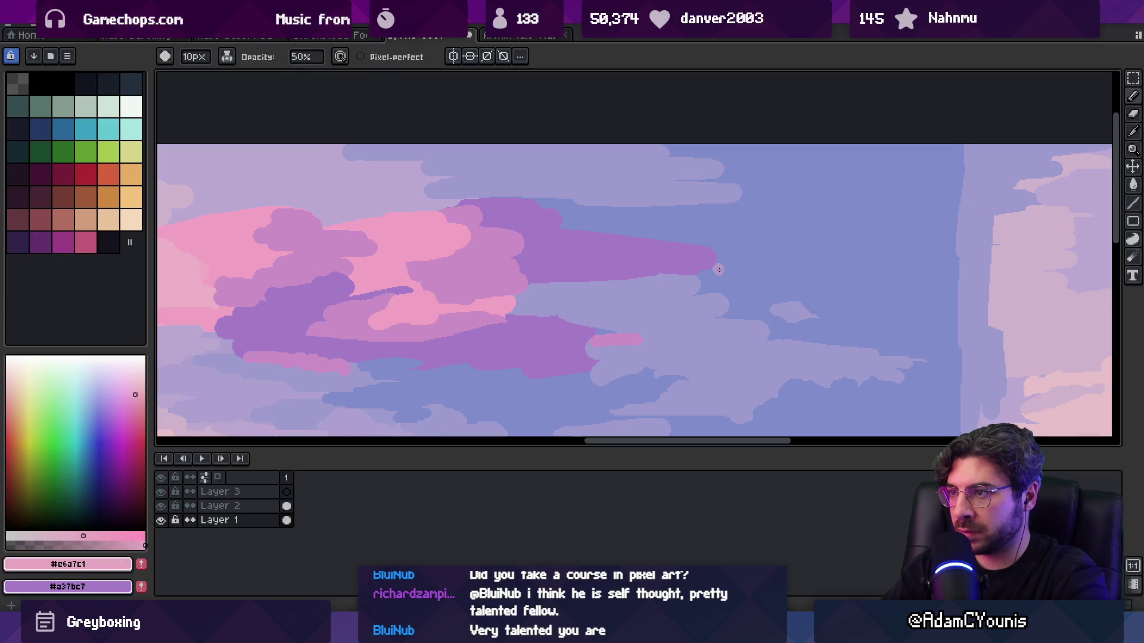
alt+click(717, 270)
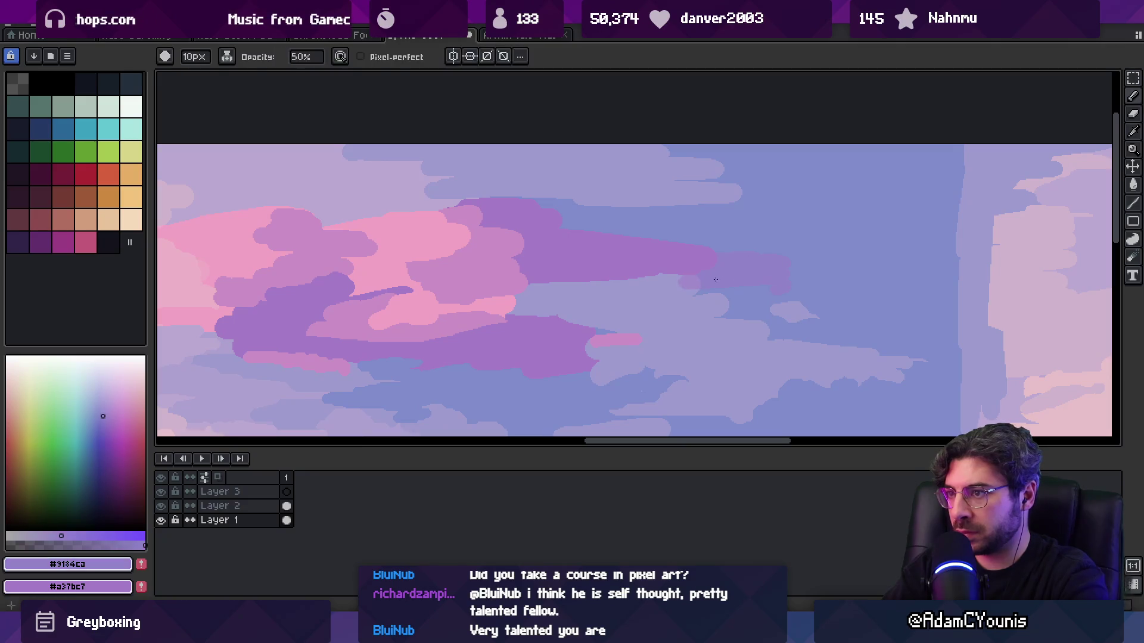
alt+click(600, 340)
key(ctrl+z)
alt+click(583, 343)
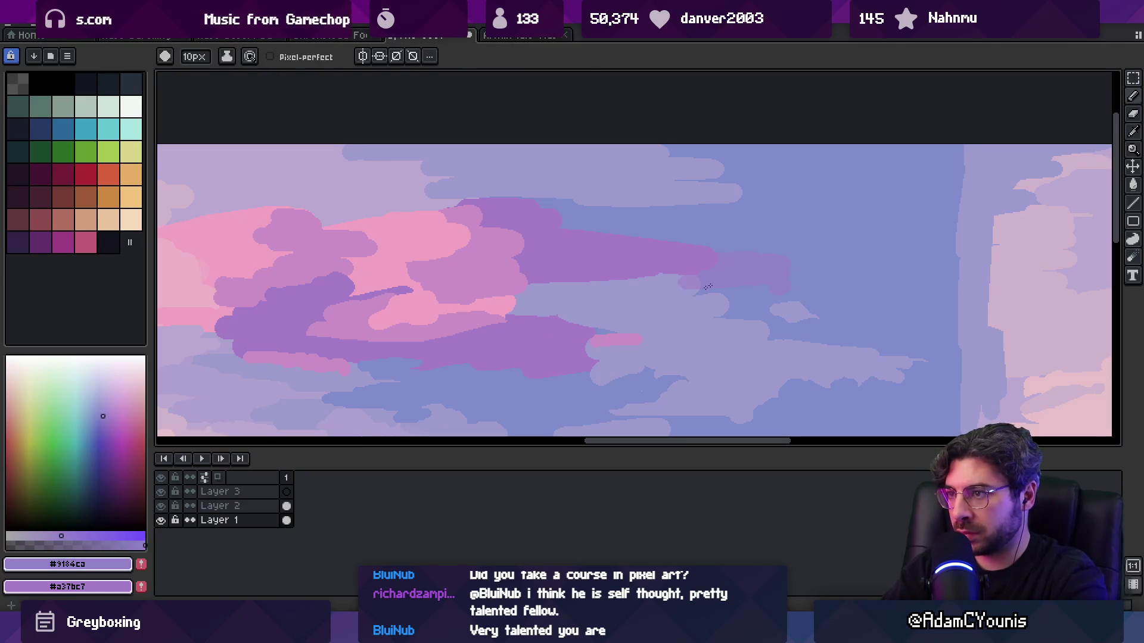
alt+click(649, 338)
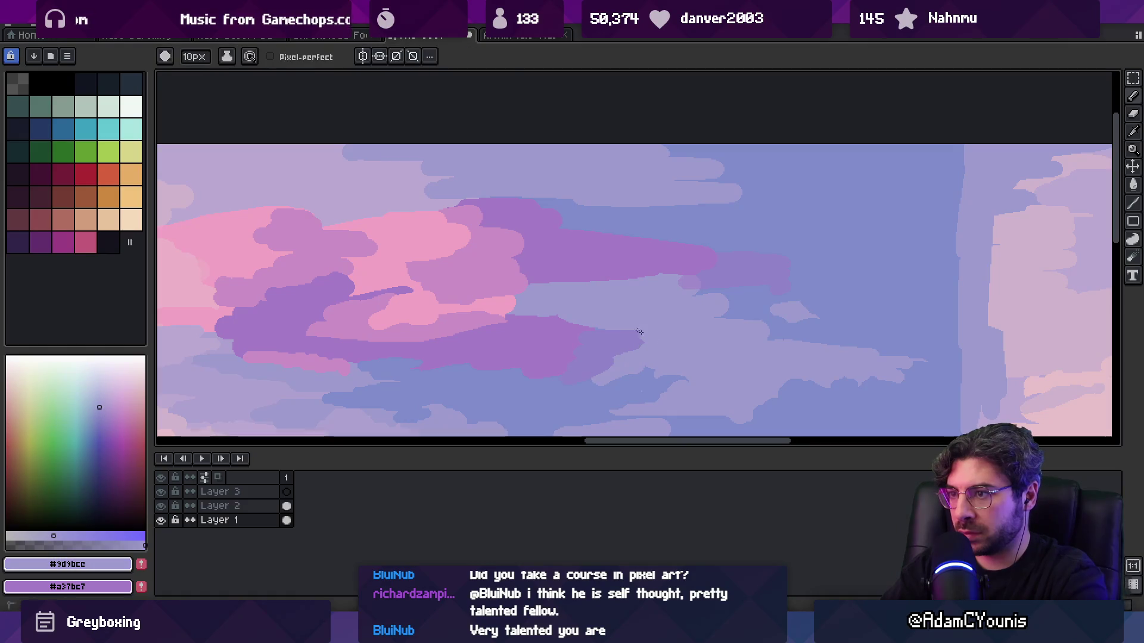
alt+click(624, 370)
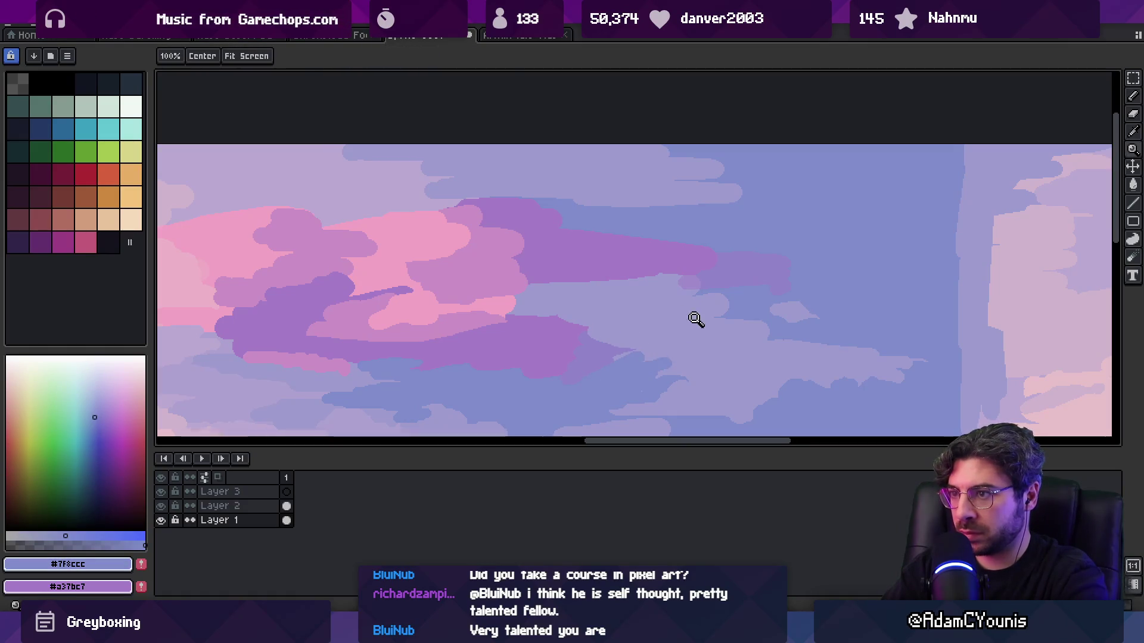
scroll(700, 312, down, 4)
scroll(685, 316, up, 5)
alt+click(485, 319)
alt+click(562, 349)
alt+click(615, 357)
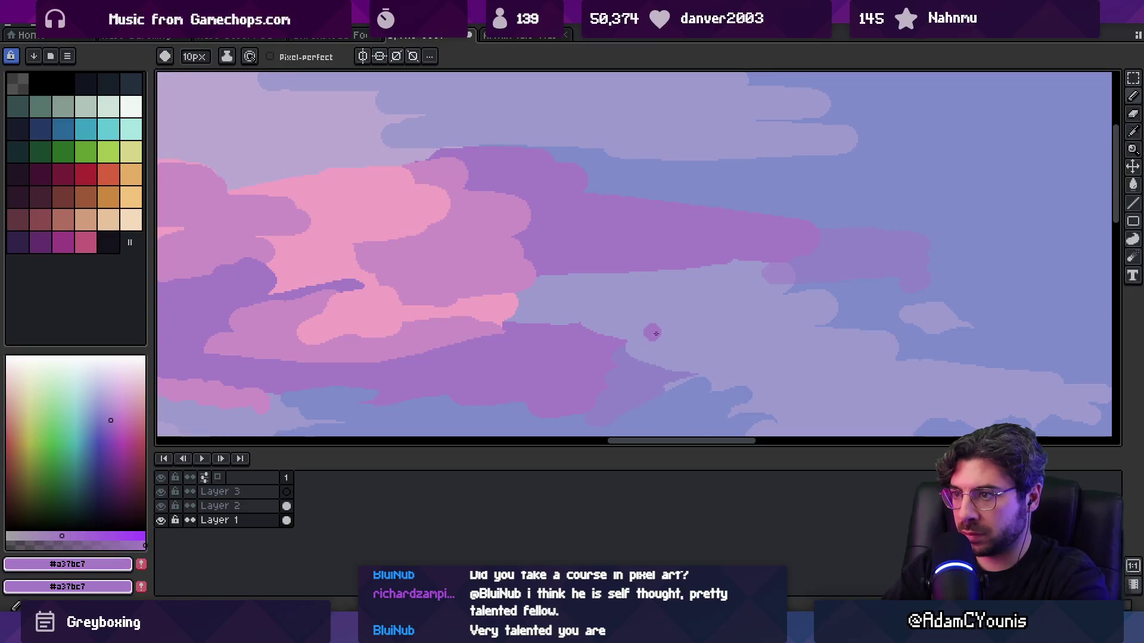
- Enlarge the purple cloud toward the lower right and bucket-fill the lavender patch purple
mouse_move(677, 323)
mouse_down()
mouse_move(685, 298)
mouse_move(749, 278)
mouse_up()
drag(691, 314, 658, 351)
alt+click(731, 288)
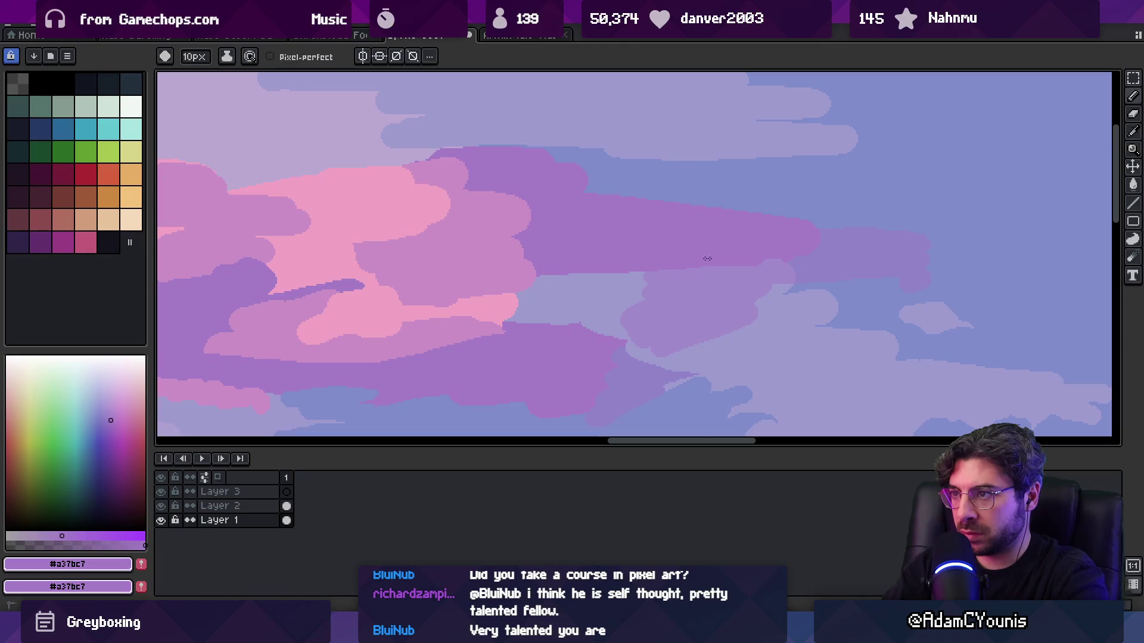
key(g)
click(554, 316)
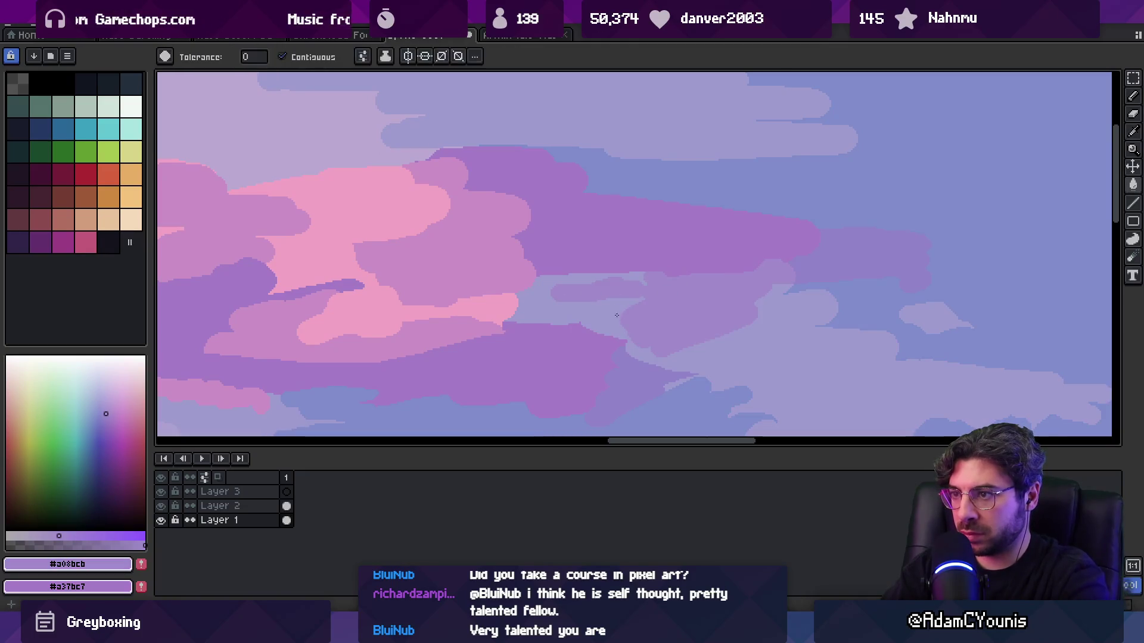
- Paint a light looping stroke in the clouds and darken part of it with purple
key(z)
scroll(683, 322, down, 5)
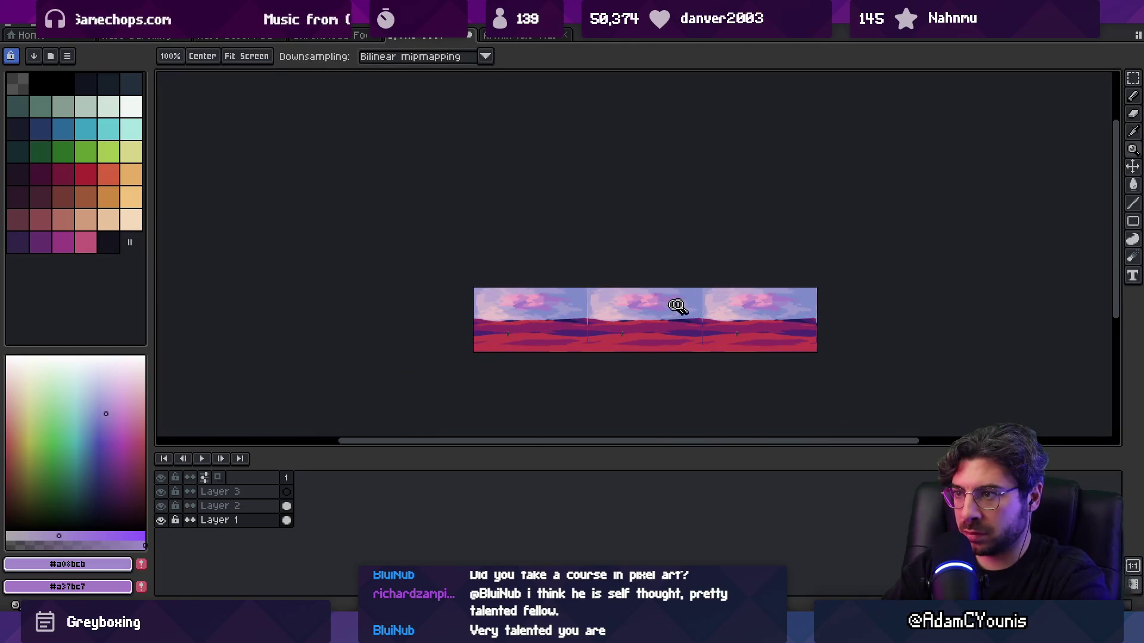
scroll(668, 307, up, 4)
alt+click(669, 294)
scroll(682, 294, down, 3)
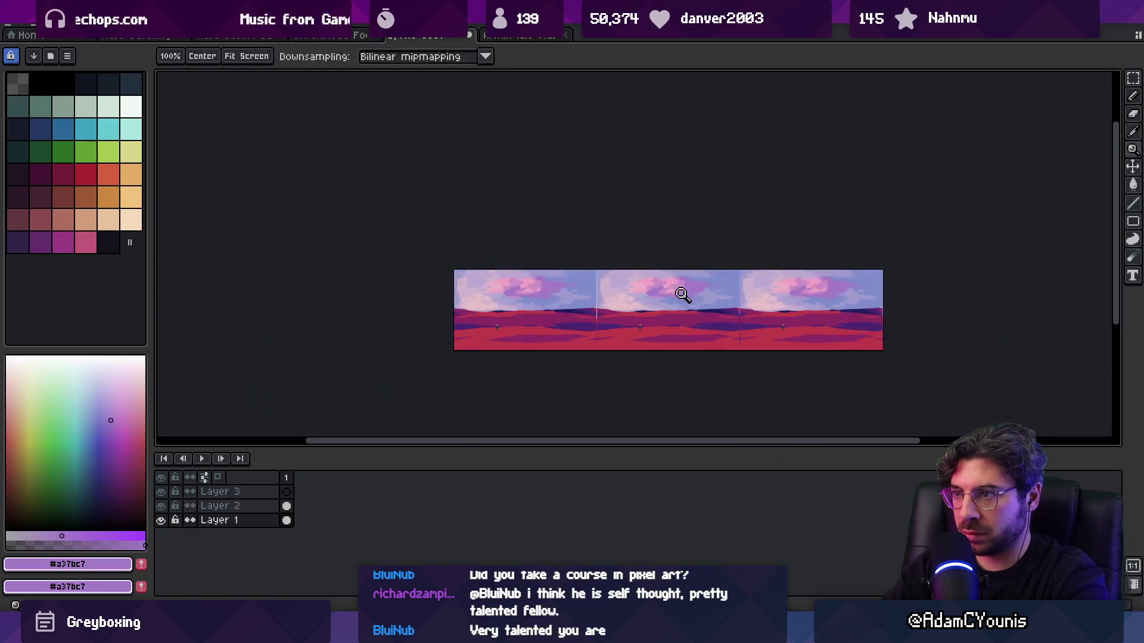
scroll(682, 293, up, 4)
alt+click(684, 204)
key(b)
mouse_move(824, 271)
mouse_down()
mouse_move(977, 202)
mouse_move(1043, 209)
mouse_up()
alt+click(968, 240)
mouse_move(968, 240)
mouse_down()
mouse_move(988, 220)
mouse_move(812, 274)
mouse_move(738, 280)
mouse_move(781, 258)
mouse_up()
- Sample the light pink cloud and blue sky colours
key(z)
scroll(700, 233, down, 4)
scroll(715, 268, up, 5)
key(b)
alt+click(769, 262)
alt+click(873, 196)
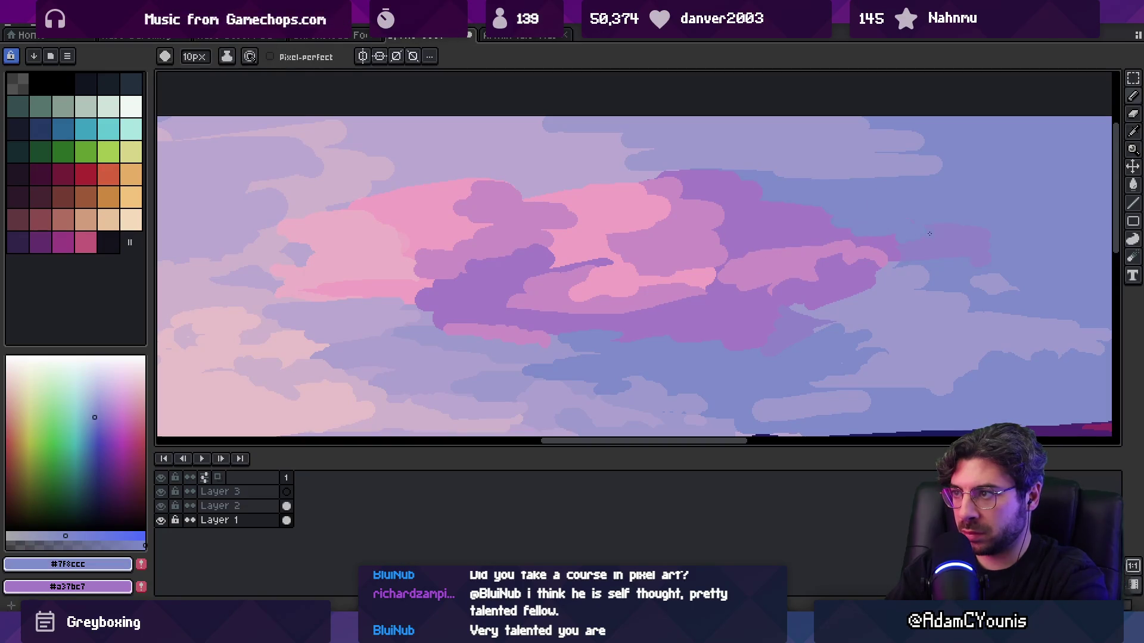
- Pan the view toward the left tile to centre the character
key(z)
scroll(834, 239, down, 5)
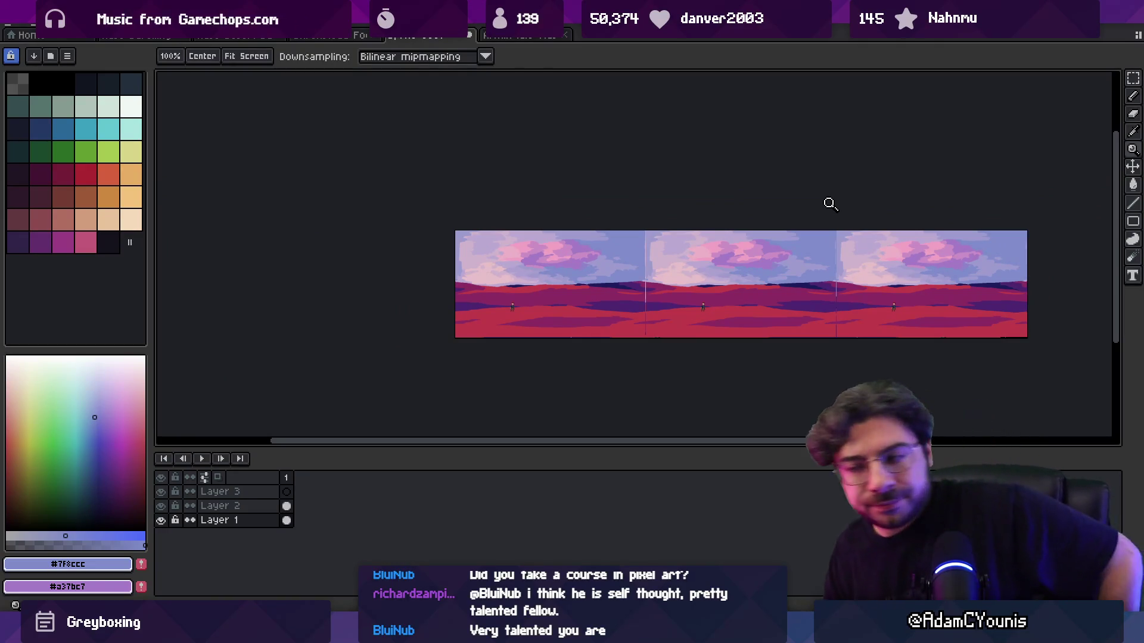
drag(549, 256, 393, 261)
scroll(591, 297, up, 2)
scroll(485, 334, up, 2)
drag(439, 360, 467, 353)
- On Layer 2, pick up the darker magenta dune colour and flood-fill a dune area with it
alt+click(474, 354)
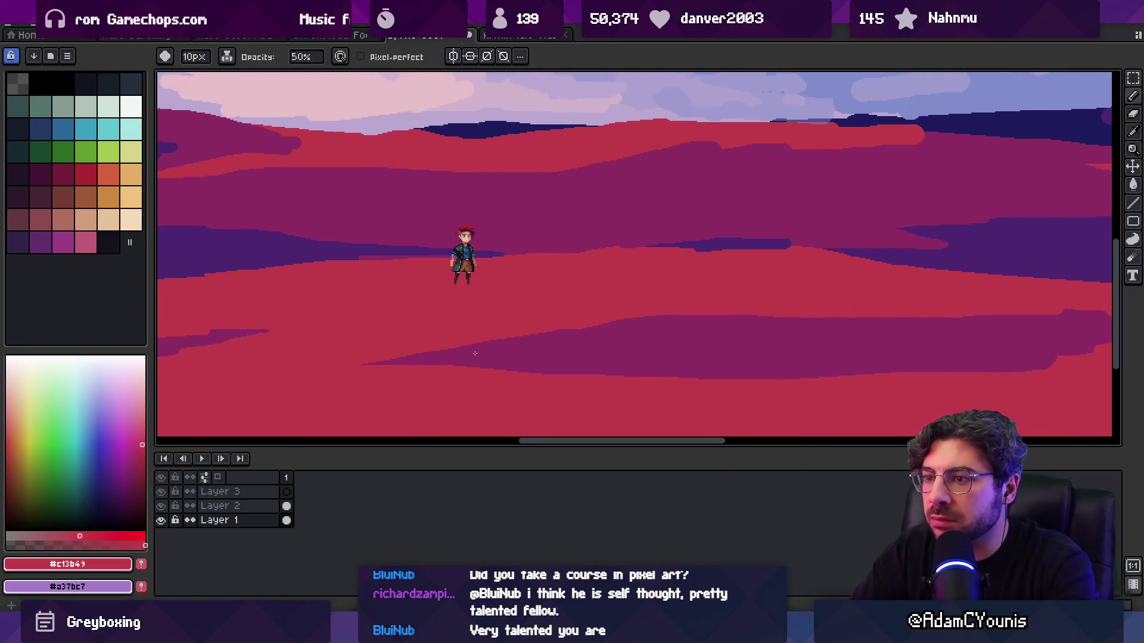
scroll(482, 364, up, 1)
key(alt+Up)
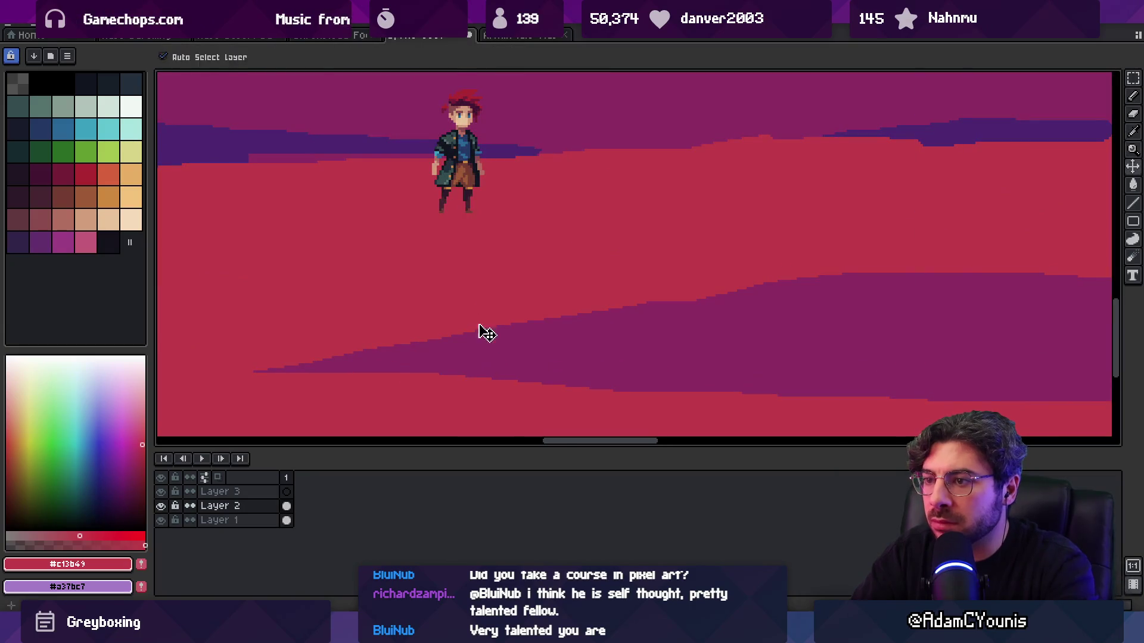
alt+click(489, 347)
key(g)
click(447, 358)
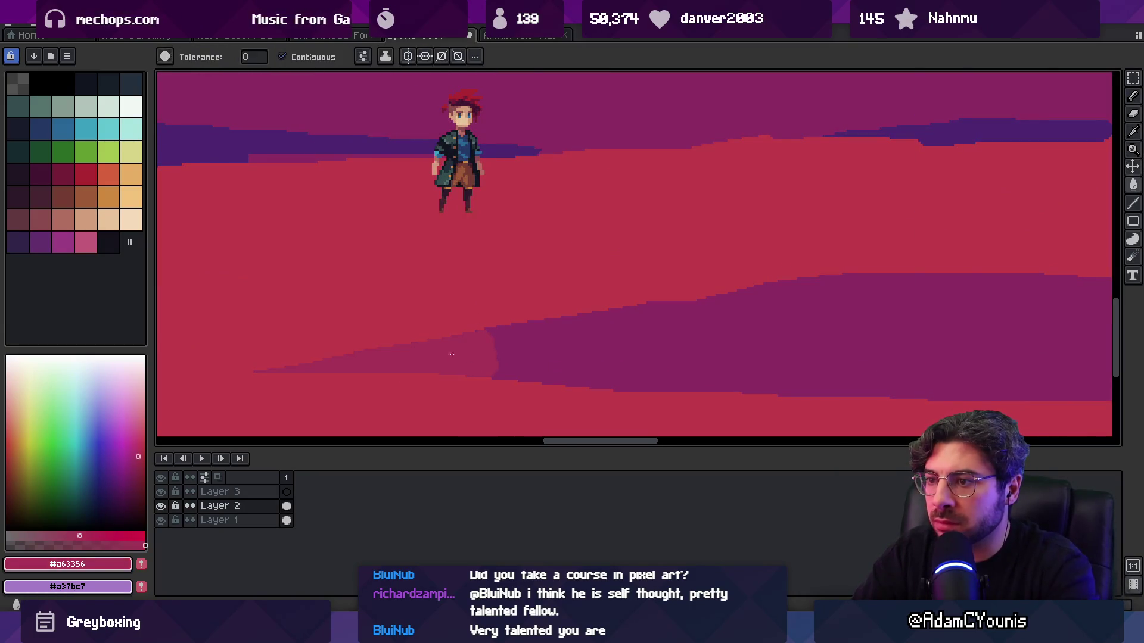
- Zoom in on the dunes and settle on the pencil for reshaping the mid-tone band
key(z)
scroll(583, 337, down, 4)
scroll(583, 337, up, 4)
key(b)
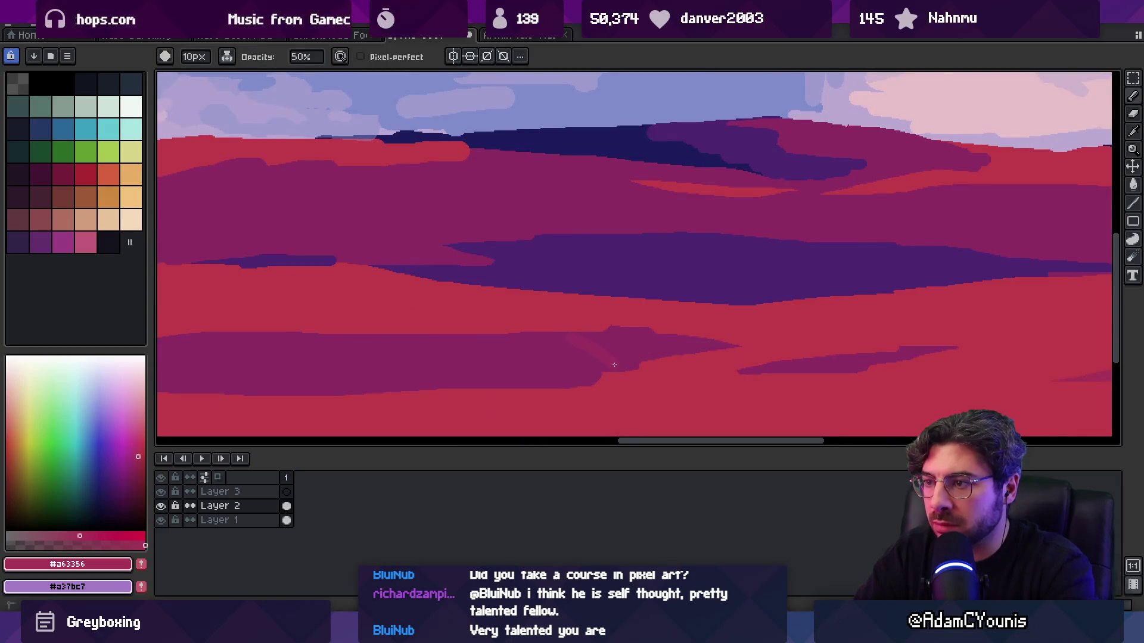
key(g)
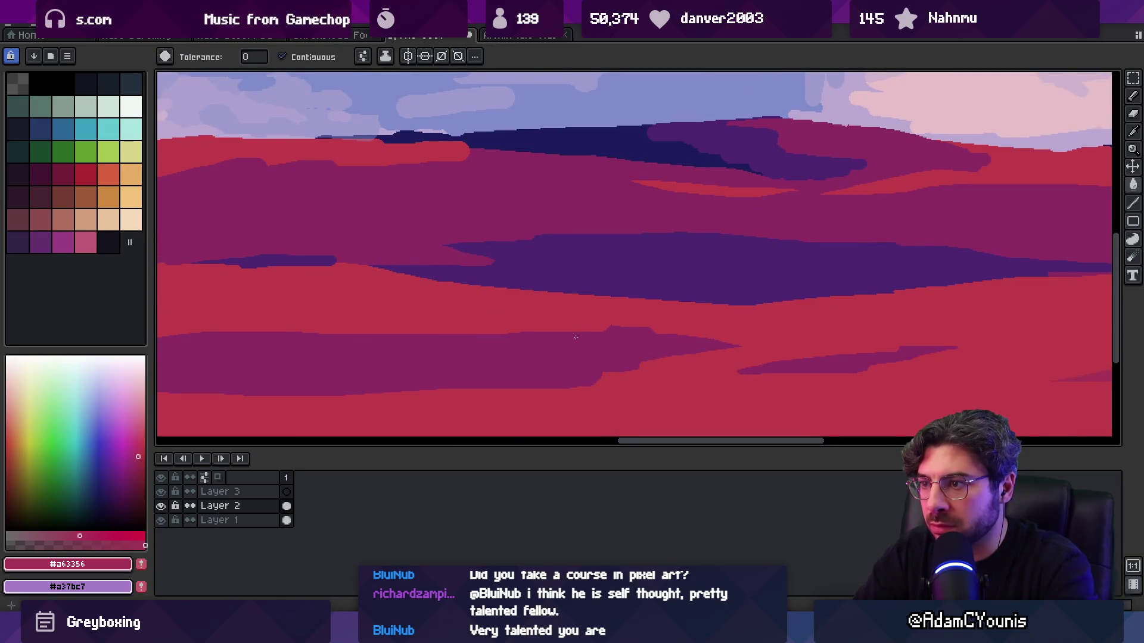
key(b)
key(e)
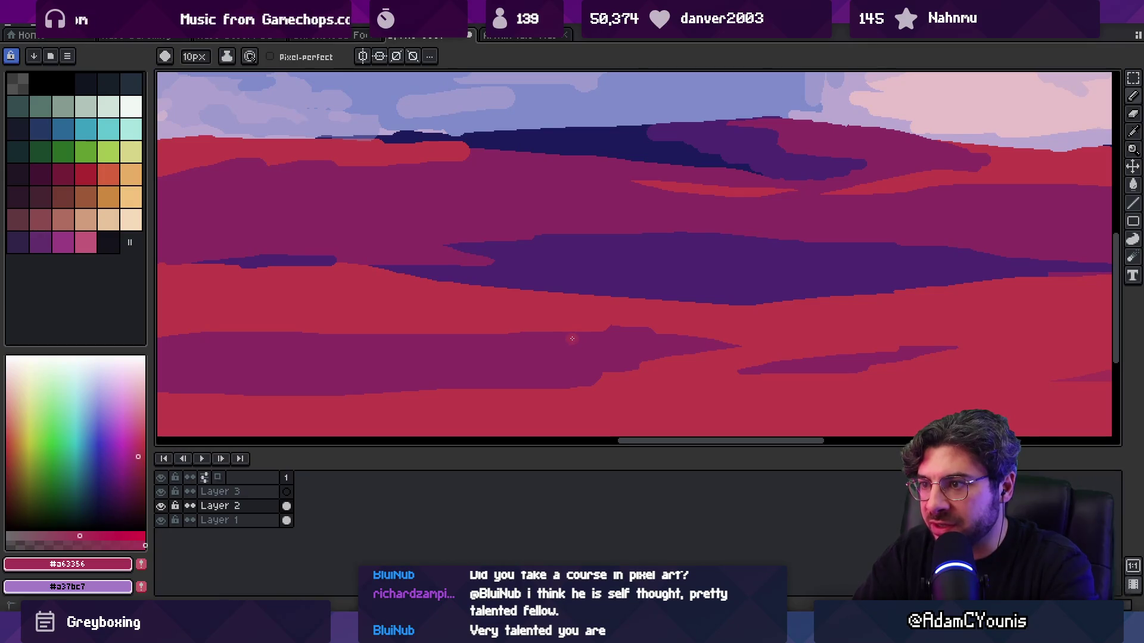
key(z)
scroll(601, 345, down, 5)
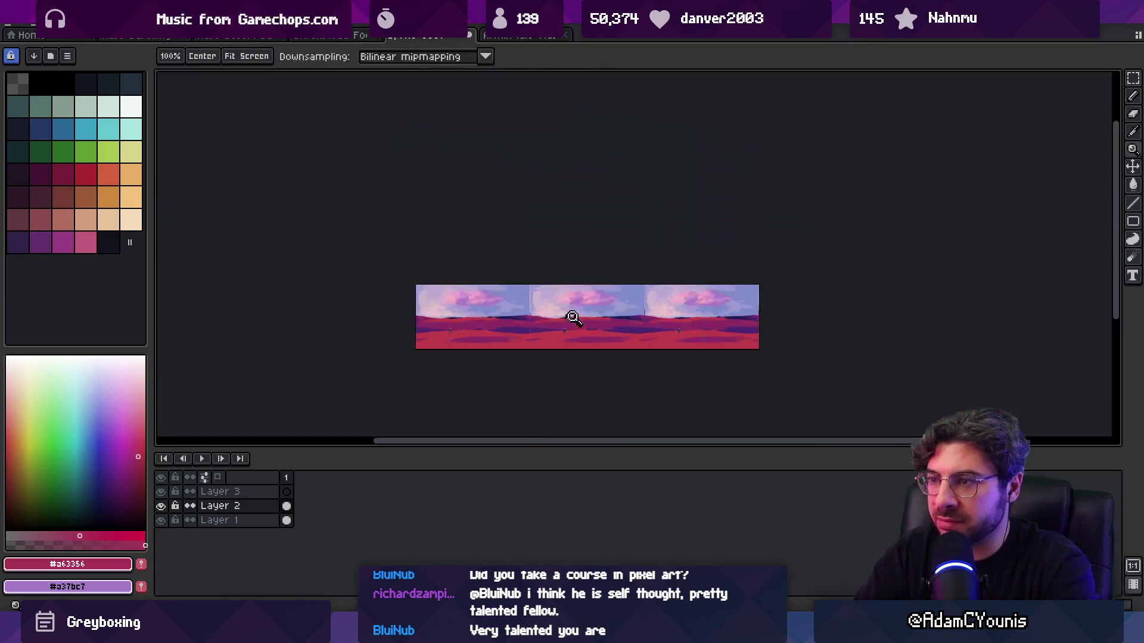
scroll(600, 336, up, 2)
scroll(600, 336, up, 5)
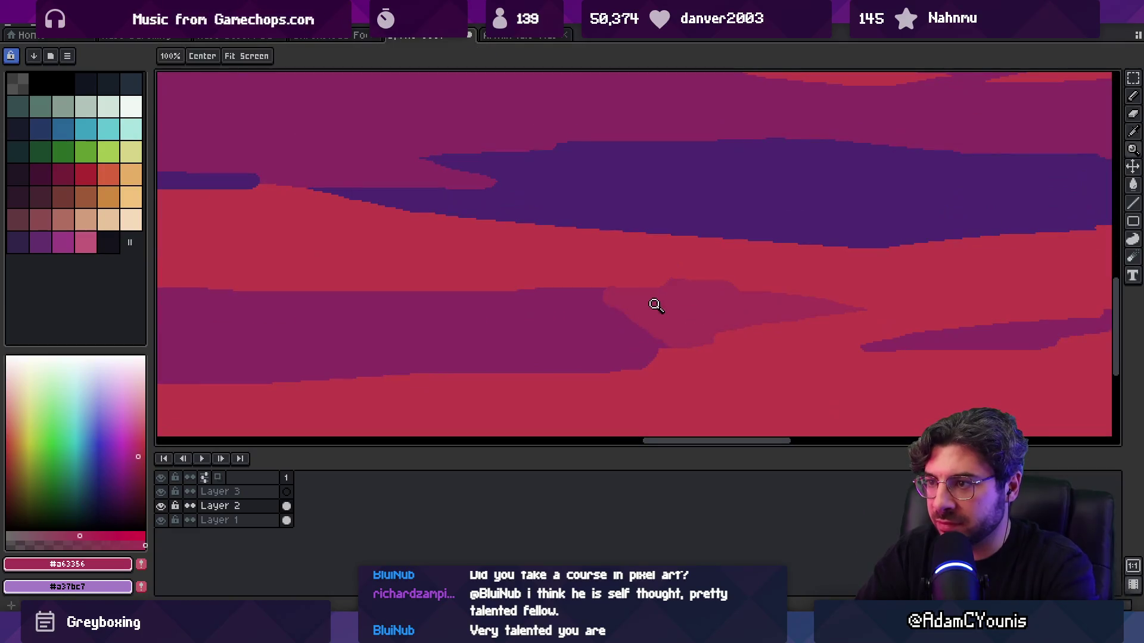
key(e)
key(b)
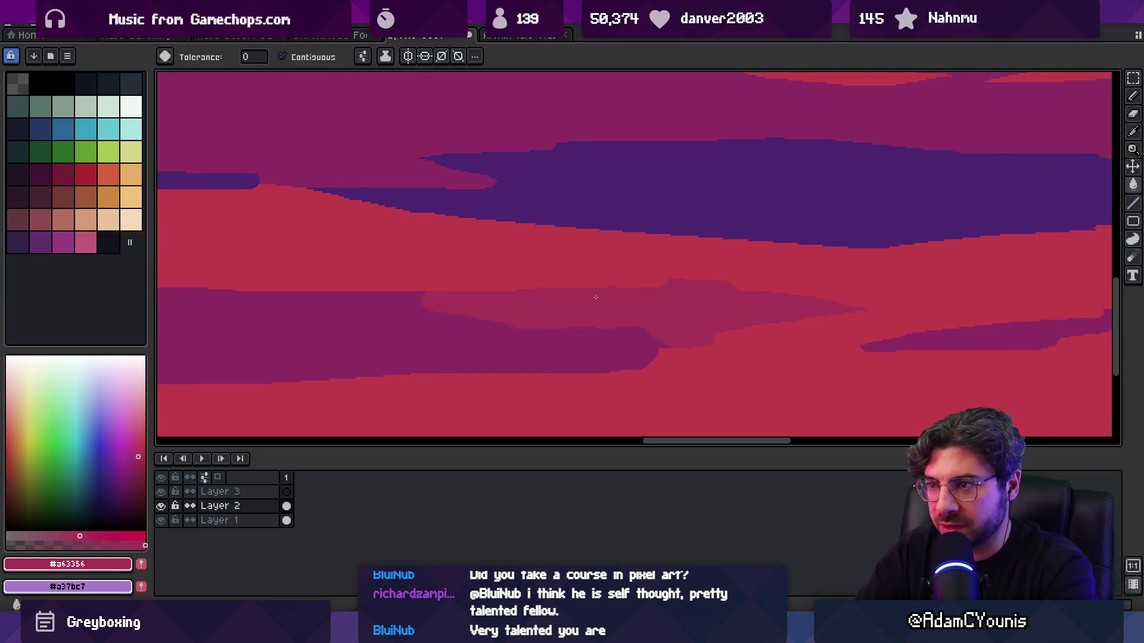
key(z)
scroll(588, 288, down, 5)
scroll(693, 318, up, 4)
key(b)
- Extend the magenta mid-tone wedge toward the upper right with the pencil
alt+click(664, 280)
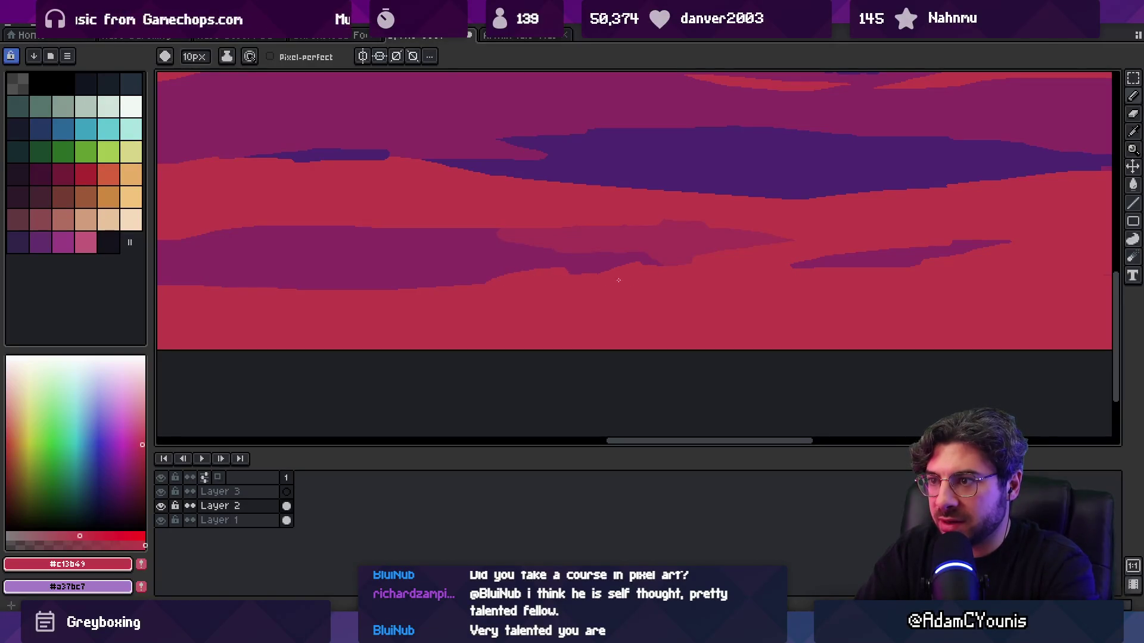
key(z)
scroll(618, 282, down, 5)
scroll(492, 273, up, 5)
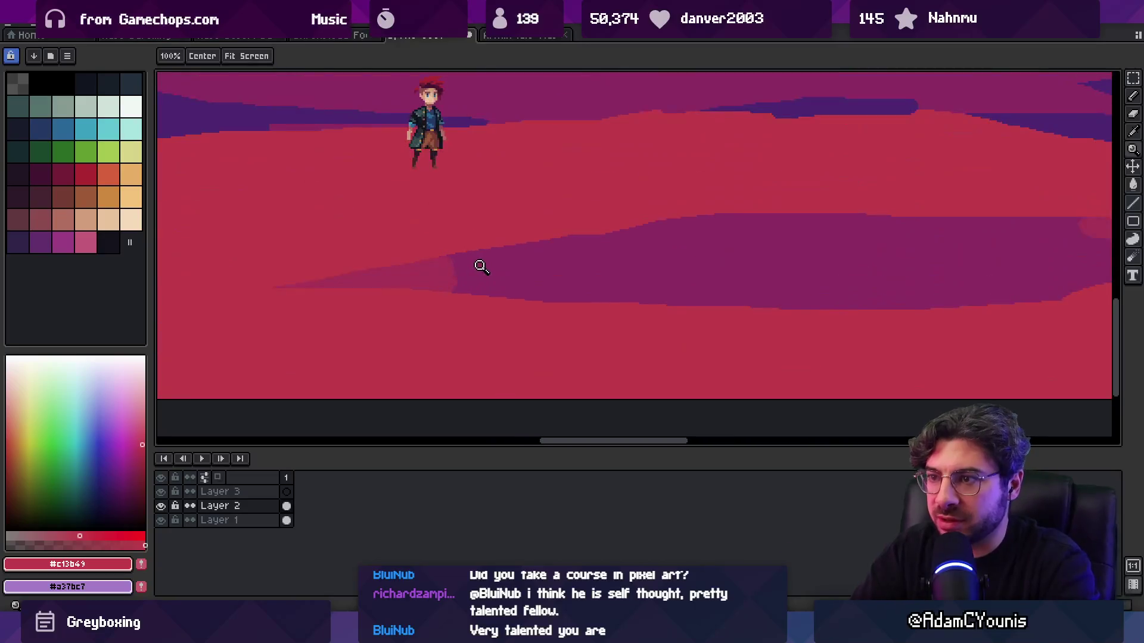
key(b)
alt+click(457, 278)
drag(454, 281, 543, 242)
- Cut the mid-tone's rounded left tip into a diagonal edge using purple #8c2c63
key(g)
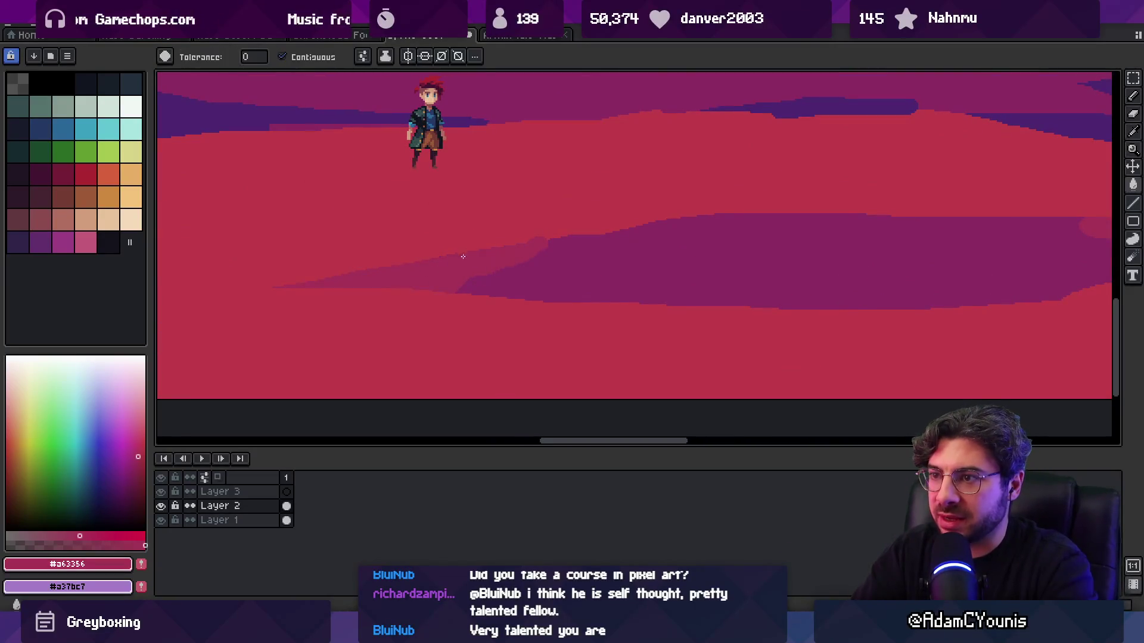
alt+click(467, 241)
key(b)
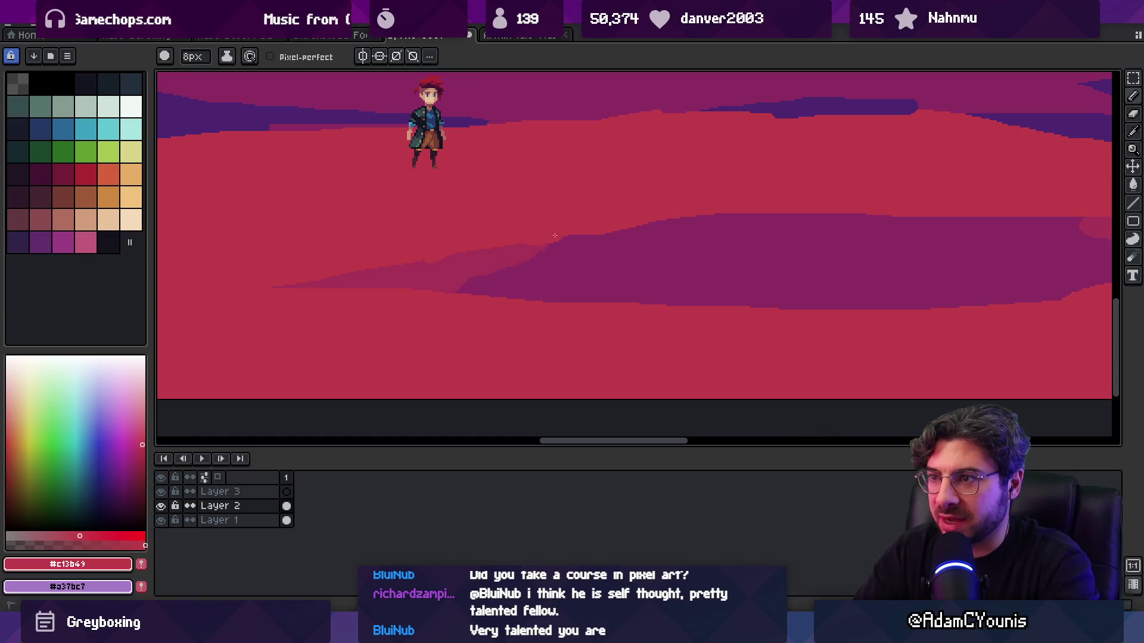
key(z)
scroll(540, 246, down, 3)
scroll(623, 237, up, 5)
key(b)
drag(613, 276, 733, 278)
key(ctrl+z)
alt+click(626, 274)
drag(646, 265, 736, 305)
- Fill the gap beside the band with #a63356 and reshape its edge in #8c2c63
alt+click(706, 267)
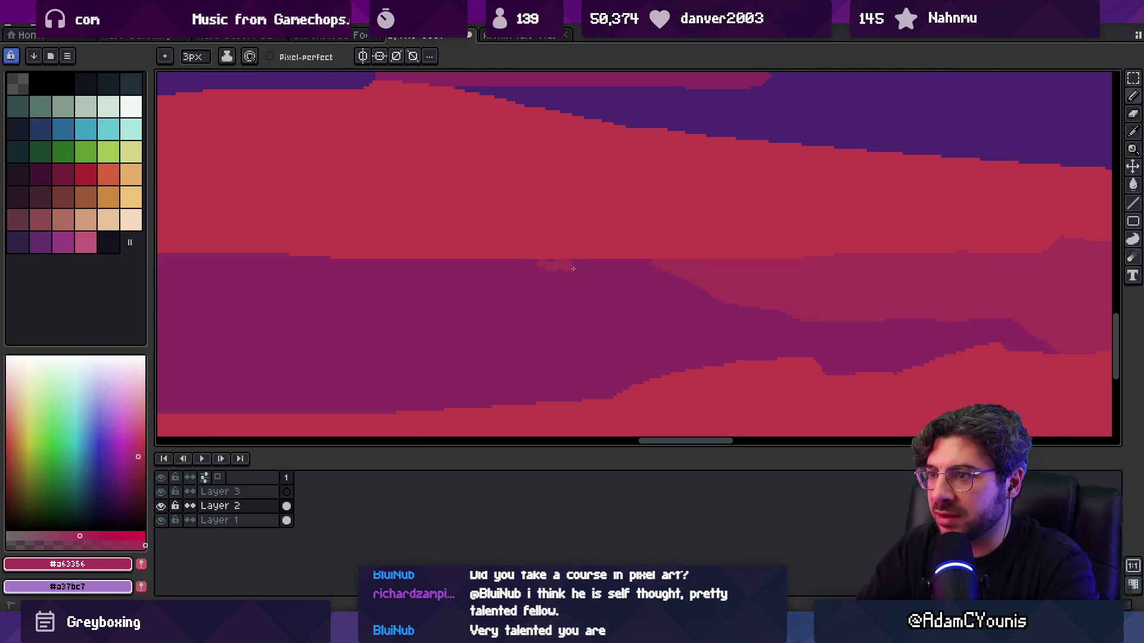
key(g)
click(613, 274)
key(b)
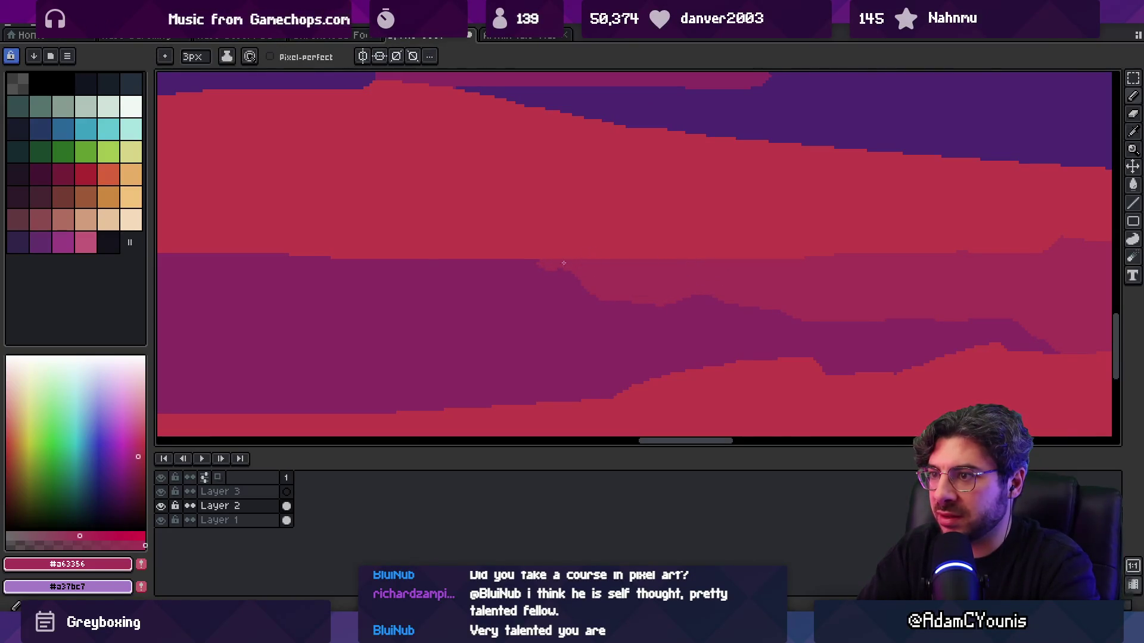
alt+click(576, 274)
mouse_move(586, 289)
mouse_down()
mouse_move(645, 302)
mouse_move(652, 269)
mouse_up()
- Zoom out and pan across the dunes to review the reshaped band
key(z)
key(alt)
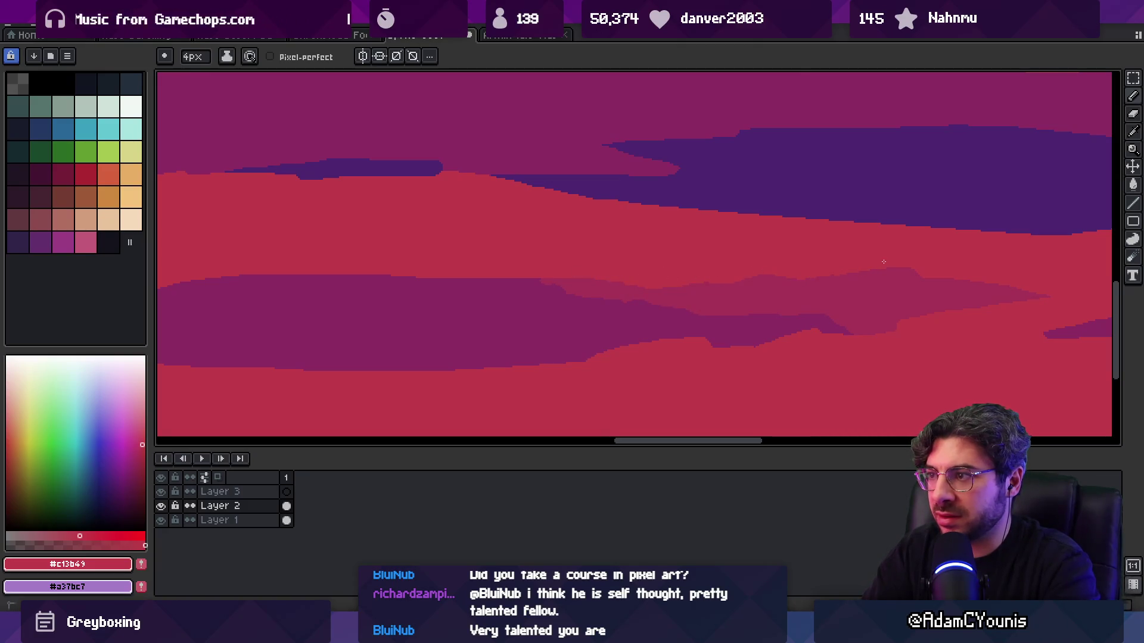
key(z)
scroll(768, 258, down, 5)
scroll(768, 256, up, 4)
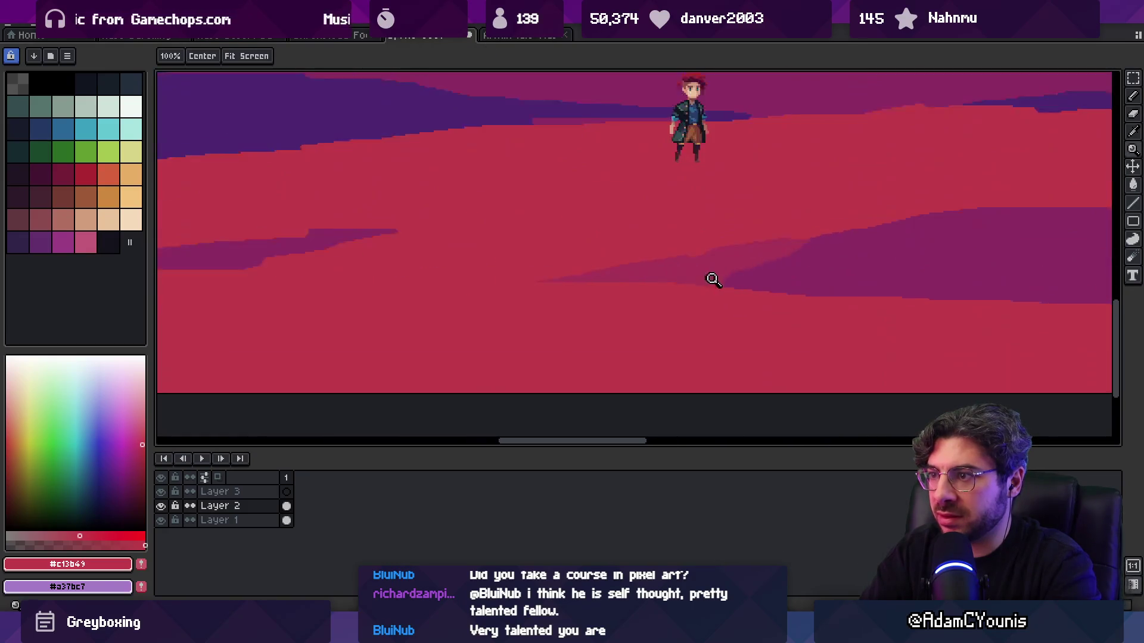
scroll(709, 280, up, 3)
drag(595, 255, 745, 269)
scroll(715, 258, down, 5)
scroll(728, 294, up, 6)
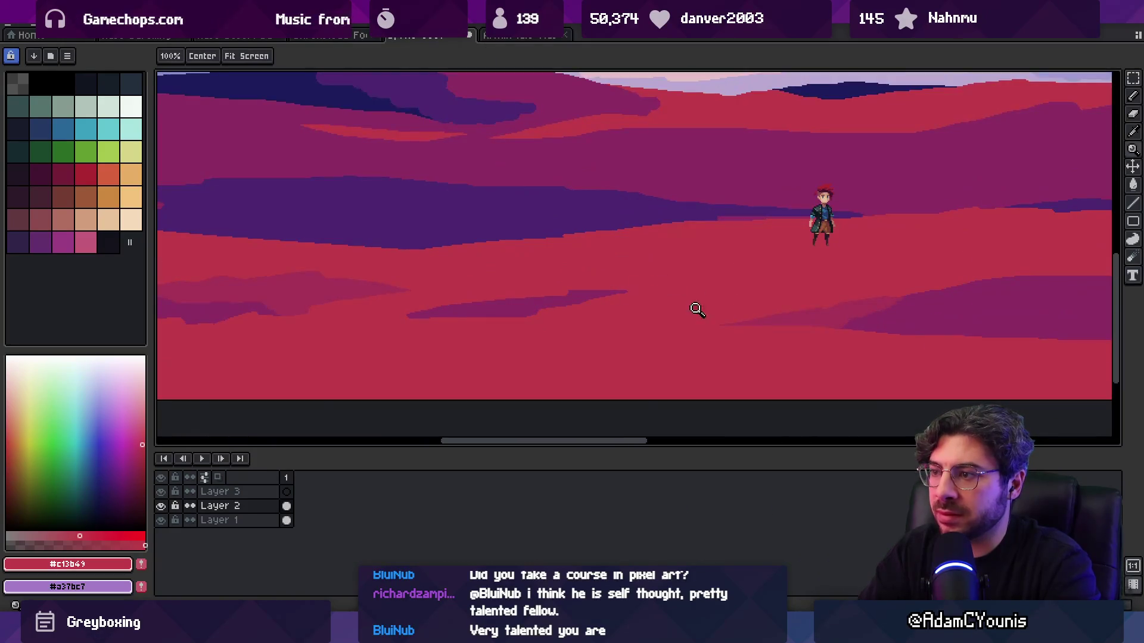
scroll(537, 291, down, 5)
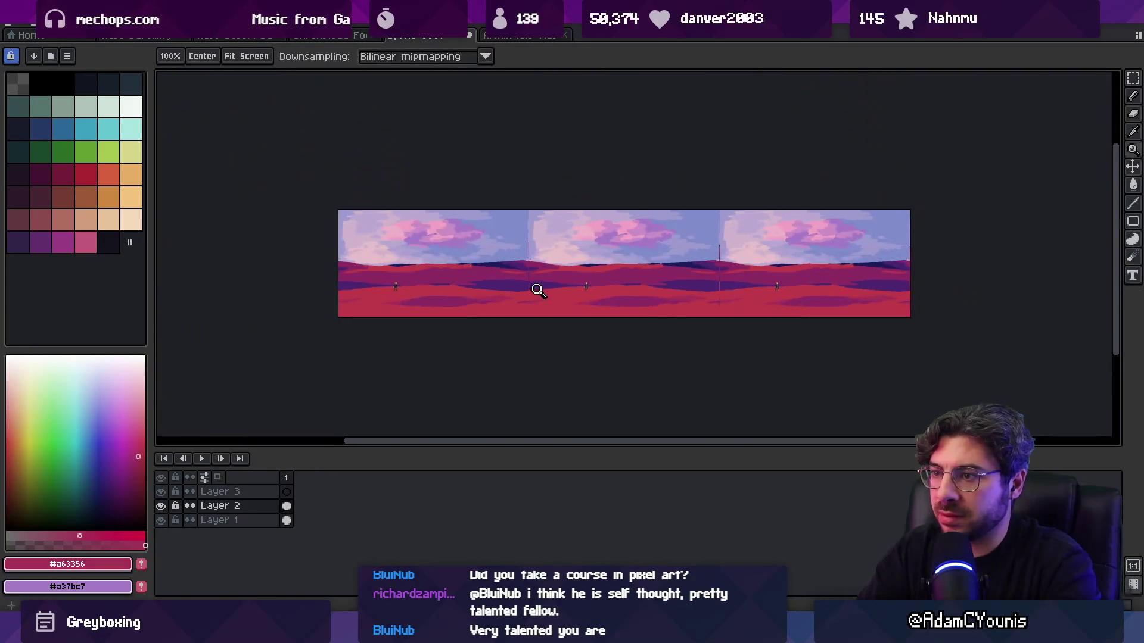
- Pan the scene left and zoom in on the dunes
scroll(537, 291, up, 5)
scroll(542, 285, down, 5)
drag(684, 260, 638, 250)
scroll(548, 286, up, 5)
key(alt)
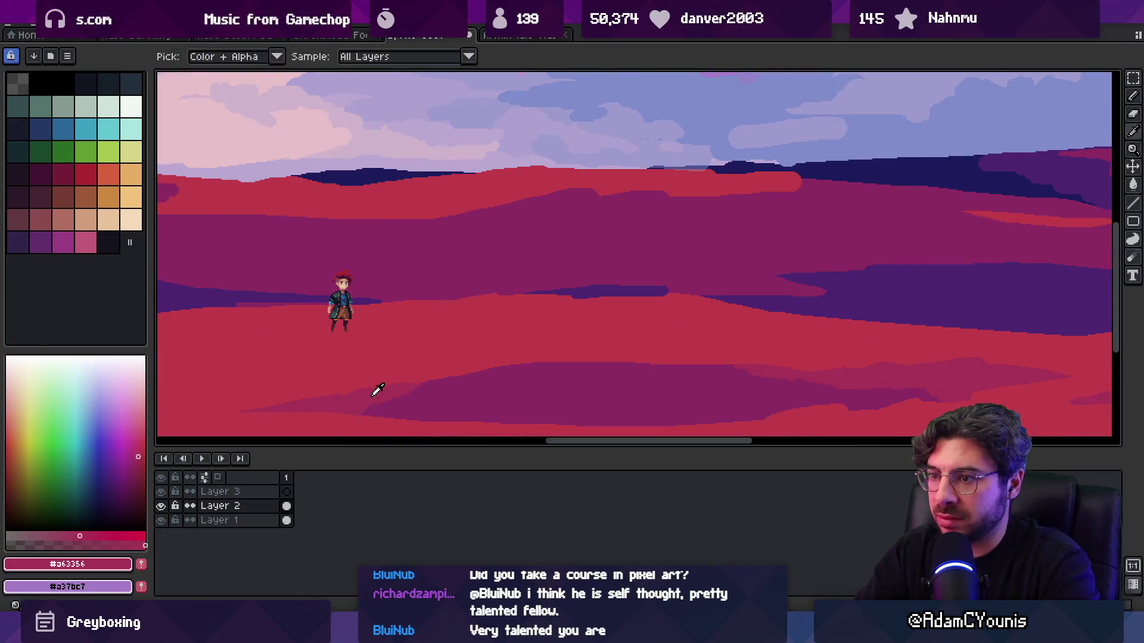
scroll(620, 330, down, 2)
scroll(497, 264, up, 2)
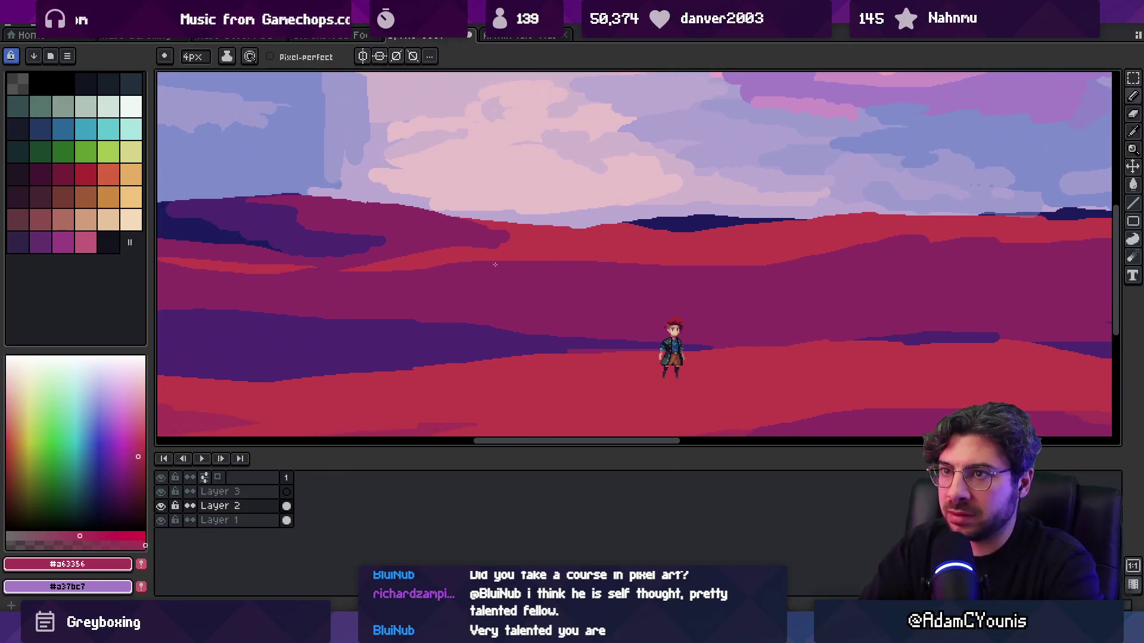
key(g)
key(z)
scroll(533, 235, down, 4)
scroll(570, 263, up, 3)
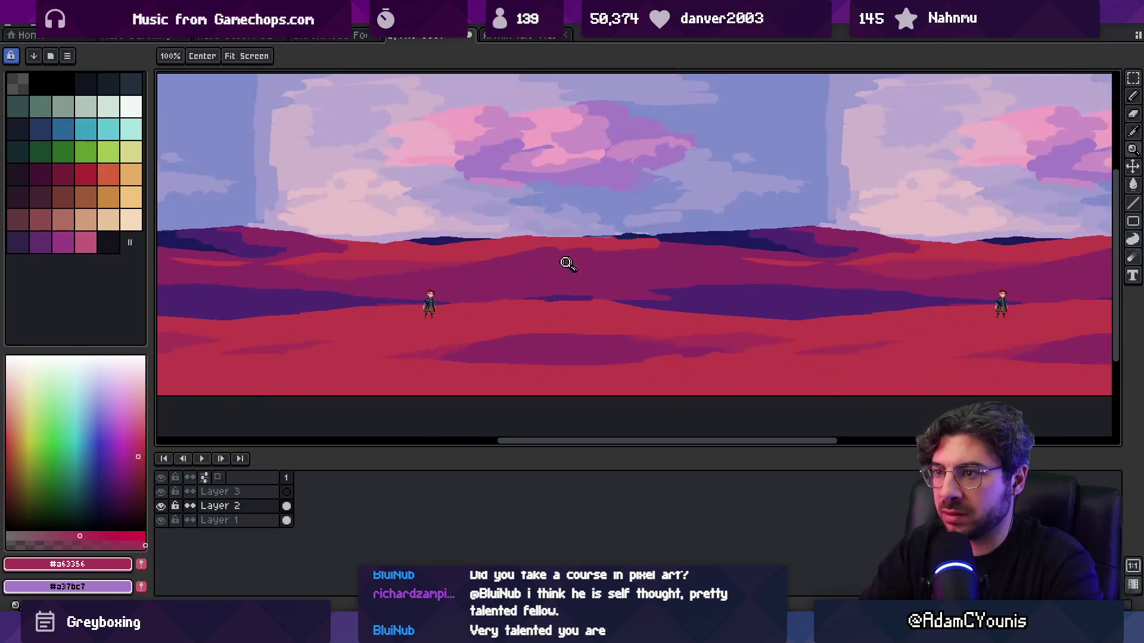
key(b)
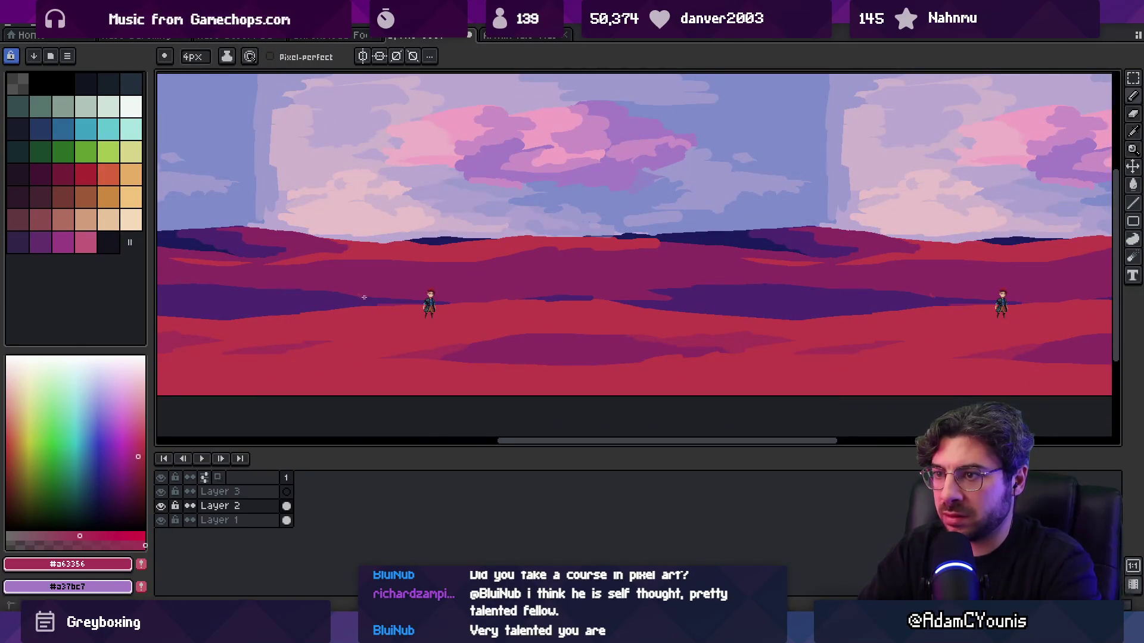
- Draw a curved light-red pencil line across the dunes
key(g)
key(z)
scroll(365, 286, down, 1)
scroll(366, 286, up, 1)
key(g)
key(b)
key(g)
key(z)
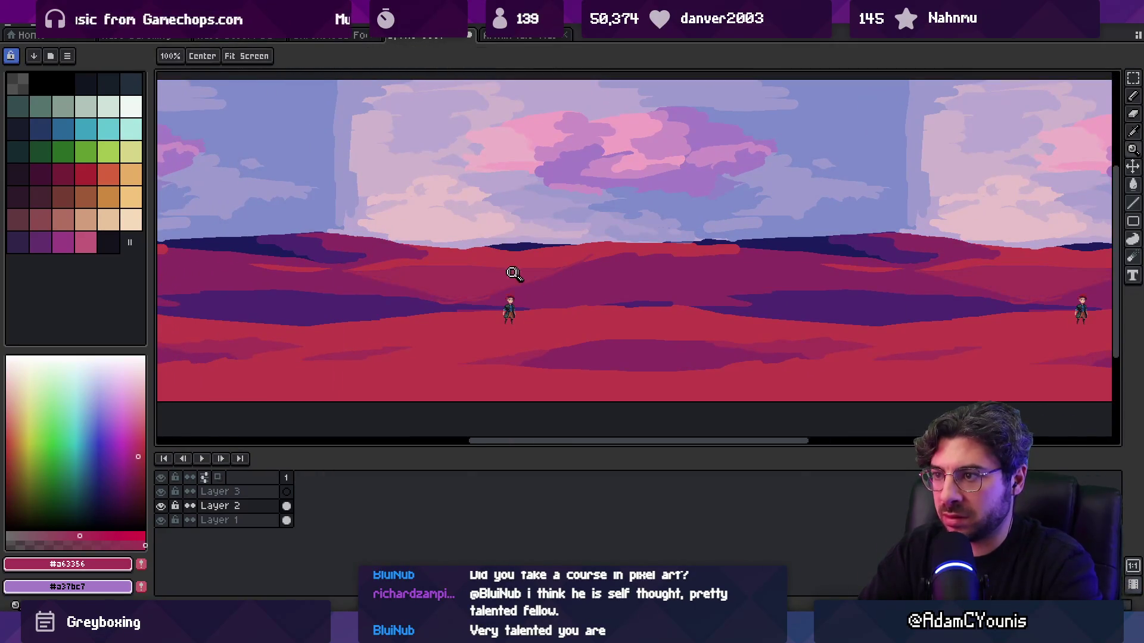
scroll(616, 258, down, 2)
scroll(623, 262, up, 3)
key(b)
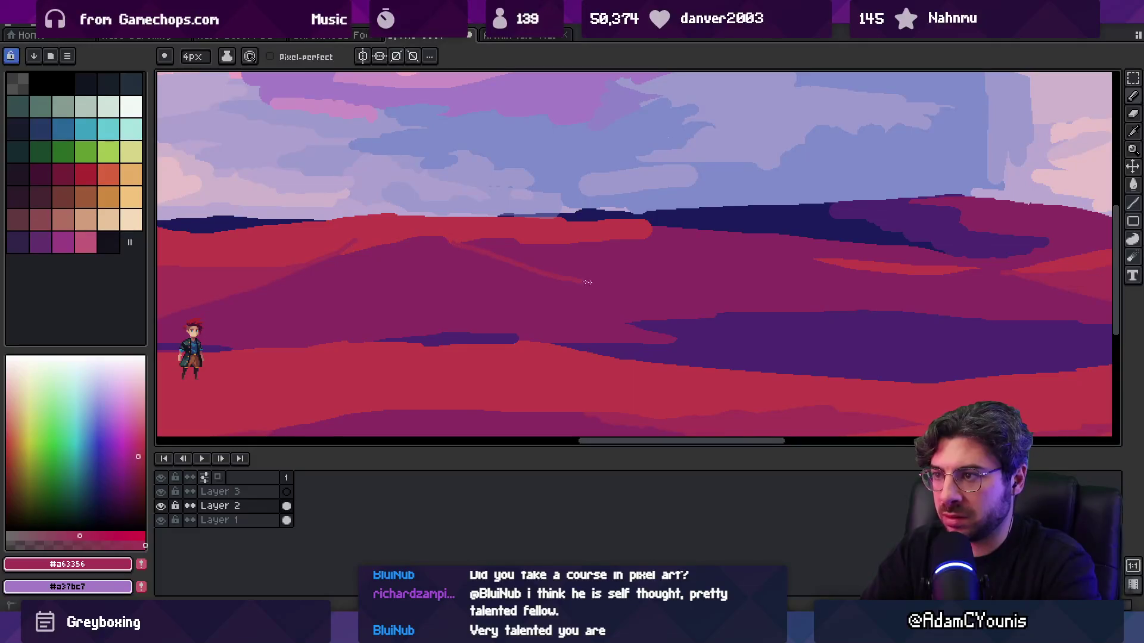
drag(577, 281, 796, 254)
- Try filling the left magenta dune with red #c13b49, then undo it
key(z)
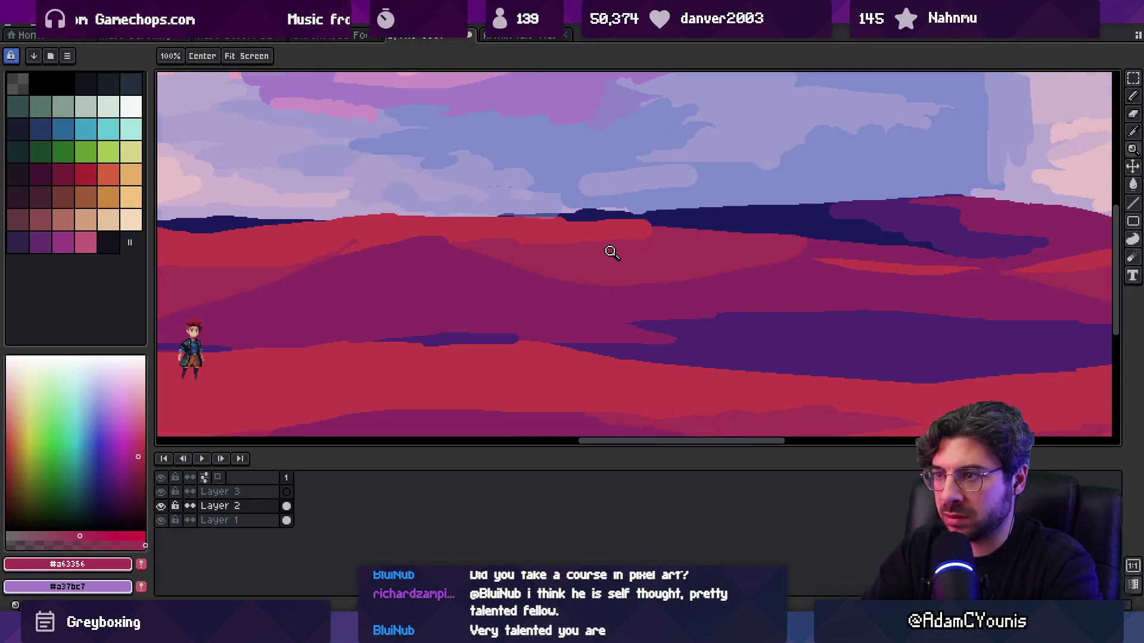
scroll(617, 238, down, 2)
scroll(561, 249, up, 2)
key(b)
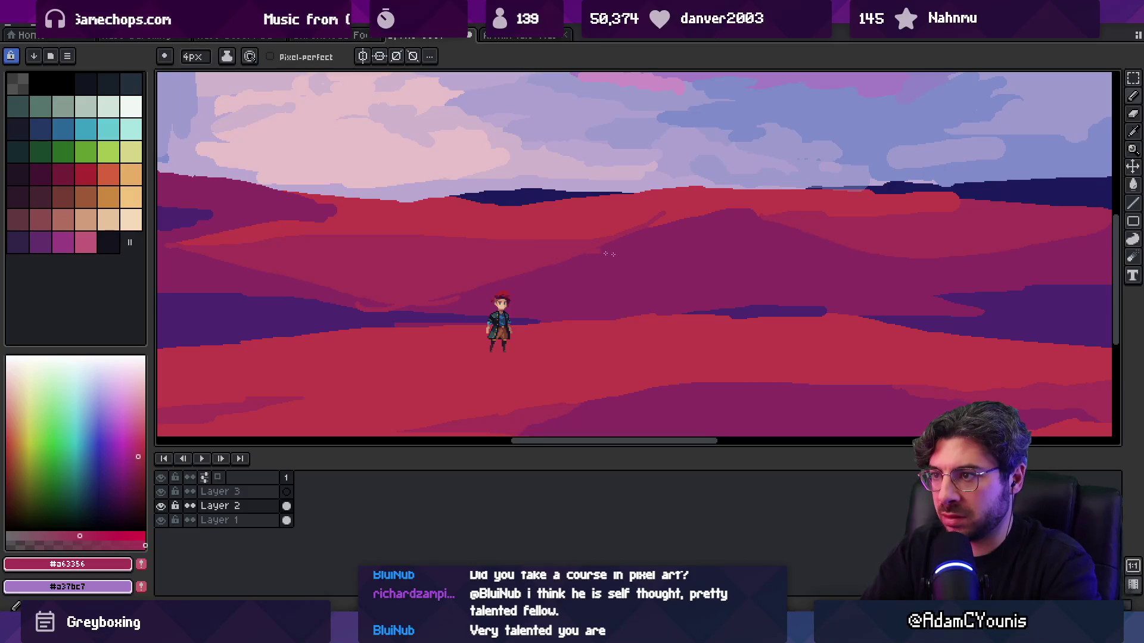
key(g)
alt+click(417, 229)
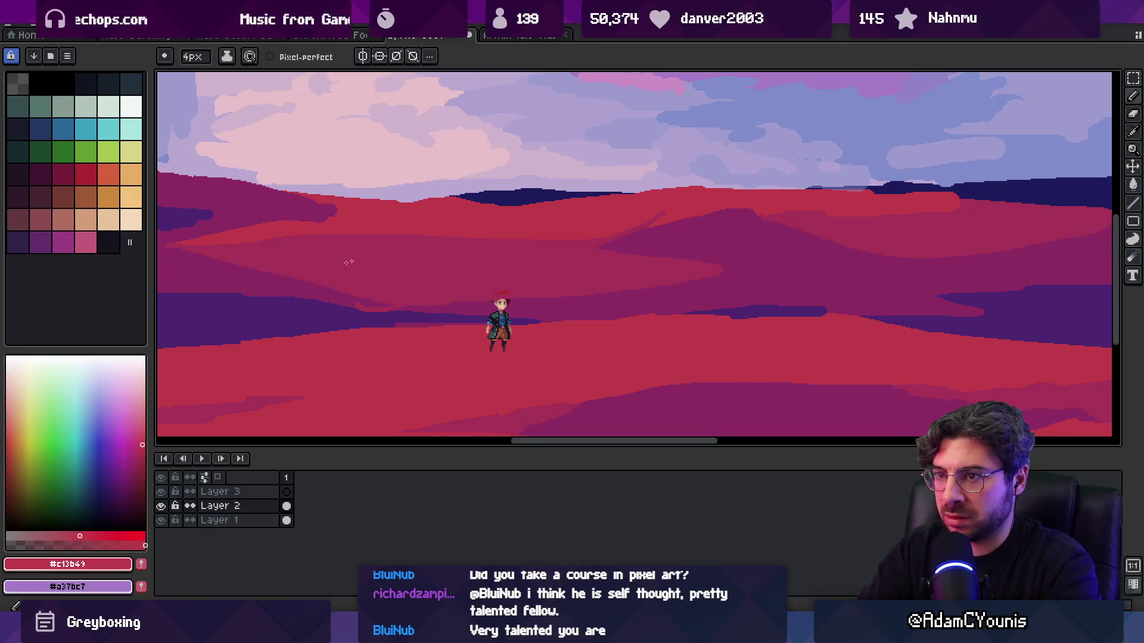
click(280, 197)
key(ctrl+z)
- Add a short red boundary line and fill the lower-left dune strip with #c13b49
key(b)
drag(506, 193, 484, 203)
key(g)
click(394, 256)
key(z)
key(ctrl+z)
key(b)
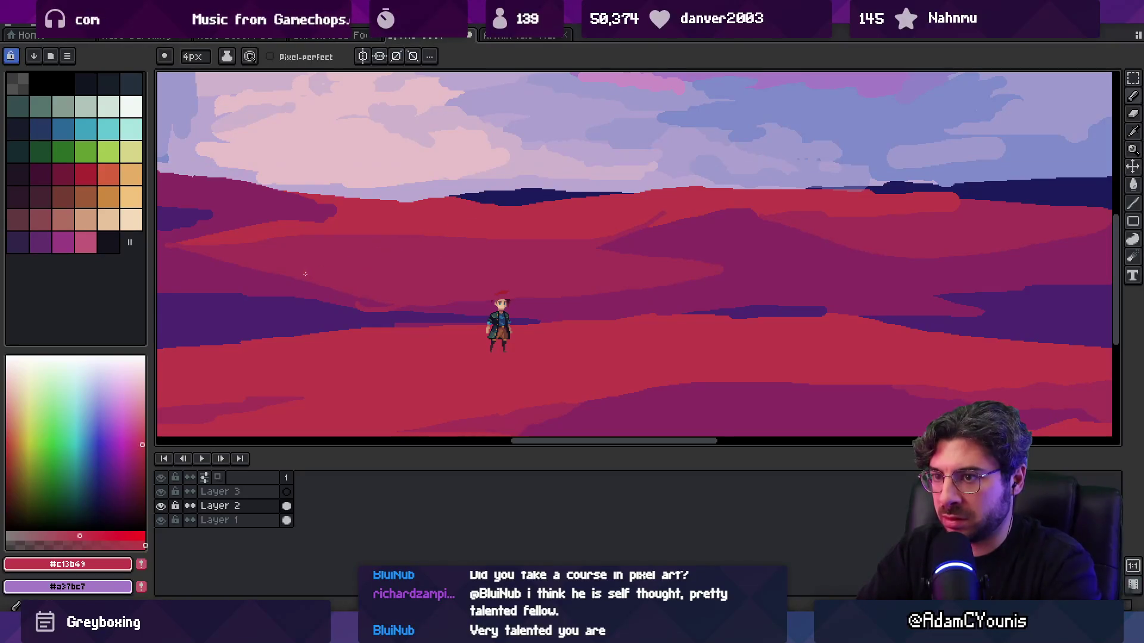
key(g)
click(422, 256)
key(z)
scroll(447, 232, down, 4)
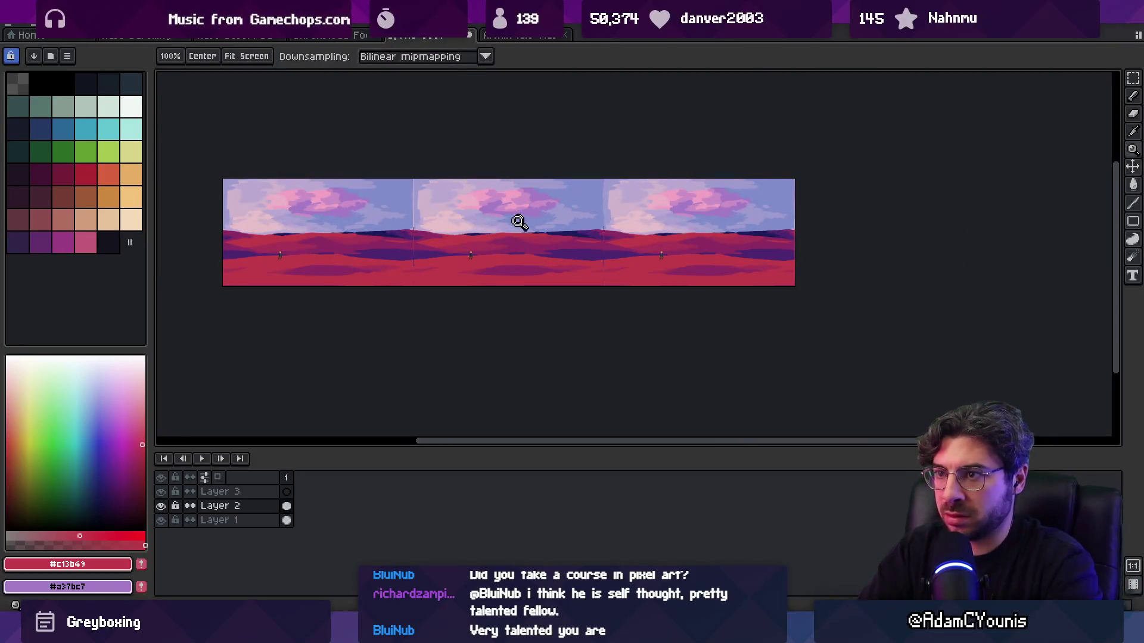
- Pick purple #8c2c63 and darken the dune edge with a pencil stroke
scroll(438, 253, up, 3)
scroll(437, 254, up, 1)
key(i)
click(443, 225)
key(b)
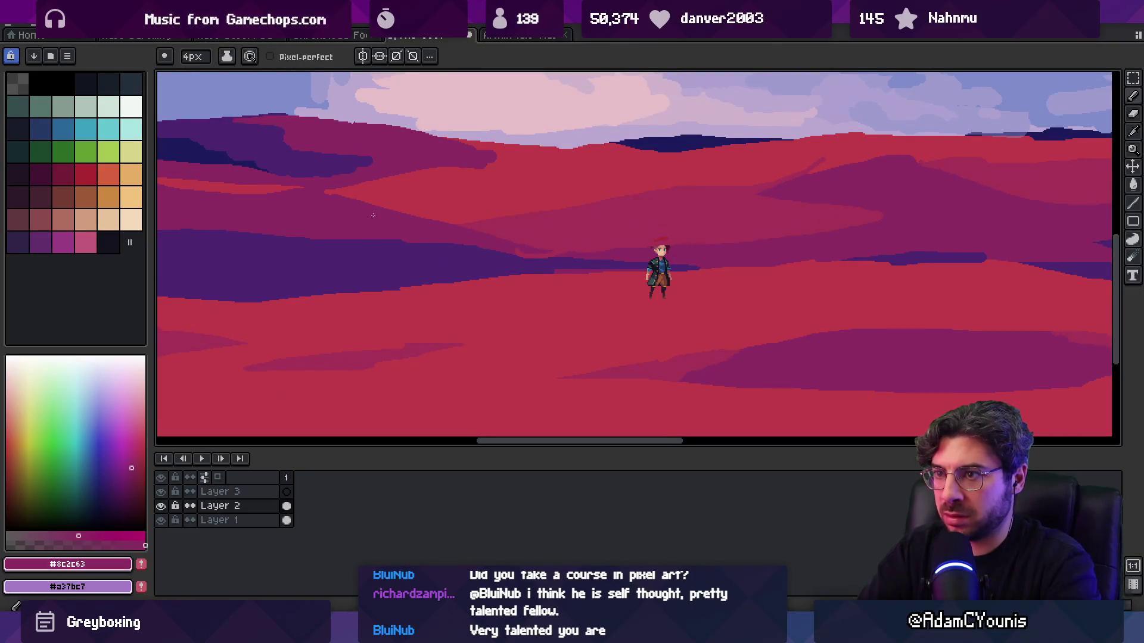
drag(414, 217, 560, 214)
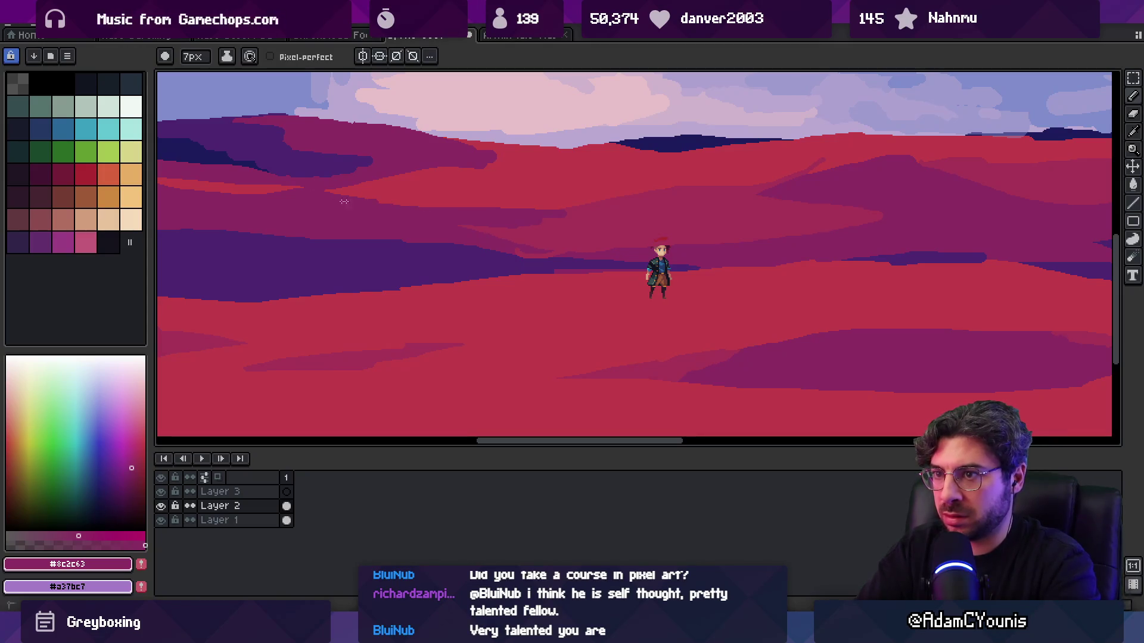
- Sample dark purple #4c2671 from the dunes and store it in a palette swatch
alt+click(524, 226)
alt+click(535, 254)
alt+click(540, 262)
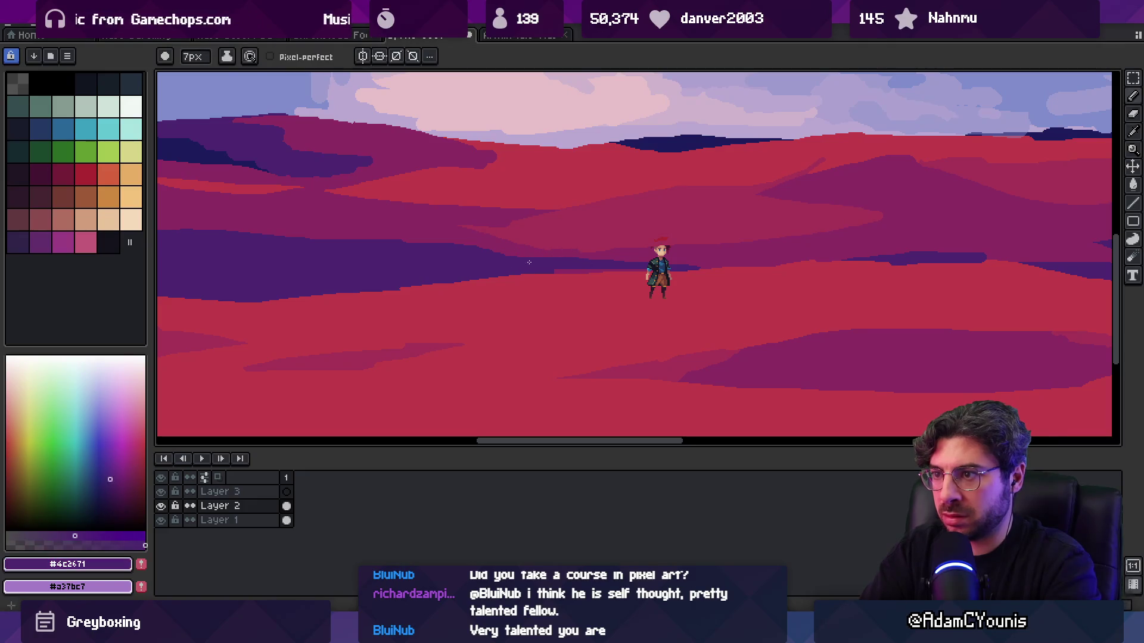
key(z)
scroll(510, 255, down, 3)
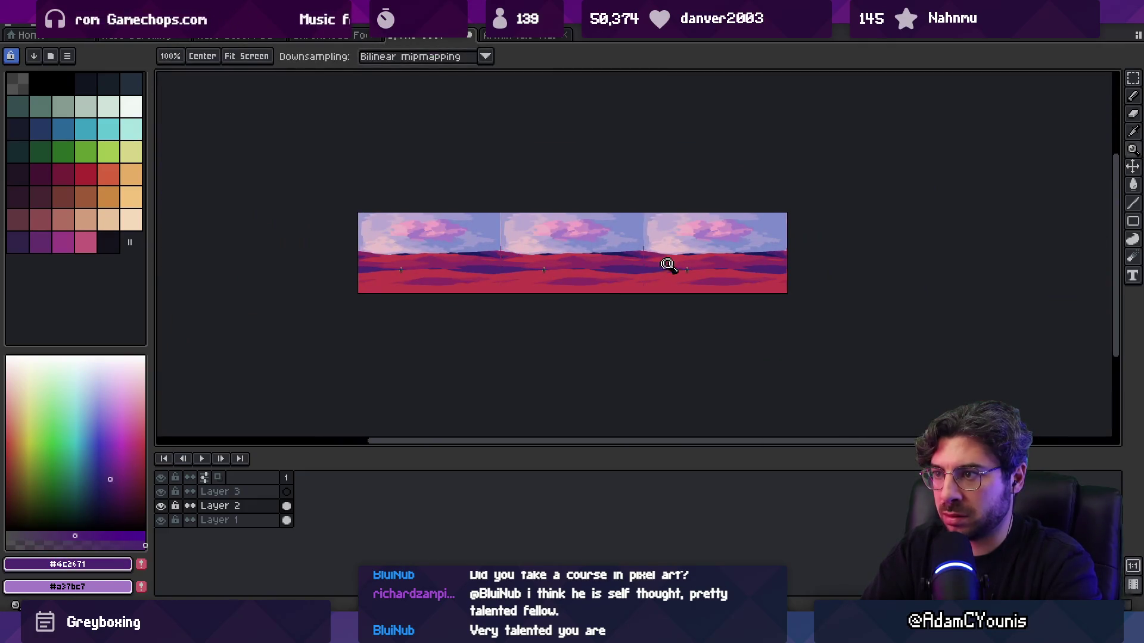
scroll(602, 266, up, 2)
scroll(602, 265, up, 2)
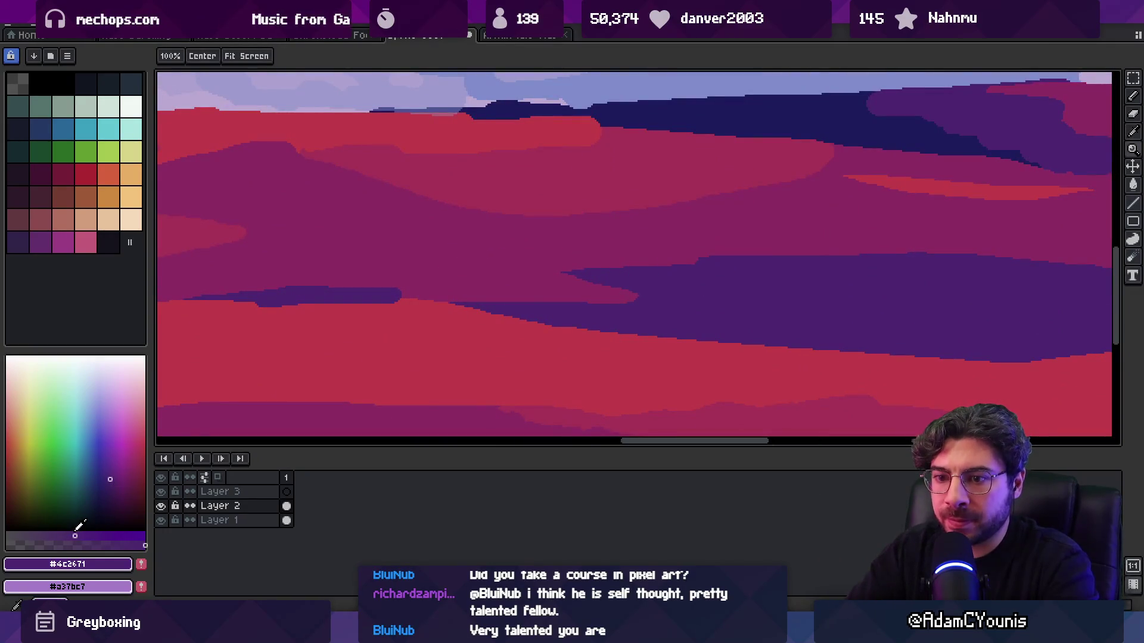
click(74, 530)
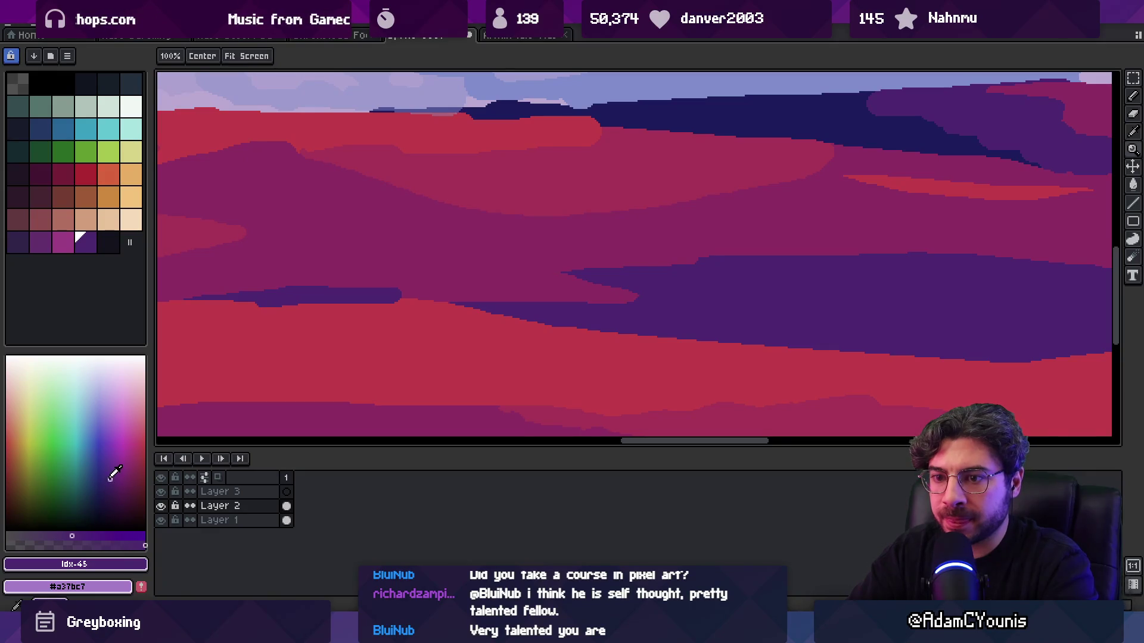
key(g)
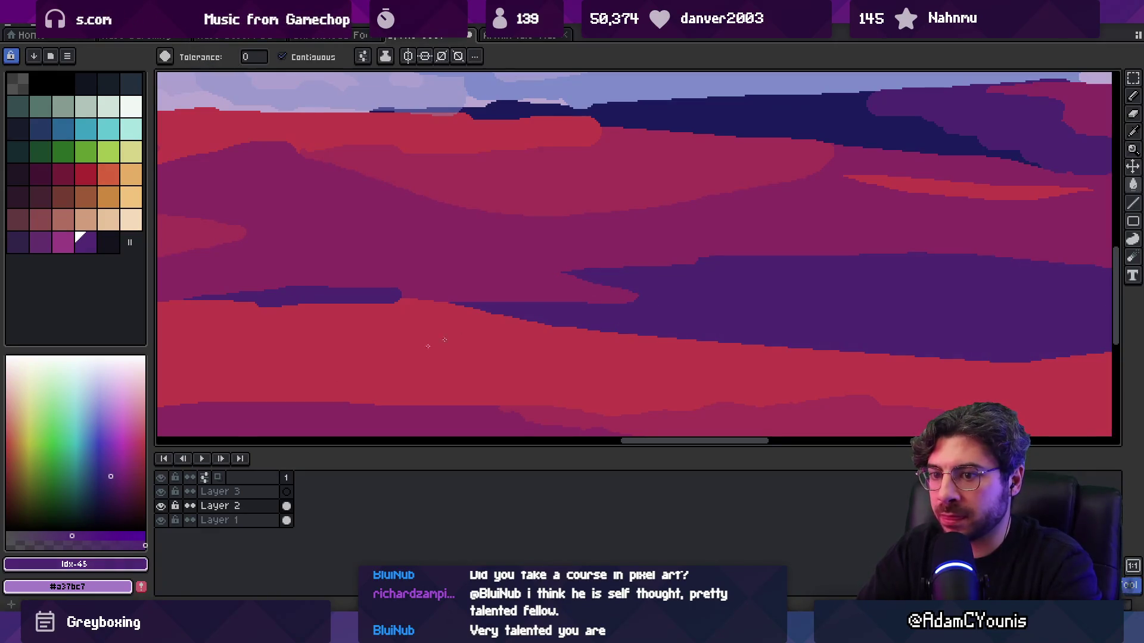
key(z)
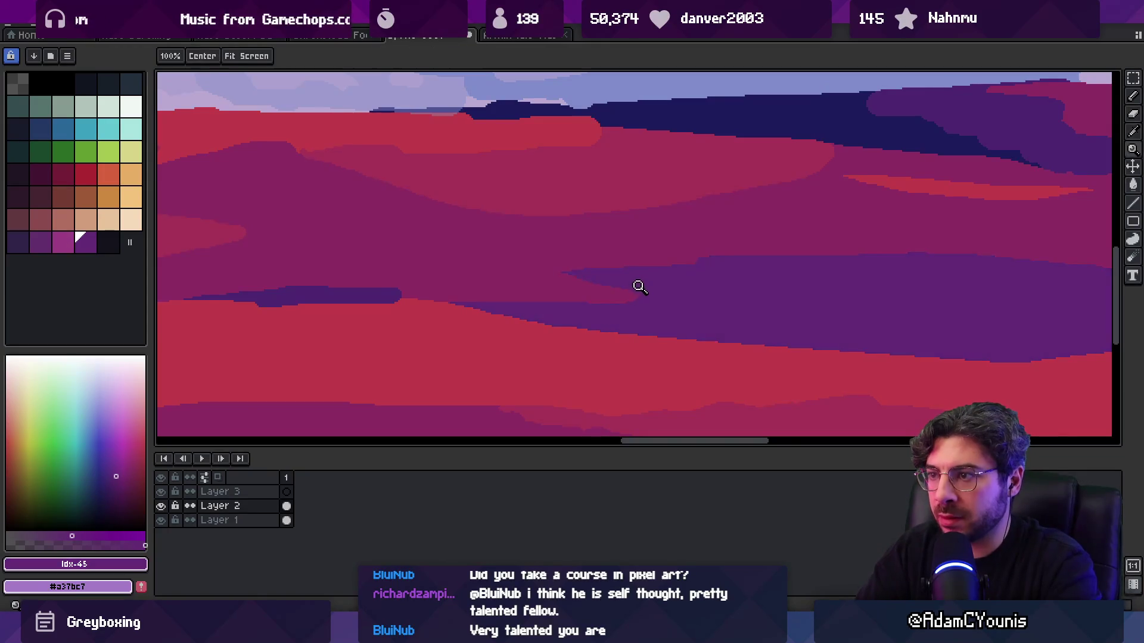
scroll(581, 274, down, 5)
scroll(588, 280, up, 2)
- Paint a dark purple #4c2671 line along the dune edge and fill the area below it
key(g)
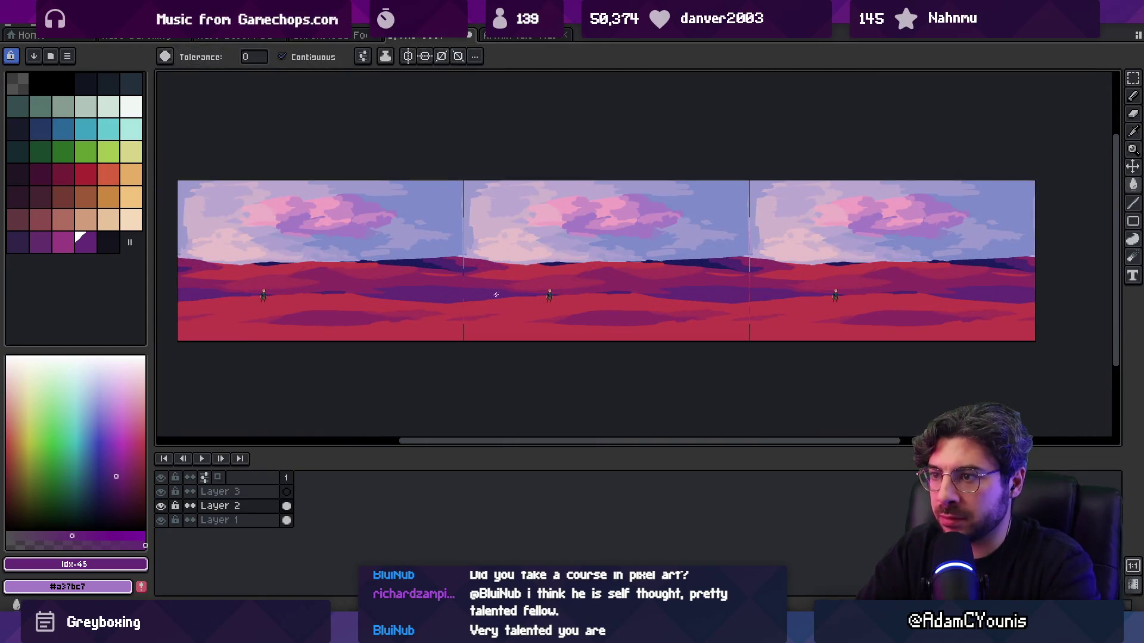
scroll(622, 298, up, 4)
scroll(620, 329, down, 3)
scroll(620, 306, up, 2)
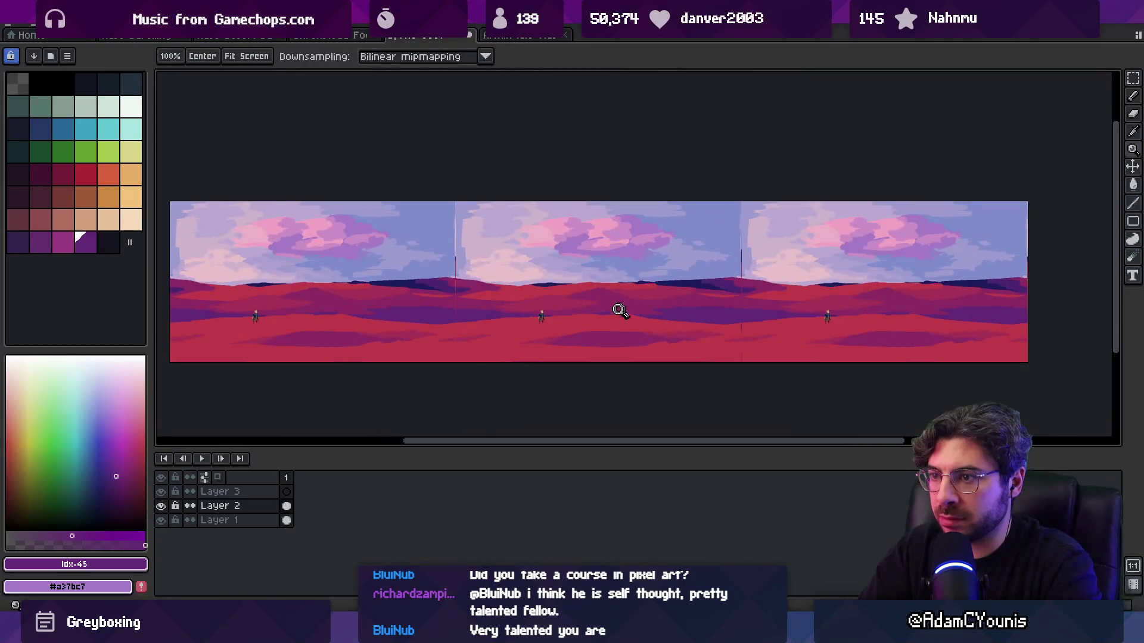
key(i)
click(840, 240)
scroll(749, 320, up, 2)
key(b)
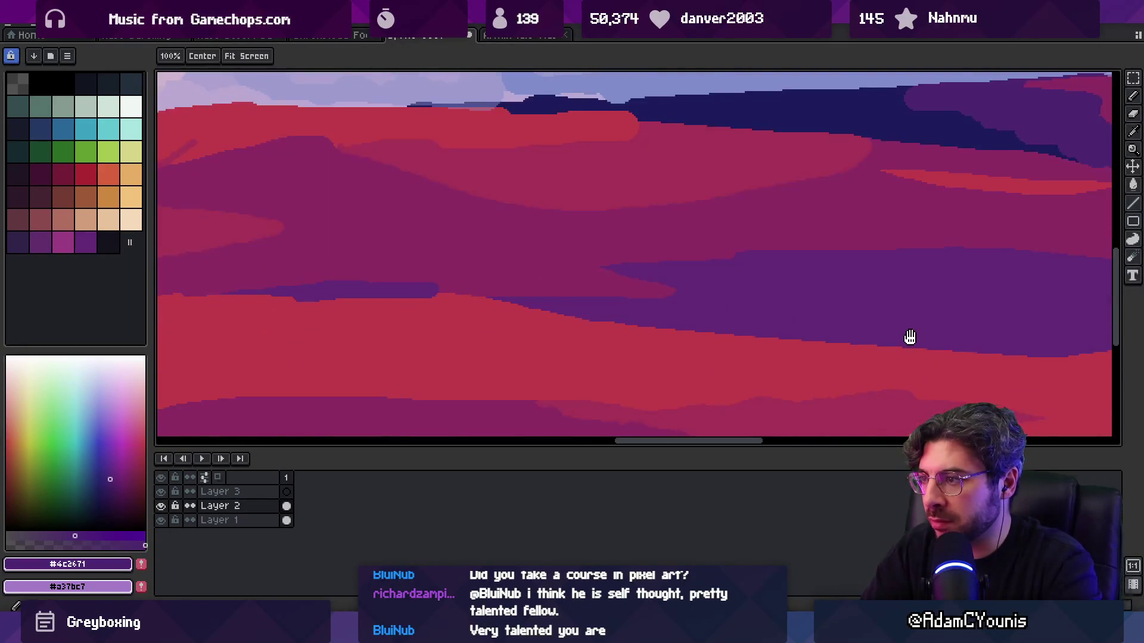
scroll(678, 307, up, 1)
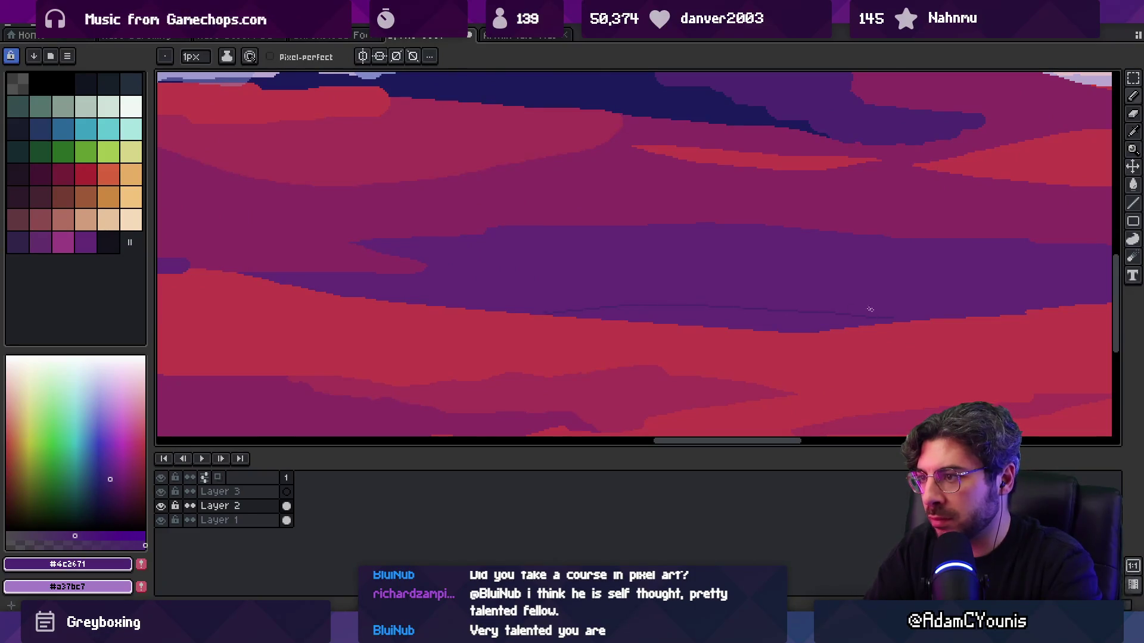
drag(560, 310, 920, 316)
key(g)
click(745, 321)
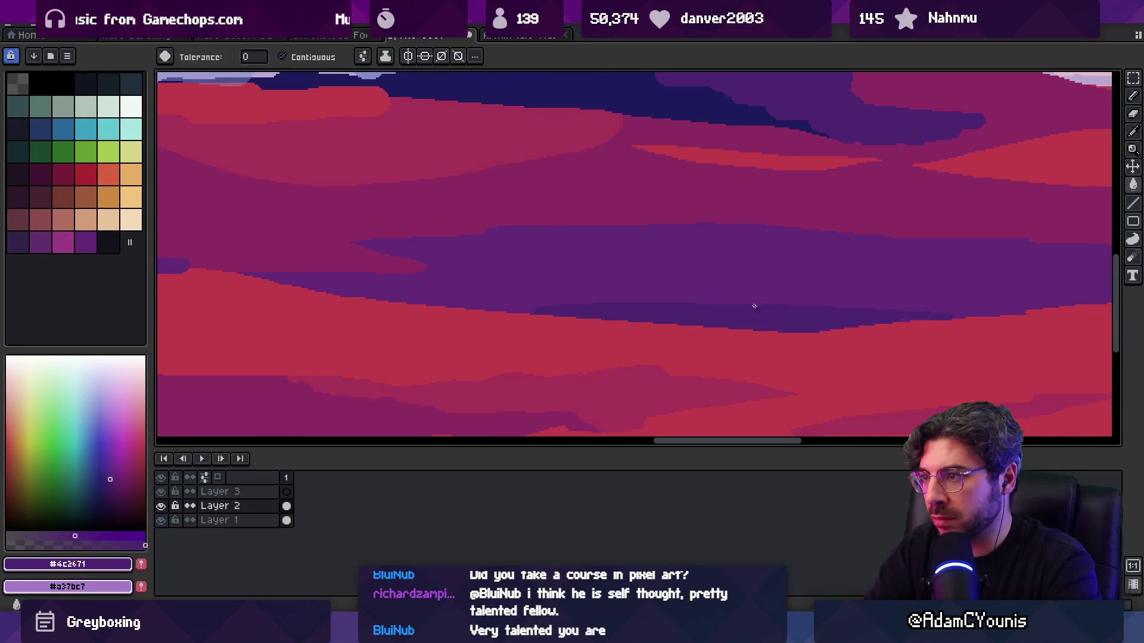
- Paint a dark purple curve across the dunes and fill the two regions beneath it
key(z)
scroll(690, 302, down, 5)
scroll(690, 302, up, 5)
key(b)
drag(420, 318, 585, 290)
key(g)
click(666, 314)
click(577, 314)
- Sample the magenta #8c2c63 and dark purple #642a76 from the dunes
key(z)
scroll(587, 296, down, 5)
scroll(587, 296, up, 5)
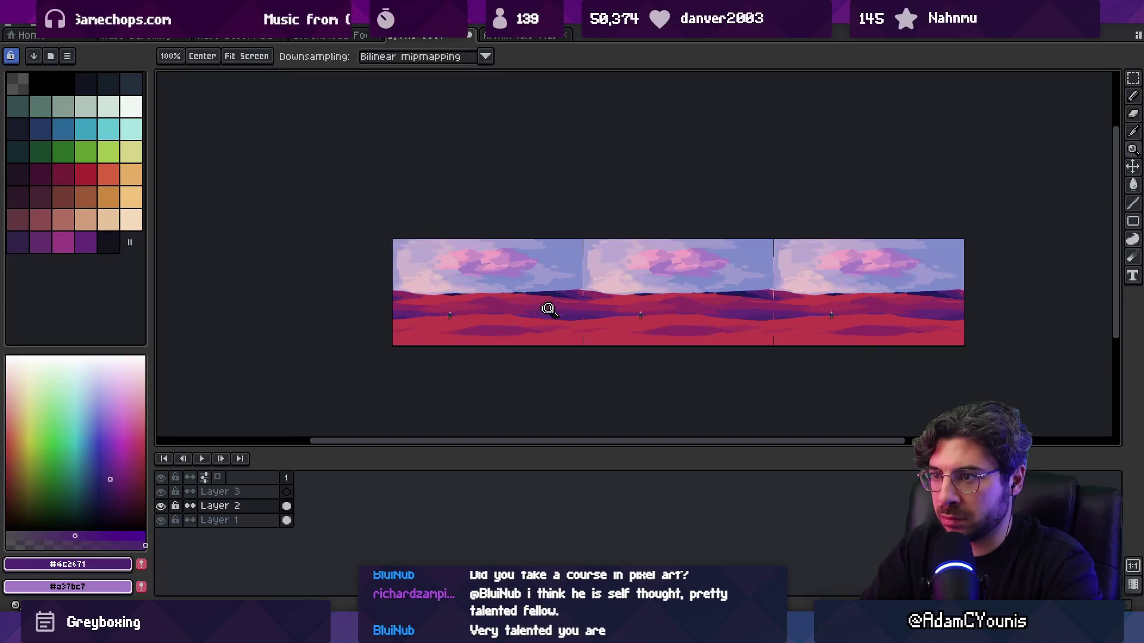
key(b)
alt+click(473, 312)
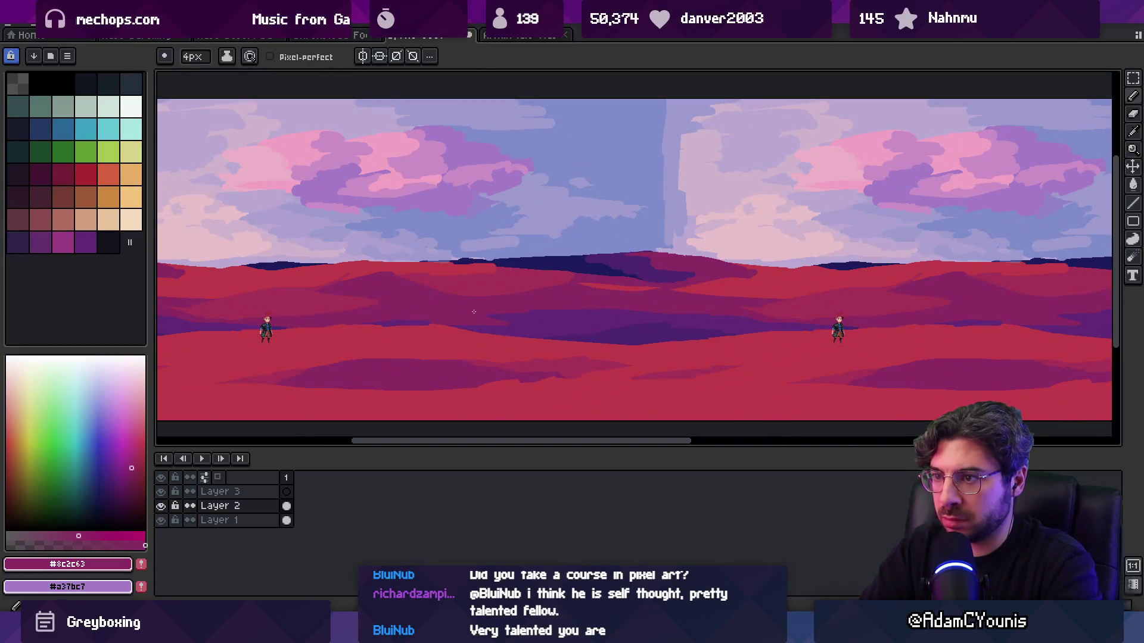
alt+click(530, 323)
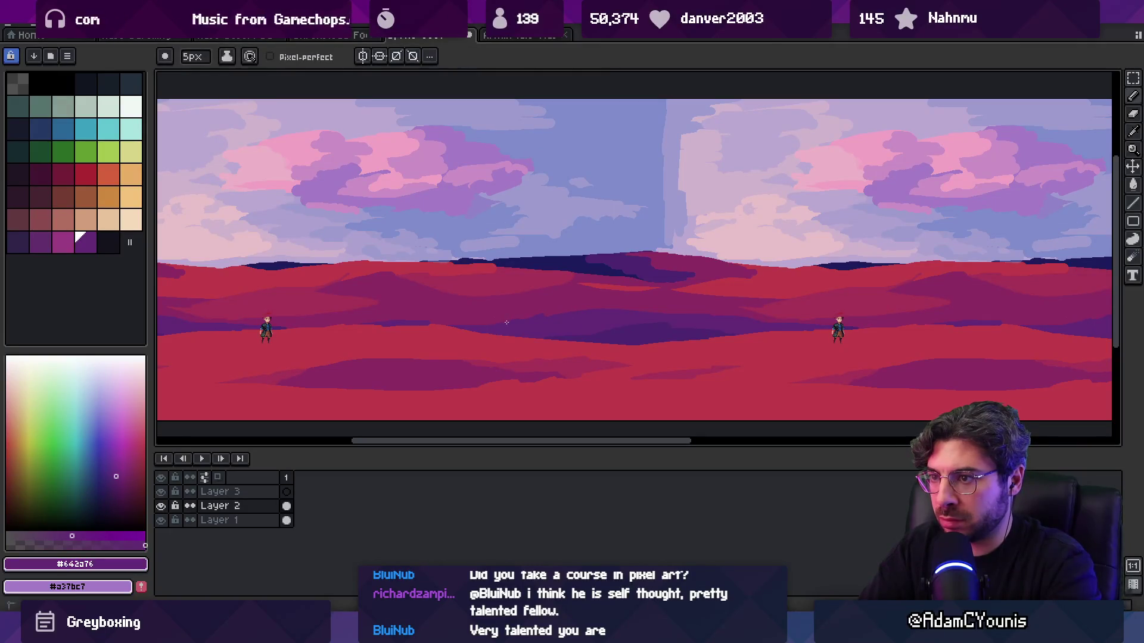
scroll(511, 321, up, 2)
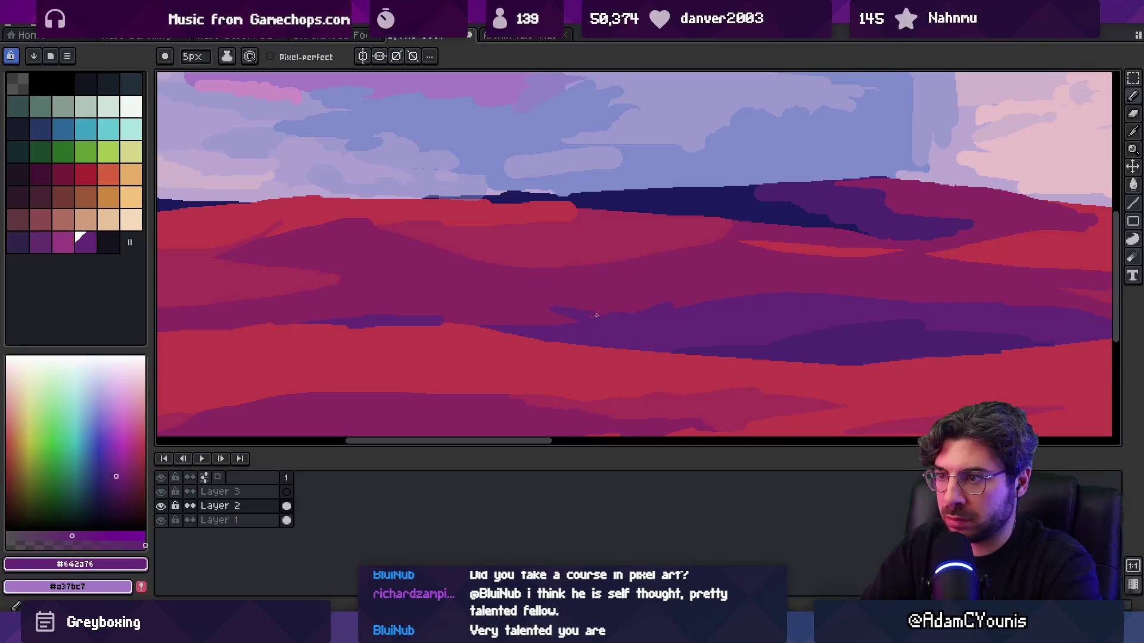
alt+click(536, 307)
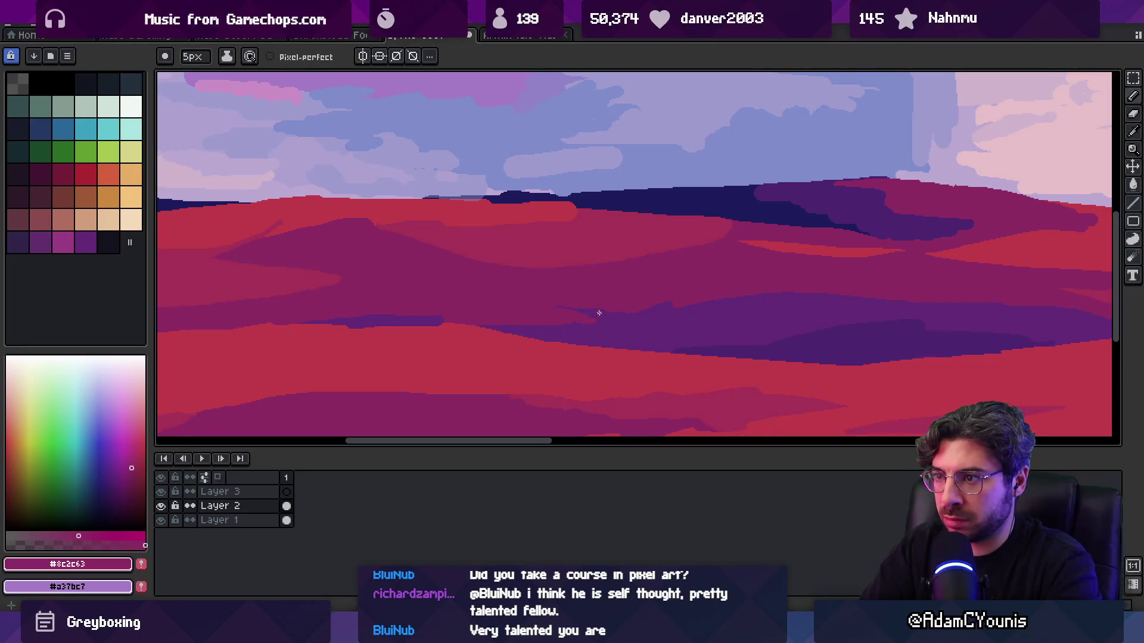
alt+click(413, 315)
alt+click(469, 315)
- Shift the panorama slightly left and bring up the desert reference painting
scroll(449, 298, down, 3)
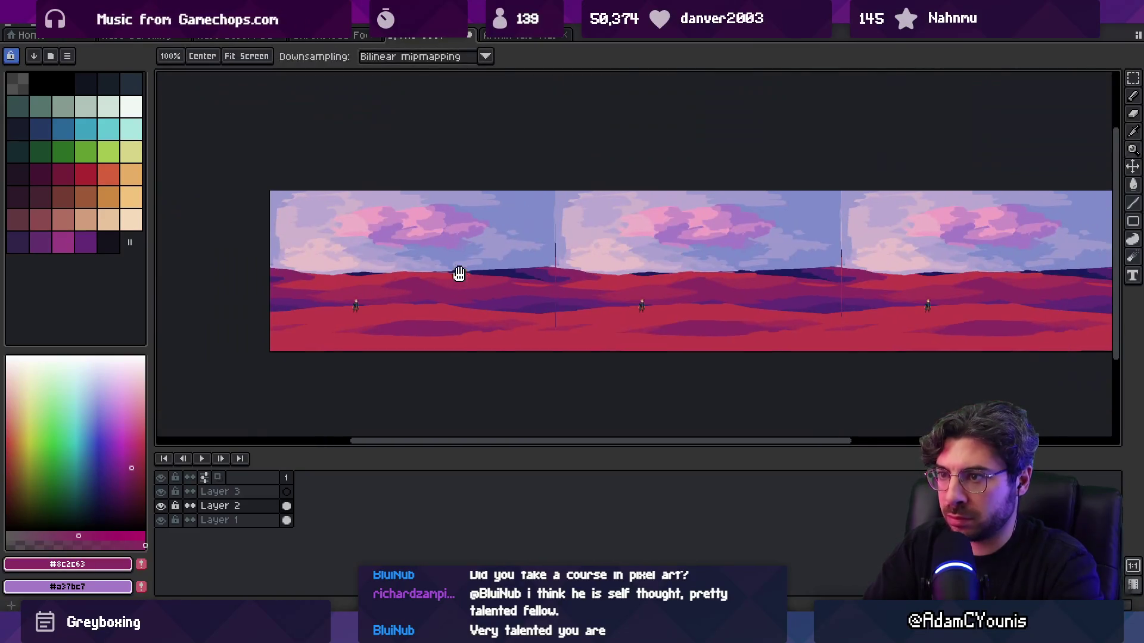
drag(566, 252, 518, 266)
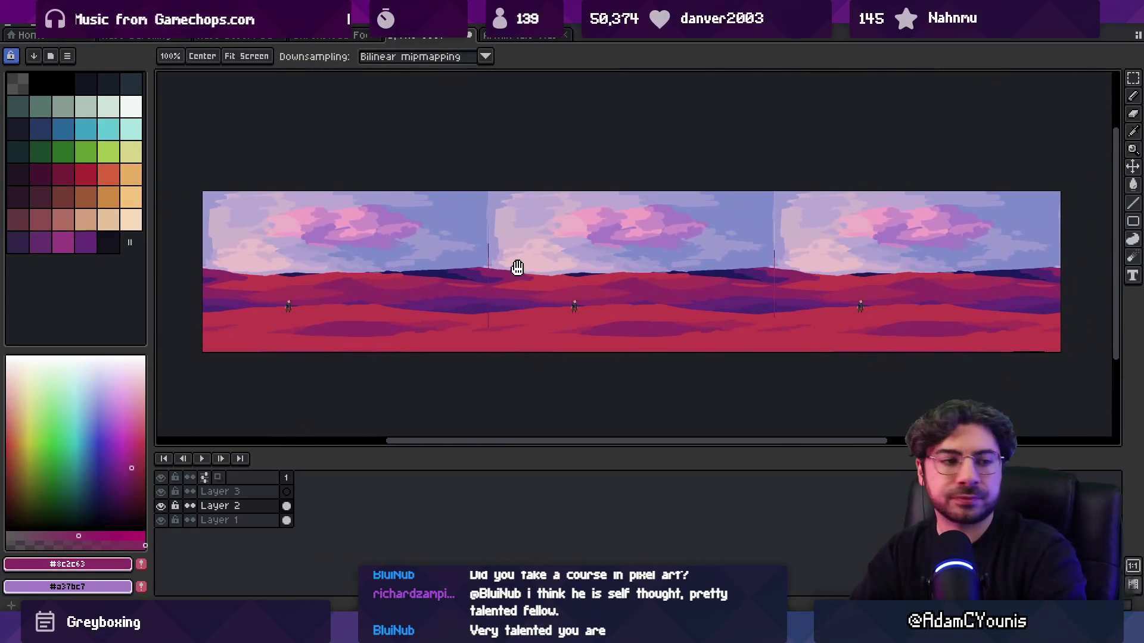
key(alt+Tab)
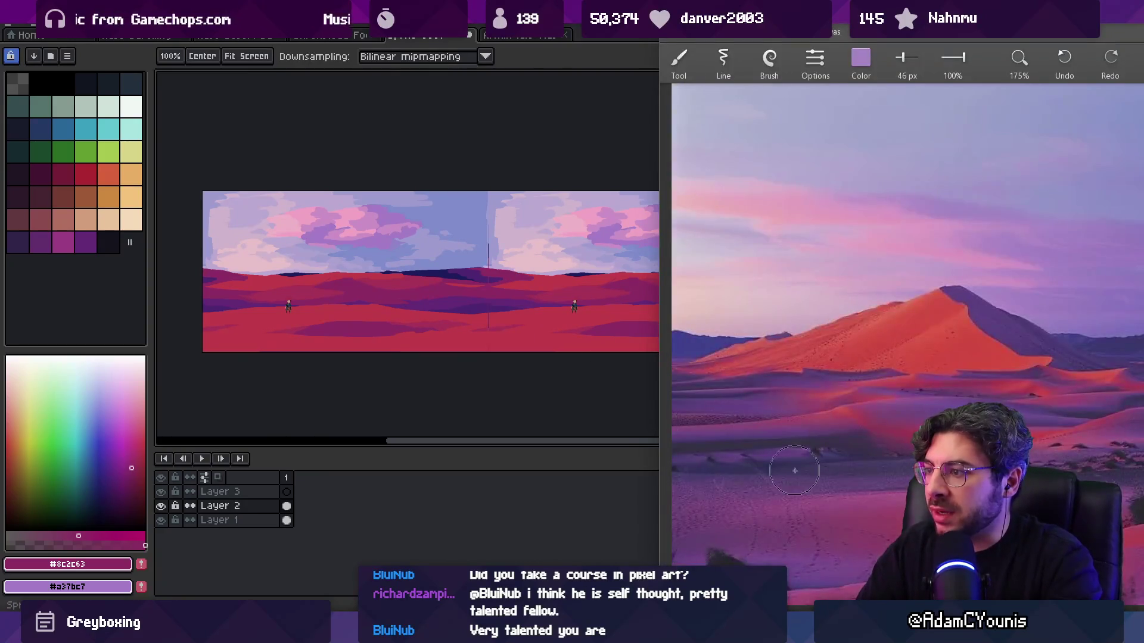
- Zoom out the reference, return to Aseprite, and recolour the red ground magenta
scroll(781, 453, down, 5)
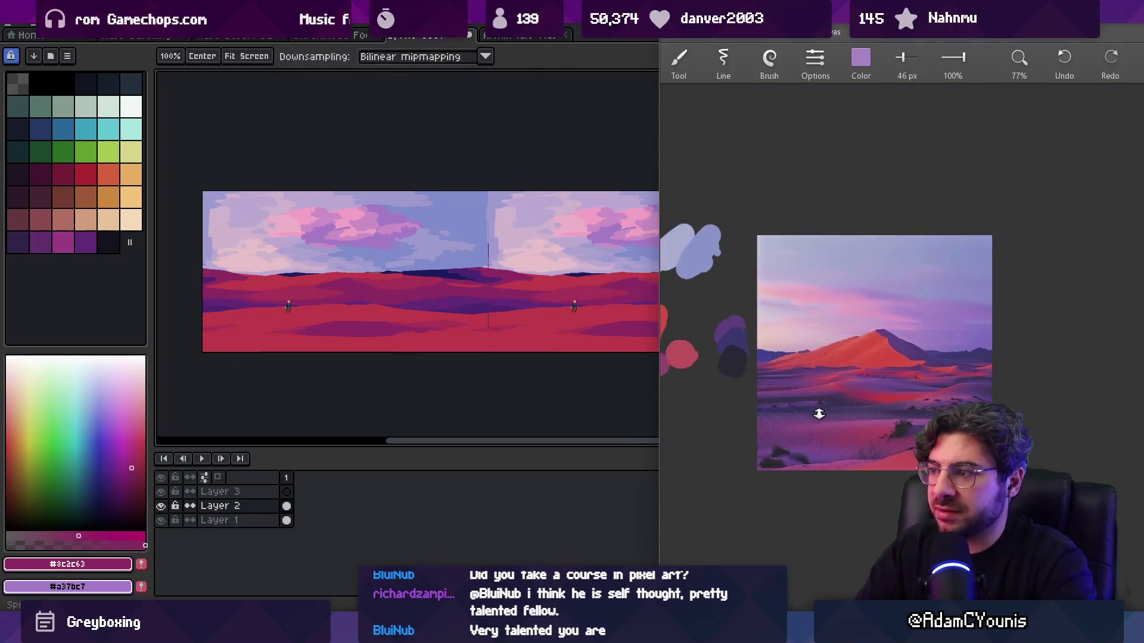
scroll(822, 408, down, 1)
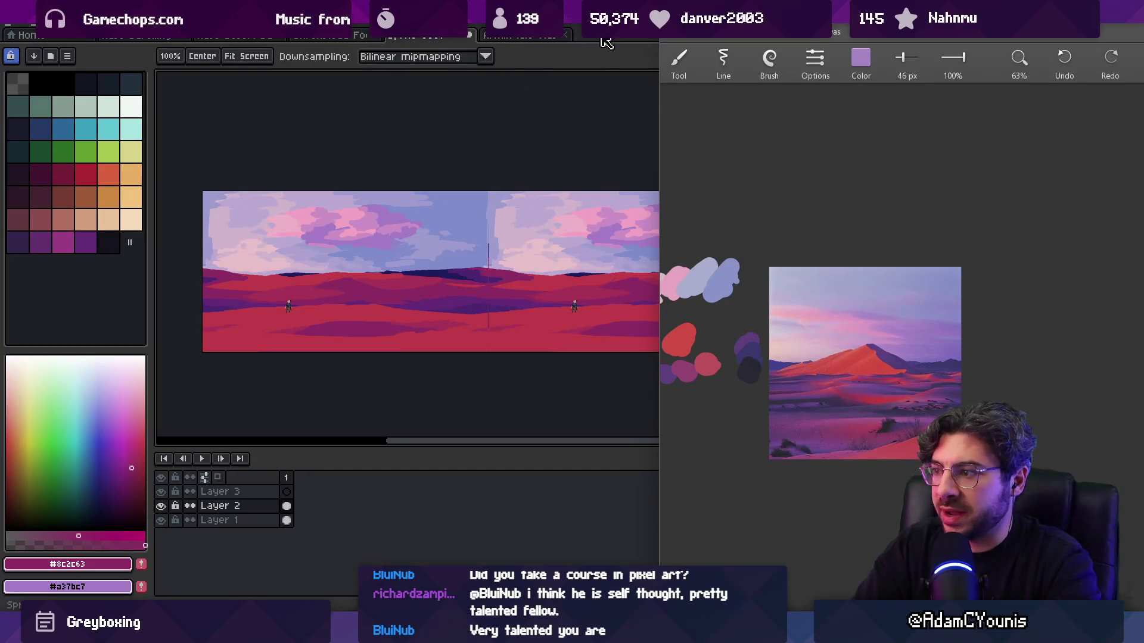
click(606, 41)
scroll(439, 309, up, 3)
scroll(503, 268, down, 1)
scroll(527, 287, up, 1)
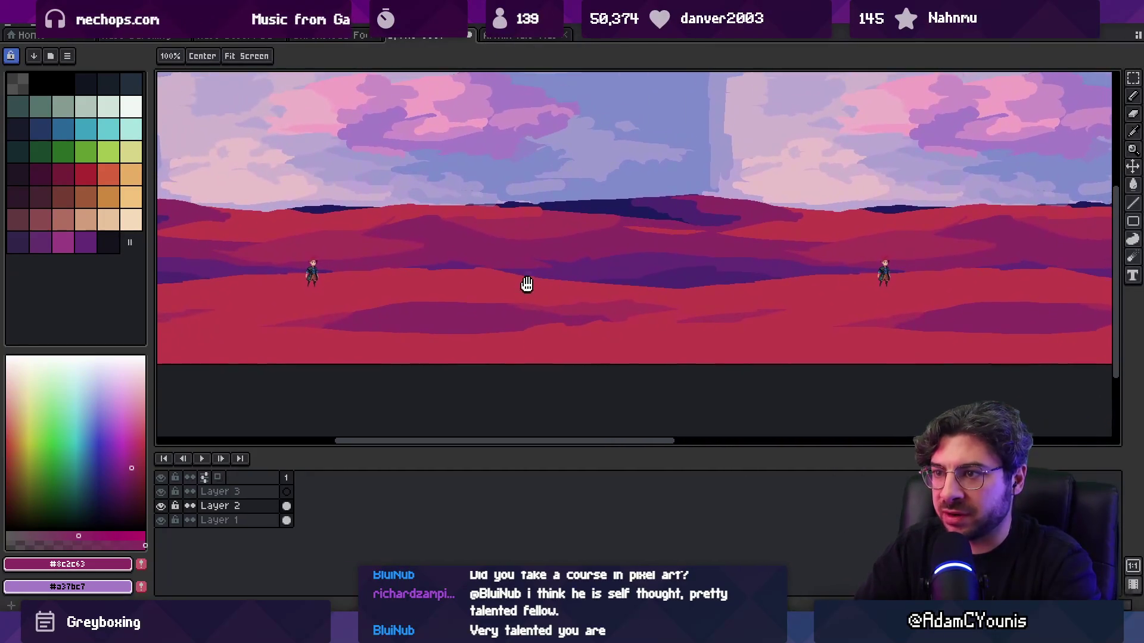
key(g)
click(448, 286)
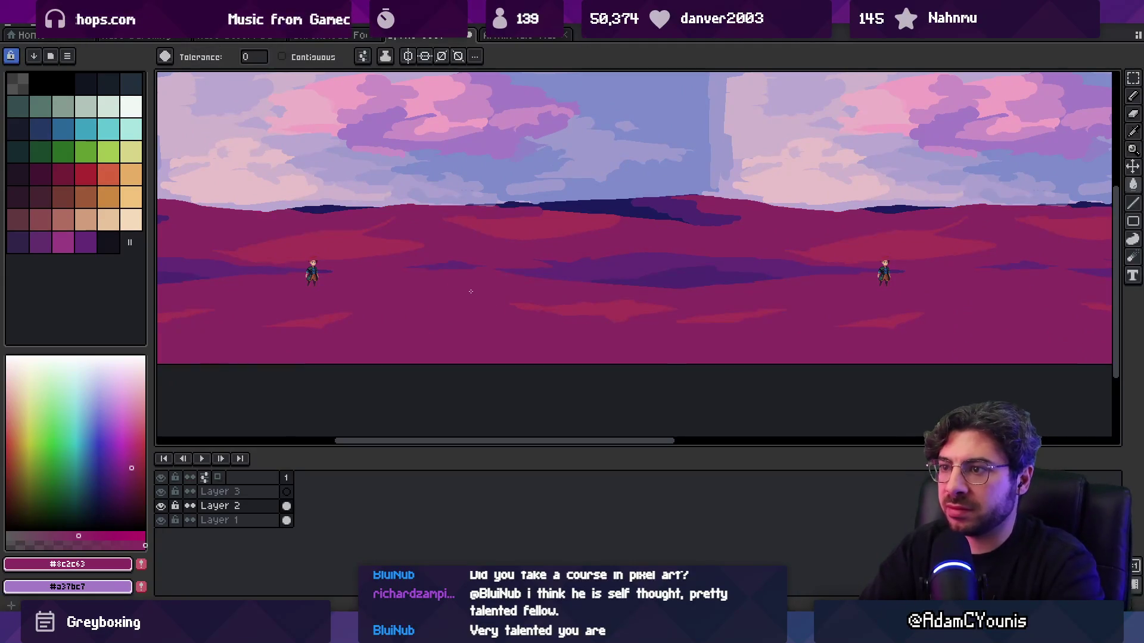
key(ctrl+z)
click(459, 334)
- Sample the pinkish red #a63356 from the ground and enlarge the brush to 8px
key(z)
scroll(509, 264, down, 5)
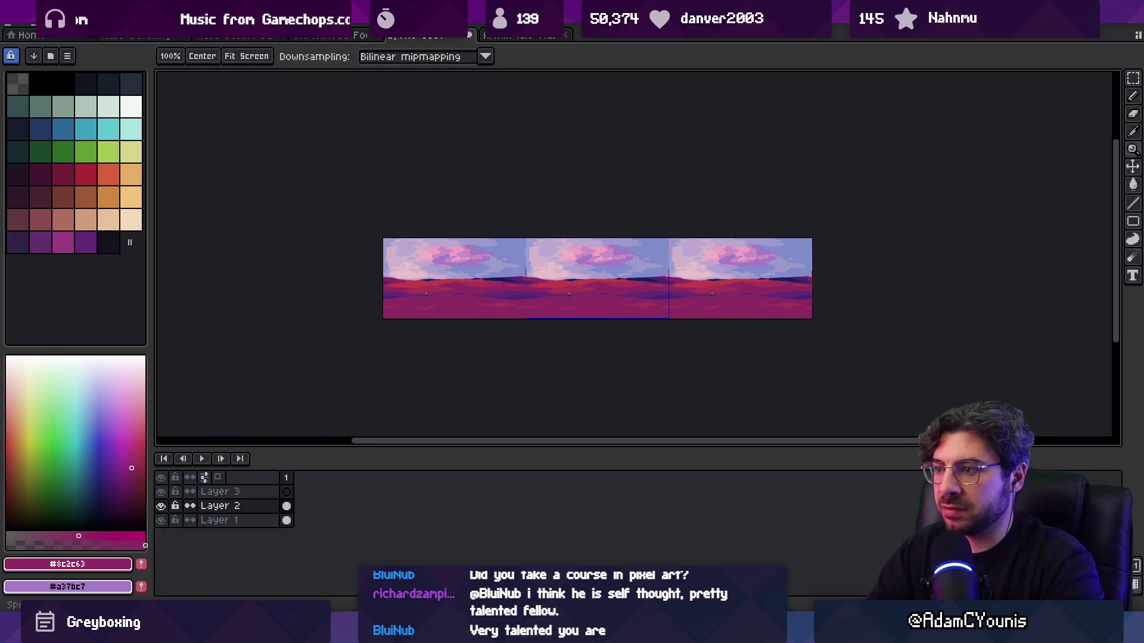
key(alt+Tab)
key(alt+Tab)
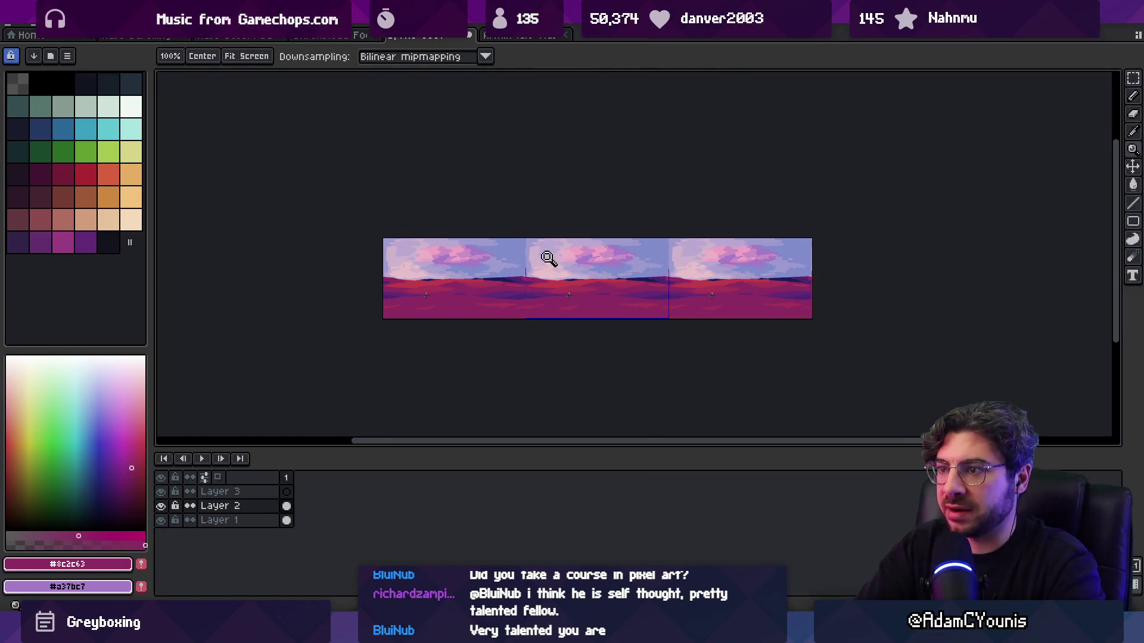
scroll(541, 307, up, 3)
alt+click(689, 314)
key(b)
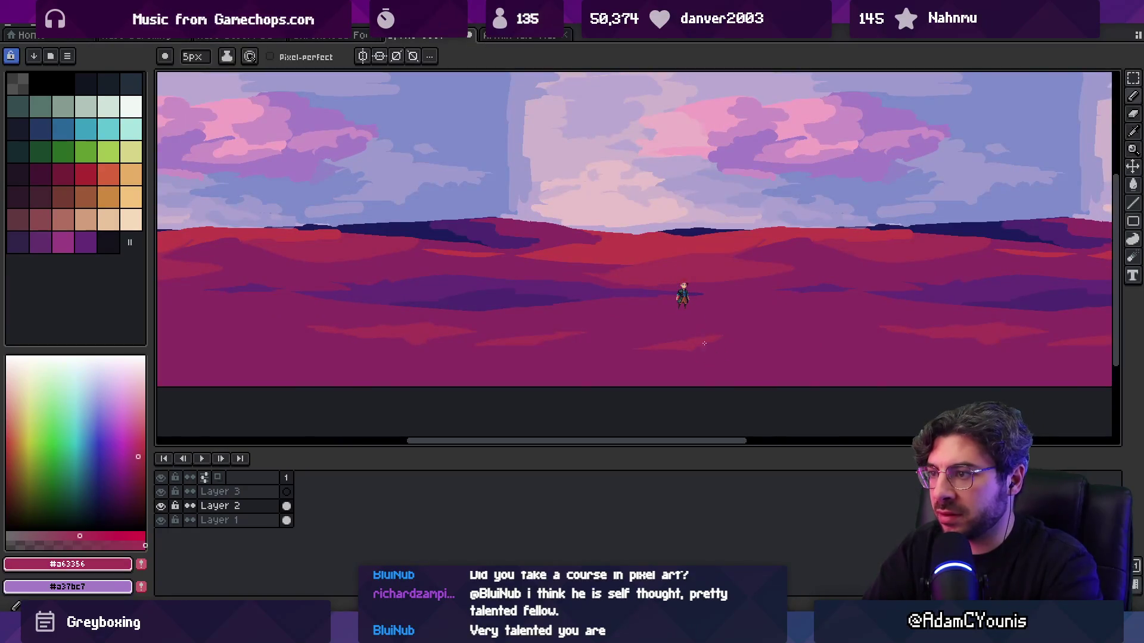
key(plus)
key(plus)
key(plus)
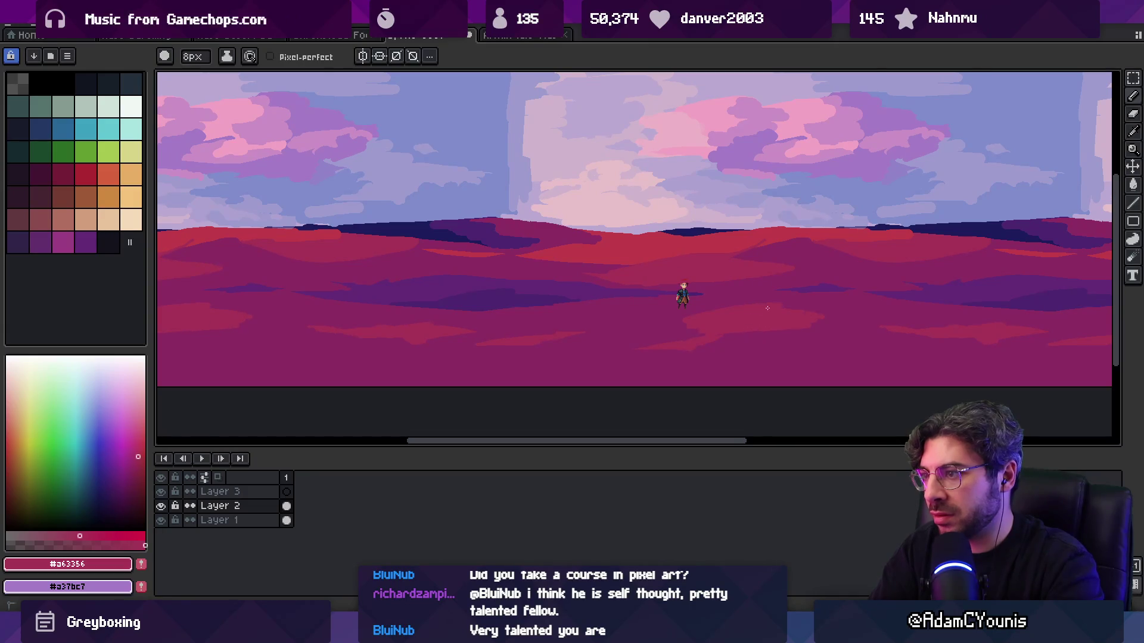
scroll(657, 320, down, 2)
scroll(671, 323, up, 2)
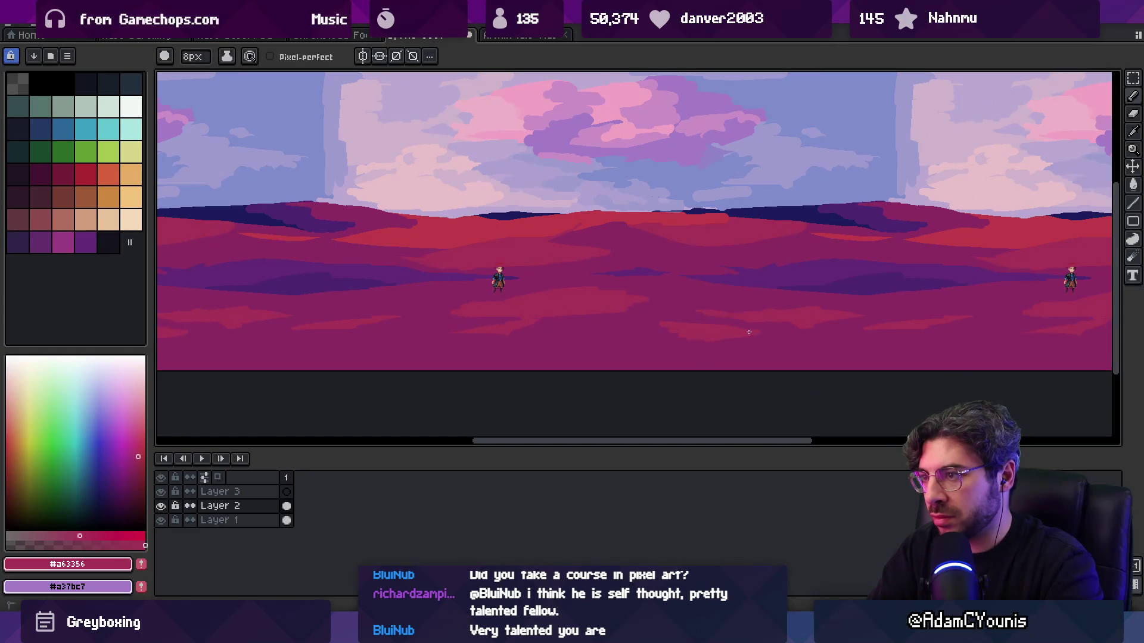
- Sample the dark purple #642a76 from the dunes and pan across the panorama
key(z)
scroll(681, 321, down, 4)
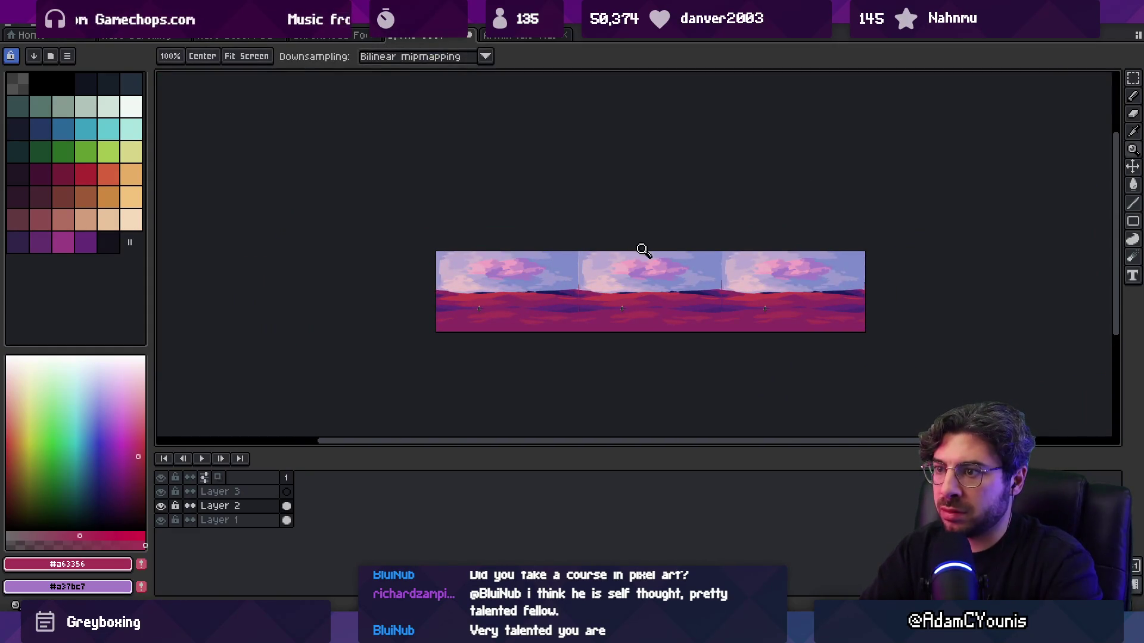
scroll(643, 249, up, 3)
alt+click(577, 278)
key(b)
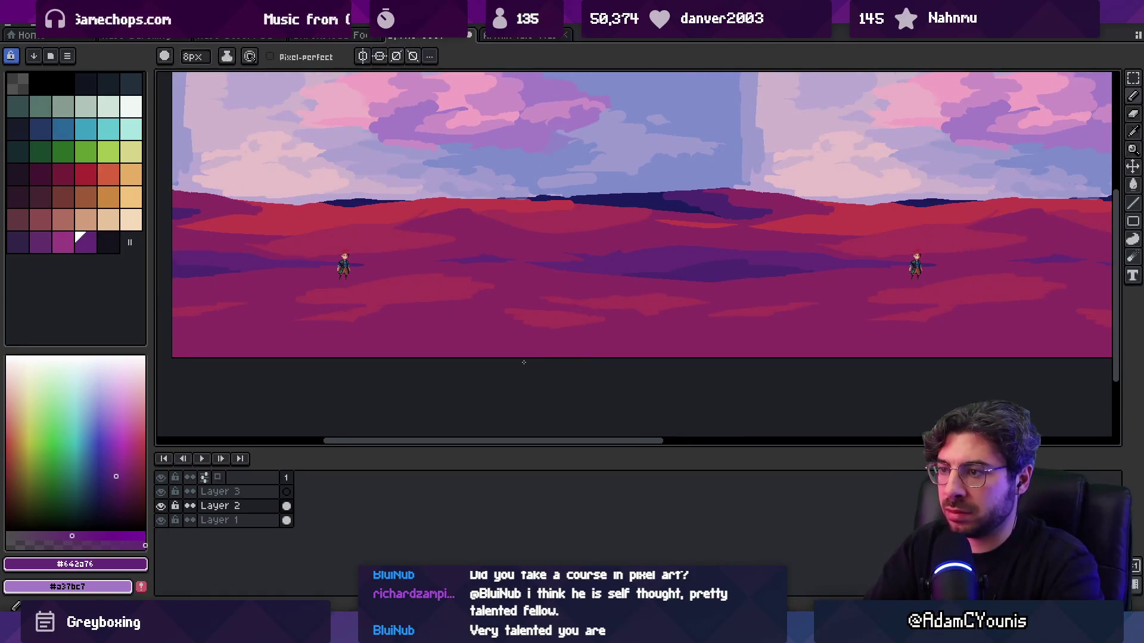
scroll(630, 355, left, 5)
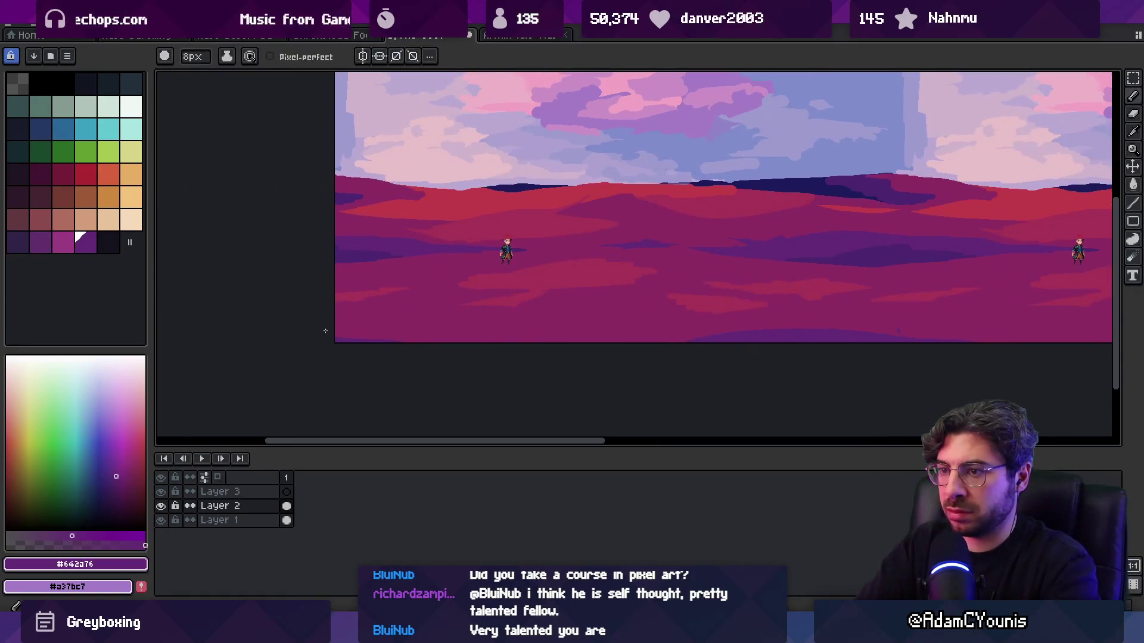
key(g)
scroll(518, 296, right, 7)
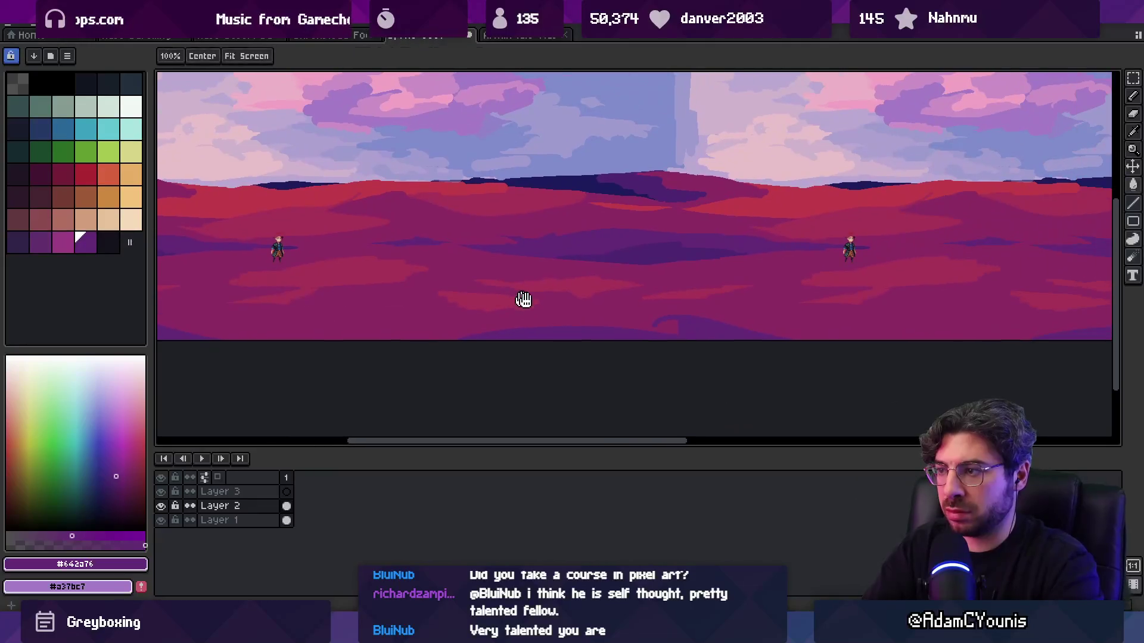
key(b)
scroll(671, 337, right, 6)
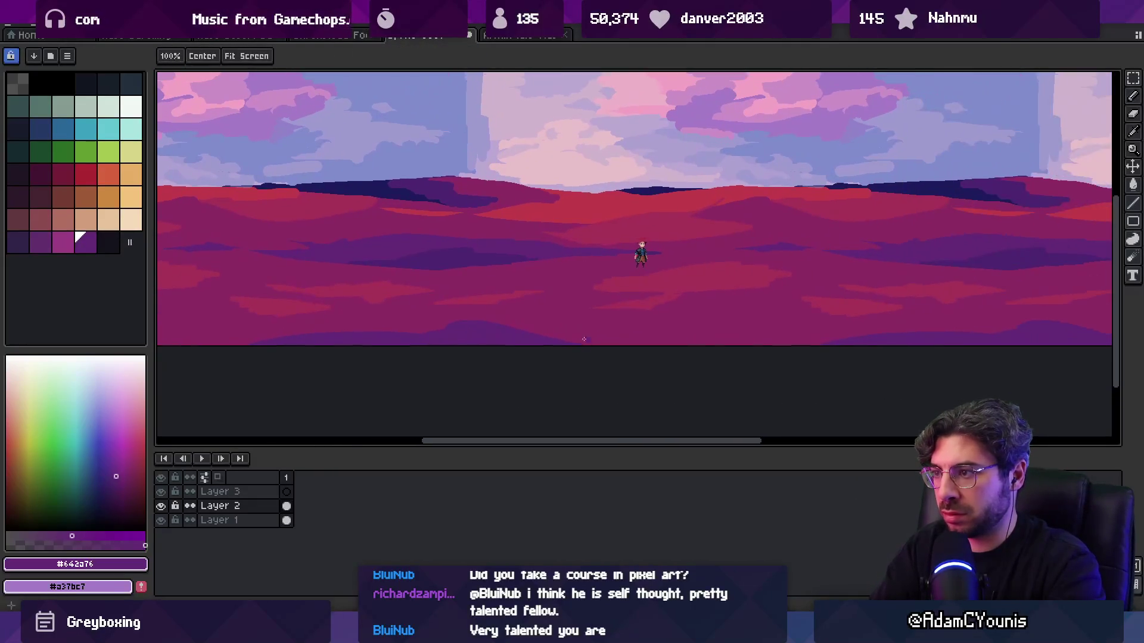
key(g)
key(z)
scroll(640, 313, down, 3)
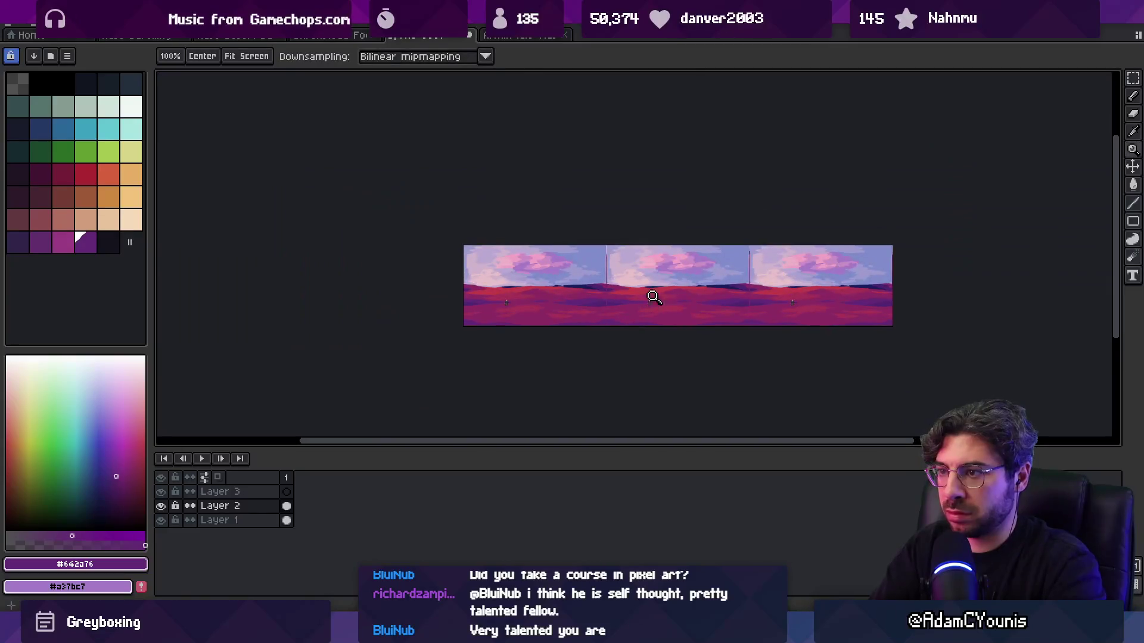
scroll(536, 262, up, 4)
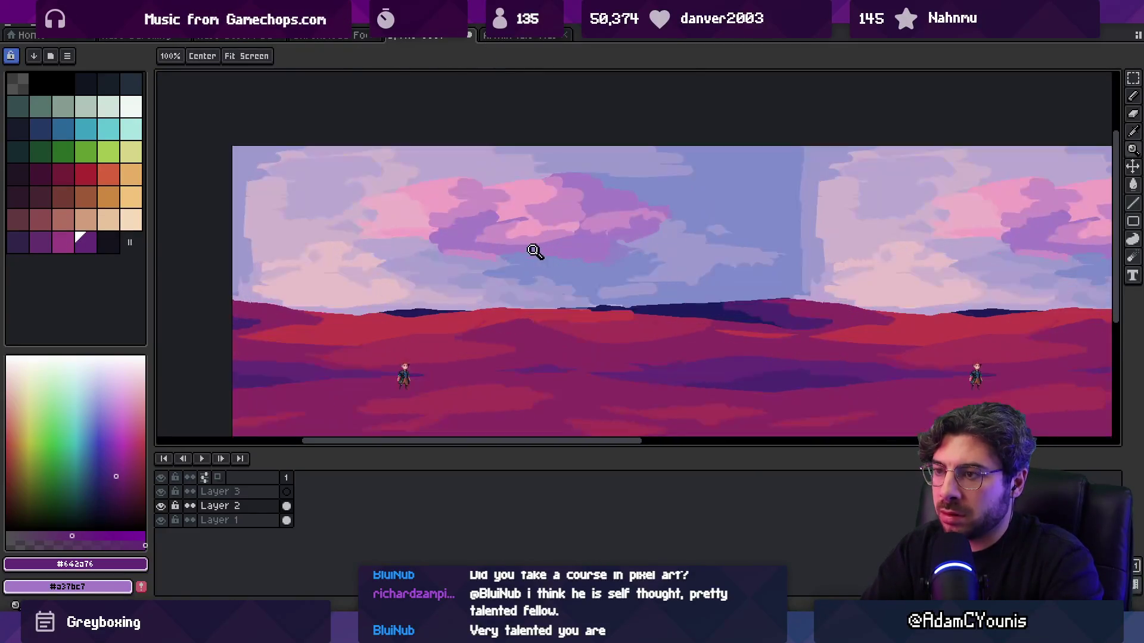
- Make Layer 1 the active layer
key(v)
click(537, 277)
key(z)
scroll(542, 258, down, 4)
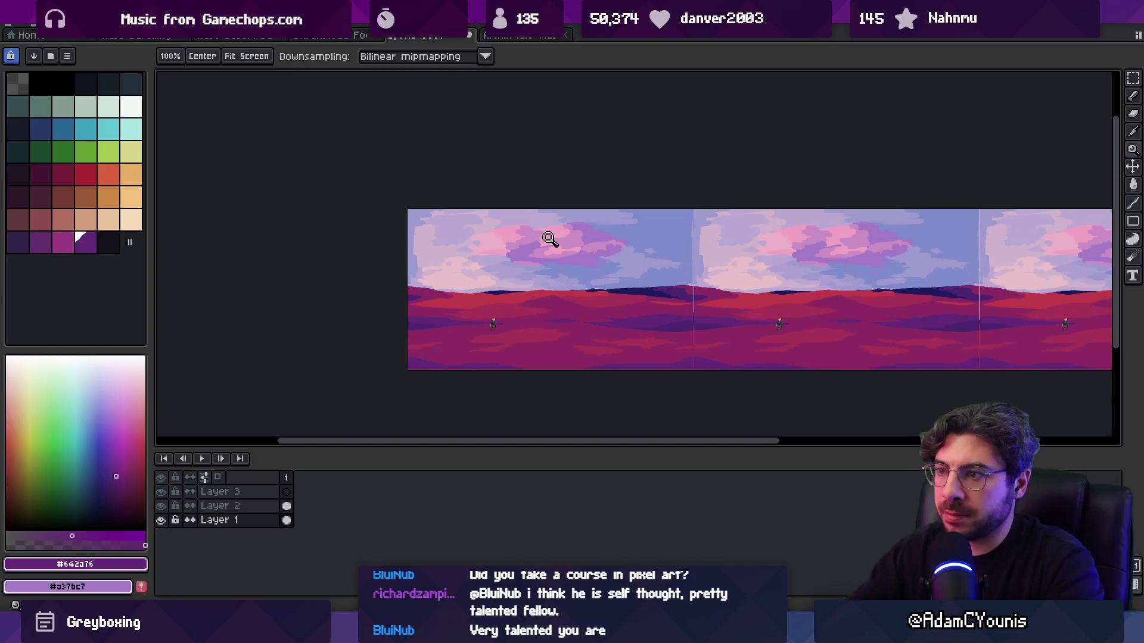
key(v)
click(40, 25)
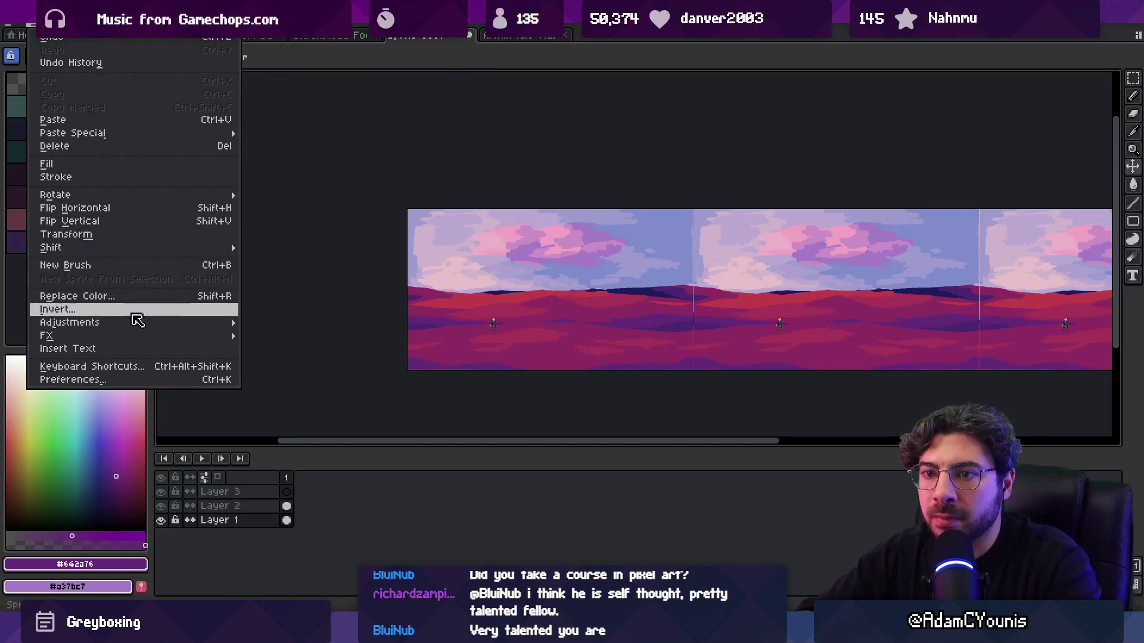
- Try a -19 Brightness/Contrast adjustment and an Invert, cancelling both
mouse_move(196, 322)
click(296, 329)
drag(692, 258, 707, 297)
mouse_move(704, 232)
mouse_down()
mouse_move(868, 230)
mouse_move(801, 230)
mouse_up()
click(931, 223)
key(v)
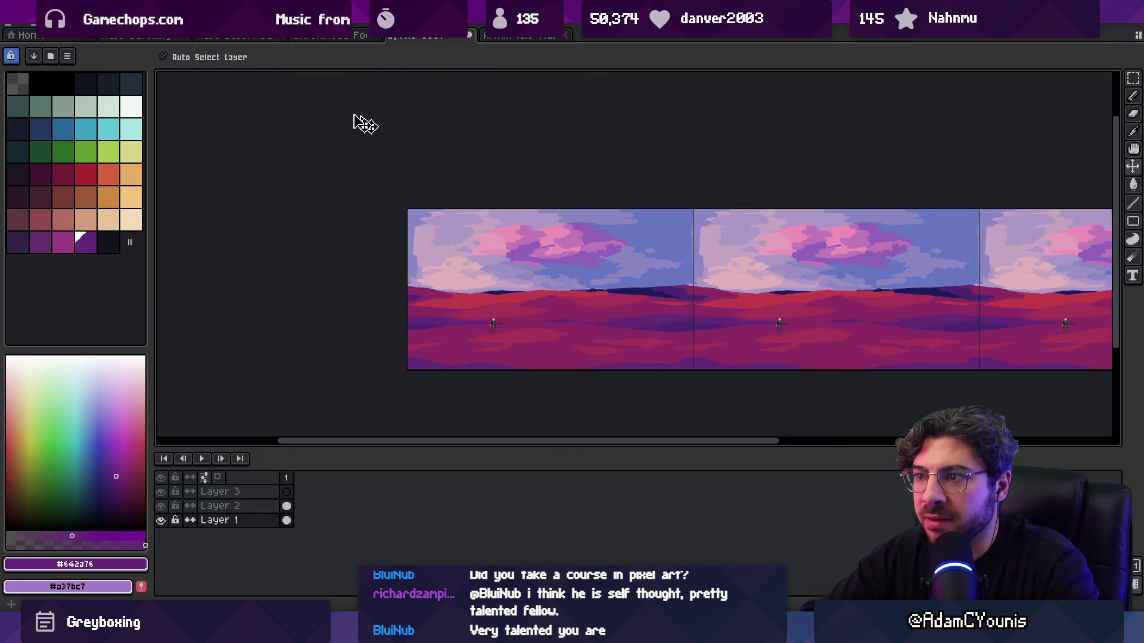
click(35, 24)
click(149, 316)
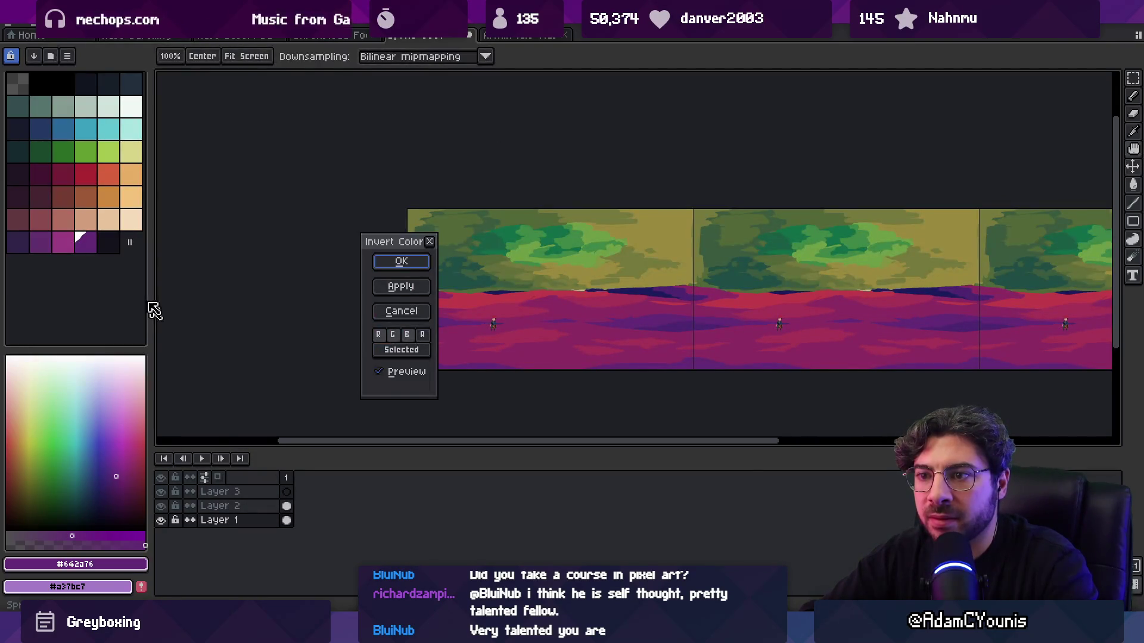
key(Escape)
- Apply Hue/Saturation with saturation raised to about 14
click(35, 24)
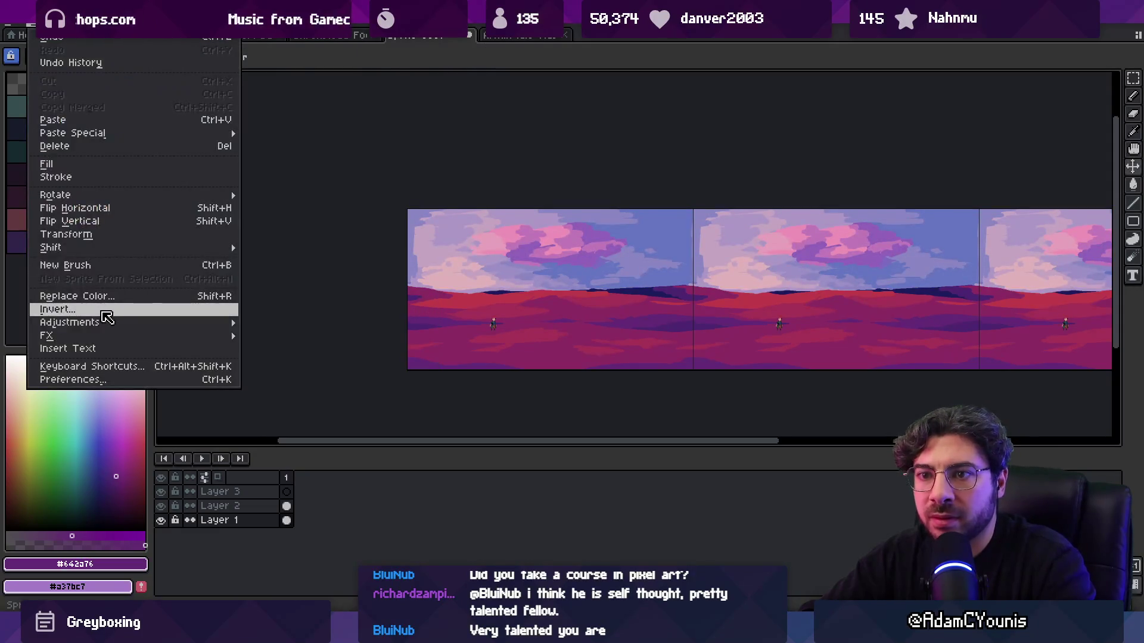
mouse_move(227, 322)
click(311, 337)
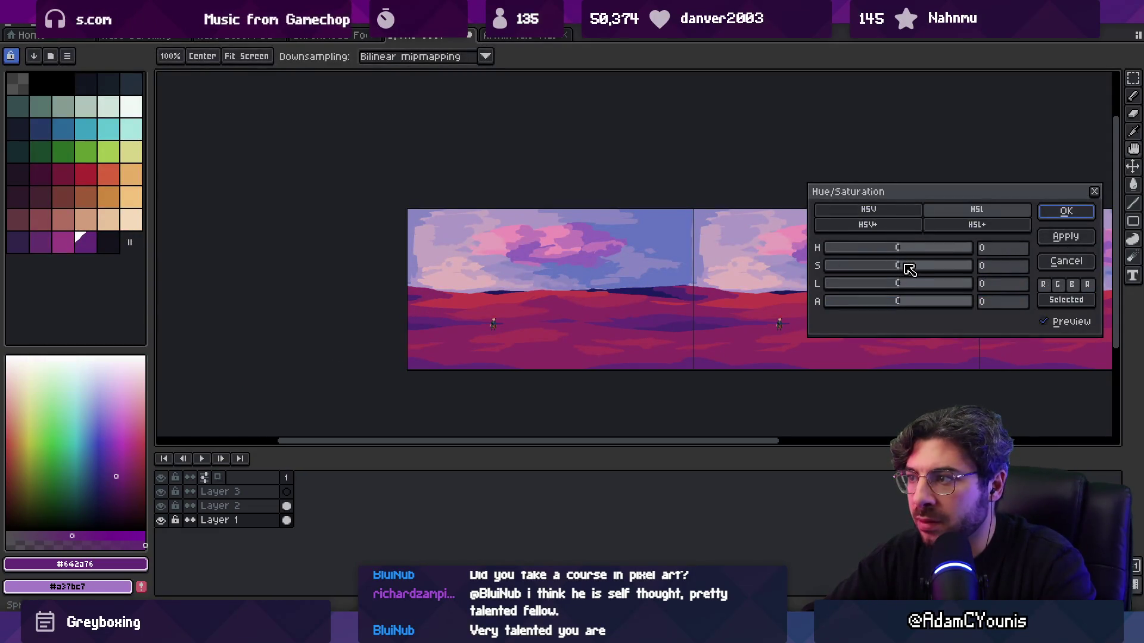
drag(922, 265, 905, 266)
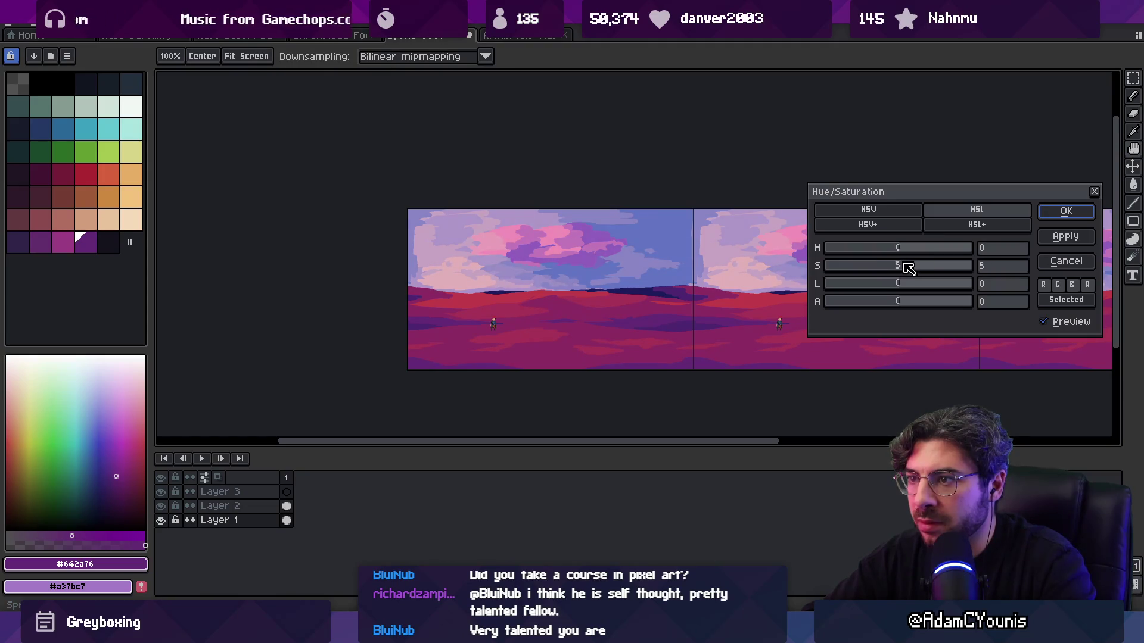
scroll(475, 308, up, 5)
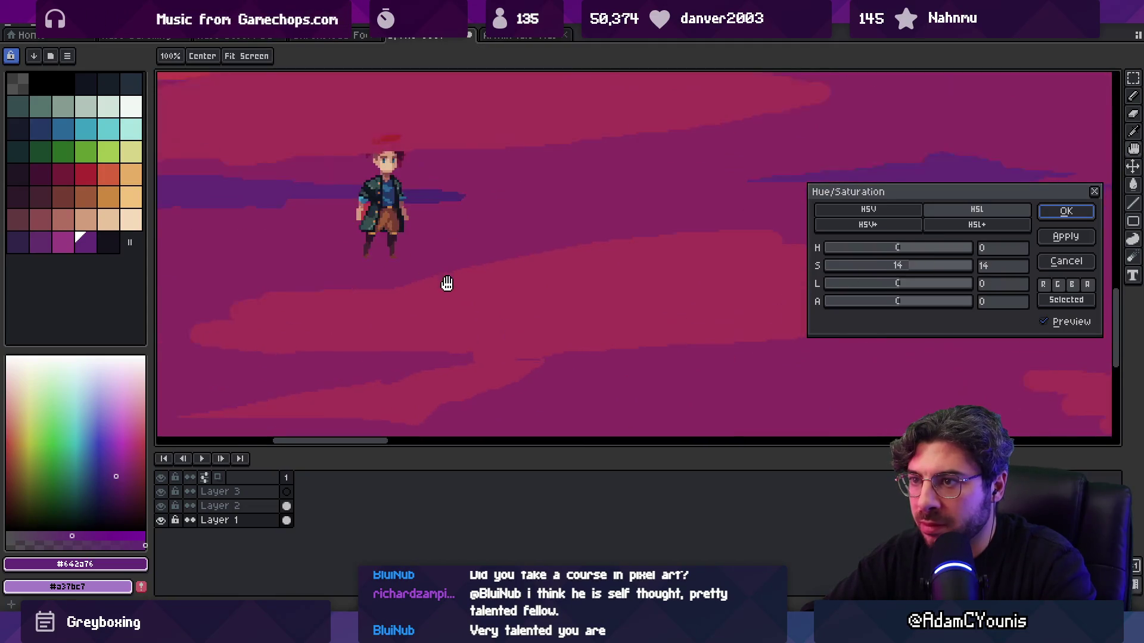
click(1066, 211)
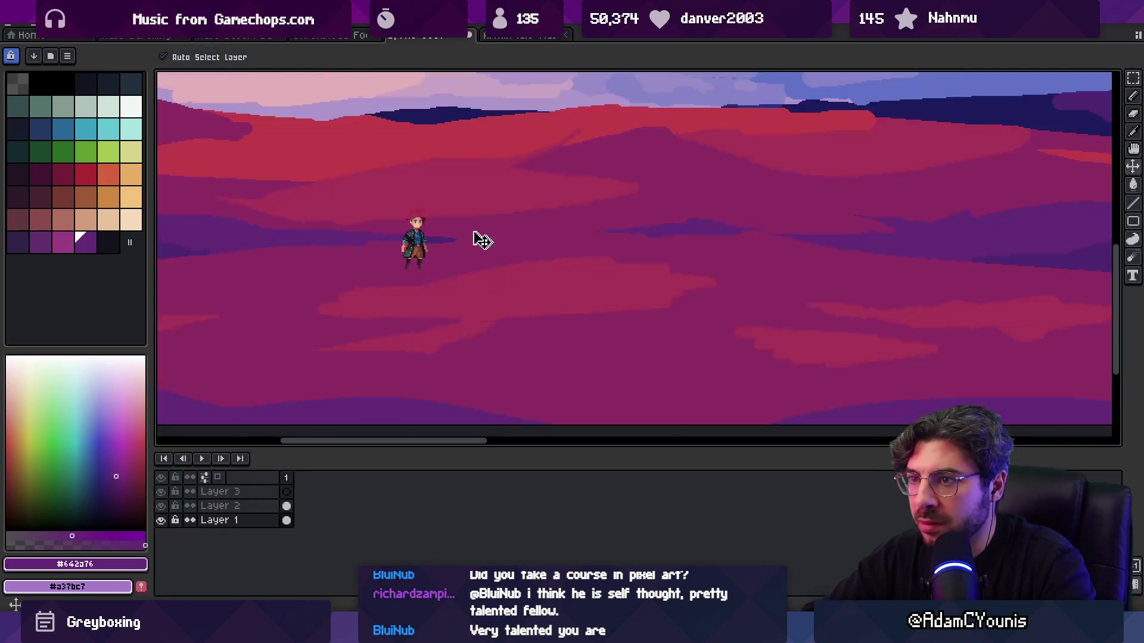
- Paint over the character's body, head and red hair with sampled dune magenta and purple
key(v)
click(429, 241)
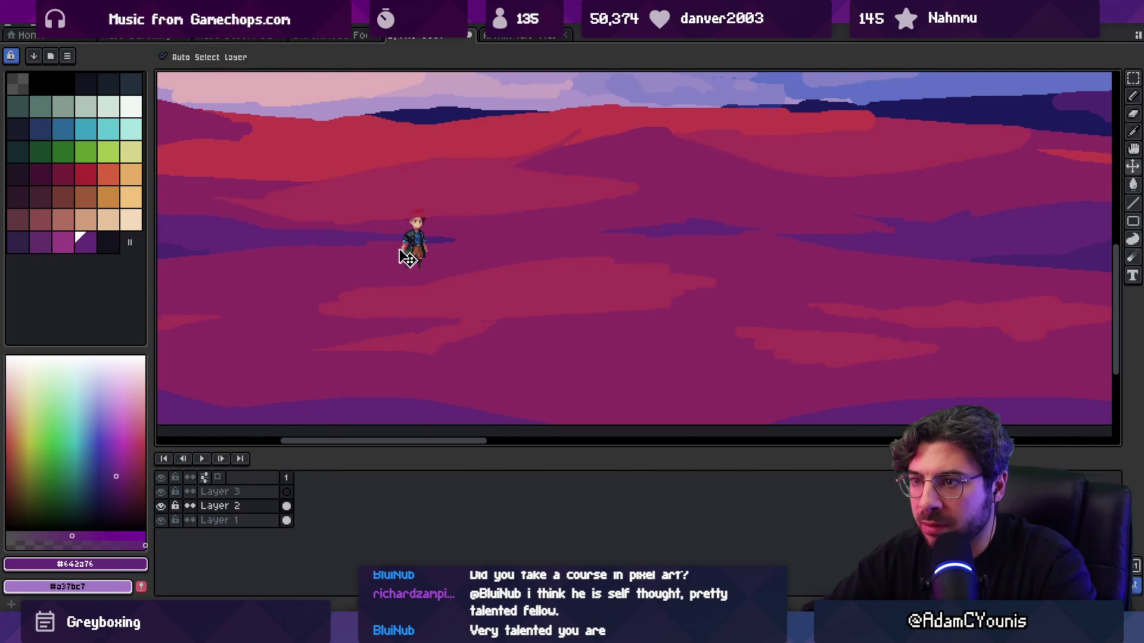
scroll(400, 247, up, 2)
alt+click(419, 295)
key(b)
mouse_move(422, 299)
mouse_down()
mouse_move(453, 250)
mouse_move(420, 233)
mouse_move(474, 239)
mouse_move(416, 211)
mouse_move(456, 184)
mouse_up()
alt+click(381, 236)
key(z)
key(b)
alt+click(495, 217)
alt+click(457, 174)
- Glance at the other sprite document, then make Layer 3 active and shift its character sprites right
key(z)
scroll(391, 227, down, 3)
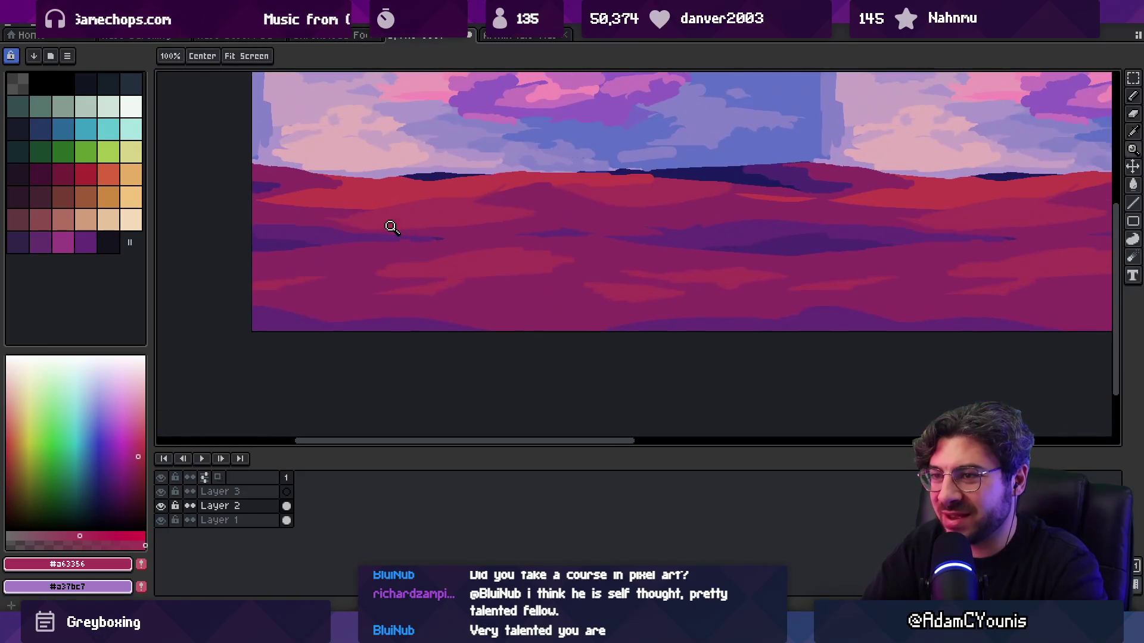
click(525, 37)
click(430, 35)
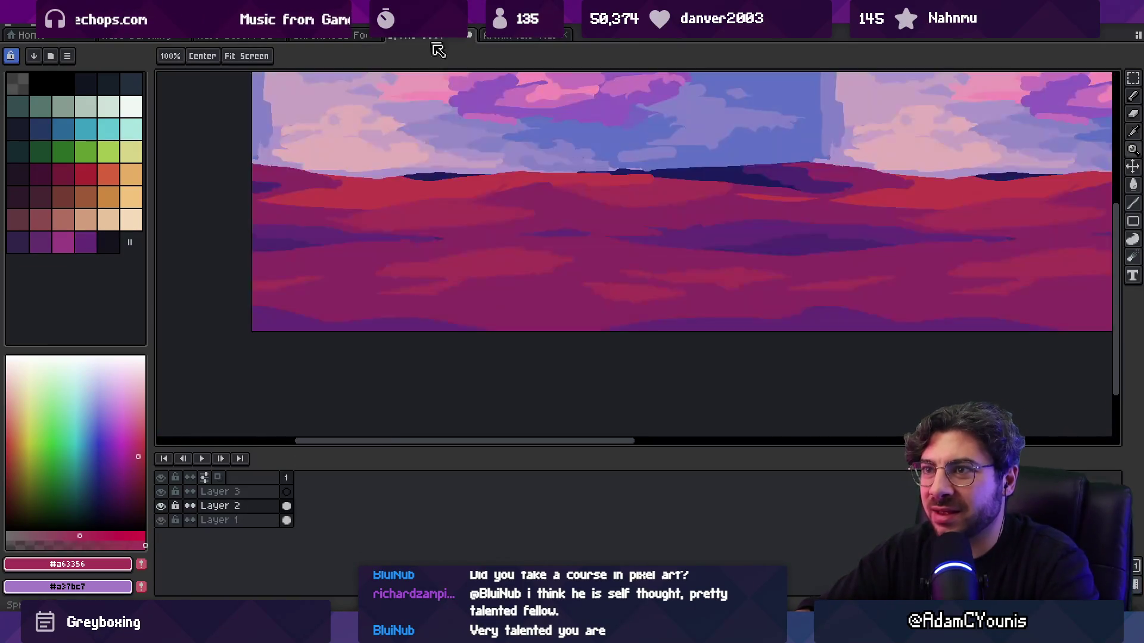
key(alt+Up)
key(v)
mouse_move(281, 268)
mouse_down()
mouse_move(390, 221)
mouse_move(462, 214)
mouse_move(479, 219)
mouse_move(506, 289)
mouse_up()
- Delete the character sprites from Layer 3 and sample the lavender sky colour
scroll(480, 219, up, 3)
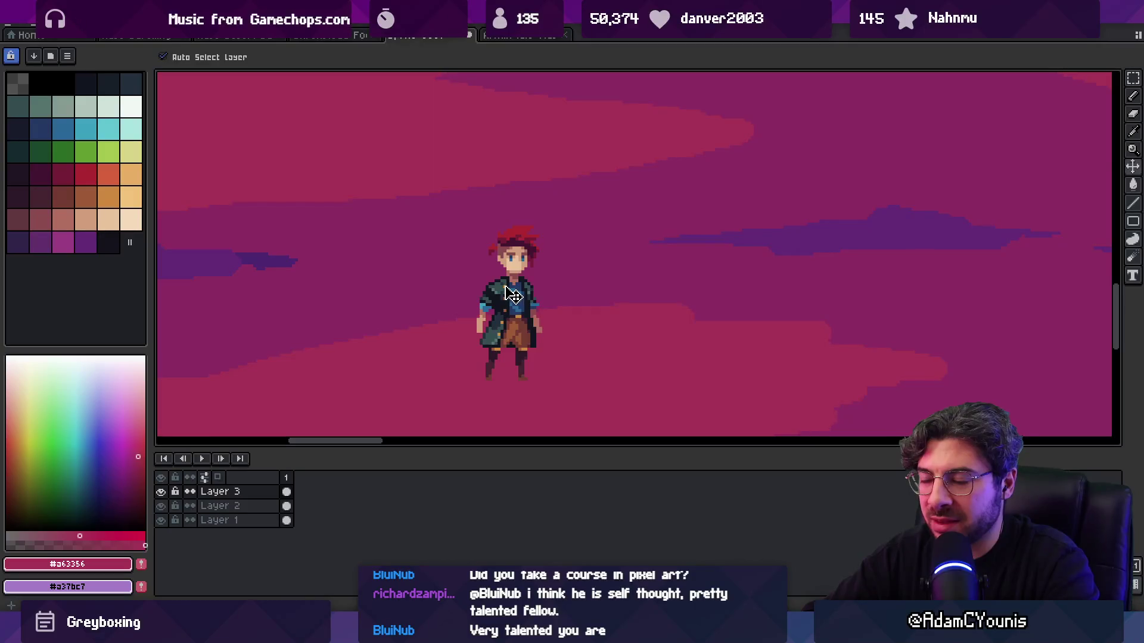
scroll(505, 293, down, 3)
scroll(505, 290, up, 4)
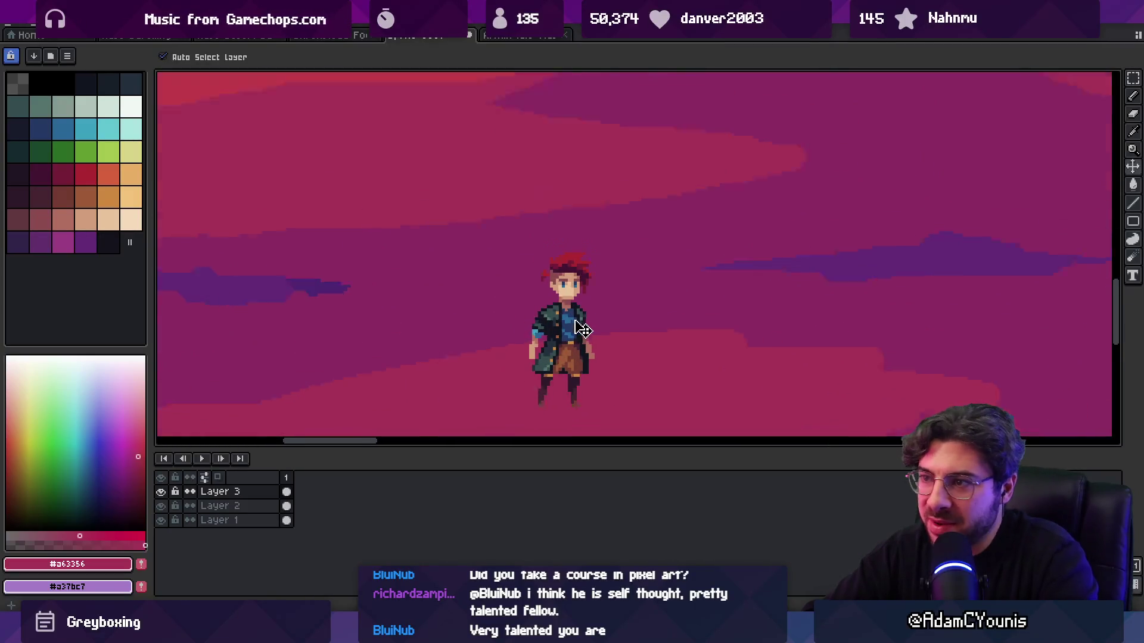
scroll(589, 330, down, 2)
key(Delete)
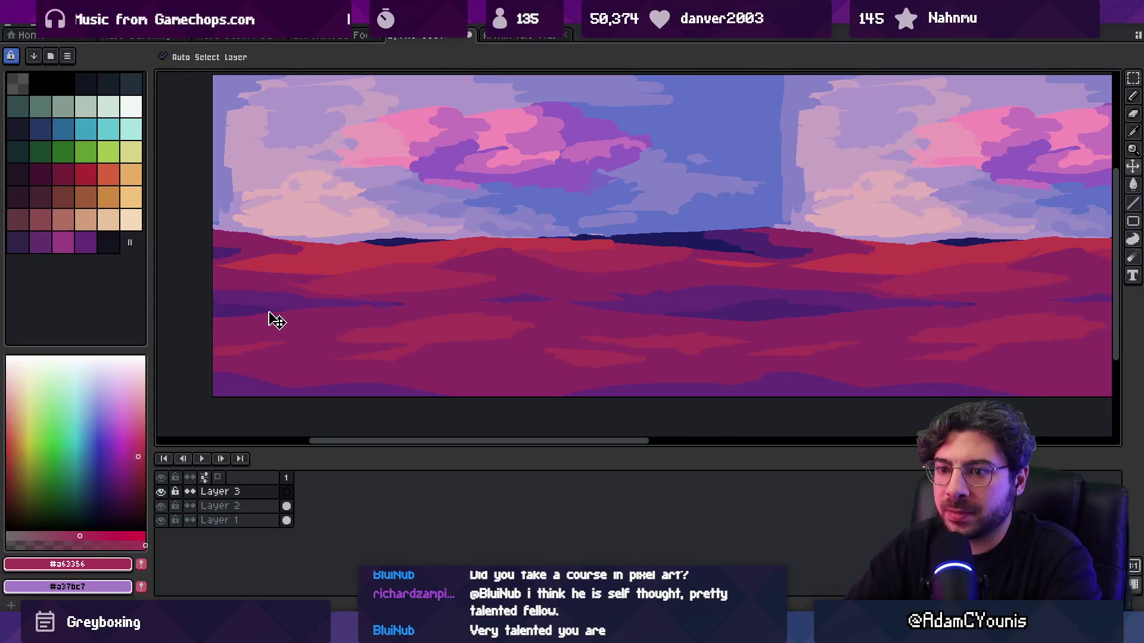
mouse_move(383, 255)
mouse_down()
mouse_move(359, 217)
mouse_move(403, 255)
mouse_move(523, 195)
mouse_move(490, 207)
mouse_move(503, 176)
mouse_up()
- Add a pink to the palette and test-fill the empty Layer 3, then undo it
key(m)
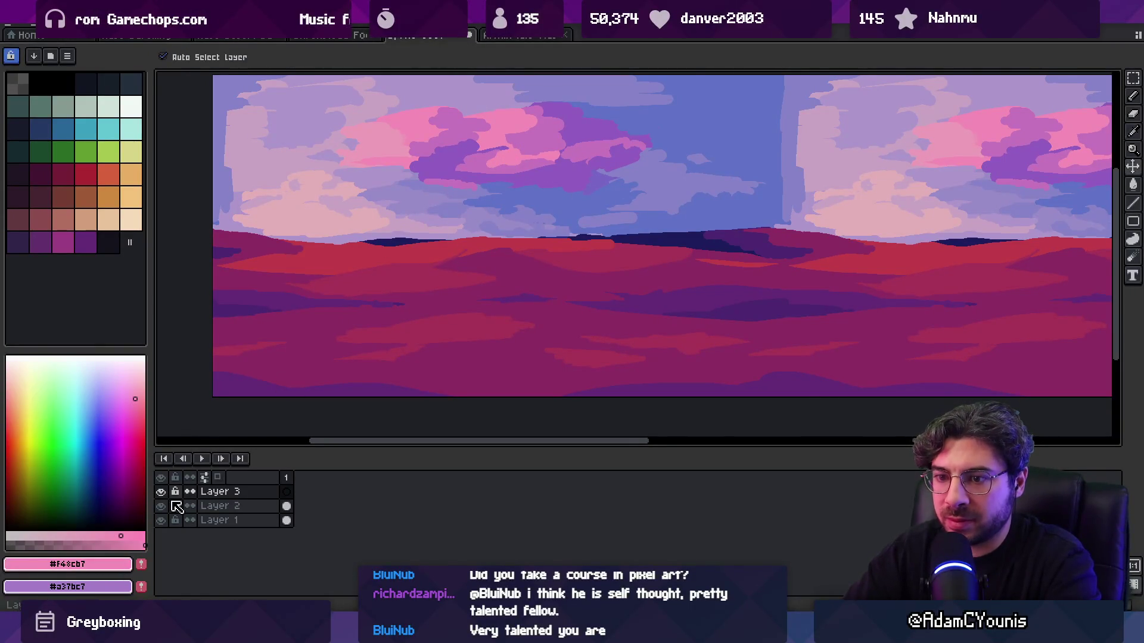
click(142, 564)
scroll(500, 161, up, 2)
click(532, 162)
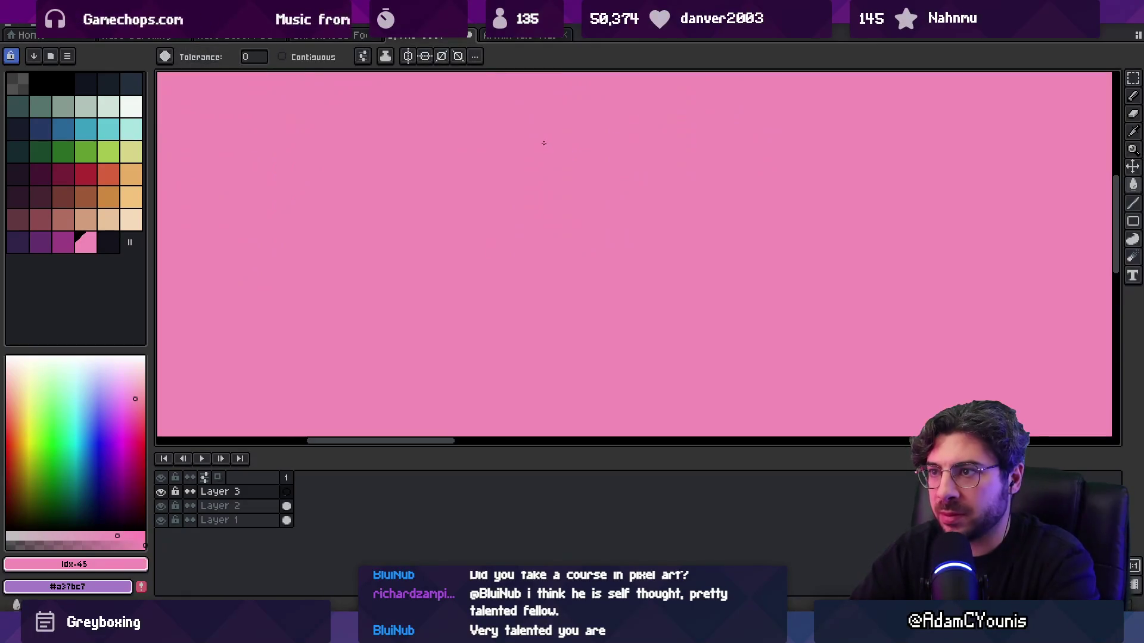
key(ctrl+z)
- Zoom in closely on the pink clouds
key(i)
scroll(543, 285, up, 2)
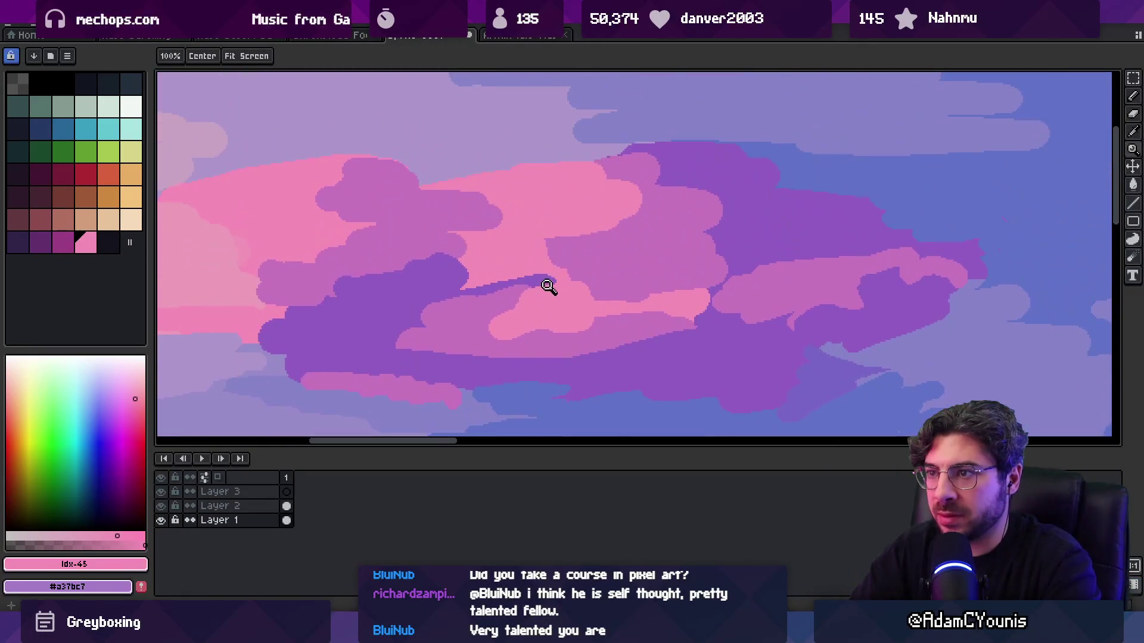
key(z)
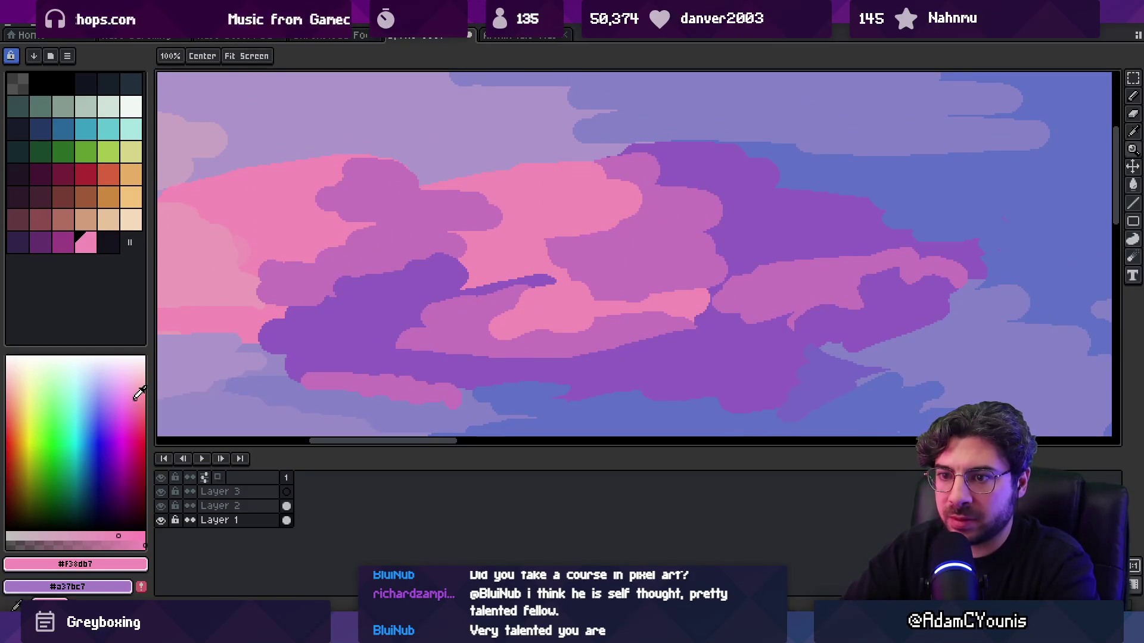
key(g)
scroll(524, 229, down, 2)
scroll(398, 234, up, 2)
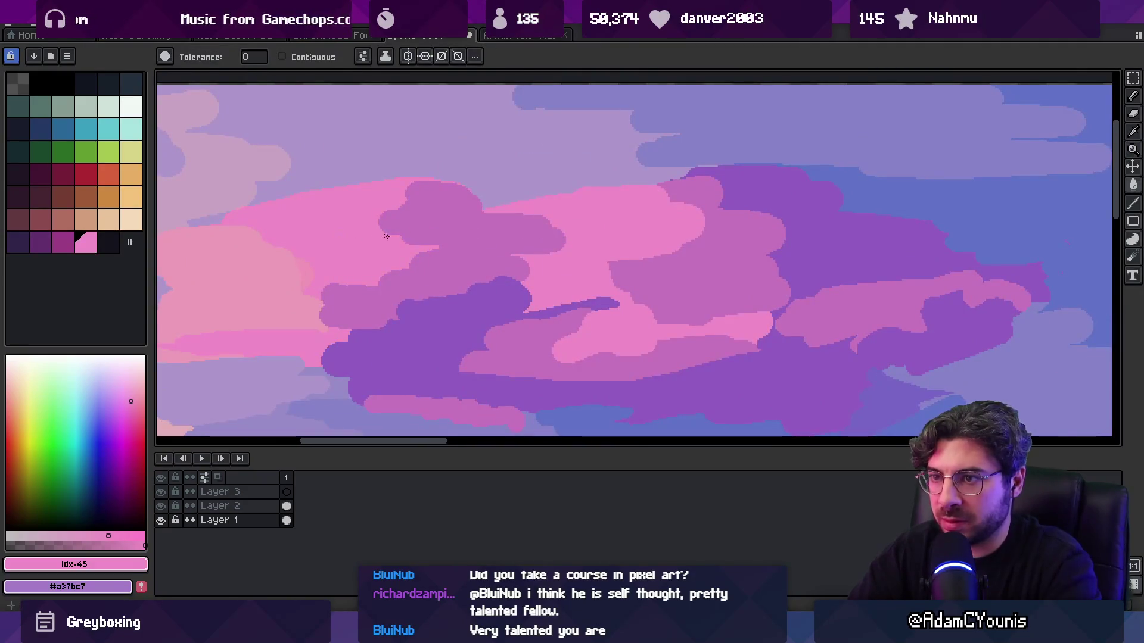
scroll(378, 235, down, 2)
drag(478, 225, 439, 204)
key(v)
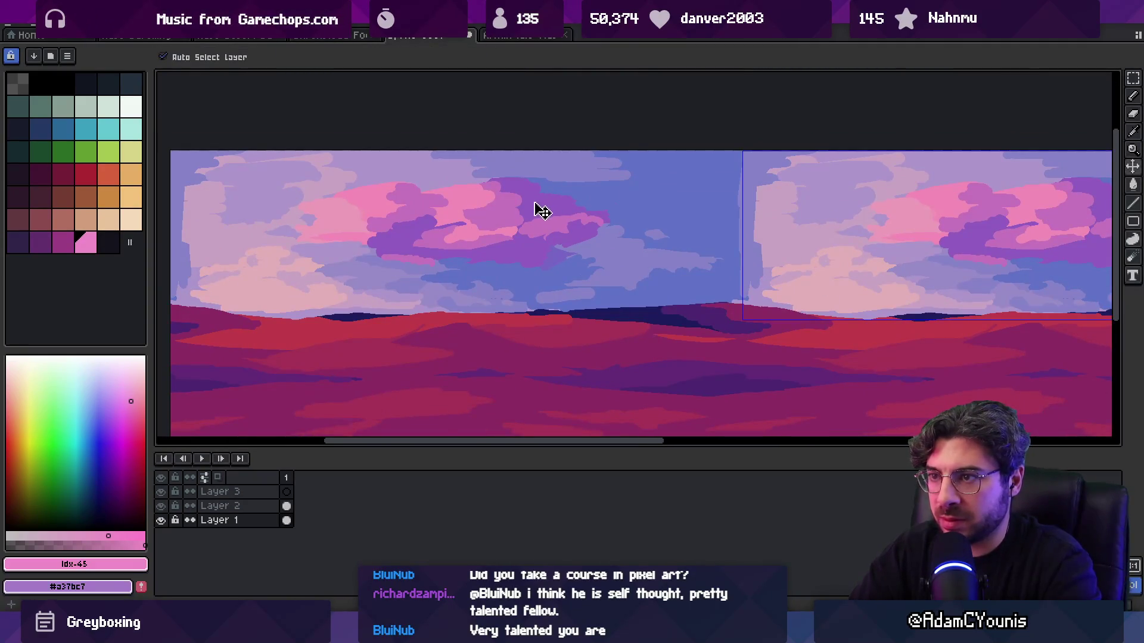
key(z)
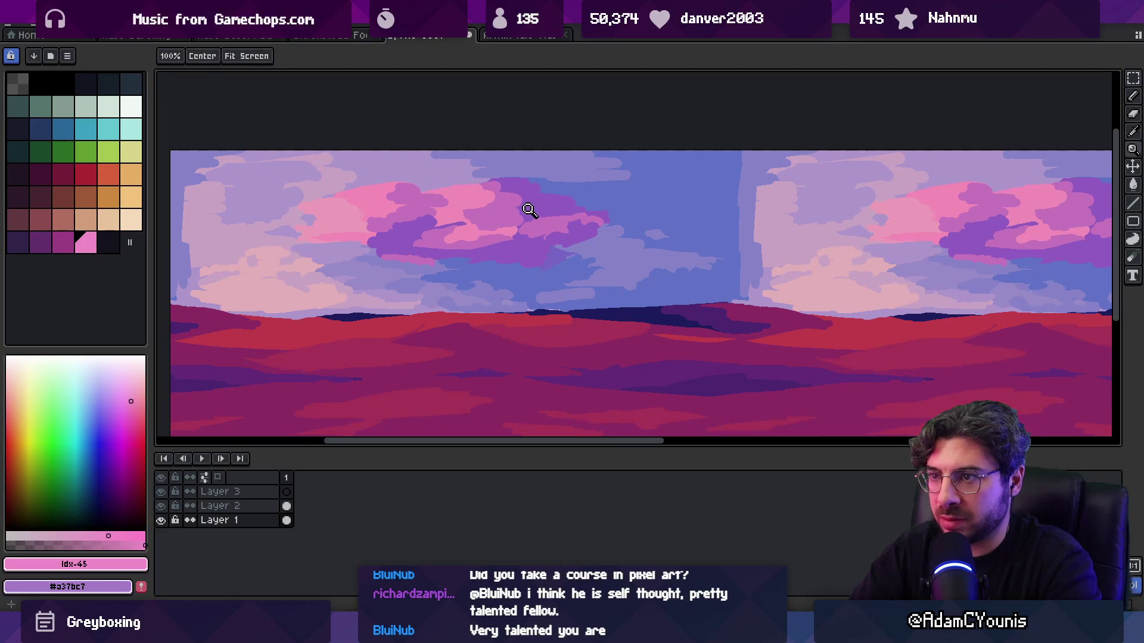
click(447, 232)
click(447, 234)
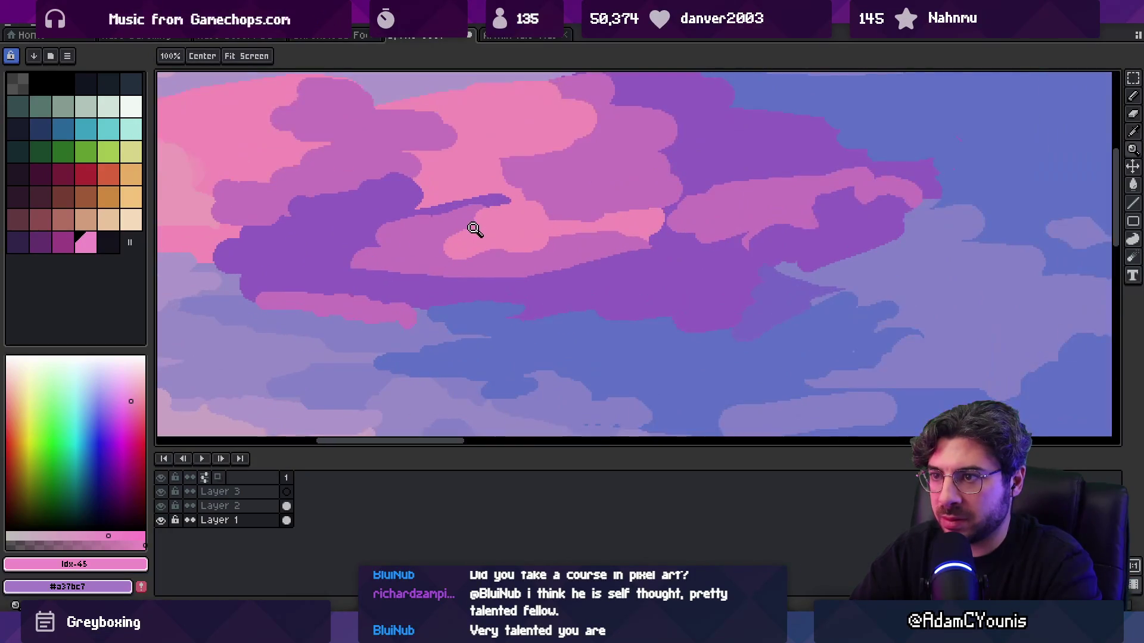
- Sample a pink and a mauve from the clouds and pan across the repeating scene
key(b)
alt+click(450, 243)
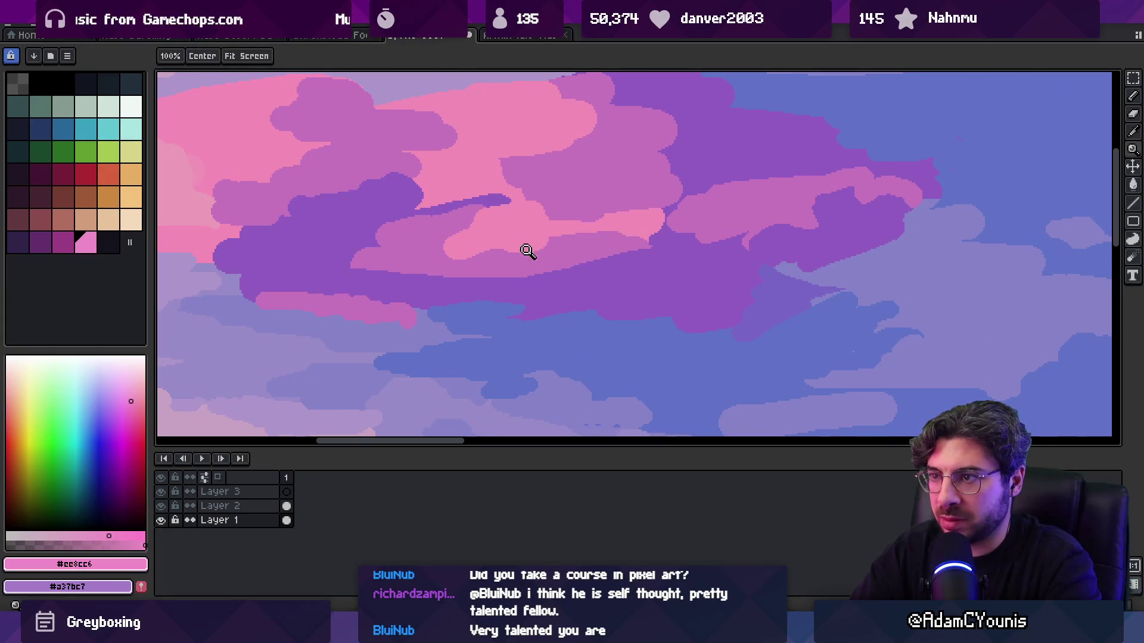
alt+click(560, 248)
scroll(541, 243, down, 4)
drag(541, 243, 469, 236)
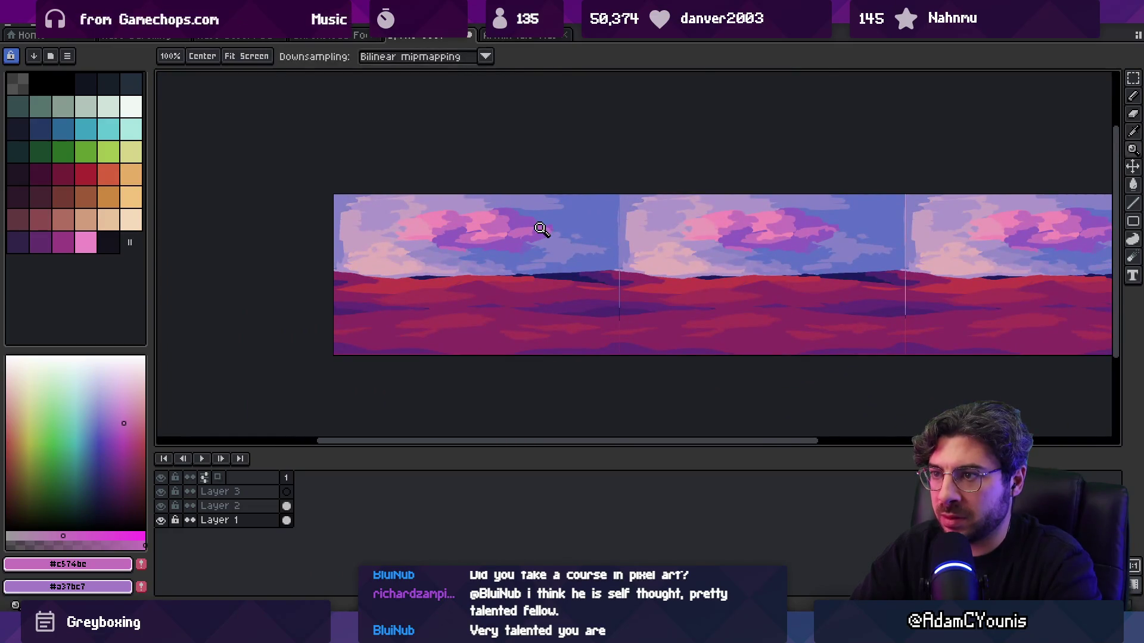
scroll(541, 229, up, 4)
- Sample the light cloud pink and paint a light pink streak across the cloud
key(b)
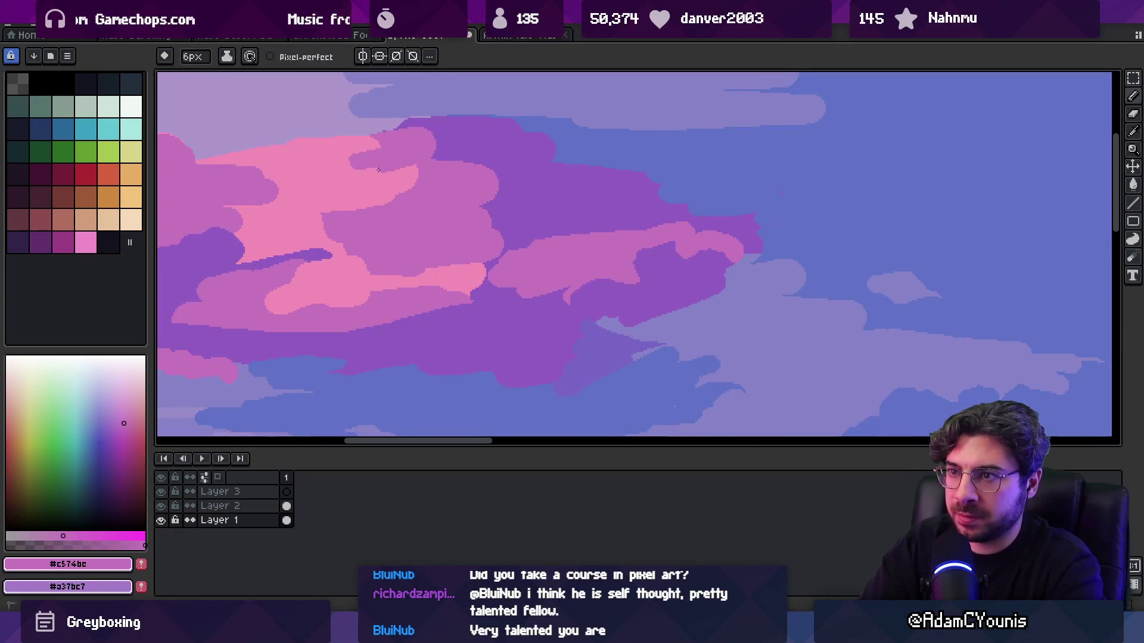
alt+click(386, 187)
key(g)
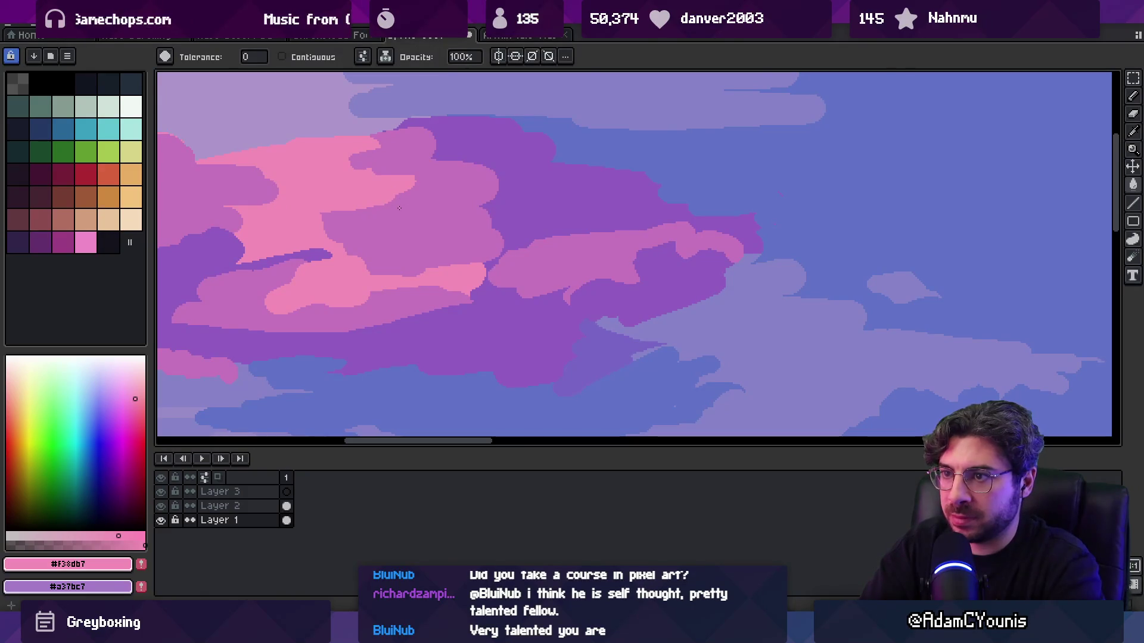
key(b)
key(x)
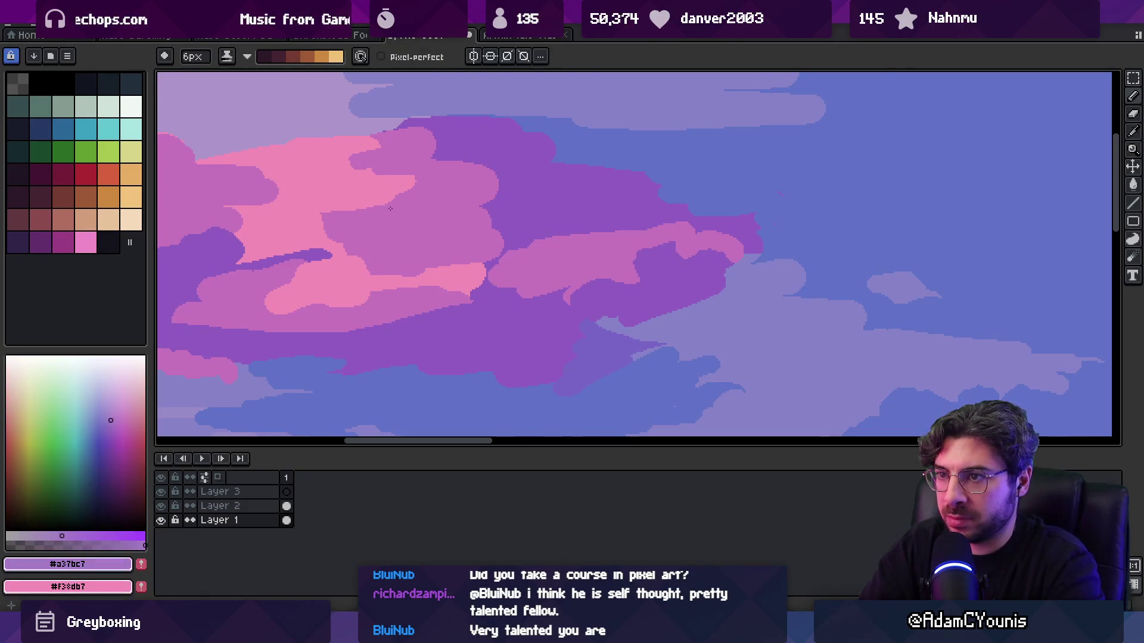
alt+click(391, 209)
key(x)
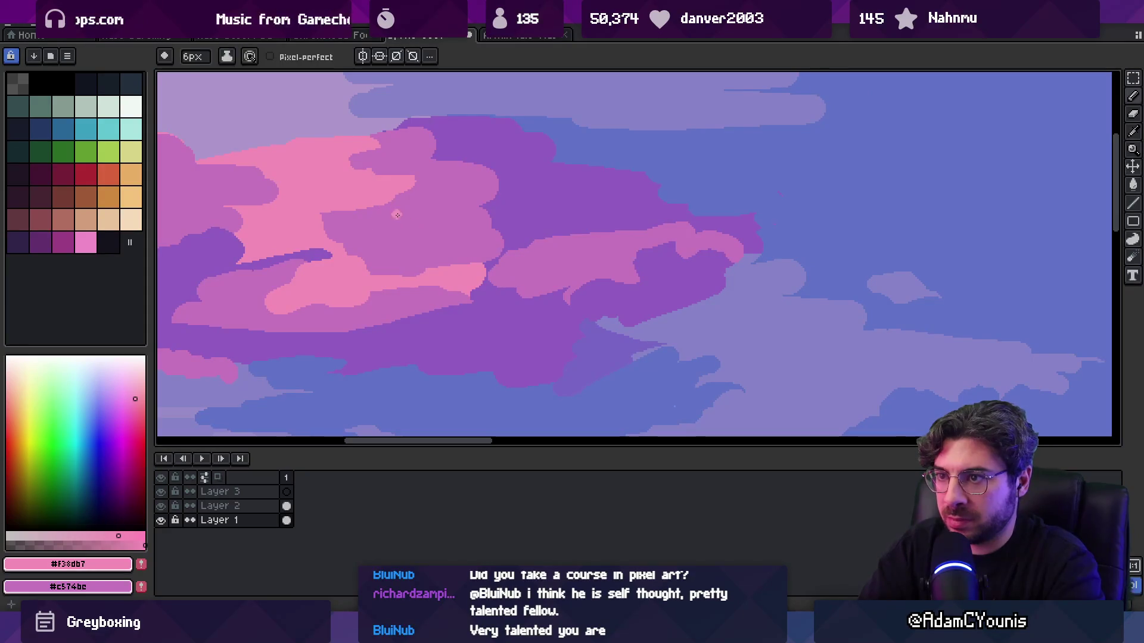
key(x)
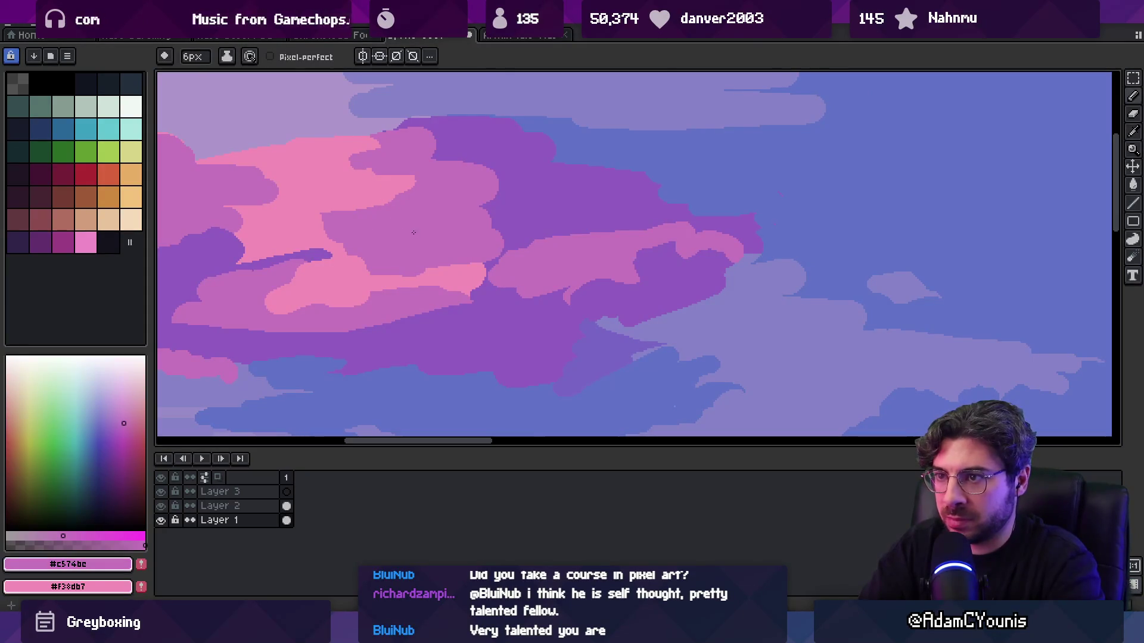
key(alt)
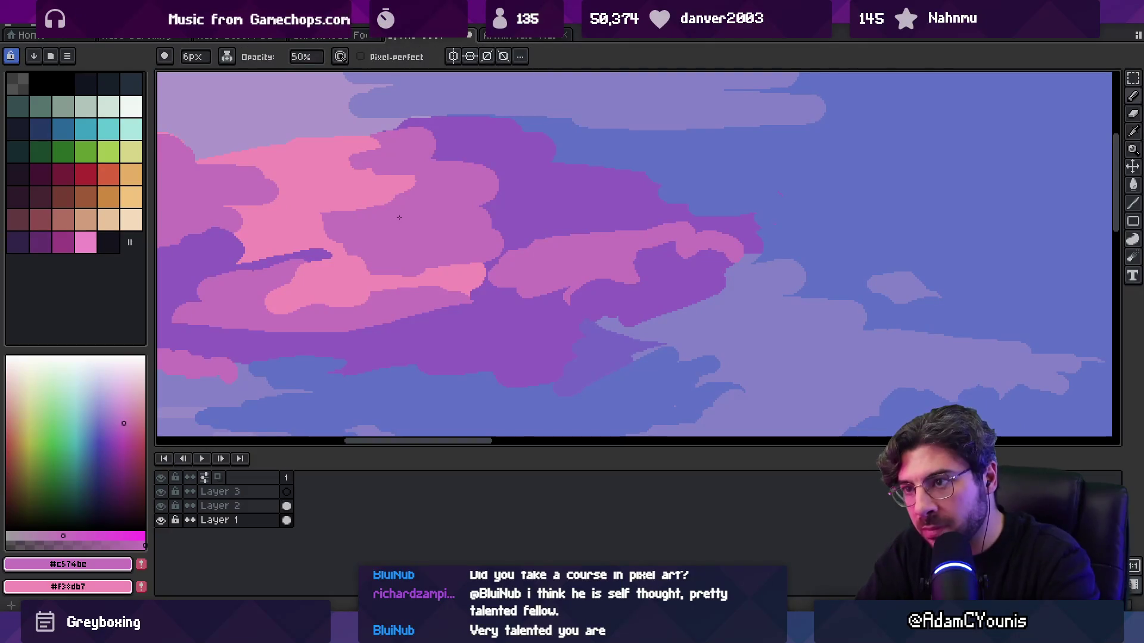
alt+click(394, 213)
drag(384, 215, 409, 202)
- Lasso a small patch of the pink cloud and fill it with a lighter pink
key(g)
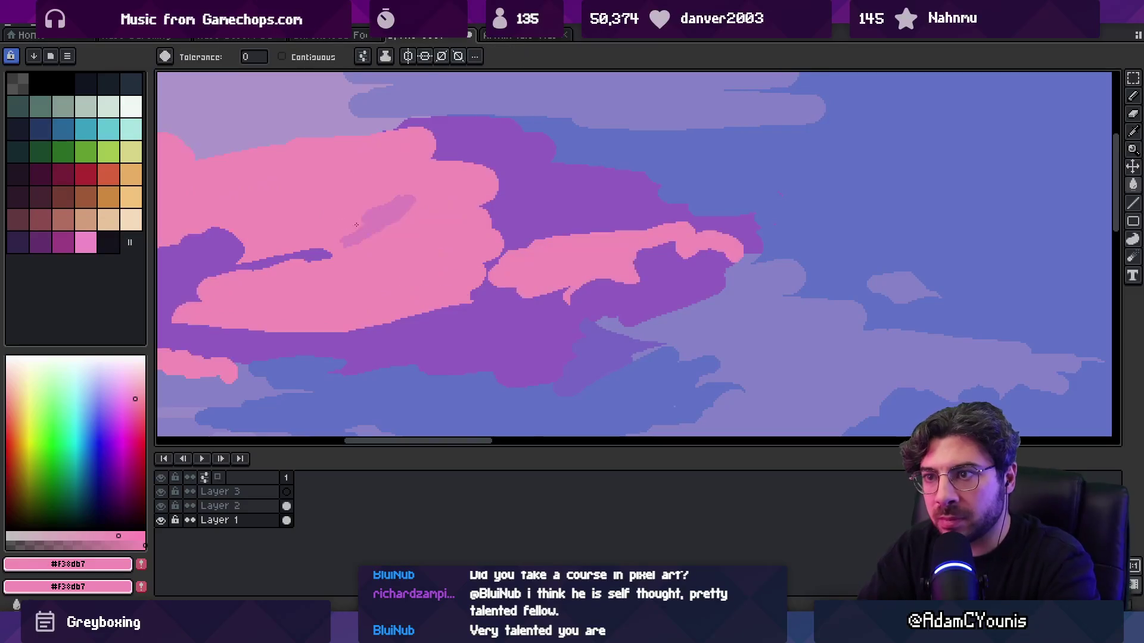
key(l)
mouse_move(373, 186)
mouse_down()
mouse_move(317, 254)
mouse_move(368, 229)
mouse_up()
key(v)
alt+click(361, 227)
key(b)
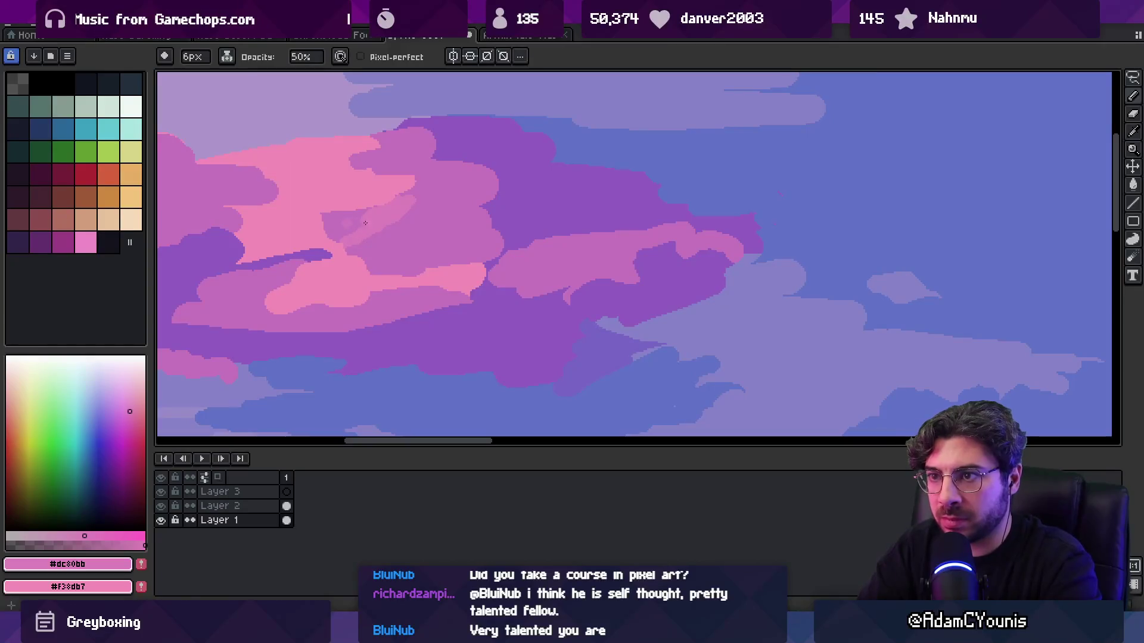
key(g)
click(345, 225)
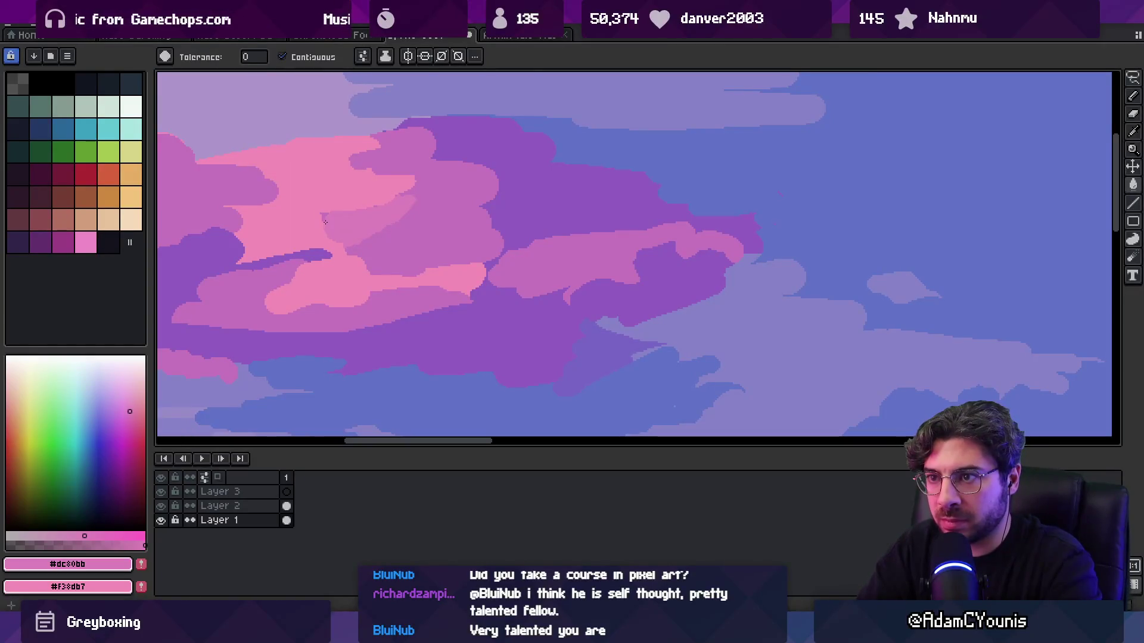
- Switch between brush and pencil and sample the bright pink from the clouds
scroll(331, 217, down, 3)
scroll(357, 208, up, 3)
key(b)
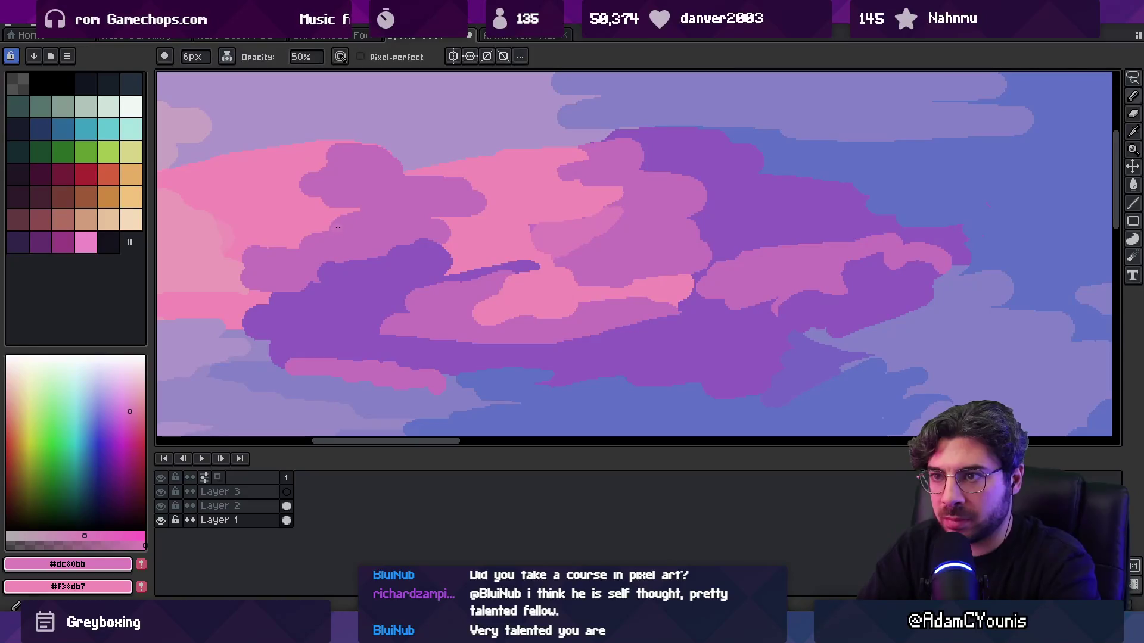
key(e)
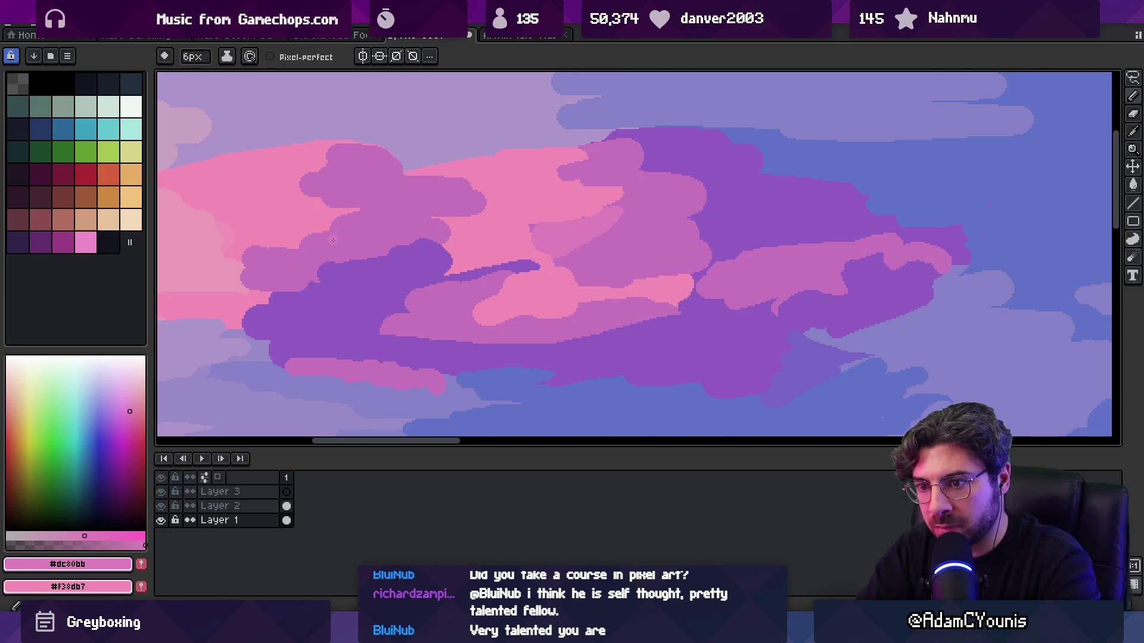
key(z)
scroll(405, 205, down, 5)
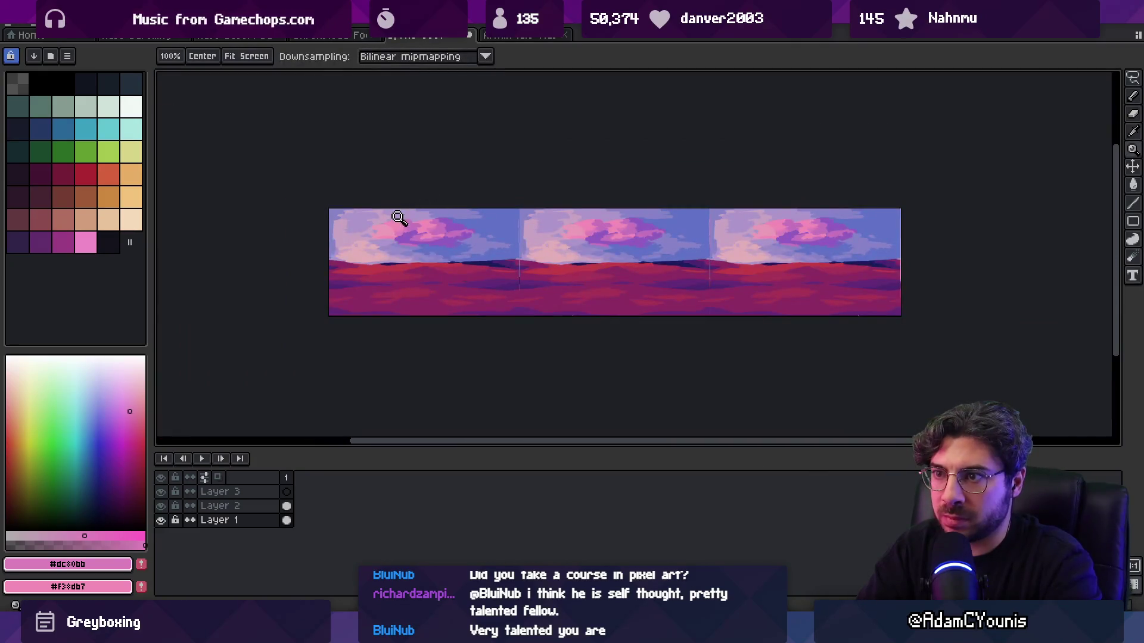
scroll(398, 216, up, 5)
alt+click(365, 251)
key(b)
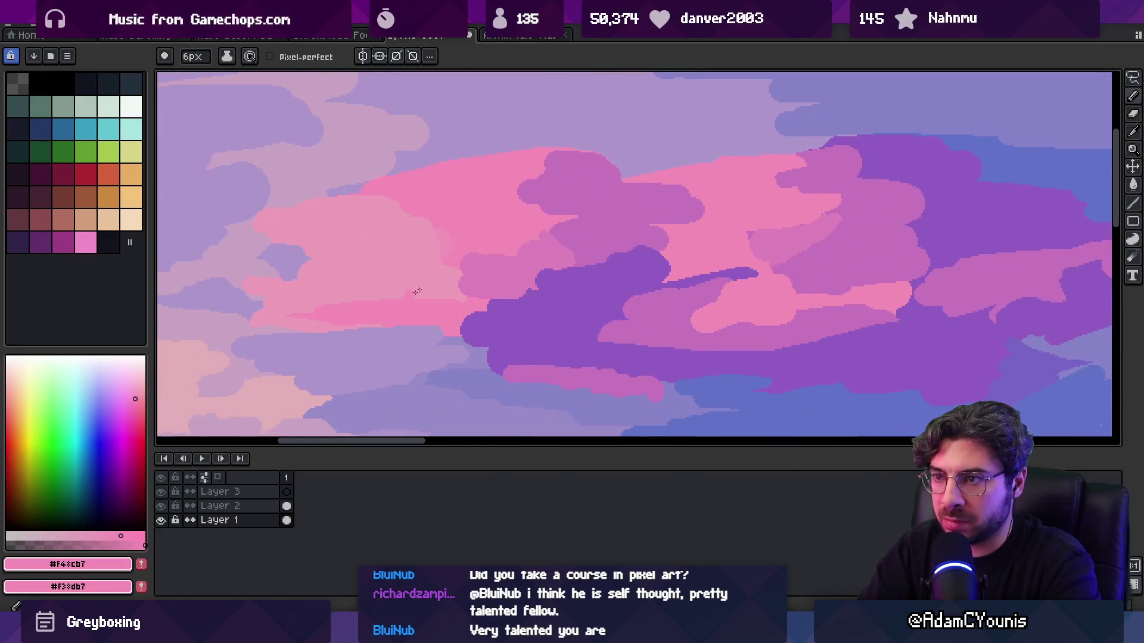
- Sample soft pink and edge mauve, then dab half-opacity paint onto the pink cloud
key(g)
scroll(415, 284, up, 2)
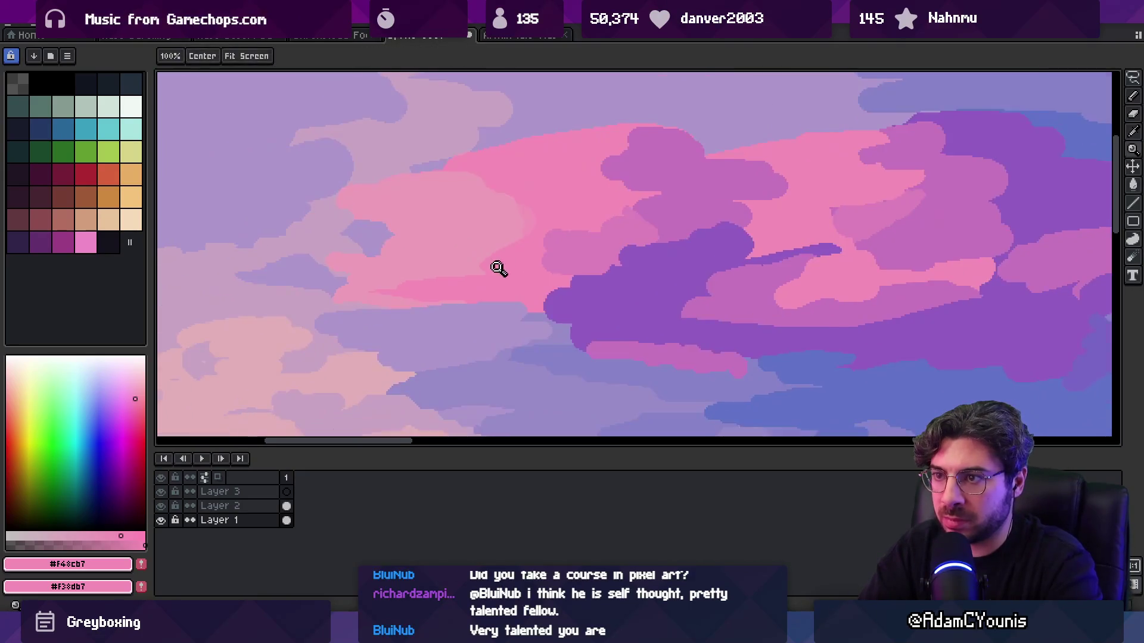
key(b)
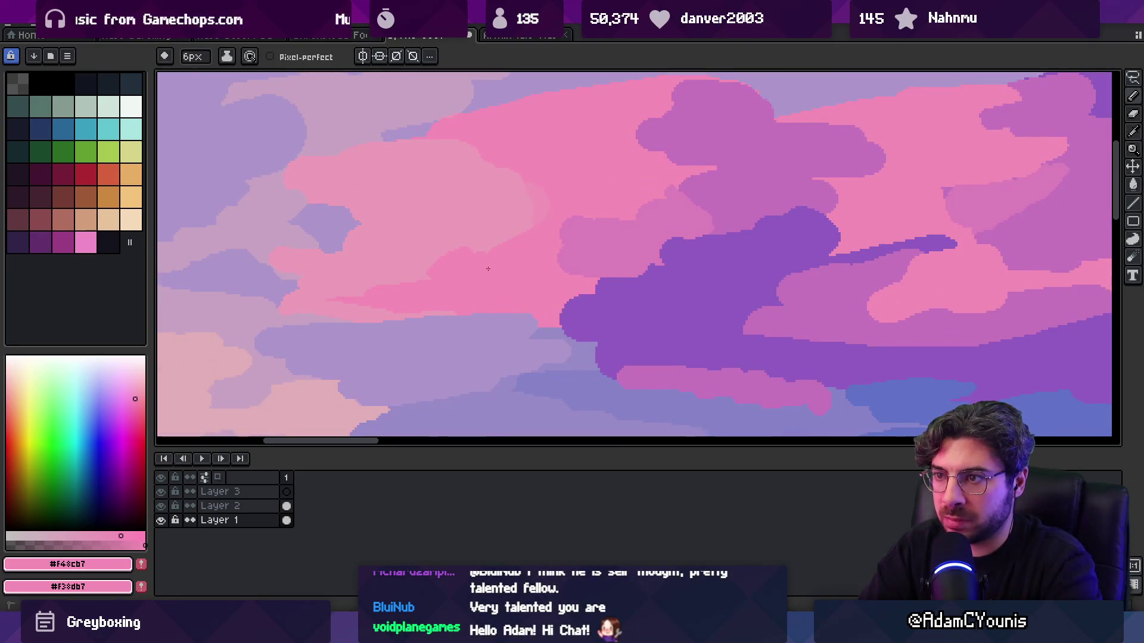
alt+click(545, 204)
key(g)
key(z)
scroll(459, 208, down, 5)
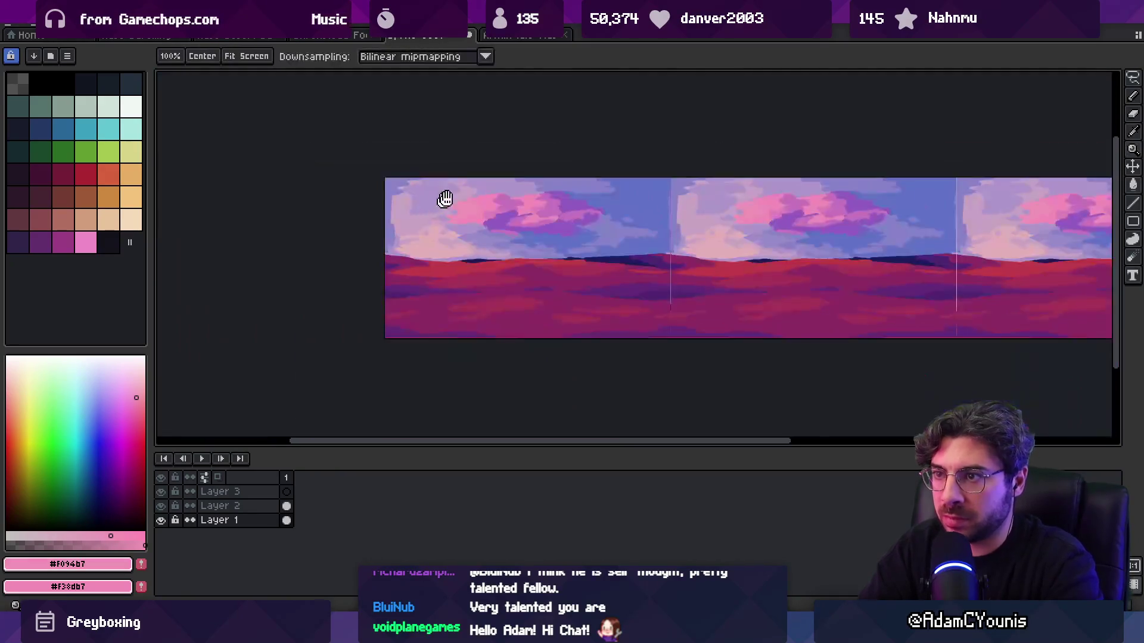
scroll(470, 179, up, 6)
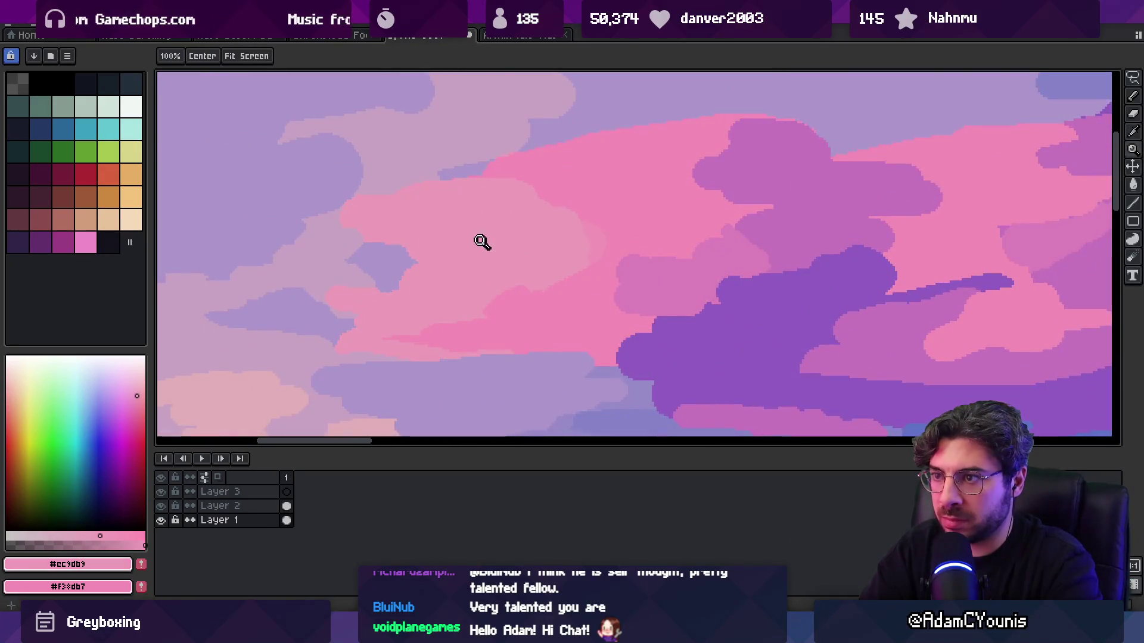
scroll(454, 235, down, 1)
key(g)
alt+click(332, 261)
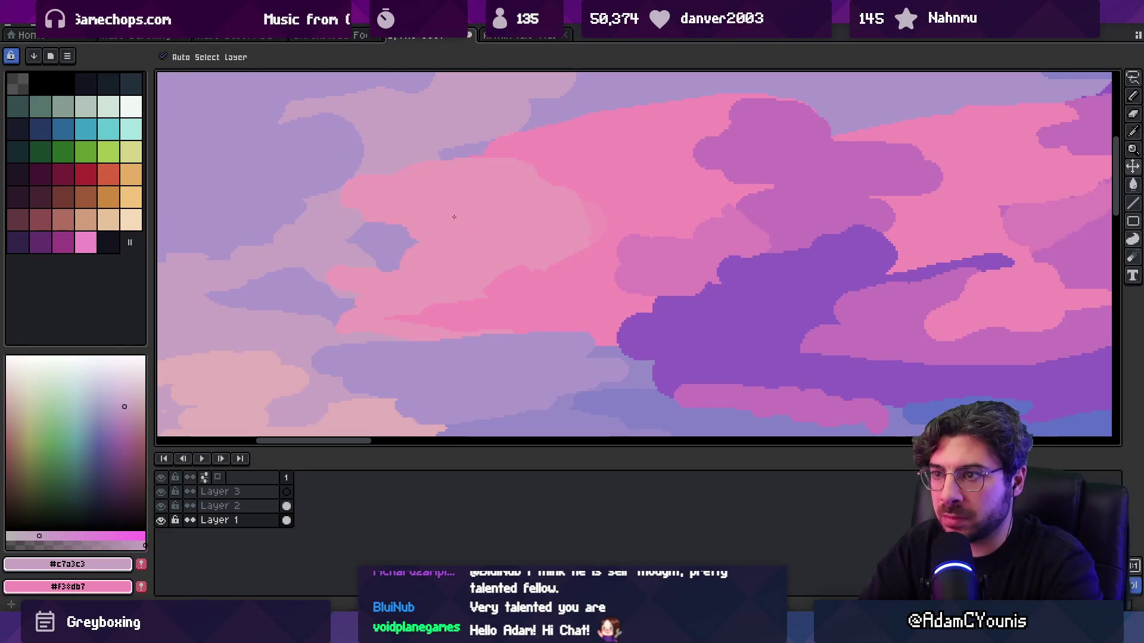
key(b)
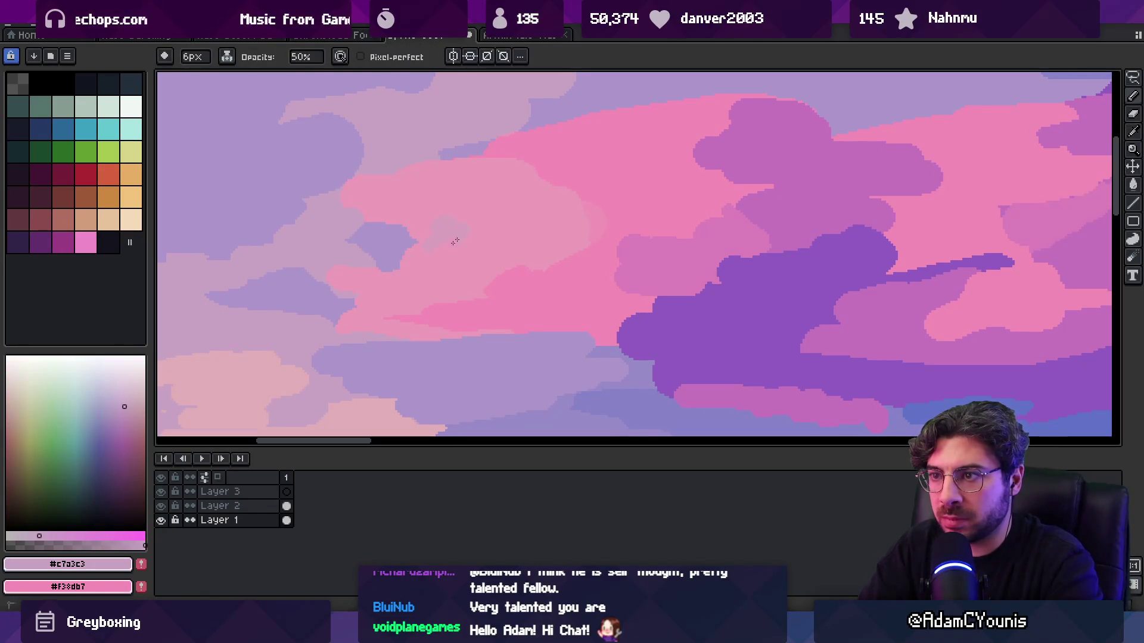
alt+click(461, 235)
- Sample the lighter cloud pinks and select the matching pink in the palette
key(z)
scroll(476, 220, down, 4)
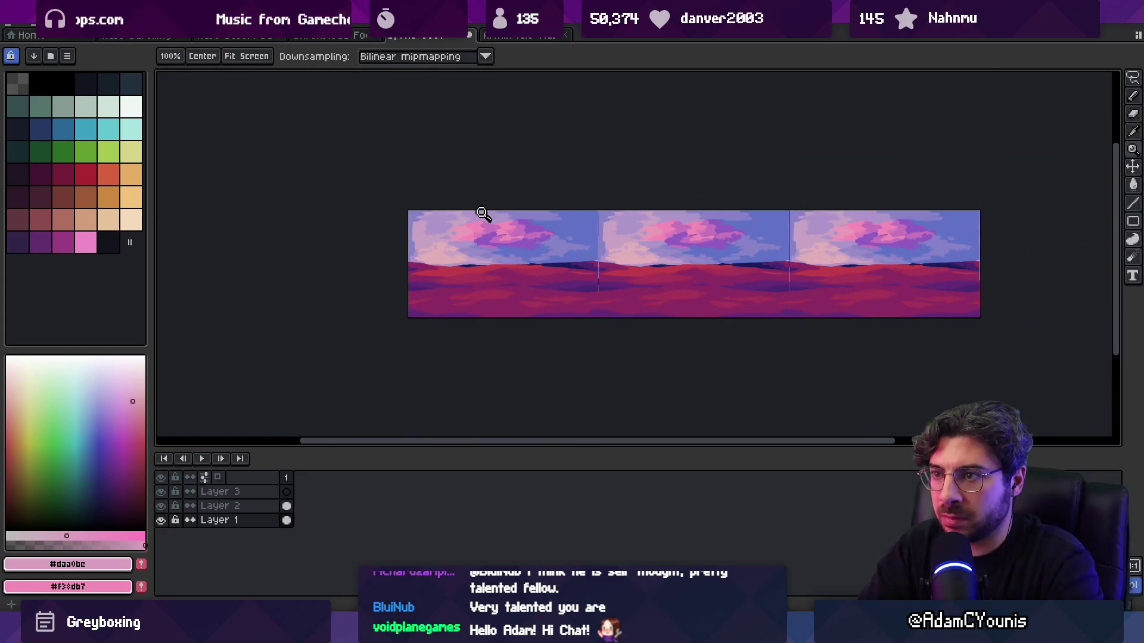
scroll(481, 211, up, 4)
alt+click(517, 266)
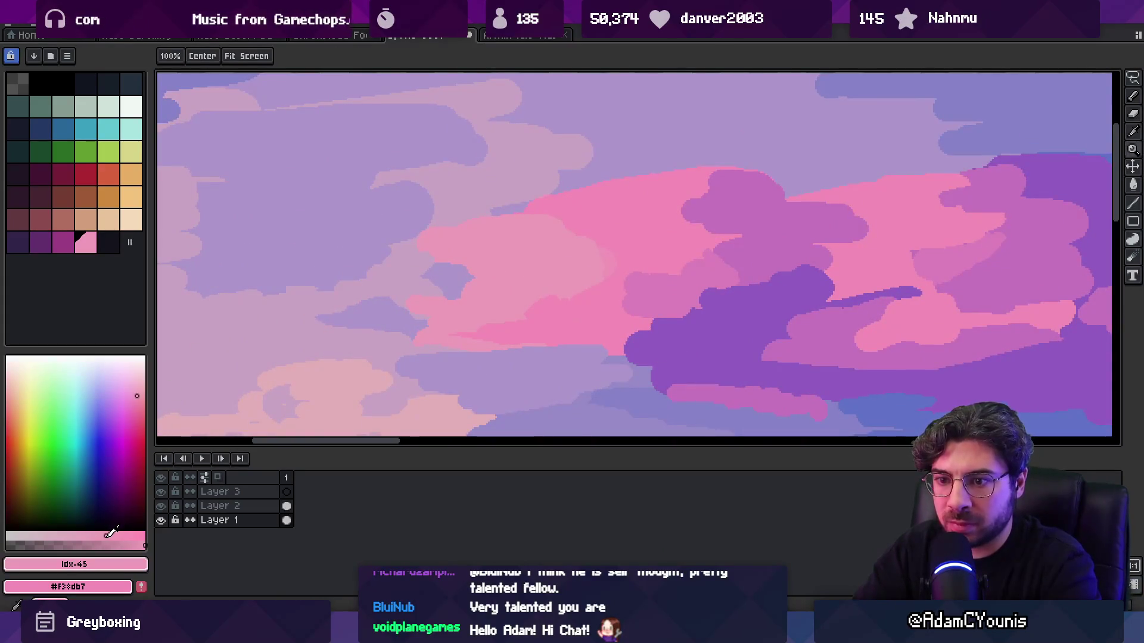
scroll(501, 238, down, 4)
scroll(486, 258, up, 1)
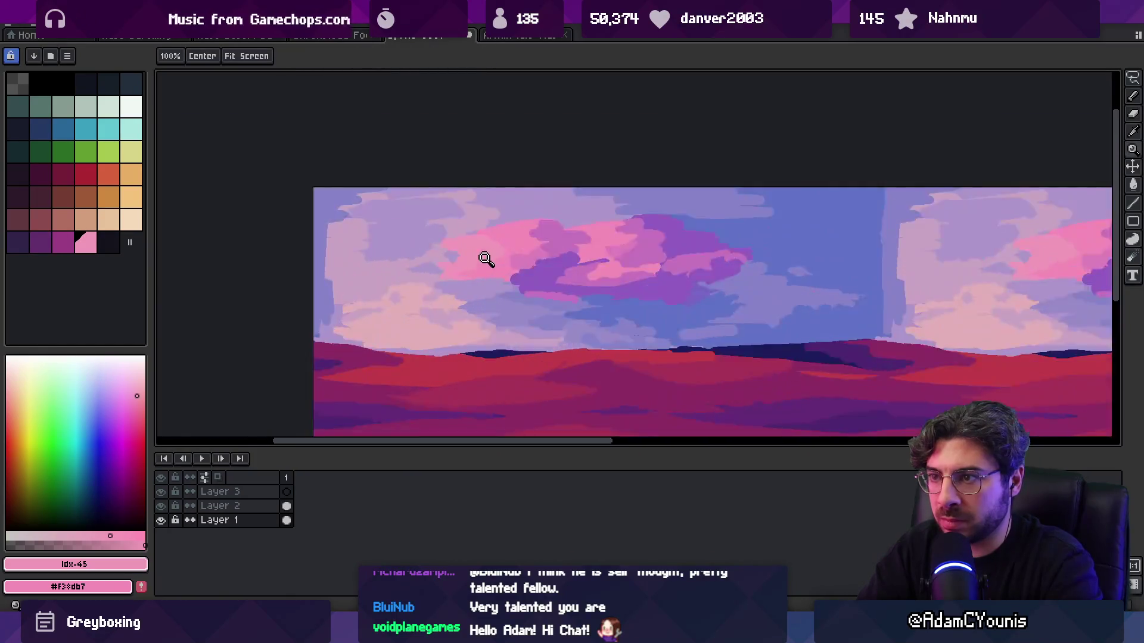
scroll(486, 258, up, 2)
alt+click(444, 250)
click(97, 532)
- Zoom out to check the tiling and bring up the desert reference painting
key(g)
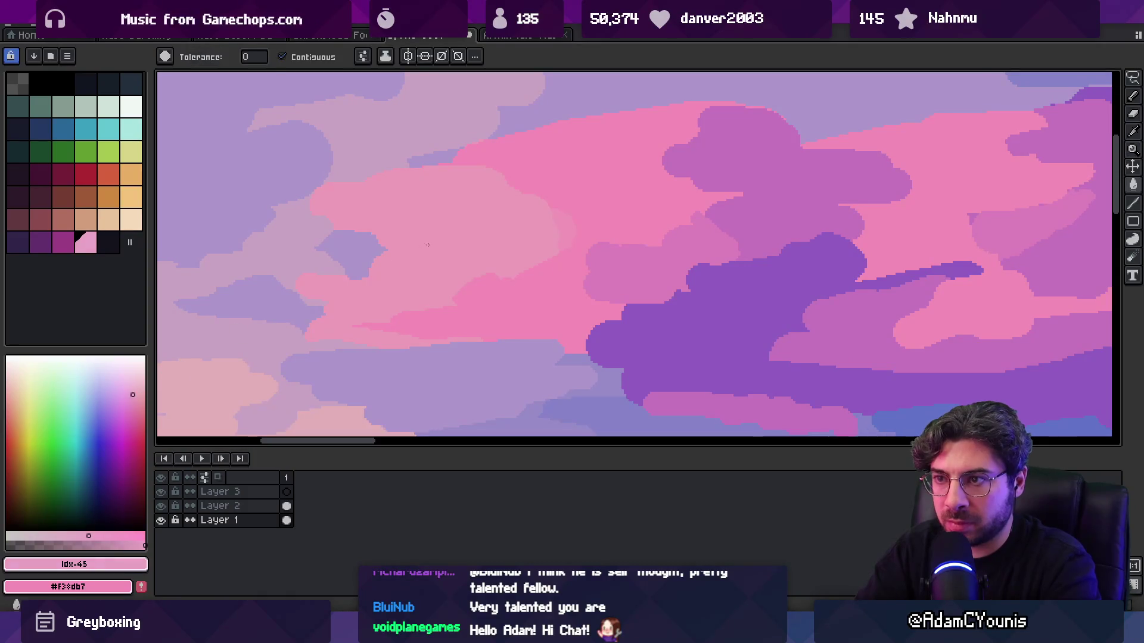
key(z)
scroll(452, 240, down, 3)
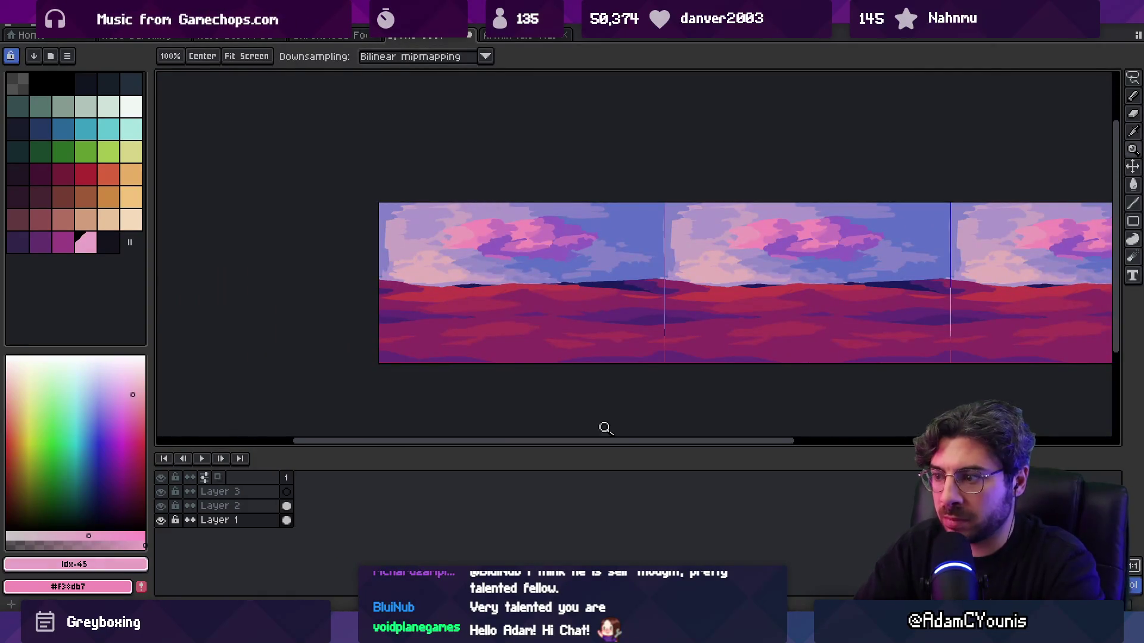
key(alt+Tab)
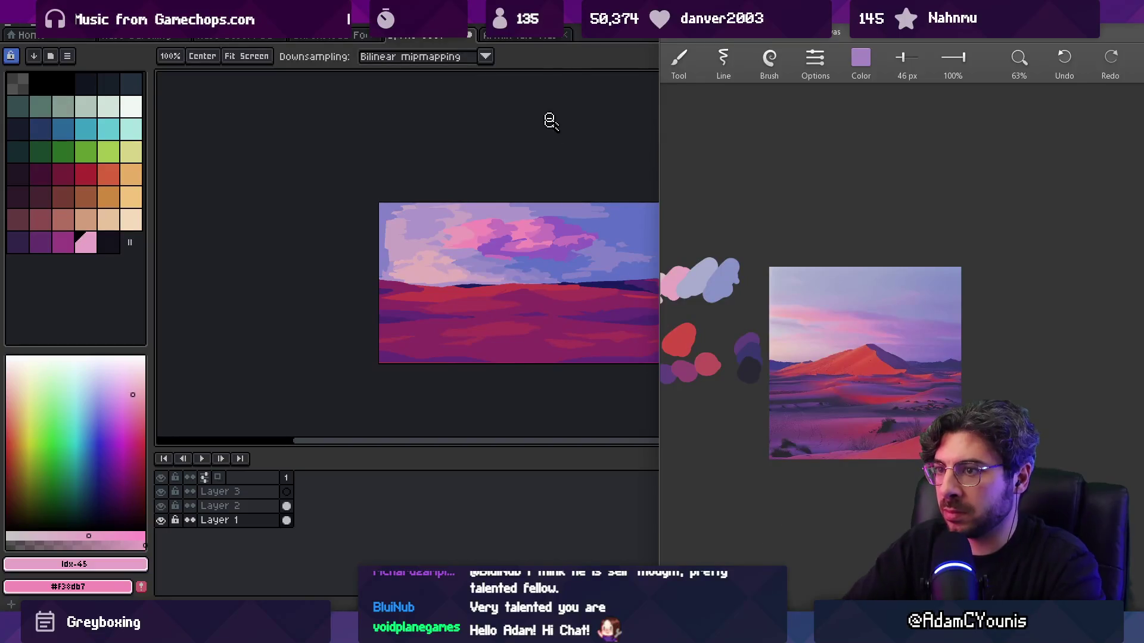
- Back on the canvas, dab sampled pink onto the left cloud and sample the blend
click(598, 77)
scroll(453, 238, up, 5)
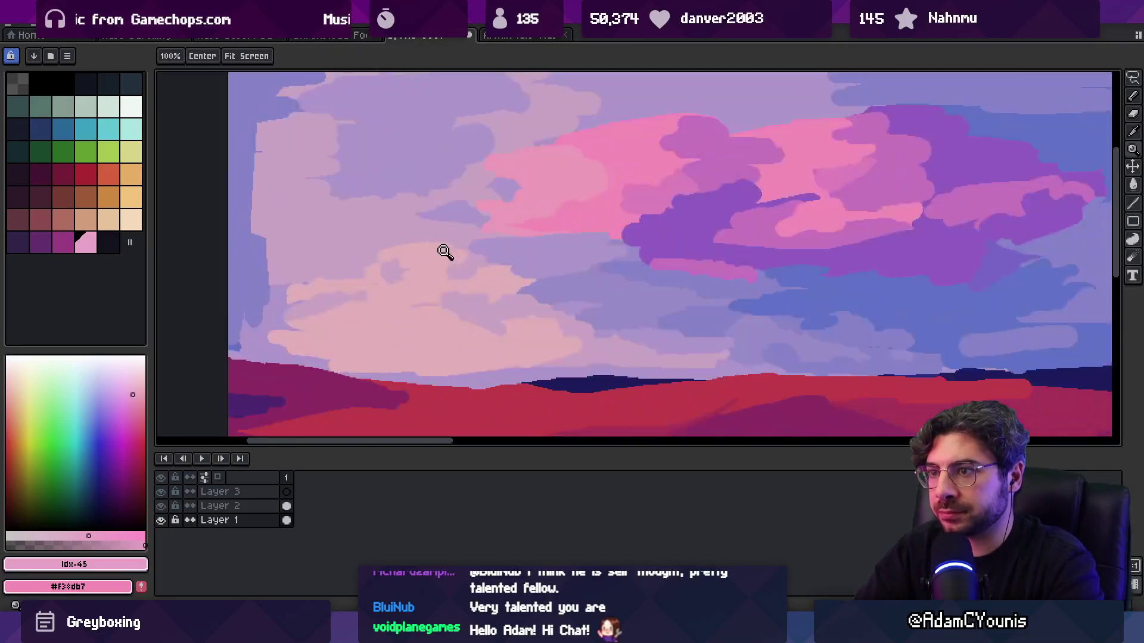
mouse_move(502, 176)
mouse_down()
mouse_move(501, 201)
mouse_move(475, 220)
mouse_up()
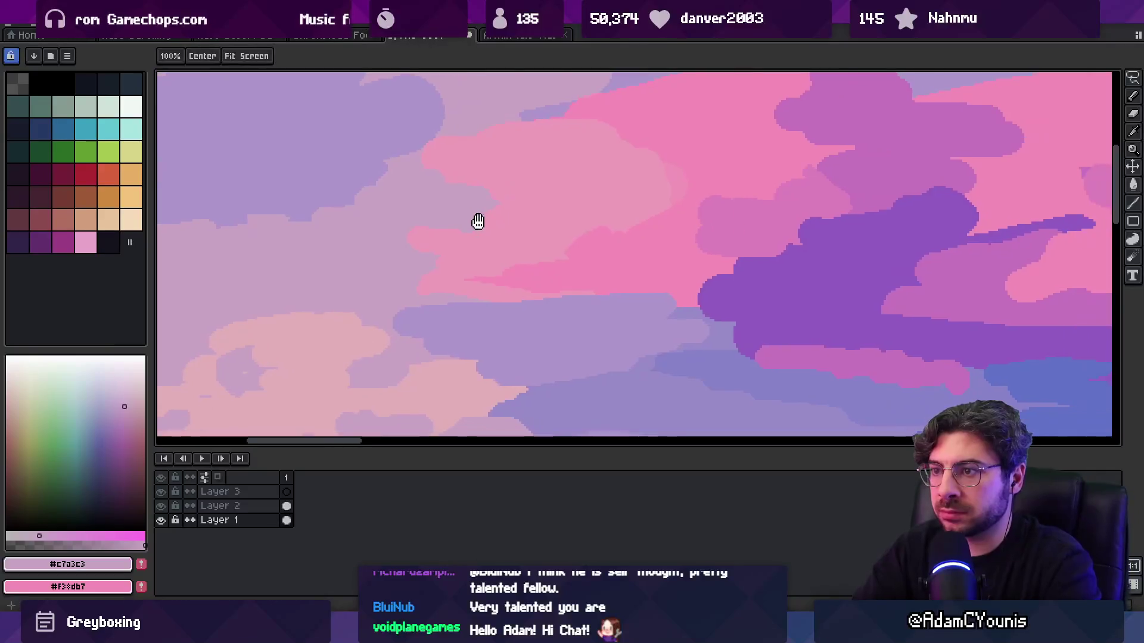
scroll(487, 222, down, 3)
scroll(520, 227, up, 3)
alt+click(510, 220)
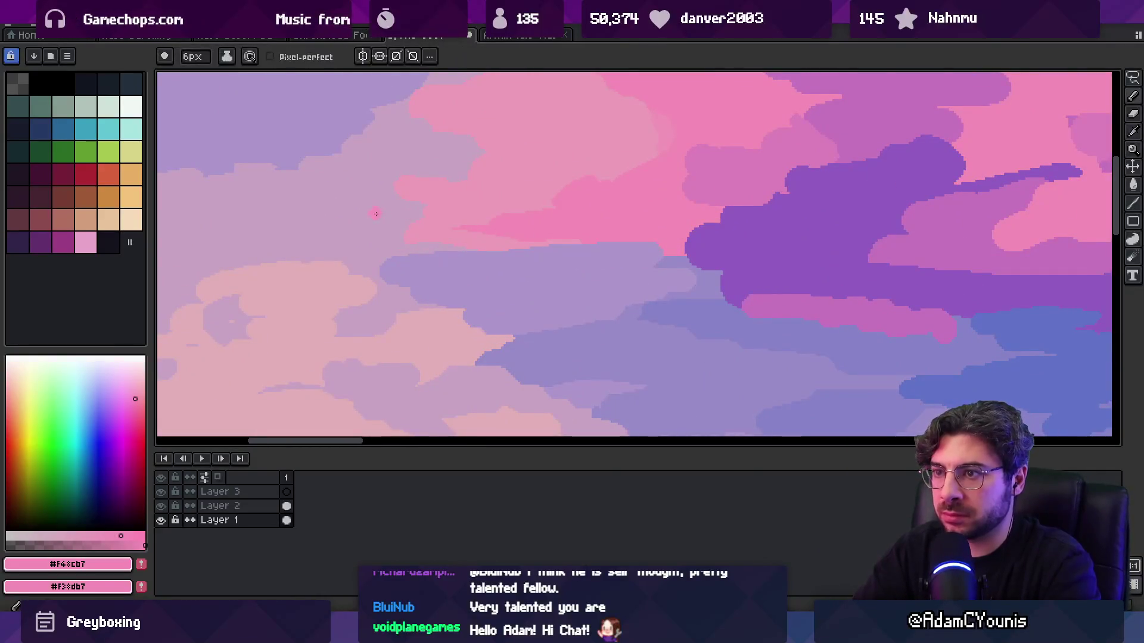
key(x)
alt+click(526, 212)
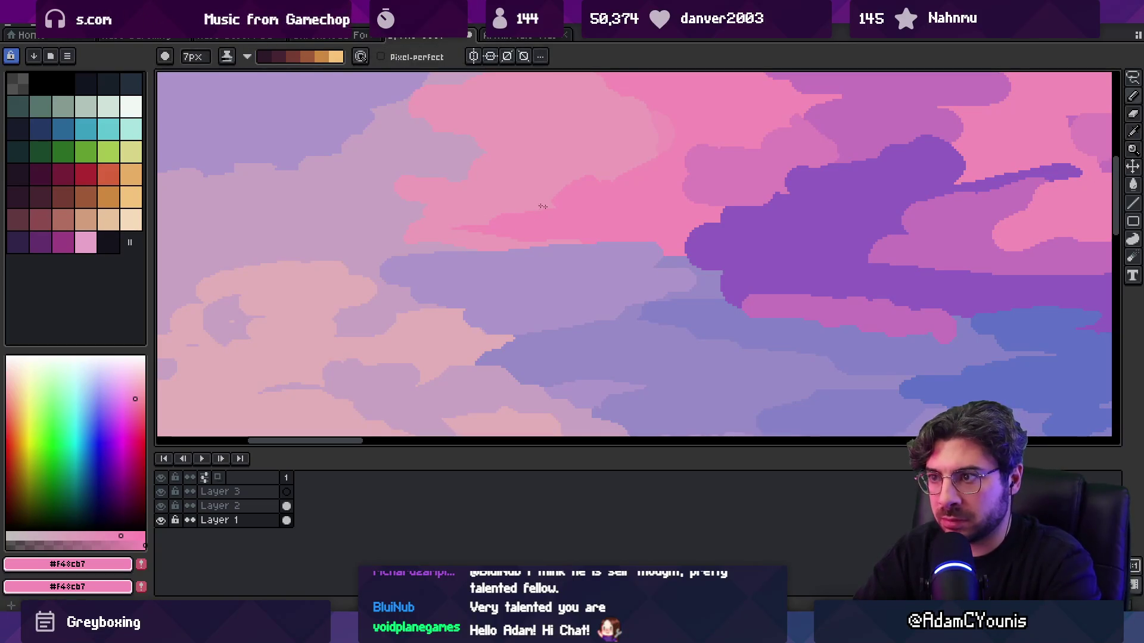
click(376, 223)
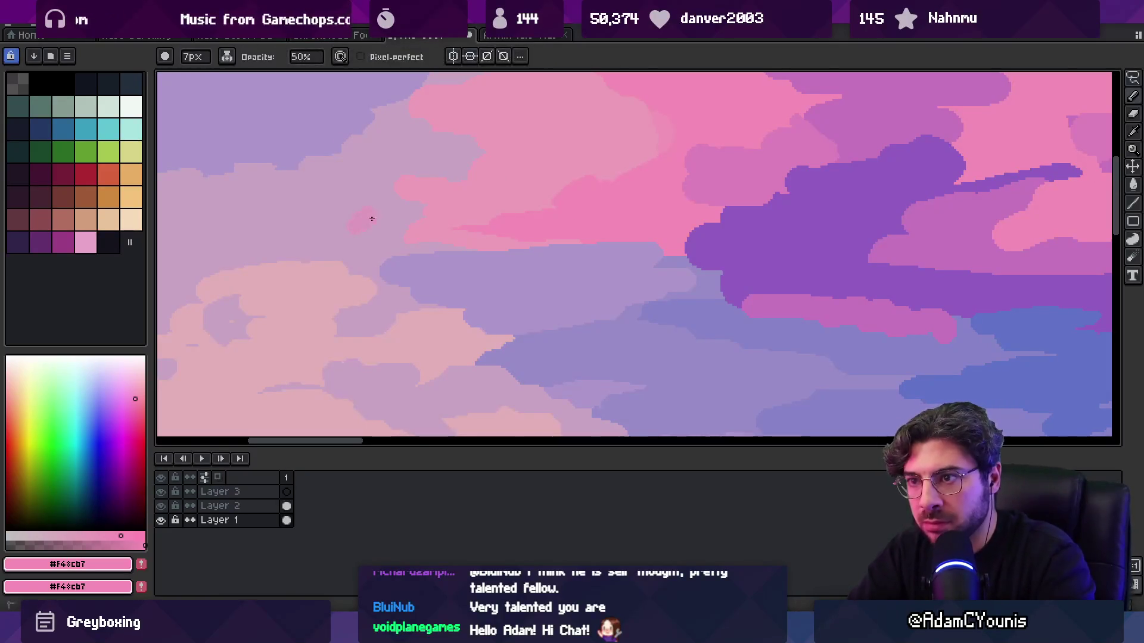
alt+click(493, 204)
- Sample the bright pink, mauve and soft pink from the clouds
key(g)
key(z)
scroll(466, 210, down, 5)
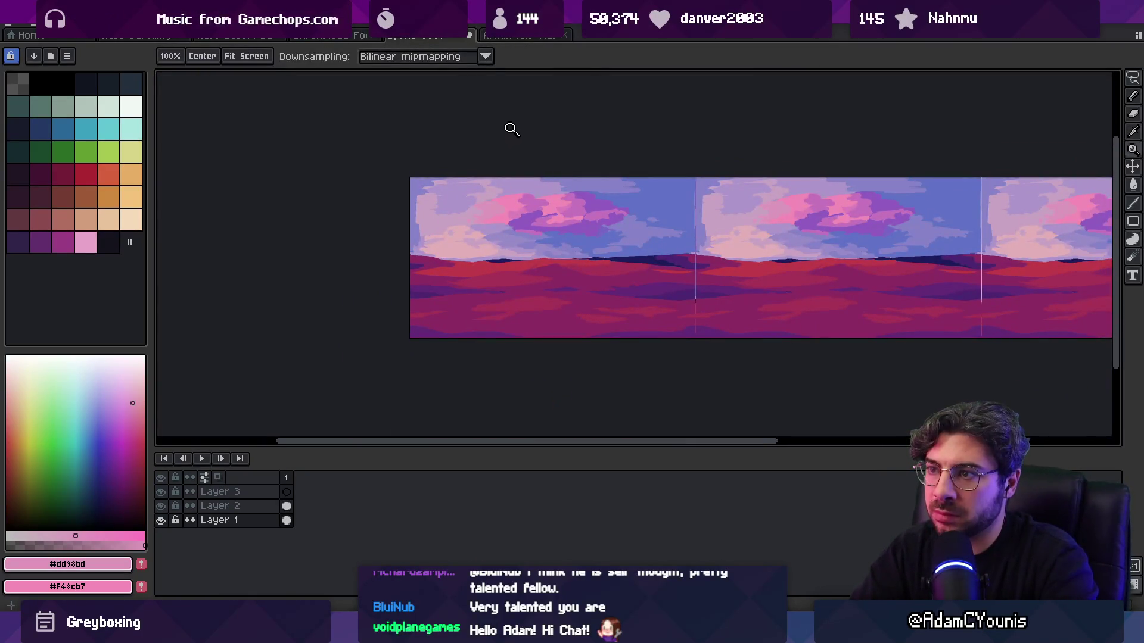
scroll(506, 203, up, 5)
key(b)
alt+click(493, 223)
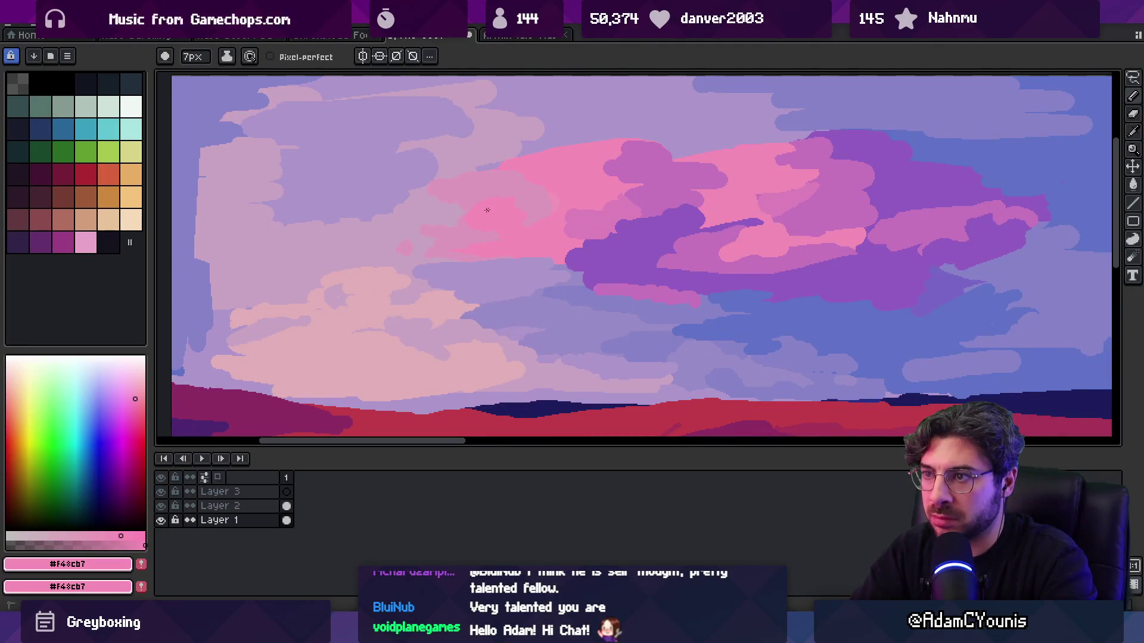
alt+click(411, 215)
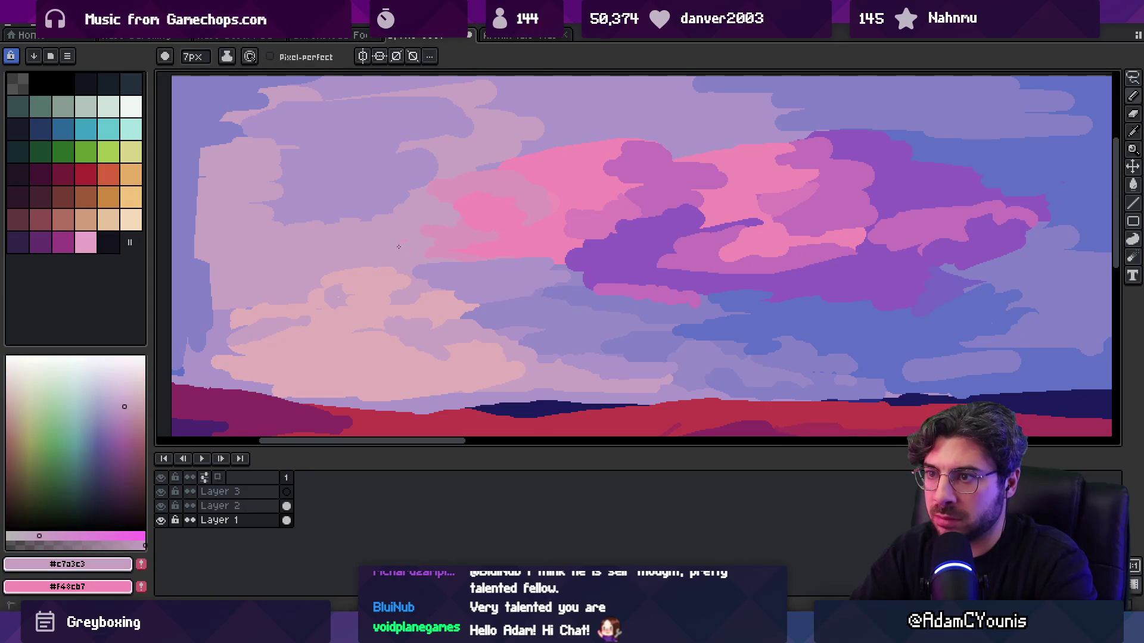
key(z)
scroll(485, 234, down, 5)
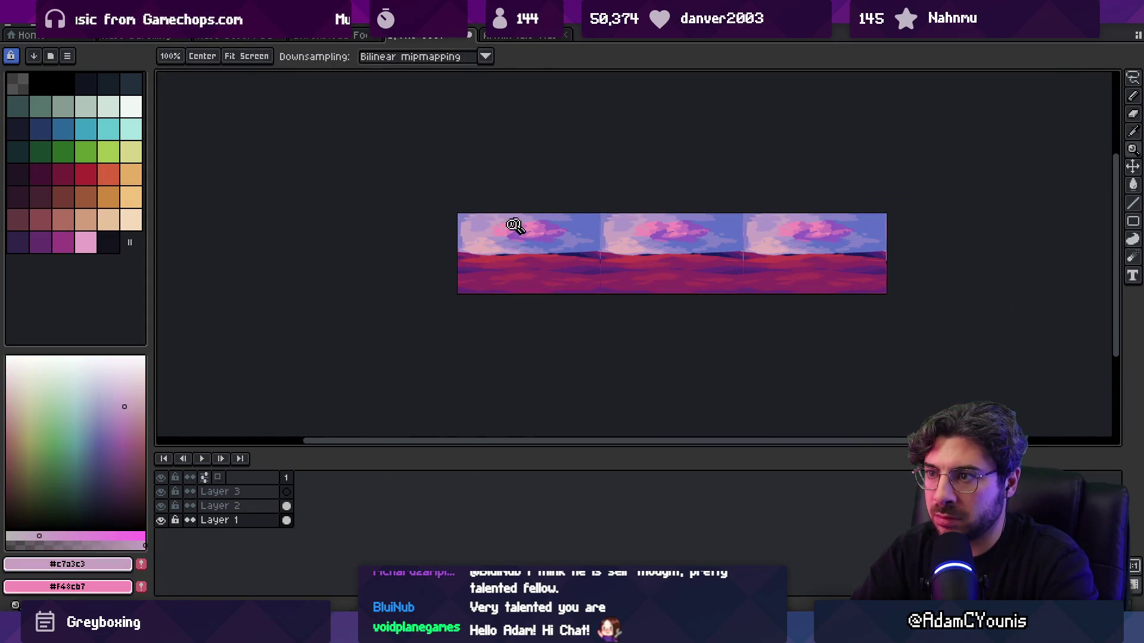
scroll(520, 224, up, 5)
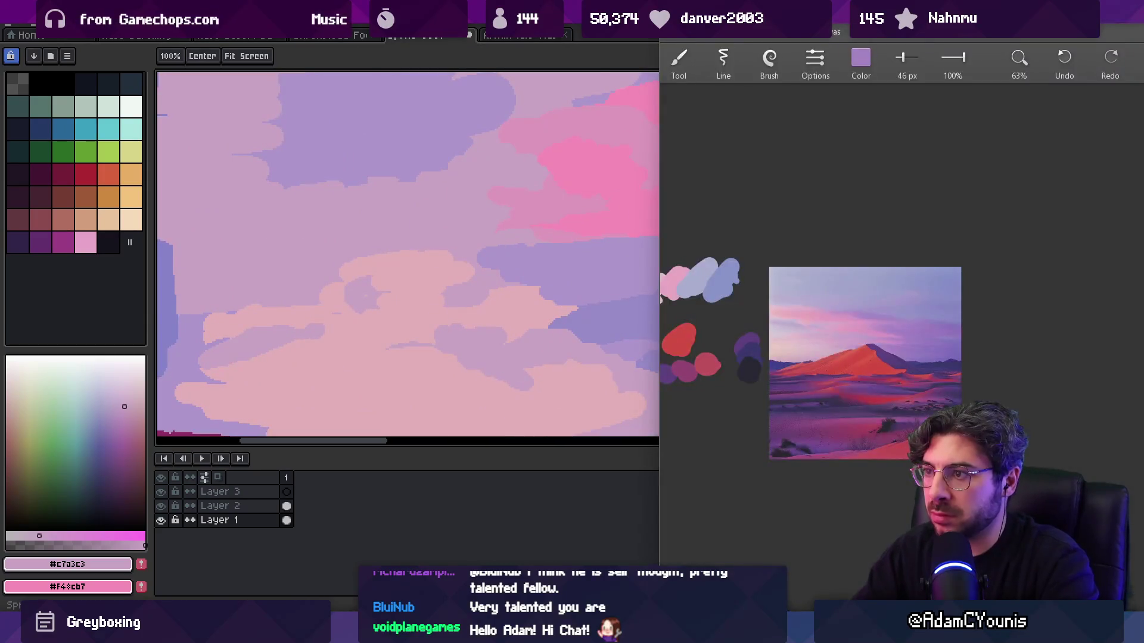
scroll(546, 225, down, 3)
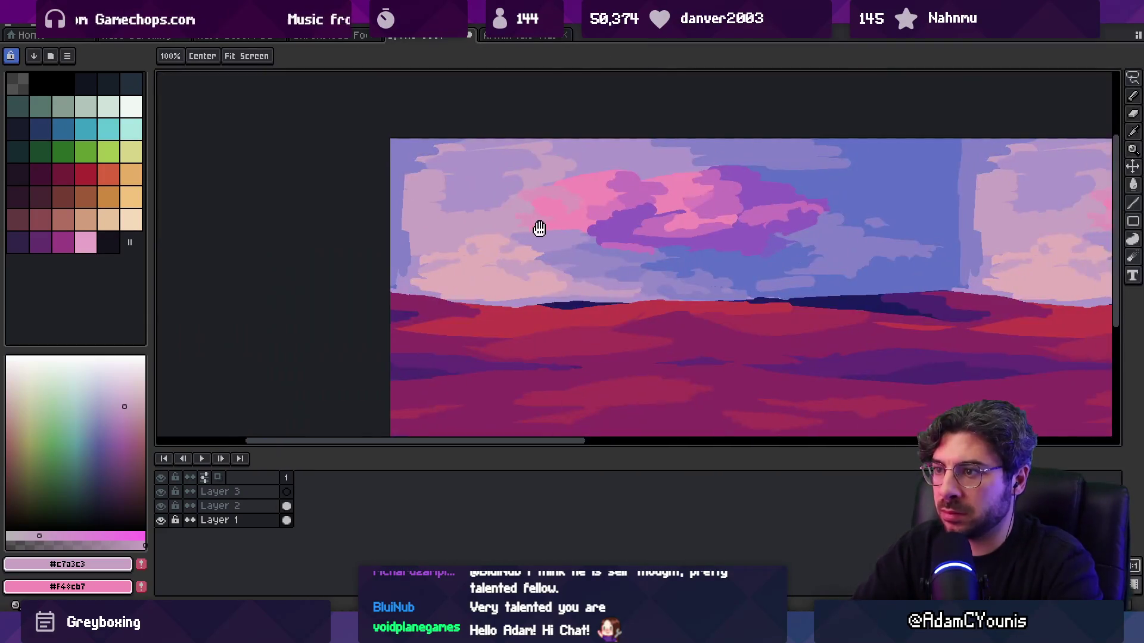
scroll(512, 249, up, 2)
key(b)
alt+click(492, 289)
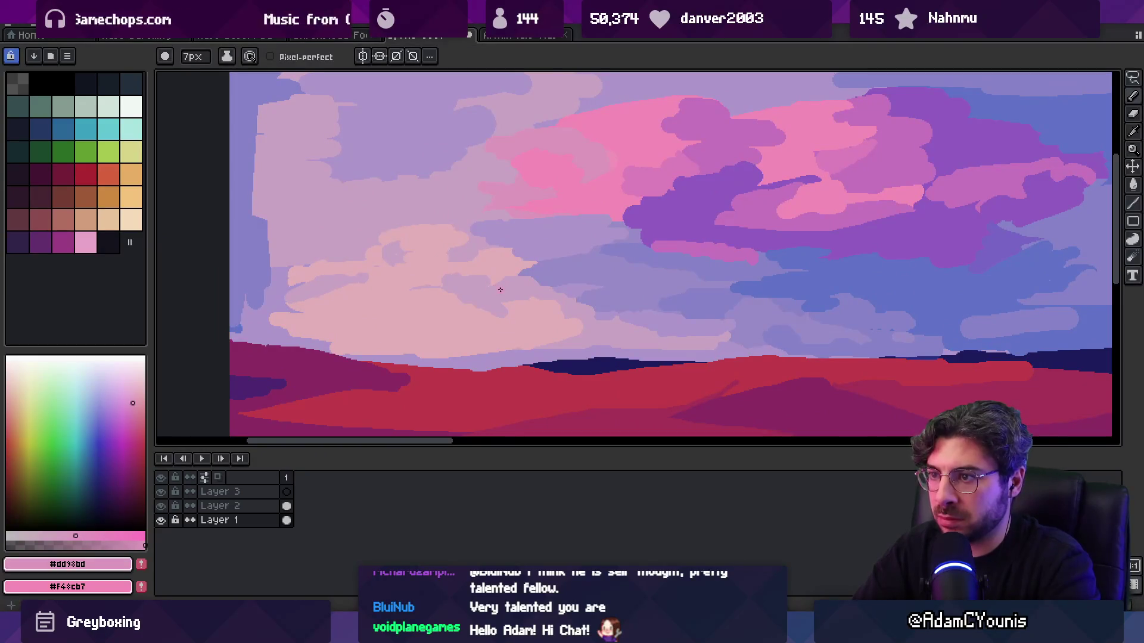
- Sample the cloud mauve, then the lavender #ad95ca as the drawing colour
key(g)
key(z)
scroll(520, 274, down, 3)
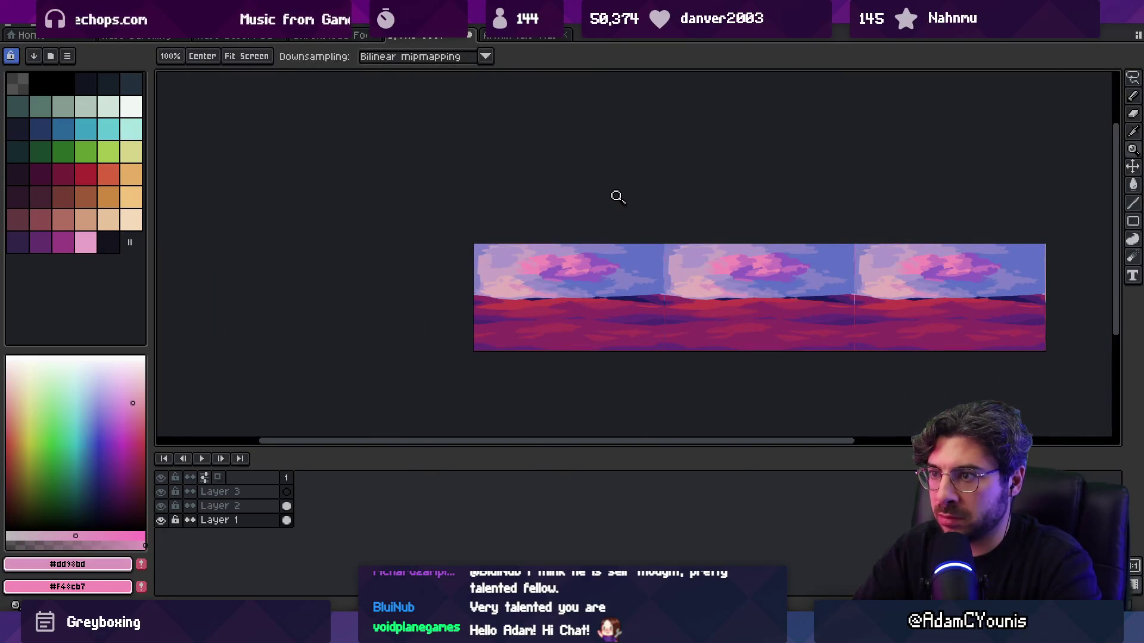
scroll(523, 286, up, 3)
scroll(495, 247, down, 4)
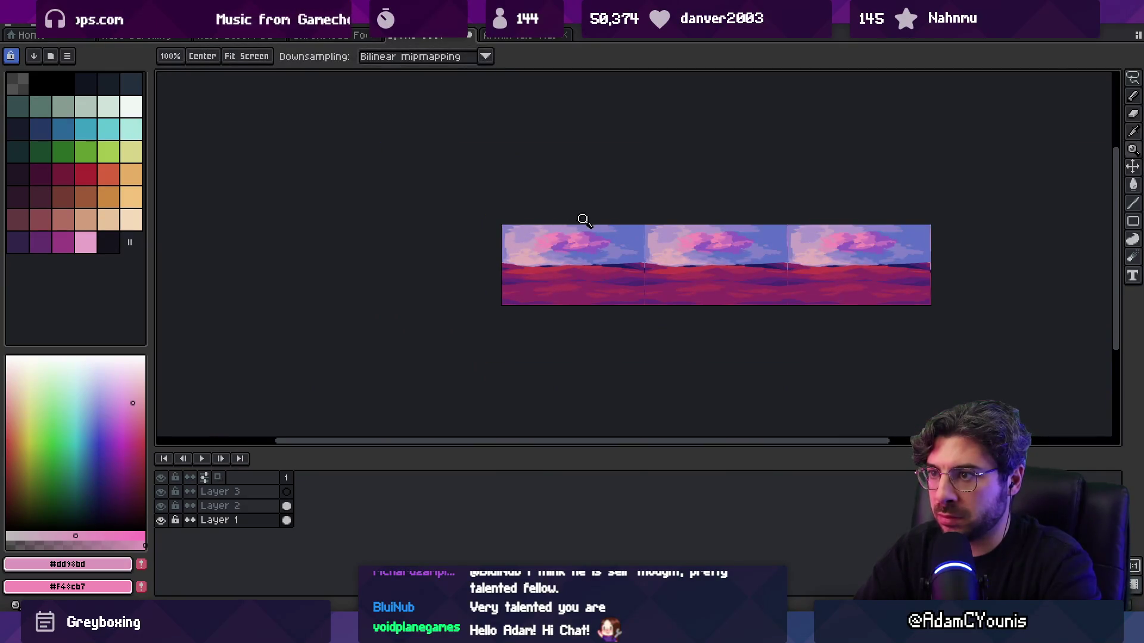
scroll(536, 248, up, 5)
alt+click(498, 252)
key(b)
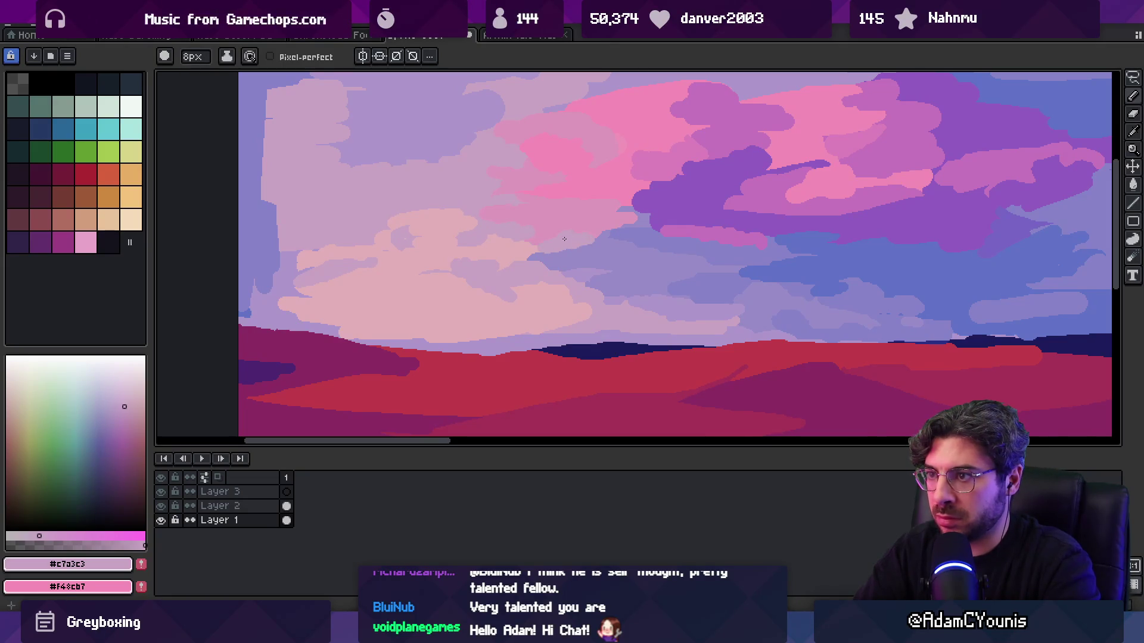
alt+click(590, 249)
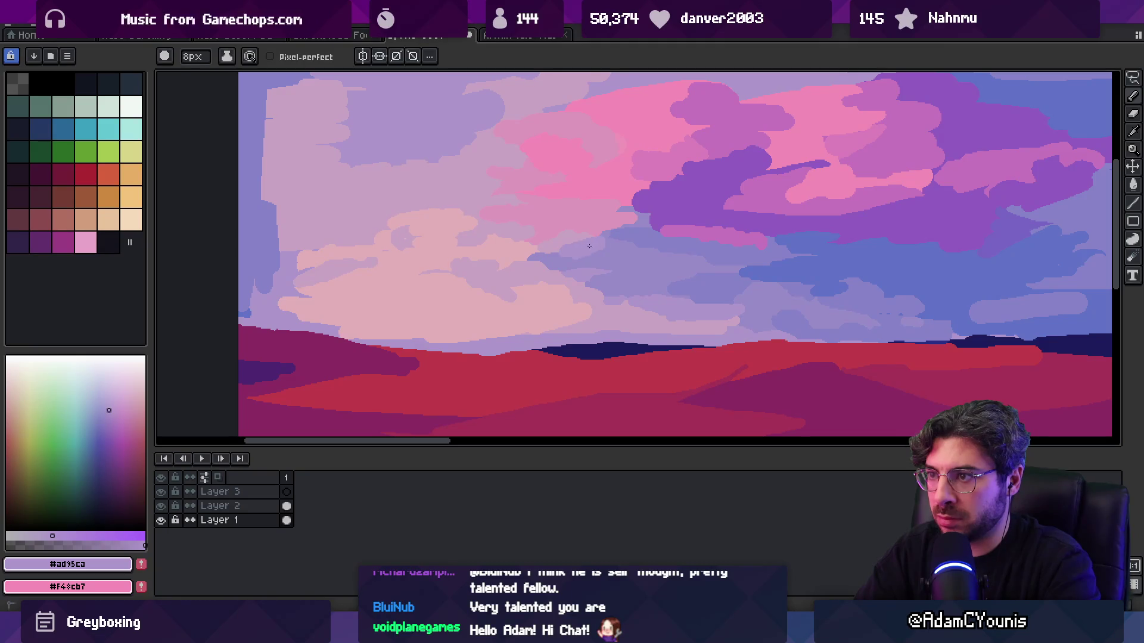
- Zoom out to view the three repeating tiles, then zoom back in on the preview
scroll(554, 217, down, 5)
key(v)
key(z)
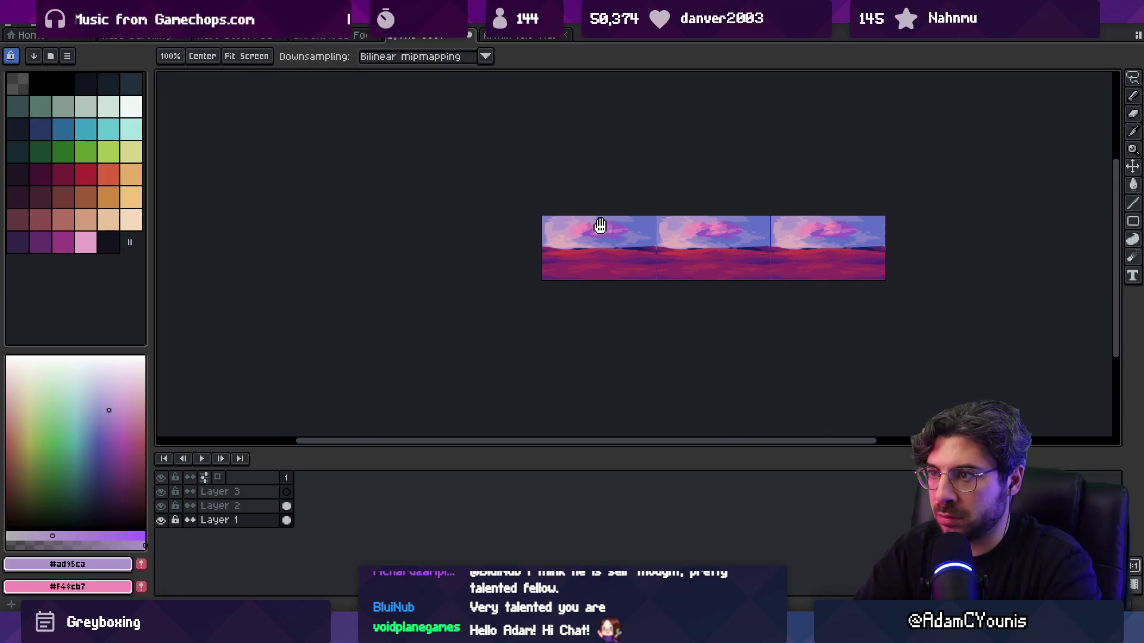
scroll(602, 226, up, 3)
drag(561, 238, 543, 242)
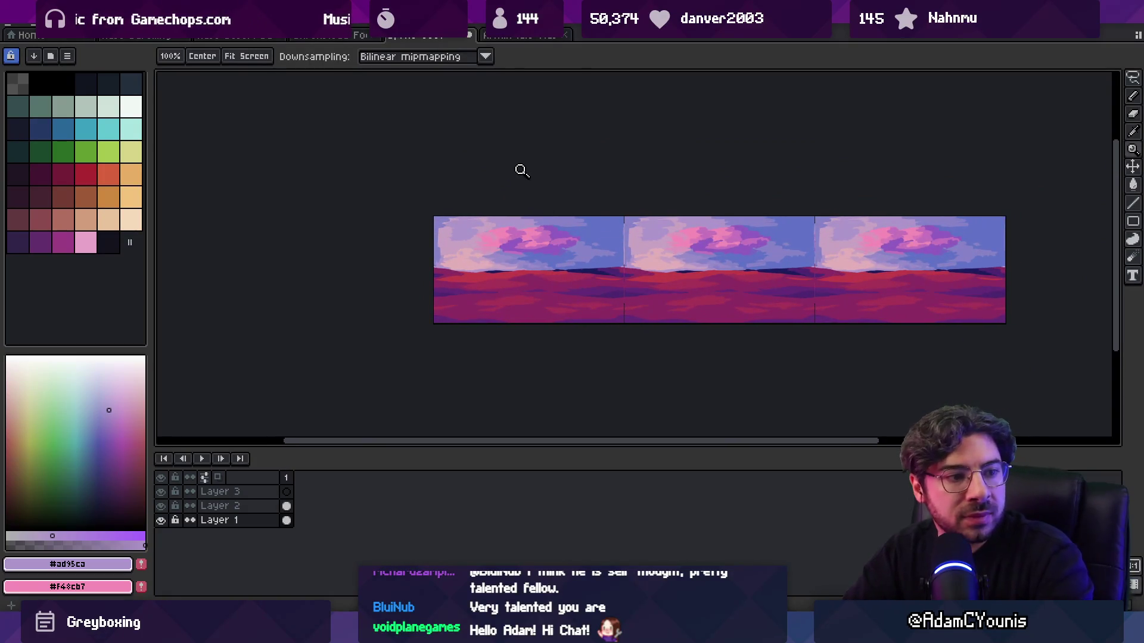
click(544, 243)
click(520, 253)
- Make Layer 2 the working layer and zoom in on the sky clouds
click(483, 331)
key(v)
alt+click(513, 247)
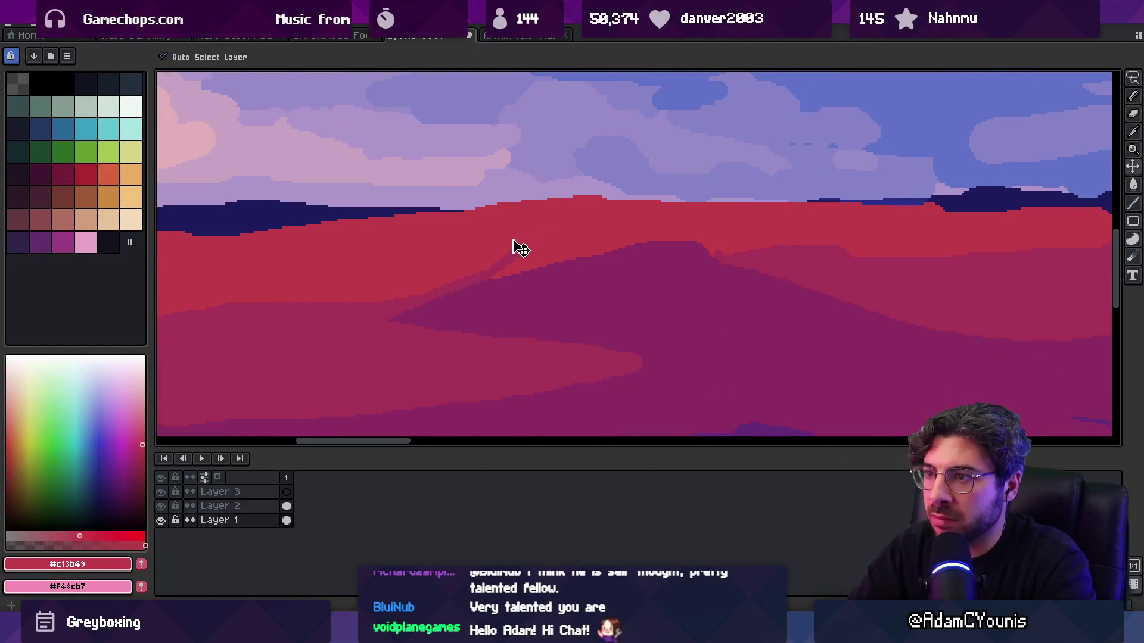
click(518, 250)
key(b)
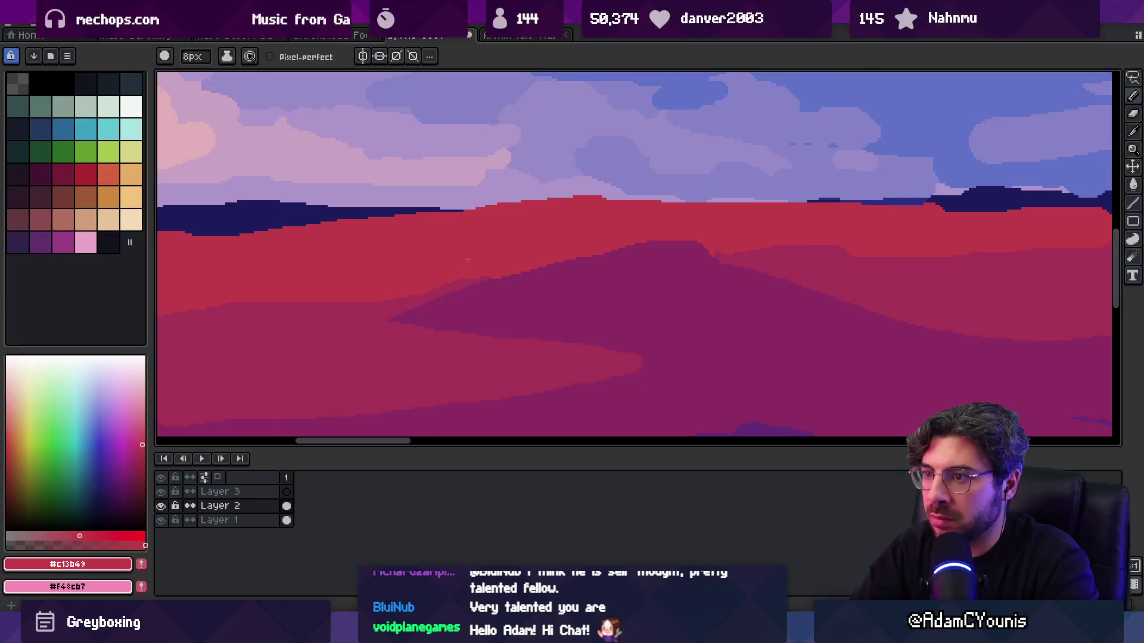
key(z)
scroll(470, 289, down, 10)
click(554, 243)
click(528, 268)
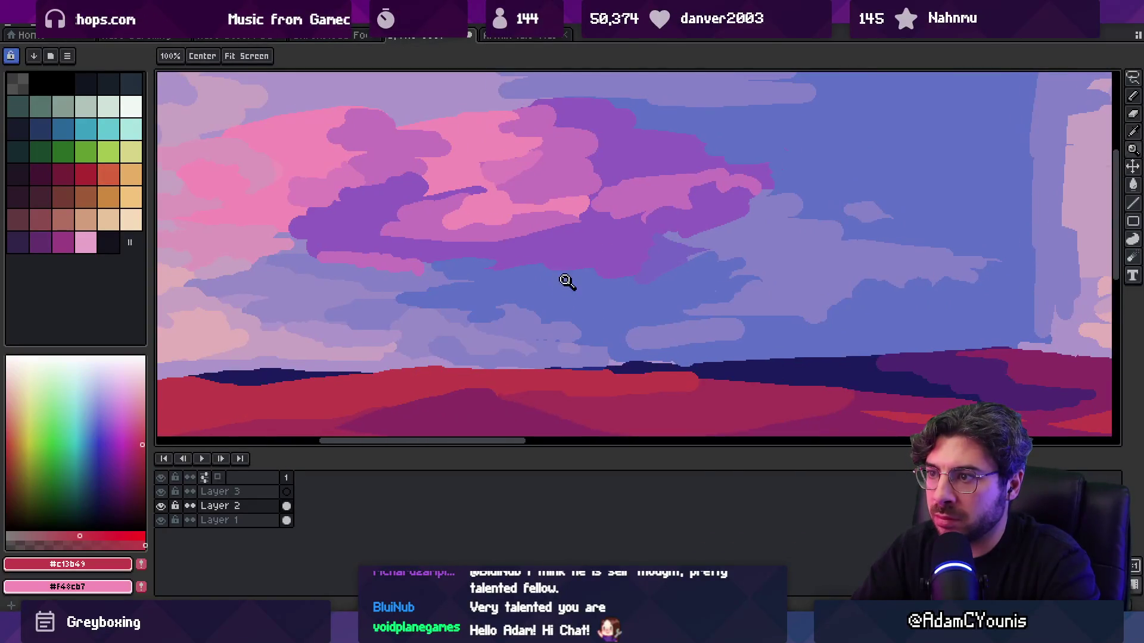
scroll(574, 289, up, 3)
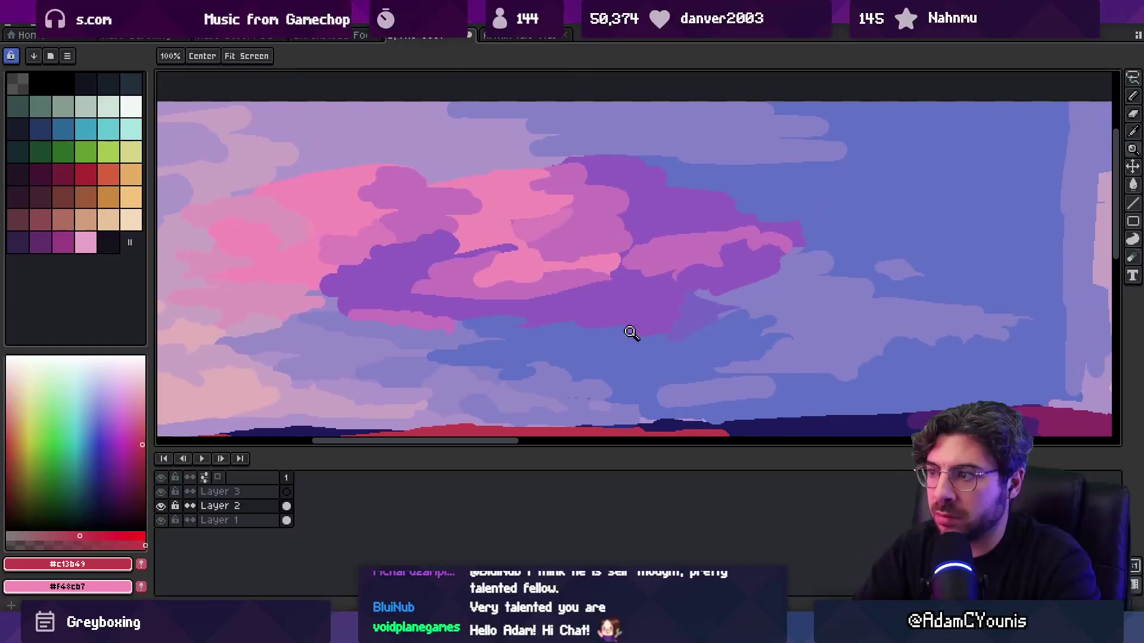
scroll(781, 358, down, 3)
scroll(695, 340, up, 1)
- Sample the sky blues (#6072c7, #4b59c3) and paint a short darker-blue stroke in the sky
key(b)
alt+click(679, 327)
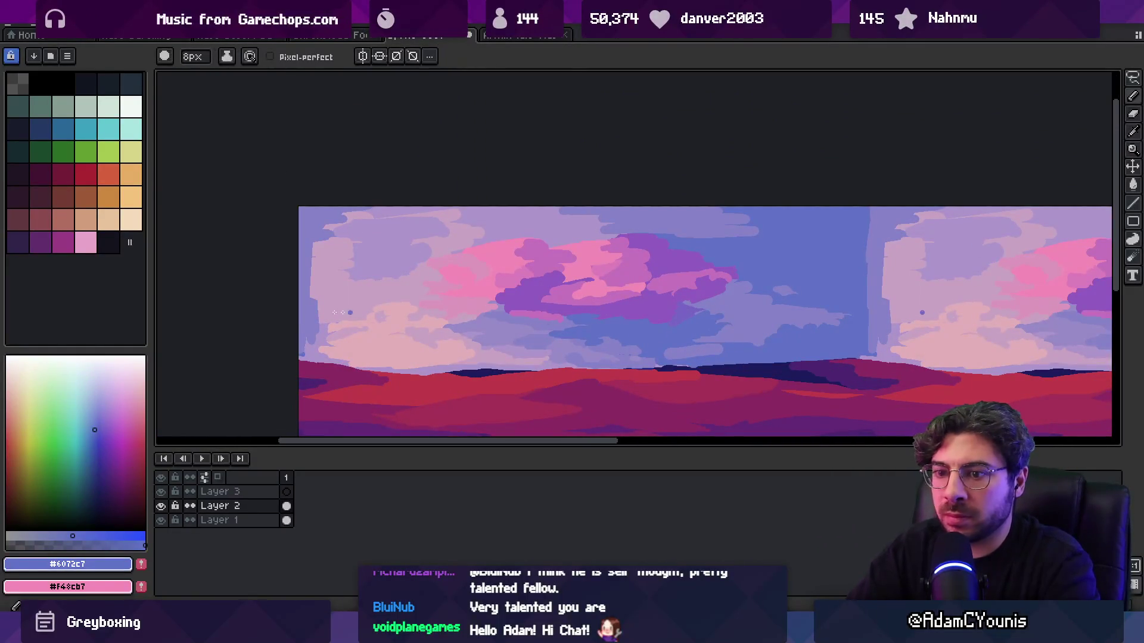
click(101, 424)
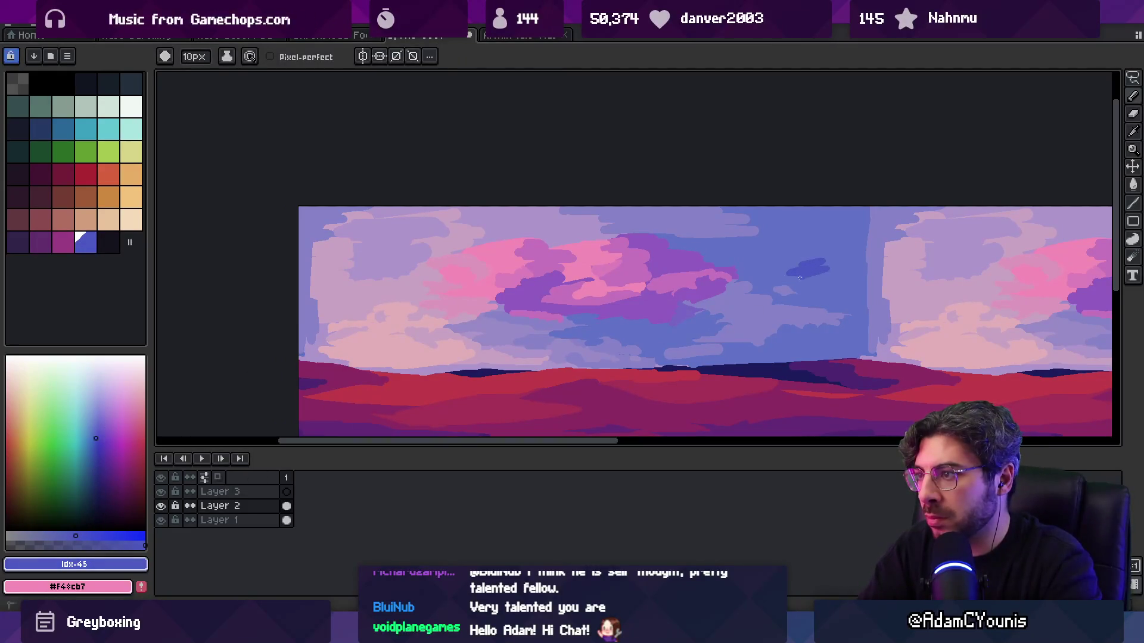
key(ctrl+z)
drag(648, 337, 666, 337)
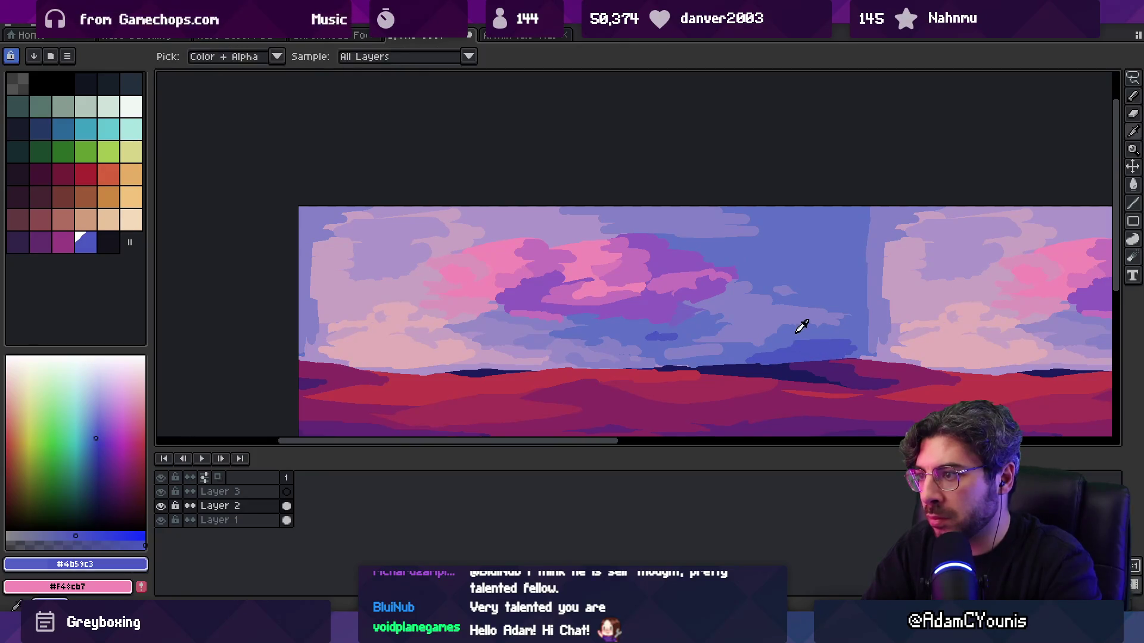
alt+click(764, 331)
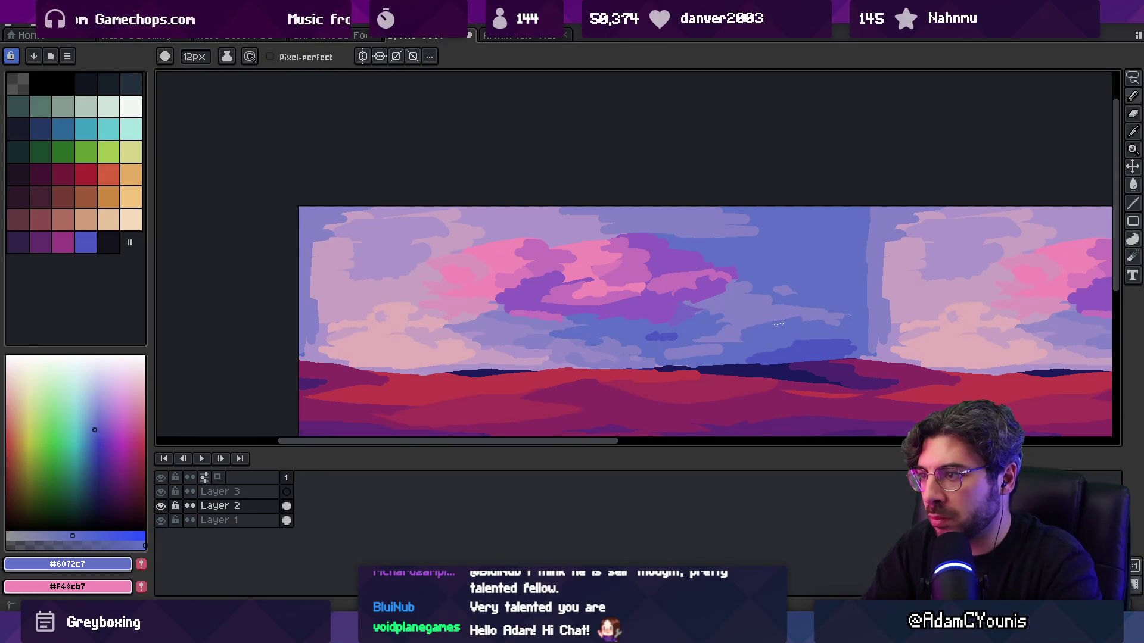
alt+click(817, 343)
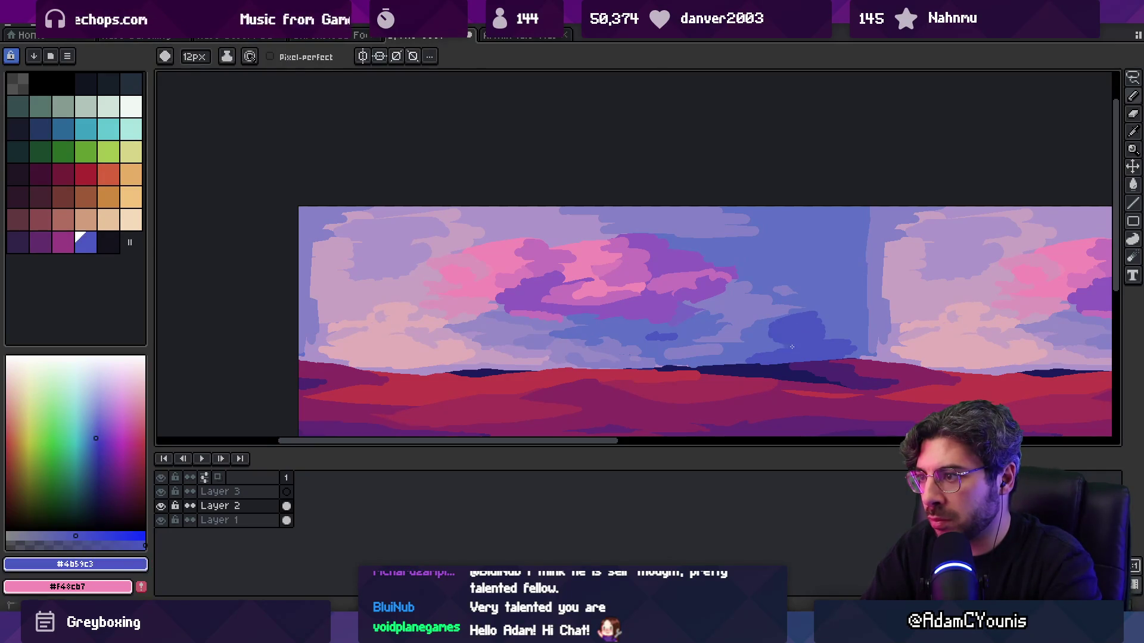
- Paint a dark-blue vertical stroke down the sky column along the tile seam to the horizon
scroll(809, 327, down, 1)
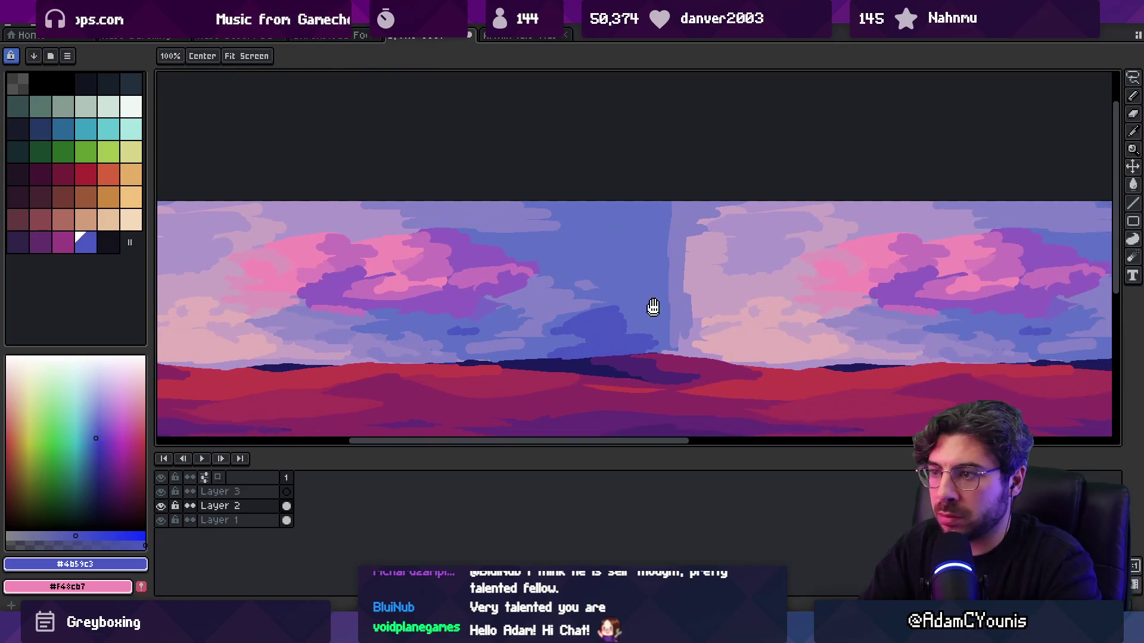
scroll(653, 309, down, 1)
scroll(626, 227, down, 1)
scroll(620, 224, up, 3)
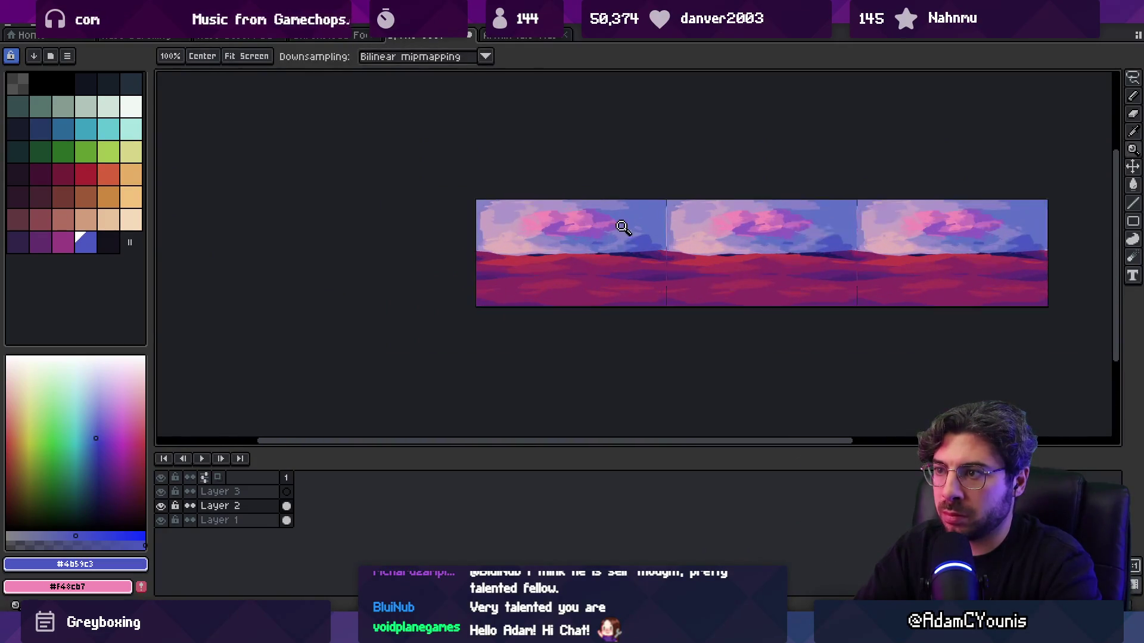
alt+click(723, 249)
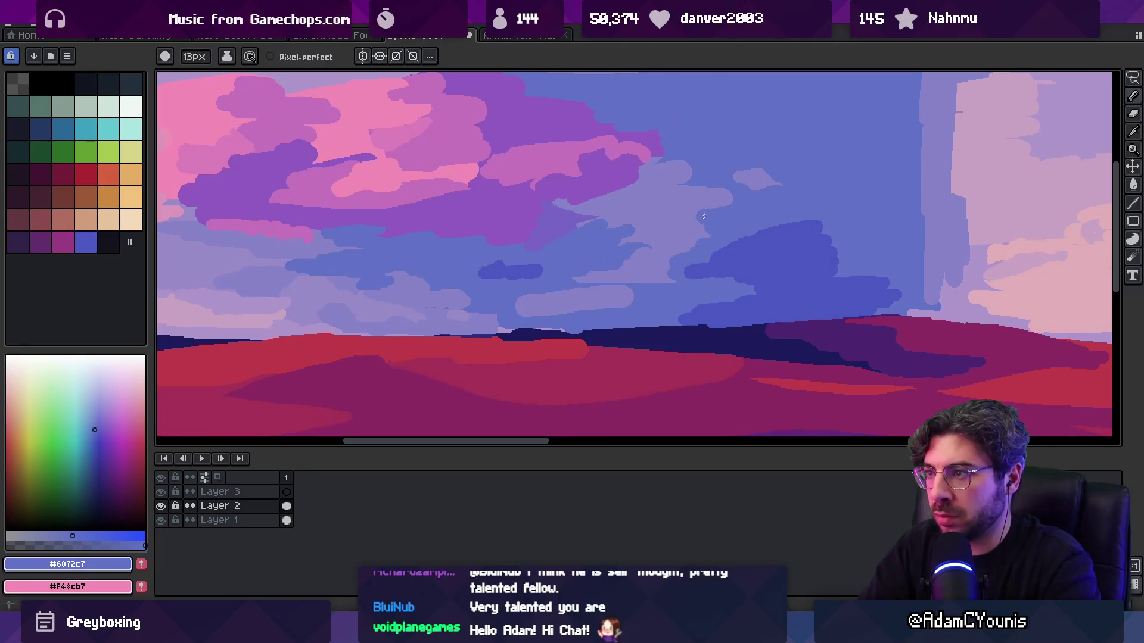
key(b)
alt+click(837, 255)
scroll(837, 255, up, 2)
mouse_move(695, 146)
mouse_down()
mouse_move(702, 400)
mouse_move(718, 337)
mouse_up()
scroll(709, 334, down, 1)
scroll(701, 290, down, 2)
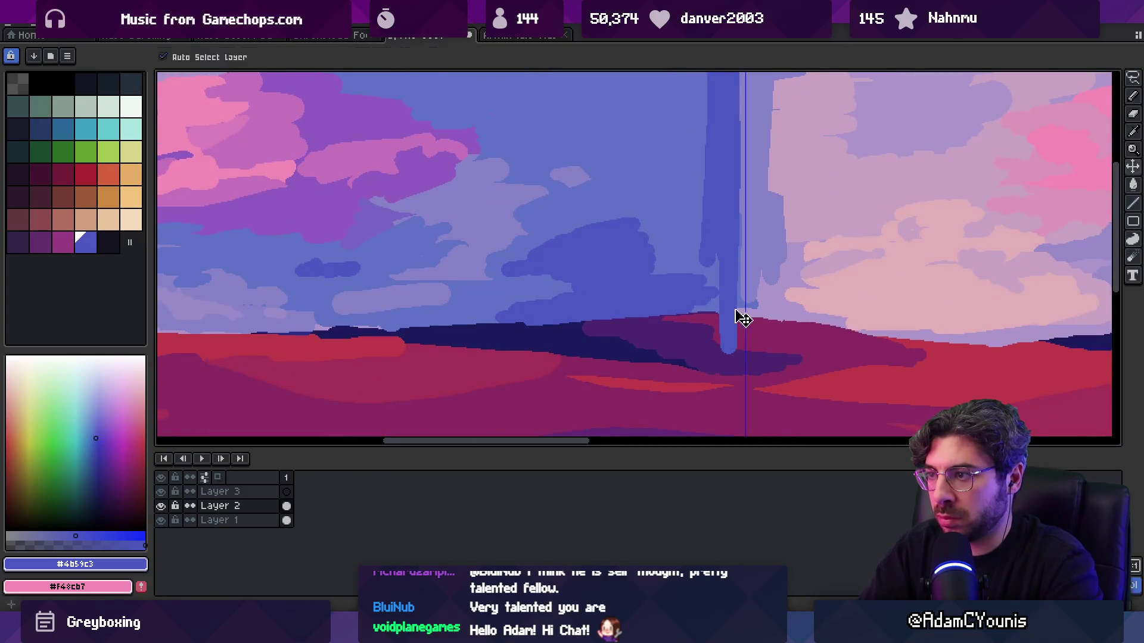
- Undo part of the dark-blue stroke, then Magic Wand-select the dark cloud and strip and delete them
key(ctrl+z)
scroll(721, 278, down, 1)
scroll(725, 197, up, 1)
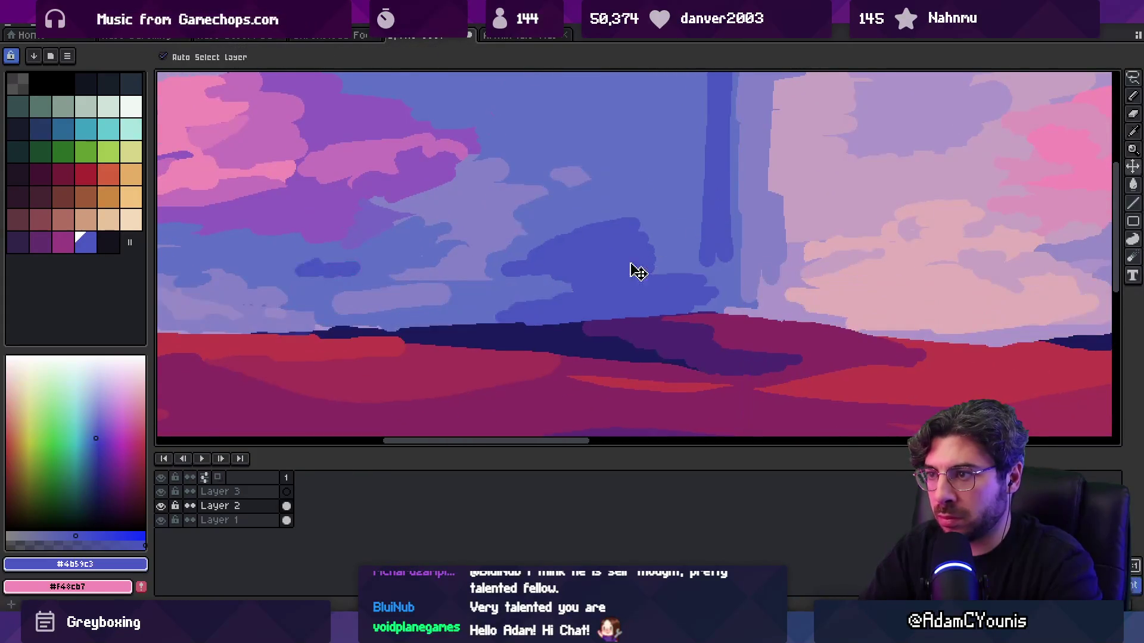
key(w)
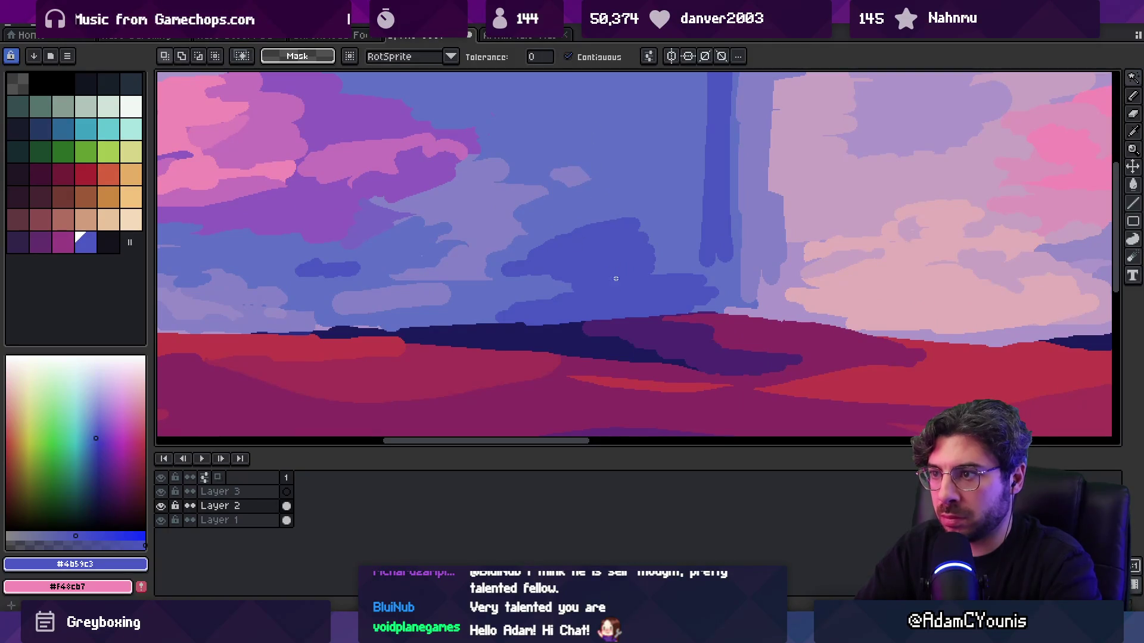
click(613, 262)
key(z)
scroll(613, 262, down, 5)
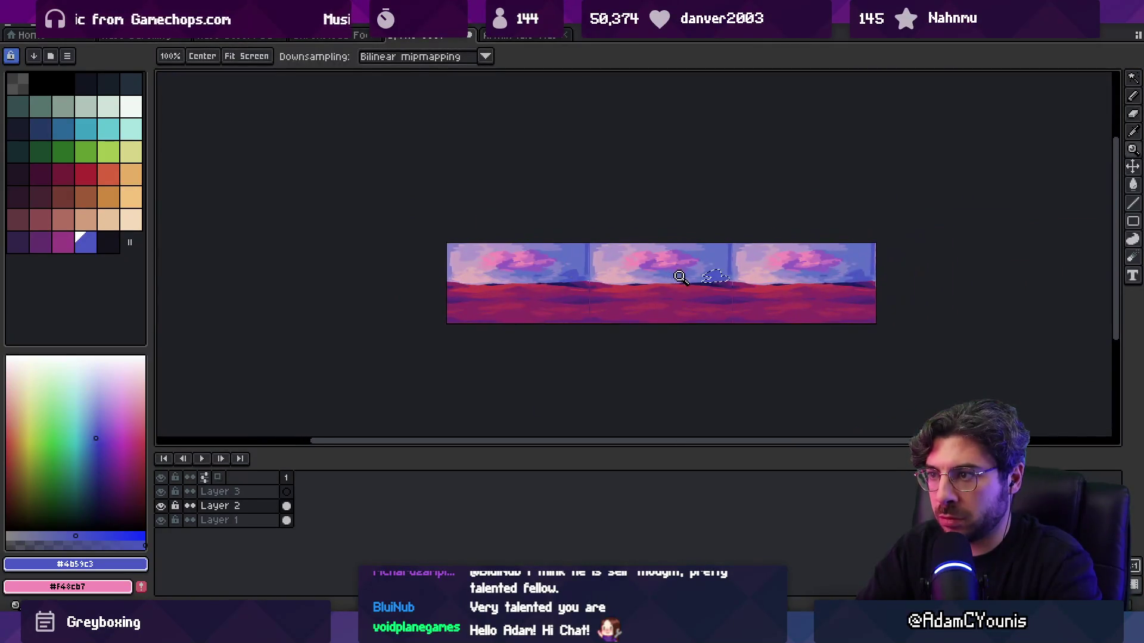
scroll(628, 298, up, 2)
scroll(595, 291, up, 3)
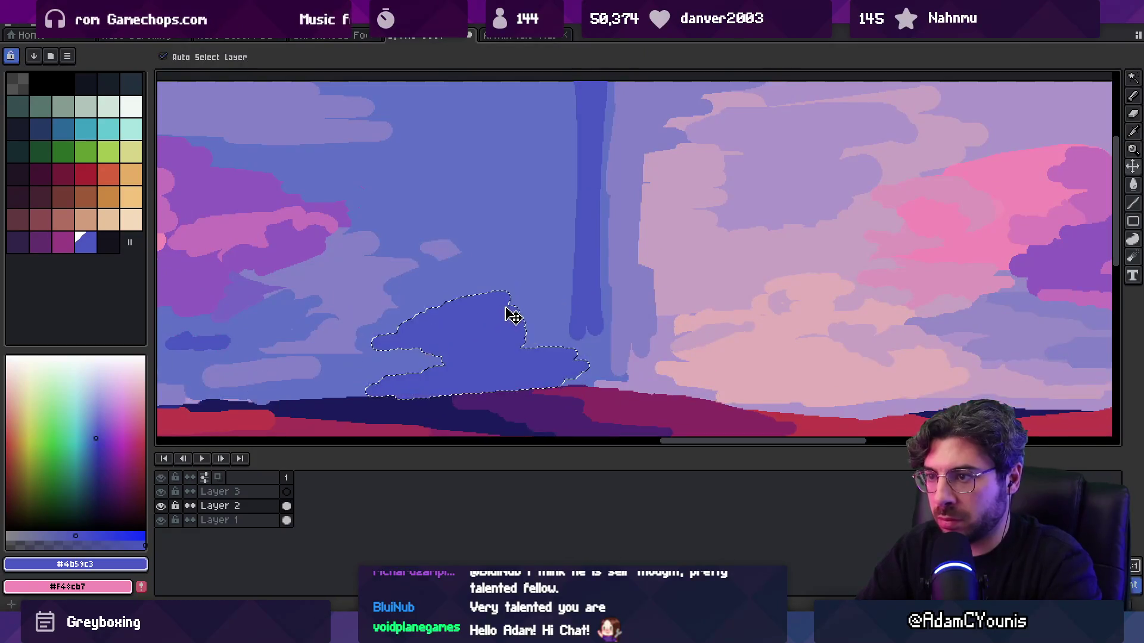
key(w)
shift+click(583, 286)
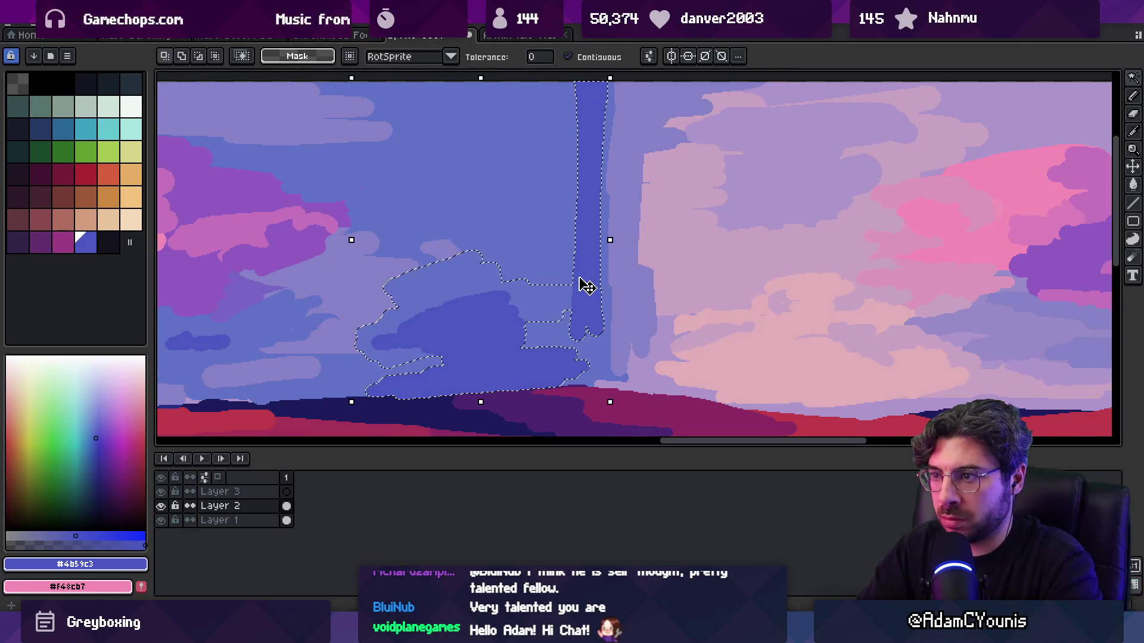
key(z)
scroll(575, 288, down, 4)
key(Delete)
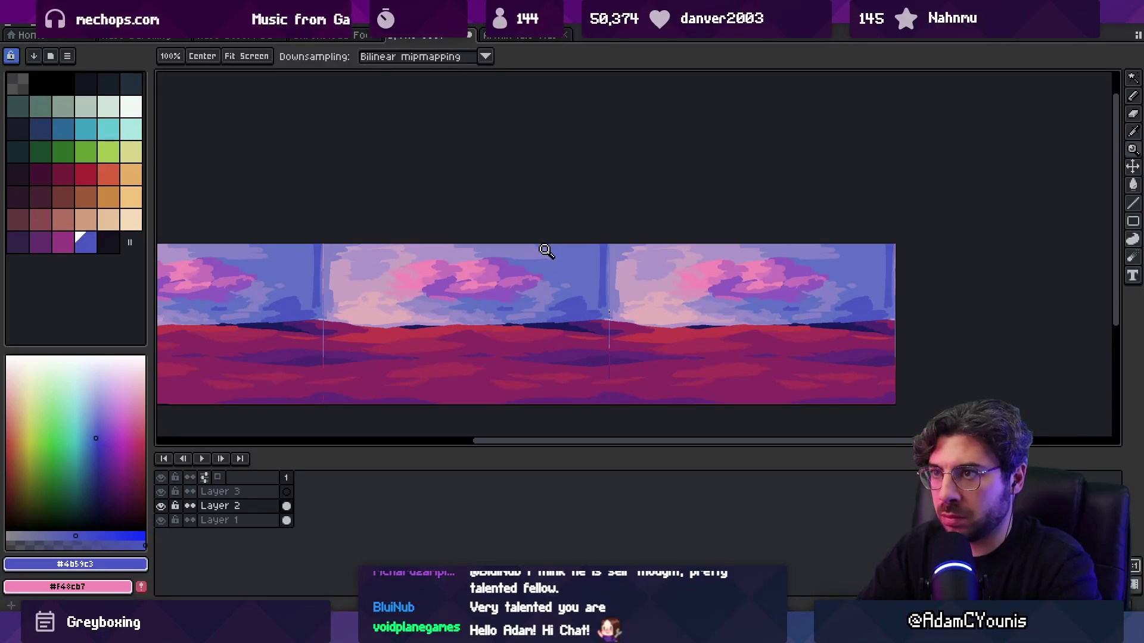
- Select the remaining dark sky area and strip, then shift layer content upward with the Move tool
key(w)
key(z)
scroll(585, 314, up, 3)
key(w)
click(584, 313)
key(z)
scroll(674, 238, down, 3)
key(v)
click(641, 281)
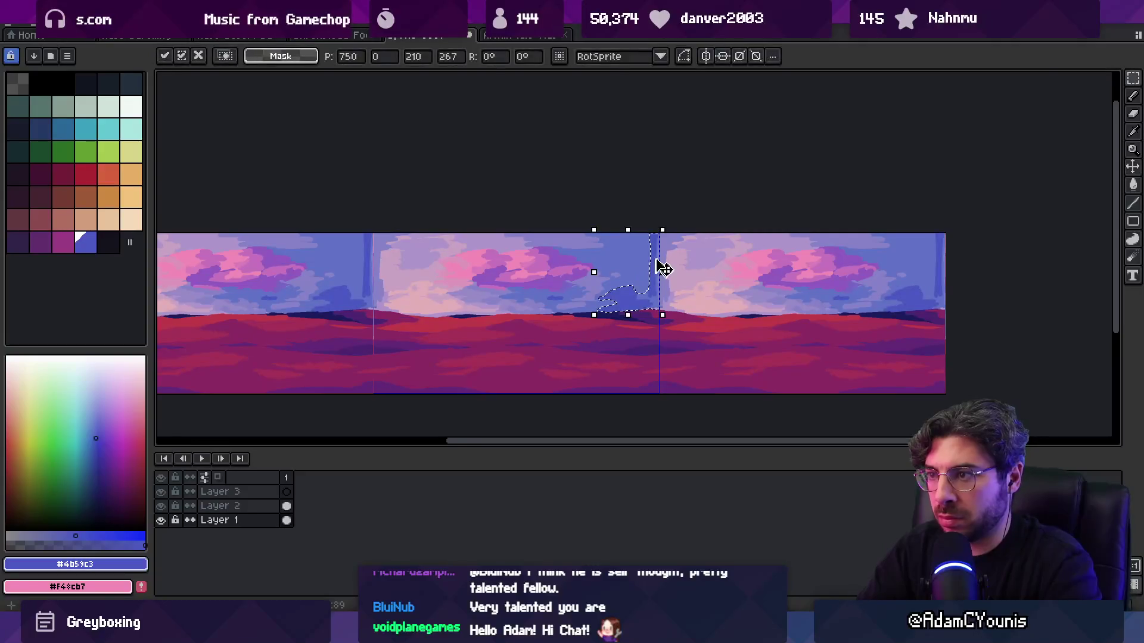
scroll(631, 290, up, 2)
mouse_move(632, 290)
mouse_down()
mouse_move(596, 275)
mouse_move(616, 281)
mouse_move(619, 252)
mouse_move(615, 279)
mouse_up()
- Magic Wand-select cloud areas while switching between Layer 1 and Layer 2, then deselect
key(w)
click(617, 267)
key(v)
click(625, 298)
key(z)
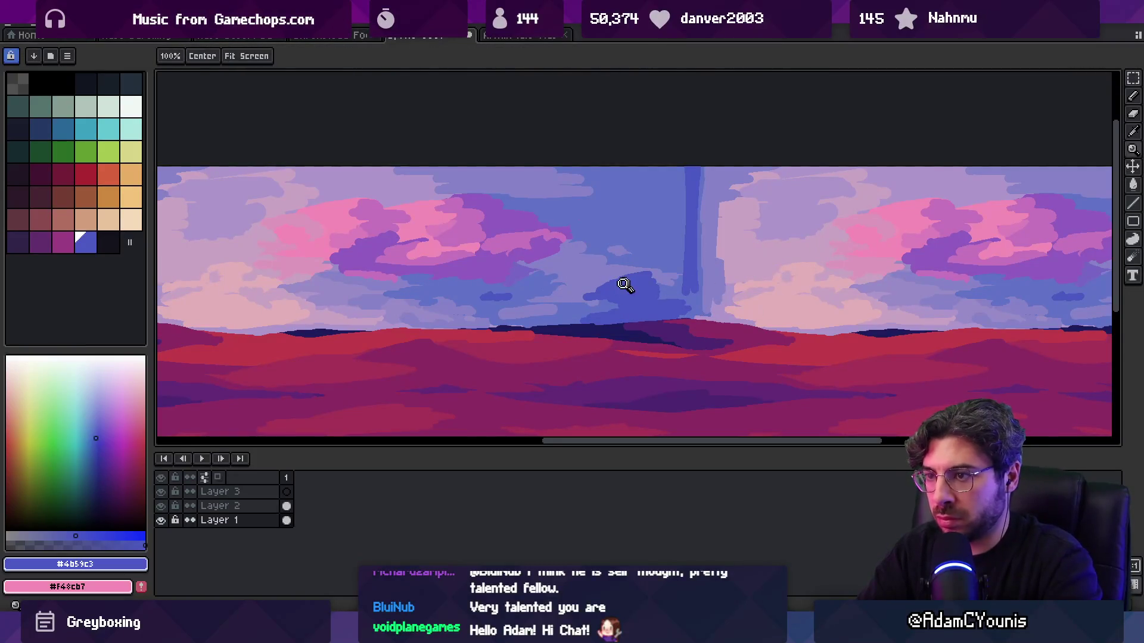
scroll(626, 286, down, 2)
ctrl+click(603, 289)
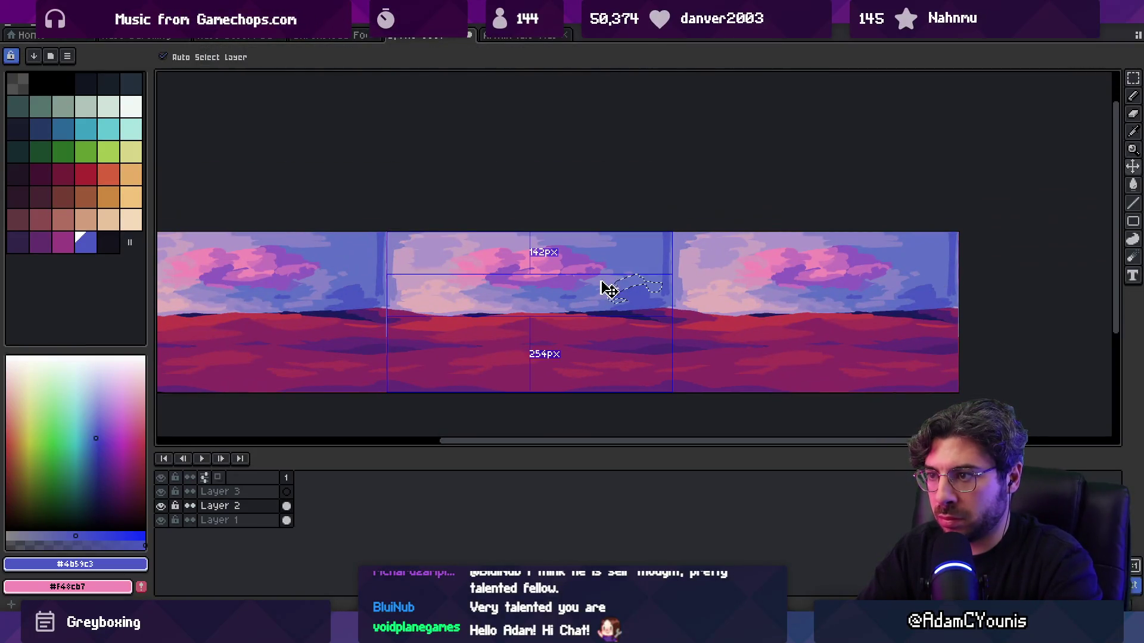
key(w)
click(634, 291)
key(ctrl+d)
- Select the cloud region on Layer 1, then clear the selection on Layer 2
ctrl+click(634, 304)
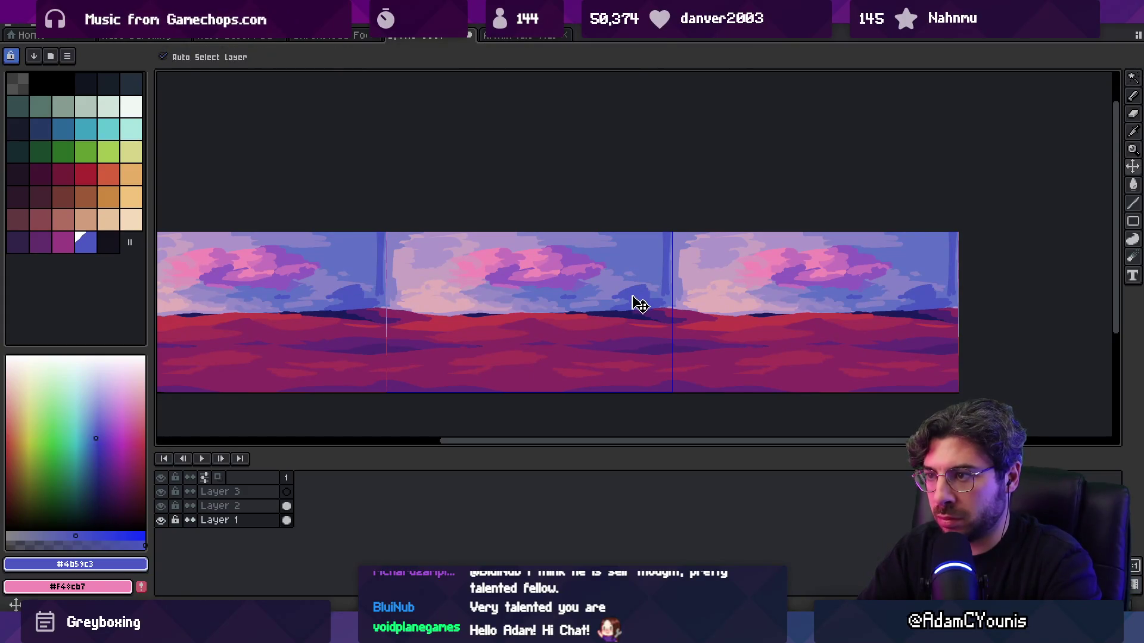
scroll(574, 301, up, 2)
key(w)
click(579, 305)
key(ctrl+d)
ctrl+click(574, 301)
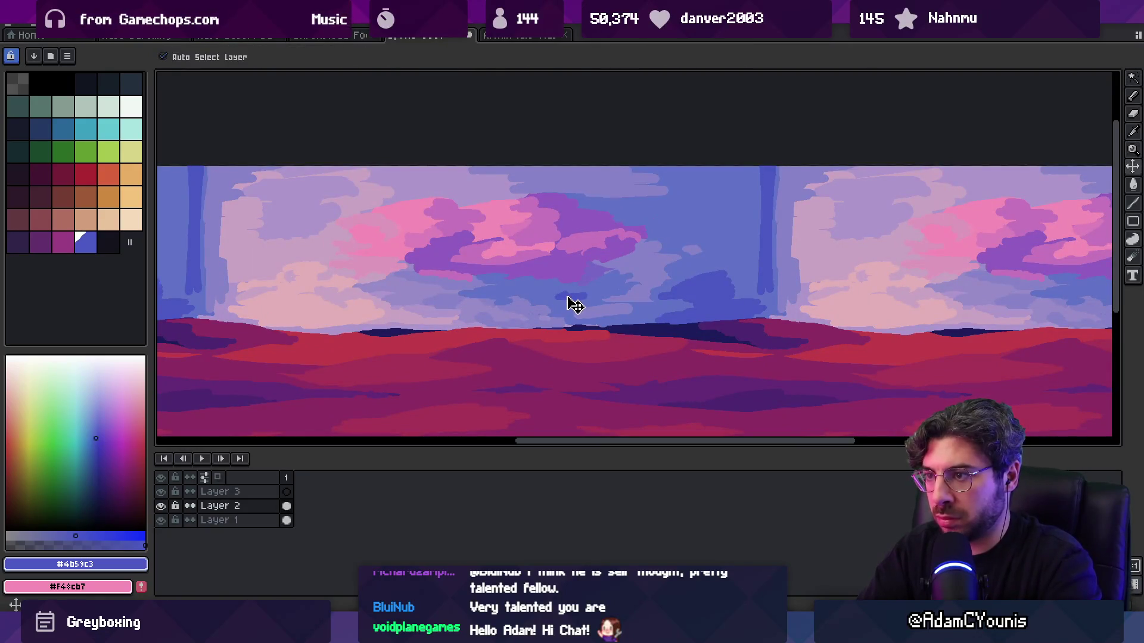
key(ctrl+d)
- Switch to Layer 1 with the Move tool and start moving the small blue cloud piece
key(v)
click(581, 303)
key(m)
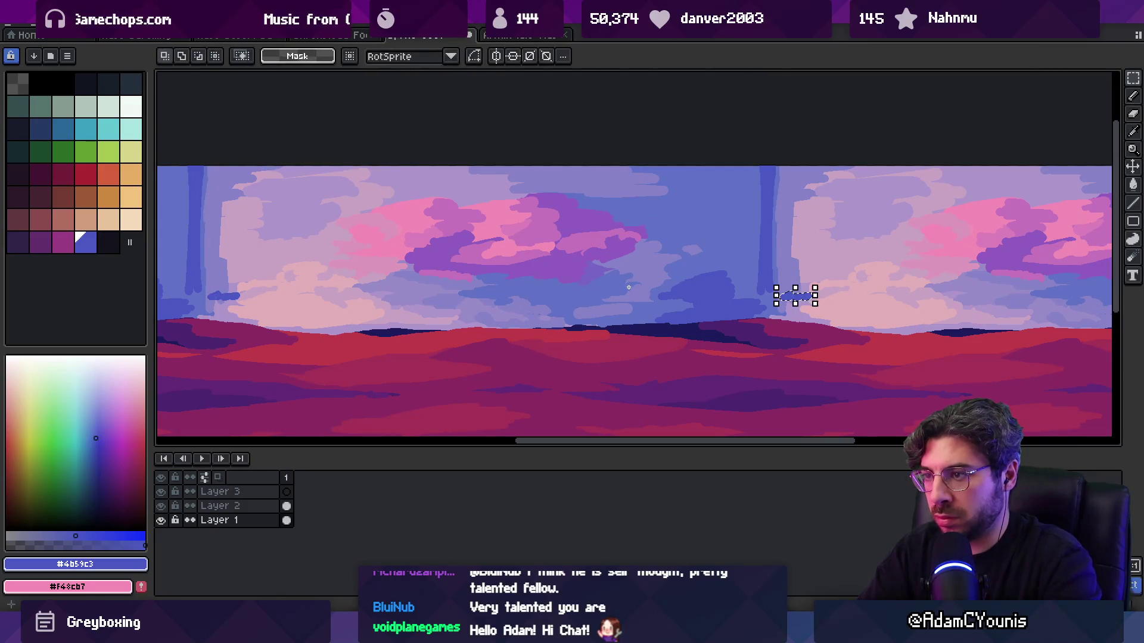
key(z)
scroll(588, 296, down, 3)
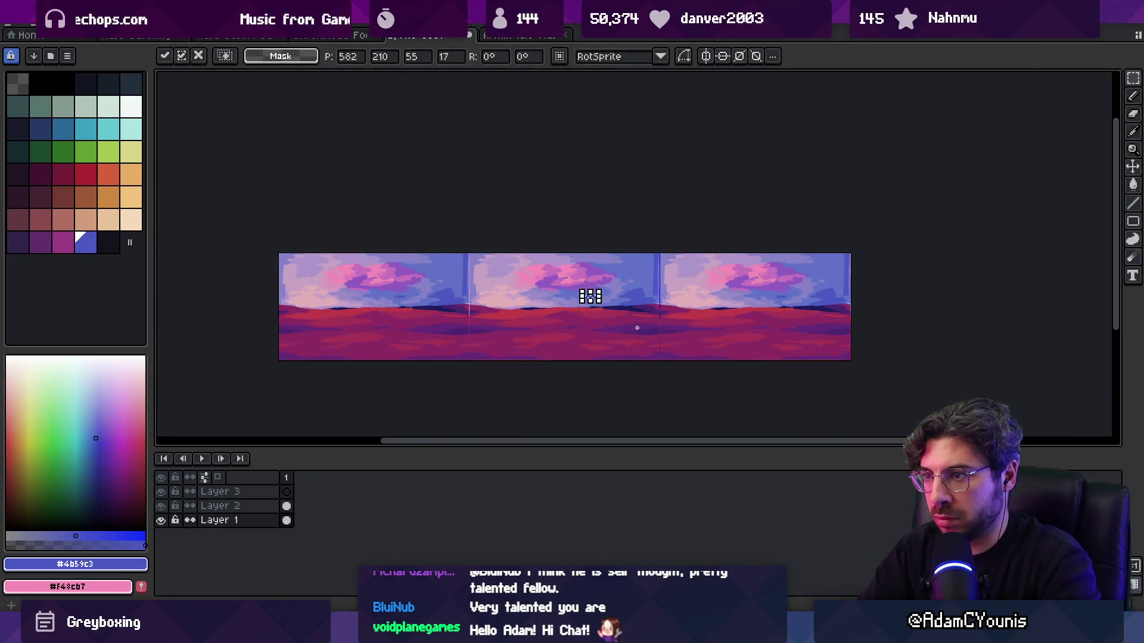
scroll(650, 288, up, 1)
key(v)
scroll(652, 292, up, 3)
- Shift Layer 2's ground band lower and zoom in on the horizon, checking the reference painting
mouse_move(643, 357)
mouse_down()
mouse_move(620, 411)
mouse_move(640, 373)
mouse_move(684, 332)
mouse_up()
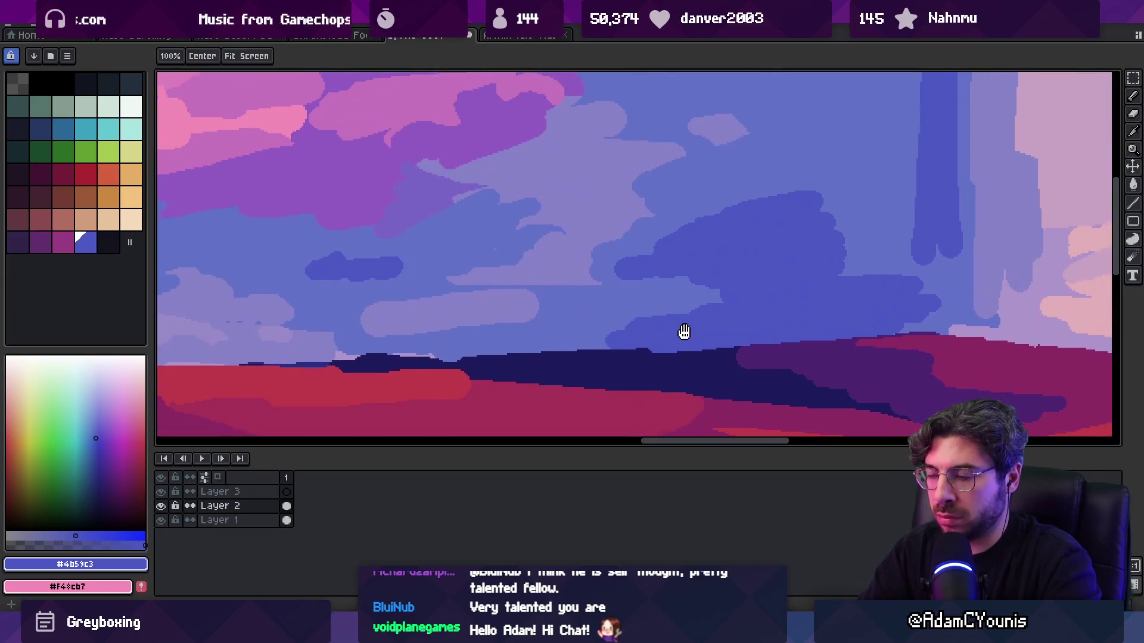
alt+click(651, 375)
key(b)
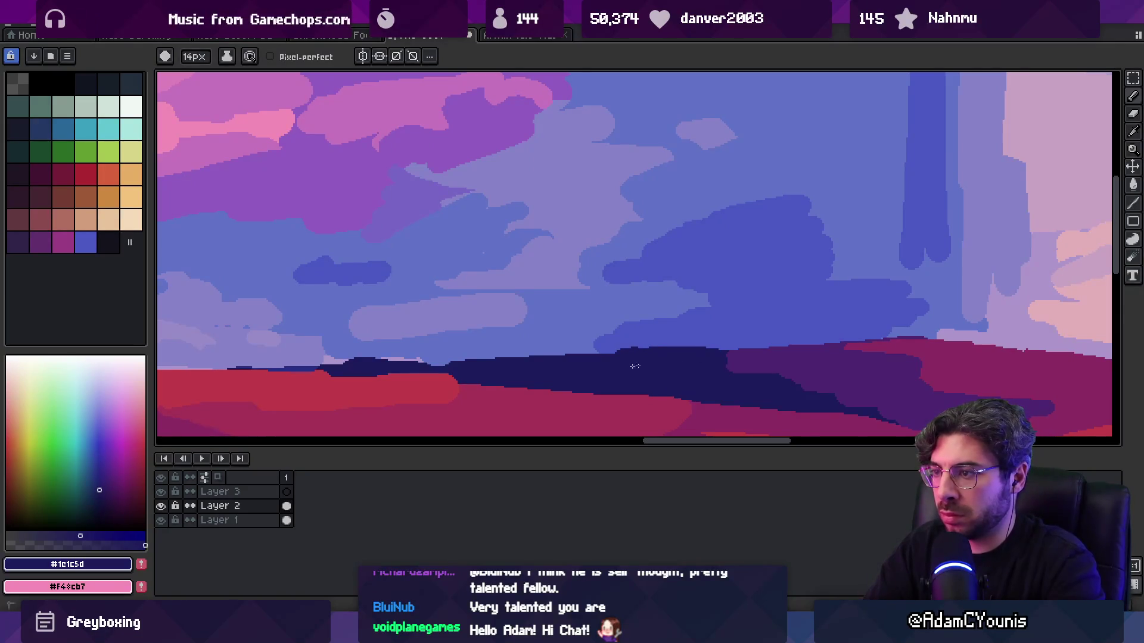
key(z)
scroll(689, 366, down, 4)
scroll(685, 316, up, 1)
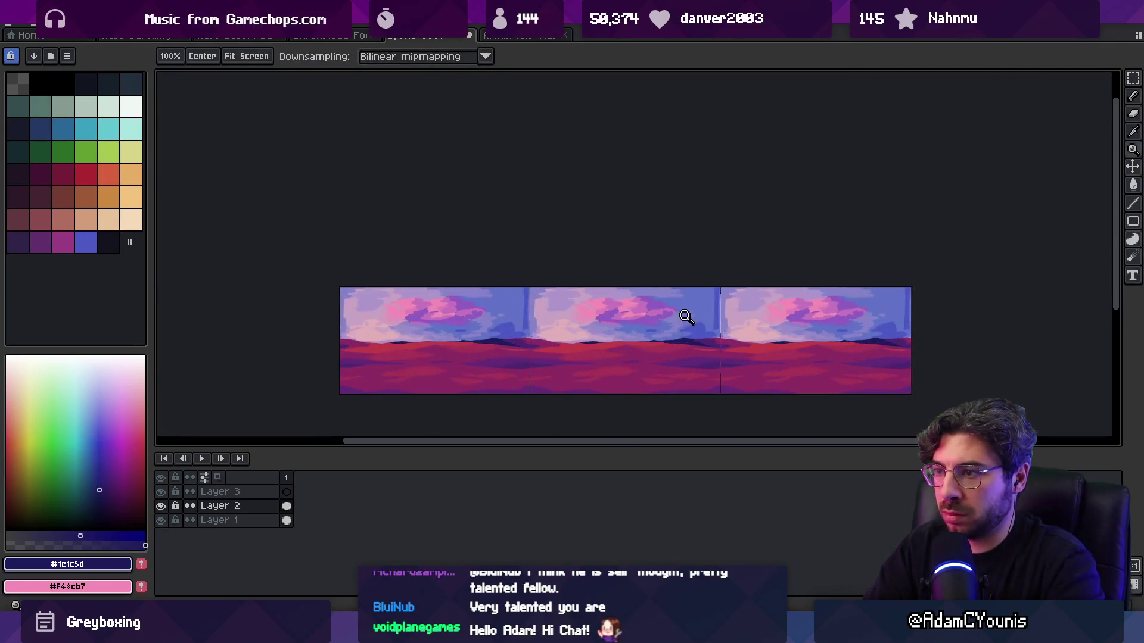
click(618, 345)
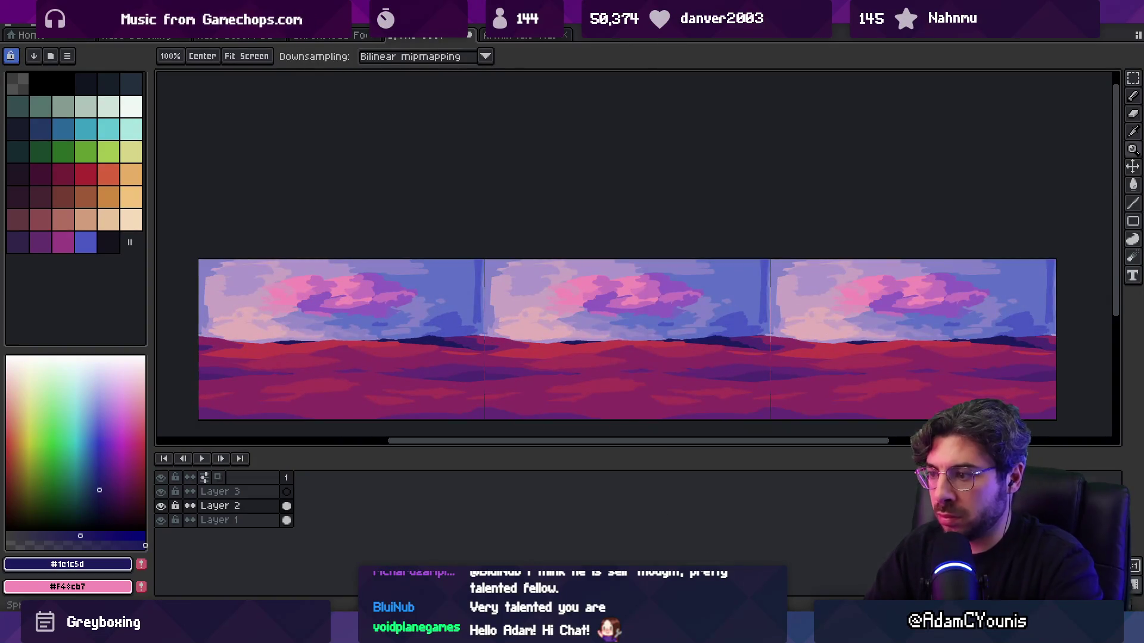
key(alt+Tab)
key(alt+Tab)
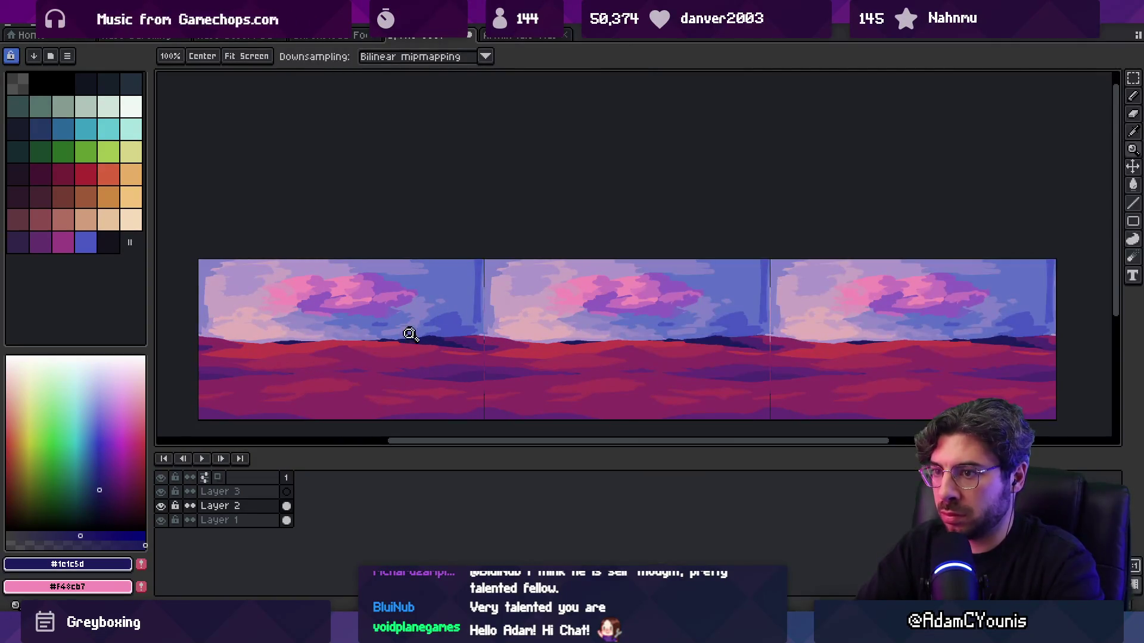
click(530, 335)
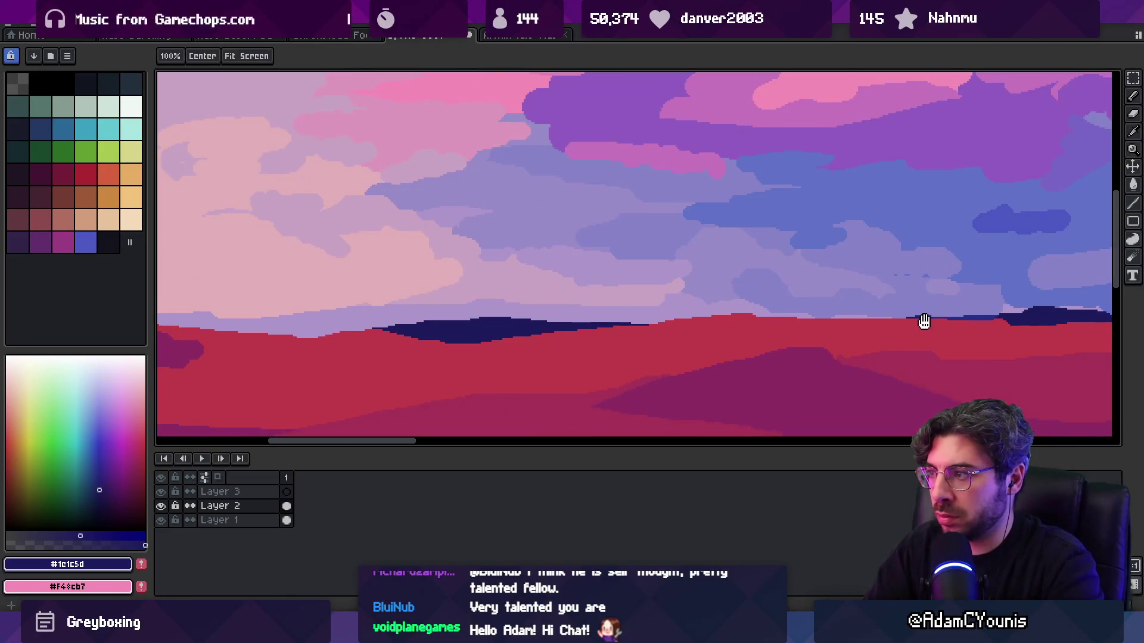
drag(924, 321, 905, 318)
- Fill the navy patch along the horizon with a sampled cloud blue using the Paint Bucket
key(i)
click(960, 230)
key(g)
click(459, 328)
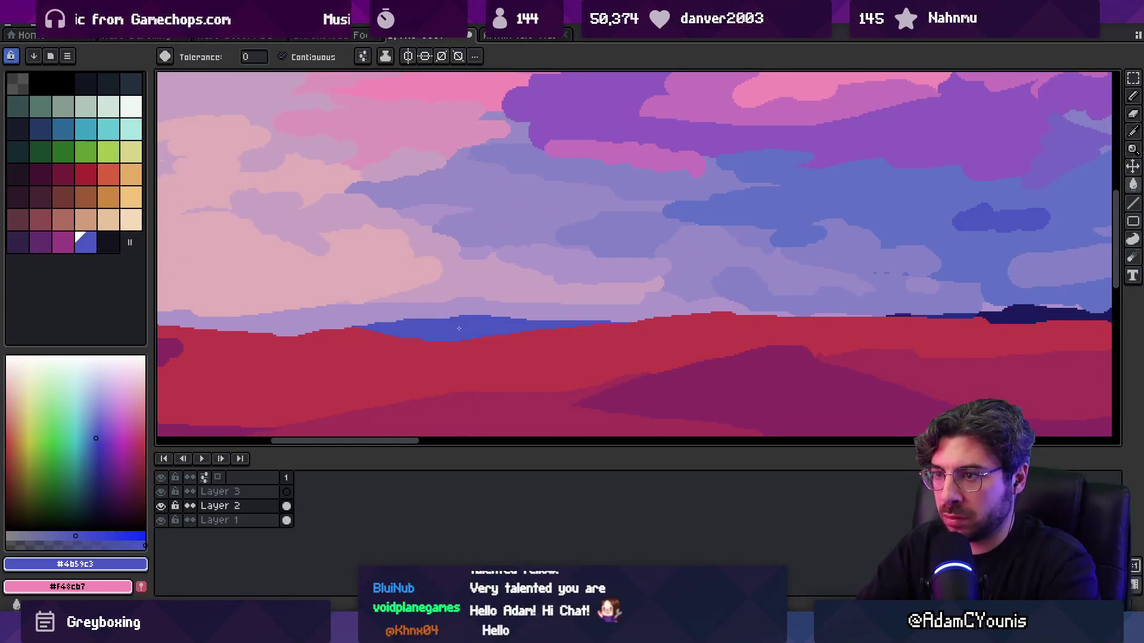
key(z)
scroll(475, 327, down, 5)
scroll(572, 317, up, 2)
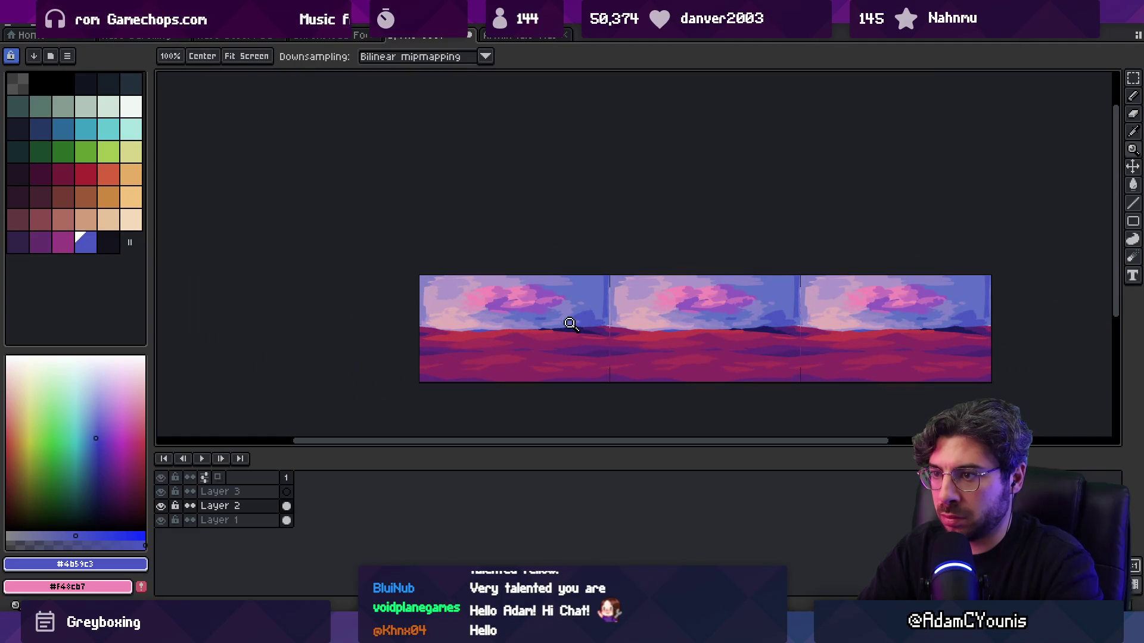
scroll(565, 327, up, 5)
- Sample the sky blue #6072c7 from the bottom layer and return to the 13px brush
key(g)
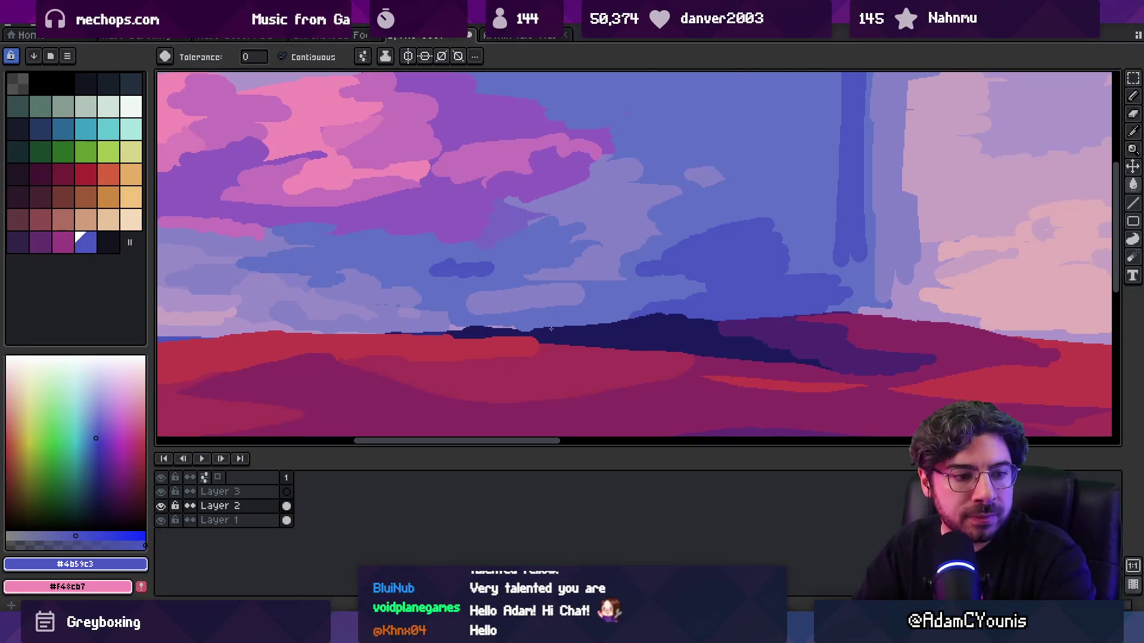
key(i)
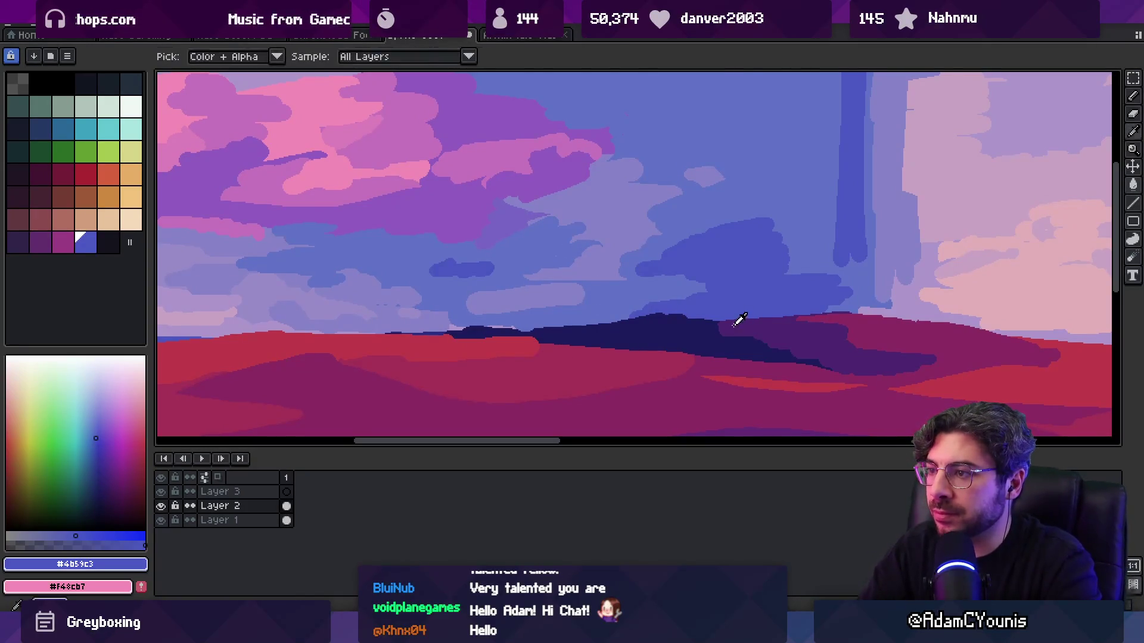
ctrl+click(575, 324)
key(b)
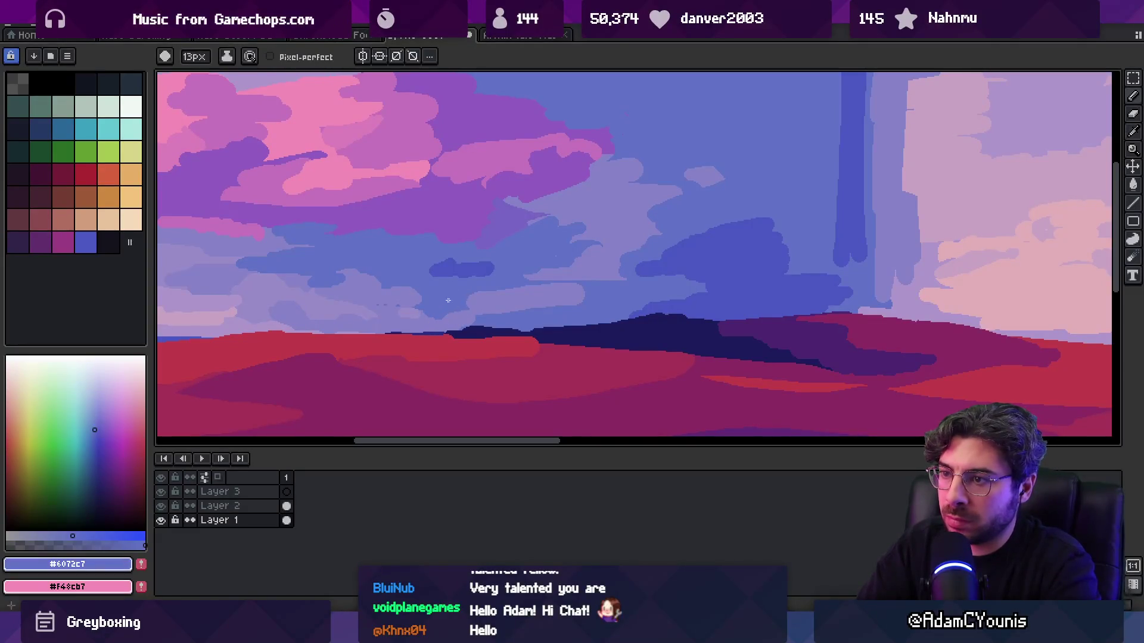
- Pick the darker cloud blue and paint a blue stroke just above the dark ridge
alt+click(489, 306)
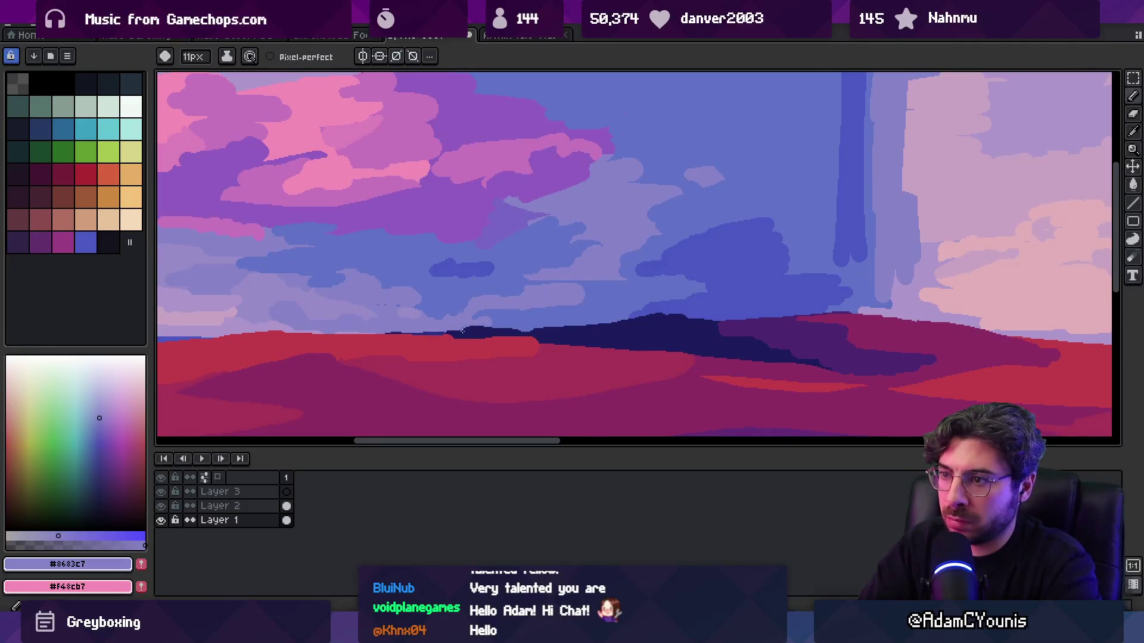
scroll(538, 312, down, 3)
scroll(536, 291, up, 4)
alt+click(505, 303)
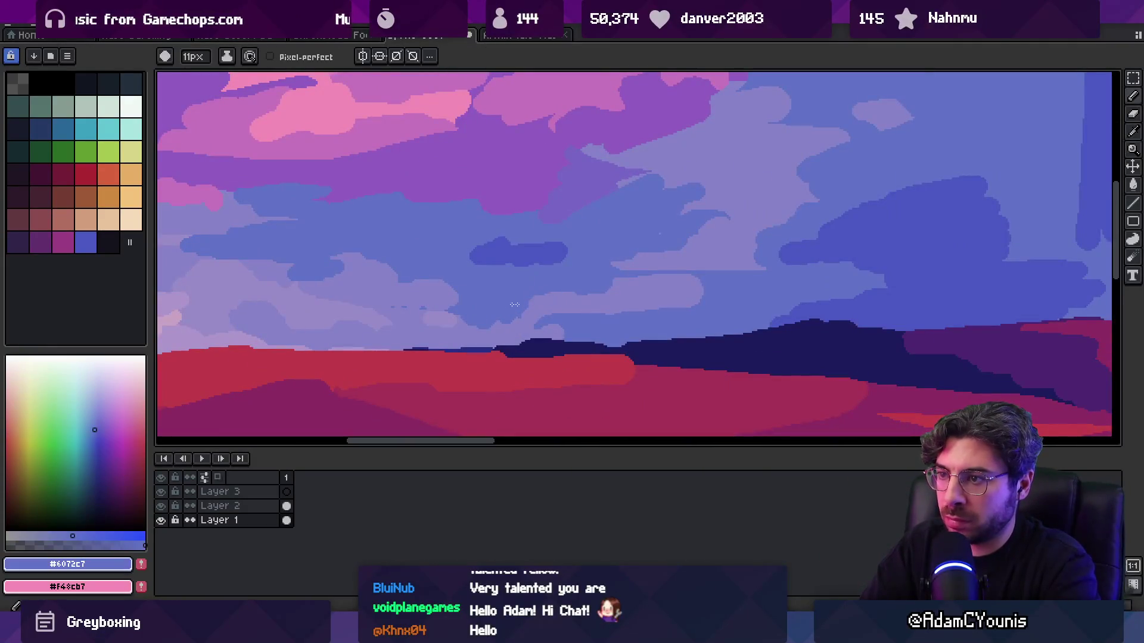
alt+click(810, 313)
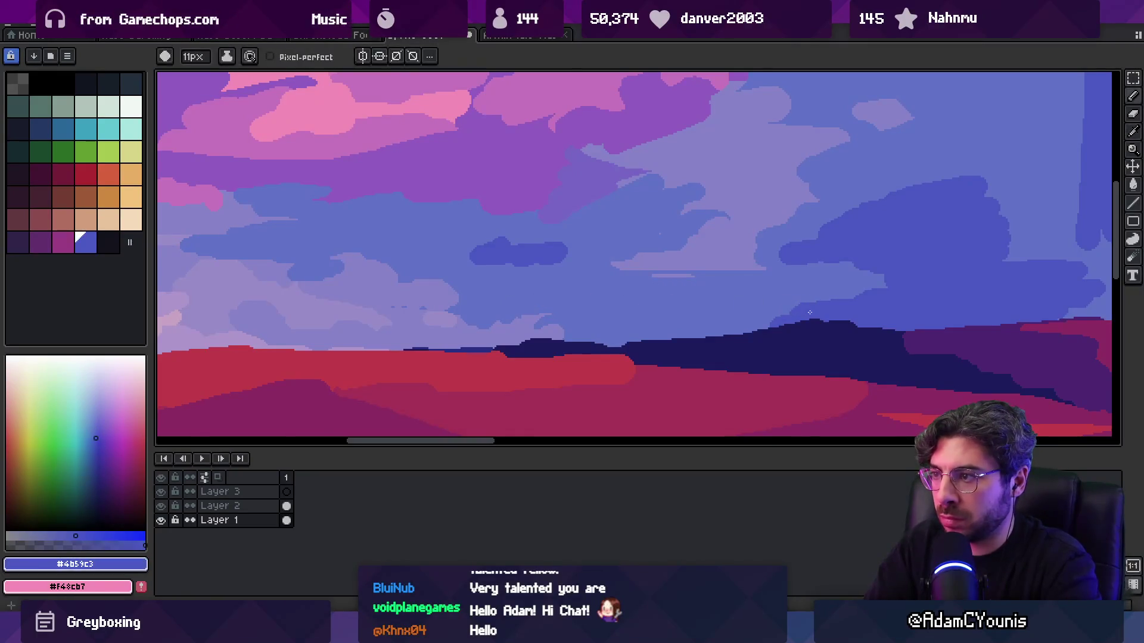
drag(599, 344, 749, 329)
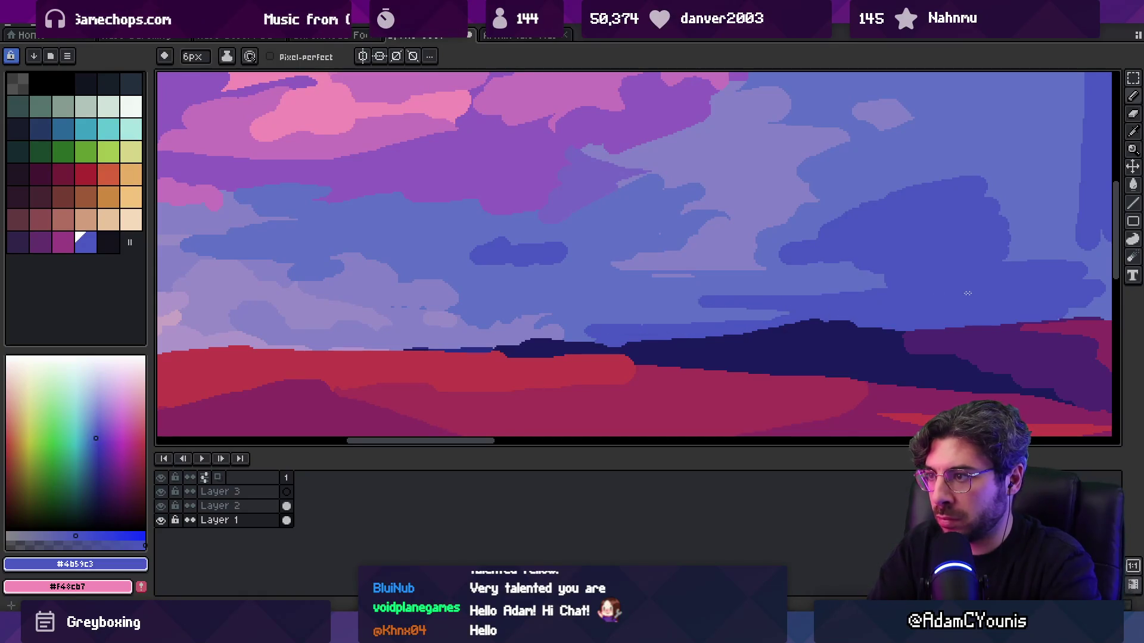
- Lighten the top of the dark cloud with mid blue and extend its dark edge left
alt+click(666, 304)
scroll(775, 280, down, 4)
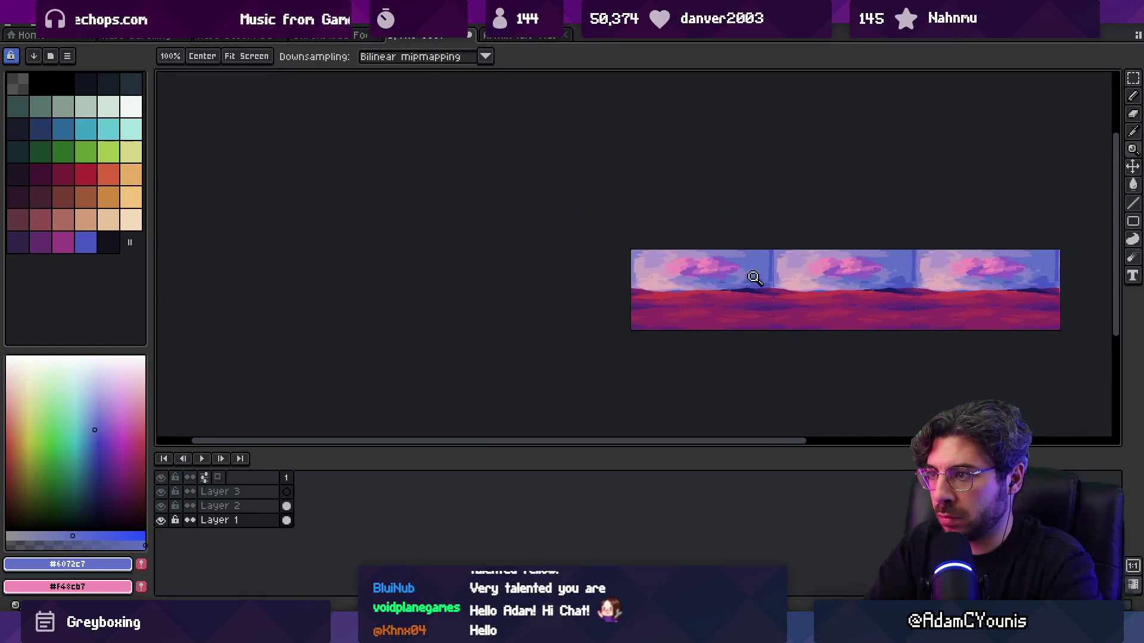
scroll(745, 275, up, 5)
drag(664, 311, 798, 311)
mouse_move(649, 331)
mouse_down()
mouse_move(799, 319)
mouse_move(853, 339)
mouse_up()
alt+click(801, 345)
drag(907, 297, 890, 298)
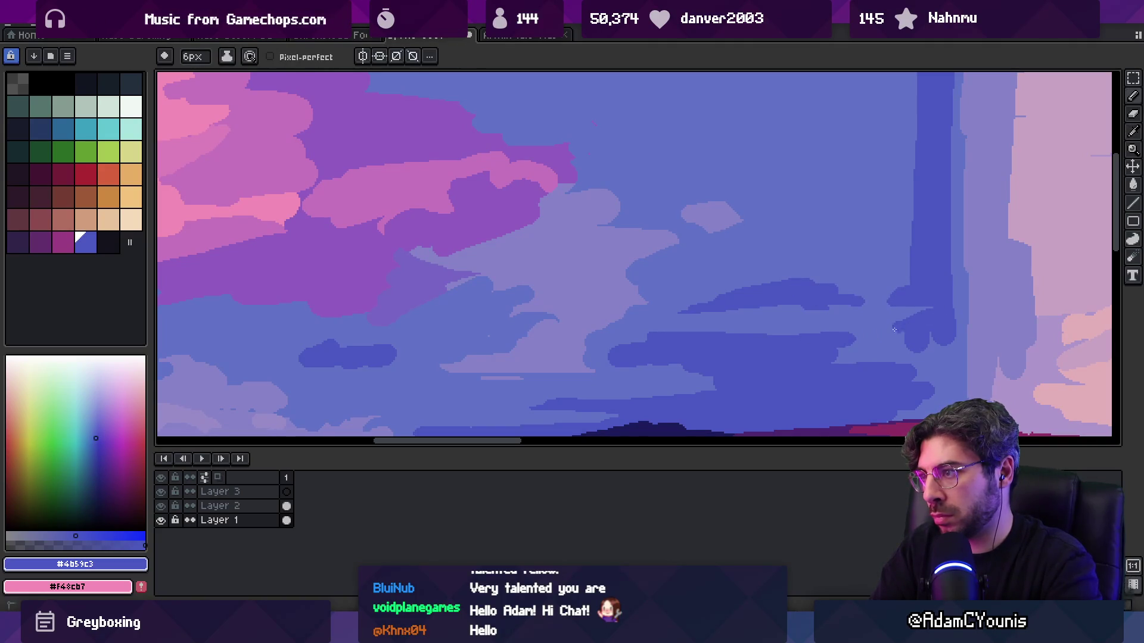
- Paint mid blue over part of the lavender cloud, then pick lavender #8683c7 and check the tiling
key(z)
scroll(775, 304, down, 5)
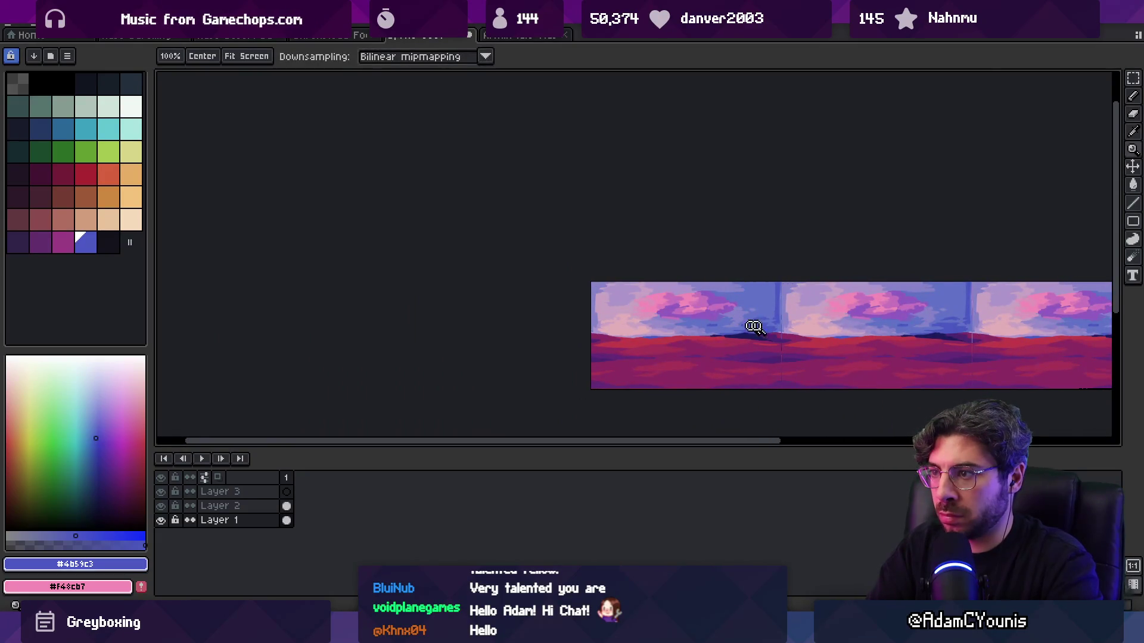
scroll(751, 327, up, 5)
key(b)
alt+click(666, 320)
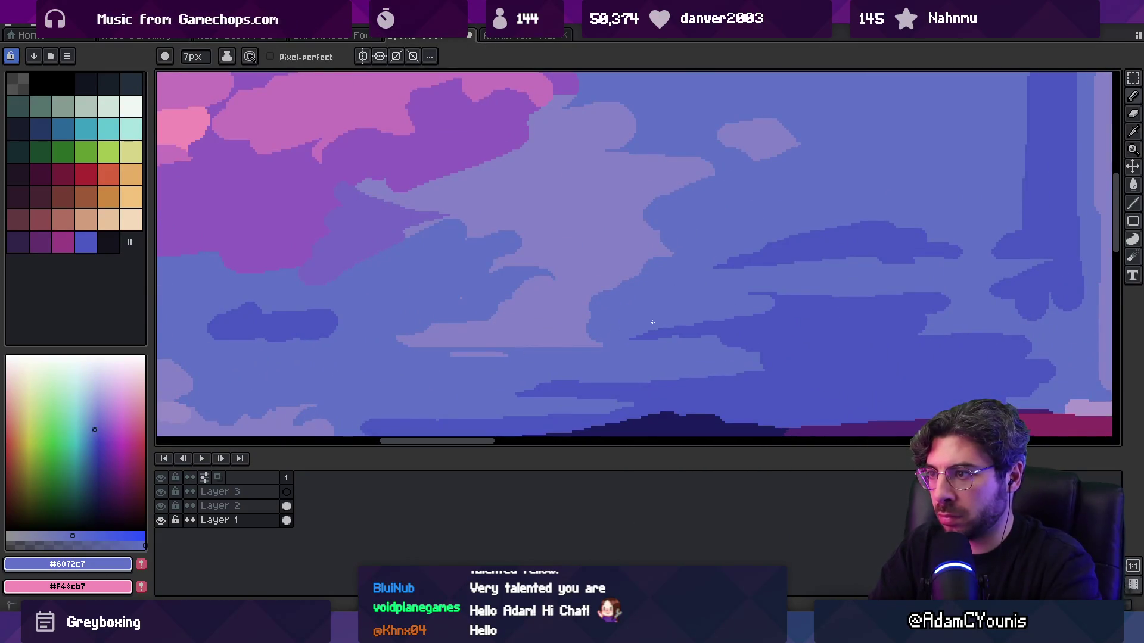
key(z)
scroll(719, 266, down, 5)
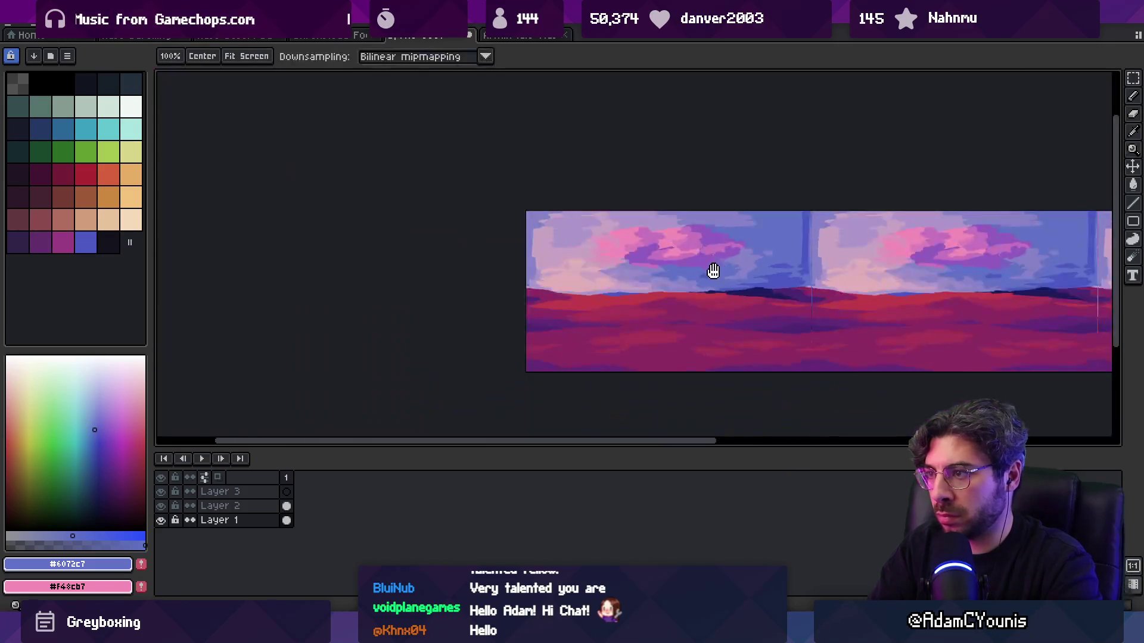
scroll(729, 242, up, 5)
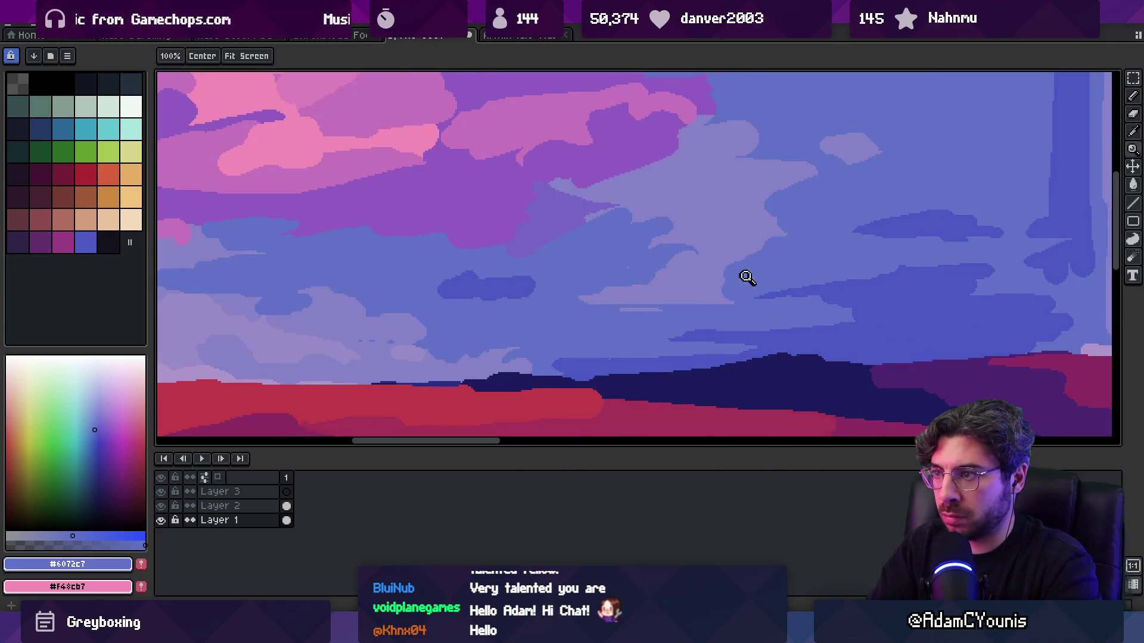
key(b)
drag(720, 280, 767, 262)
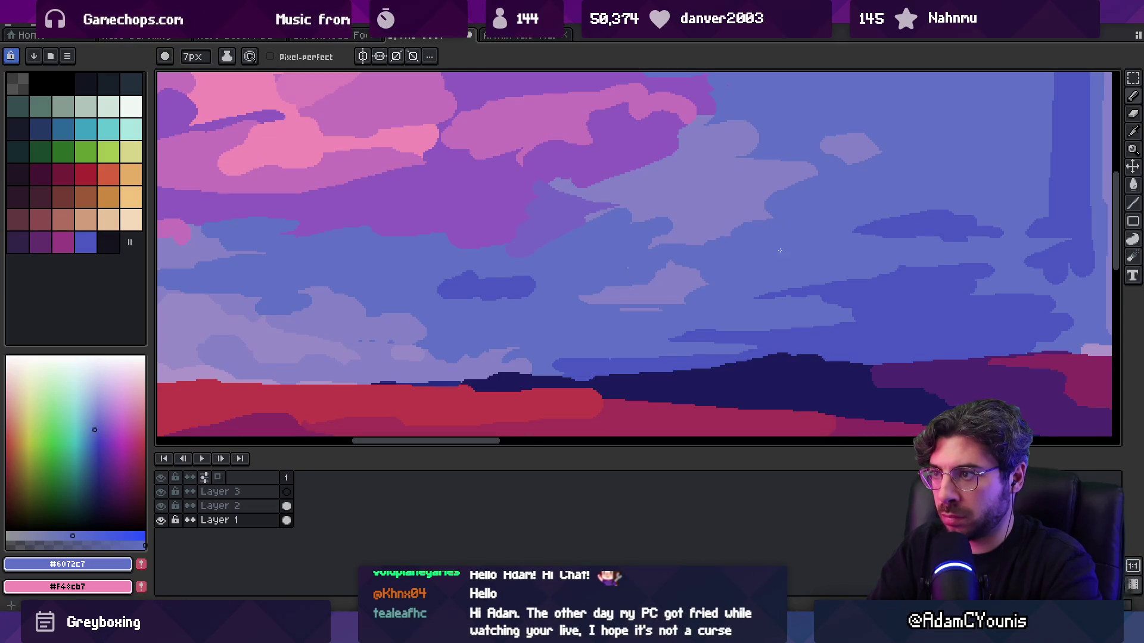
alt+click(611, 308)
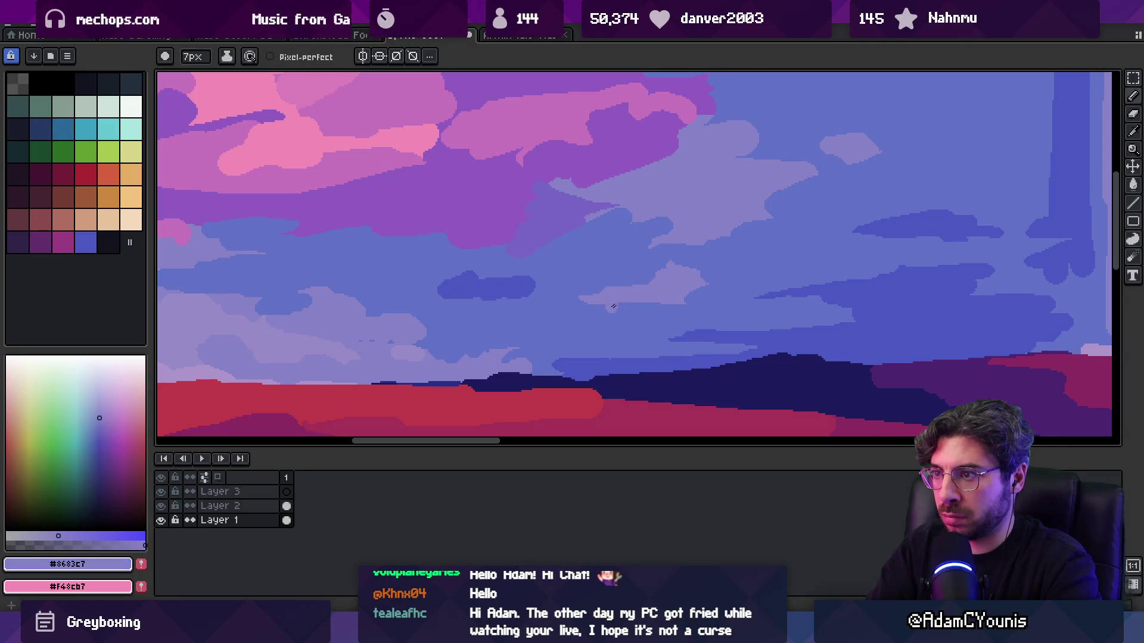
key(z)
scroll(666, 275, down, 5)
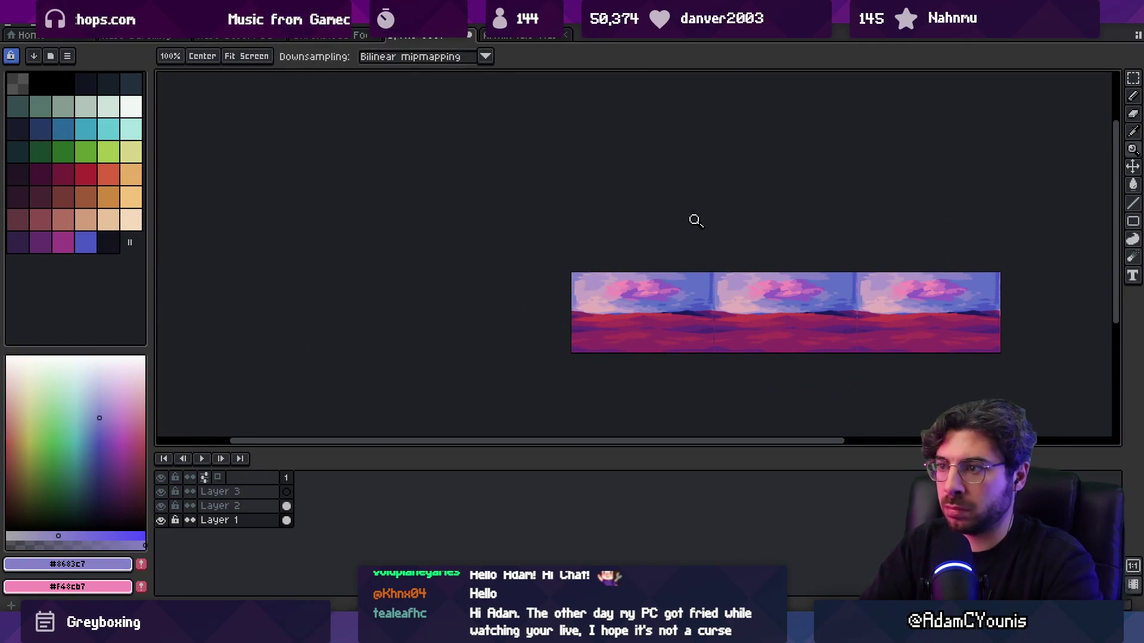
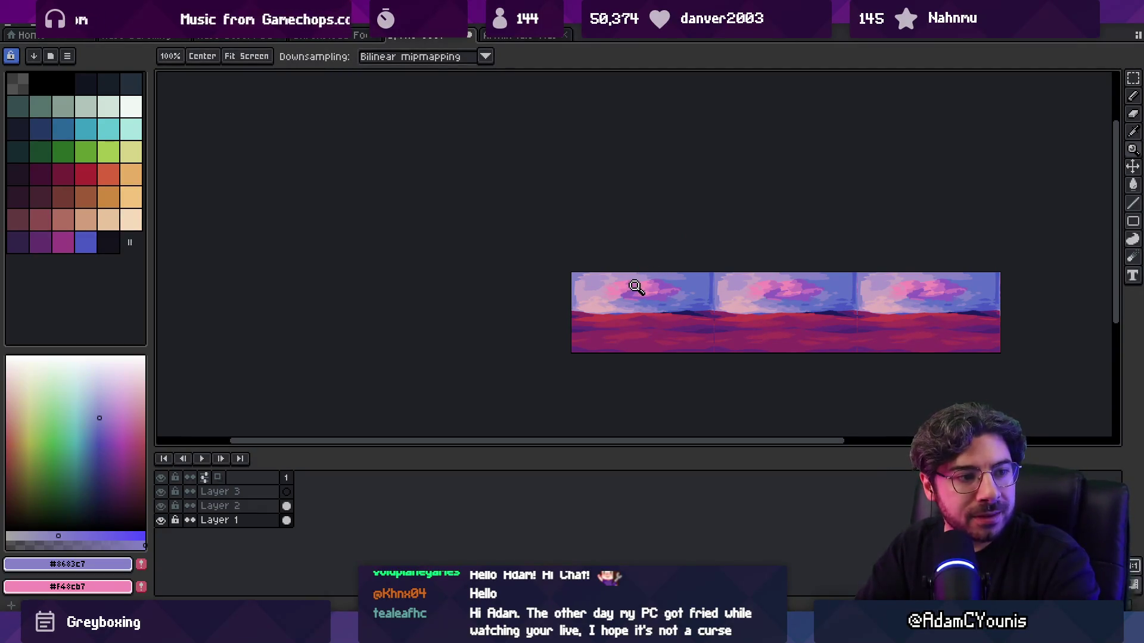
- Zoom in on the clouds and brush a light stroke into them
click(688, 289)
key(b)
mouse_move(594, 225)
mouse_down()
mouse_move(638, 212)
mouse_move(650, 235)
mouse_move(640, 251)
mouse_up()
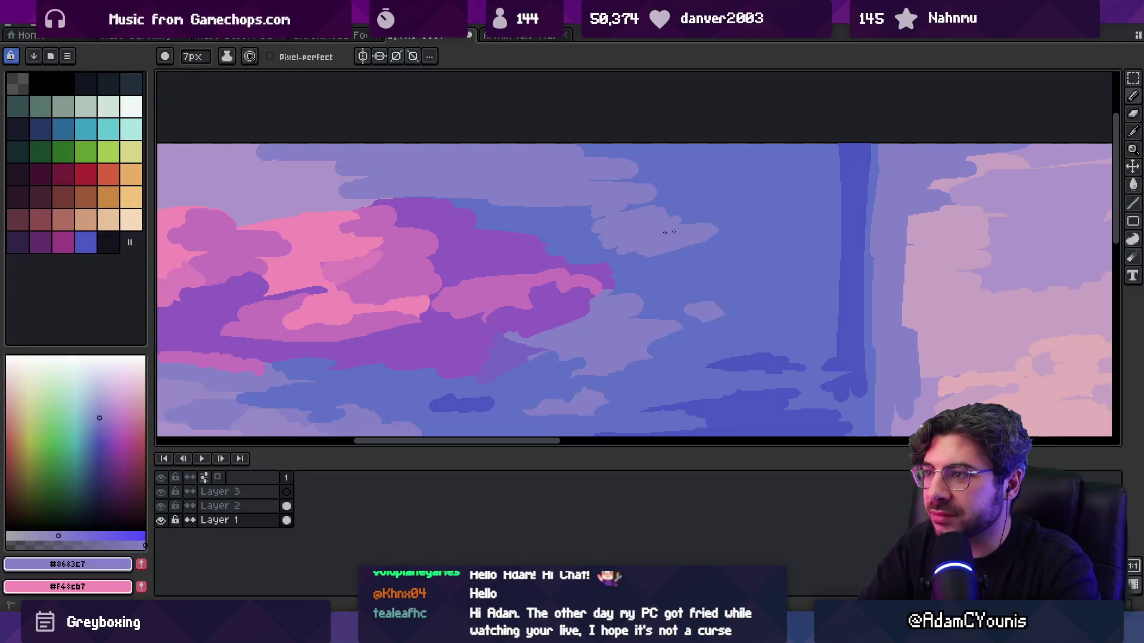
- Sample the sky colour and paint lavender cloud strokes across the upper-right sky
alt+click(565, 246)
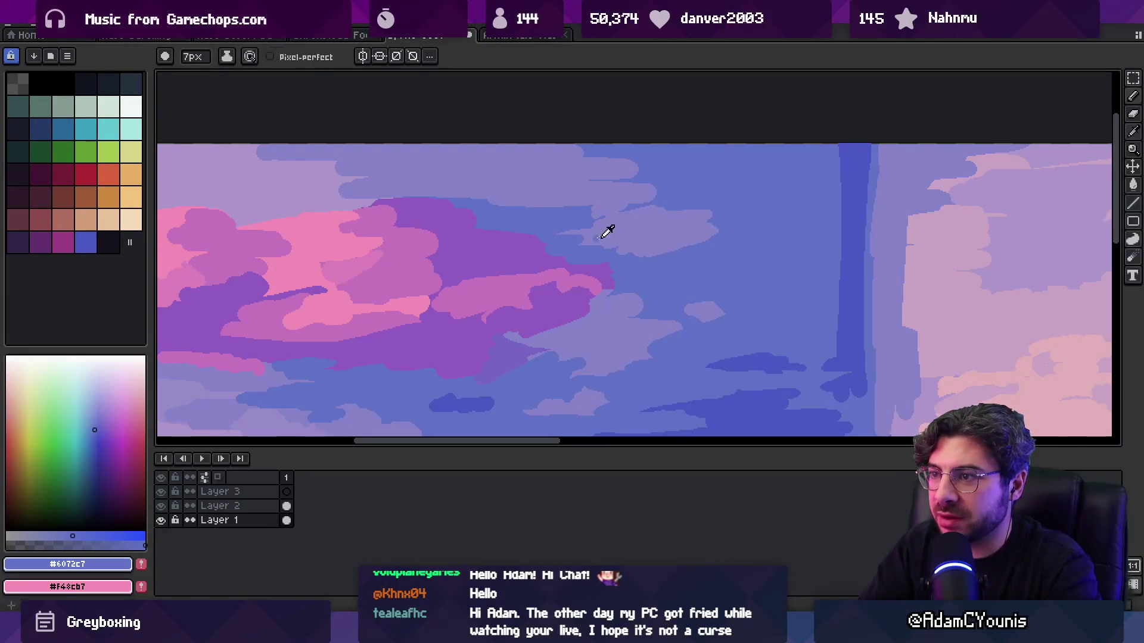
alt+click(594, 239)
key(z)
scroll(593, 239, down, 5)
scroll(619, 238, up, 5)
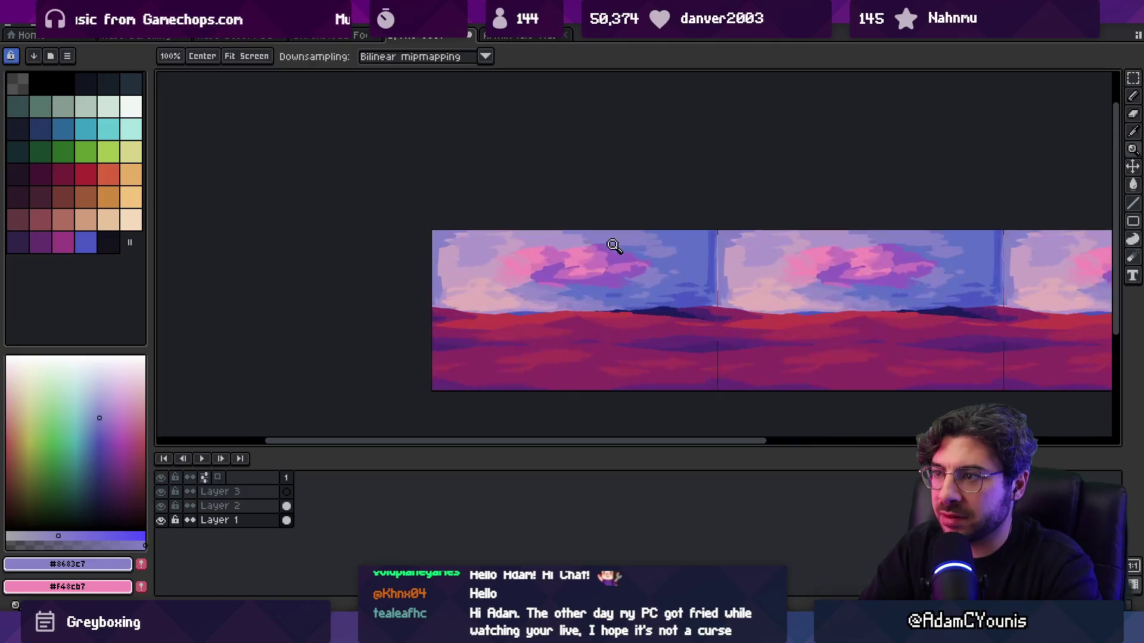
key(alt)
mouse_move(965, 218)
mouse_down()
mouse_move(852, 176)
mouse_move(867, 166)
mouse_move(727, 160)
mouse_up()
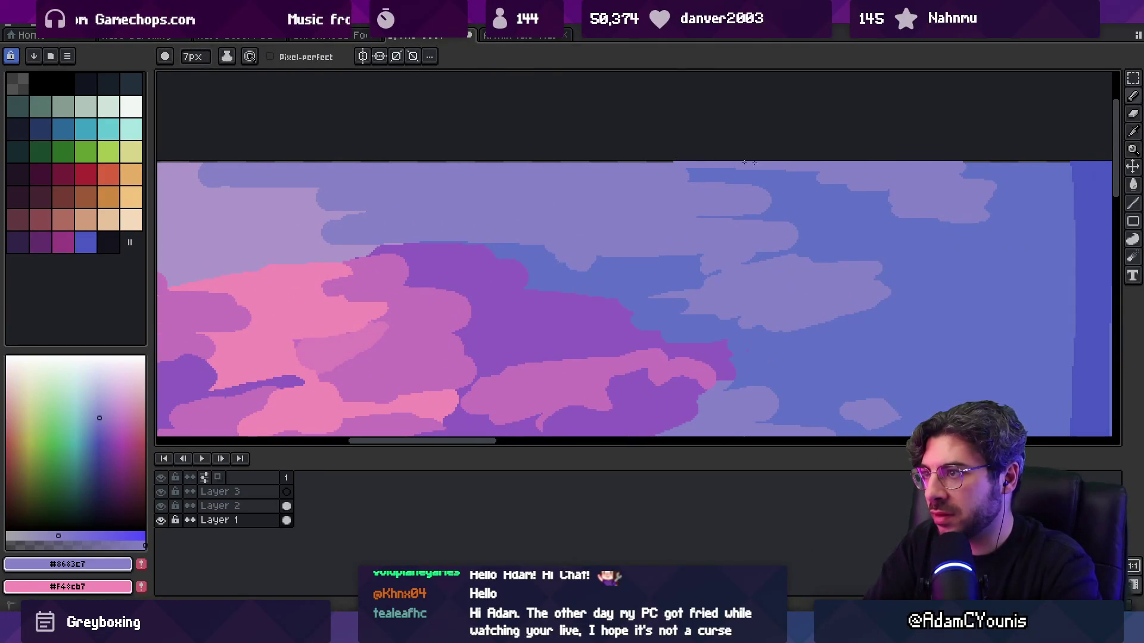
key(z)
scroll(835, 178, down, 5)
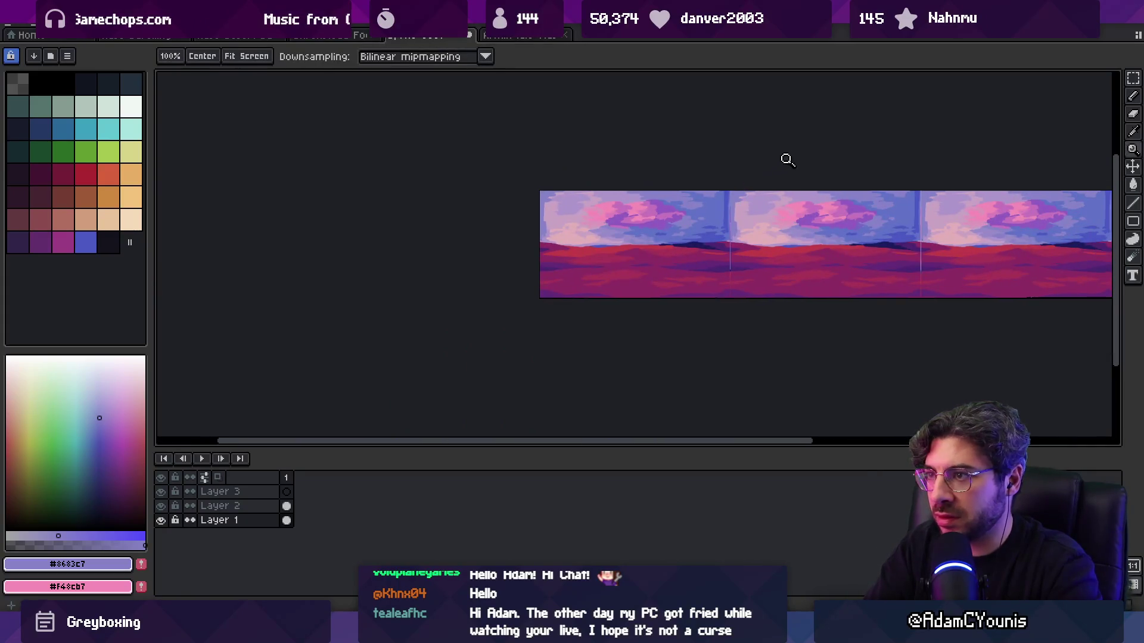
scroll(680, 199, up, 5)
- Pick the lighter lavender #ad95ca from the sky
key(b)
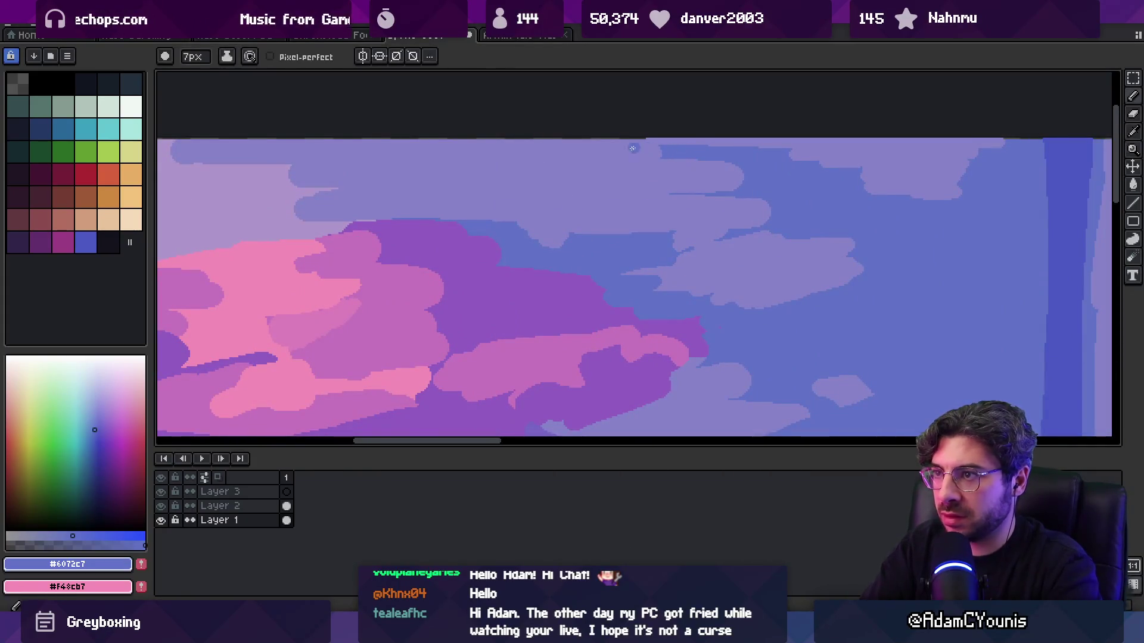
key(g)
key(z)
scroll(581, 141, up, 2)
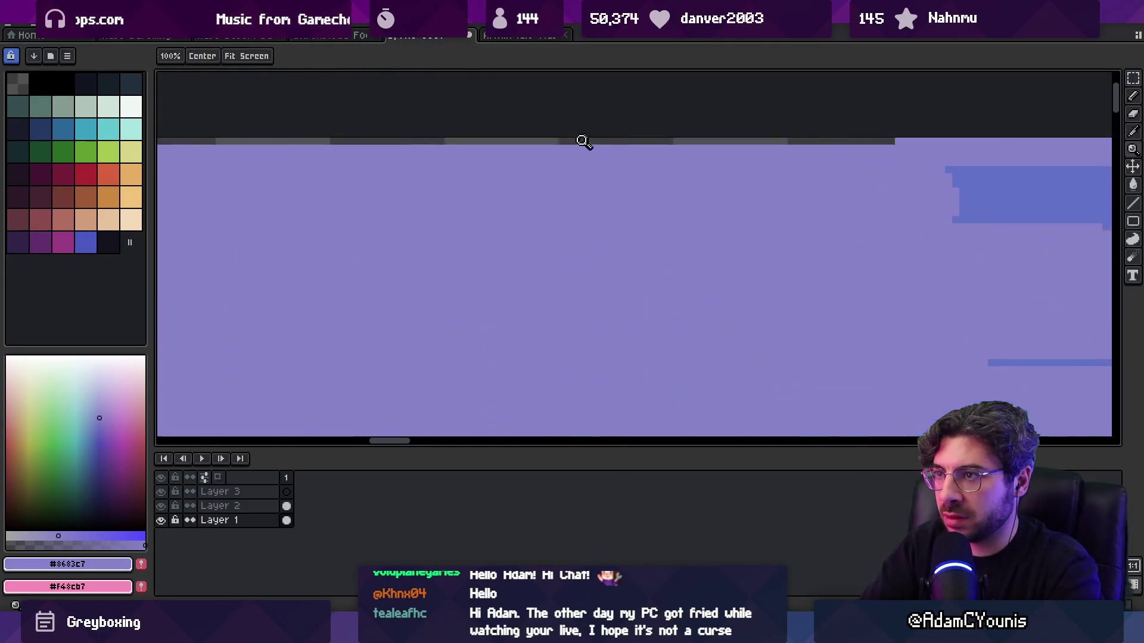
scroll(644, 143, down, 5)
scroll(595, 179, left, 2)
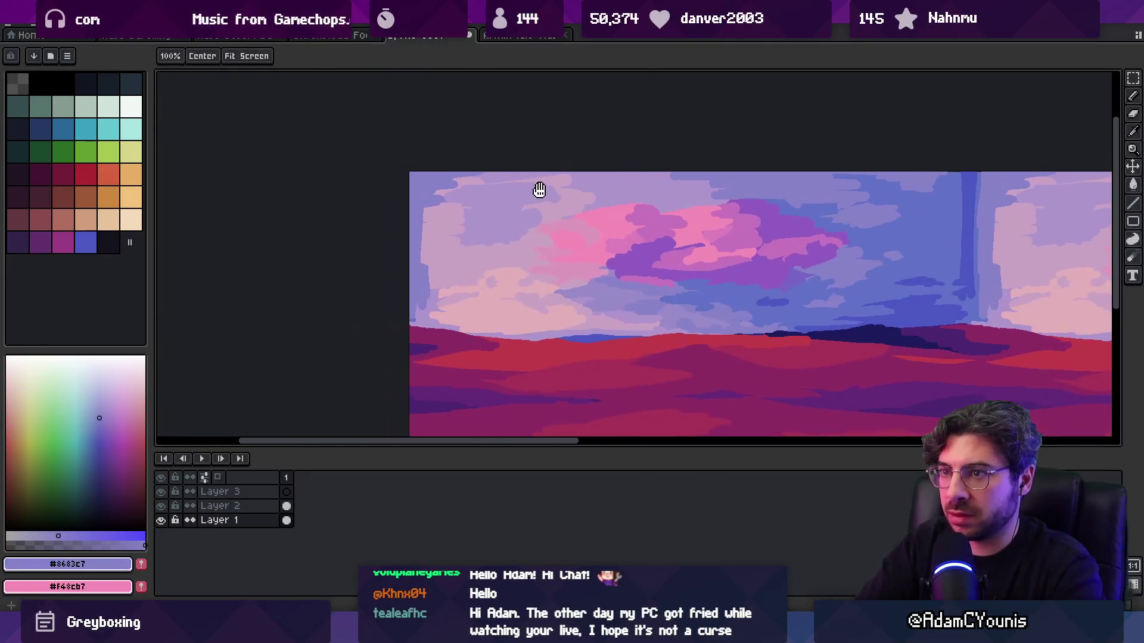
alt+click(475, 199)
- Flood-fill the upper-left sky with the lighter lavender #ad95ca
key(b)
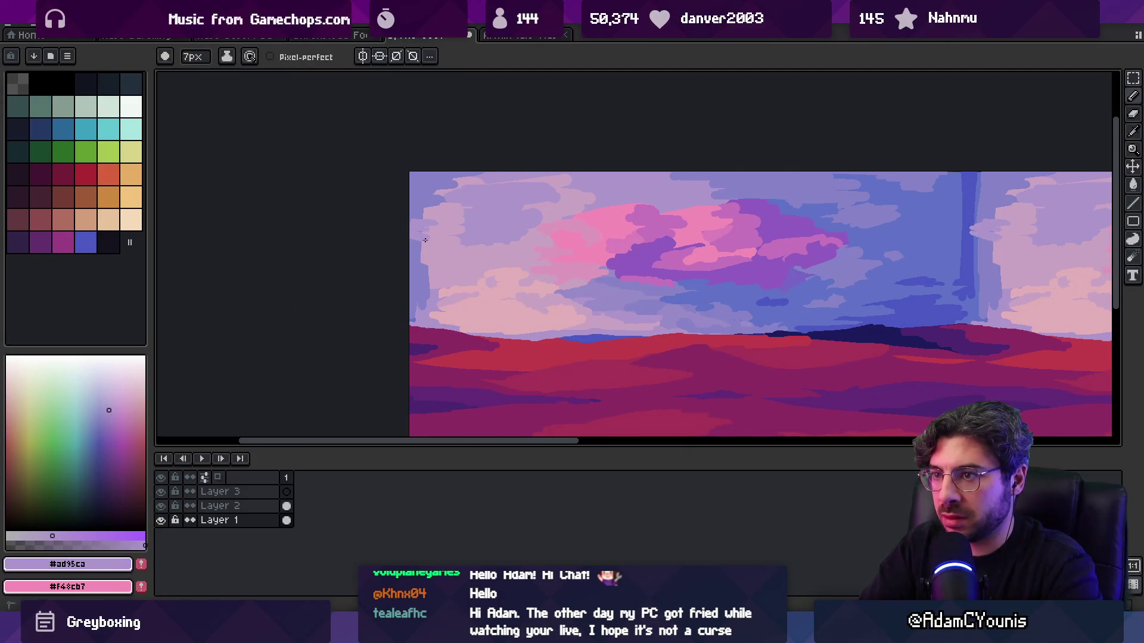
key(g)
click(477, 216)
key(z)
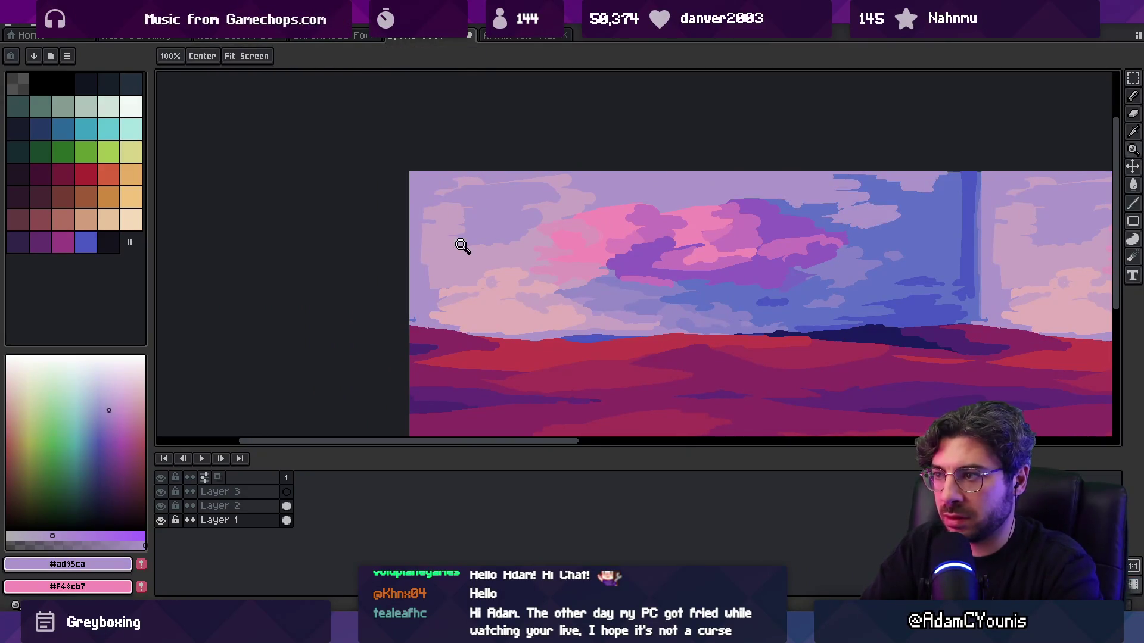
scroll(460, 239, up, 1)
scroll(440, 231, down, 4)
- Zoom in on the top-left area of the sky
key(g)
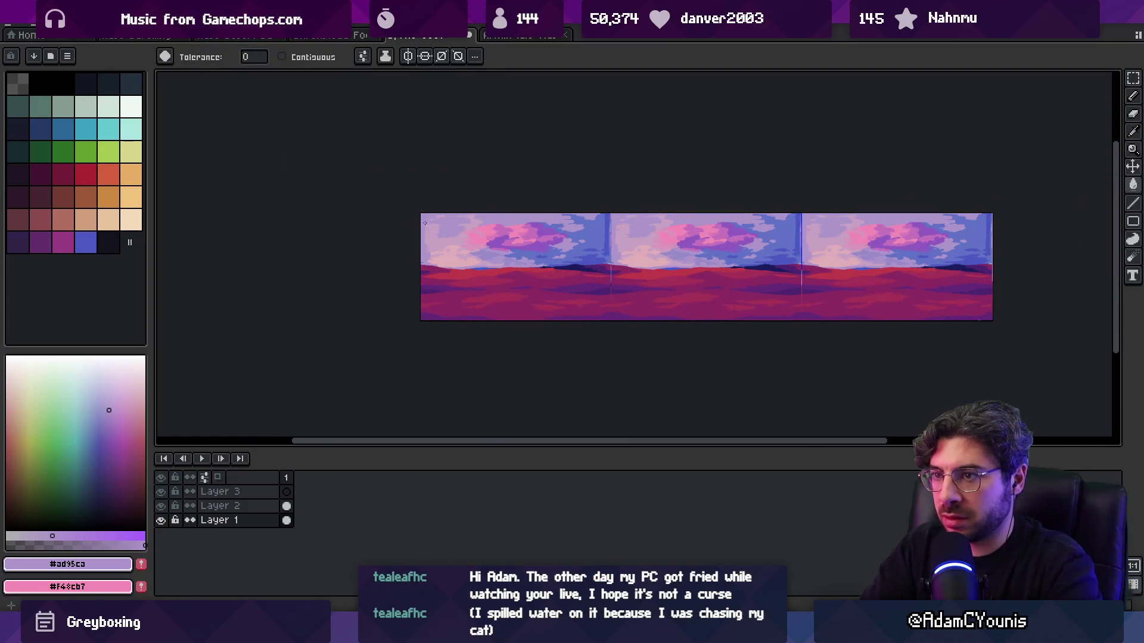
key(z)
scroll(447, 229, up, 4)
key(g)
key(o)
key(z)
scroll(484, 135, up, 2)
key(g)
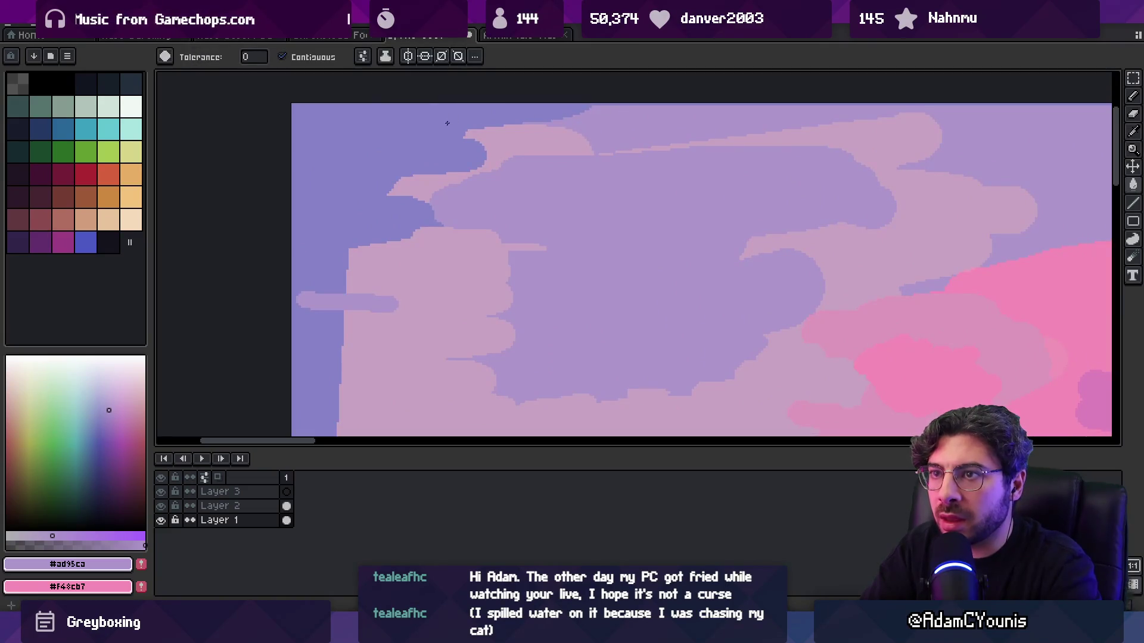
scroll(476, 155, down, 5)
key(m)
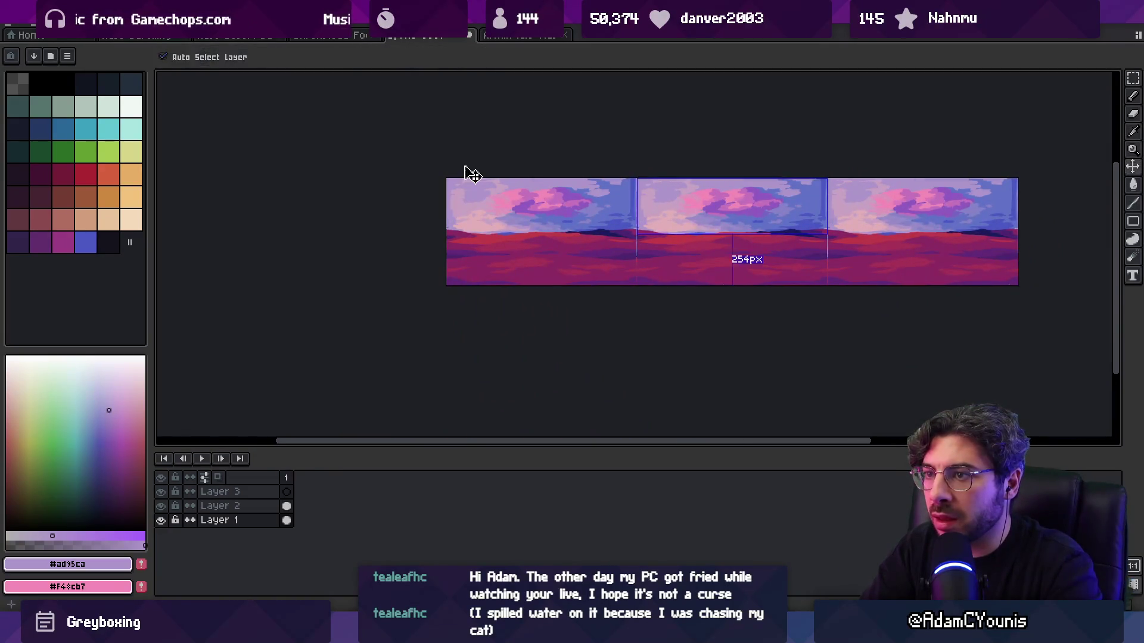
key(z)
scroll(473, 173, up, 1)
- Zoom back out, then zoom in near the sky's left edge with the 7px pencil ready
key(o)
key(z)
key(b)
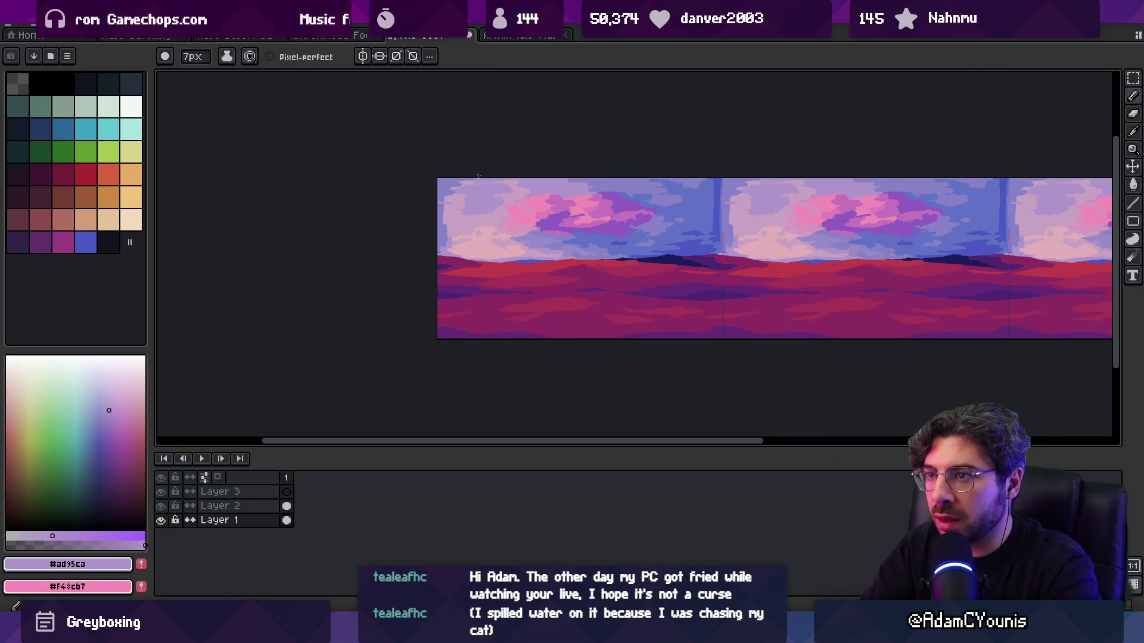
key(g)
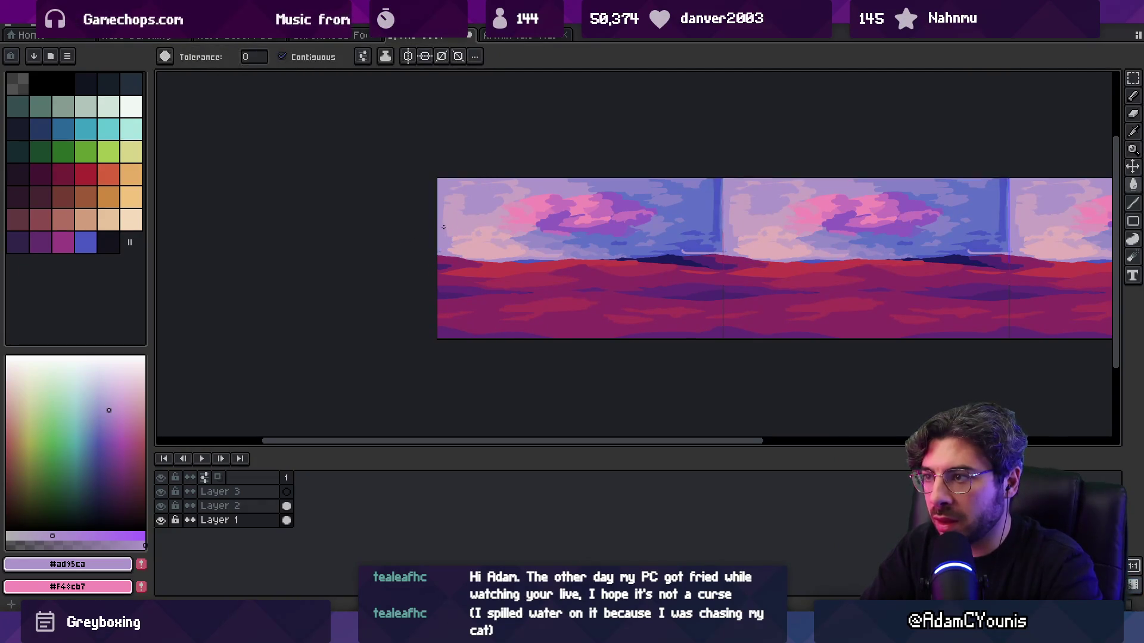
key(z)
scroll(468, 214, down, 1)
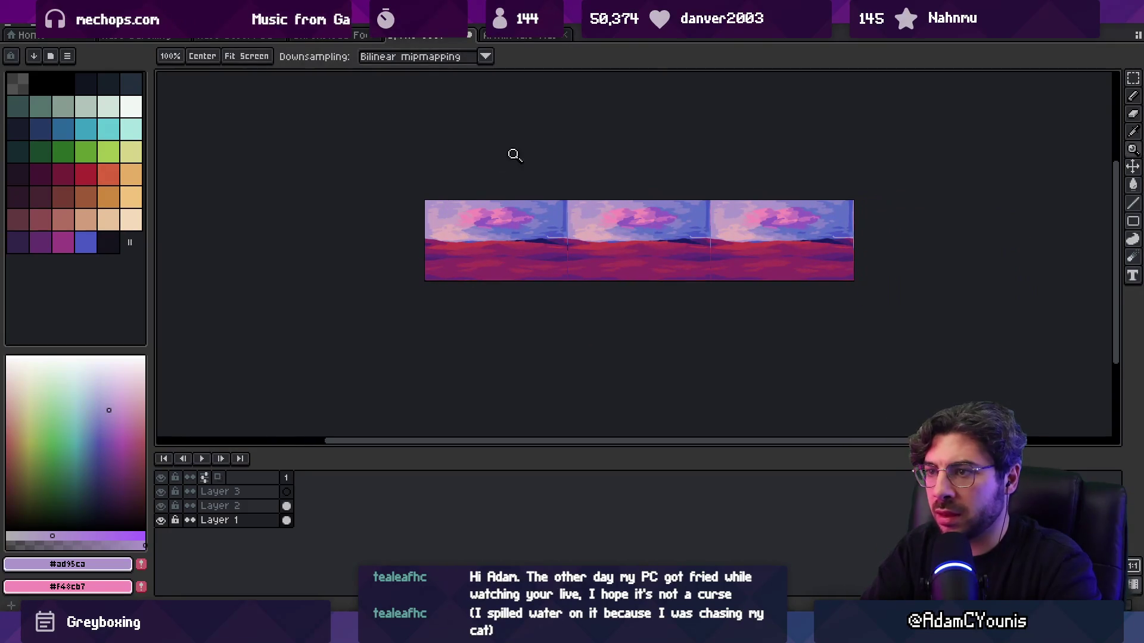
key(v)
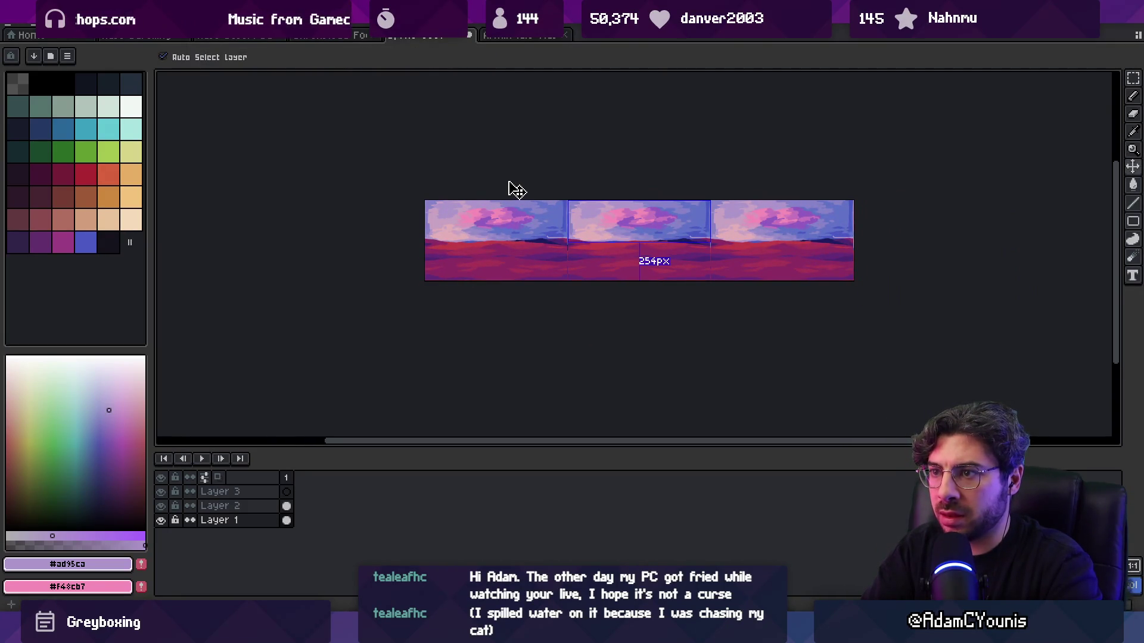
key(z)
scroll(432, 201, up, 3)
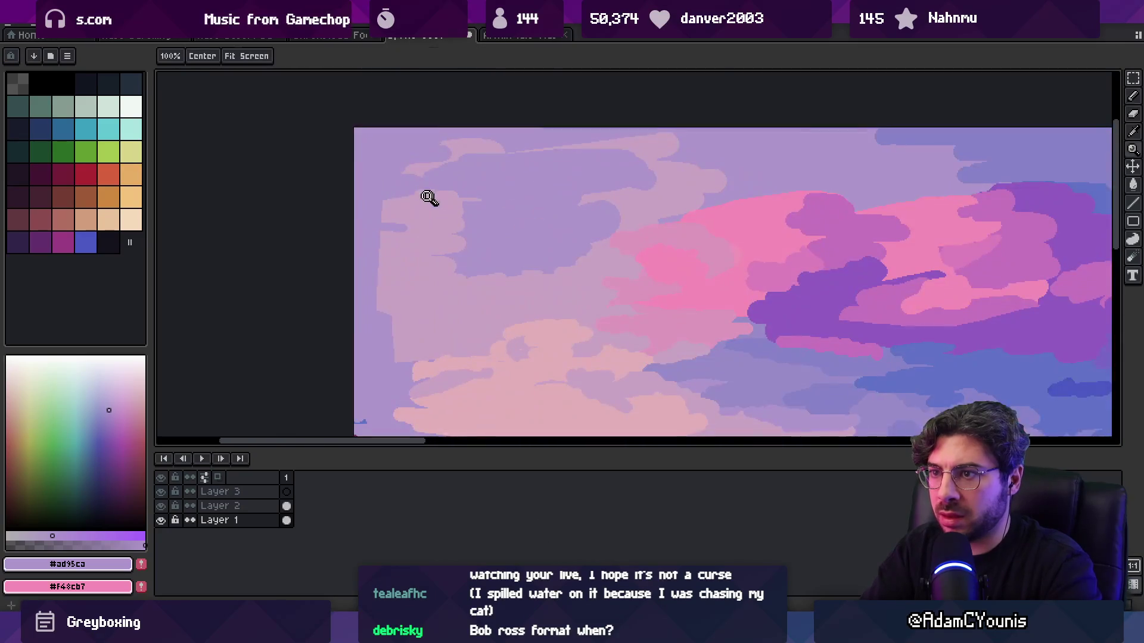
key(b)
scroll(405, 232, down, 3)
scroll(405, 233, left, 2)
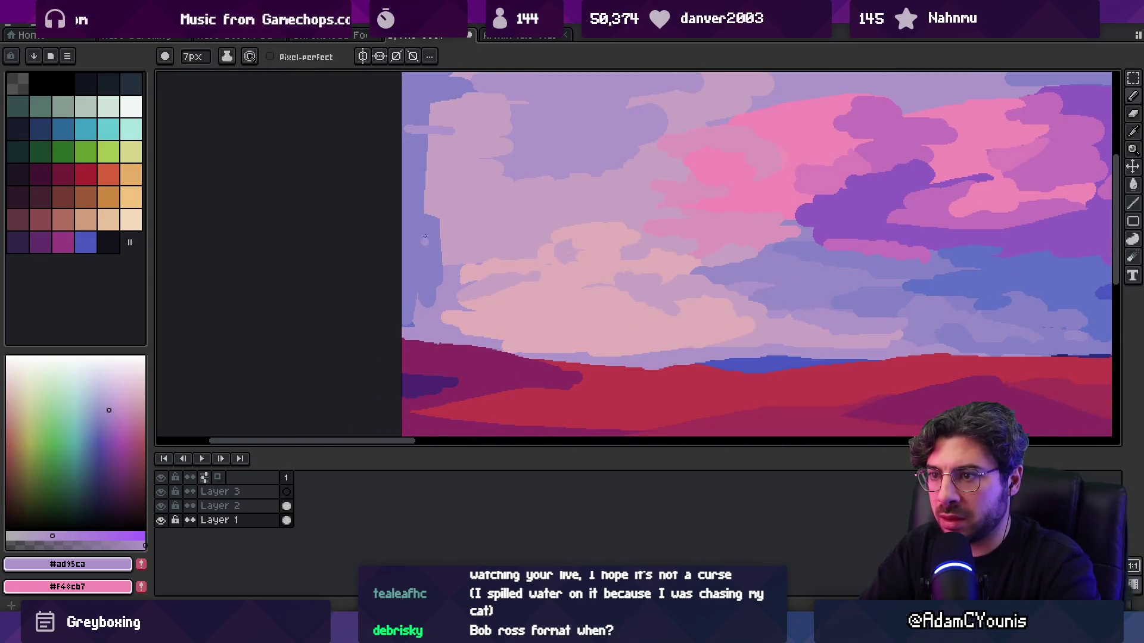
- Lighten the sky's left-edge strip using the lavenders #ad95ca and #8683c7 sampled there
key(g)
click(415, 185)
scroll(420, 196, up, 3)
alt+click(412, 224)
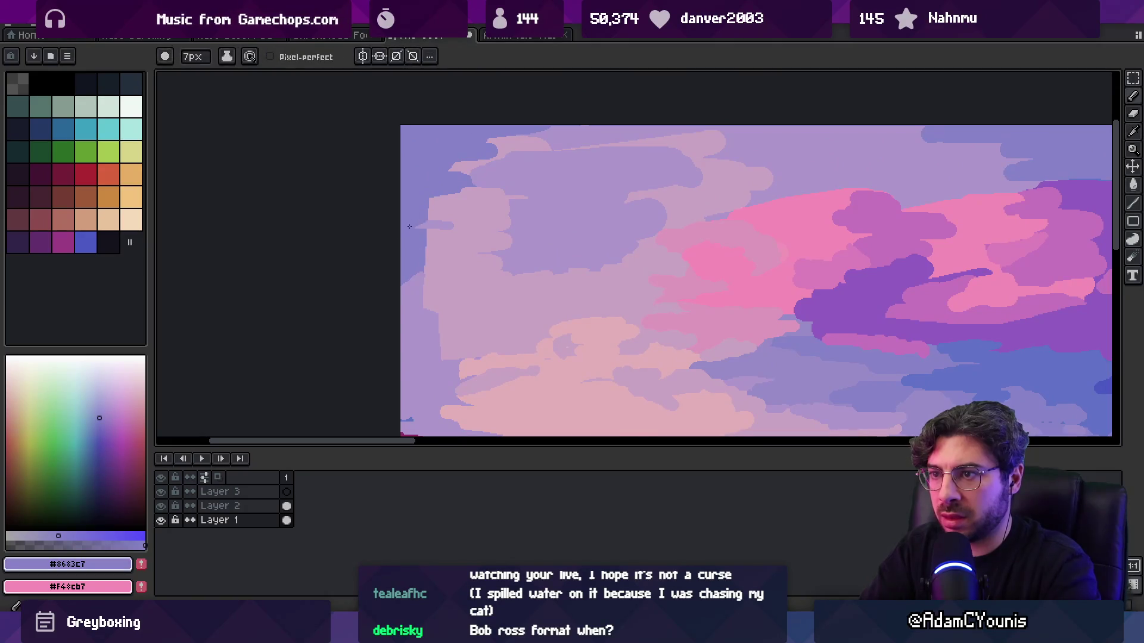
alt+click(408, 303)
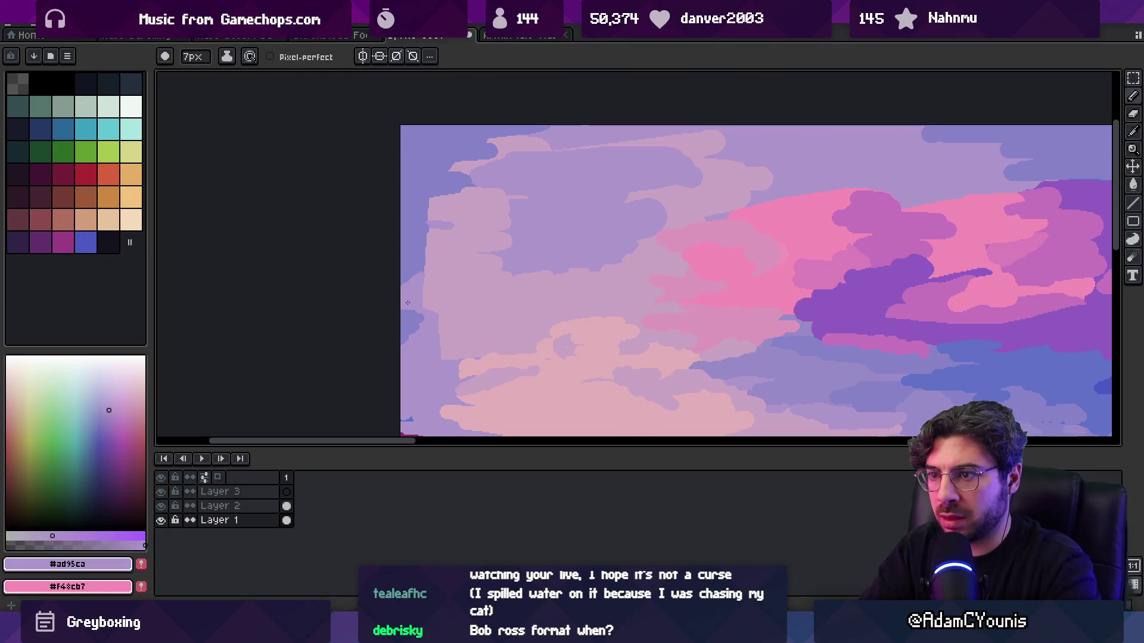
alt+click(409, 333)
alt+click(425, 314)
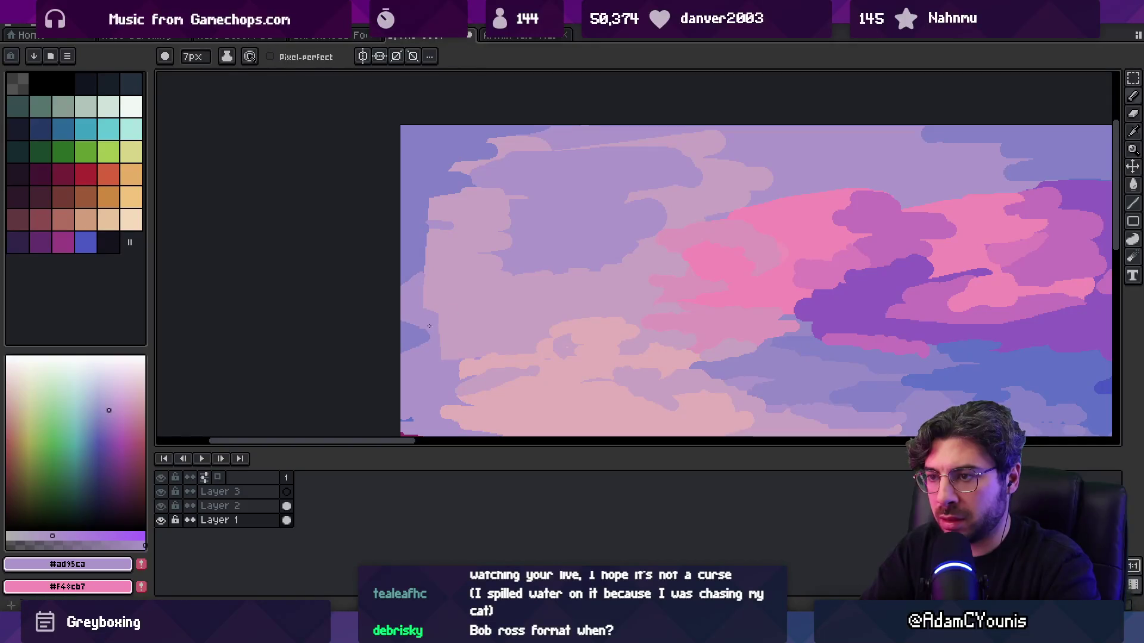
- Sample light mauve #c7a3c3 from the cloud and paint a stroke across the pale cloud
alt+click(433, 267)
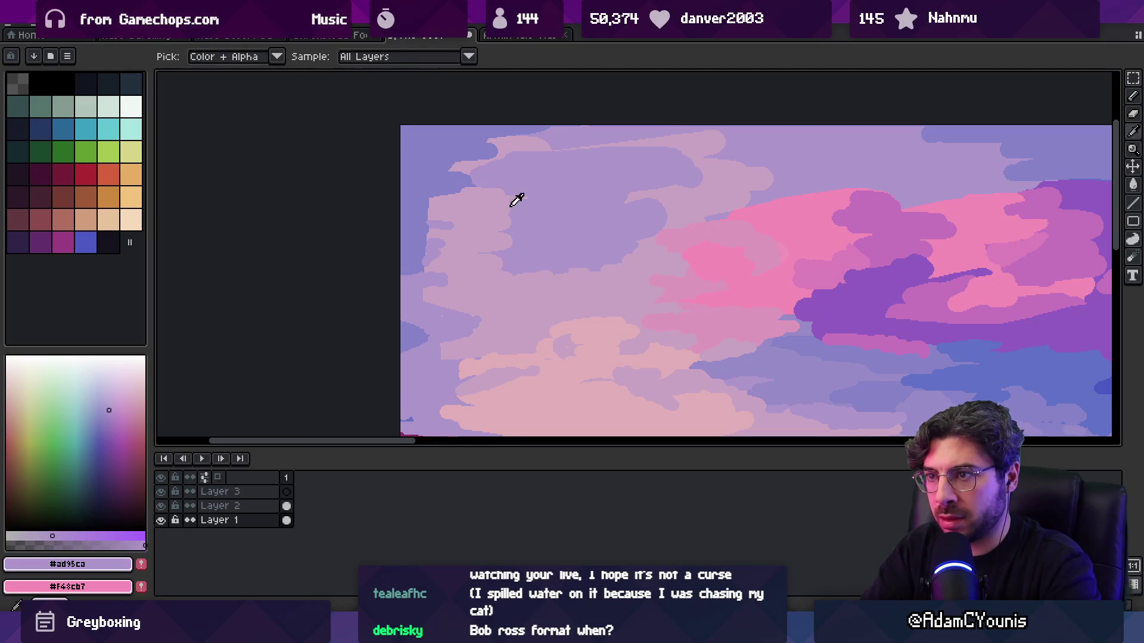
alt+click(508, 236)
drag(521, 241, 485, 249)
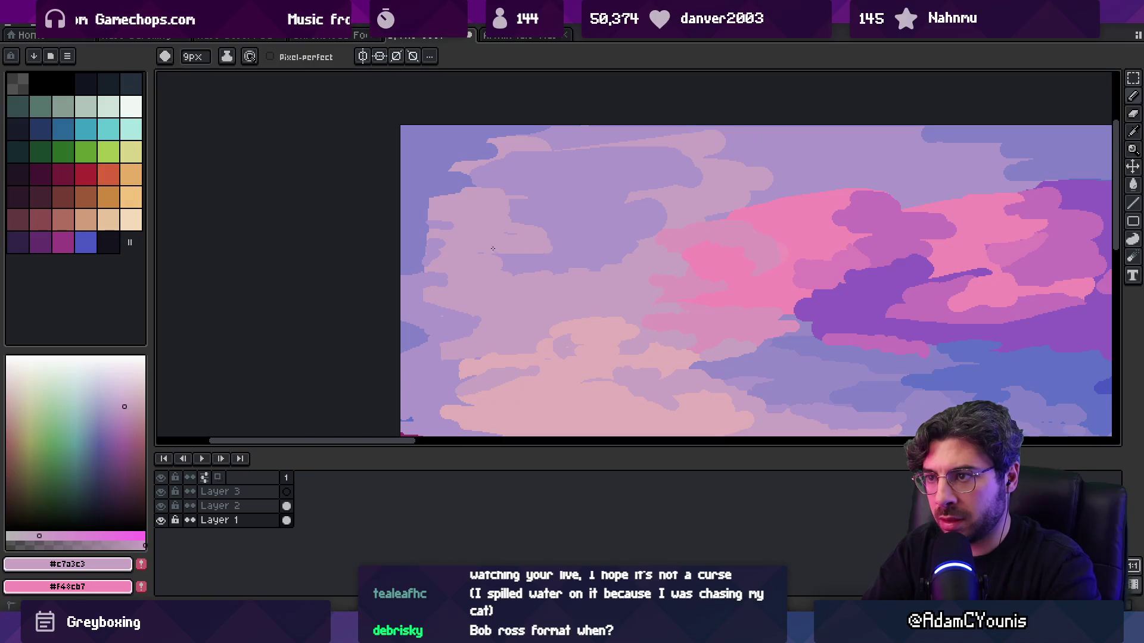
- Zoom out to view the whole image and bring up the desert reference painting
key(z)
scroll(544, 209, down, 4)
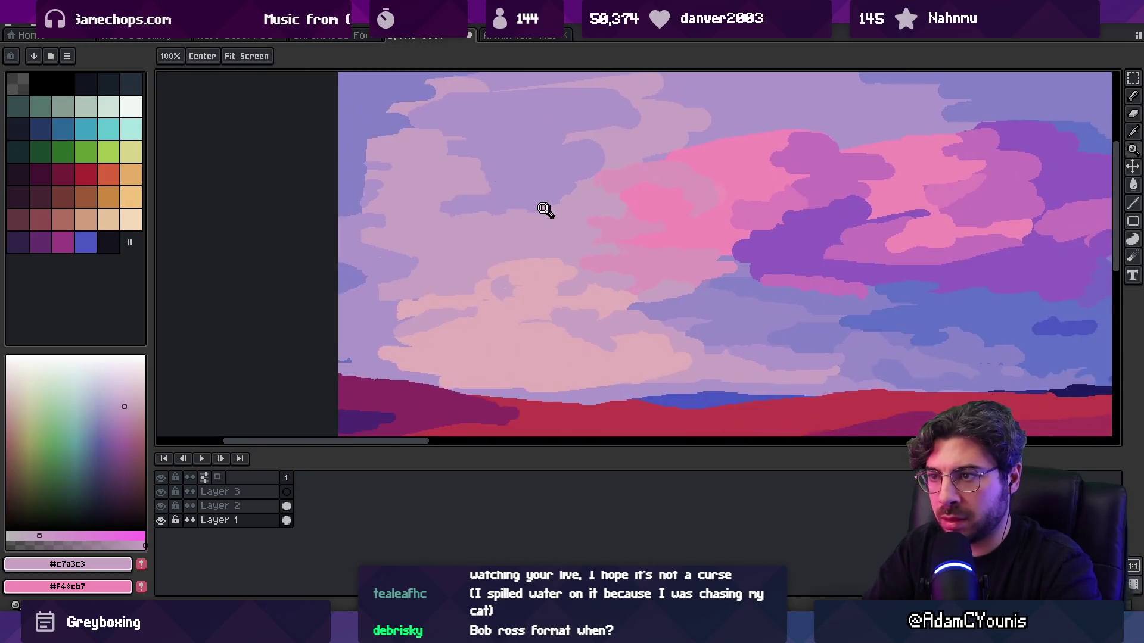
scroll(523, 189, up, 1)
scroll(541, 233, up, 1)
scroll(516, 248, up, 1)
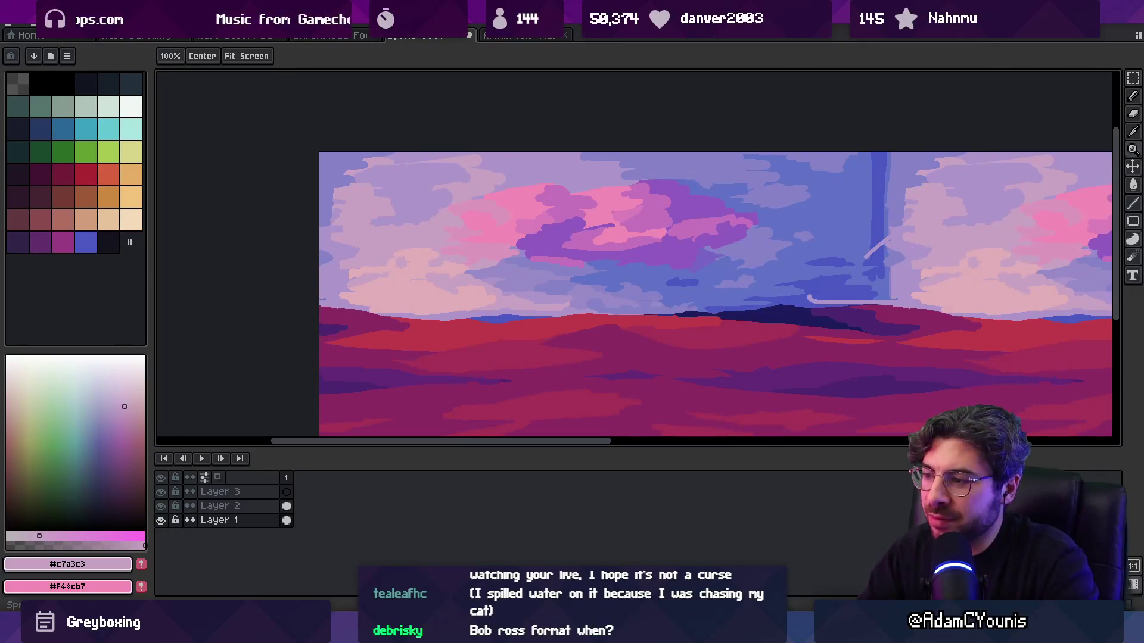
key(alt+Tab)
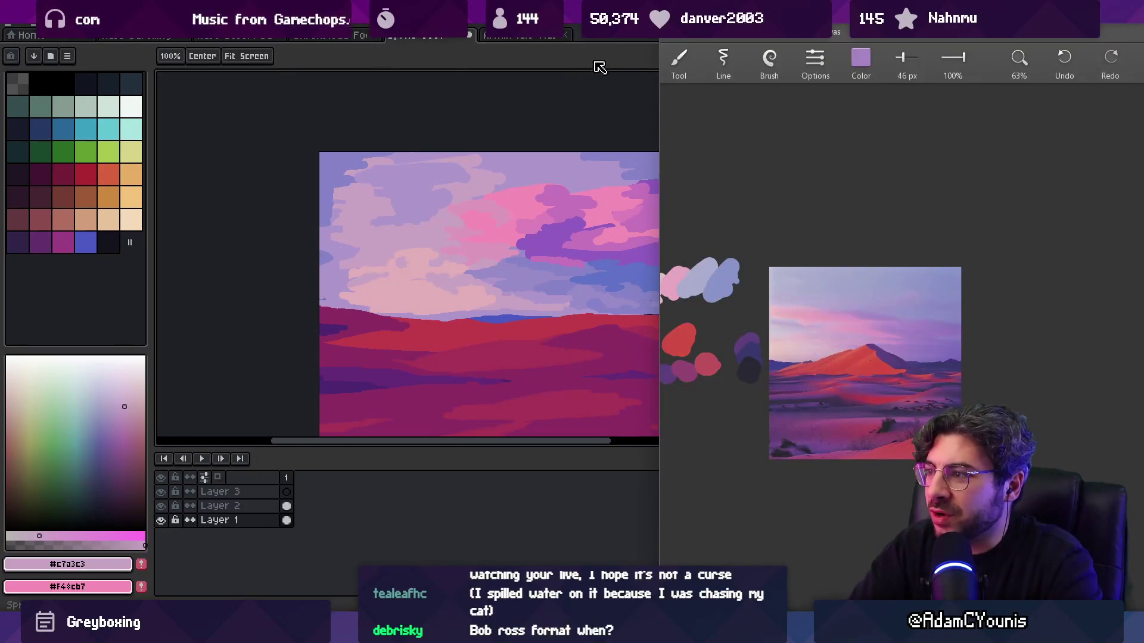
- Zoom in on the pink cloud and paint lavender #ad95ca over its top with a 12px brush
click(601, 66)
scroll(599, 197, down, 1)
scroll(603, 208, up, 2)
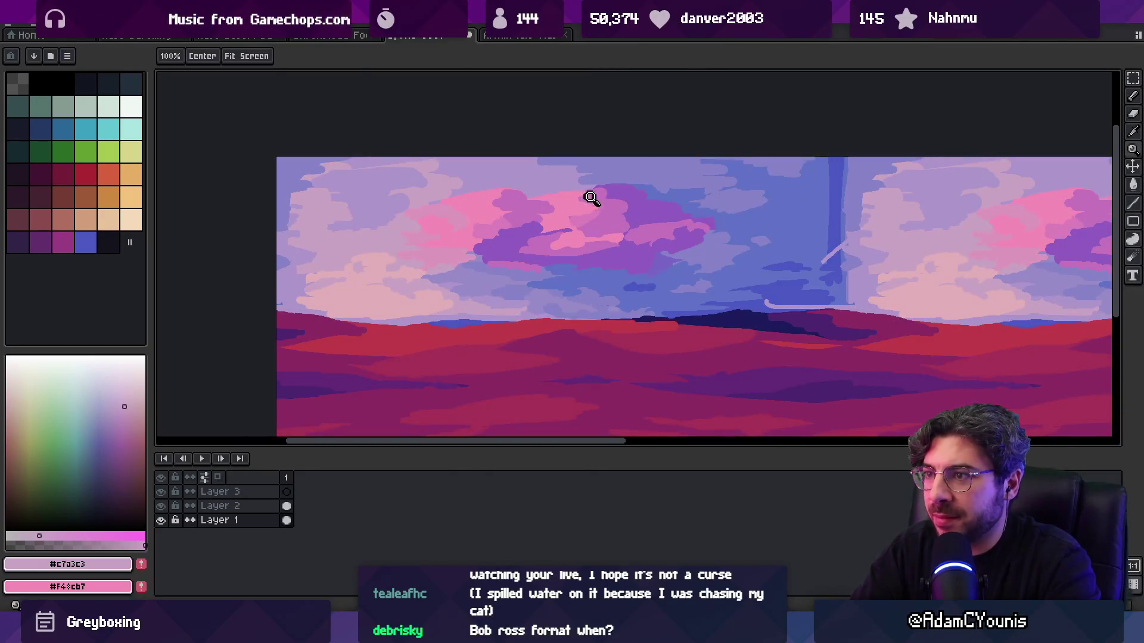
click(588, 198)
alt+click(325, 215)
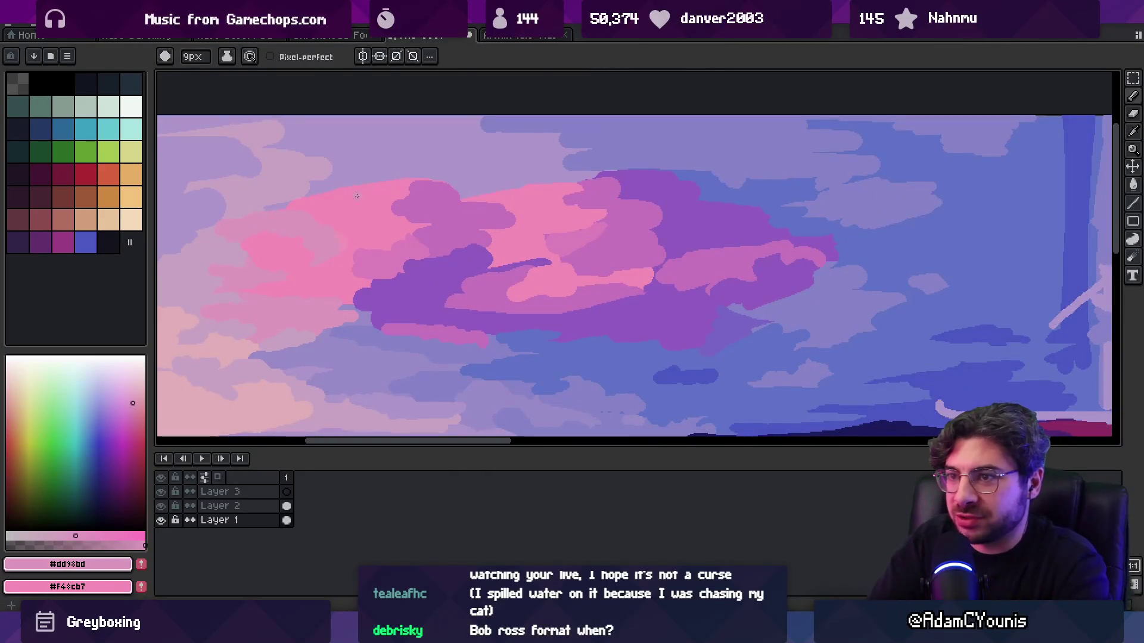
key(minus)
key(minus)
key(minus)
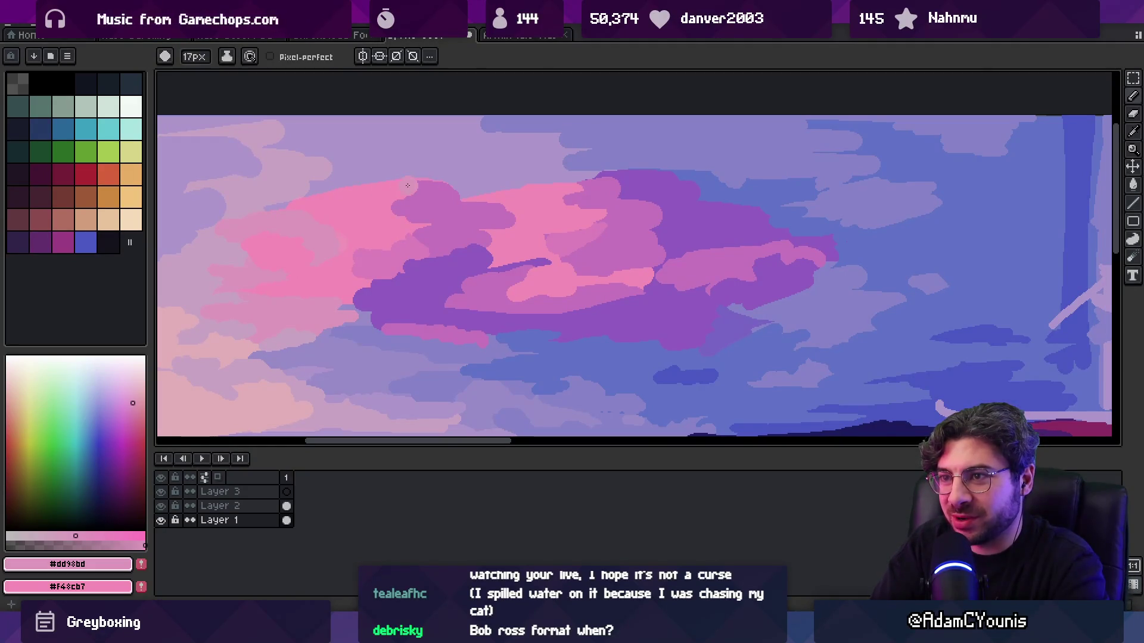
alt+click(394, 195)
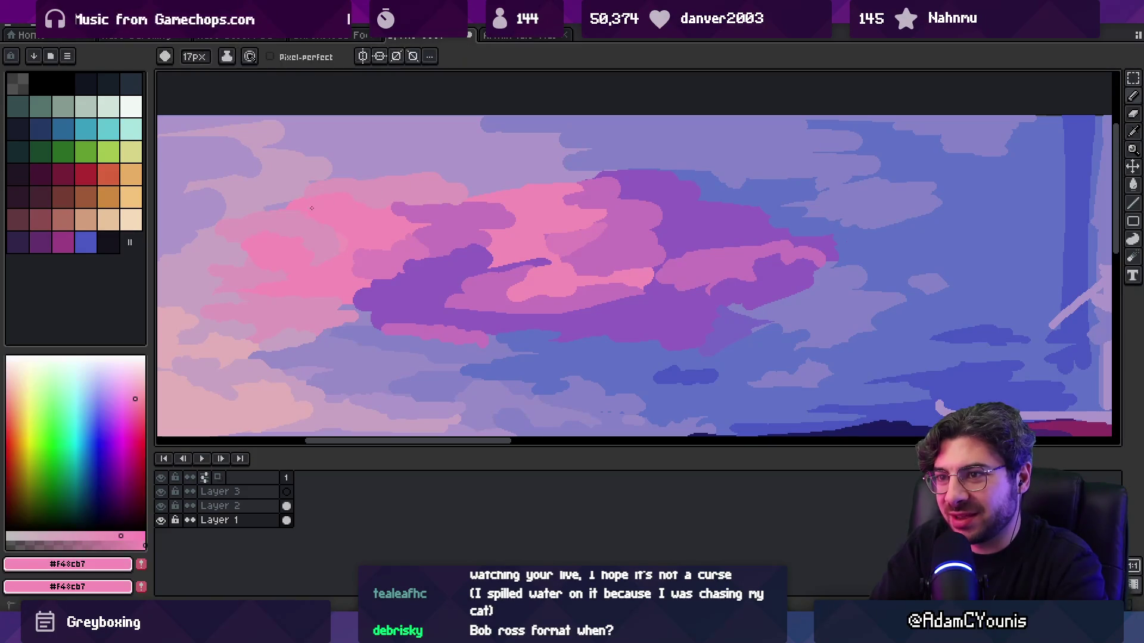
alt+click(425, 159)
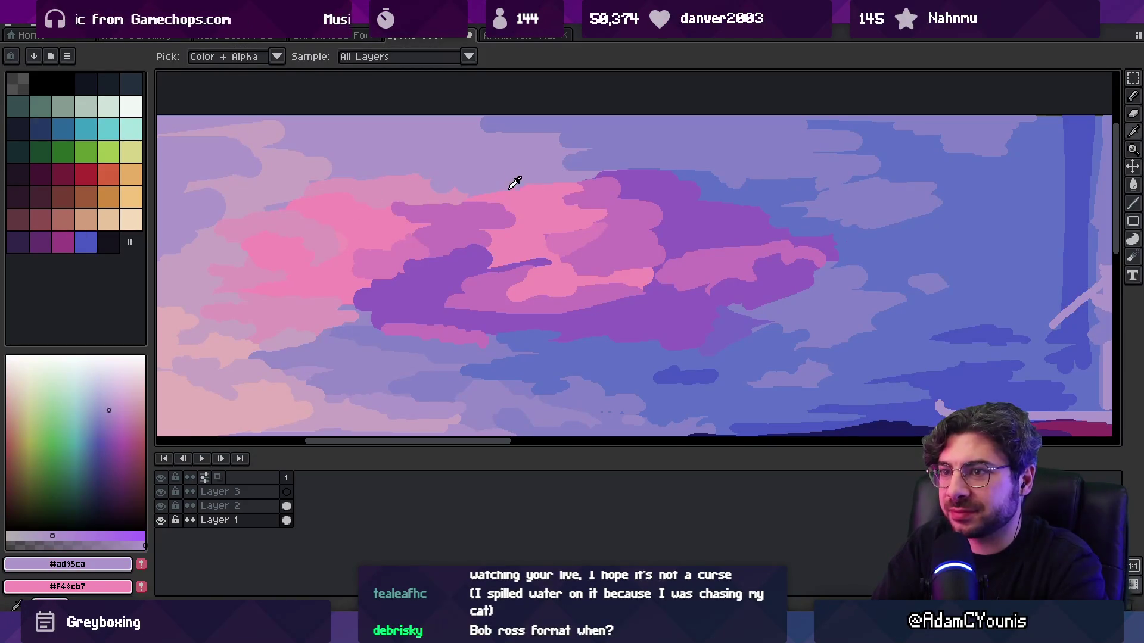
alt+click(444, 194)
alt+click(589, 179)
mouse_move(593, 179)
mouse_down()
mouse_move(690, 177)
mouse_move(630, 201)
mouse_up()
- Add mauve over the top of the cloud, then pick up the pink cloud colour again
alt+click(655, 197)
alt+click(623, 200)
key(minus)
key(minus)
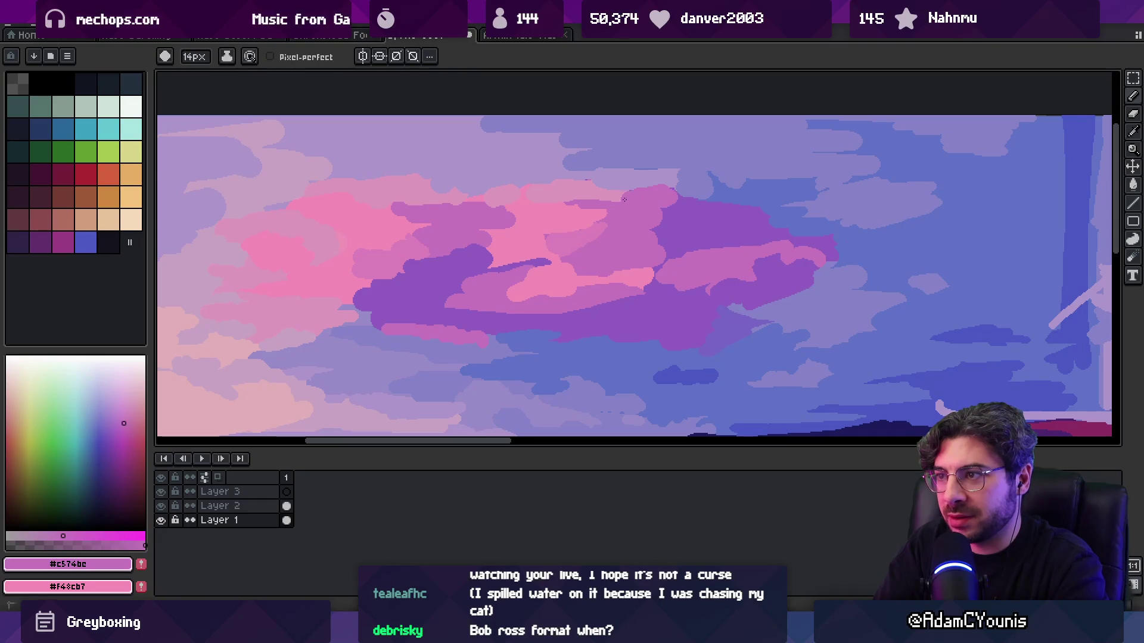
alt+click(672, 206)
- Check the whole tiled panorama, then paint a small lavender patch on the cloud
key(z)
scroll(608, 202, down, 4)
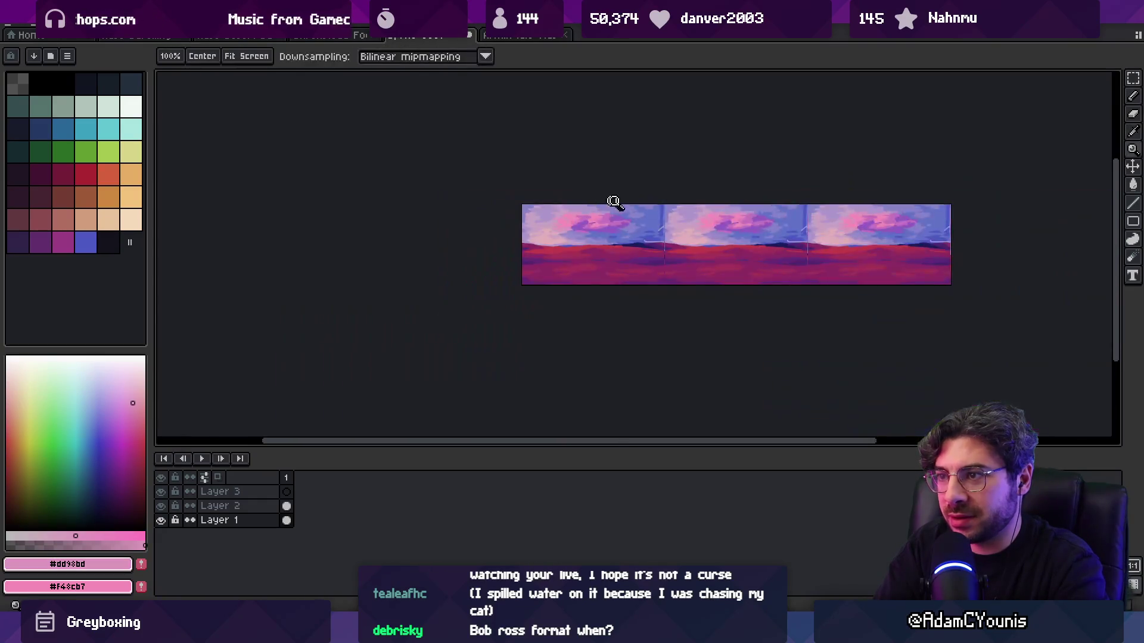
scroll(620, 179, up, 5)
key(b)
alt+click(636, 210)
mouse_move(679, 216)
mouse_down()
mouse_move(720, 208)
mouse_move(632, 203)
mouse_up()
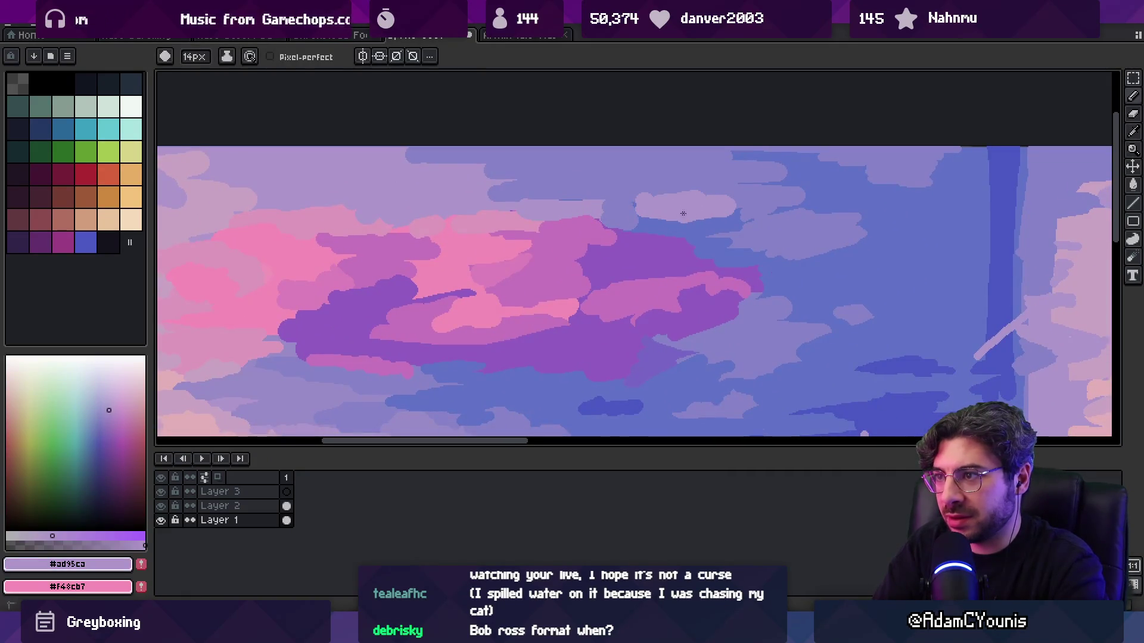
- Try a short bright pink stroke on the cloud with a 6px brush, then undo it
alt+click(708, 227)
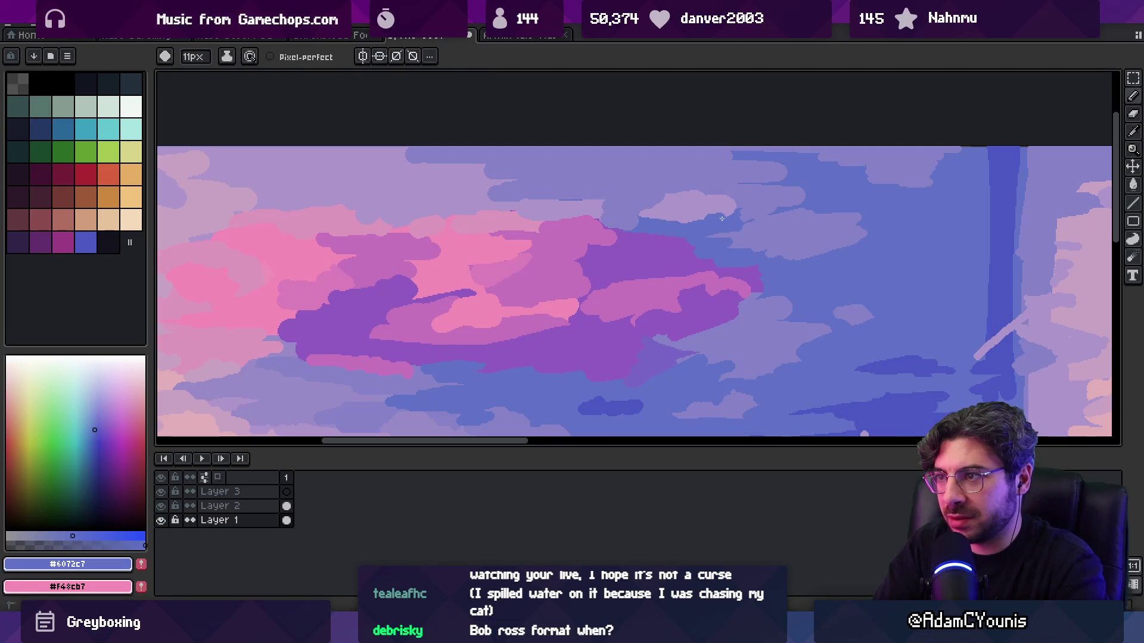
alt+click(685, 202)
key(minus)
key(minus)
alt+click(591, 234)
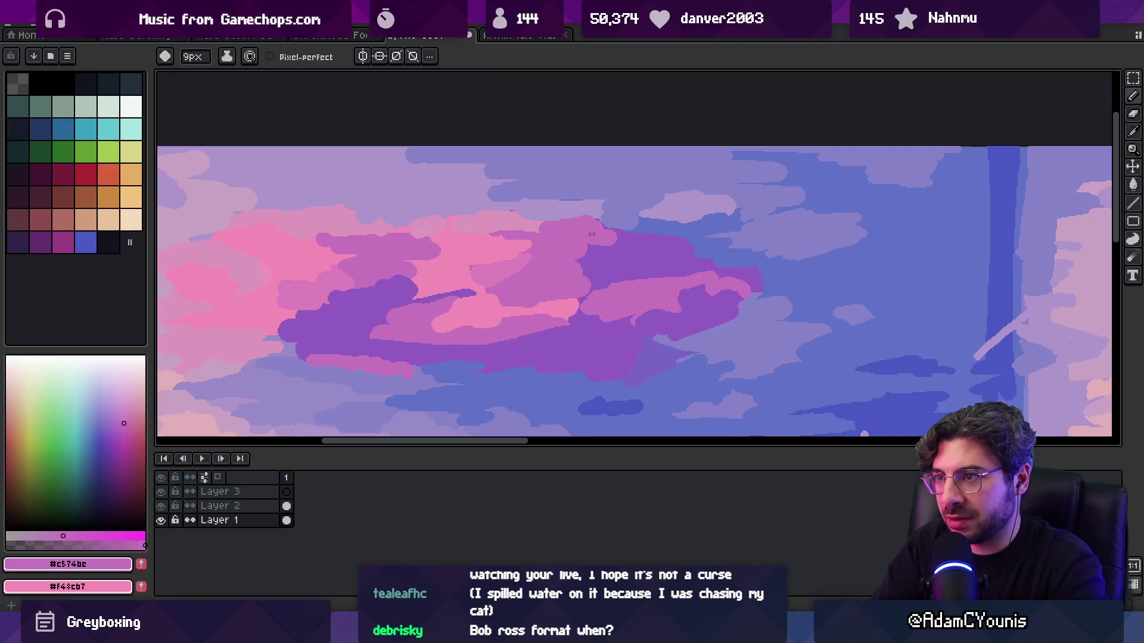
alt+click(648, 233)
key(minus)
drag(662, 233, 619, 229)
key(ctrl+z)
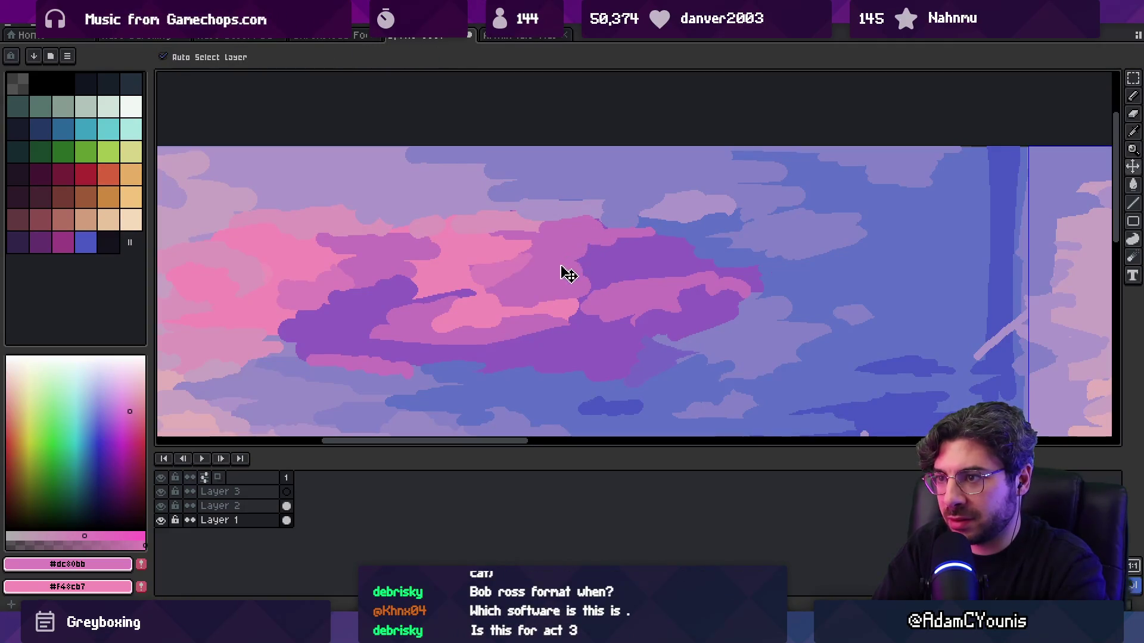
- Paint light purple along the low clouds above the dunes with an 8px brush and repaint their lower edge
key(z)
scroll(521, 244, down, 4)
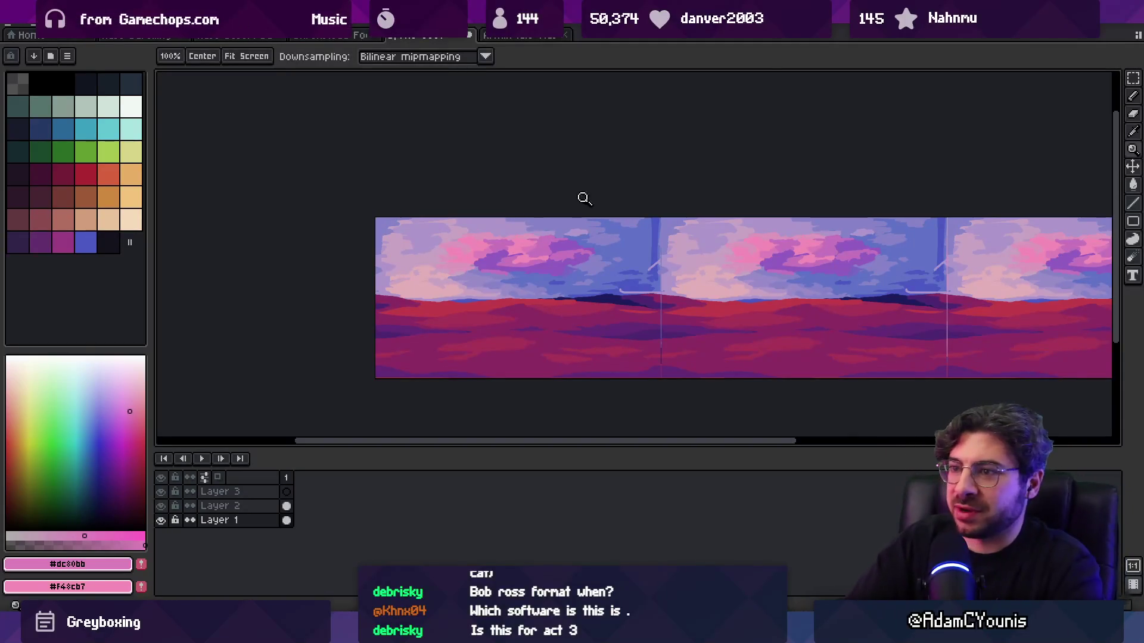
click(492, 263)
key(b)
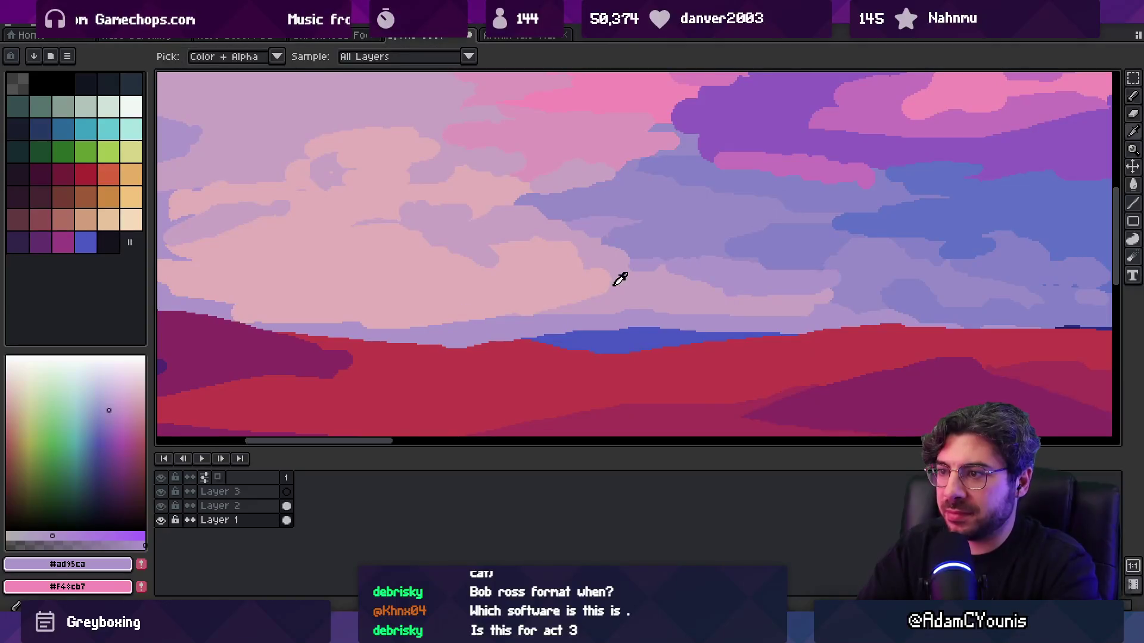
alt+click(592, 286)
key(plus)
key(plus)
mouse_move(575, 277)
mouse_down()
mouse_move(530, 277)
mouse_move(679, 292)
mouse_up()
alt+click(584, 281)
mouse_move(557, 303)
mouse_down()
mouse_move(643, 303)
mouse_move(679, 288)
mouse_up()
alt+click(618, 268)
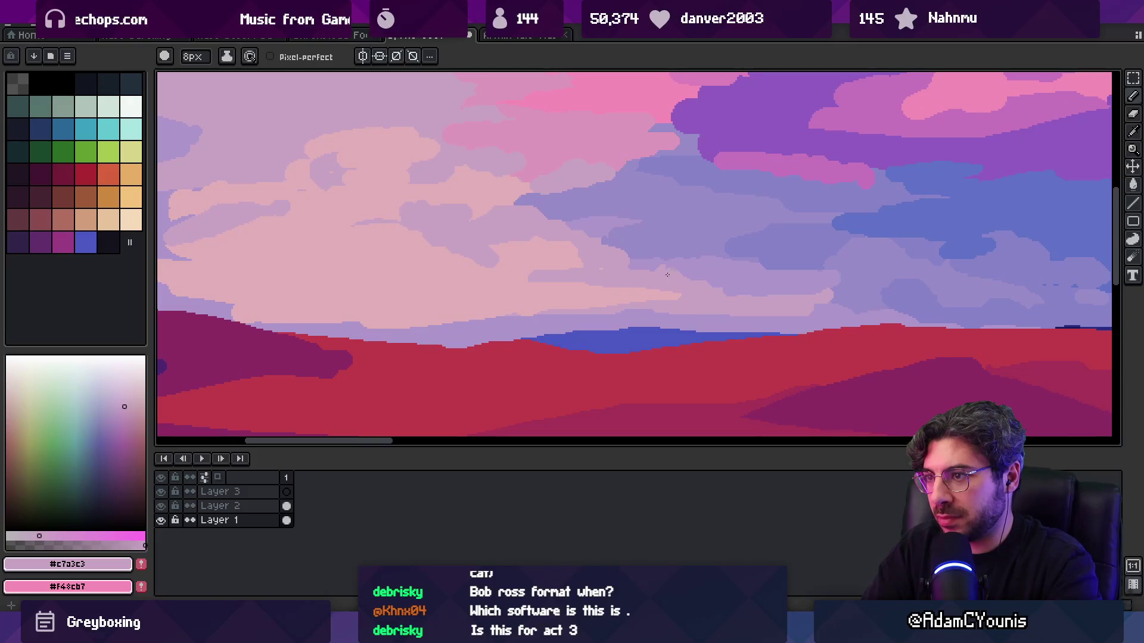
- Compare muted lavender, lighter lavender and blue-lavender colours in the low clouds
scroll(637, 266, down, 4)
scroll(628, 238, up, 3)
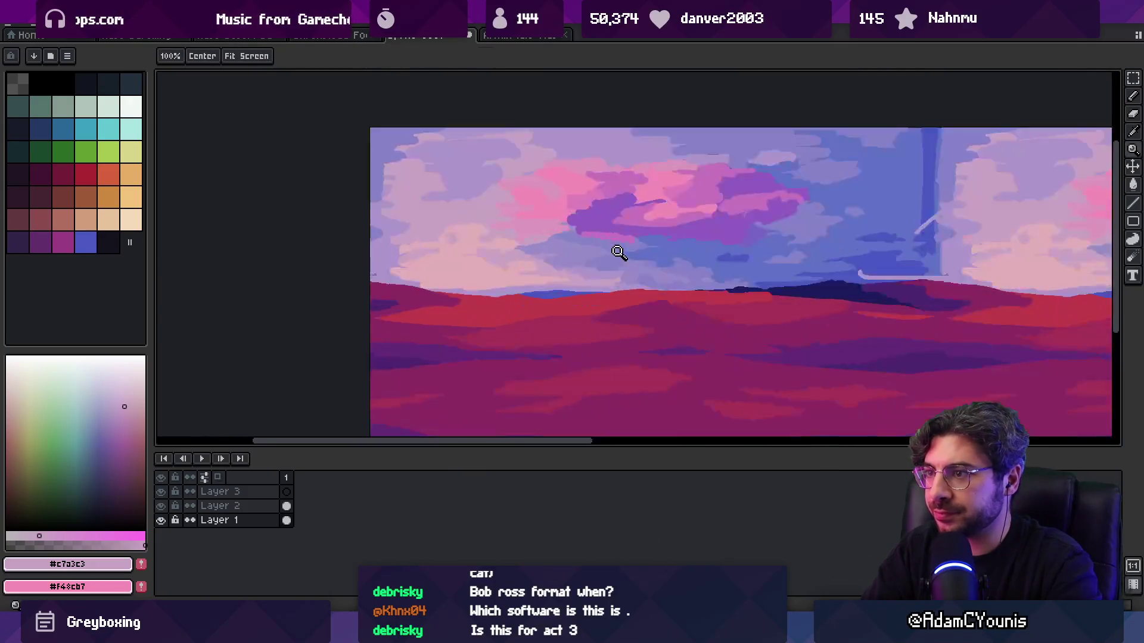
alt+click(643, 280)
alt+click(566, 251)
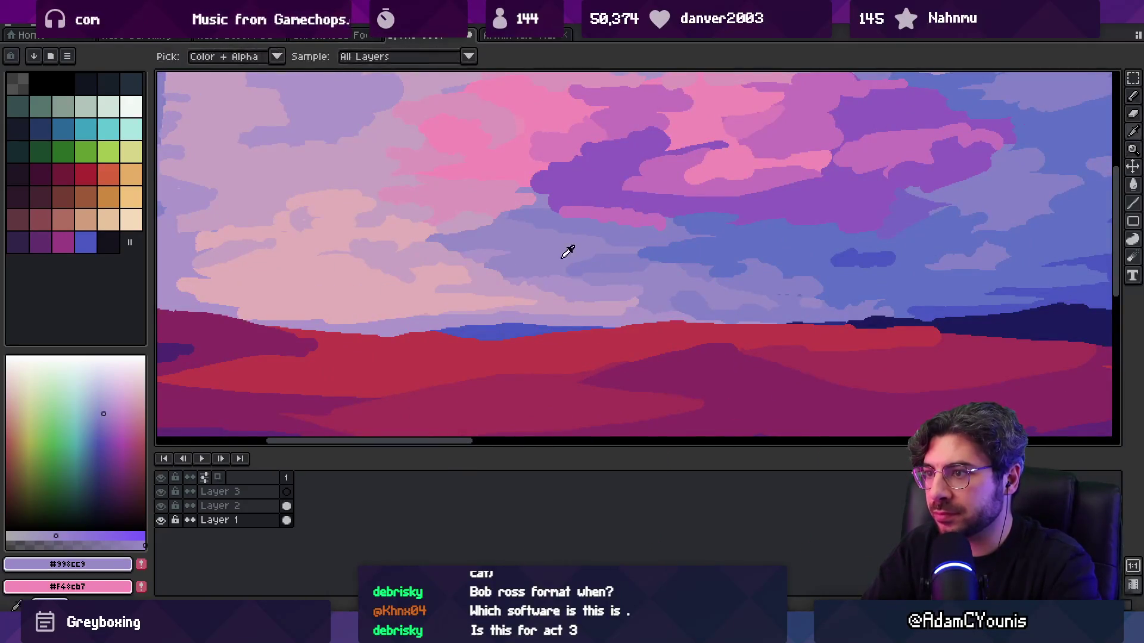
alt+click(636, 268)
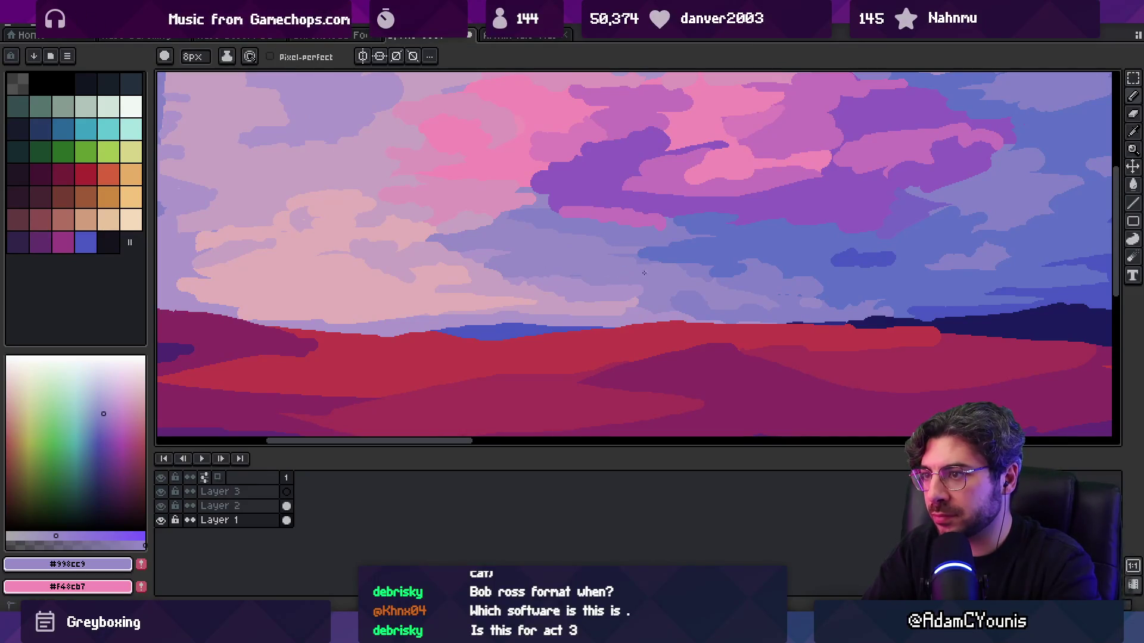
alt+click(716, 299)
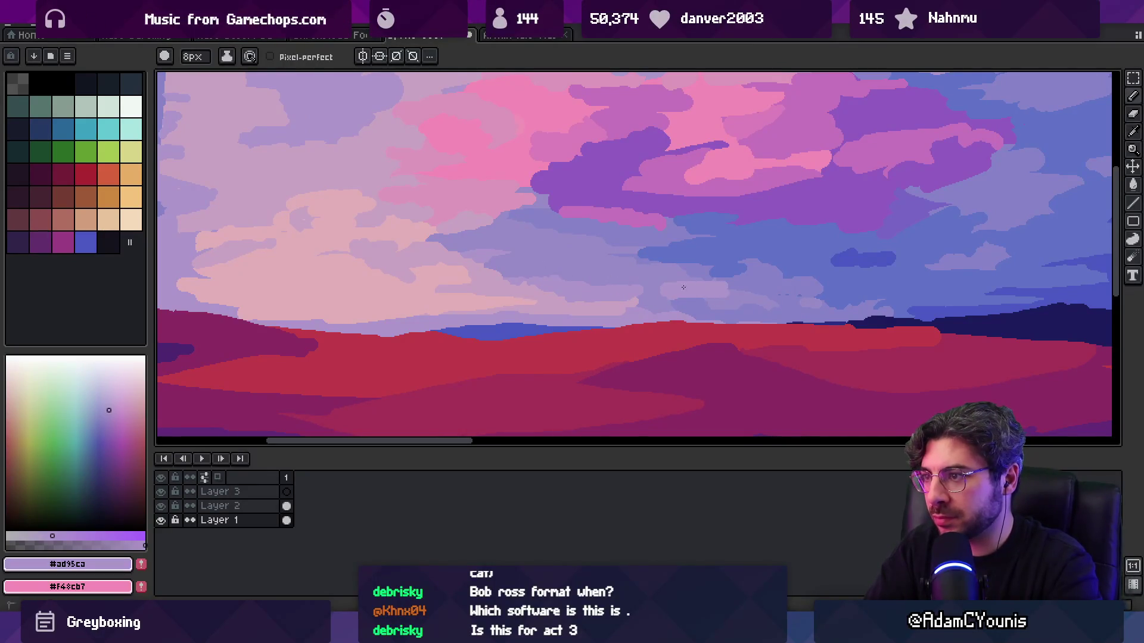
alt+click(701, 295)
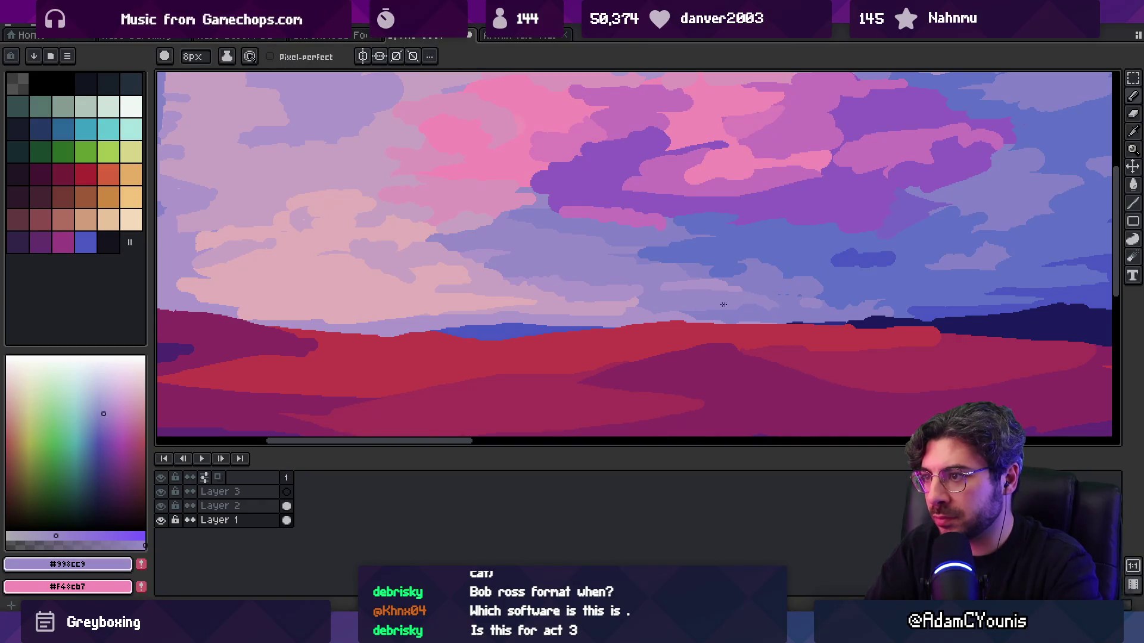
alt+click(721, 292)
alt+click(785, 281)
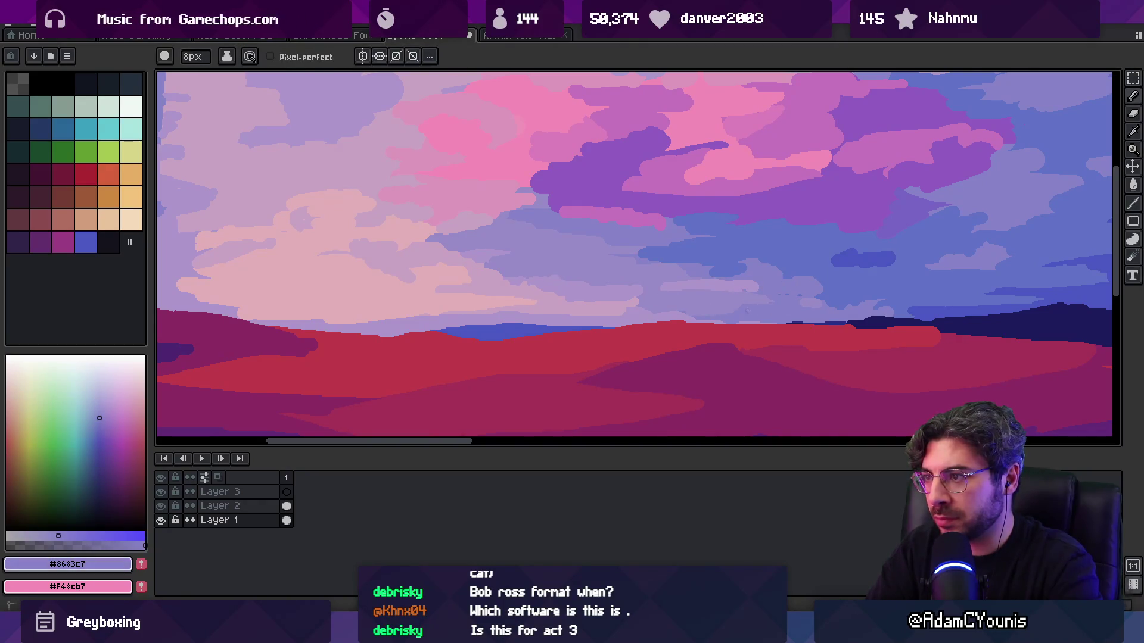
- Review the tiled panorama and pick blue sky and lighter cloud colours above the dark hills
key(z)
scroll(748, 271, down, 3)
scroll(728, 280, up, 5)
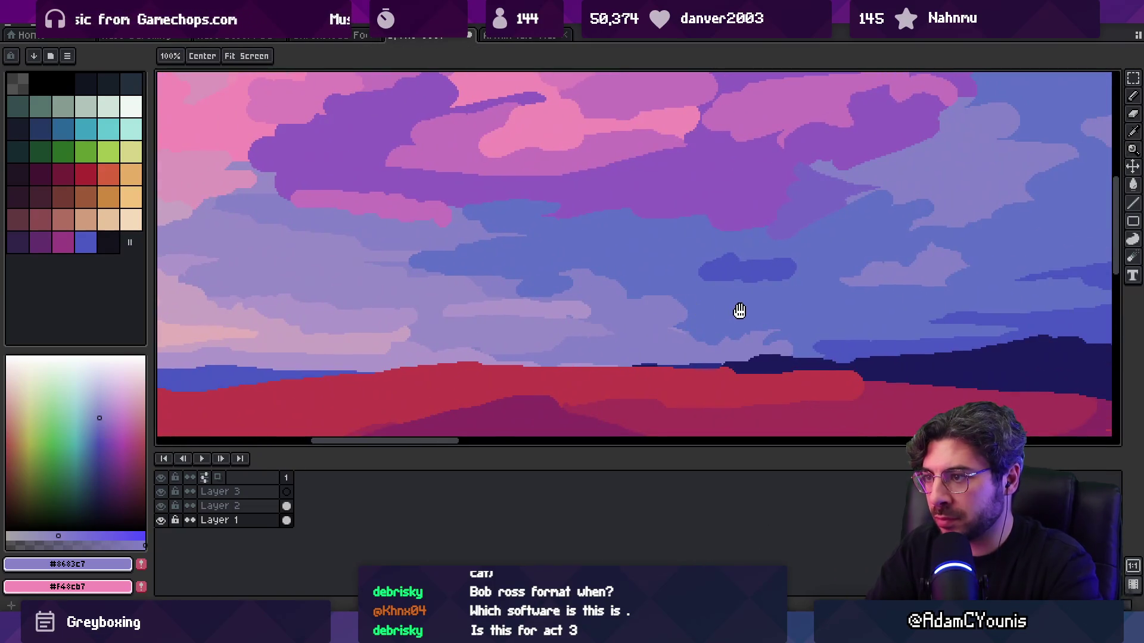
mouse_move(738, 311)
mouse_down()
mouse_move(566, 281)
mouse_move(690, 285)
mouse_up()
key(b)
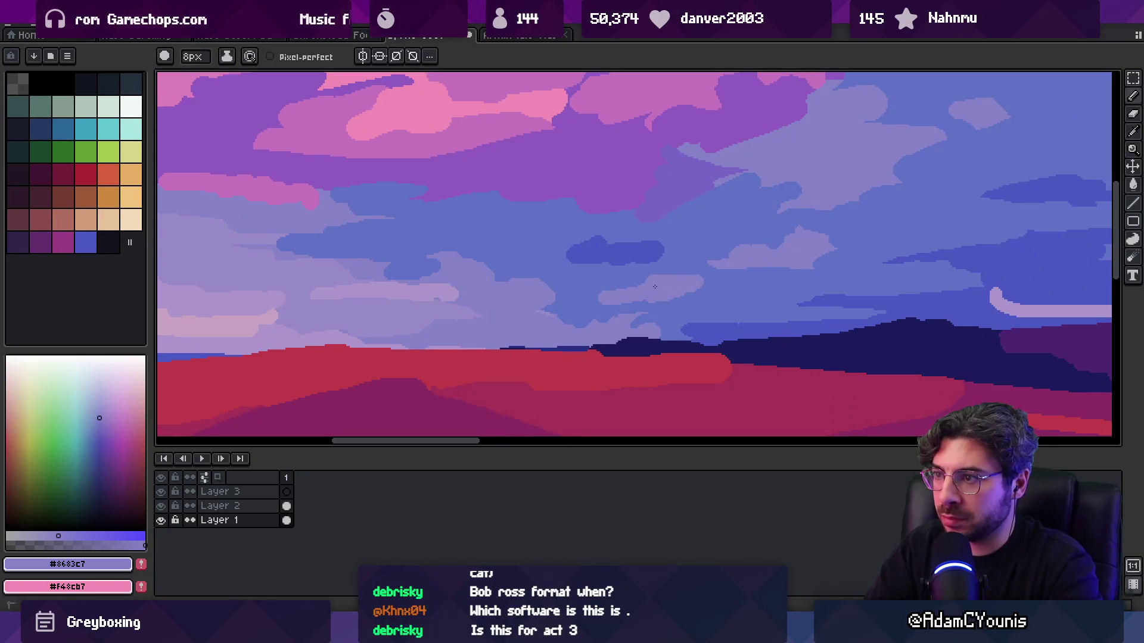
alt+click(587, 306)
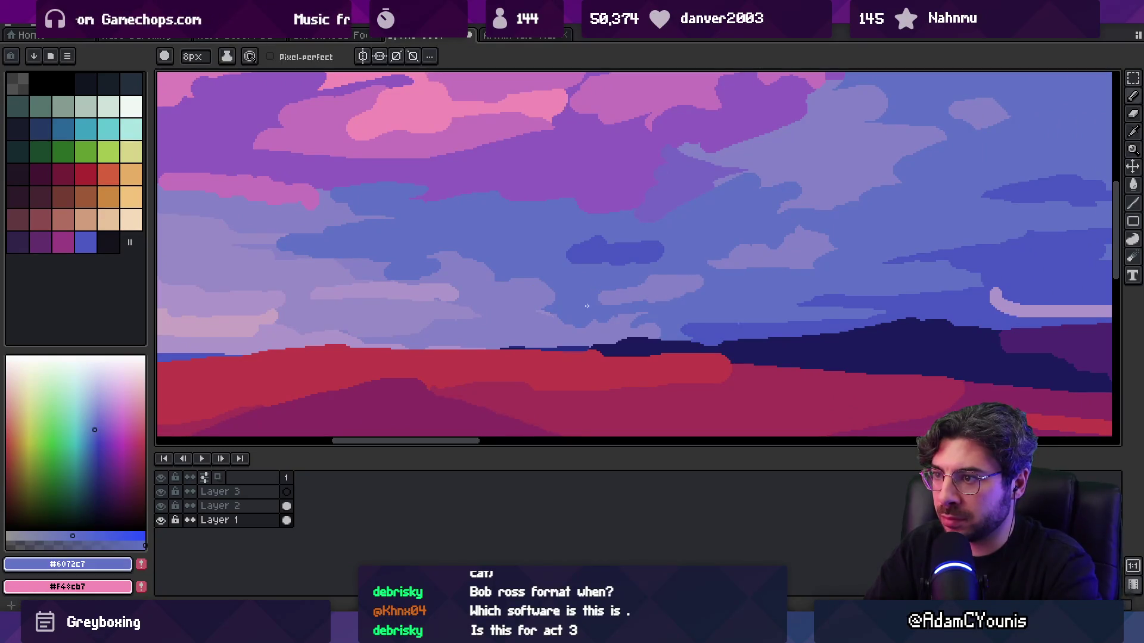
alt+click(671, 275)
- Review the whole image again and pick the muted lavender cloud colour
key(z)
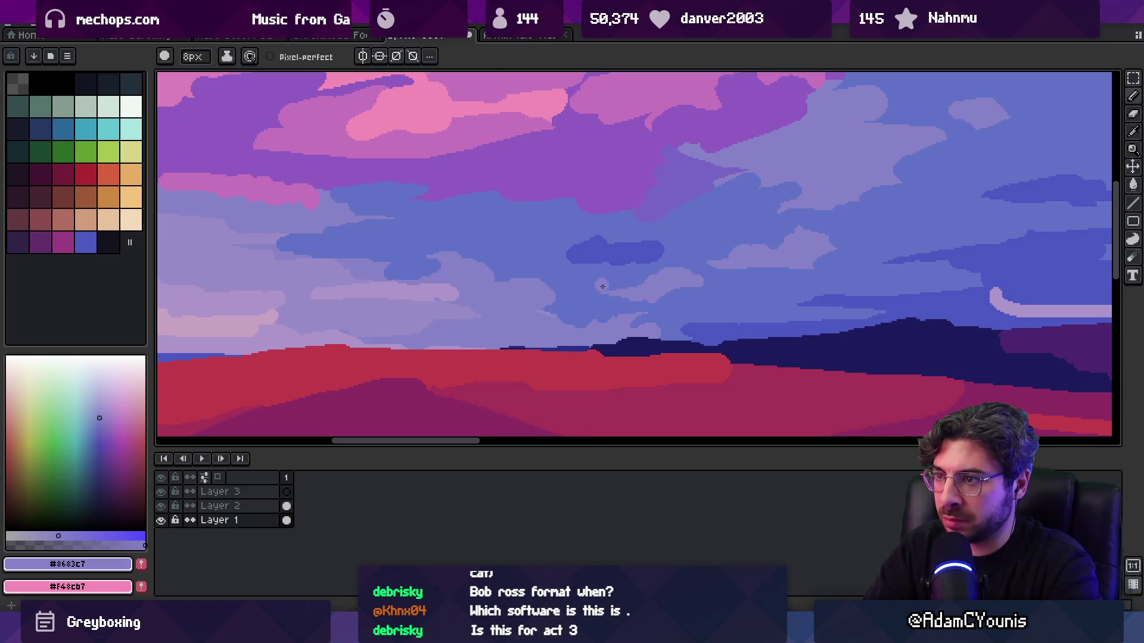
scroll(638, 253, down, 3)
scroll(592, 286, up, 5)
key(b)
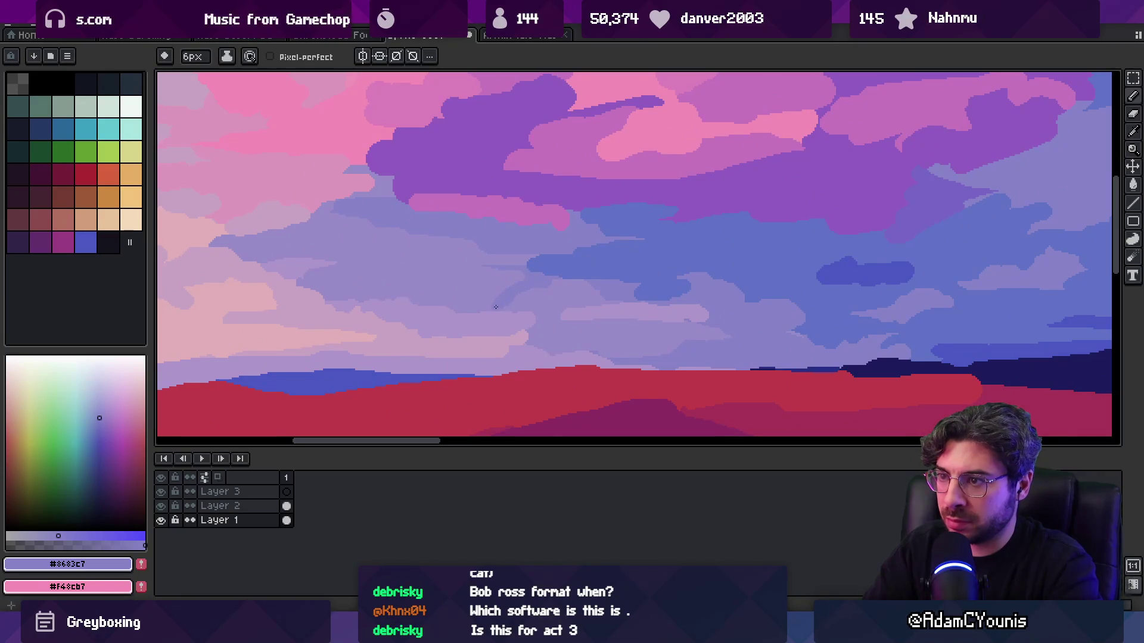
alt+click(450, 292)
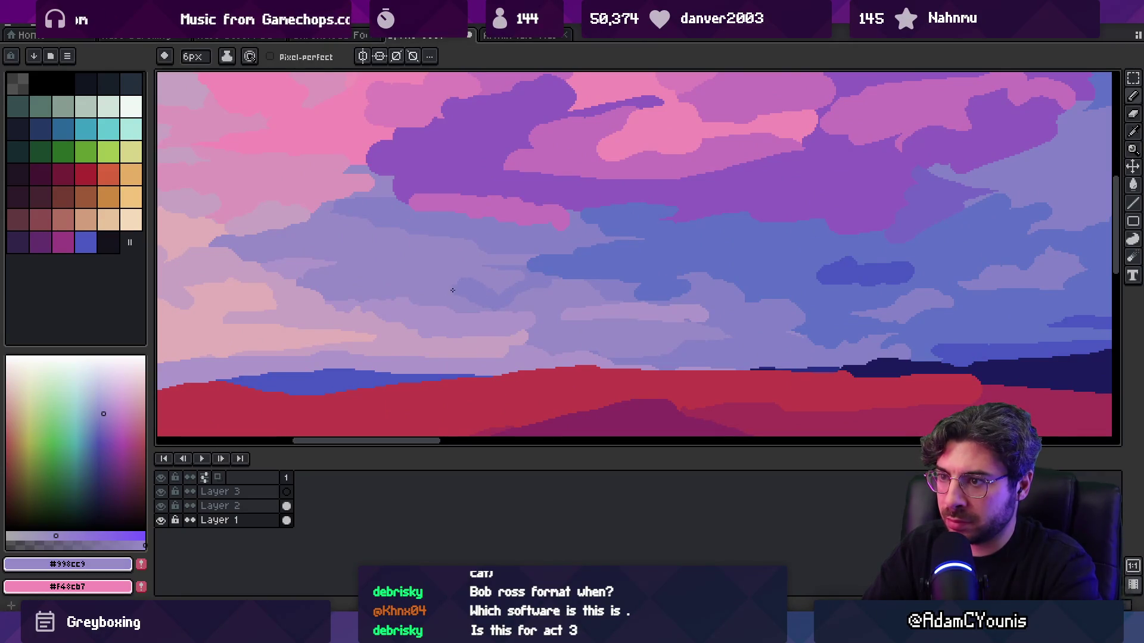
key(z)
scroll(585, 269, down, 3)
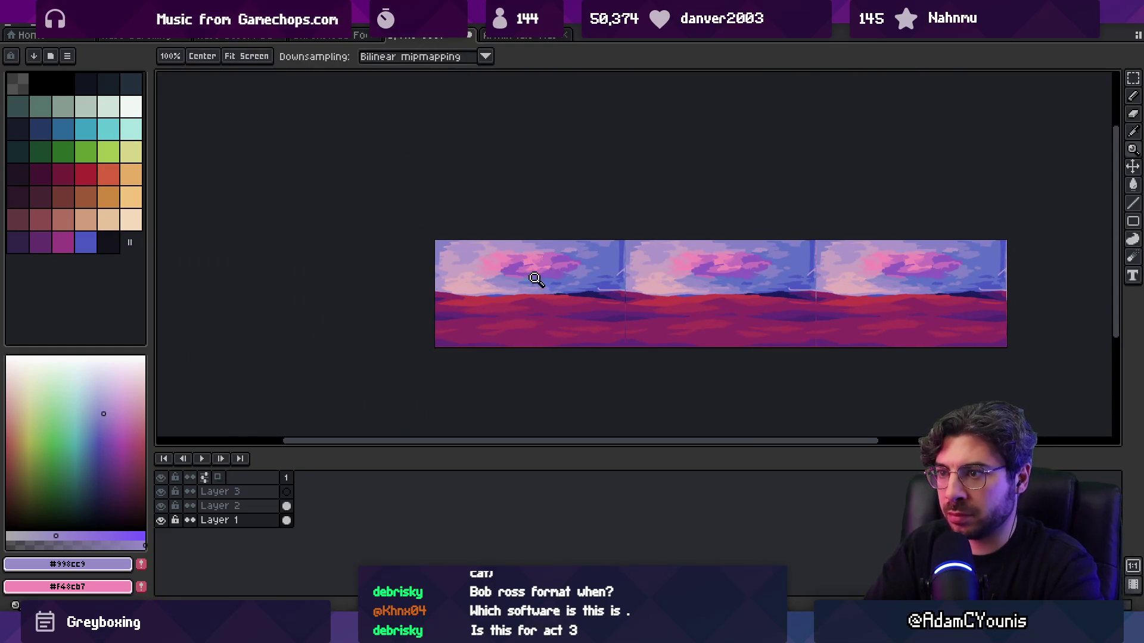
scroll(529, 272, up, 3)
scroll(573, 262, down, 3)
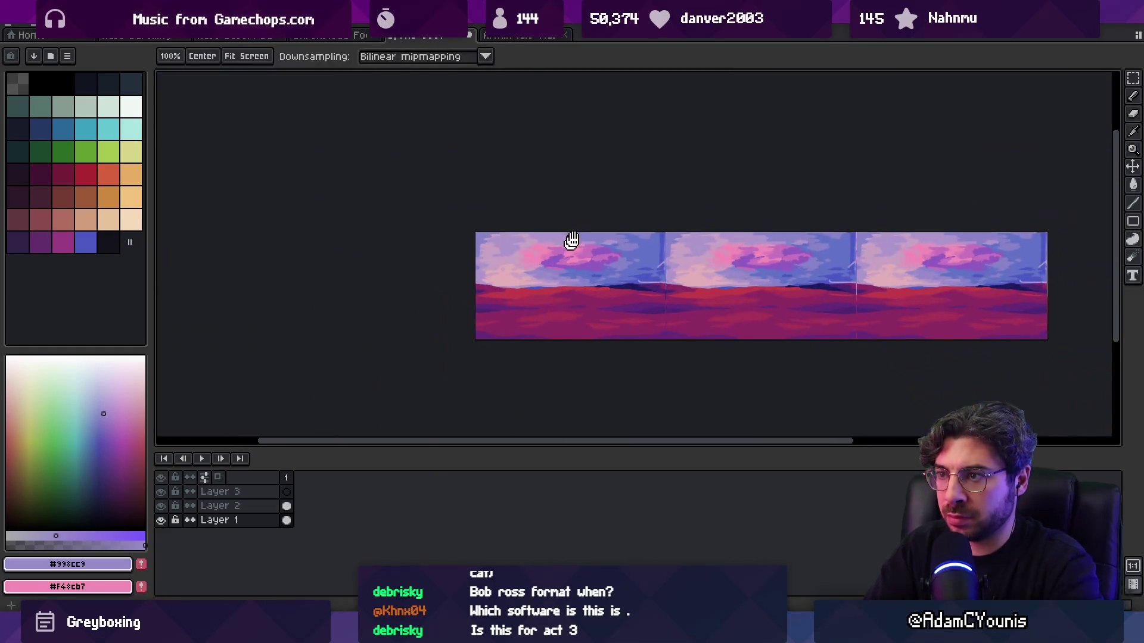
scroll(539, 268, up, 3)
- Enlarge the brush to 8px and pick mauve, bright pink and lavender colours from the clouds
key(b)
alt+click(558, 277)
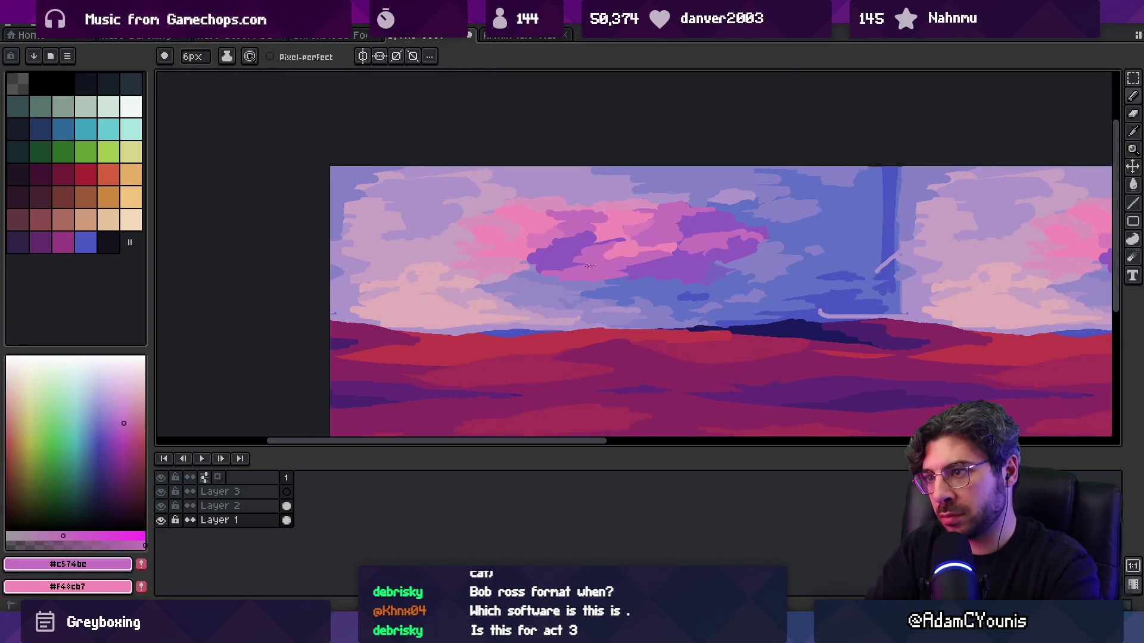
alt+click(511, 251)
key(plus)
key(plus)
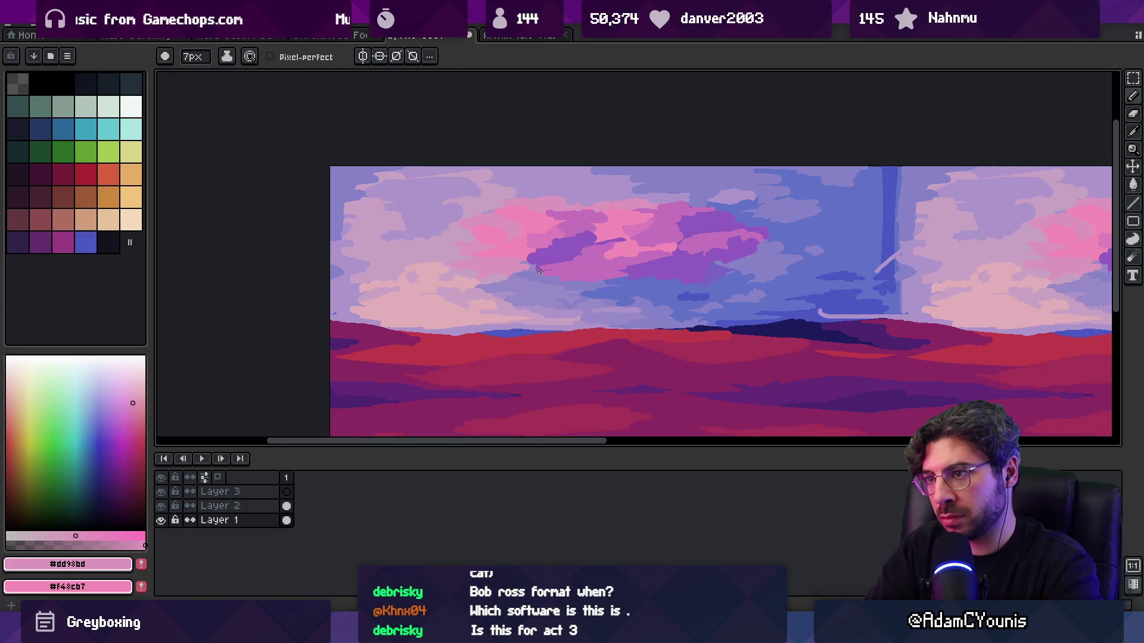
alt+click(536, 237)
alt+click(527, 274)
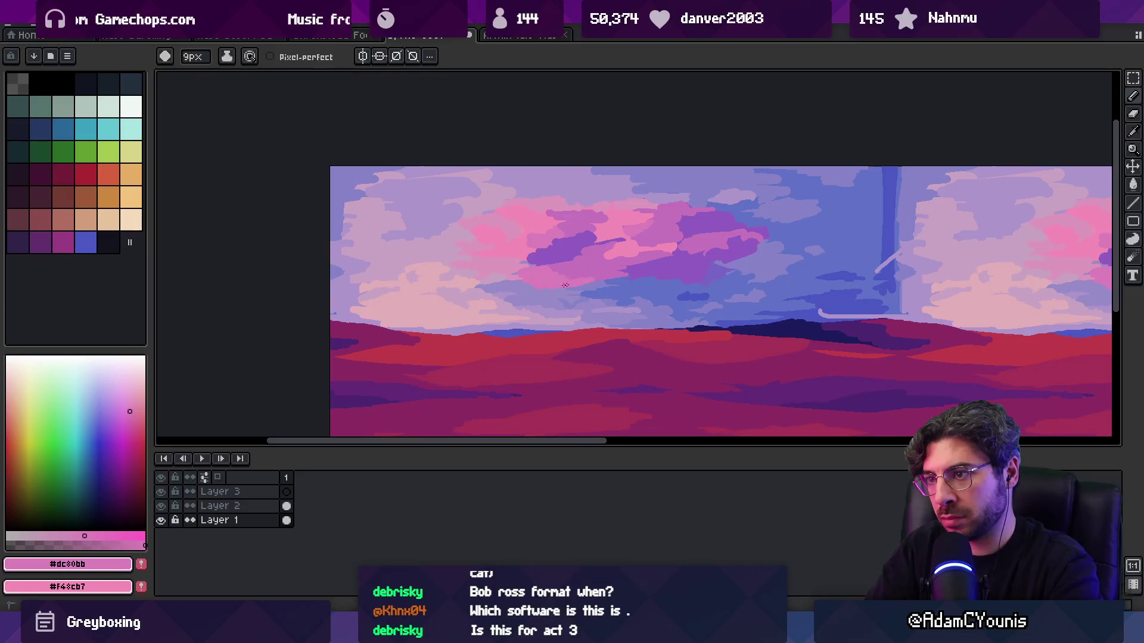
alt+click(541, 306)
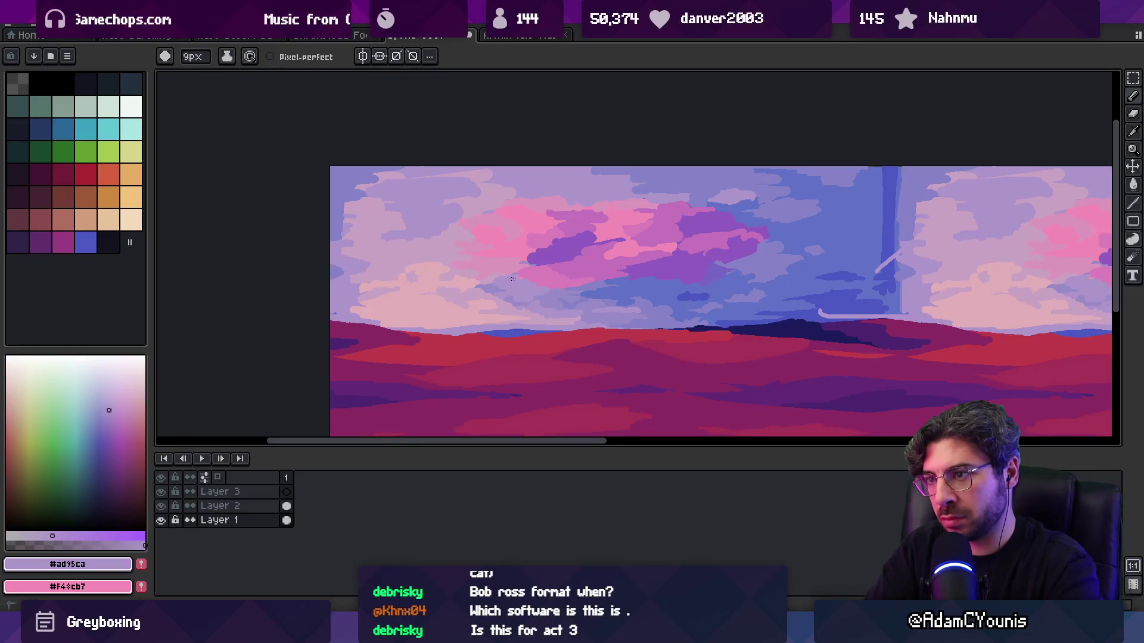
alt+click(527, 282)
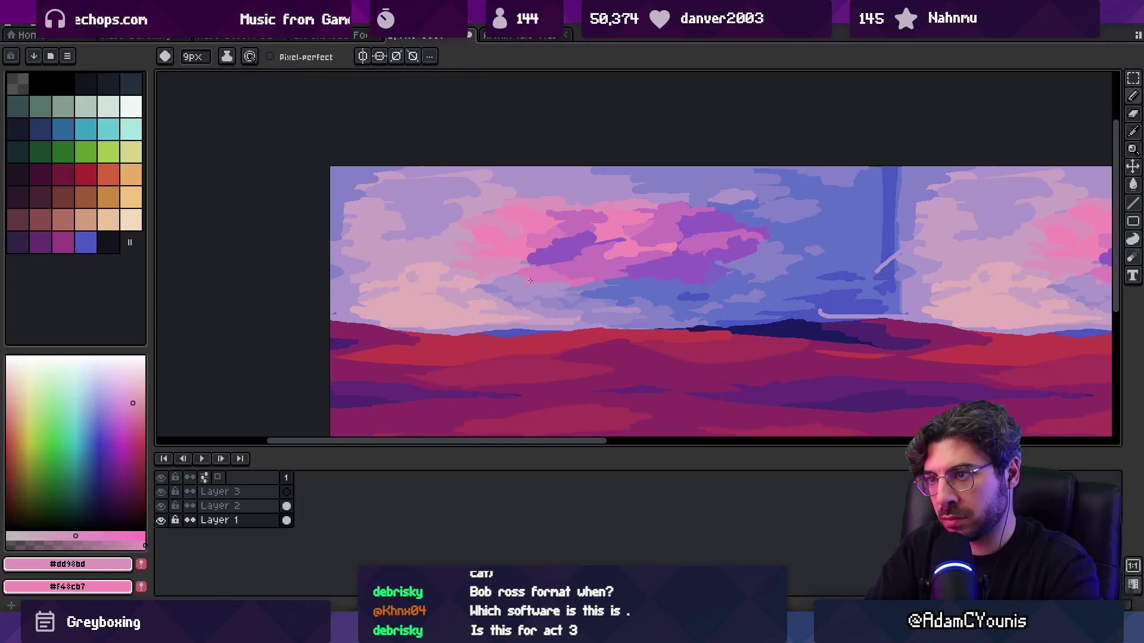
- Check the panorama, then fill a patch of the cloud with the blue sky colour
key(z)
scroll(633, 230, down, 3)
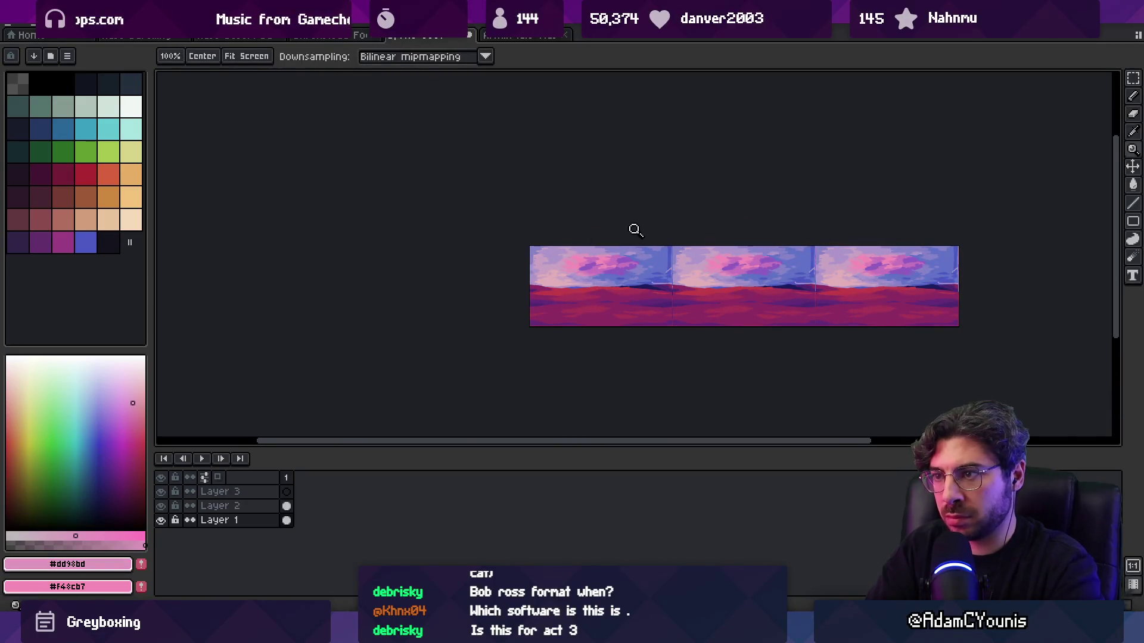
scroll(649, 248, up, 5)
key(b)
alt+click(585, 299)
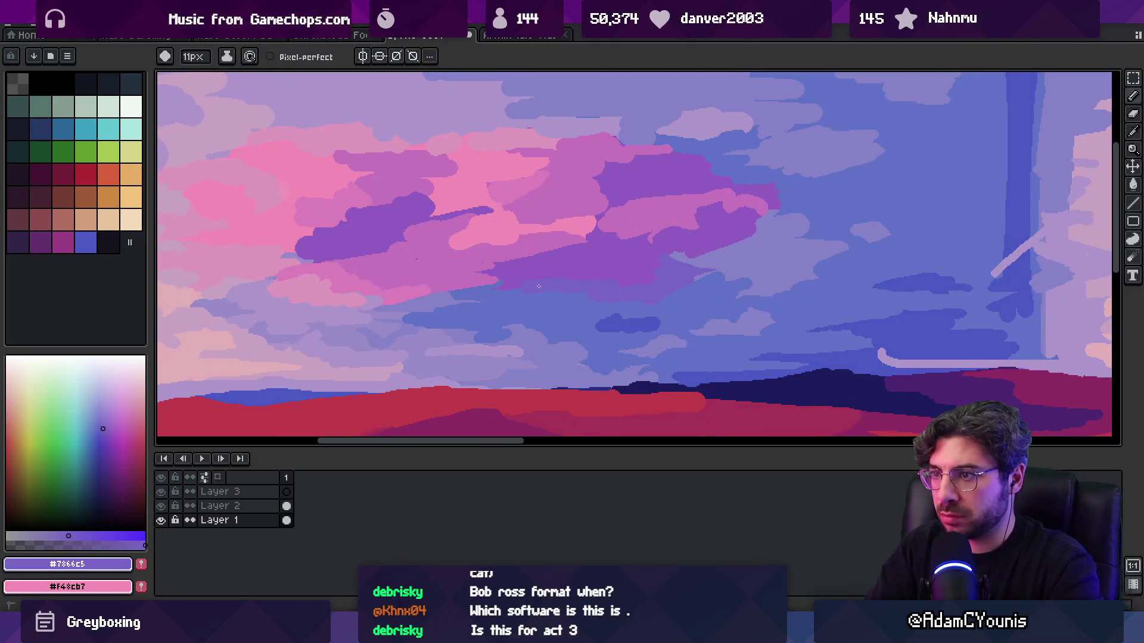
key(g)
alt+click(718, 256)
click(741, 260)
key(m)
scroll(742, 260, down, 5)
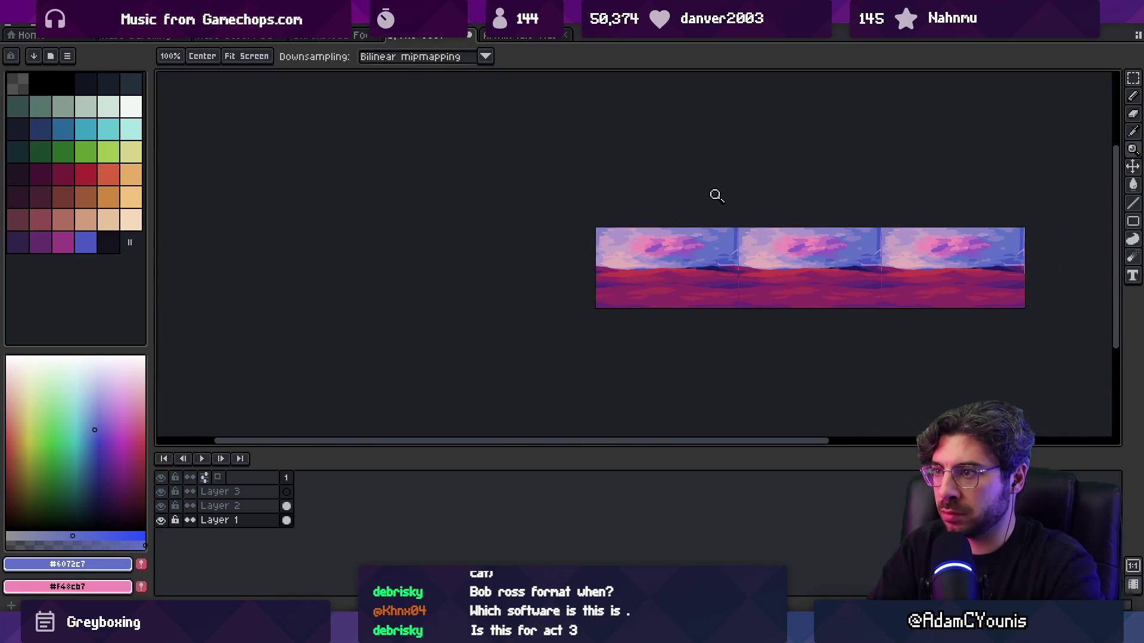
- Paint a long, lighter blue-lavender cloud shape across the sky, then pick pink-mauve #c574bc
key(z)
scroll(718, 238, up, 5)
alt+click(812, 235)
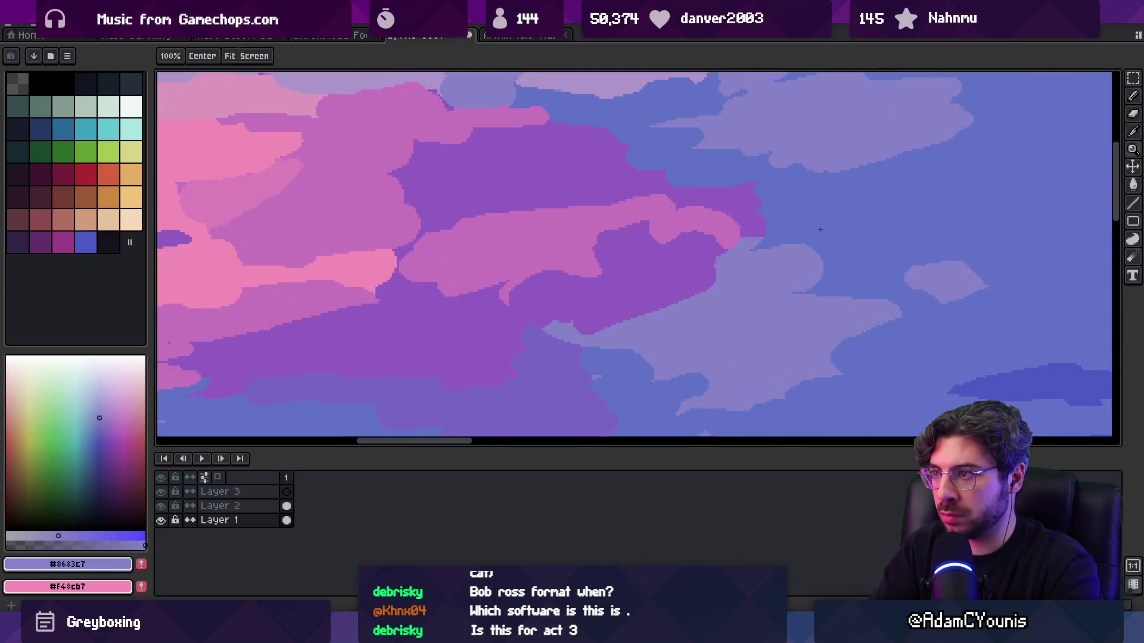
key(b)
mouse_move(879, 178)
mouse_down()
mouse_move(858, 184)
mouse_move(953, 200)
mouse_move(816, 217)
mouse_move(780, 205)
mouse_move(584, 220)
mouse_up()
key(z)
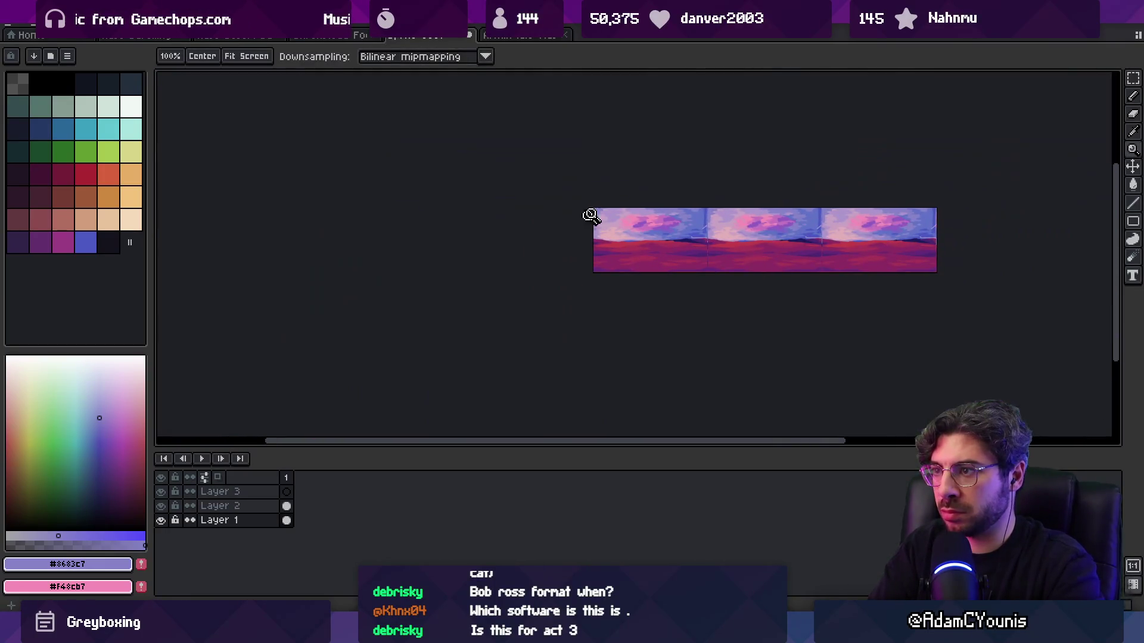
scroll(688, 185, up, 6)
alt+click(682, 240)
- Shrink the pencil to 7px and paint lighter pink over the purple cloud edge
key(b)
key(g)
key(z)
click(672, 235)
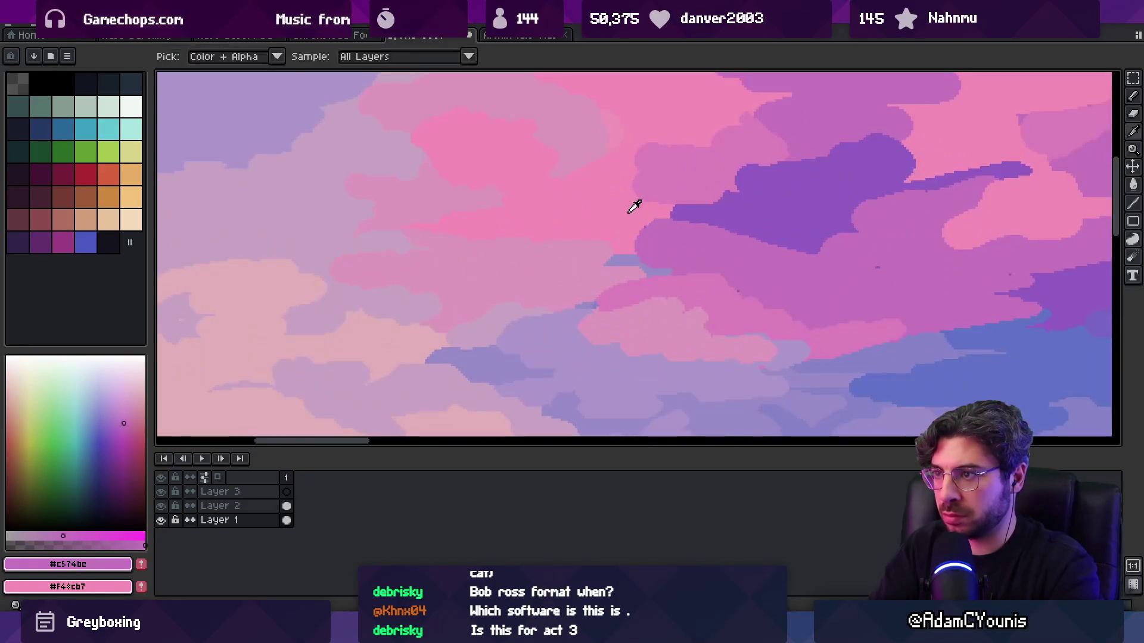
alt+click(640, 215)
key(b)
key(minus)
key(minus)
alt+click(643, 235)
mouse_move(646, 230)
mouse_down()
mouse_move(661, 222)
mouse_move(715, 242)
mouse_move(671, 242)
mouse_up()
- Add lighter pink strokes across the right-hand pink-purple cloud
alt+click(627, 243)
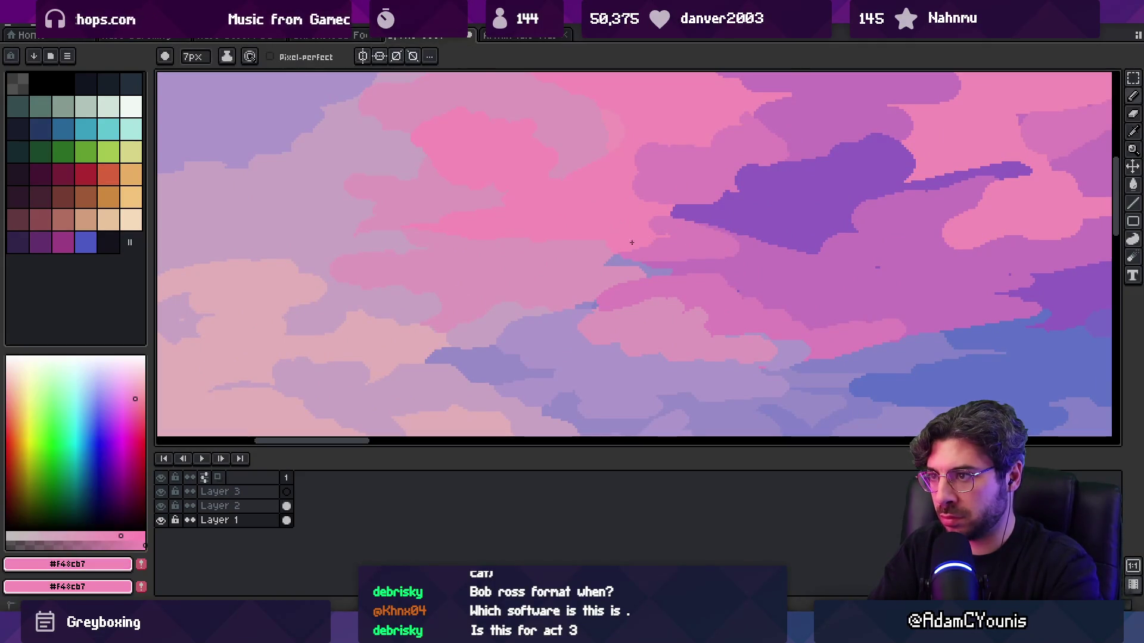
alt+click(749, 268)
alt+click(753, 290)
drag(753, 290, 866, 293)
alt+click(786, 296)
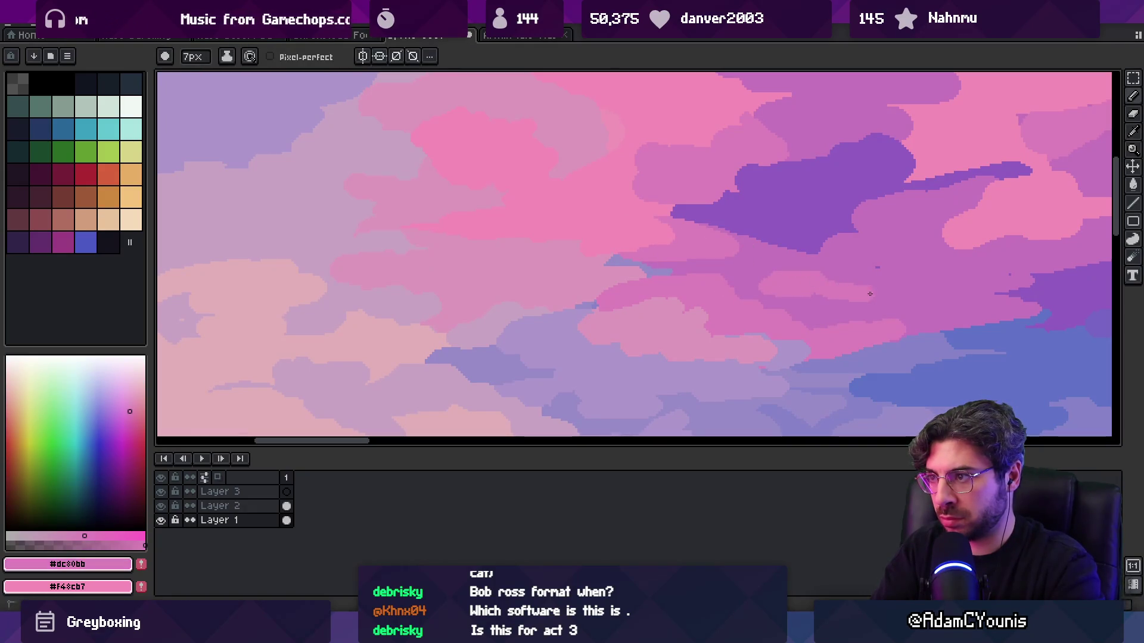
alt+click(855, 257)
- Dab deep purple onto the central cloud, then pick up the pink-purple tone
key(z)
scroll(647, 276, down, 3)
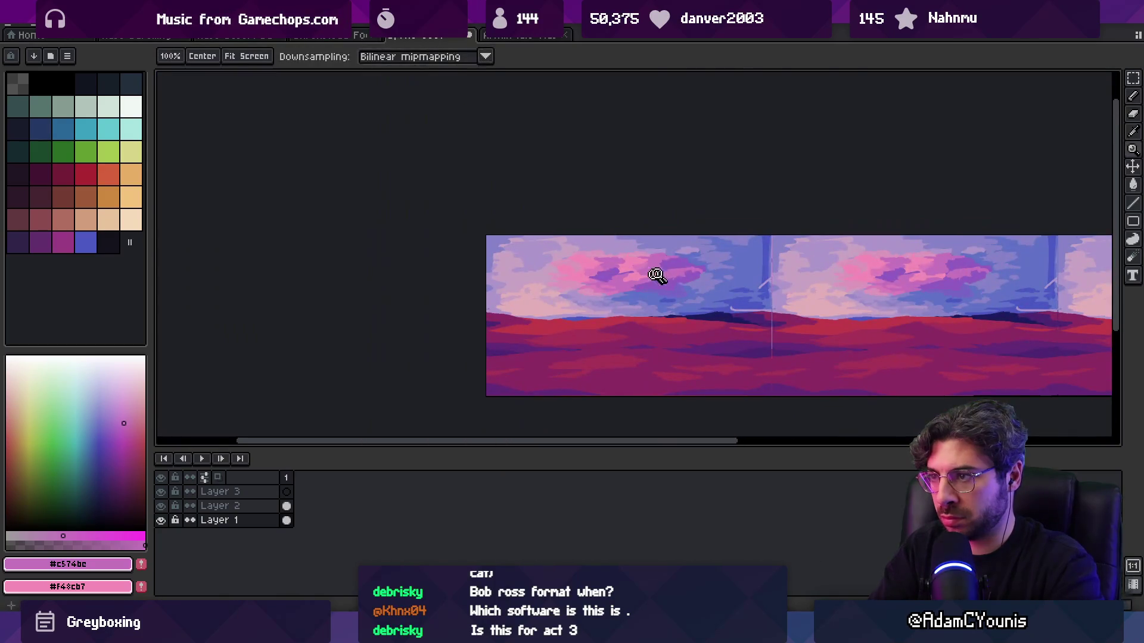
scroll(637, 275, up, 1)
scroll(636, 274, up, 1)
key(b)
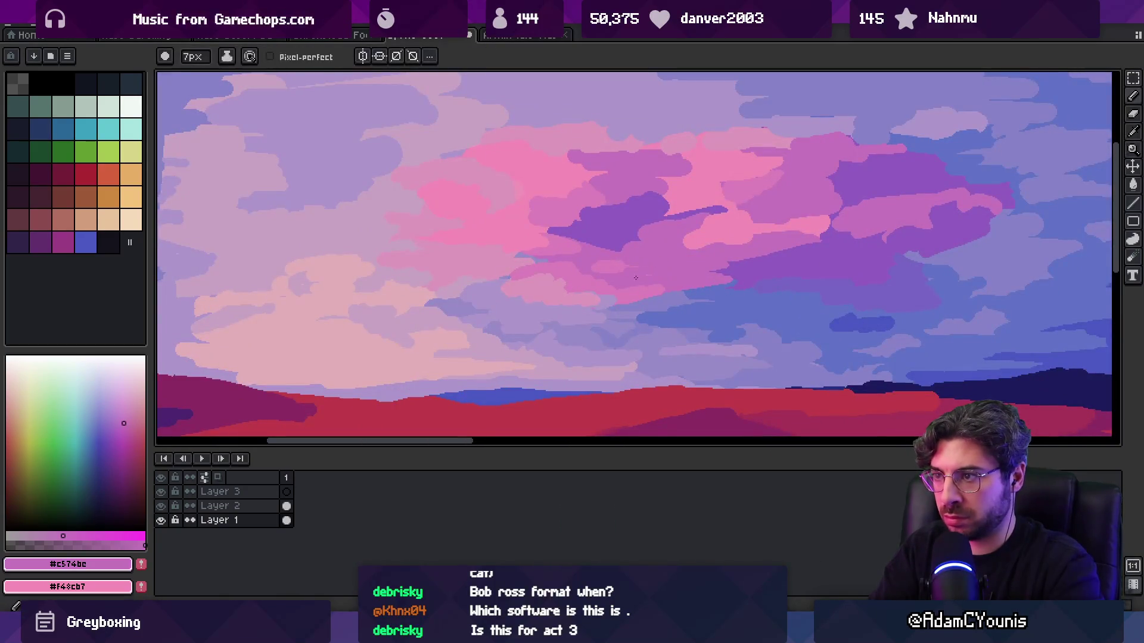
alt+click(732, 263)
click(632, 266)
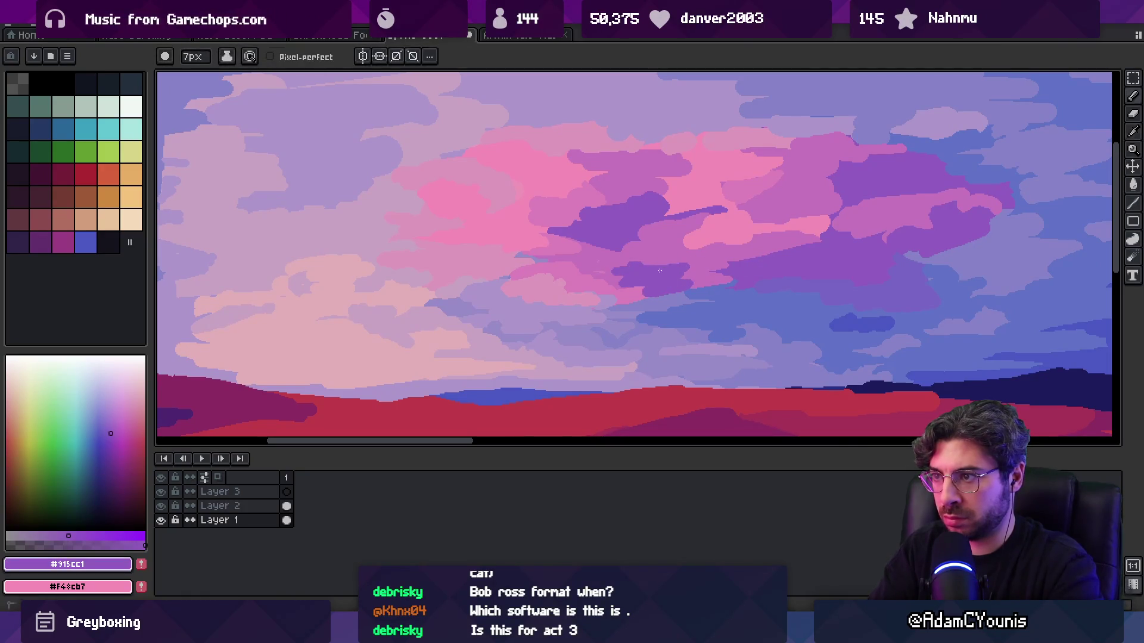
alt+click(619, 271)
- Zoom out to check the tiled panorama and pick the light pink cloud colour
key(z)
scroll(640, 250, down, 3)
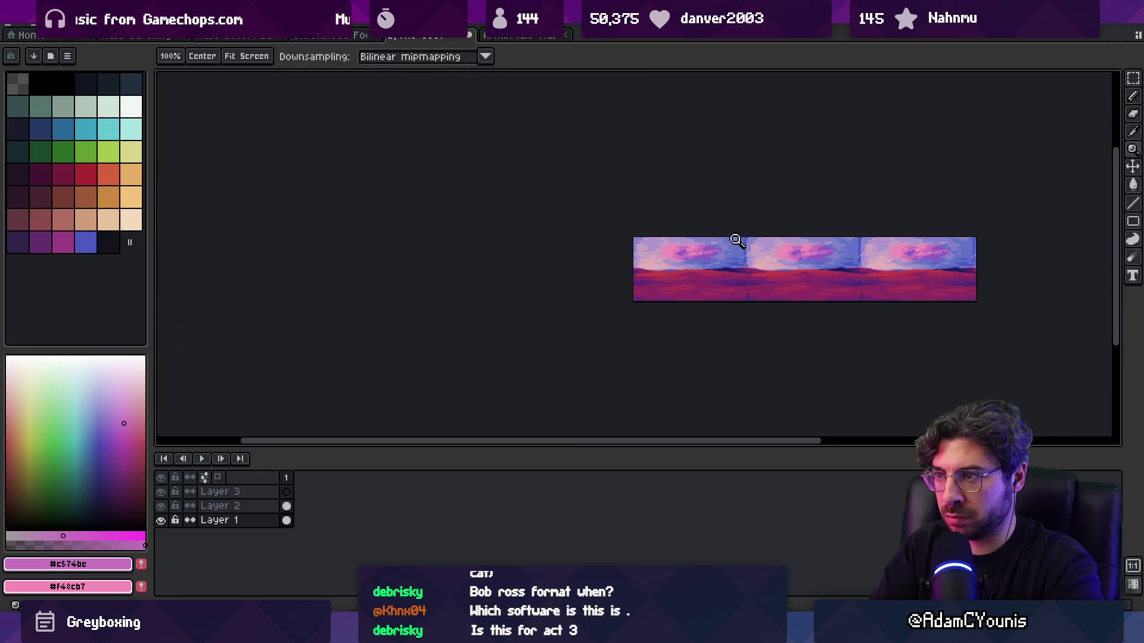
scroll(691, 256, up, 3)
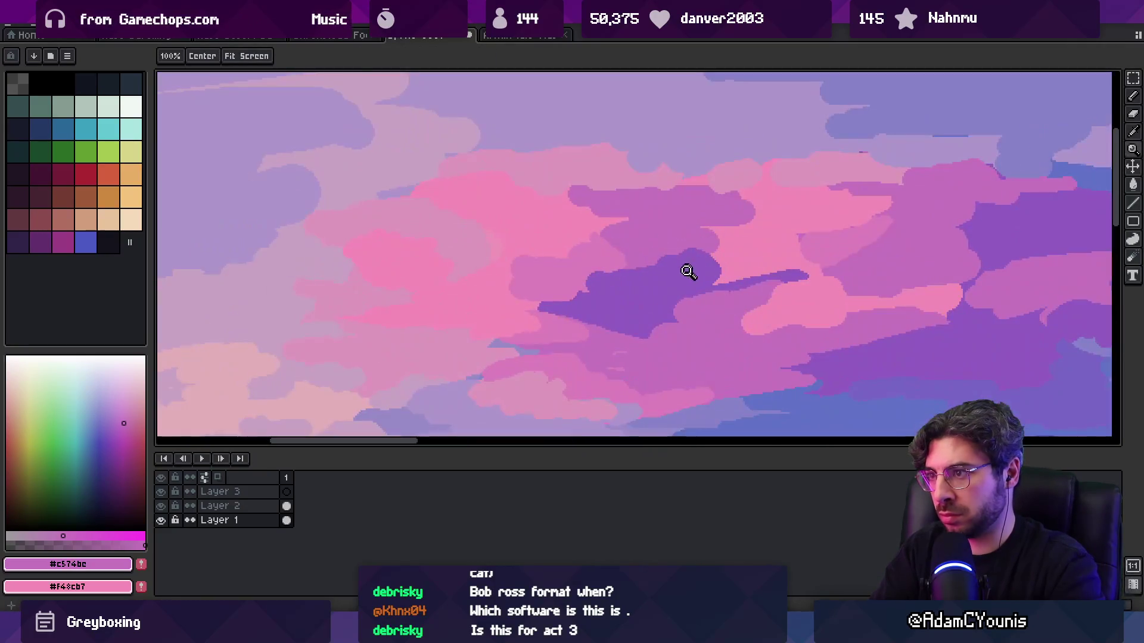
scroll(604, 253, down, 2)
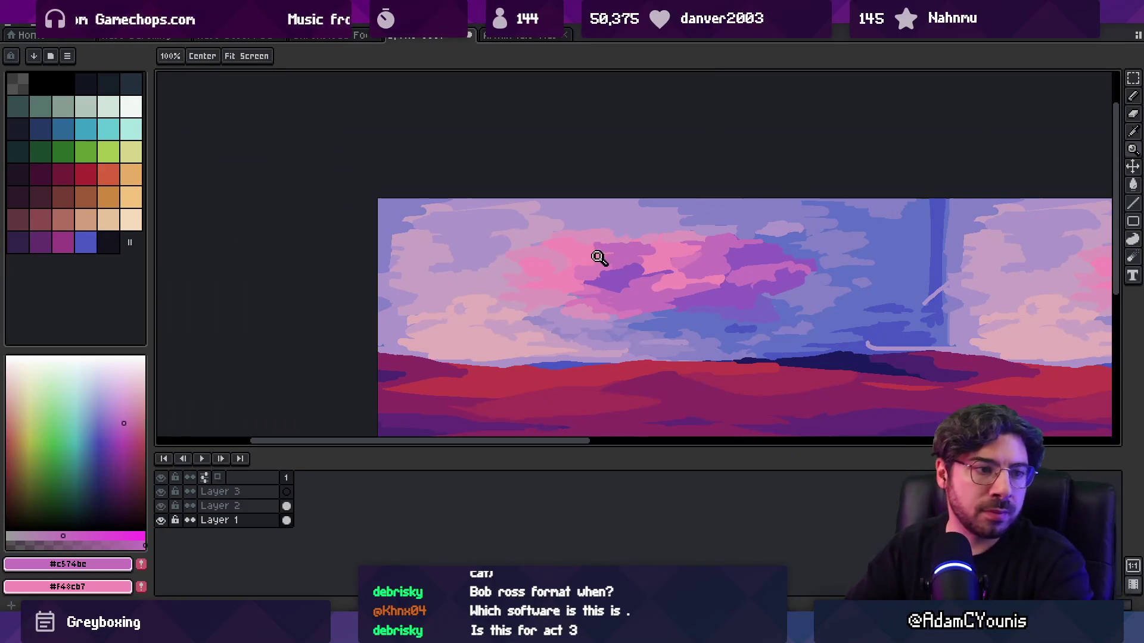
scroll(615, 249, down, 3)
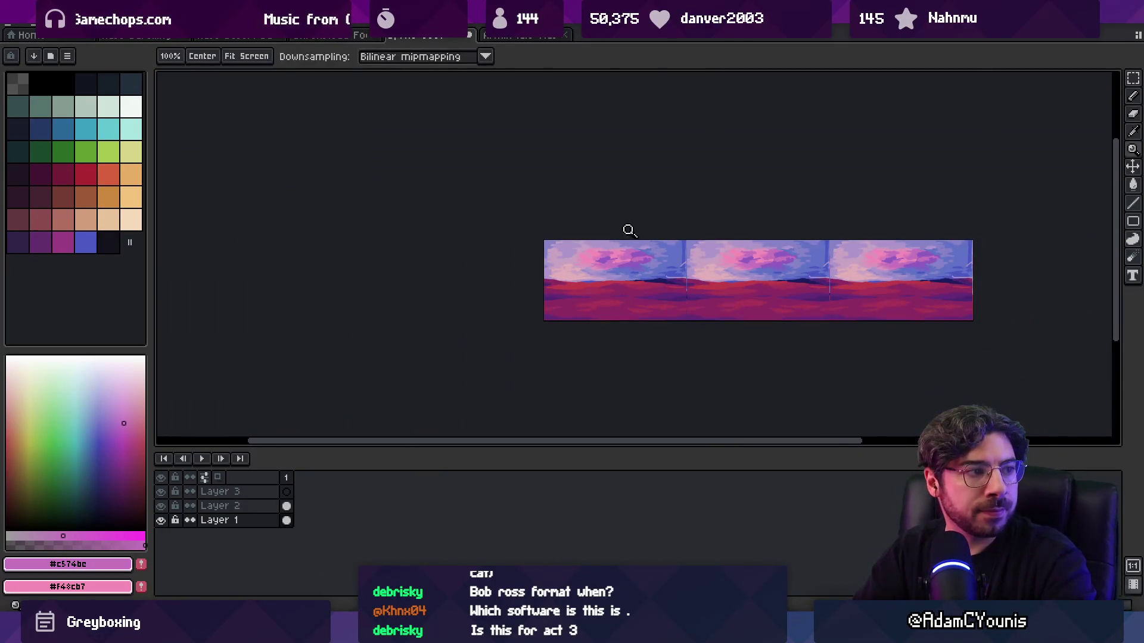
scroll(602, 251, up, 4)
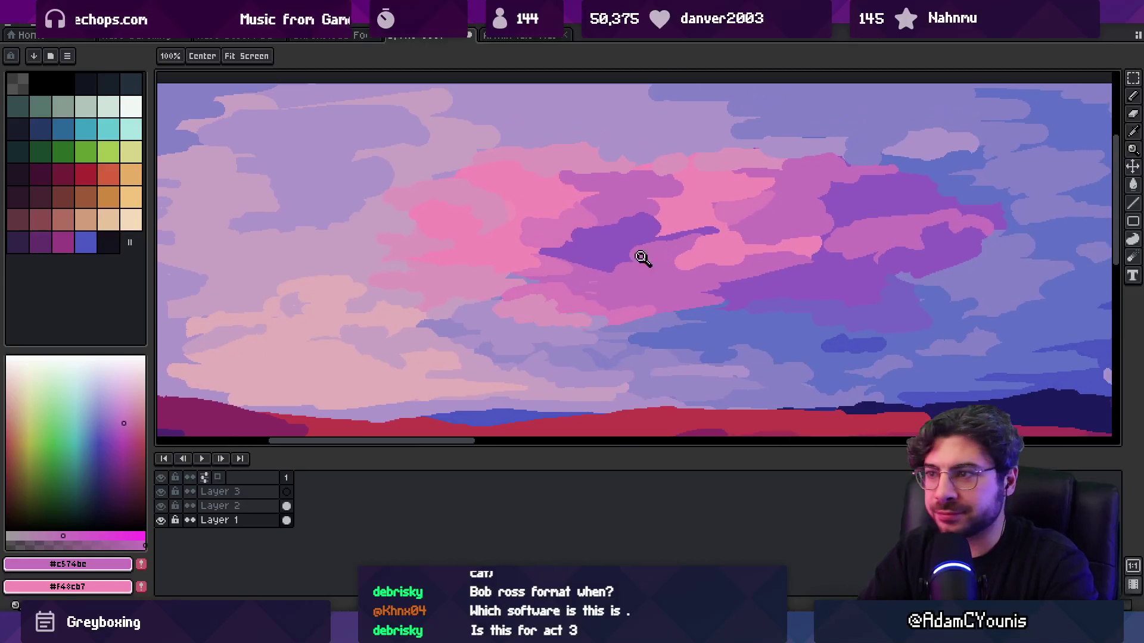
key(g)
alt+click(574, 223)
key(z)
scroll(641, 207, down, 4)
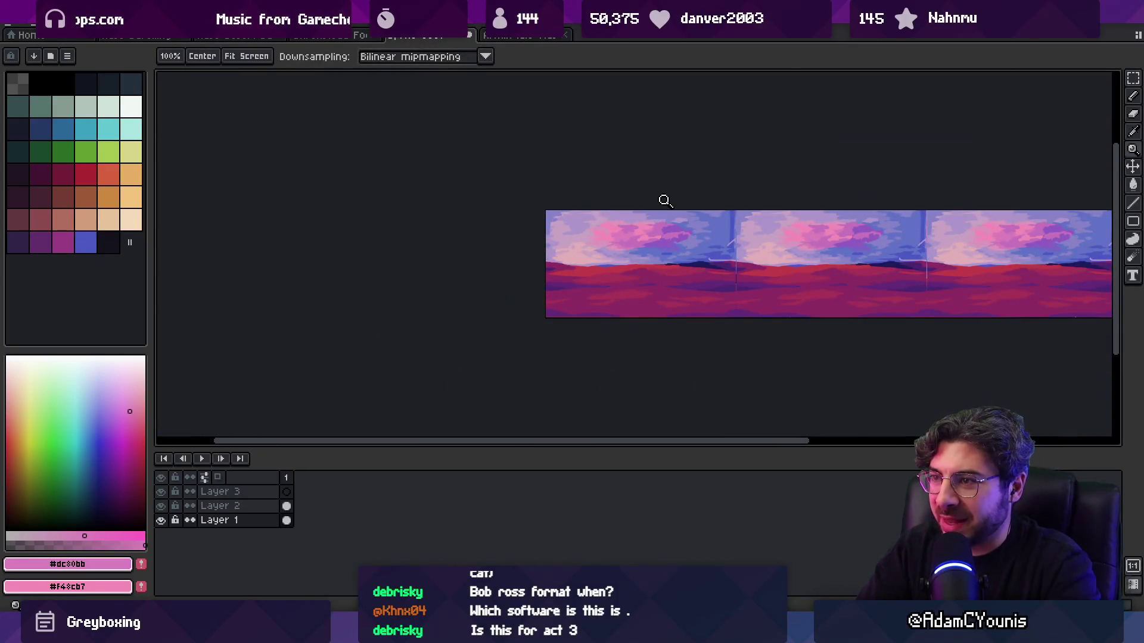
scroll(670, 227, up, 4)
- Compare the pink-purple, deep purple and light pink cloud tones across the sky
key(b)
alt+click(631, 269)
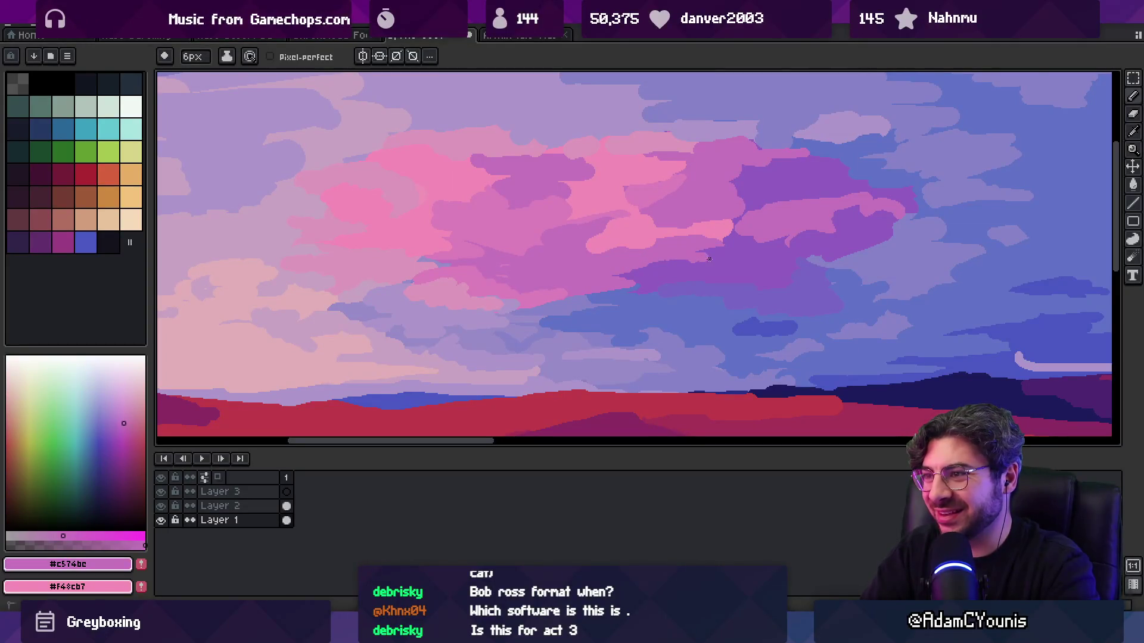
alt+click(735, 263)
key(z)
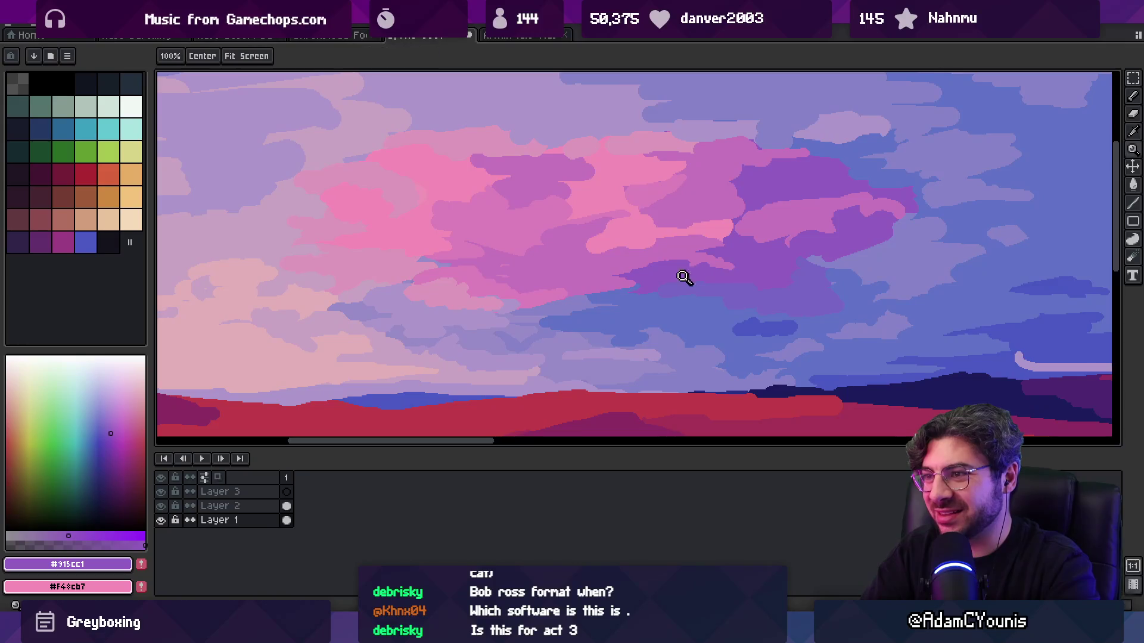
scroll(684, 265, down, 4)
scroll(710, 258, up, 4)
key(b)
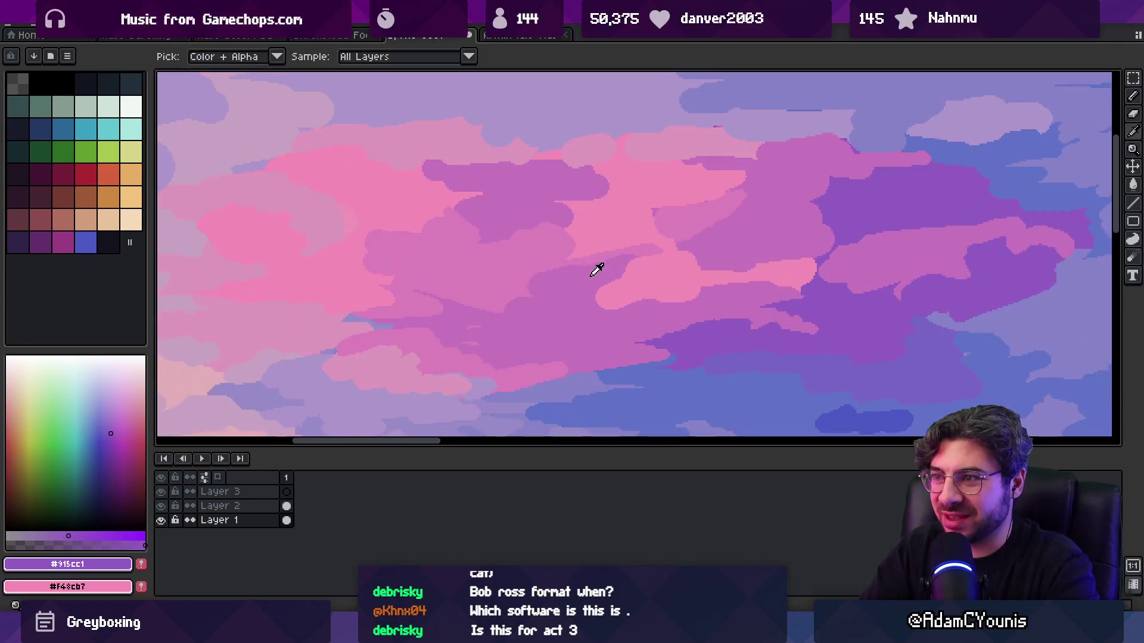
alt+click(592, 289)
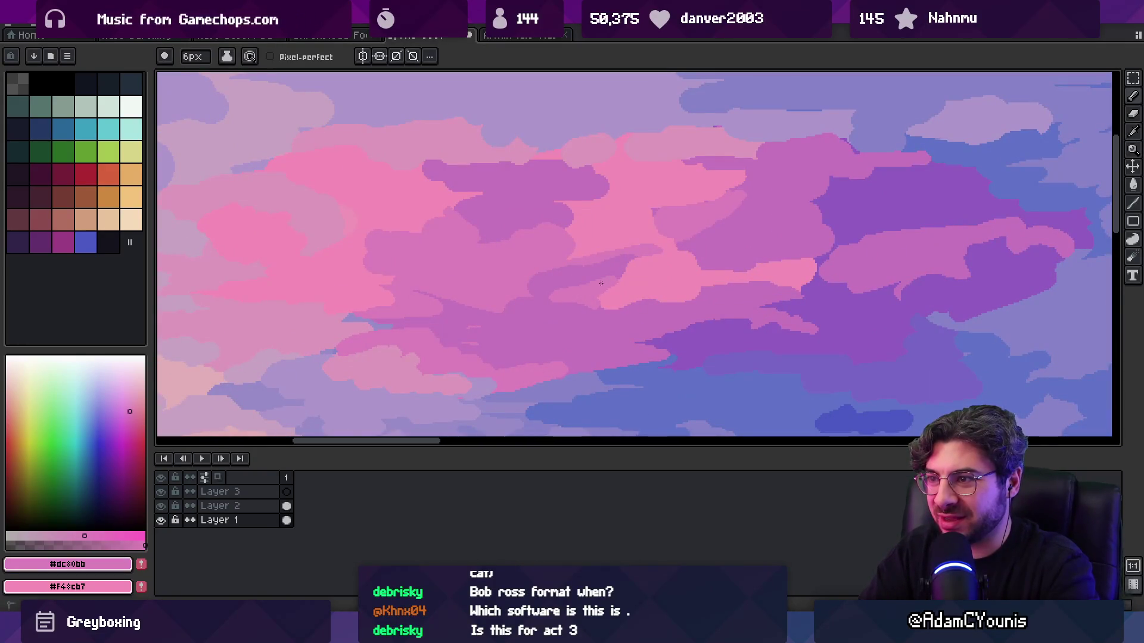
alt+click(566, 295)
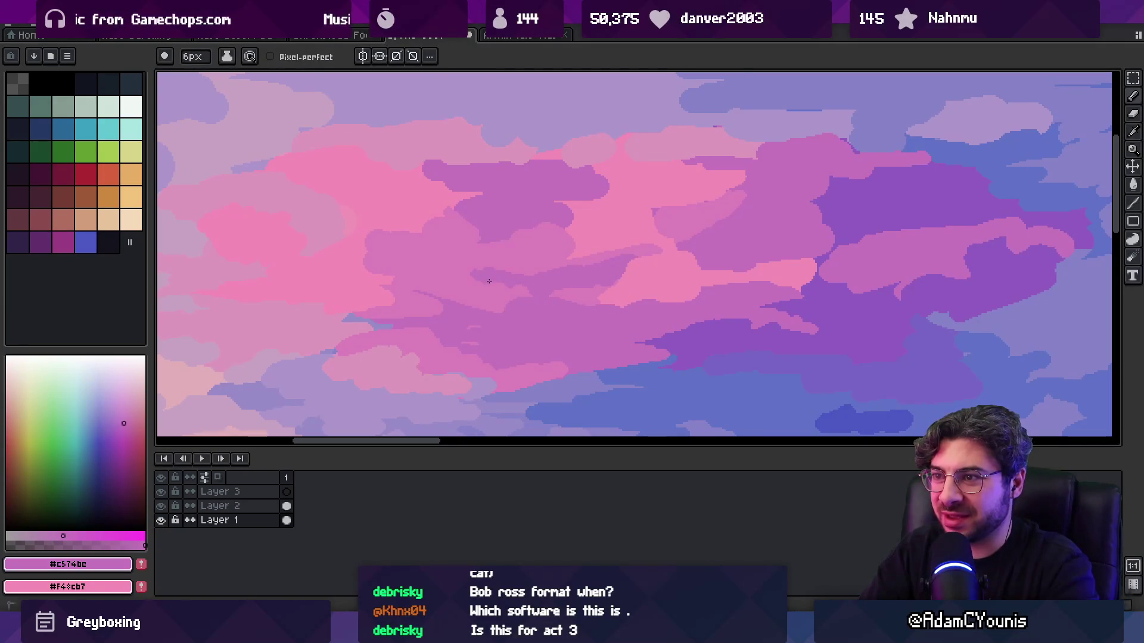
alt+click(459, 267)
- Paint a light pink streak into the left-centre clouds
key(z)
scroll(574, 273, down, 4)
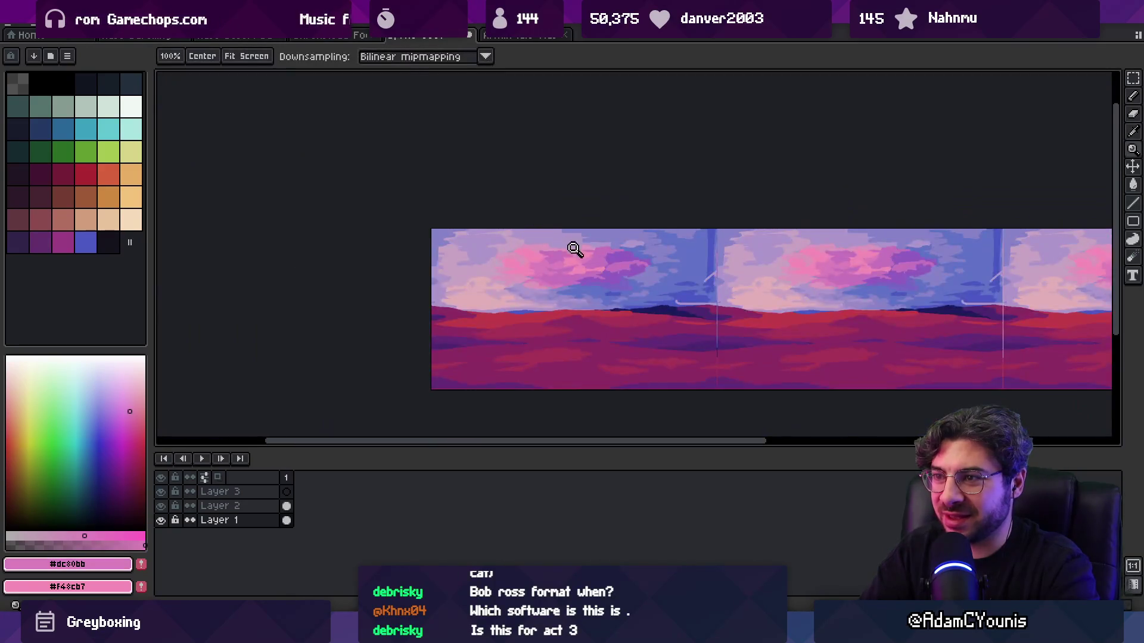
scroll(563, 251, up, 5)
alt+click(465, 262)
key(b)
mouse_move(417, 268)
mouse_down()
mouse_move(518, 262)
mouse_move(516, 254)
mouse_up()
- Pan across the clouds and pick the lavender, soft pink and light pink tones
key(z)
scroll(584, 238, down, 5)
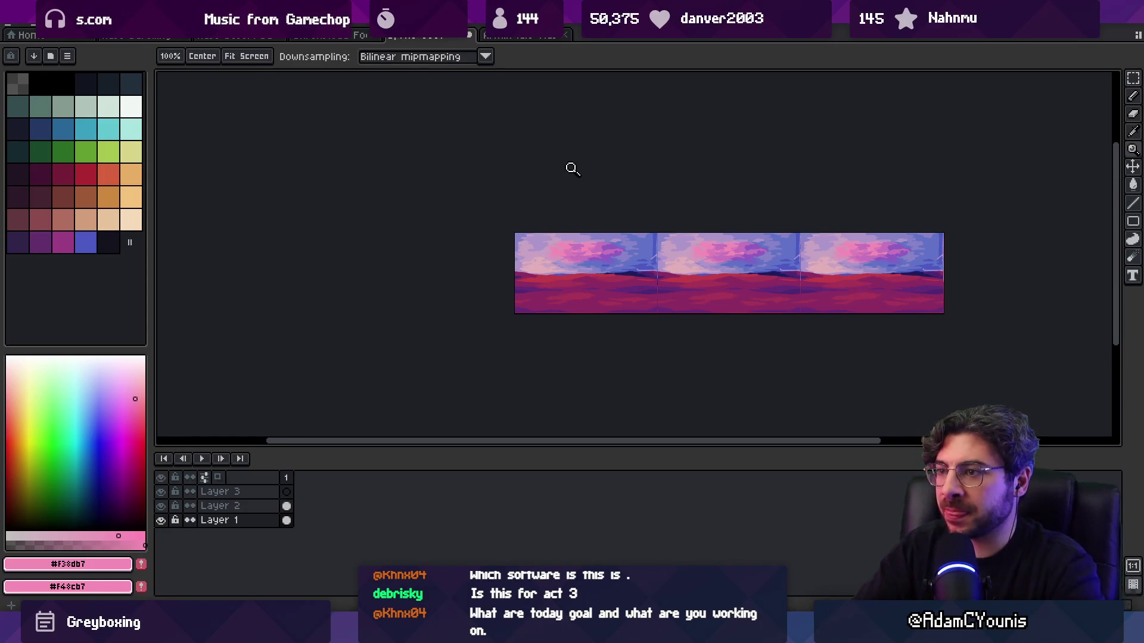
scroll(599, 238, up, 4)
drag(581, 216, 597, 222)
key(b)
alt+click(531, 218)
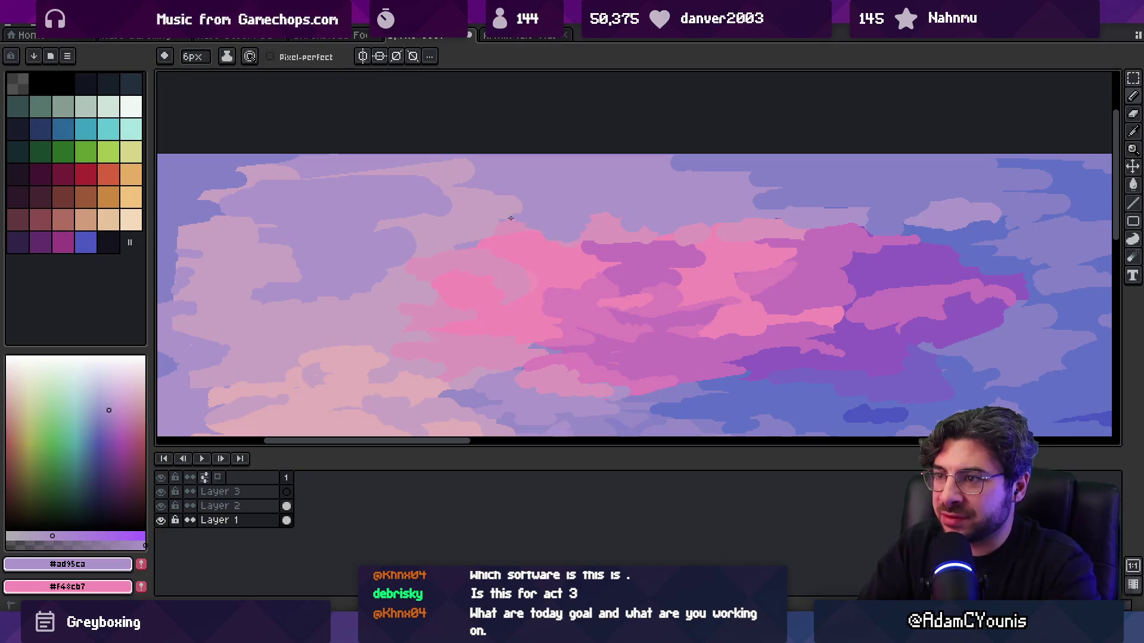
alt+click(622, 226)
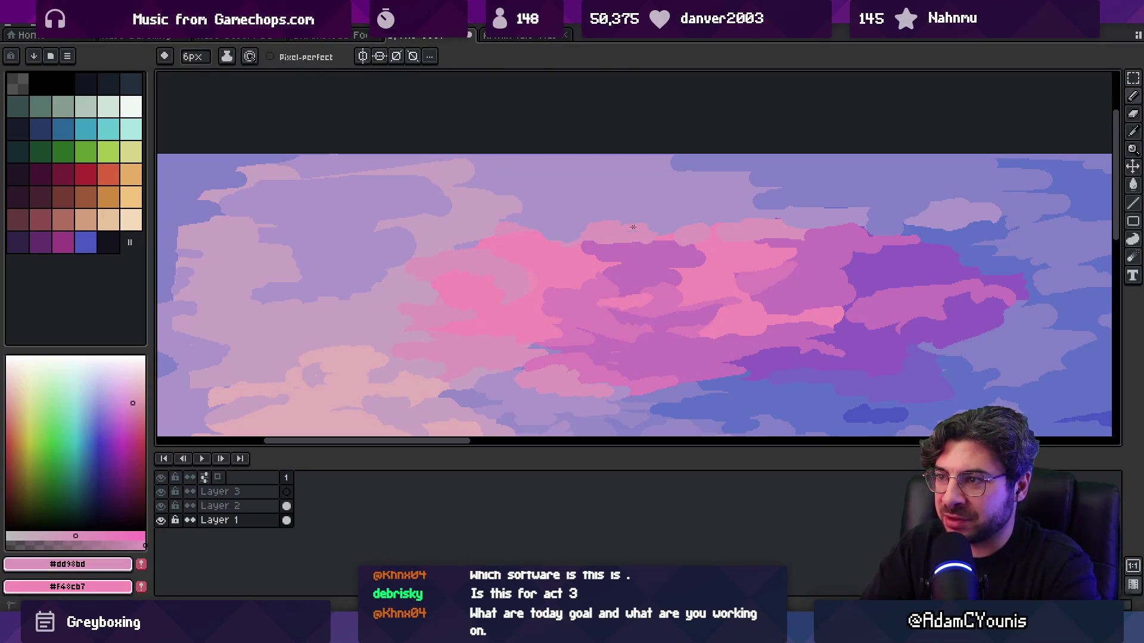
alt+click(585, 244)
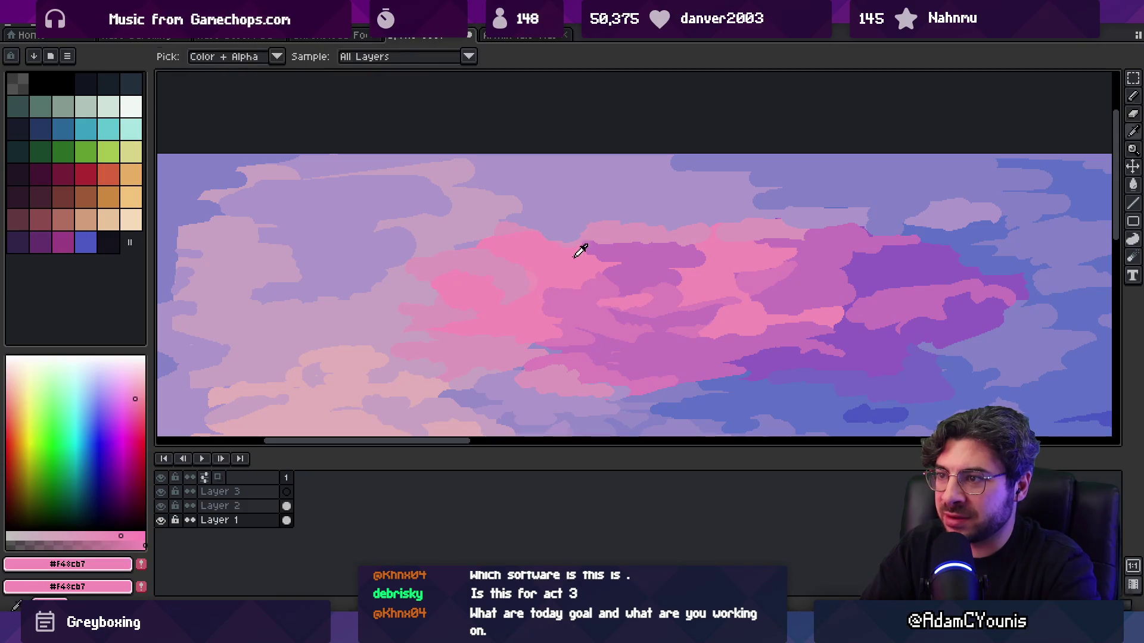
alt+click(710, 238)
alt+click(664, 256)
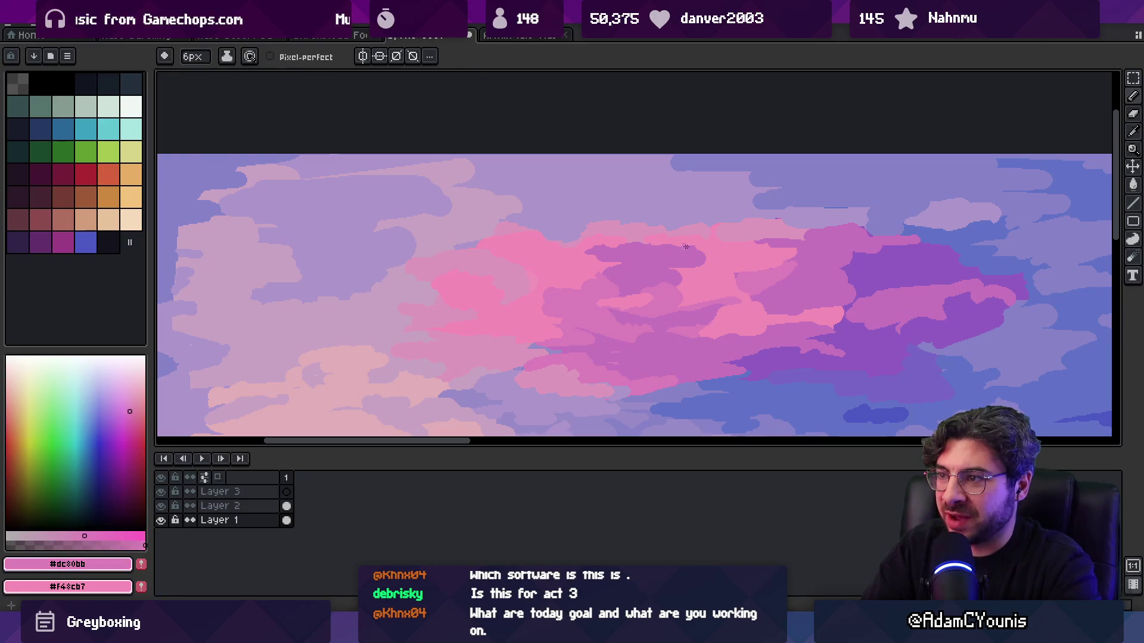
- Paint purple over a light pink patch and fill the purple cloud patch with pink
scroll(655, 233, down, 3)
scroll(658, 230, up, 4)
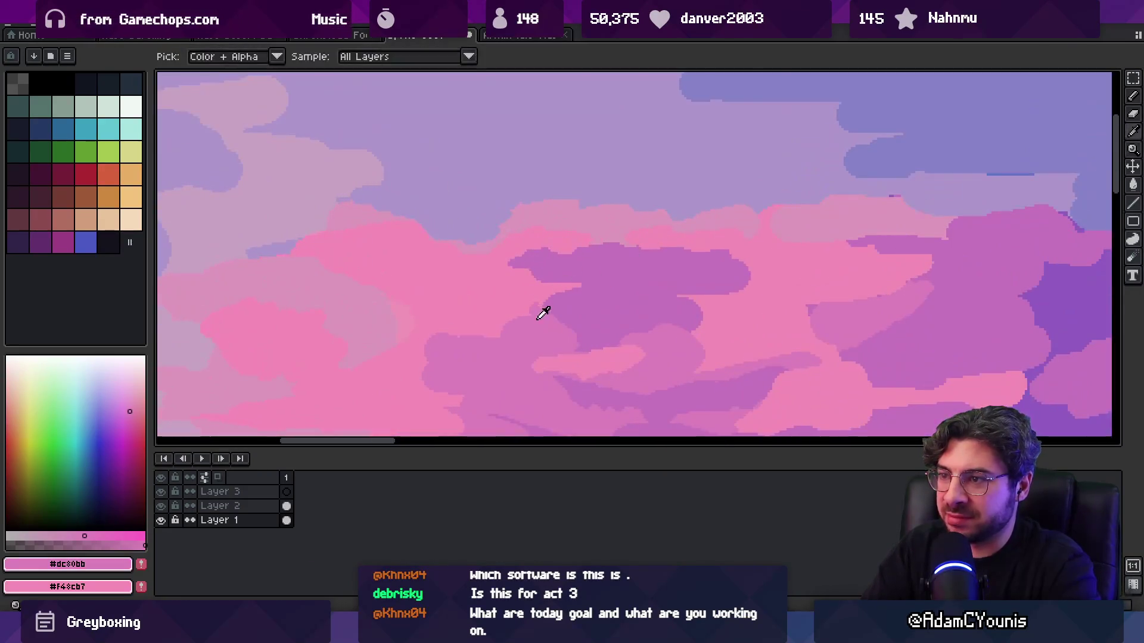
drag(585, 272, 592, 275)
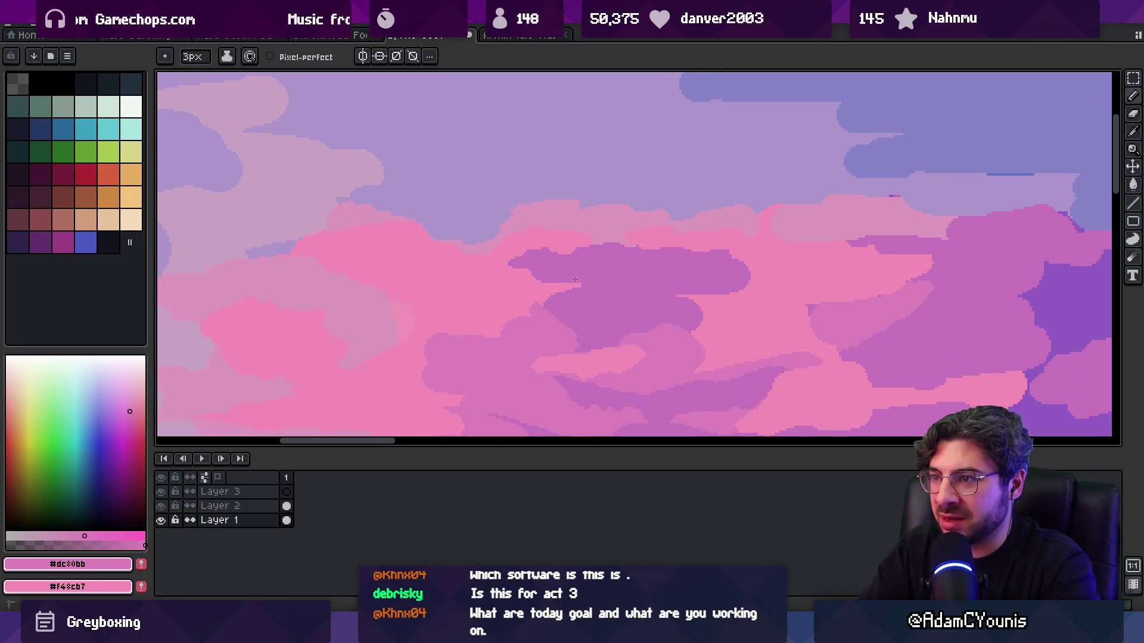
key(g)
click(650, 254)
- Fill the stroked pink cloud patch with the dusty lavender-pink colour
key(z)
scroll(603, 257, down, 3)
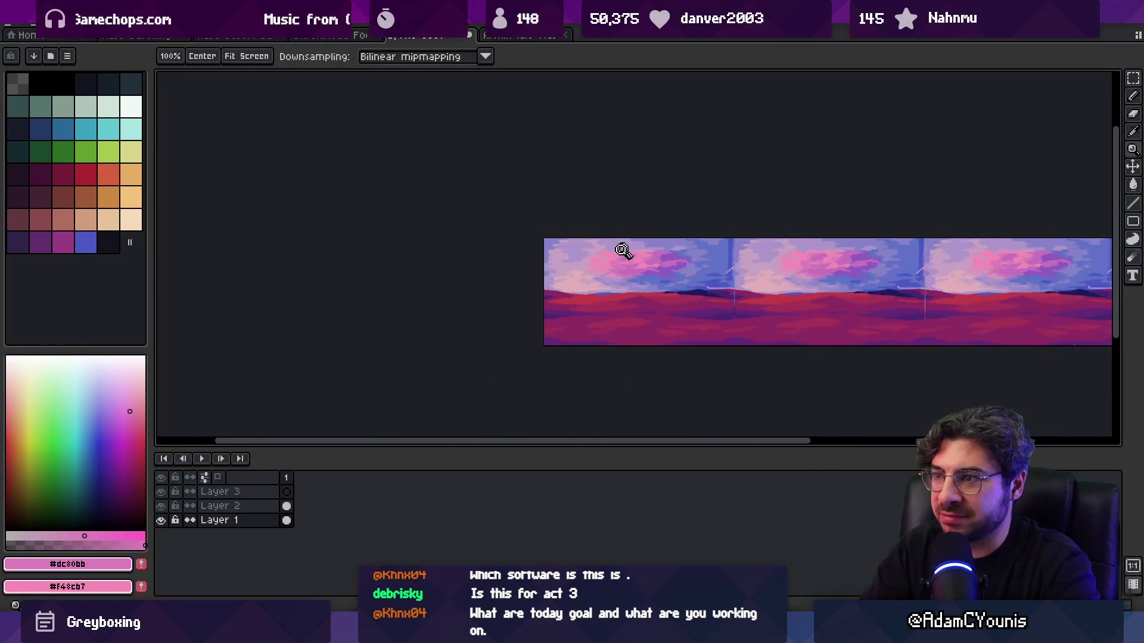
scroll(603, 256, up, 3)
alt+click(529, 288)
key(g)
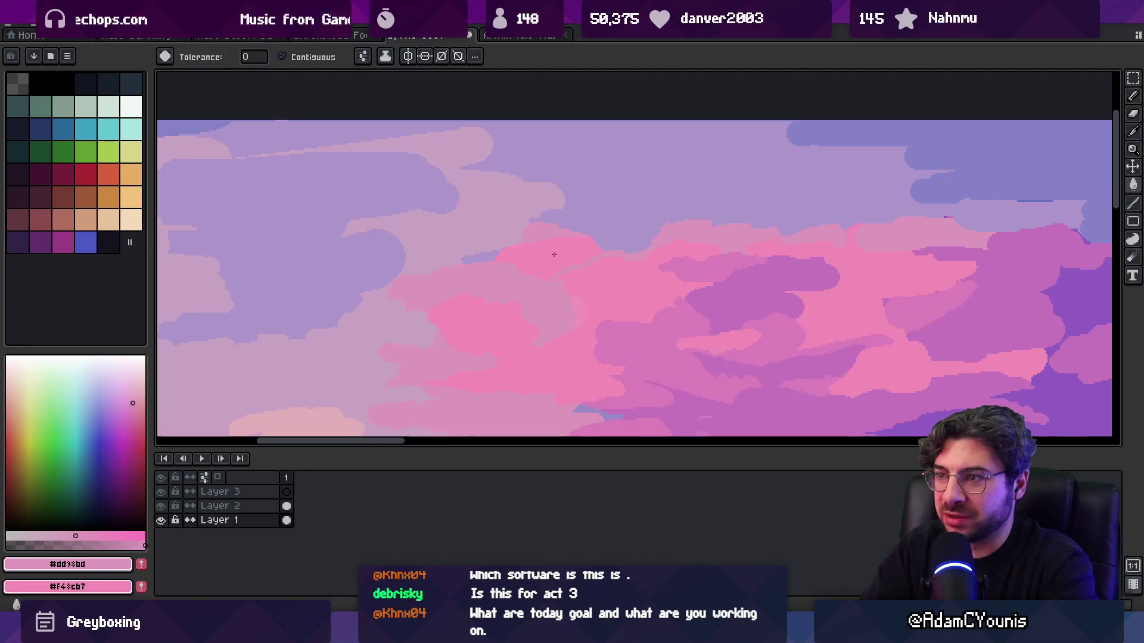
key(z)
scroll(543, 249, down, 4)
scroll(592, 250, up, 4)
key(b)
alt+click(510, 303)
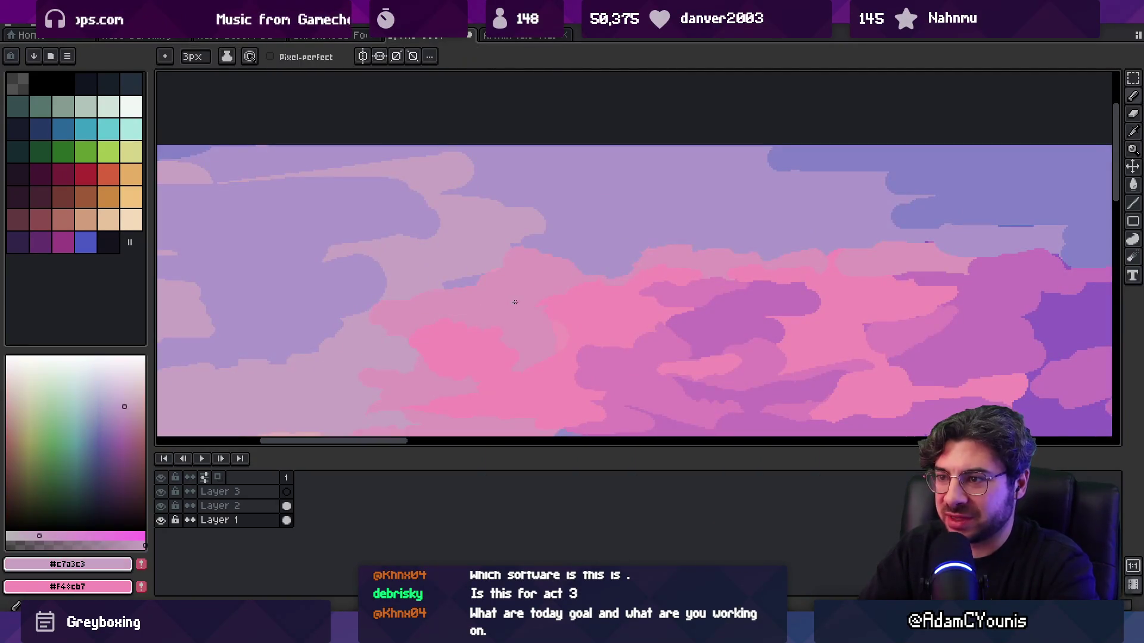
key(g)
click(558, 280)
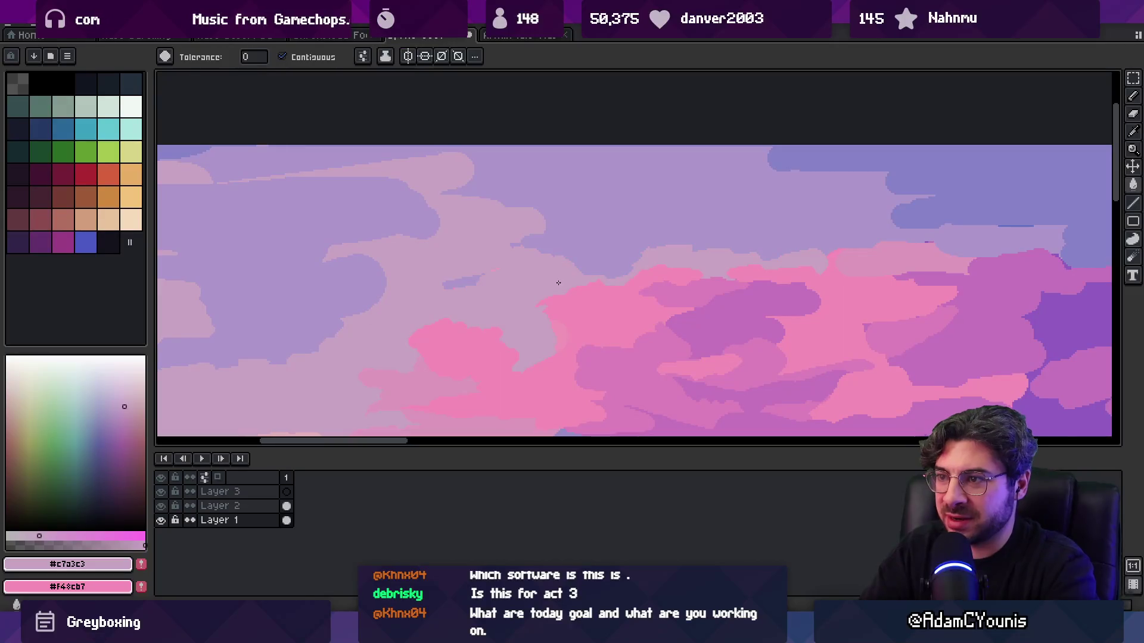
- Pick the lavender sky colour, then zoom in and pan across the clouds
key(z)
scroll(536, 274, down, 4)
scroll(596, 277, up, 4)
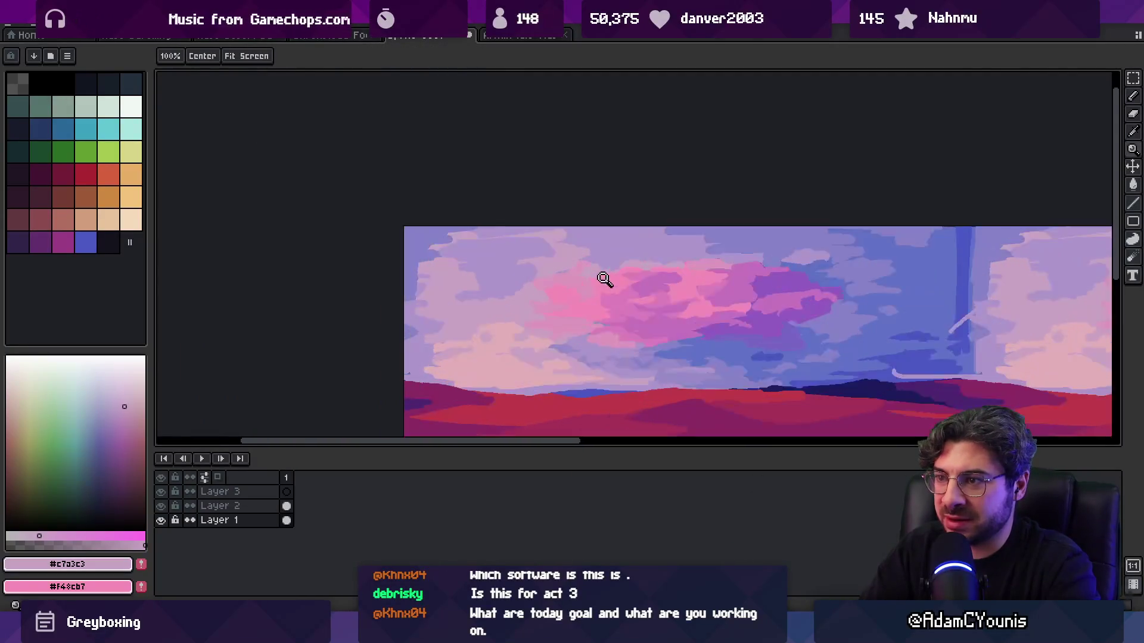
key(i)
click(482, 284)
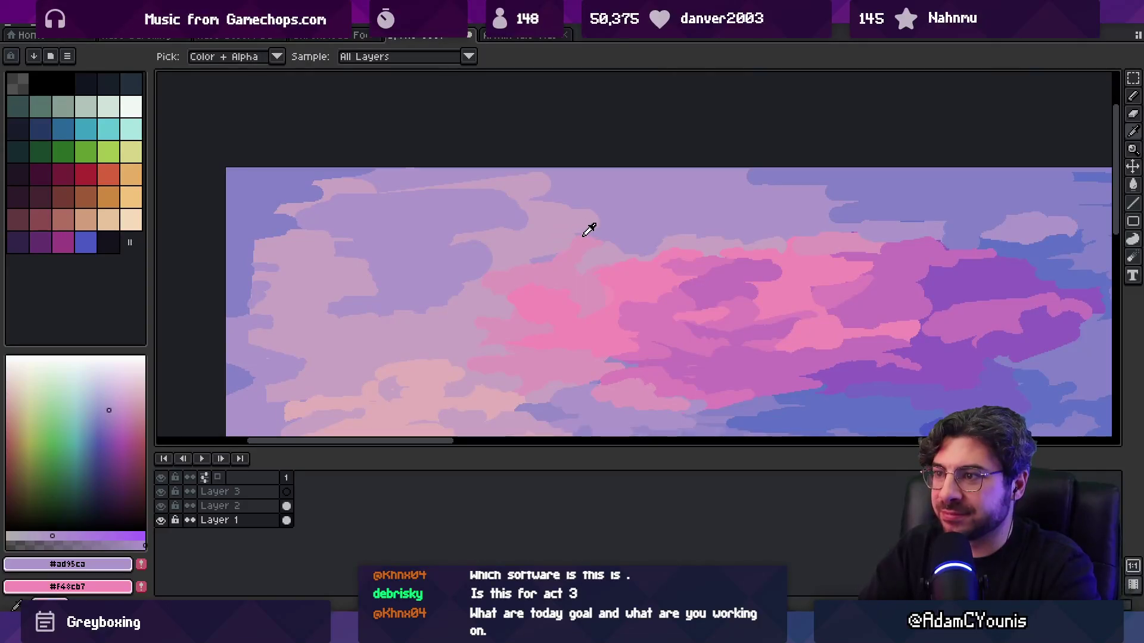
key(b)
key(z)
scroll(620, 244, down, 4)
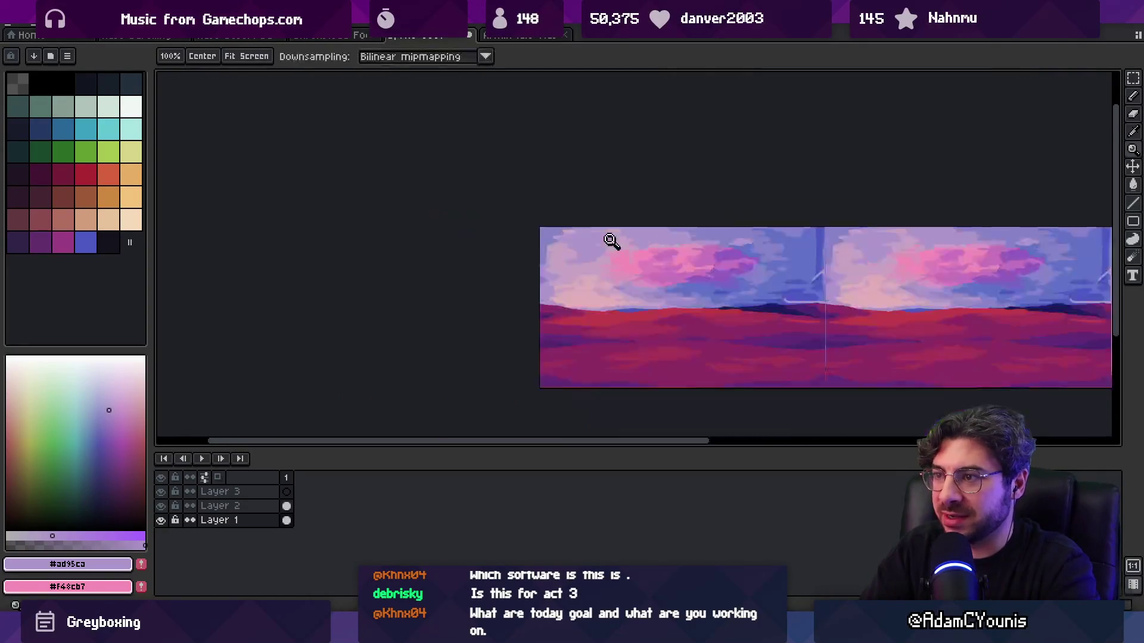
scroll(653, 258, up, 4)
alt+click(531, 247)
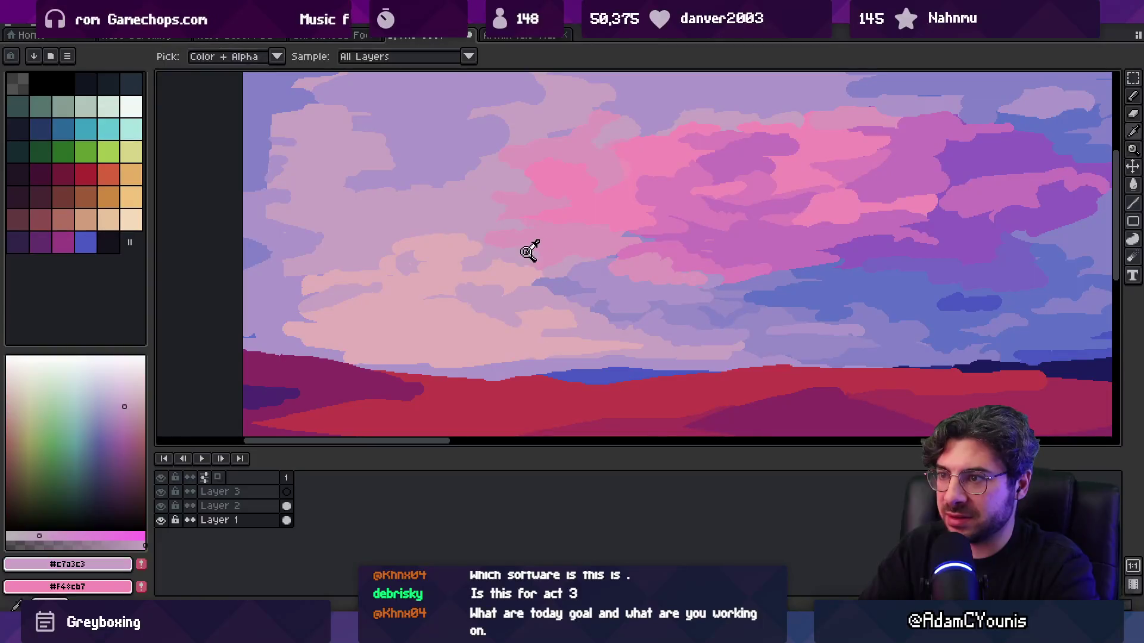
drag(534, 246, 586, 271)
- Make pale mauve #c7a3c3 from the clouds the active colour
key(b)
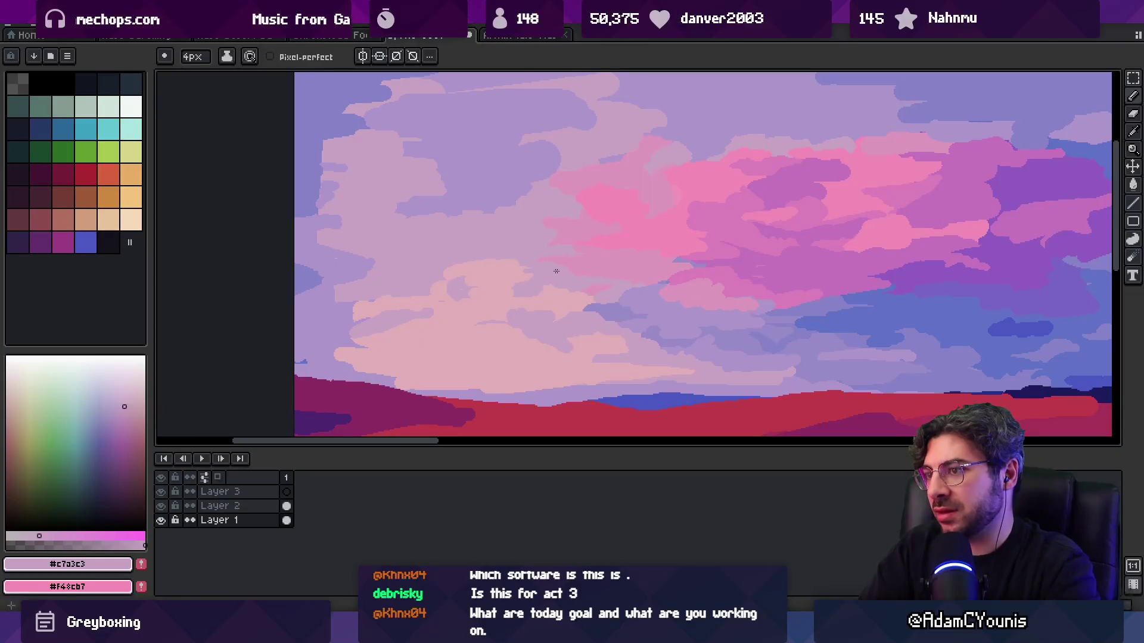
alt+click(559, 224)
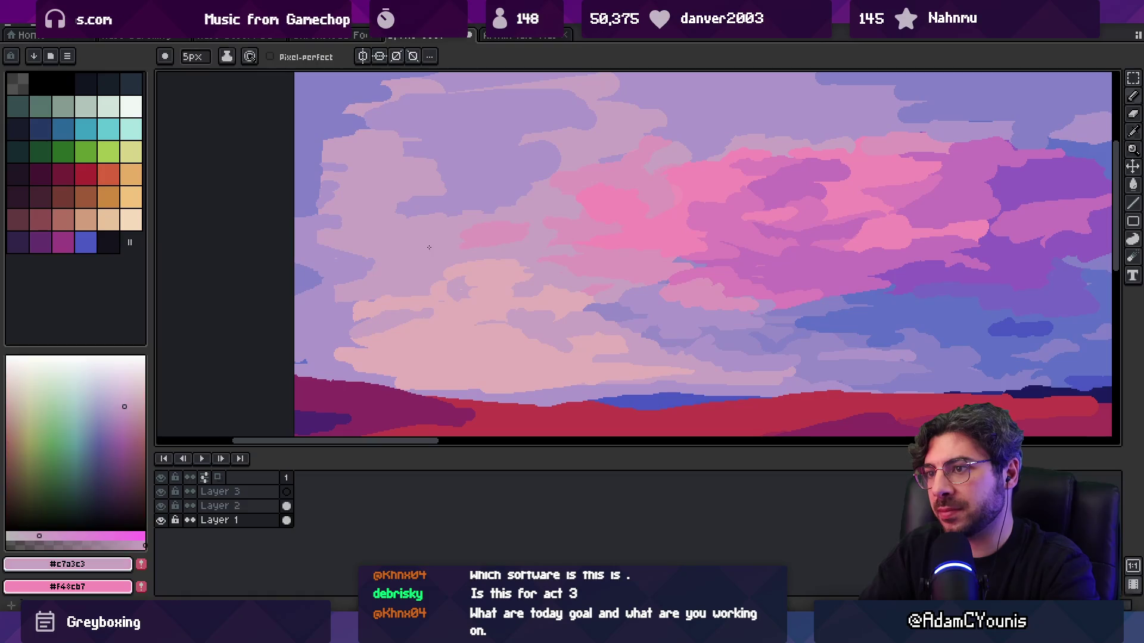
key(alt)
alt+click(541, 218)
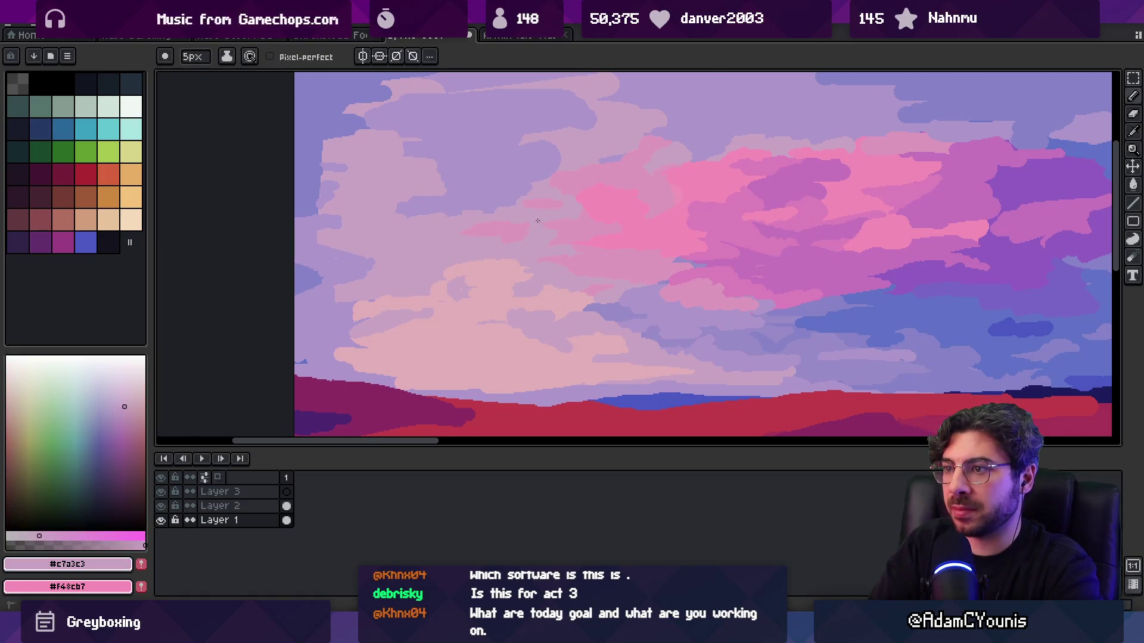
key(z)
scroll(627, 199, down, 5)
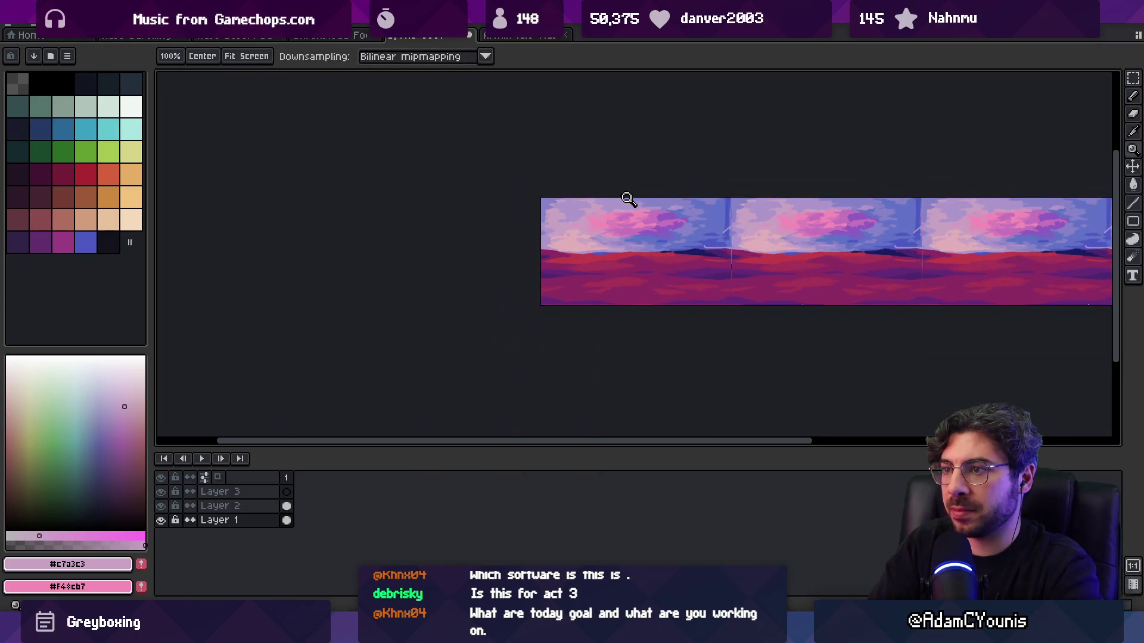
- Zoom into the central pink clouds and pick their bright and deeper pinks along the edges
scroll(626, 220, up, 5)
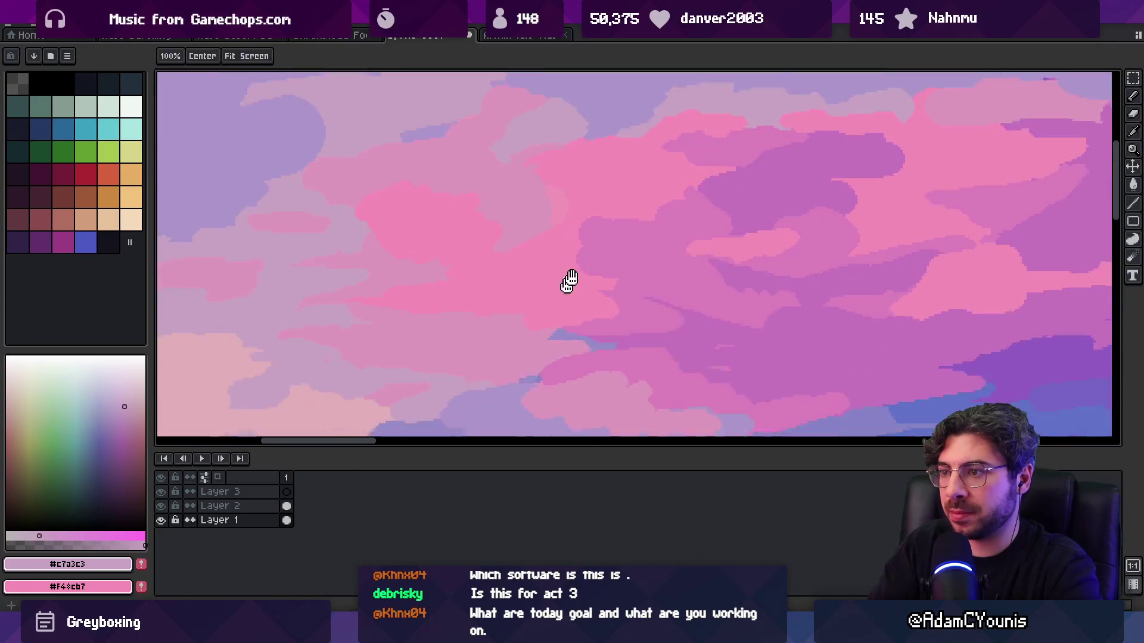
alt+click(635, 222)
alt+click(595, 237)
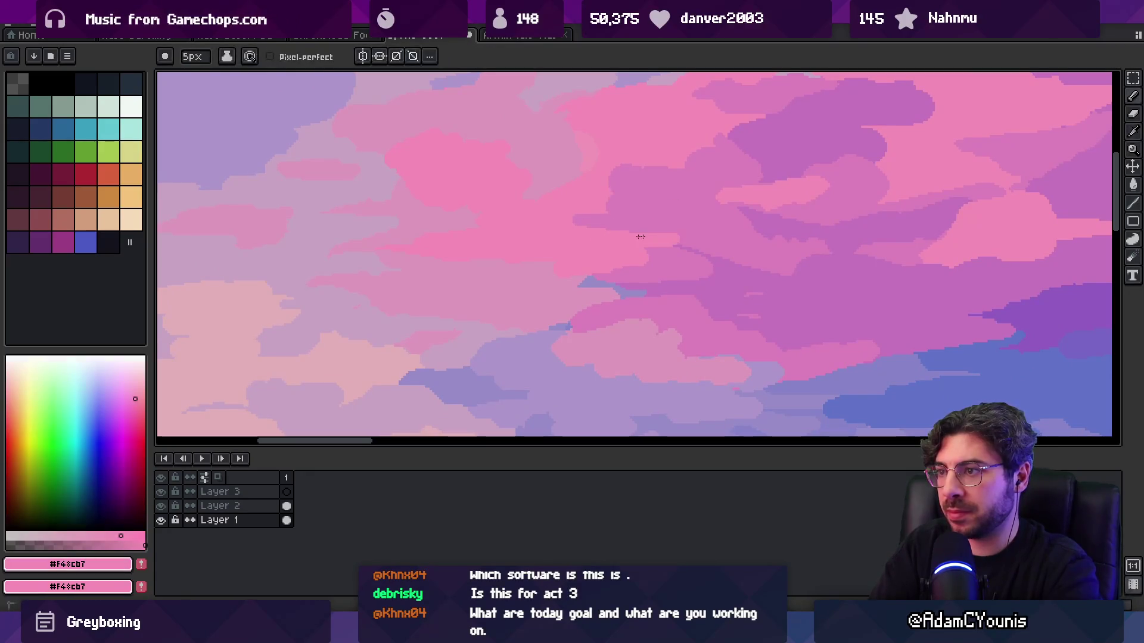
alt+click(601, 188)
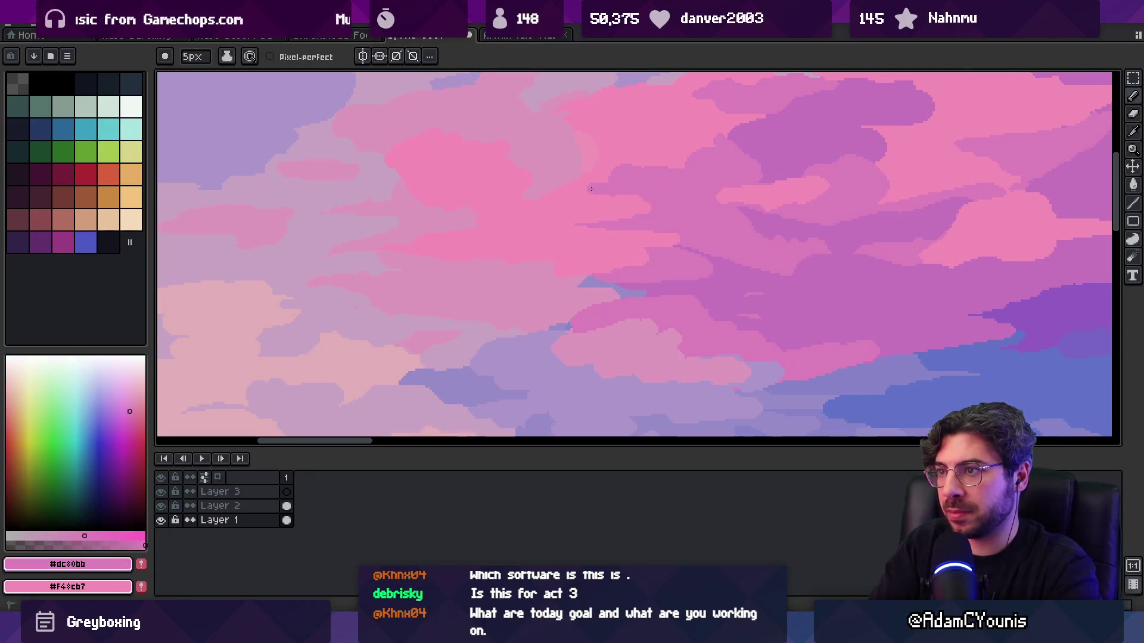
alt+click(636, 159)
alt+click(590, 186)
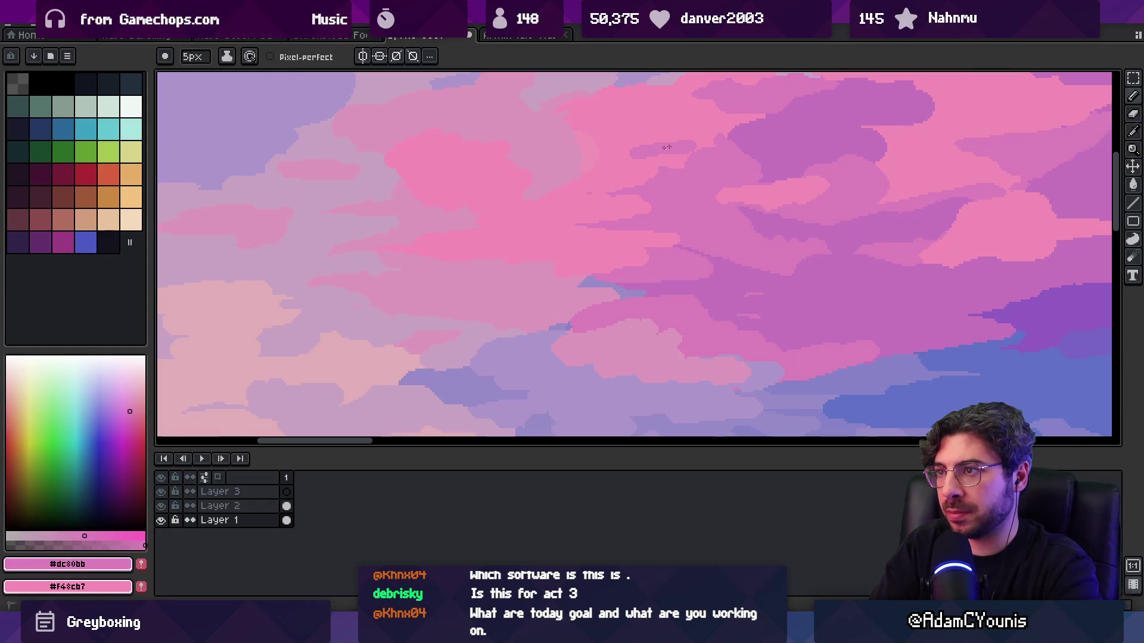
alt+click(642, 160)
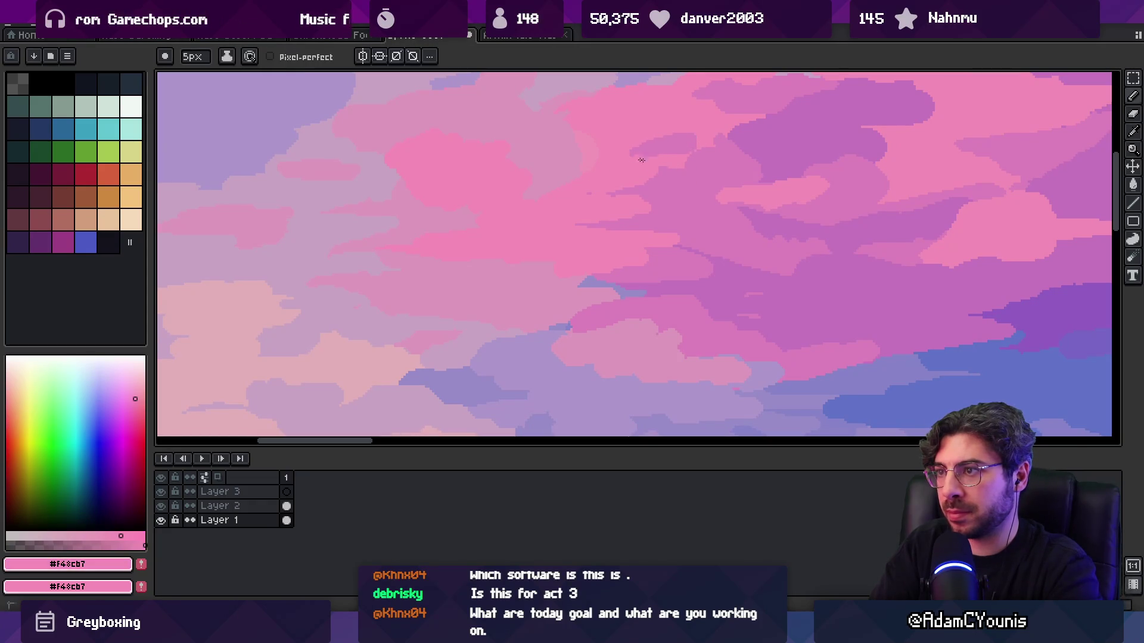
alt+click(676, 149)
alt+click(695, 120)
alt+click(713, 130)
alt+click(718, 130)
- Review the tiled panorama zoomed out, then zoom back in and pick bright pink
key(z)
scroll(635, 140, down, 5)
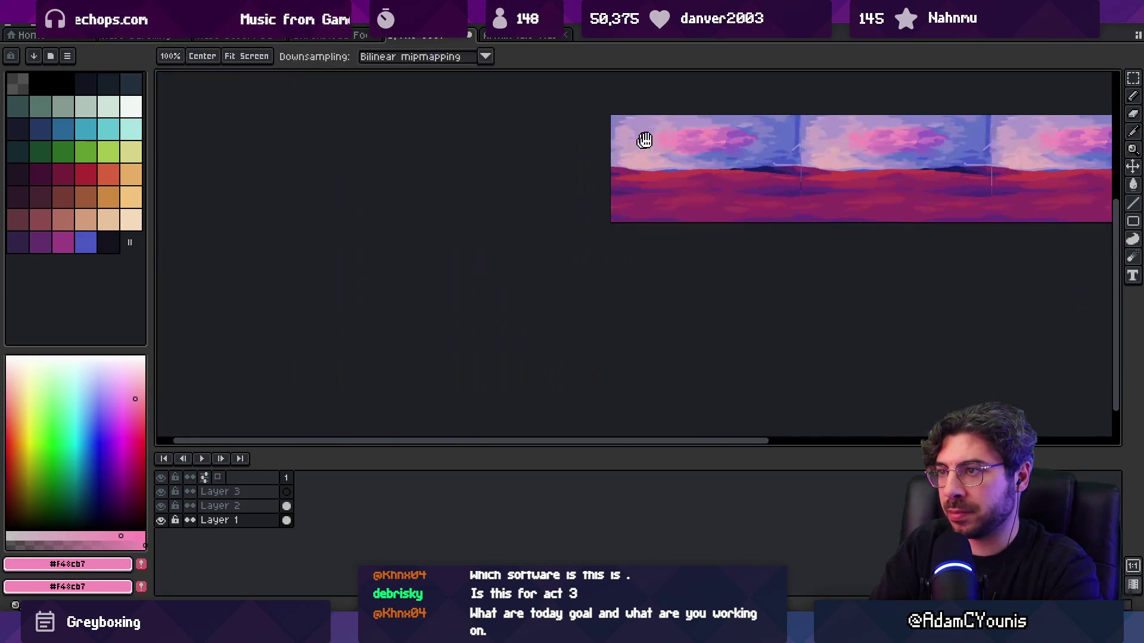
scroll(671, 123, up, 5)
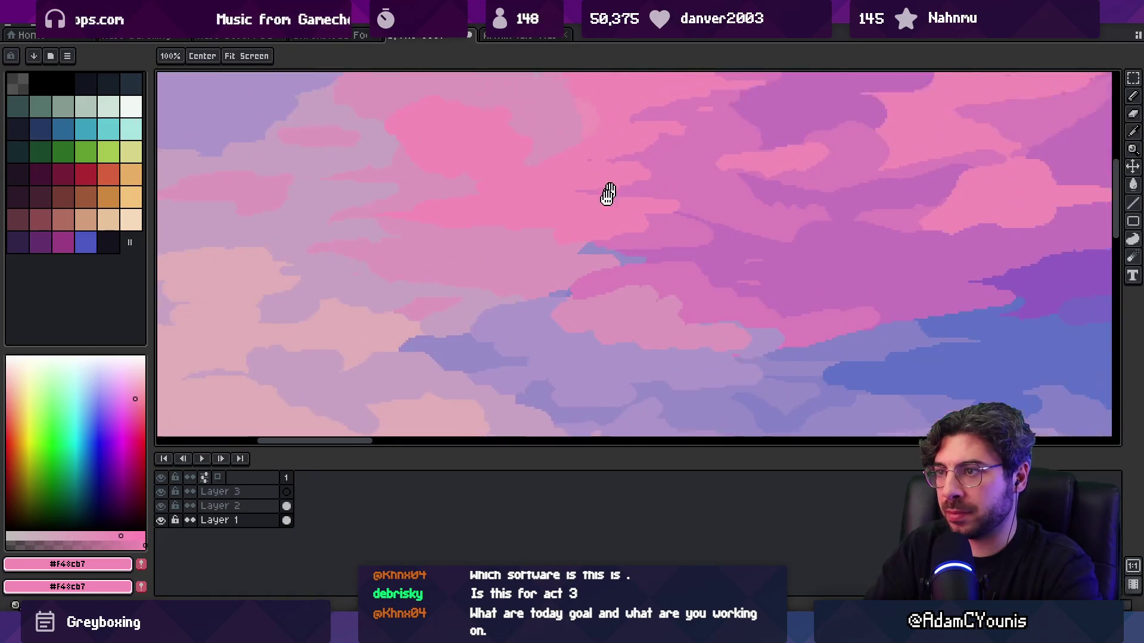
key(b)
alt+click(635, 235)
alt+click(558, 229)
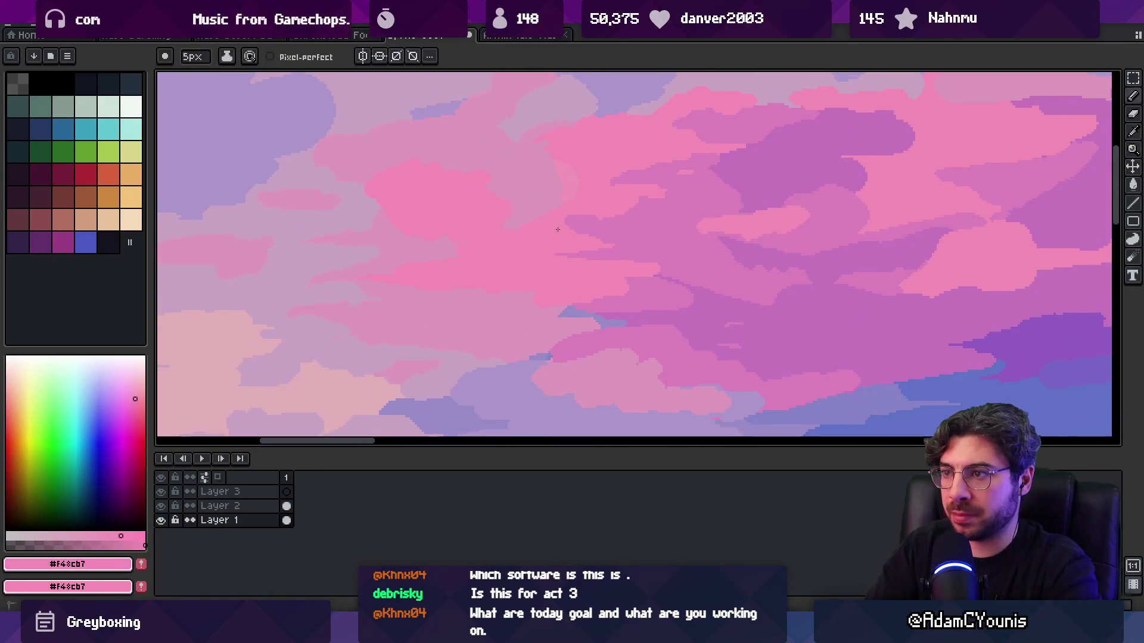
key(z)
scroll(596, 220, down, 5)
scroll(655, 224, up, 3)
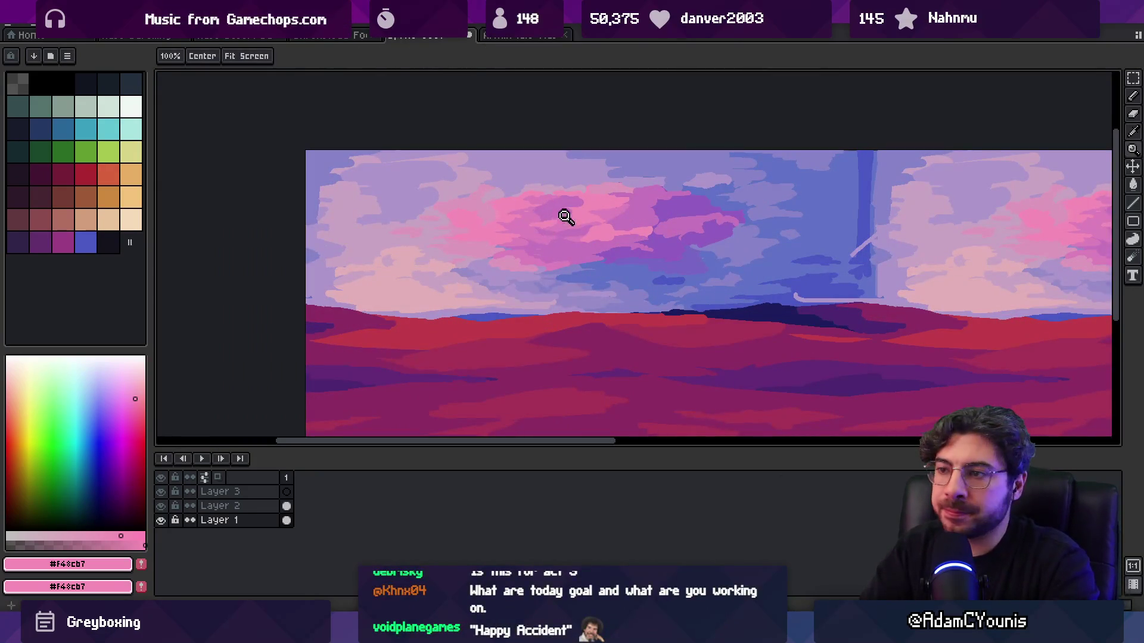
scroll(565, 214, up, 2)
key(b)
- Compare lavender sky and pink cloud tones, leaving light pink #dd98bd active
alt+click(460, 261)
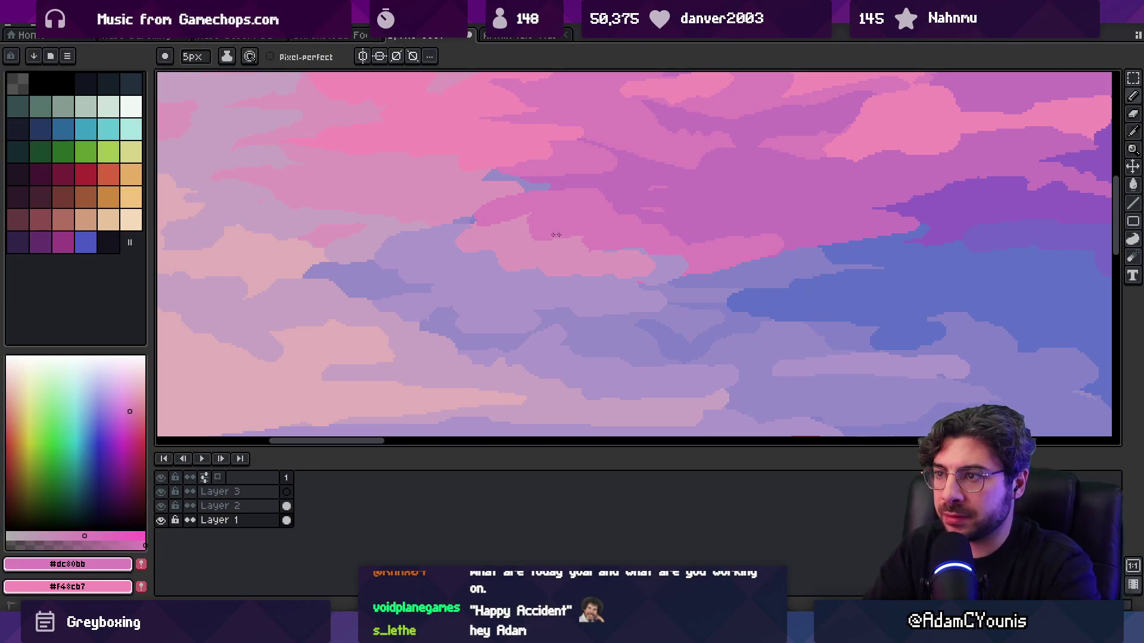
alt+click(649, 248)
alt+click(670, 256)
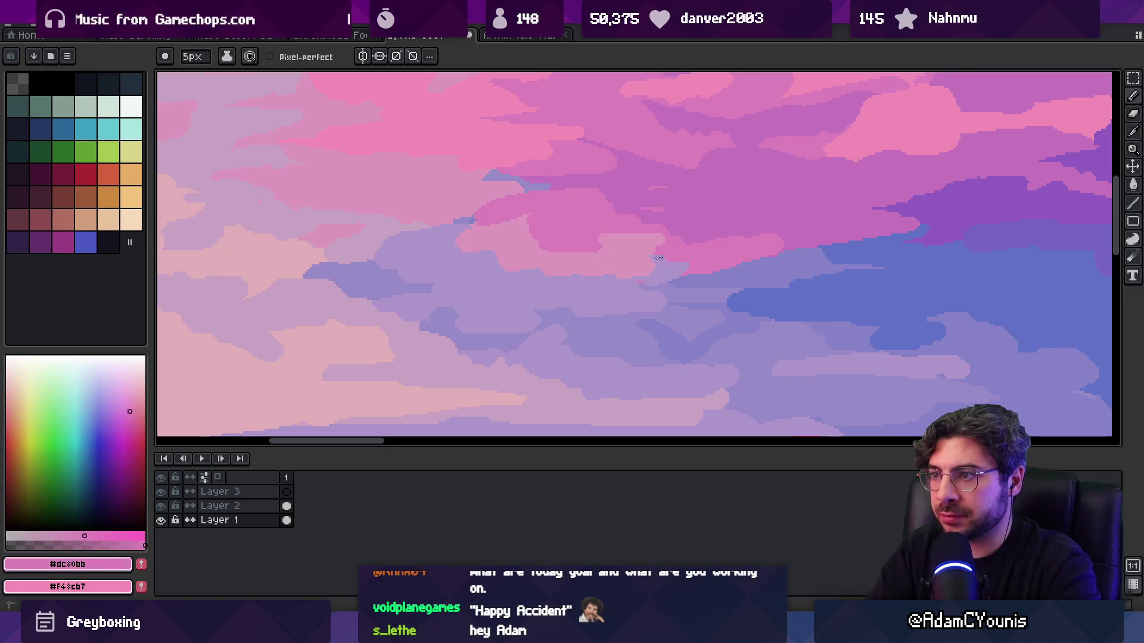
alt+click(638, 256)
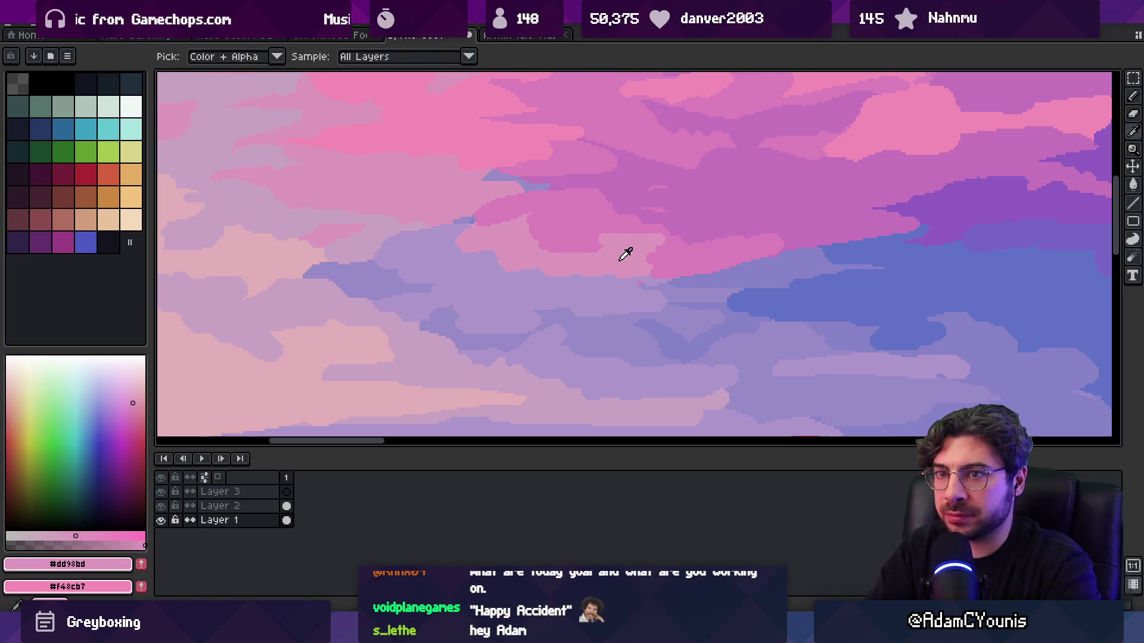
key(w)
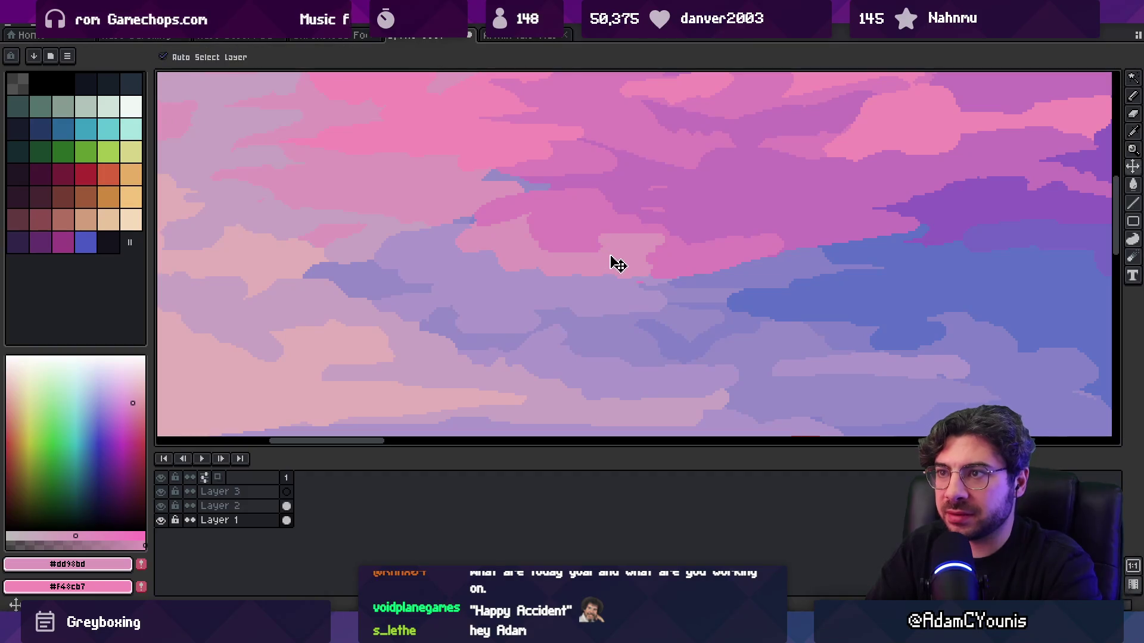
key(z)
scroll(610, 256, down, 4)
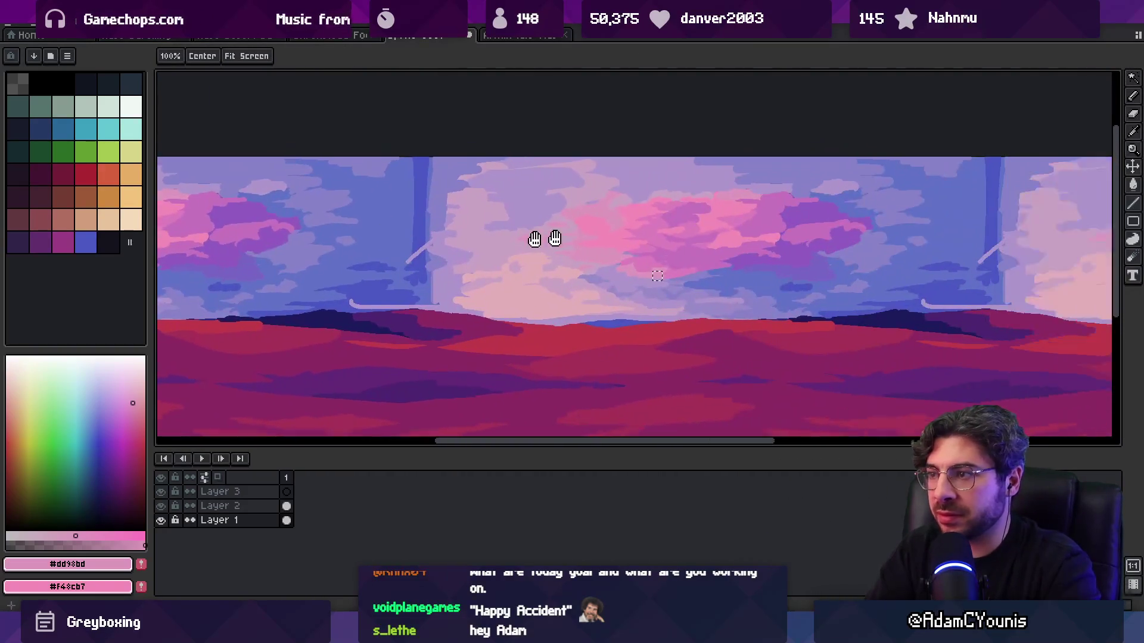
- Magic-wand select matching cloud pixels across the sky by colour, then deselect
key(w)
click(487, 293)
scroll(506, 277, up, 3)
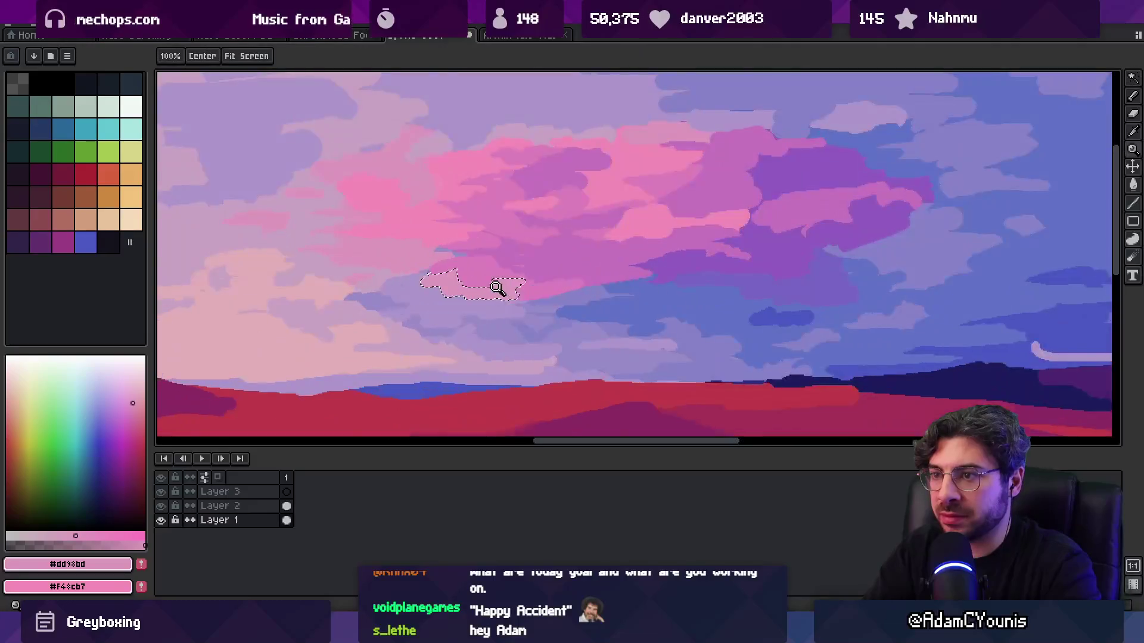
click(429, 263)
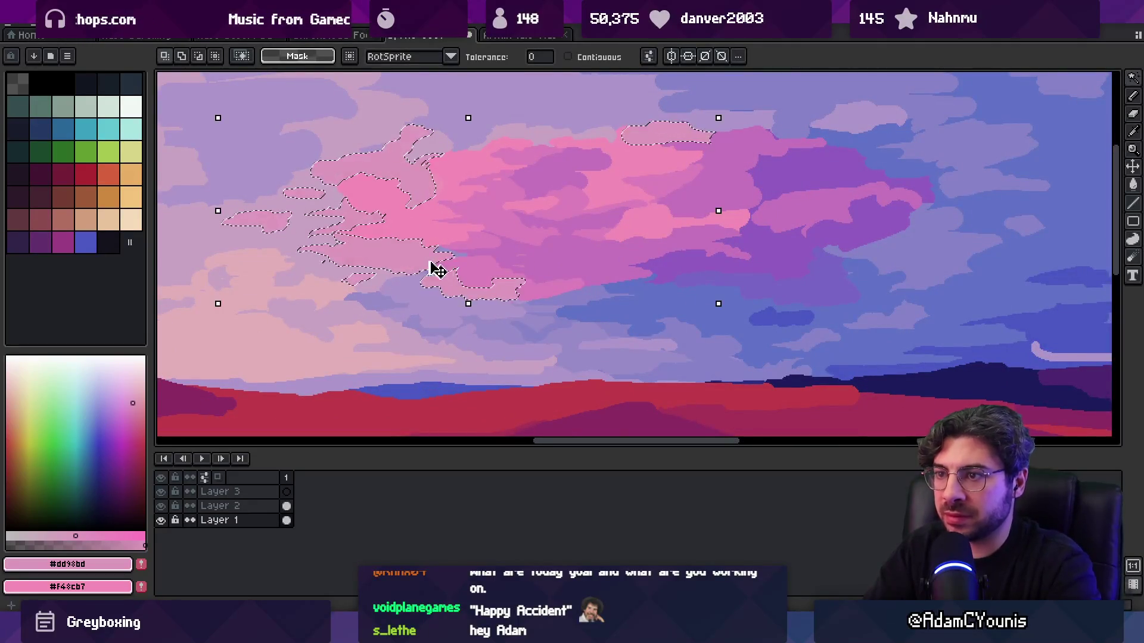
key(z)
scroll(506, 268, up, 3)
key(ctrl+d)
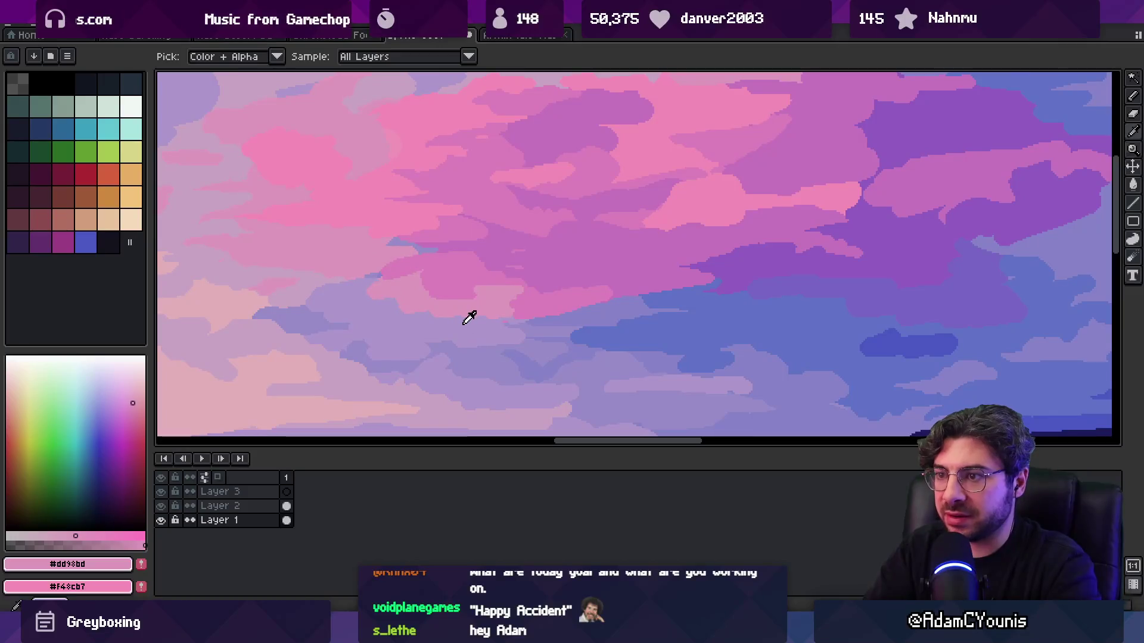
- Sample the lavender sky colour and swap the foreground and background colours
alt+click(468, 320)
key(b)
key(x)
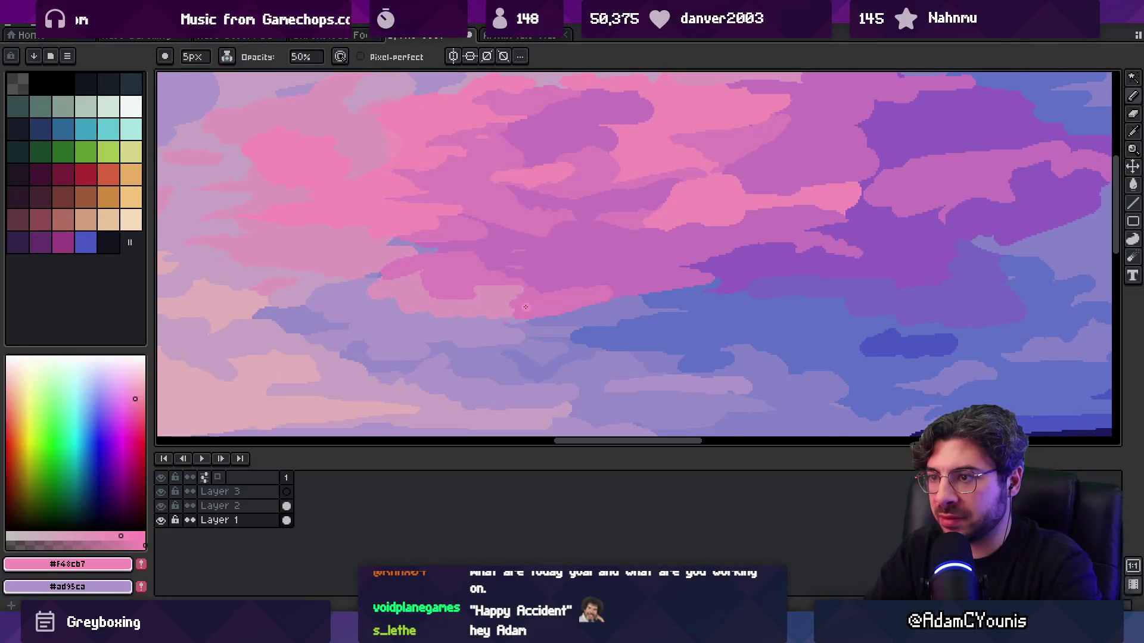
key(z)
scroll(540, 305, up, 2)
alt+click(498, 327)
key(b)
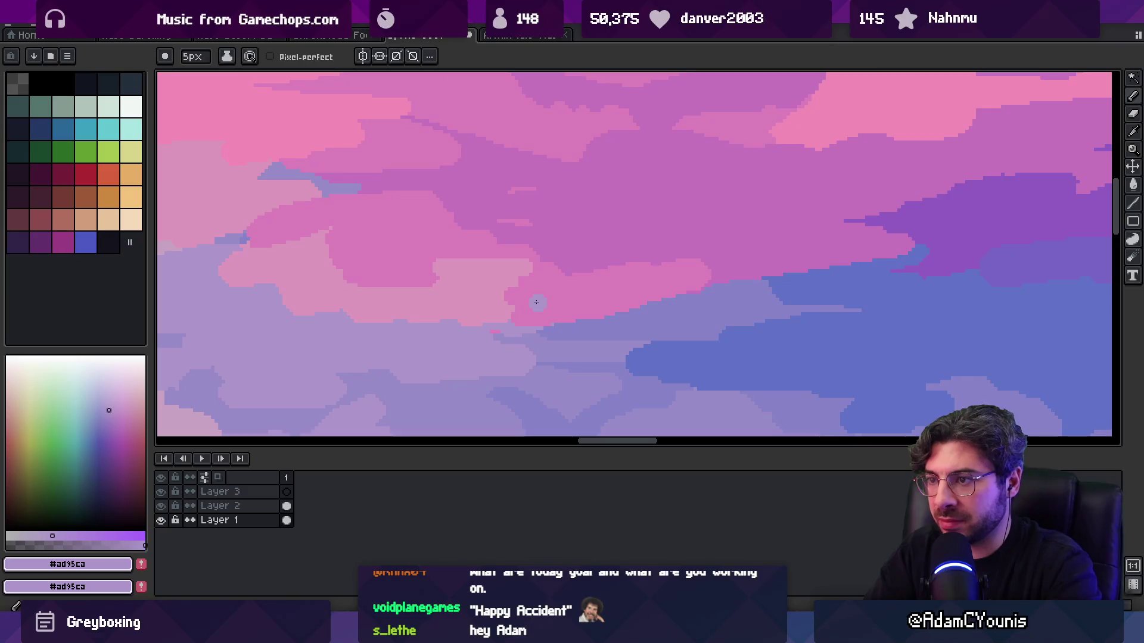
- Flood-fill a cloud patch with the sampled mauve cloud colour
alt+click(551, 290)
key(g)
click(493, 299)
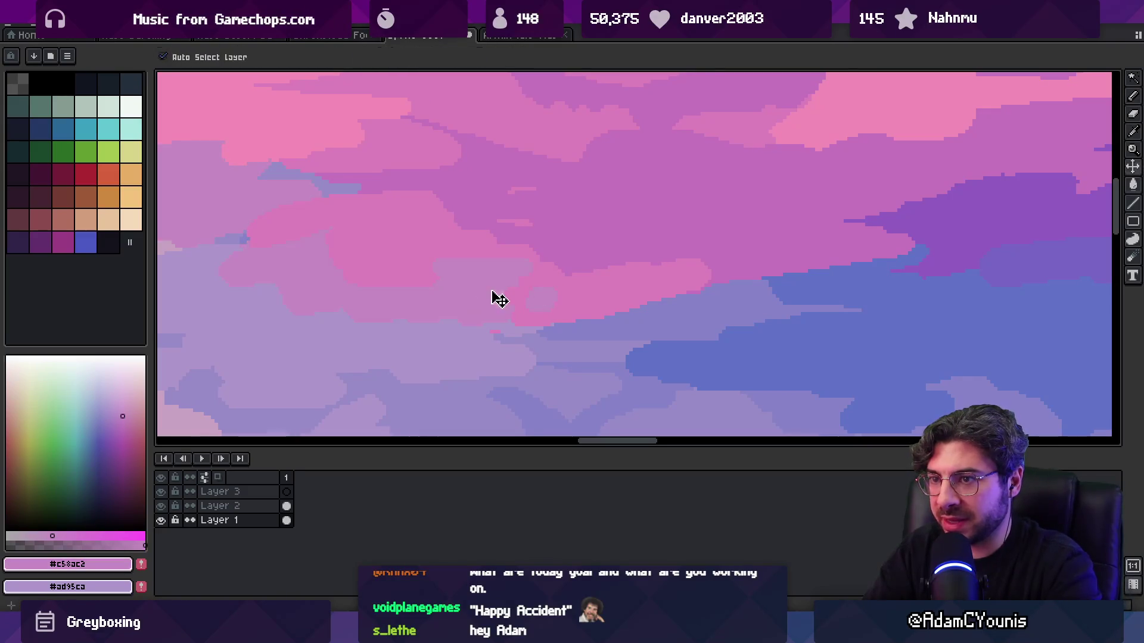
key(ctrl+z)
click(493, 299)
- Zoom into the sky and sample the deeper pink cloud colour
key(z)
scroll(480, 268, down, 2)
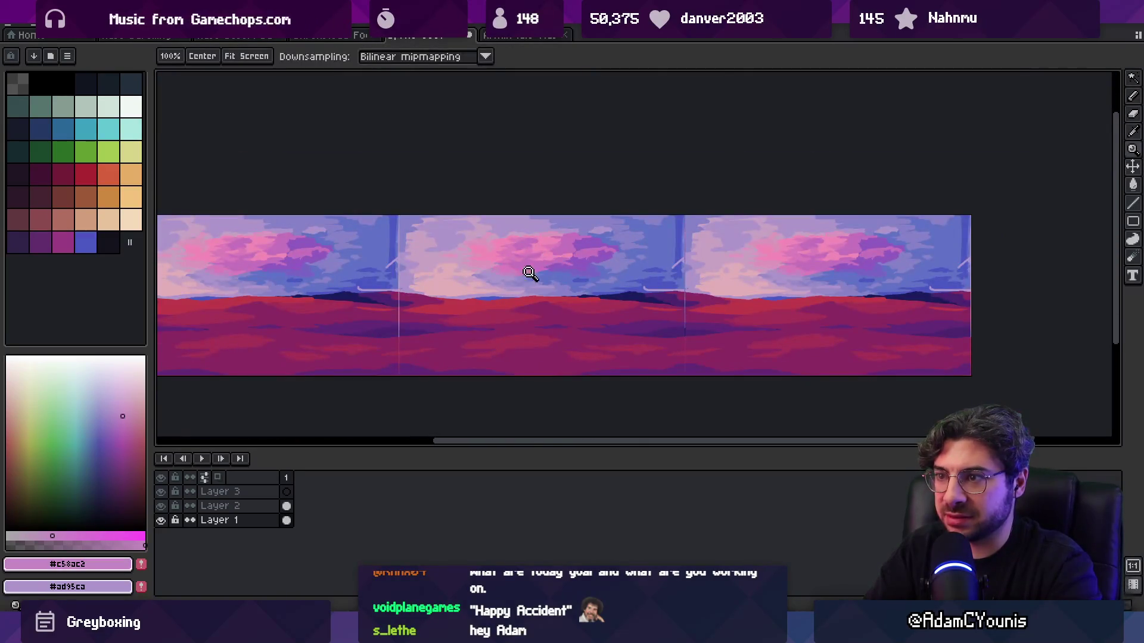
click(523, 275)
key(i)
click(537, 274)
key(b)
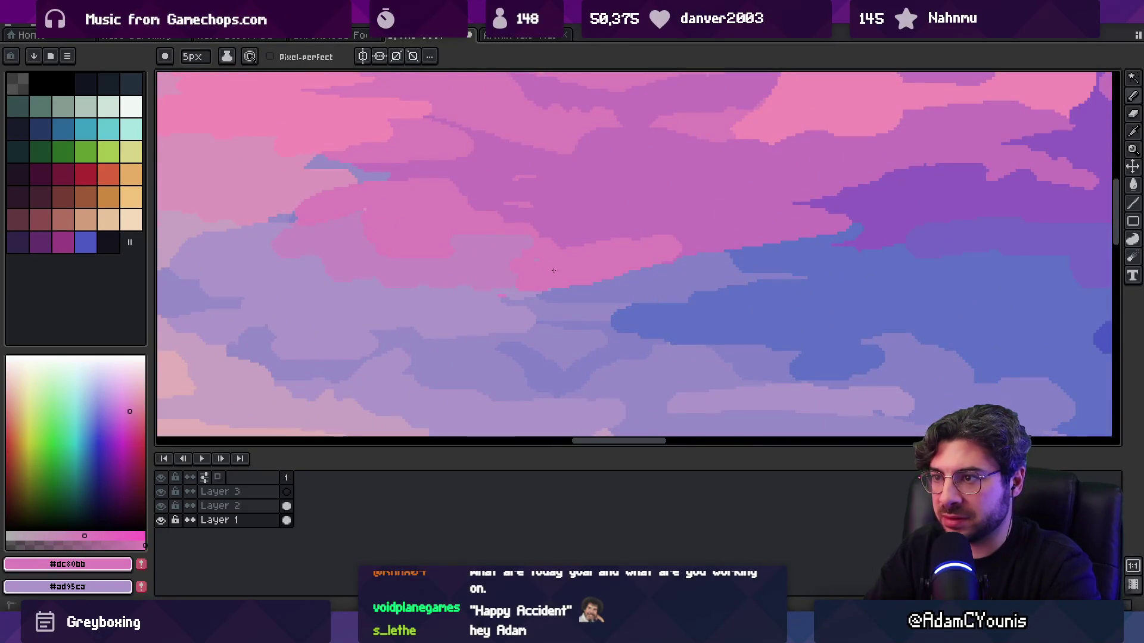
- Sample the dark blue cloud colour and paint blue pixels into the clouds
key(z)
scroll(548, 268, down, 5)
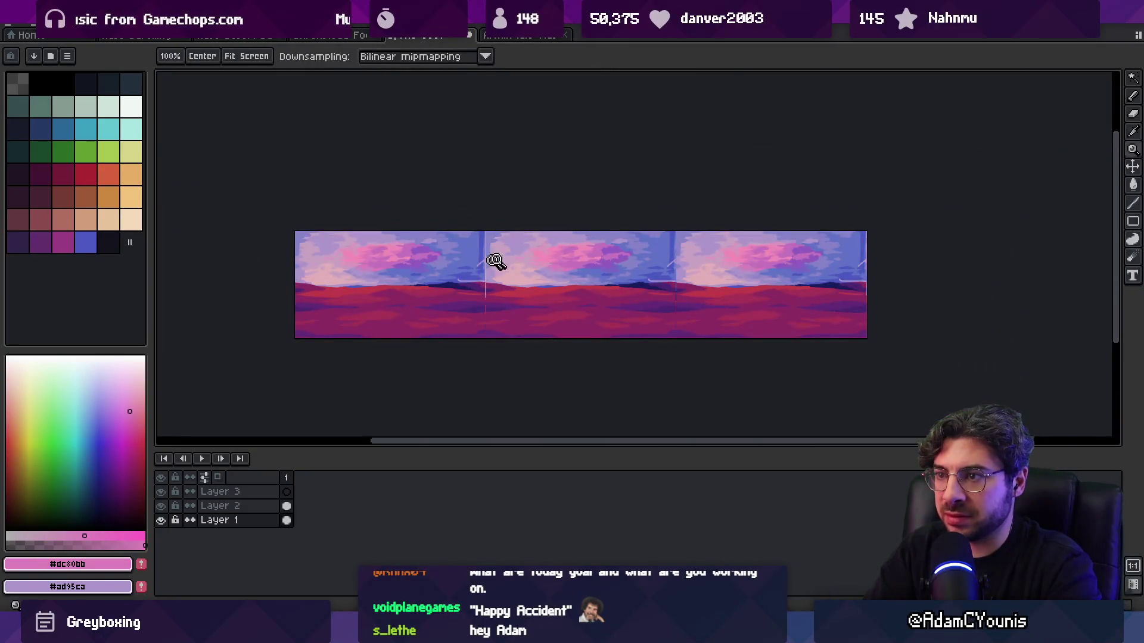
click(487, 262)
key(i)
click(520, 251)
key(b)
drag(545, 255, 549, 230)
scroll(550, 230, down, 5)
- Shift the sky layer content sideways and paint a dark blue vertical band down the sky
key(v)
drag(486, 301, 507, 285)
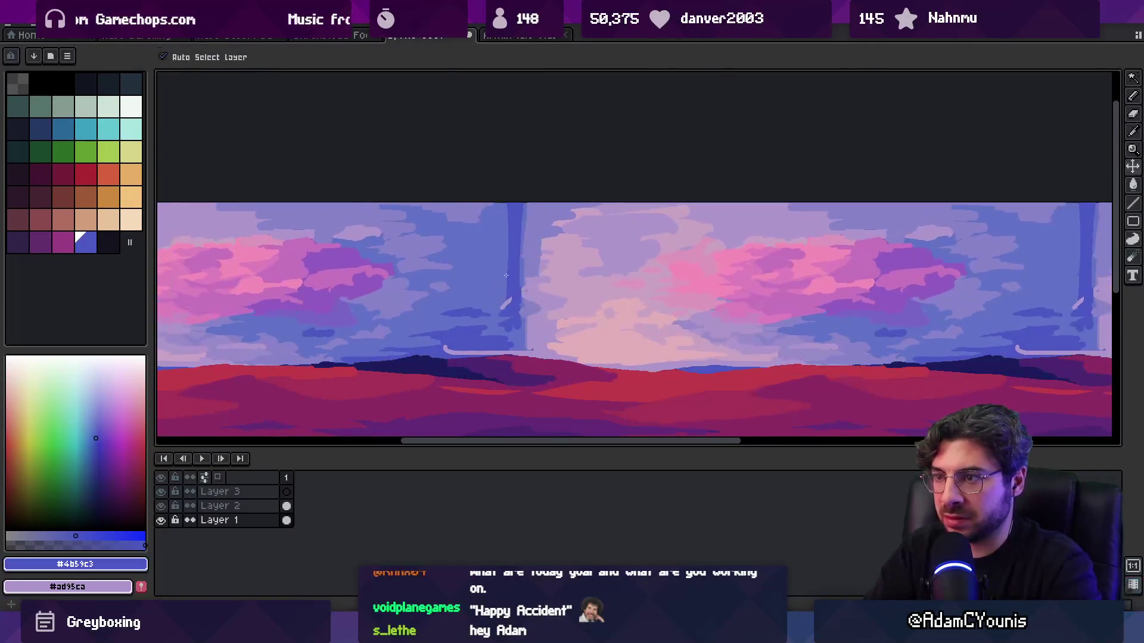
key(b)
drag(524, 205, 522, 273)
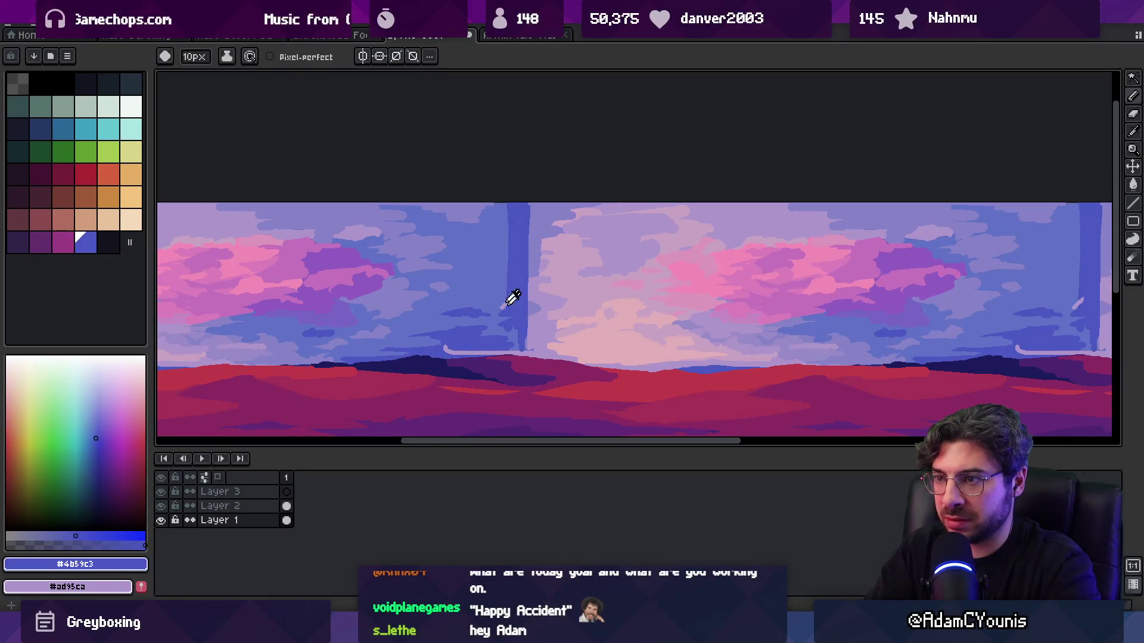
- Eyedrop the sky blues between #4b59c3 and #6072c7, ending on #6072c7
alt+click(502, 303)
alt+click(514, 289)
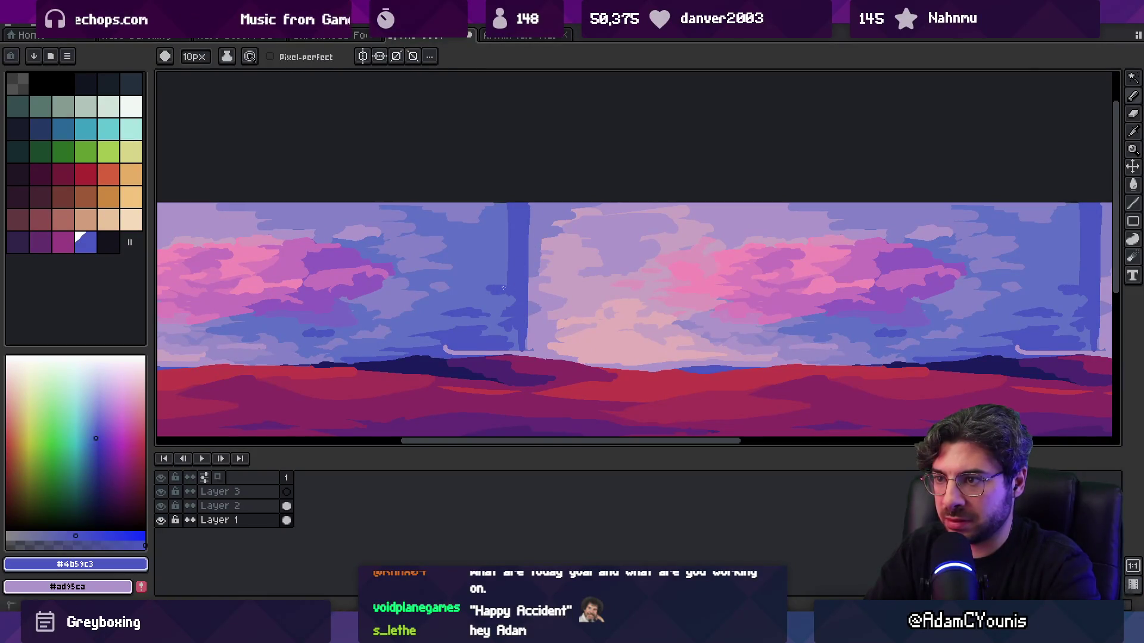
alt+click(488, 293)
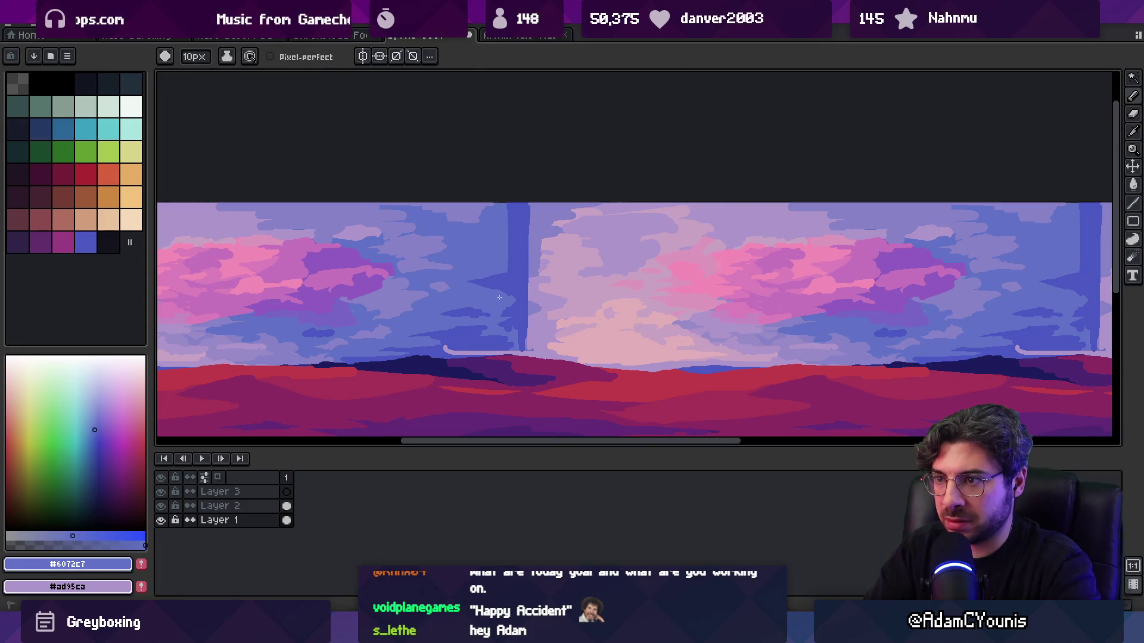
- Re-sample the dark blue, close the reference photo, and recentre the three-tile panorama
alt+click(513, 302)
key(z)
scroll(514, 286, down, 3)
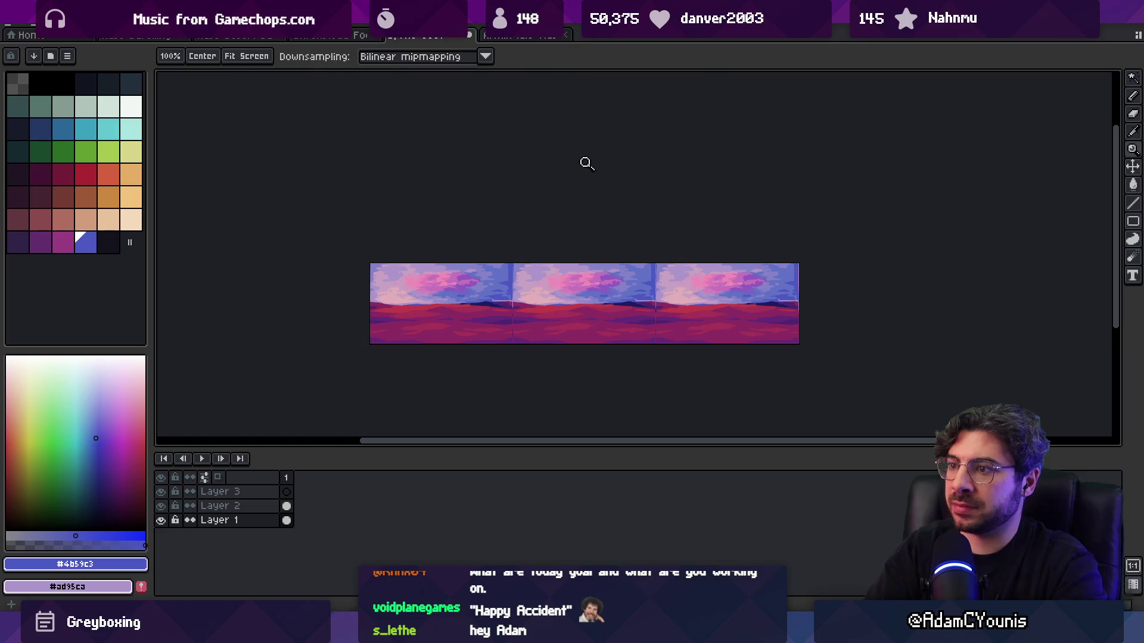
click(619, 288)
mouse_move(619, 288)
mouse_down()
mouse_move(756, 266)
mouse_move(733, 255)
mouse_move(755, 247)
mouse_up()
scroll(637, 246, down, 1)
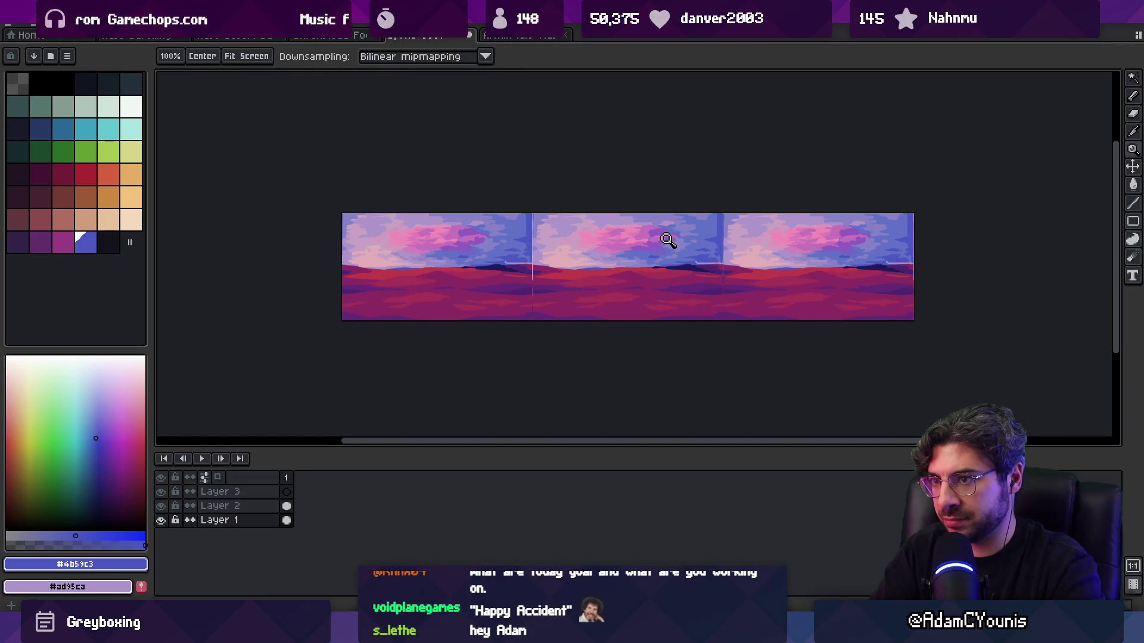
scroll(685, 241, up, 3)
alt+click(605, 232)
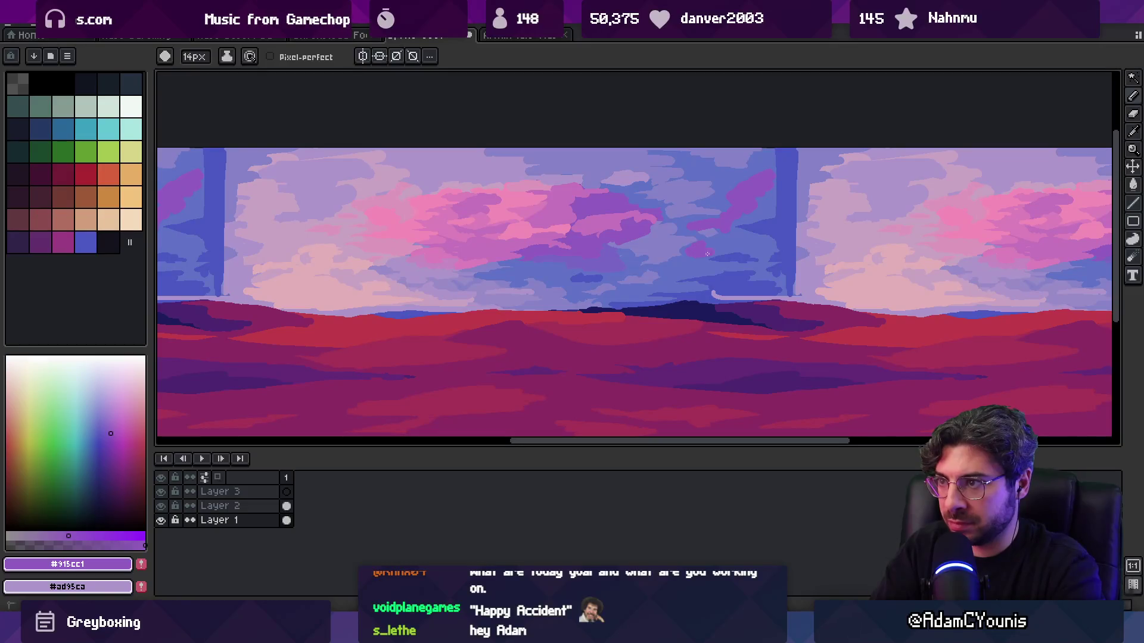
- Sample violet blue from the clouds, dab it onto the clouds, and review the three tiles
alt+click(674, 272)
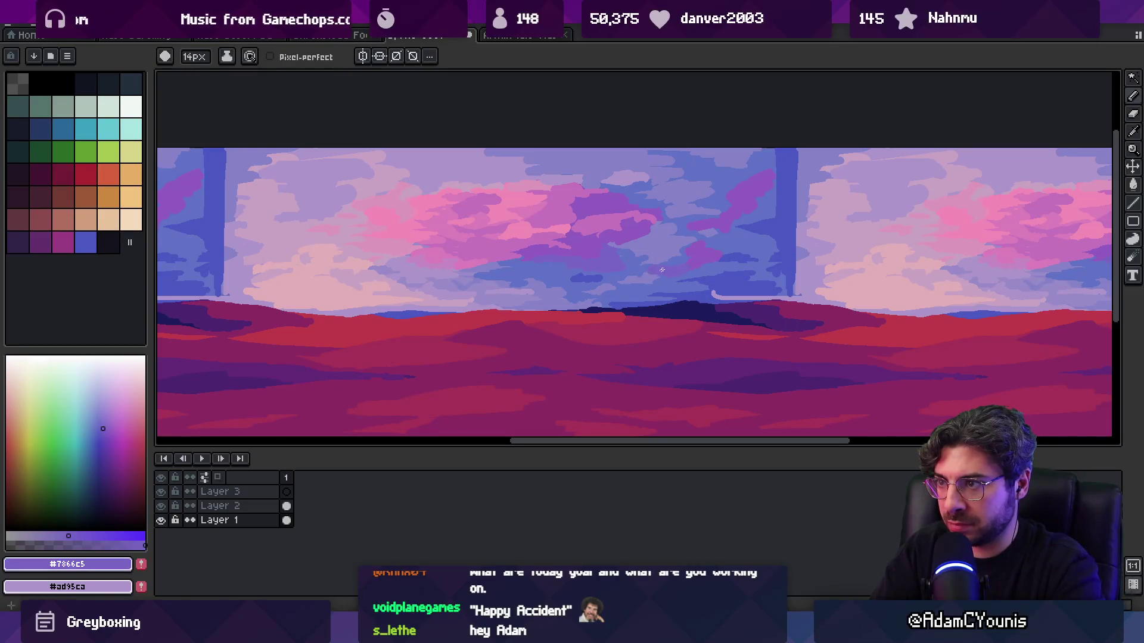
key(z)
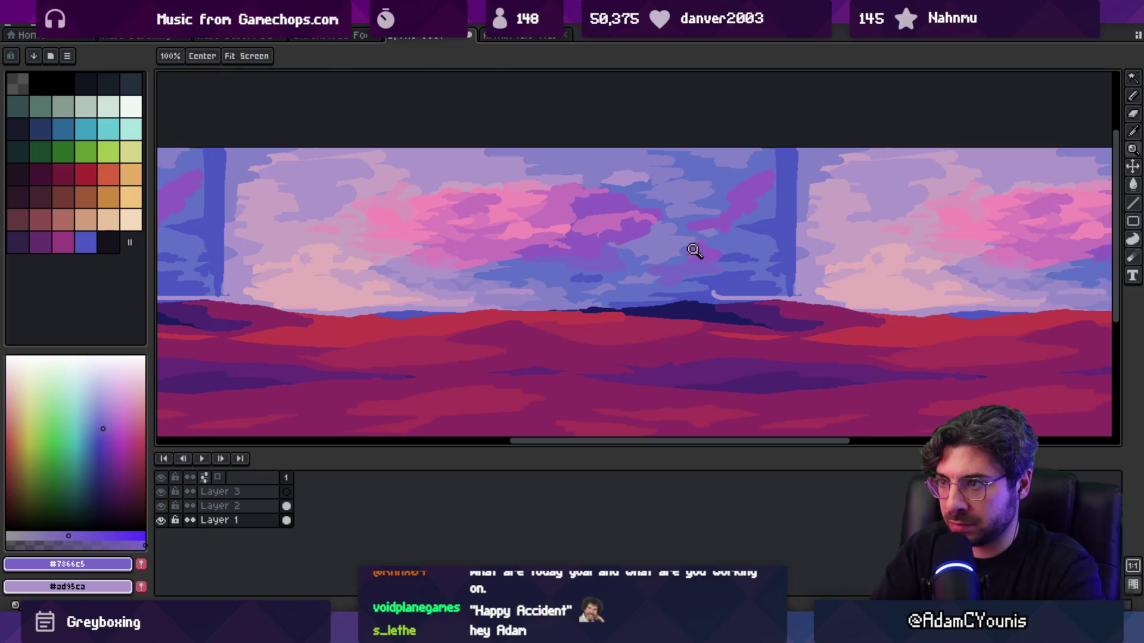
scroll(721, 232, down, 4)
scroll(703, 241, up, 5)
key(b)
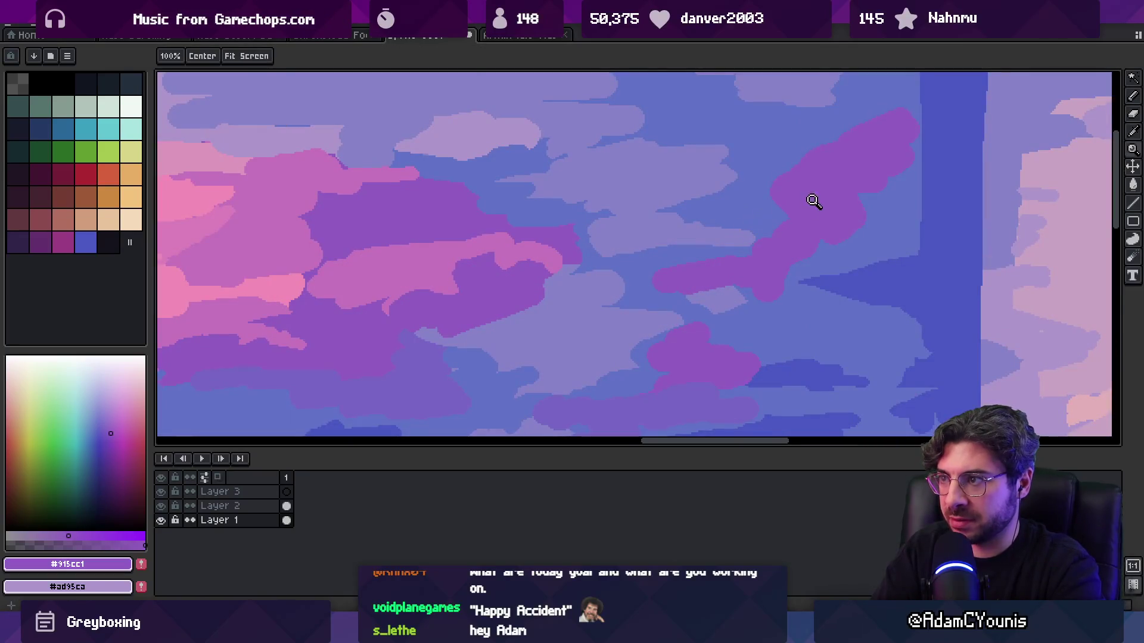
click(625, 183)
key(z)
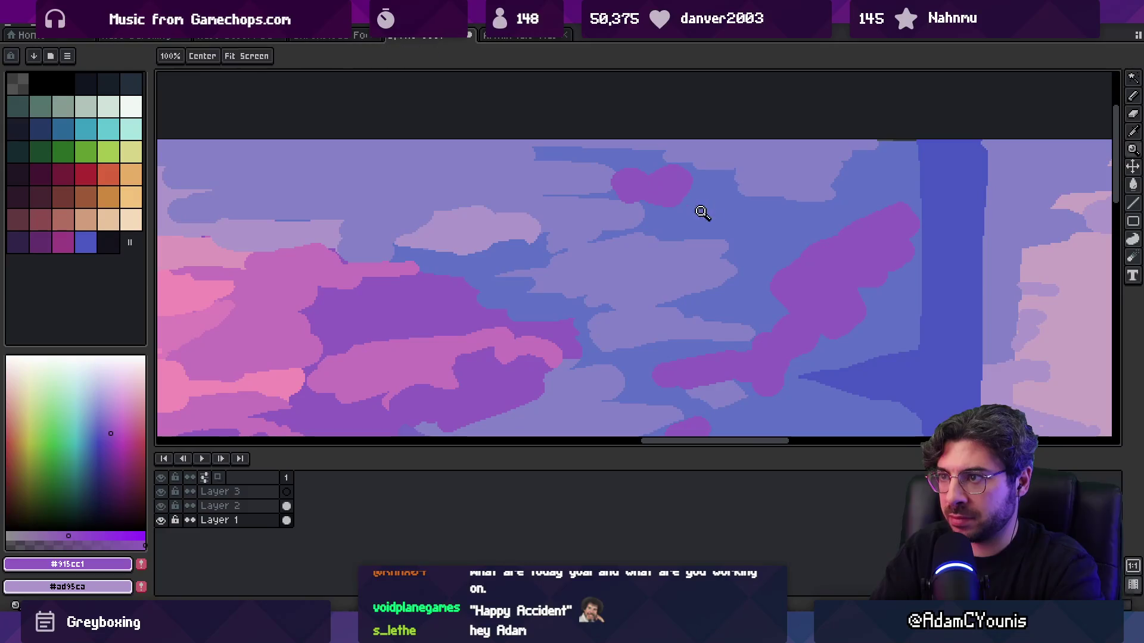
alt+click(705, 212)
scroll(709, 201, down, 4)
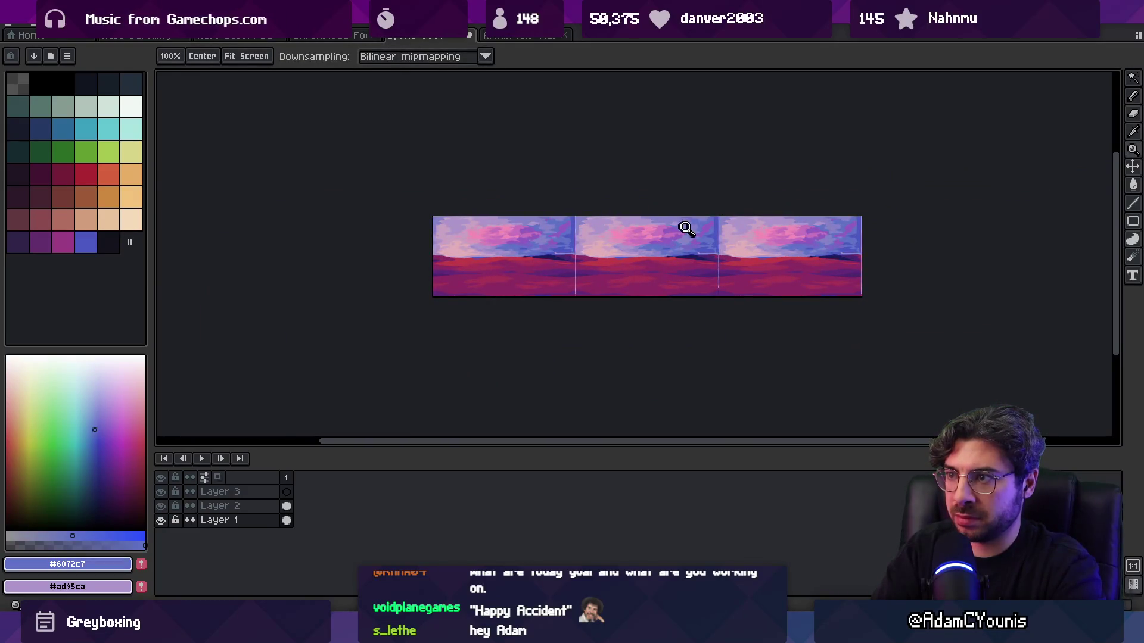
scroll(681, 227, up, 5)
- Paint sampled lavender over the pink cloud's upper edge
key(i)
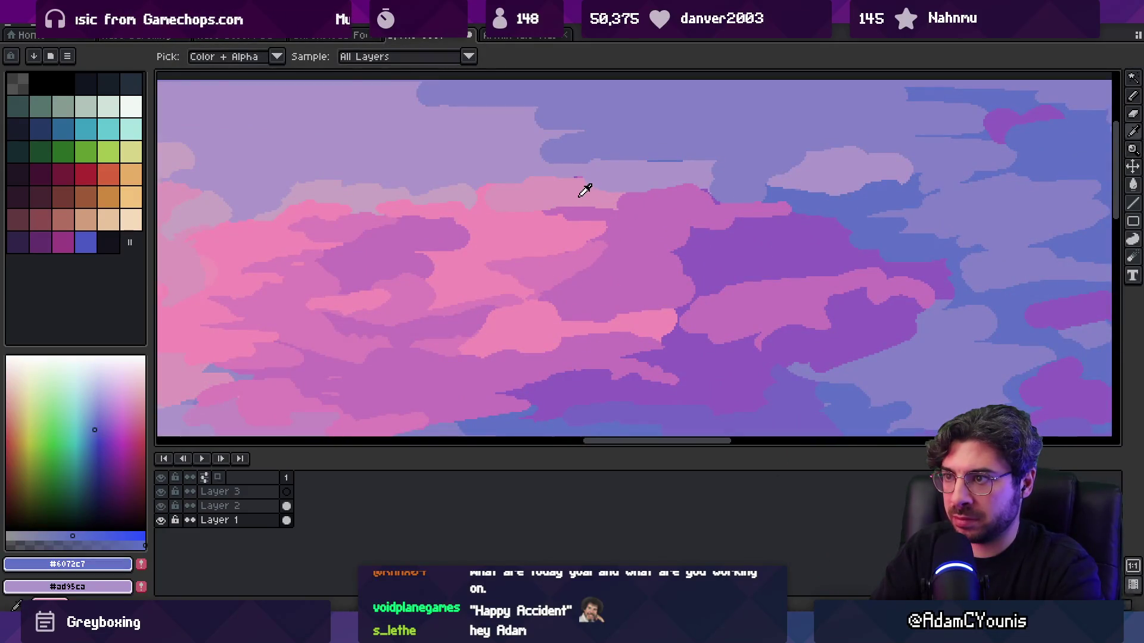
click(584, 186)
key(b)
alt+click(627, 152)
mouse_move(626, 154)
mouse_down()
mouse_move(661, 134)
mouse_move(638, 152)
mouse_move(625, 131)
mouse_move(634, 149)
mouse_up()
- Paint the cloud pink, then sweep lavender across the top of the cloud mass
key(i)
click(557, 195)
key(b)
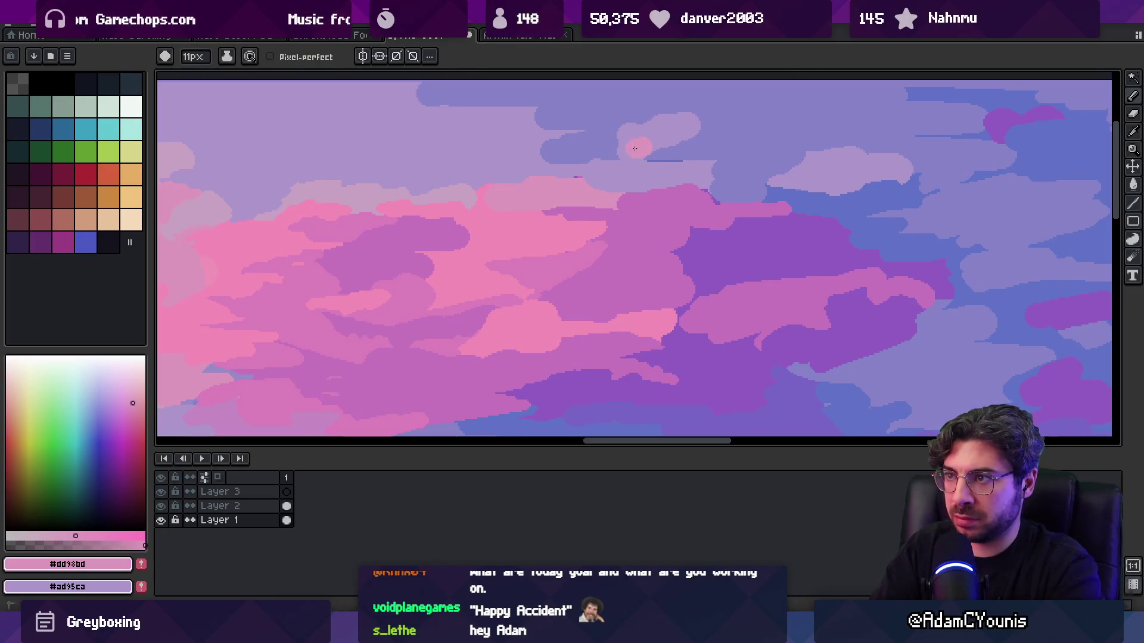
alt+click(632, 158)
key(z)
scroll(656, 161, down, 5)
scroll(685, 158, up, 5)
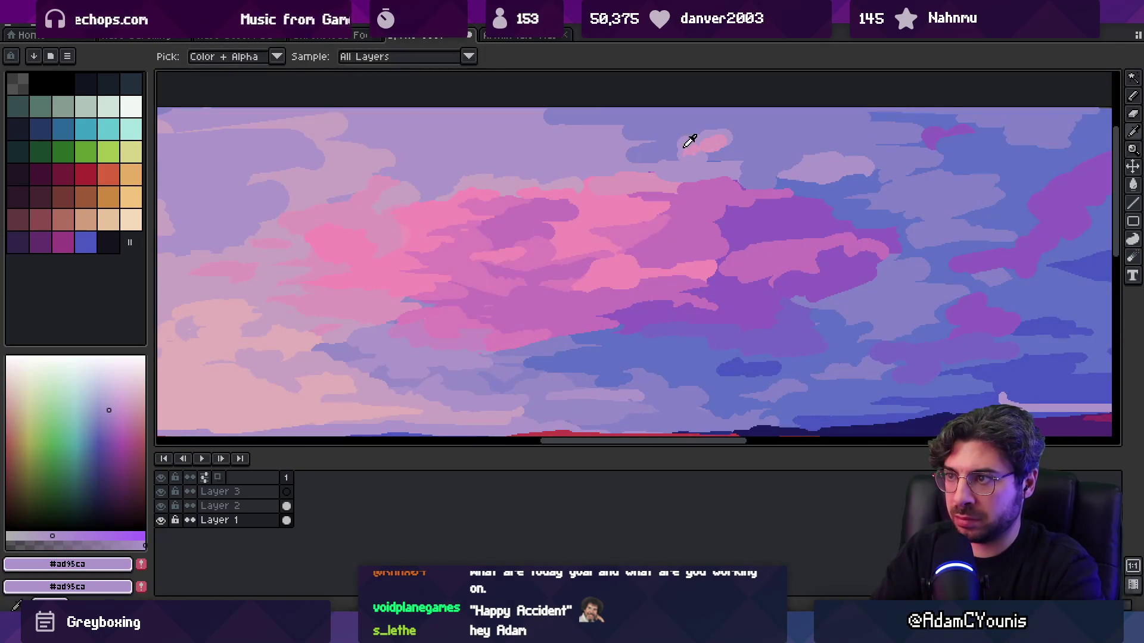
key(b)
mouse_move(633, 152)
mouse_down()
mouse_move(536, 140)
mouse_move(596, 154)
mouse_move(594, 138)
mouse_up()
- Sample the muted blue-lavender and lavender tones from the upper sky
alt+click(522, 121)
key(z)
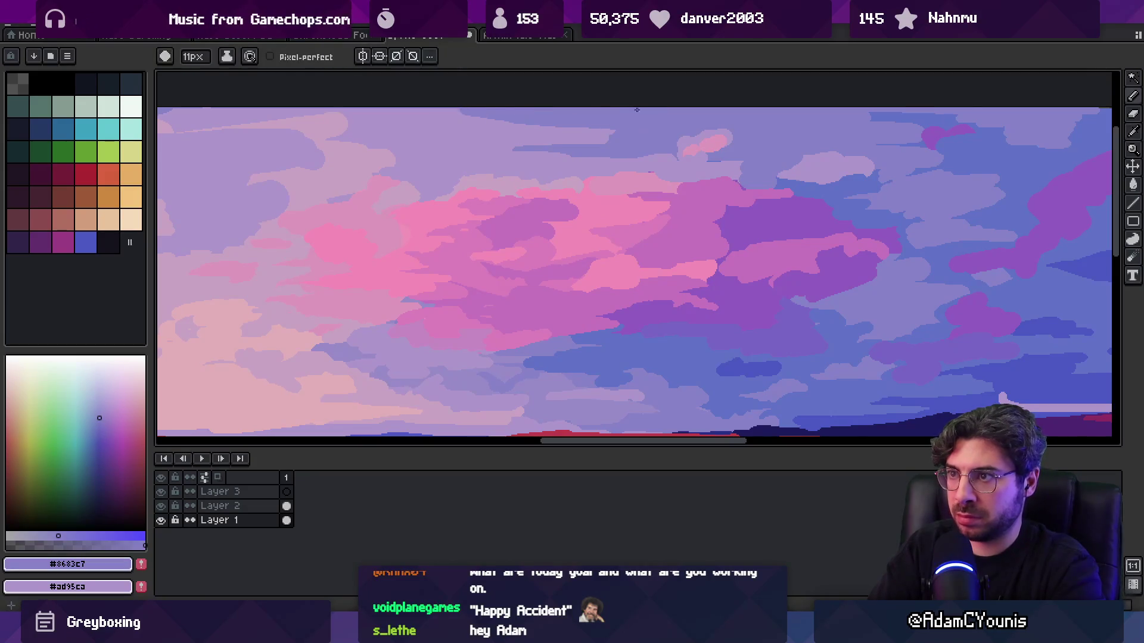
scroll(595, 113, down, 3)
scroll(597, 120, up, 3)
alt+click(569, 147)
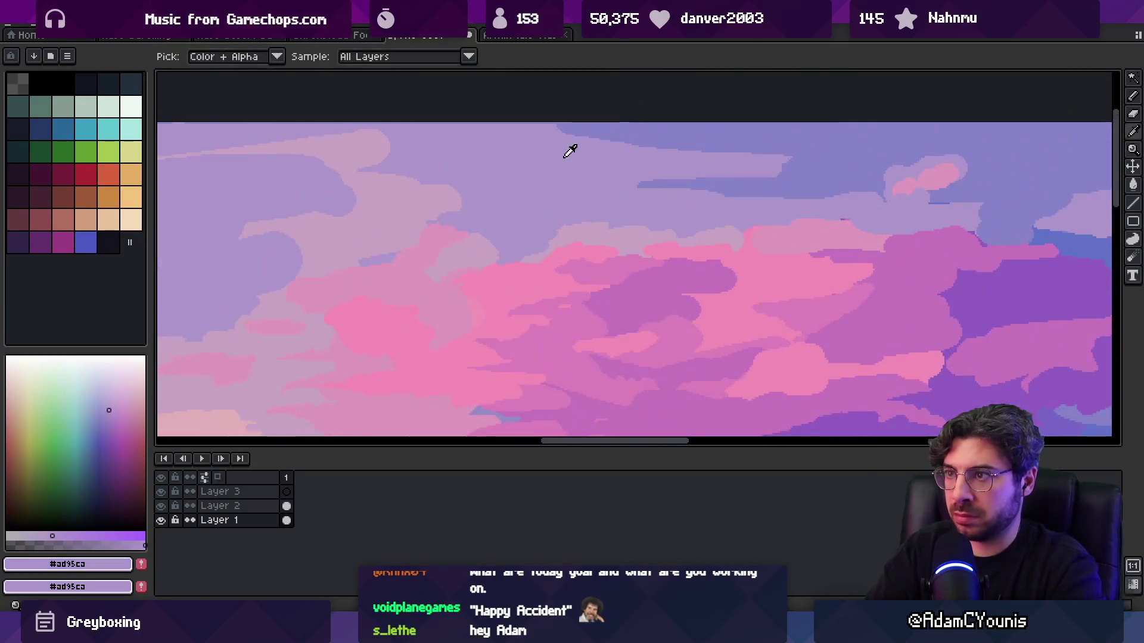
scroll(655, 131, down, 3)
scroll(605, 128, up, 3)
- Pick the dusty pink from the clouds and paint a dusty pink stroke into them
key(b)
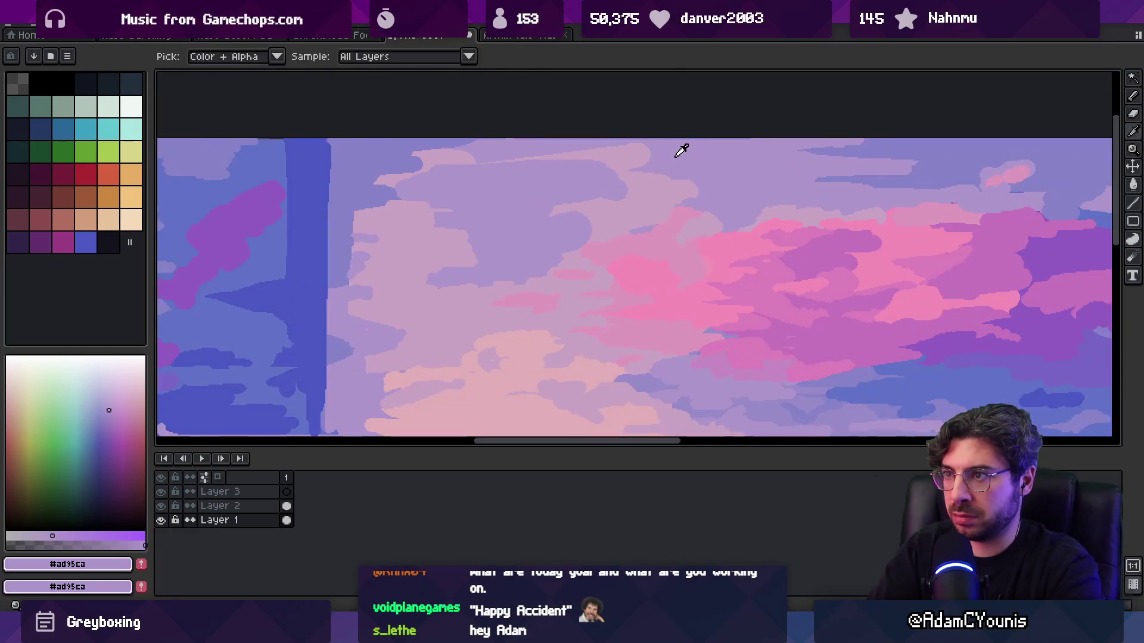
alt+click(602, 155)
alt+click(502, 150)
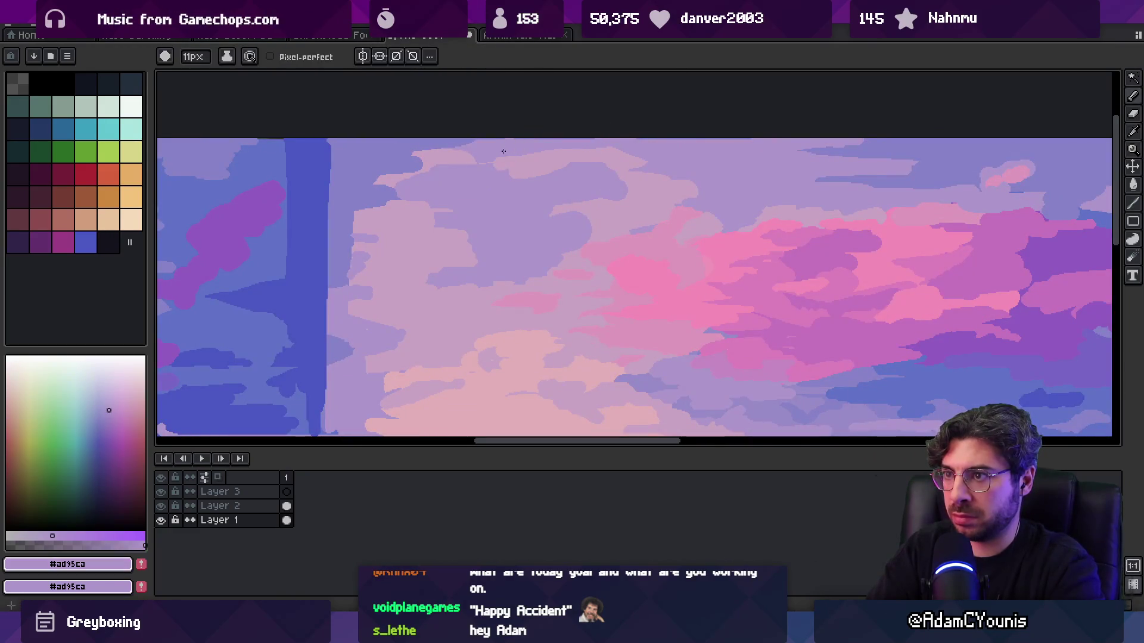
alt+click(521, 173)
scroll(575, 161, down, 3)
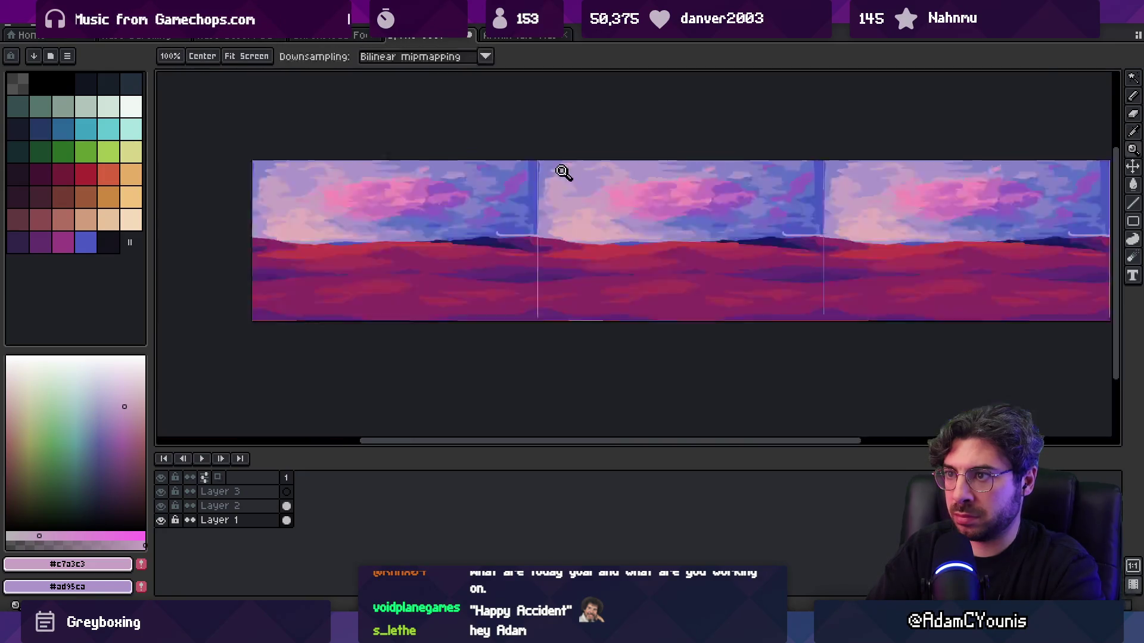
scroll(610, 156, up, 3)
drag(557, 160, 541, 148)
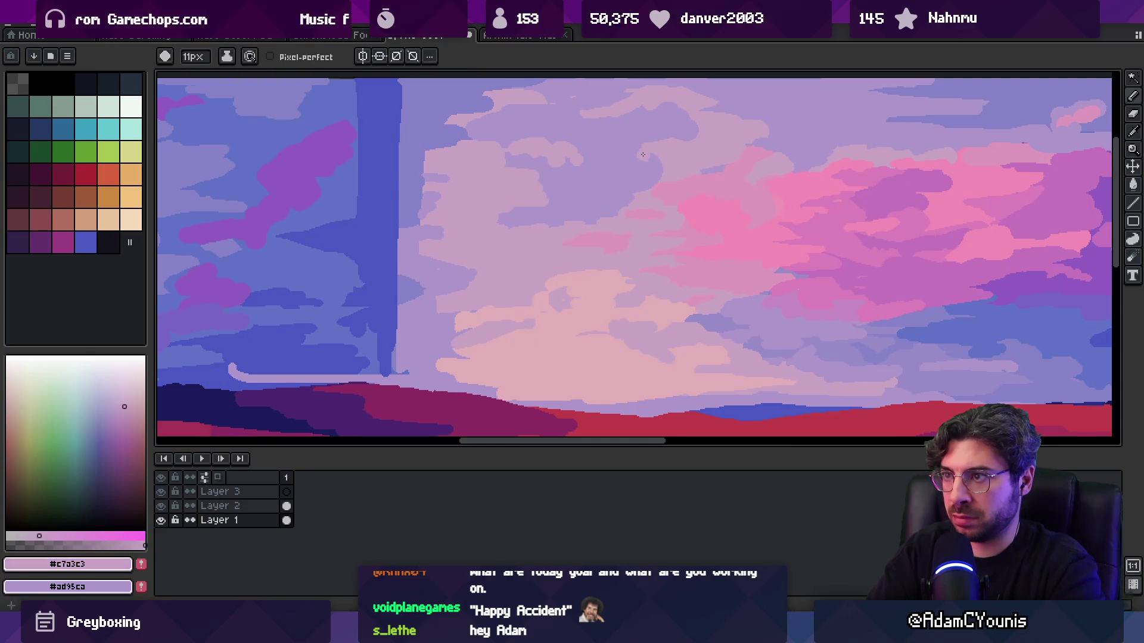
- Alternate sampling dusty pink from the cloud and lavender from the sky, then zoom back in
alt+click(624, 156)
key(z)
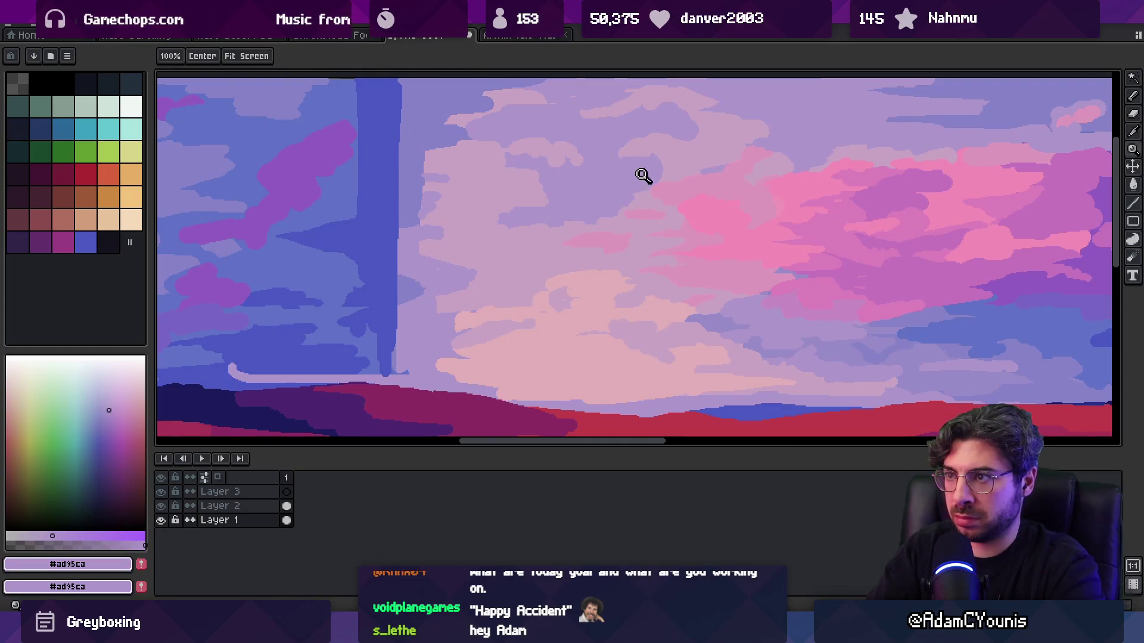
scroll(570, 160, down, 3)
scroll(574, 170, up, 3)
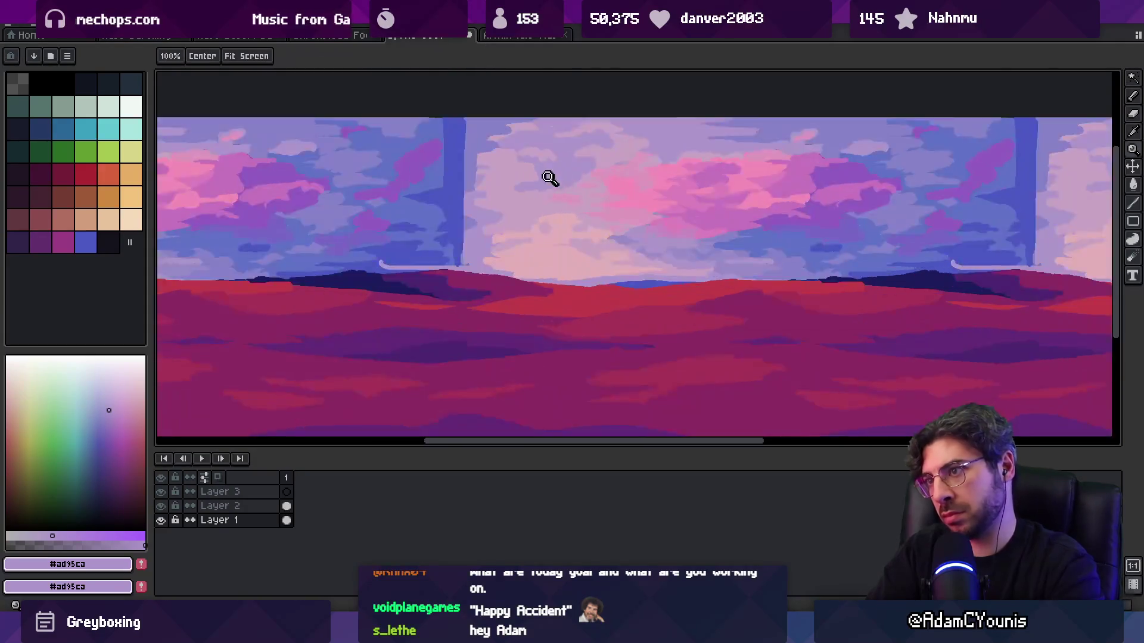
key(alt)
alt+click(531, 206)
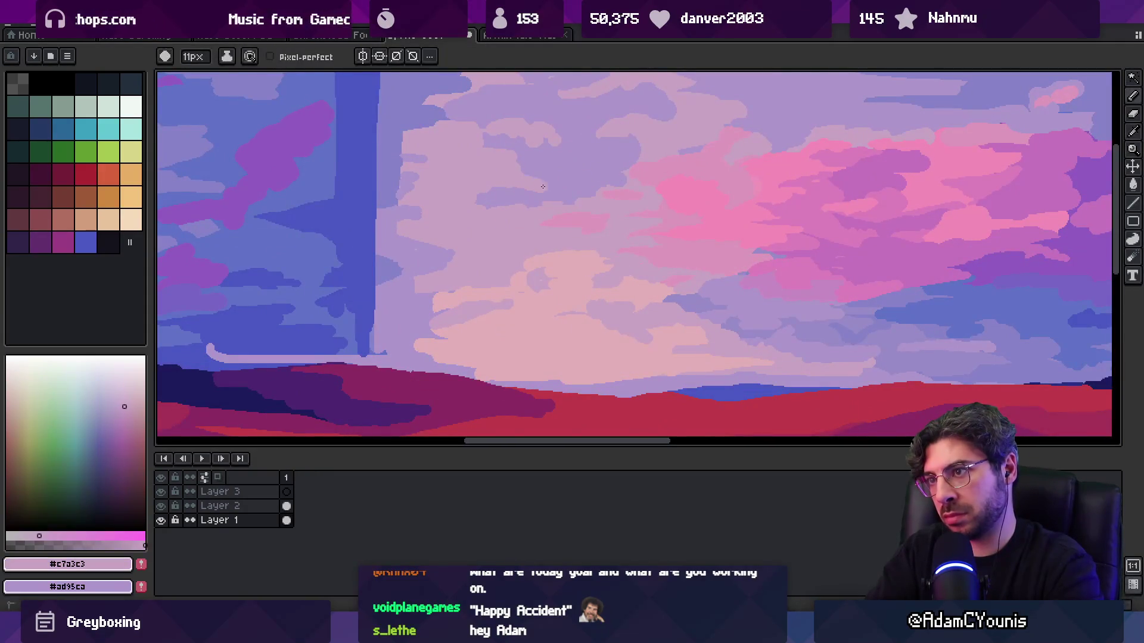
alt+click(522, 158)
alt+click(534, 172)
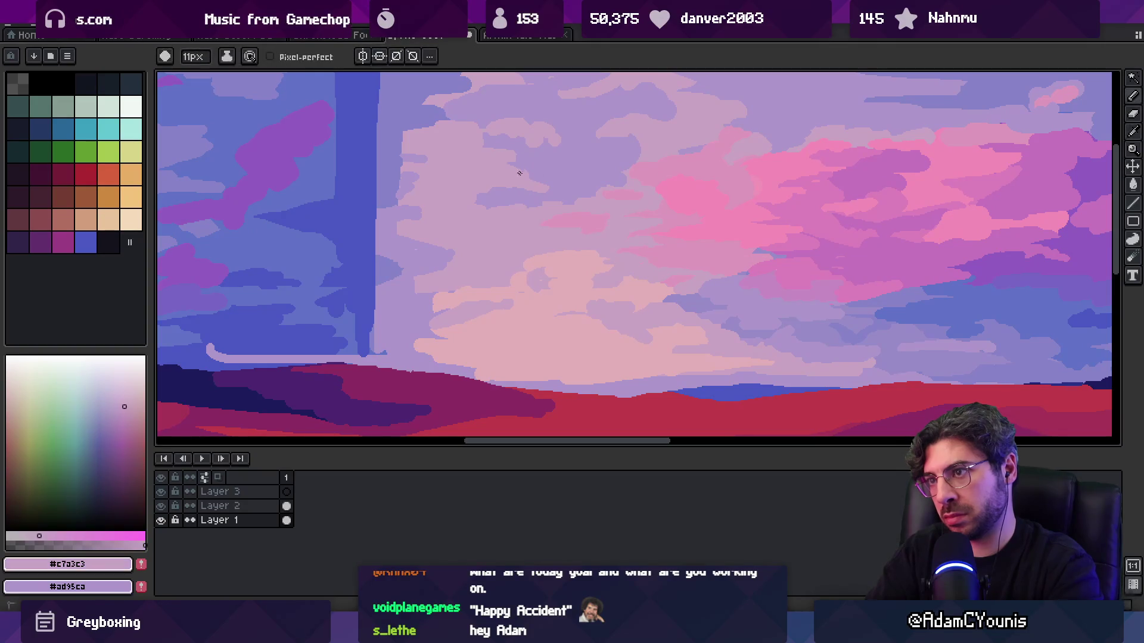
scroll(557, 143, down, 3)
scroll(544, 143, up, 2)
scroll(545, 144, up, 3)
alt+click(536, 161)
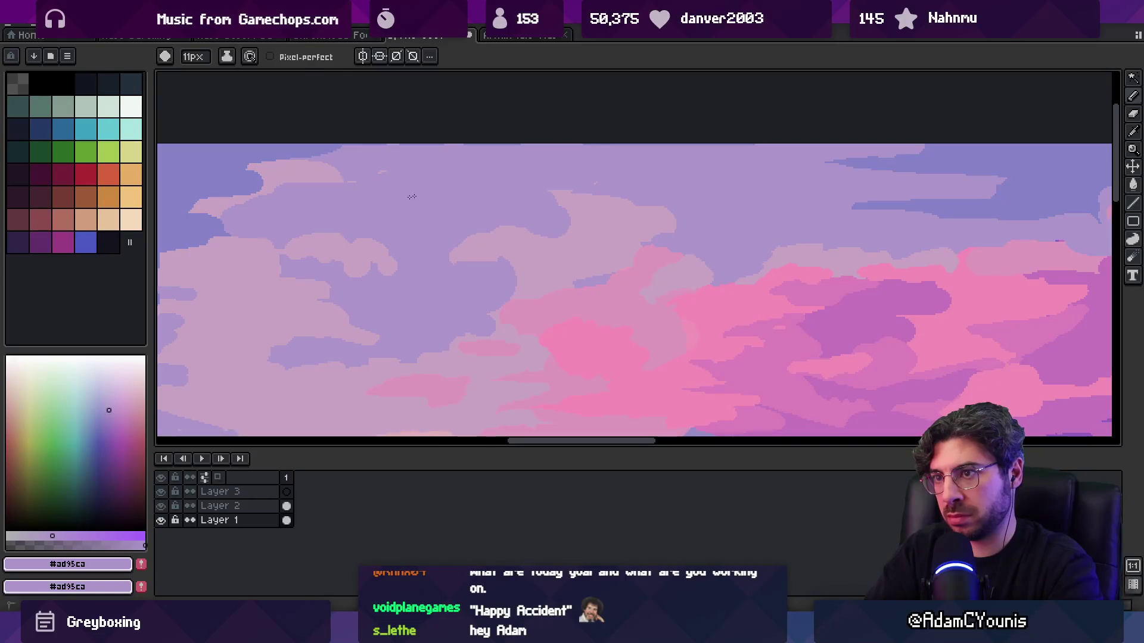
- Paint a muted blue band along the top of the sky, then resample the lavender
alt+click(309, 145)
mouse_move(530, 161)
mouse_down()
mouse_move(691, 170)
mouse_move(480, 162)
mouse_up()
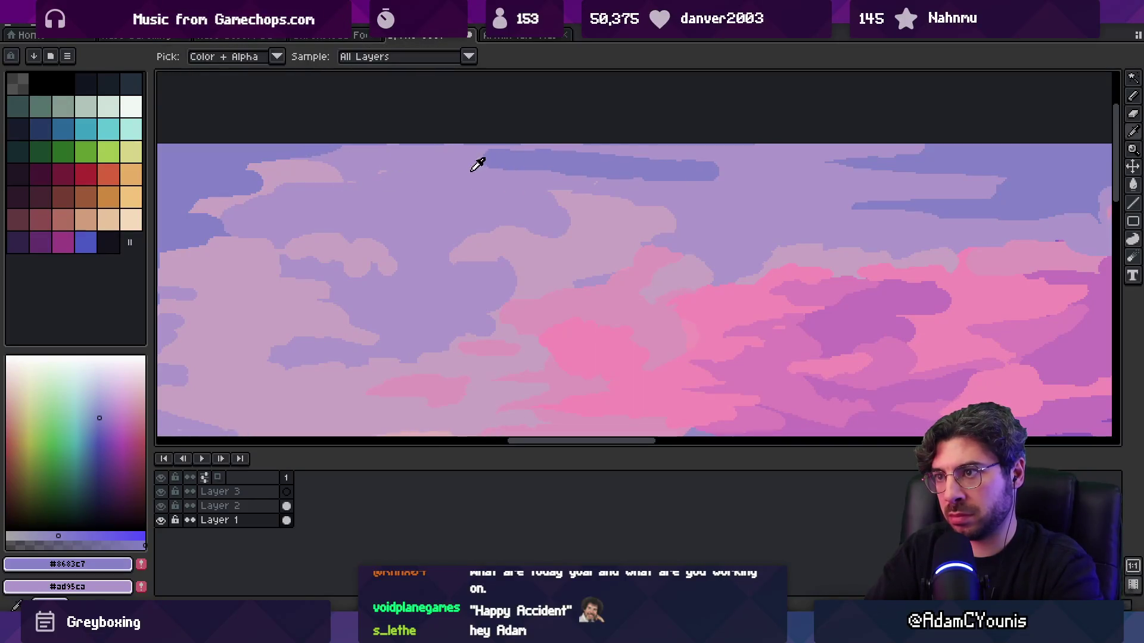
alt+click(480, 162)
scroll(676, 178, down, 5)
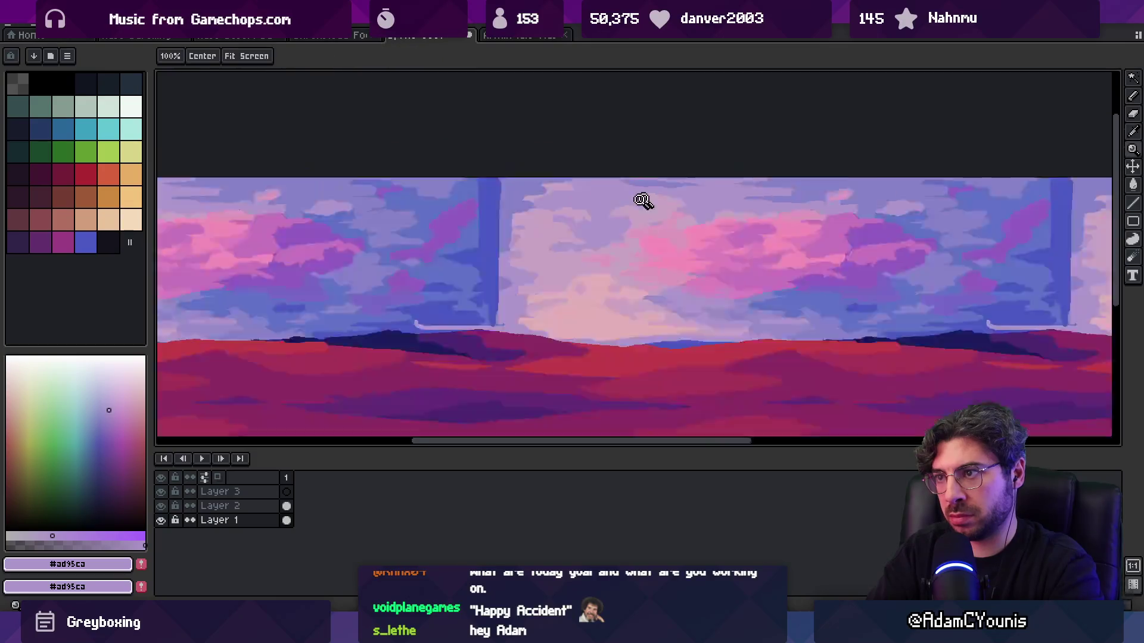
scroll(661, 173, up, 2)
scroll(704, 195, up, 3)
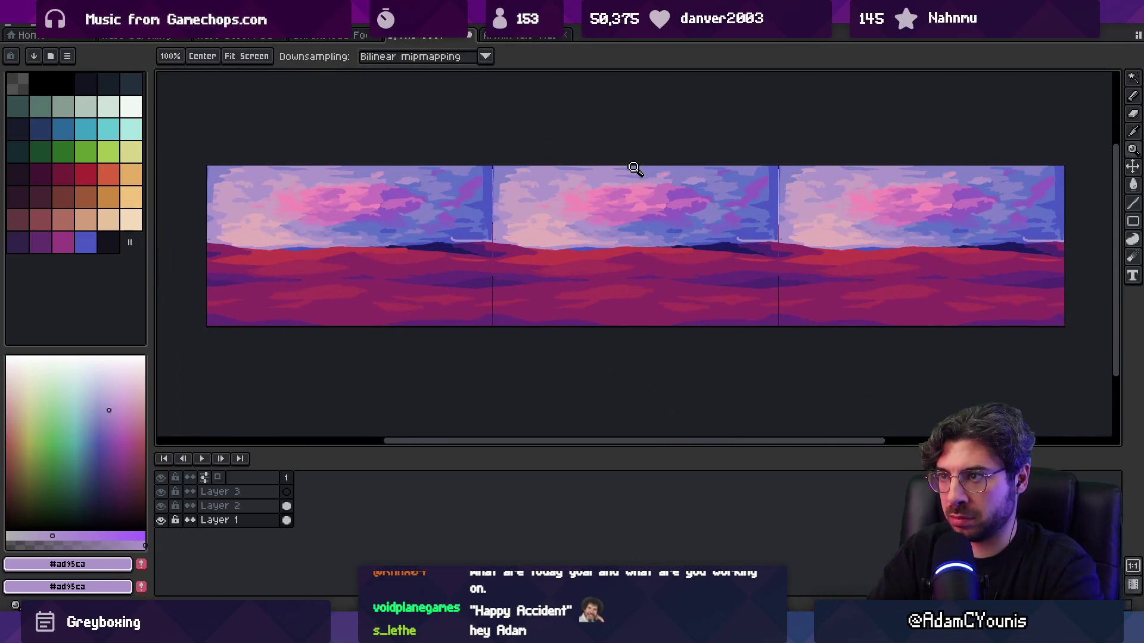
- Sample the cloud-band and deep sky blues, then paint blue over part of the pink cloud
alt+click(712, 176)
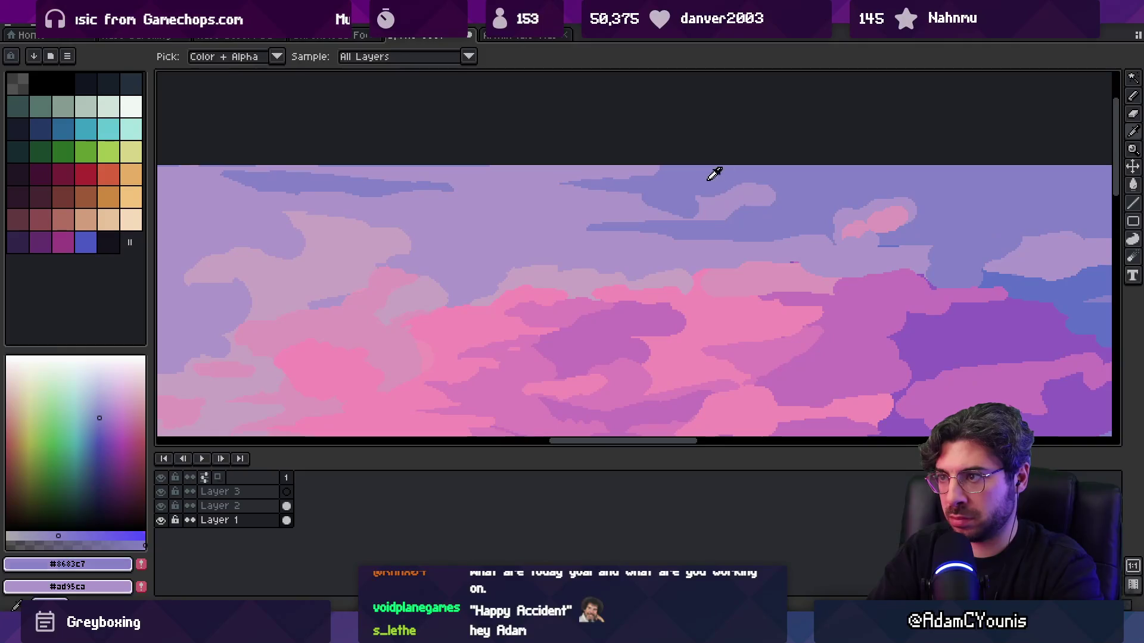
scroll(527, 183, down, 3)
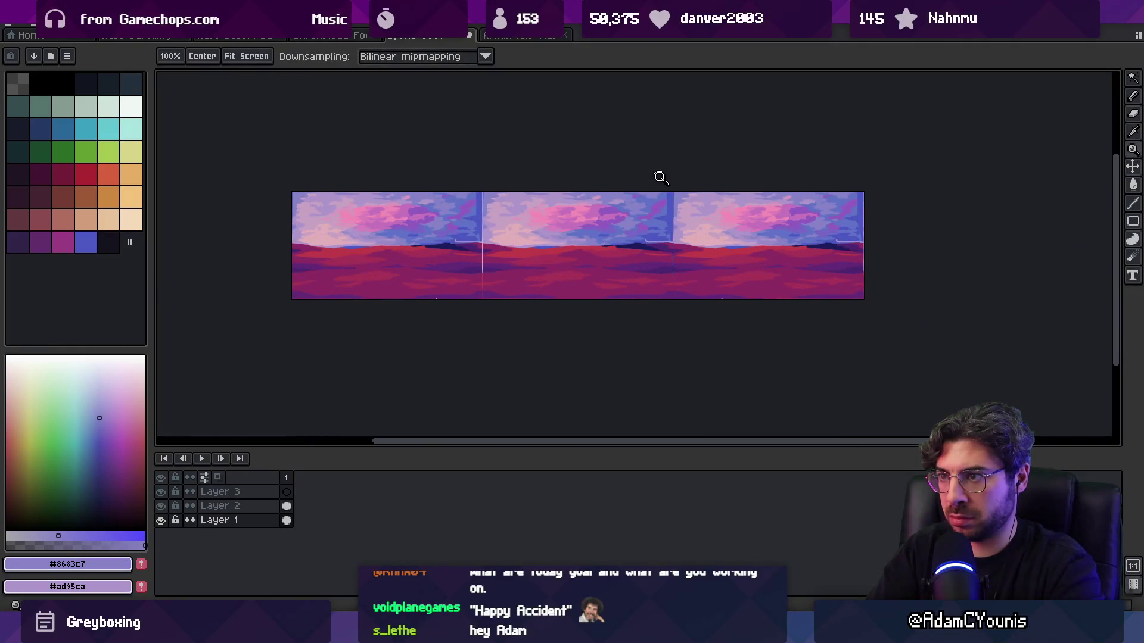
scroll(656, 175, up, 4)
alt+click(681, 173)
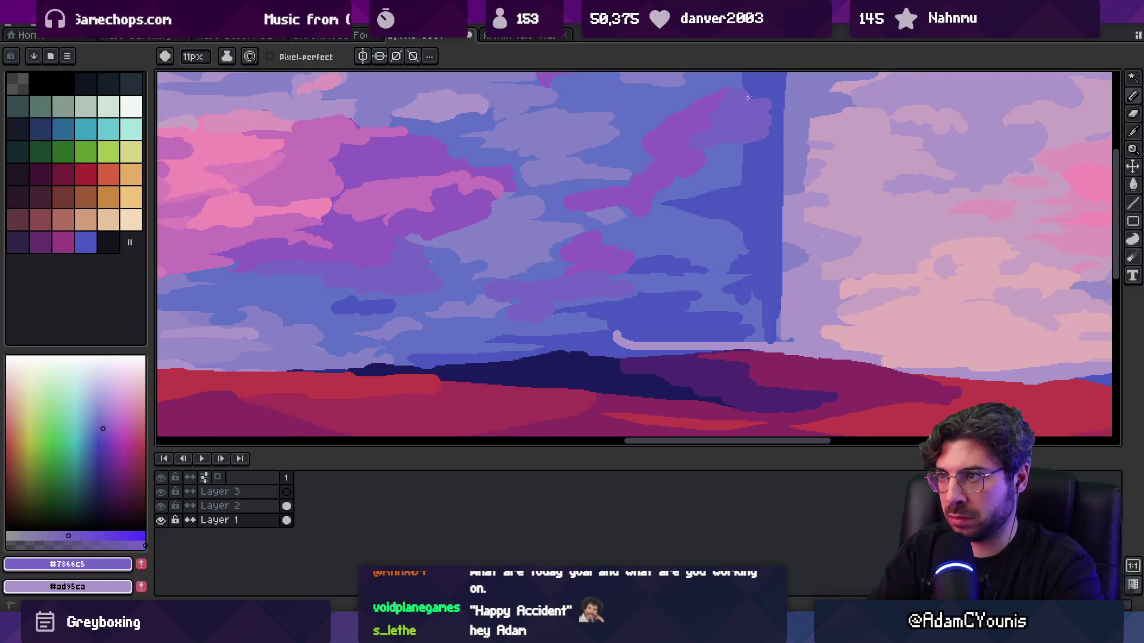
alt+click(760, 130)
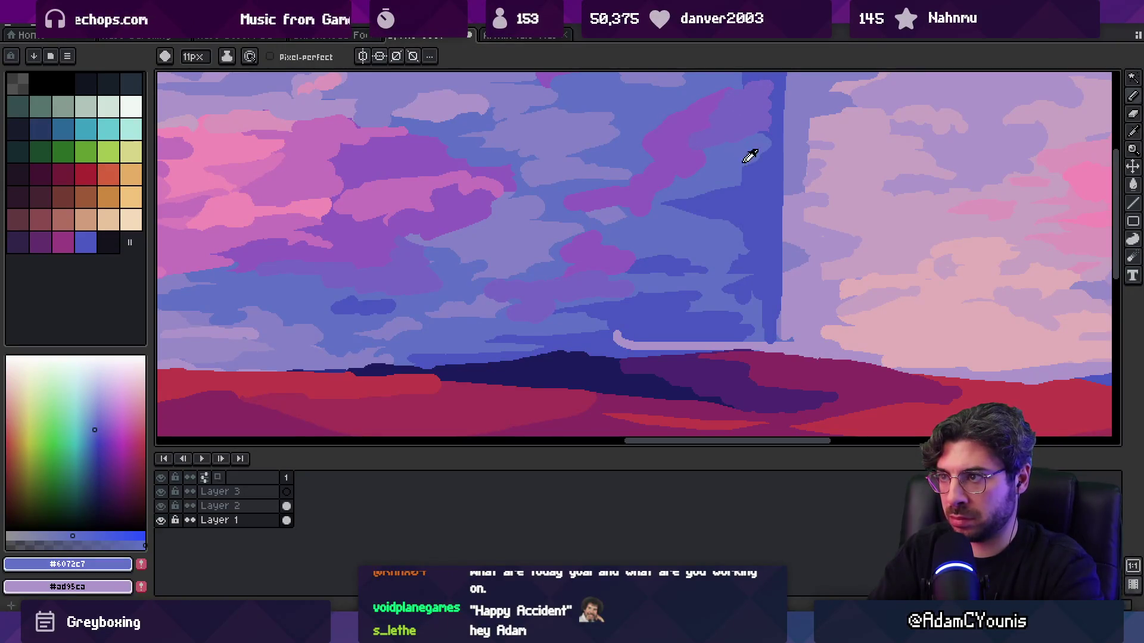
alt+click(698, 200)
key(z)
scroll(657, 171, down, 5)
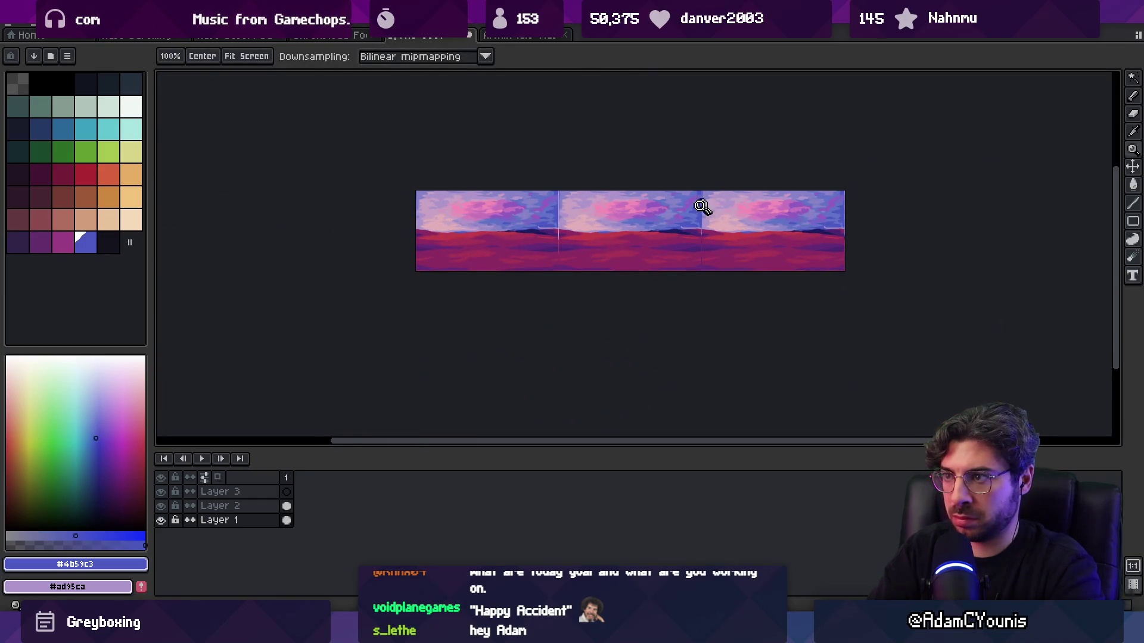
scroll(707, 203, up, 5)
key(b)
alt+click(628, 200)
mouse_move(627, 200)
mouse_down()
mouse_move(682, 186)
mouse_move(607, 194)
mouse_move(616, 208)
mouse_move(584, 173)
mouse_up()
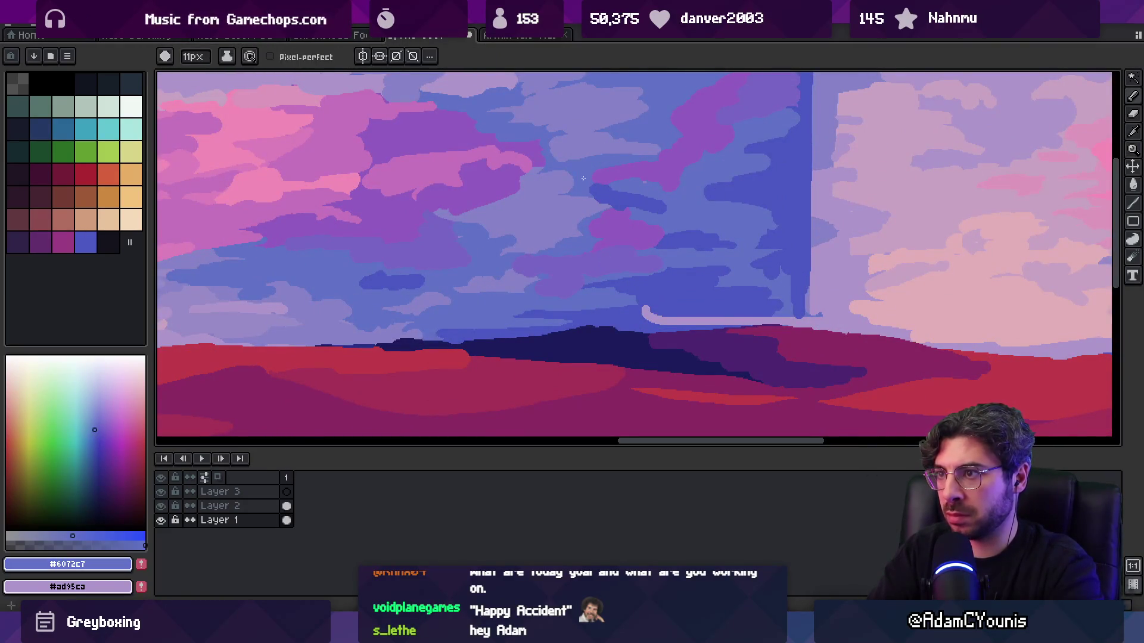
- Paint dark blue over the purple cloud and darker strokes into the cloud edge
alt+click(642, 172)
alt+click(679, 202)
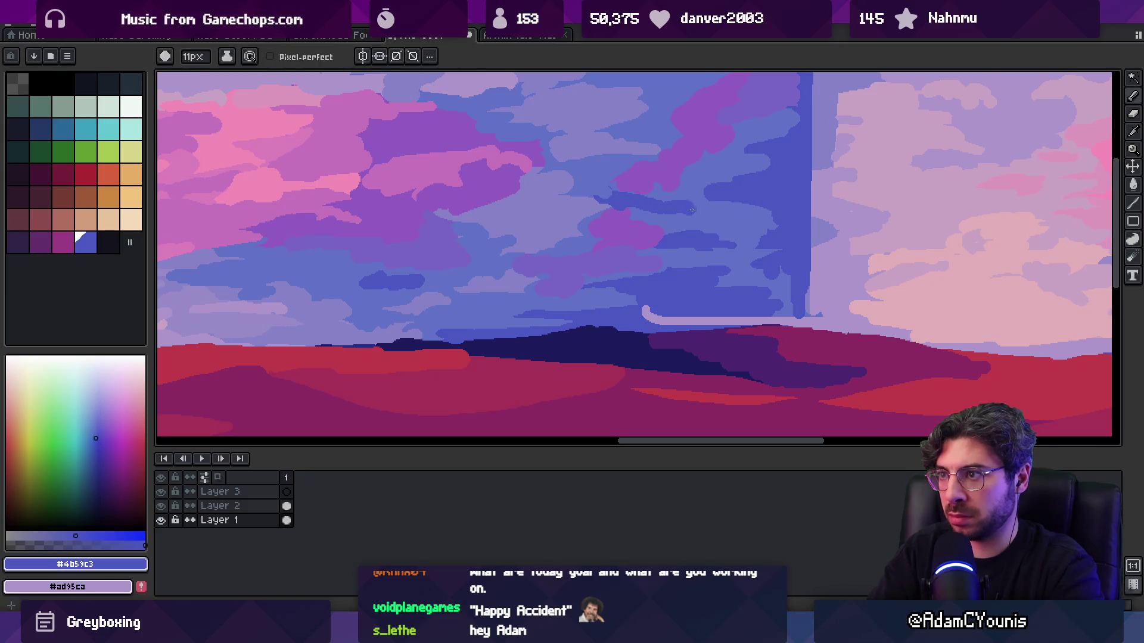
drag(667, 207, 694, 215)
alt+click(724, 206)
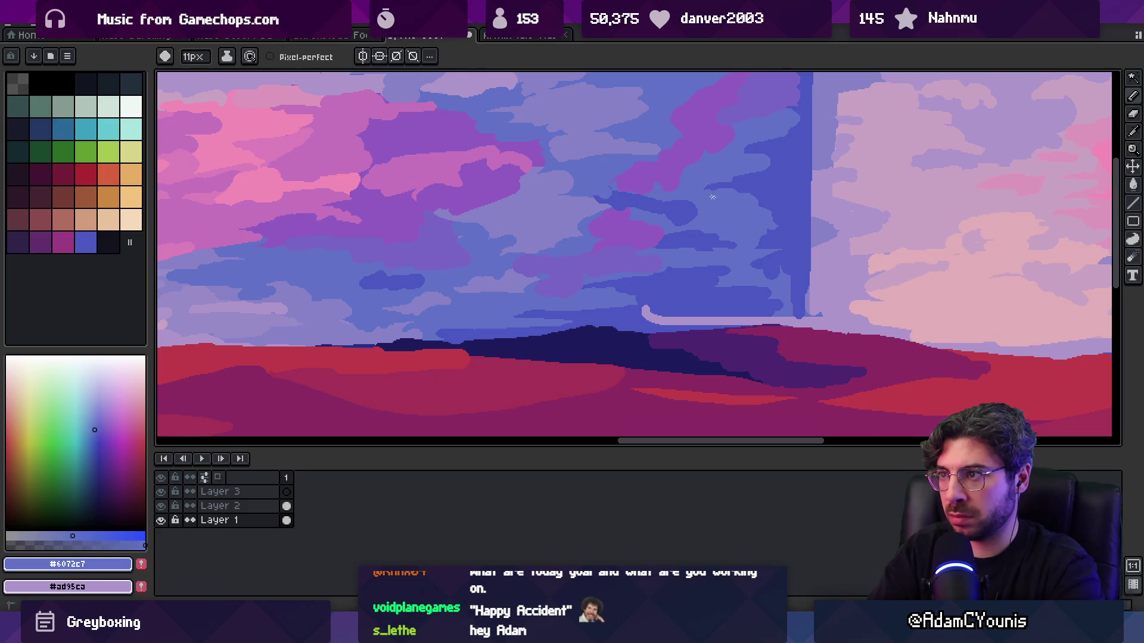
alt+click(781, 163)
mouse_move(765, 176)
mouse_down()
mouse_move(720, 158)
mouse_move(724, 191)
mouse_up()
alt+click(735, 179)
- Check the zoomed view and Alt-pick the violet from the clouds
key(z)
scroll(733, 196, down, 5)
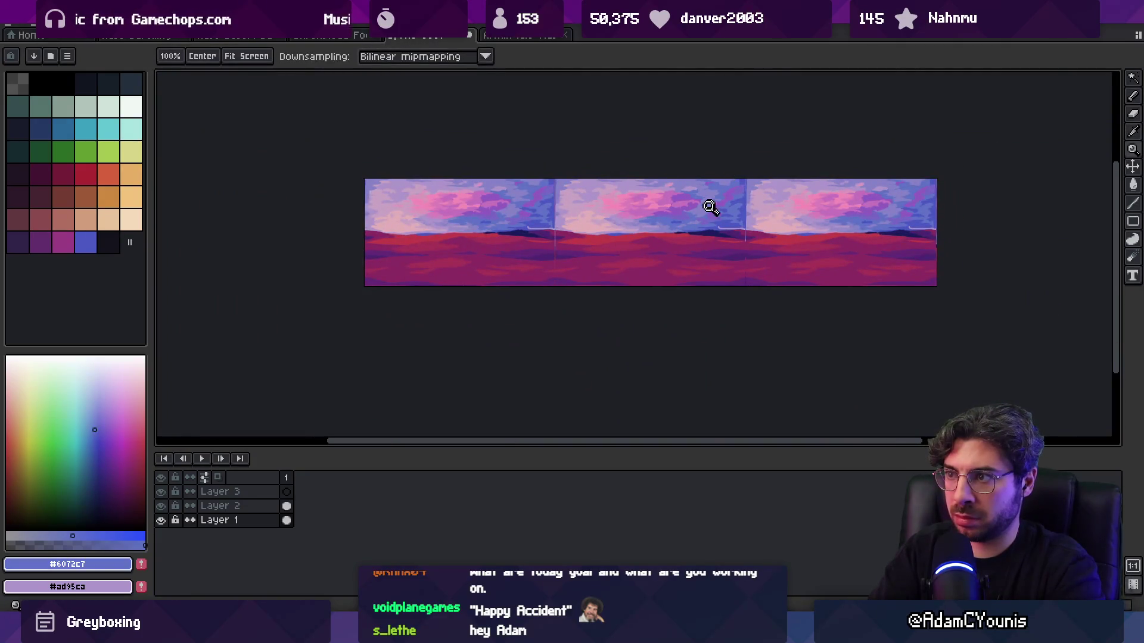
scroll(713, 204, up, 2)
key(b)
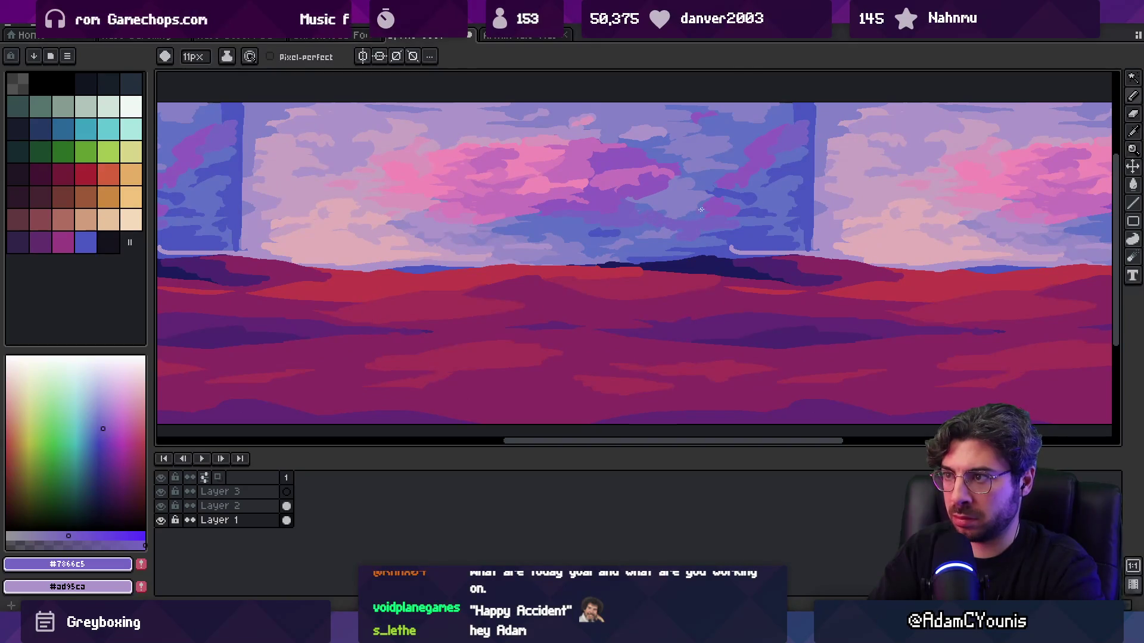
key(alt)
alt+click(712, 169)
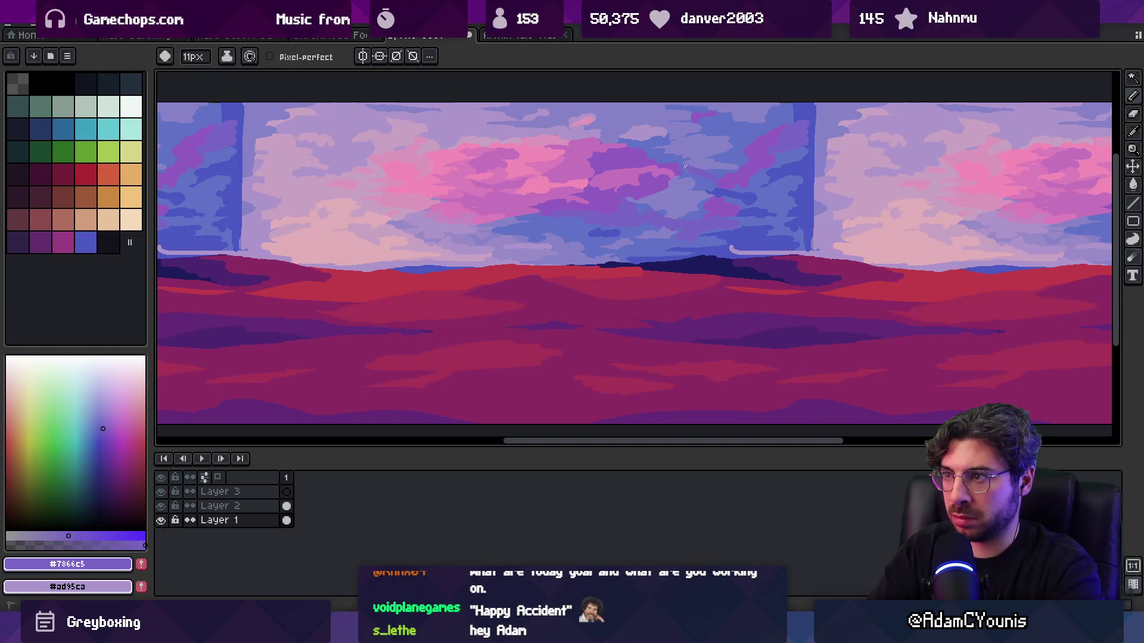
- Pick the mid sky blue and shrink the brush to 7px
key(z)
scroll(685, 159, down, 2)
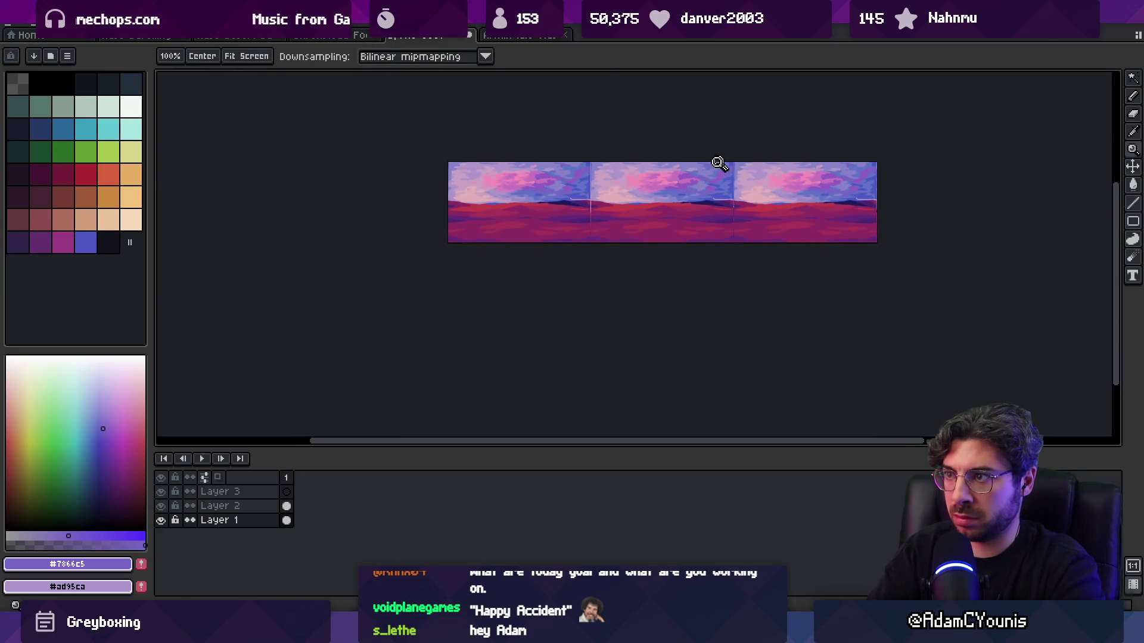
scroll(703, 172, up, 2)
alt+click(636, 223)
scroll(721, 172, down, 3)
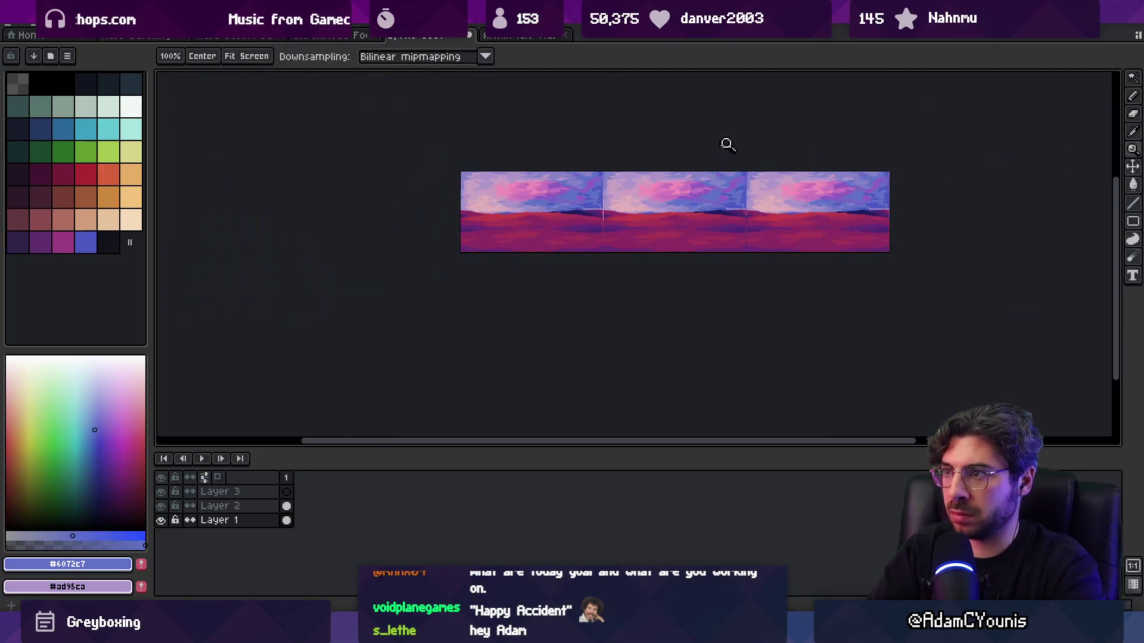
scroll(748, 186, up, 2)
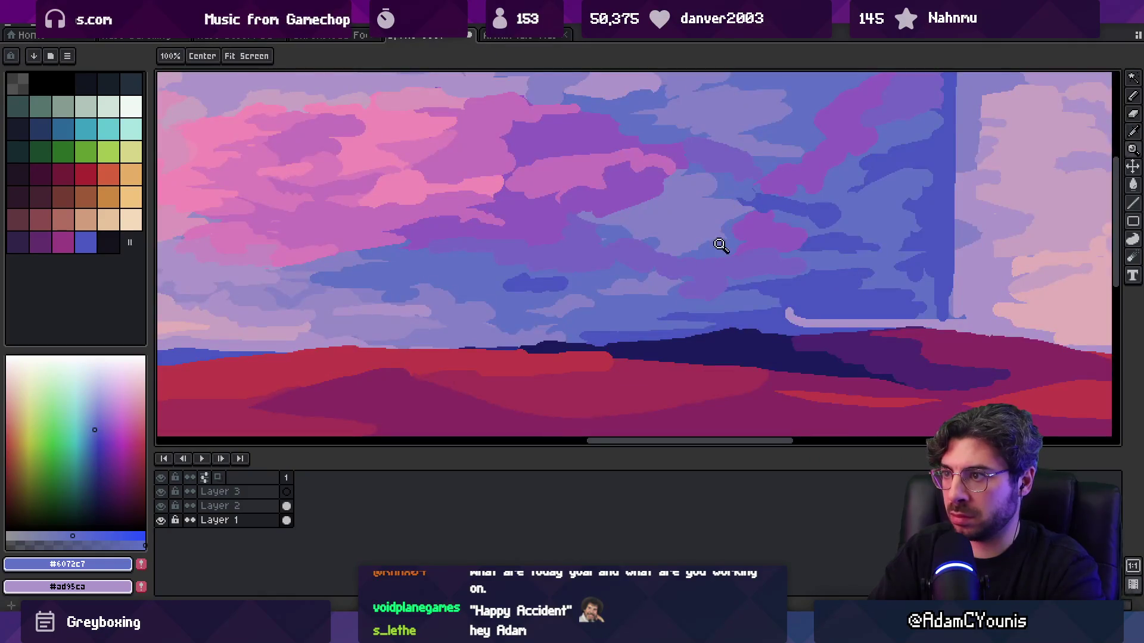
scroll(720, 245, down, 1)
scroll(714, 234, up, 3)
key(b)
key(minus)
key(minus)
key(minus)
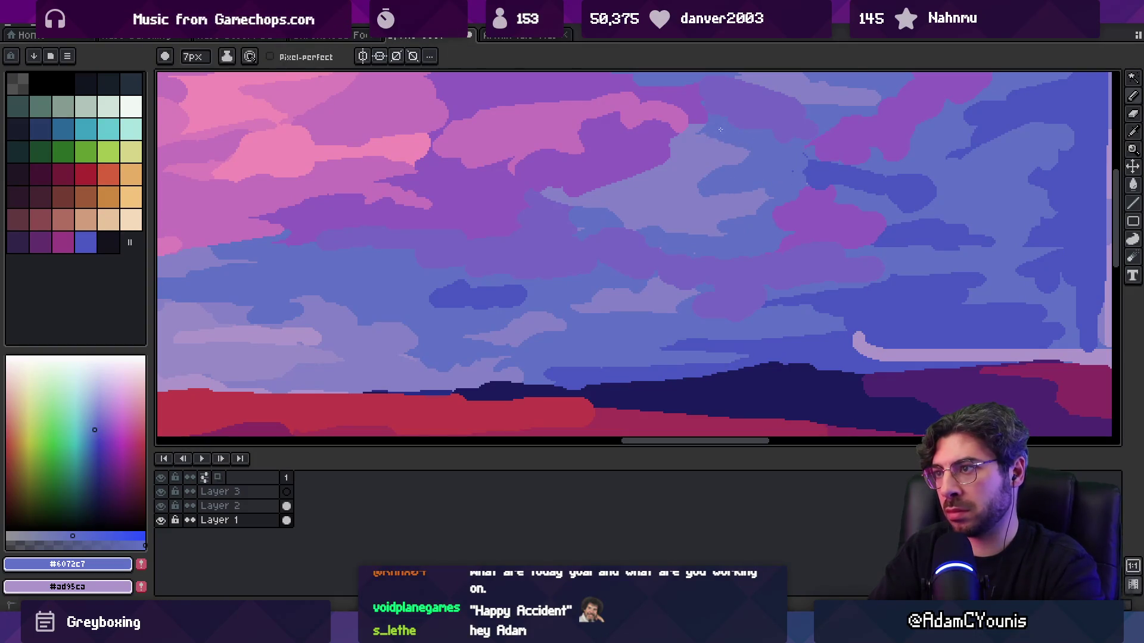
- Paint a long violet stroke across the clouds, then sample mid blue and pale blue-grey
key(alt)
alt+click(564, 217)
mouse_move(581, 190)
mouse_down()
mouse_move(644, 182)
mouse_move(709, 130)
mouse_up()
alt+click(688, 153)
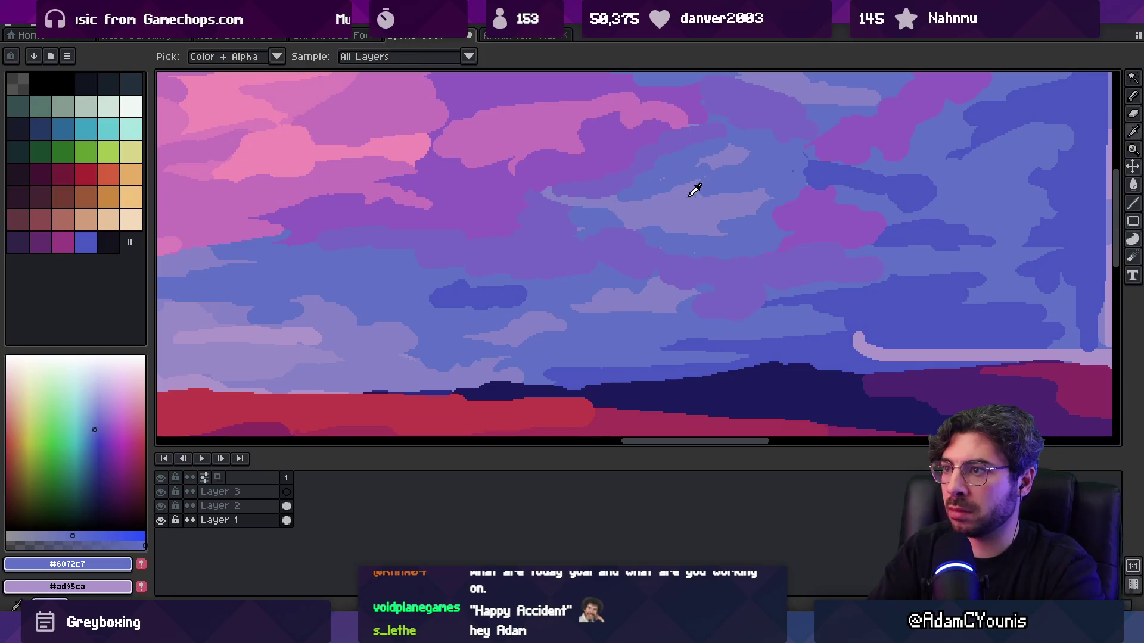
alt+click(735, 176)
alt+click(739, 165)
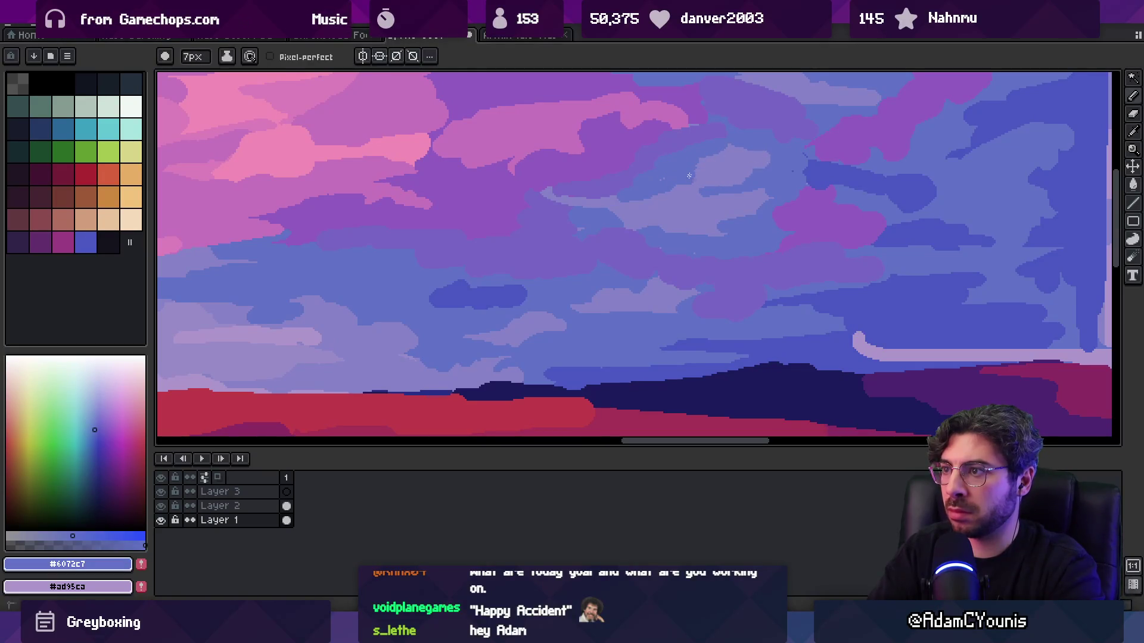
alt+click(709, 176)
alt+click(728, 186)
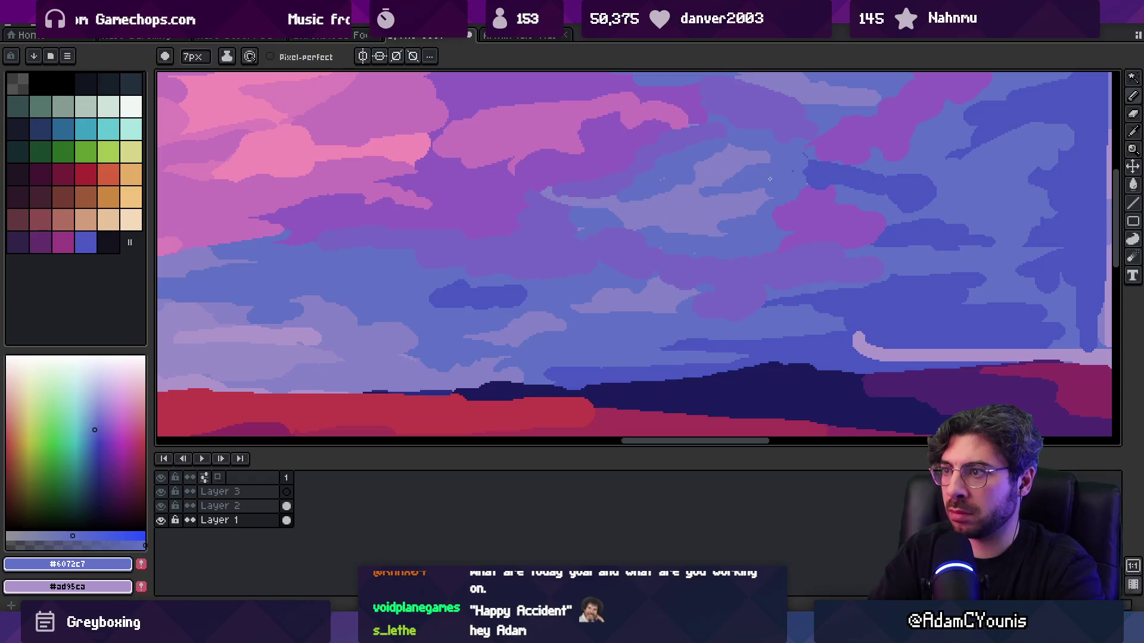
- Sample violet, mid and dark sky blues while zooming out over the whole panorama
scroll(769, 178, down, 3)
scroll(744, 196, up, 3)
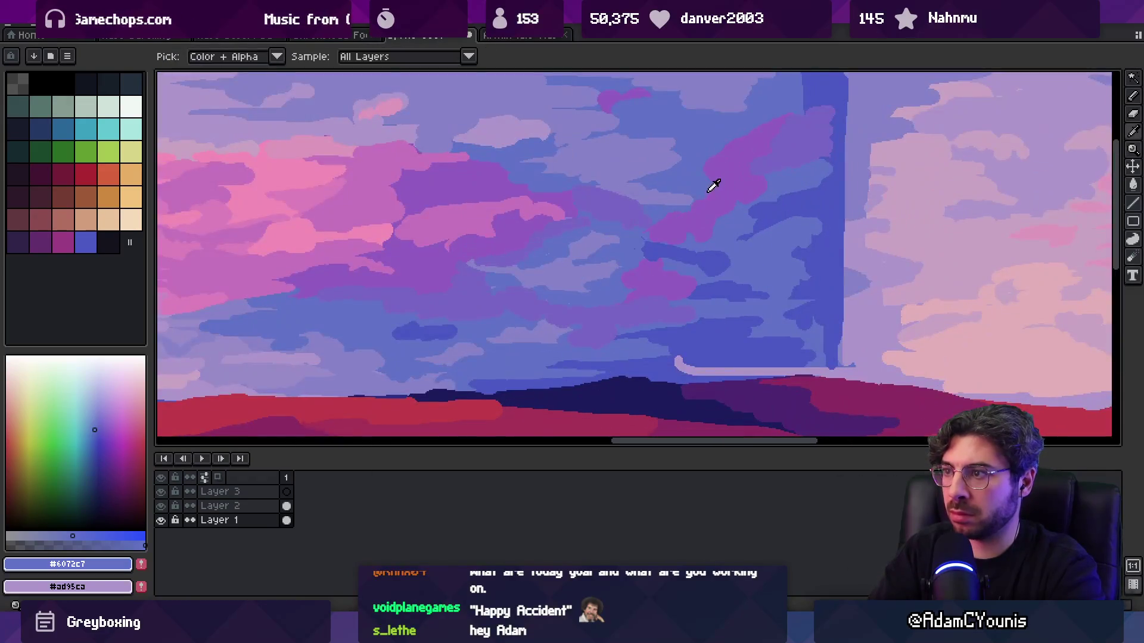
alt+click(754, 176)
alt+click(695, 197)
alt+click(713, 178)
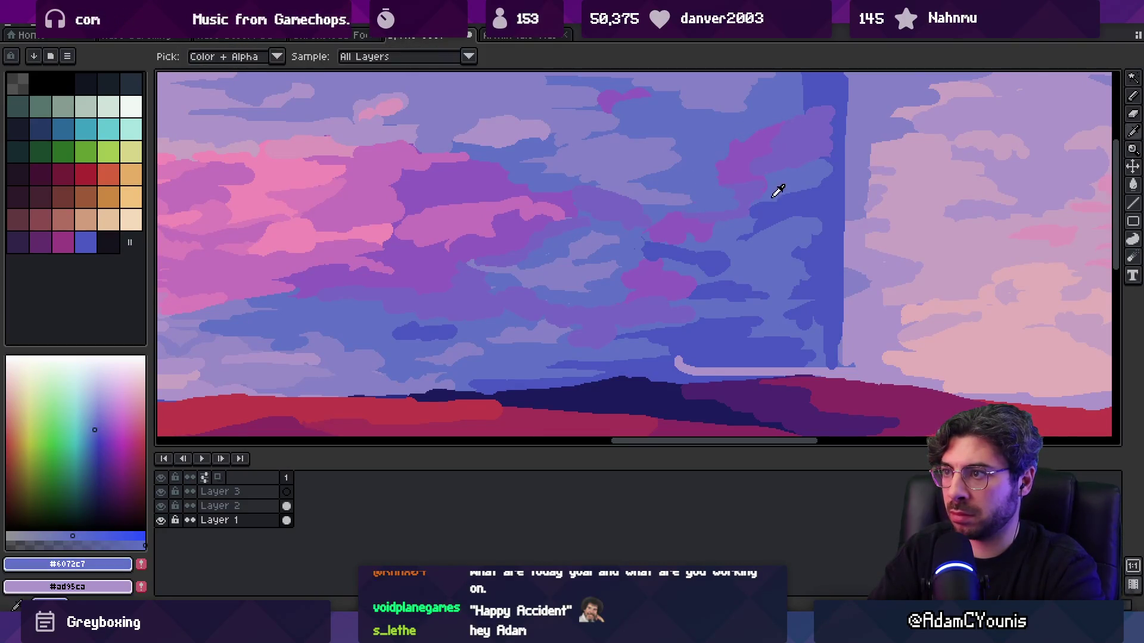
alt+click(675, 181)
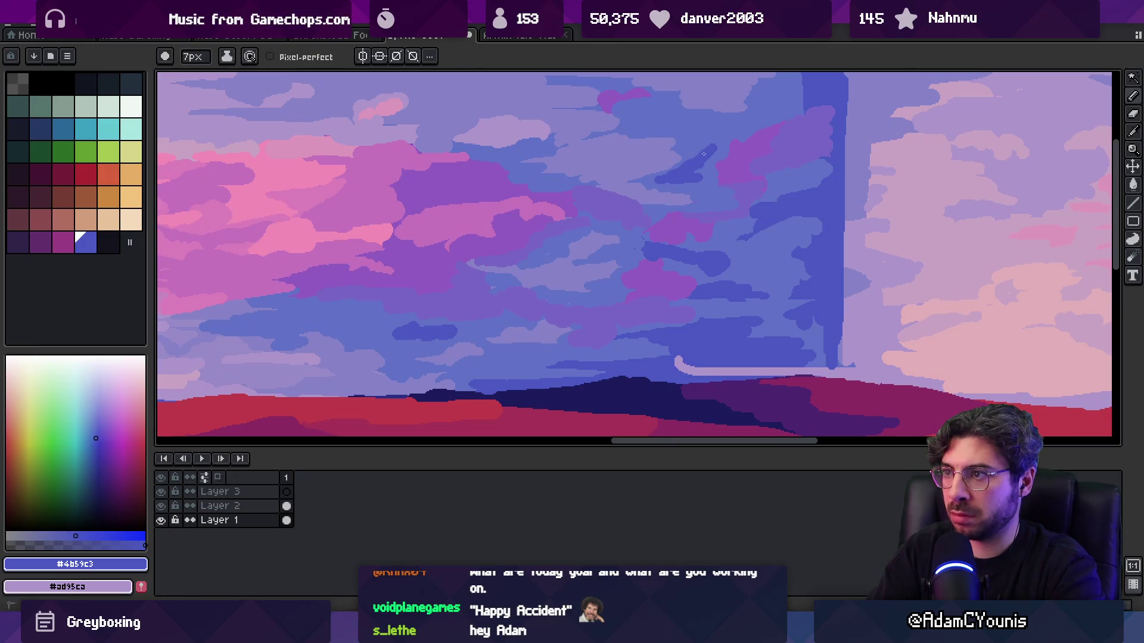
key(z)
scroll(723, 163, down, 3)
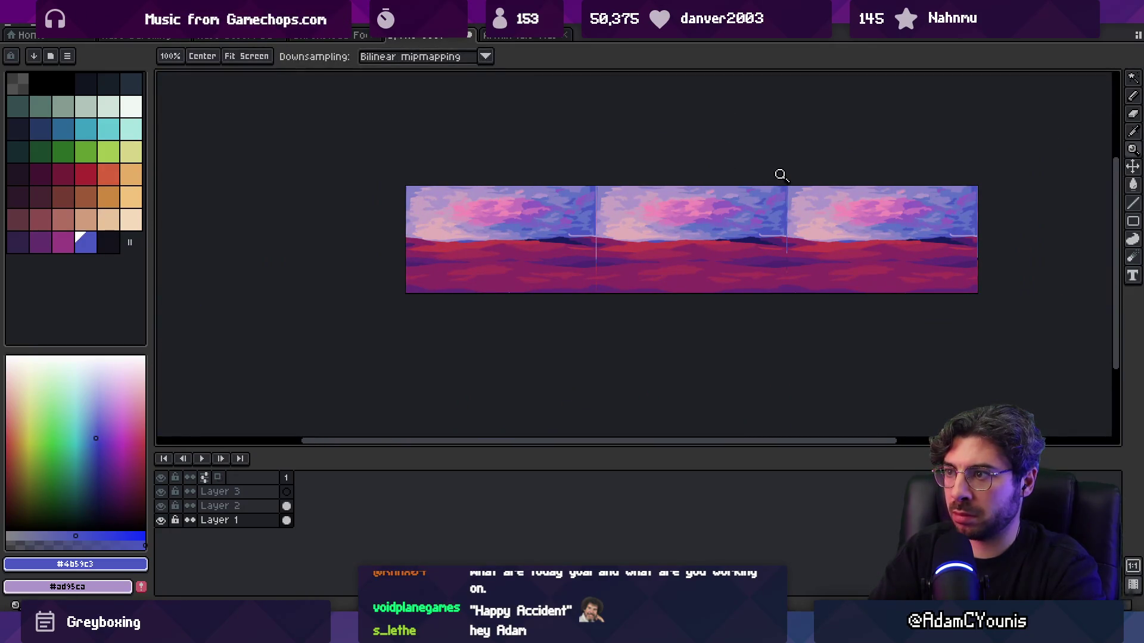
scroll(769, 178, up, 3)
alt+click(820, 167)
scroll(740, 162, down, 3)
scroll(740, 162, up, 4)
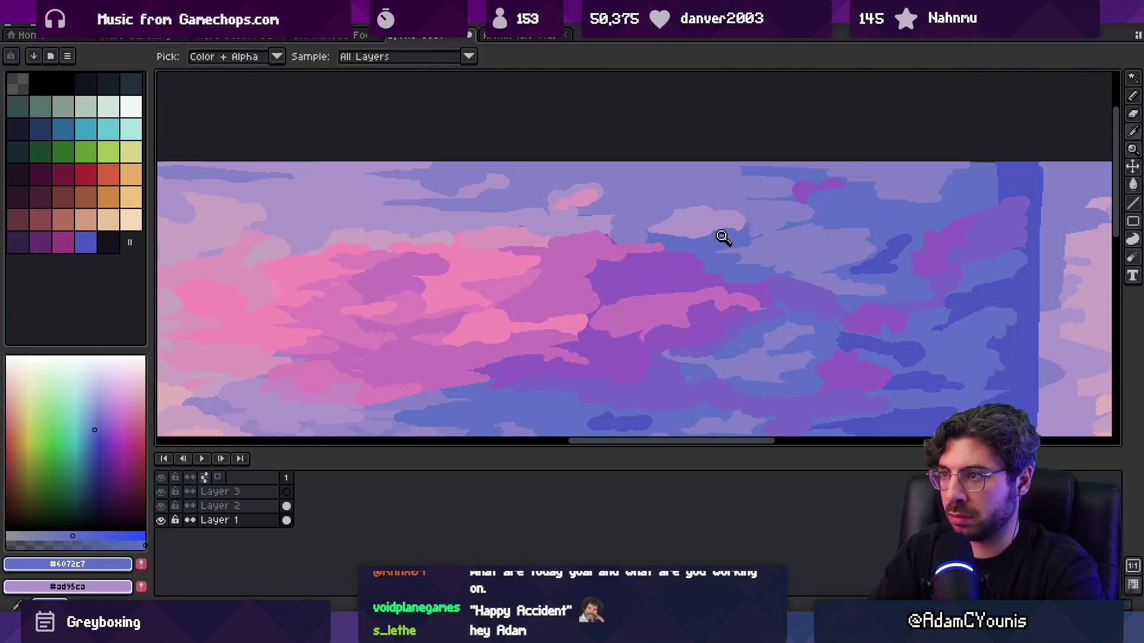
key(b)
- Outline the lavender cloud patch in dark blue and bucket-fill it solid blue
mouse_move(674, 212)
mouse_down()
mouse_move(642, 208)
mouse_move(627, 188)
mouse_move(632, 162)
mouse_up()
key(g)
click(716, 213)
key(ctrl+z)
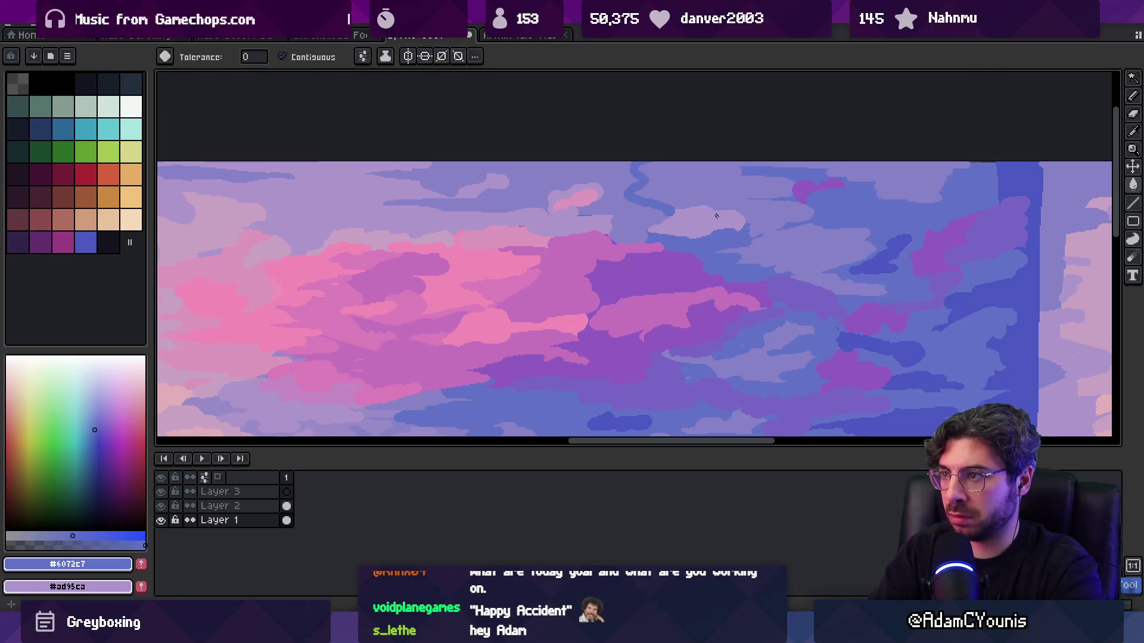
click(774, 196)
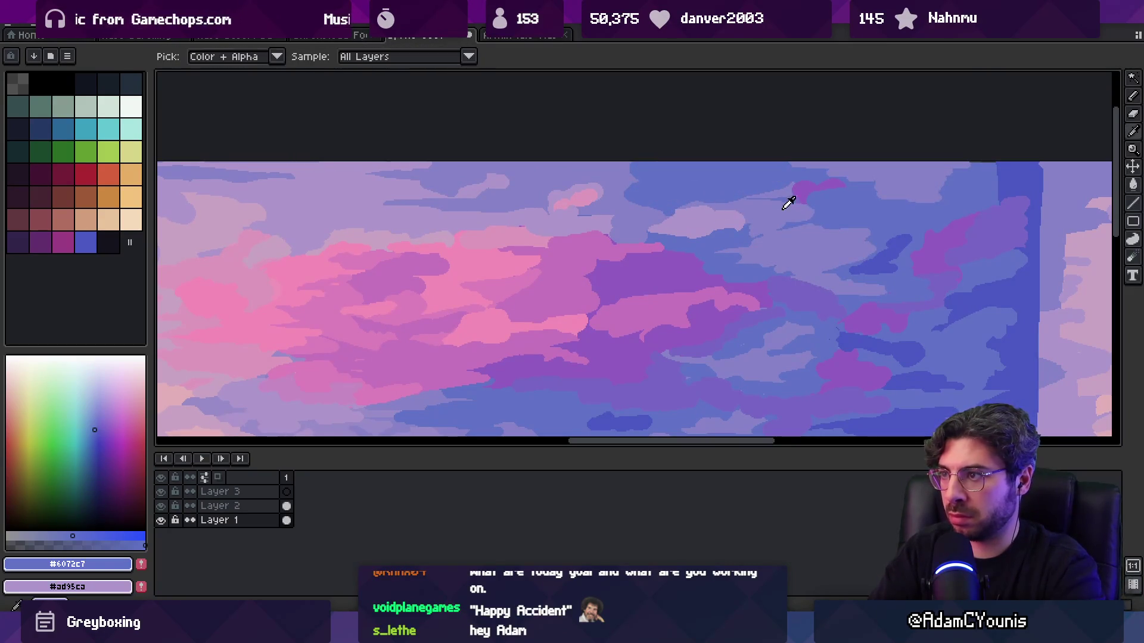
click(809, 190)
key(b)
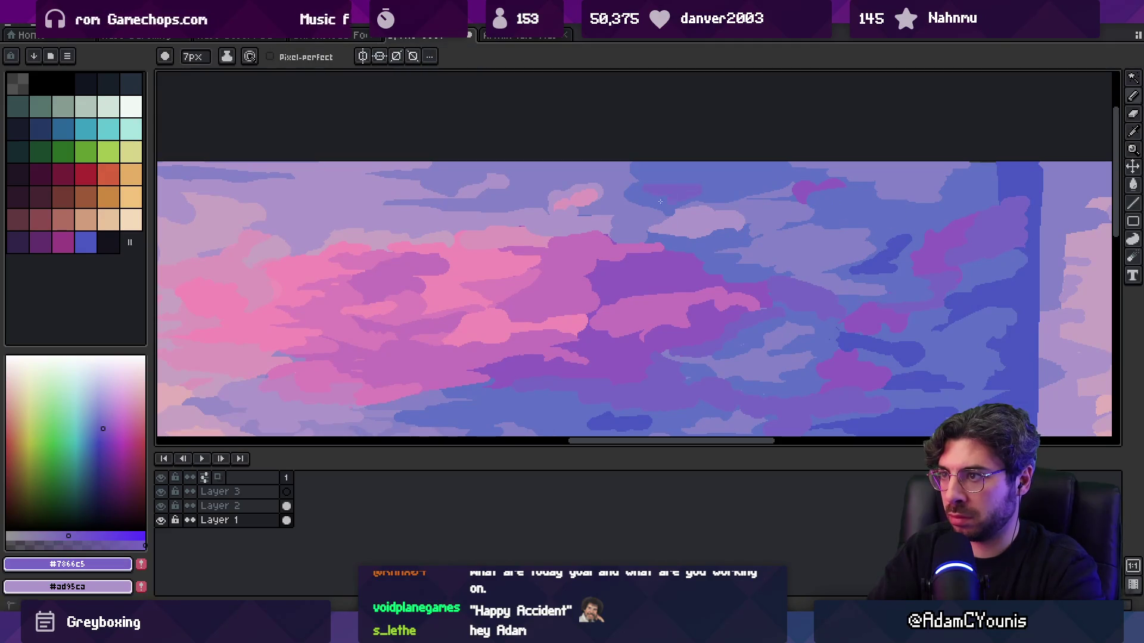
- Zoom out to check the tiling and pick the mid sky blue
key(z)
scroll(759, 166, down, 5)
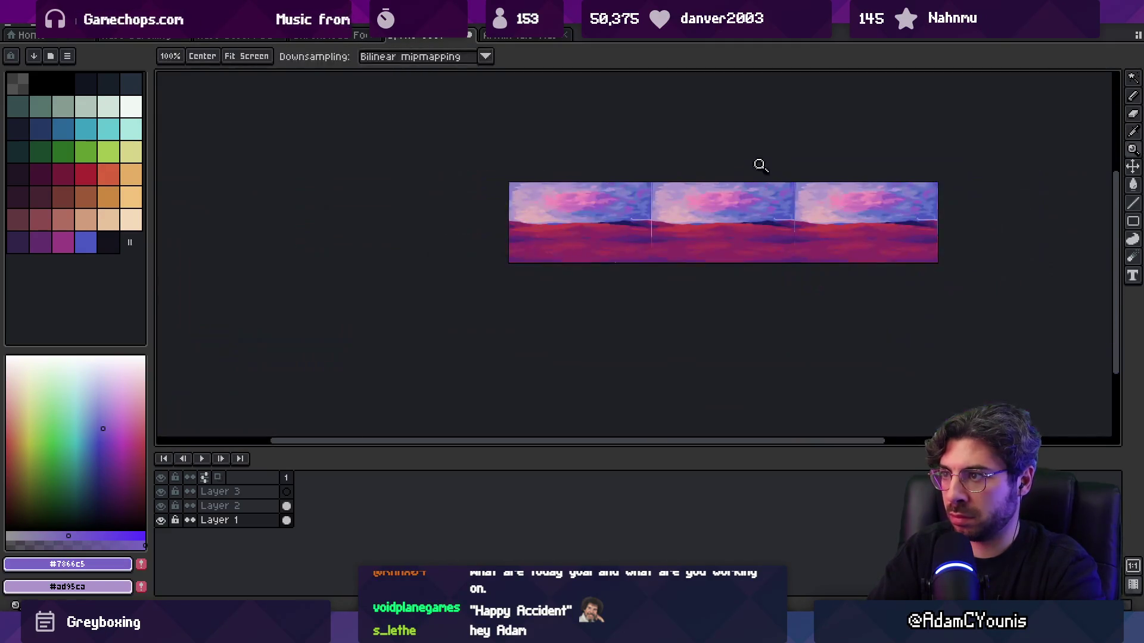
scroll(779, 209, up, 4)
key(b)
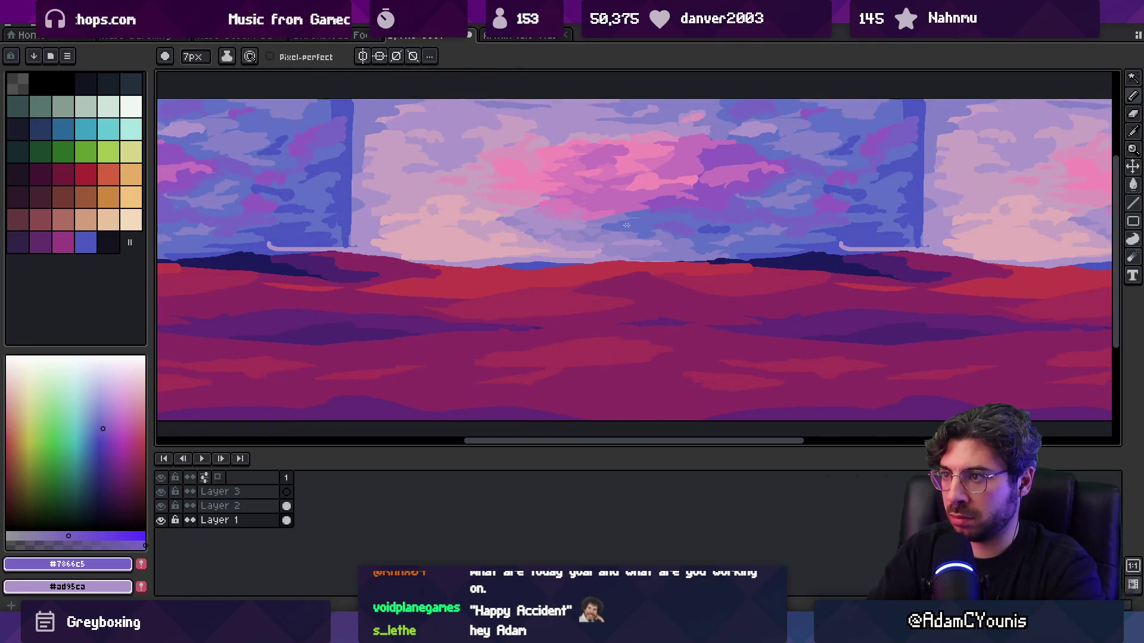
key(z)
scroll(682, 203, down, 4)
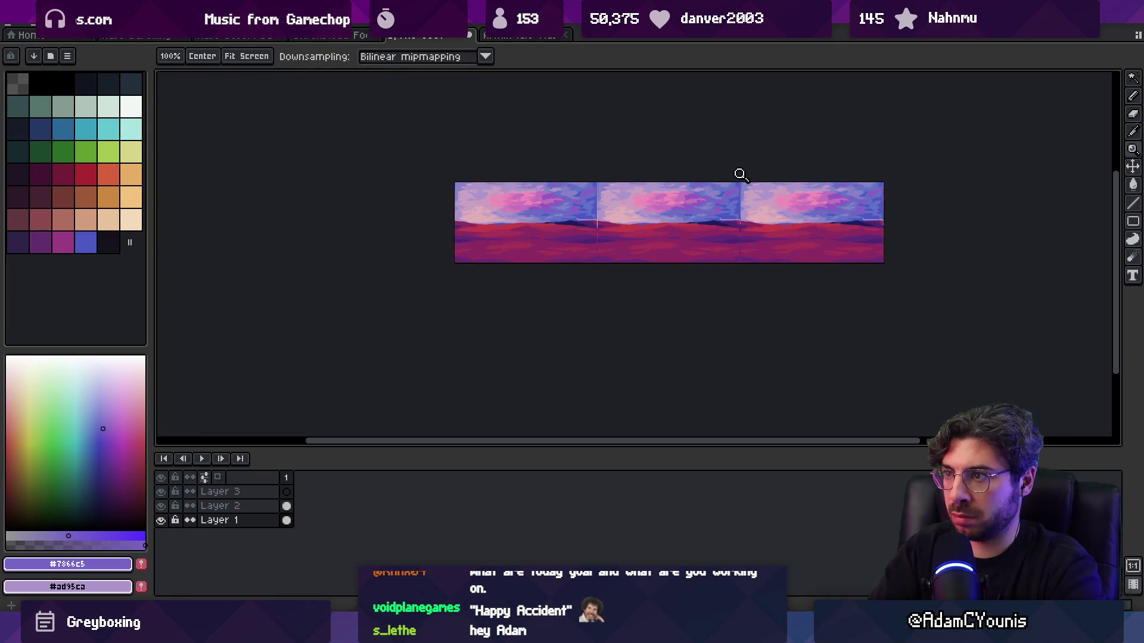
scroll(740, 176, up, 4)
alt+click(724, 199)
alt+click(721, 219)
key(b)
- Sample violet, mid blue and deep blue #4b59c3, then zoom in on the sky
key(z)
scroll(710, 199, up, 2)
alt+click(653, 229)
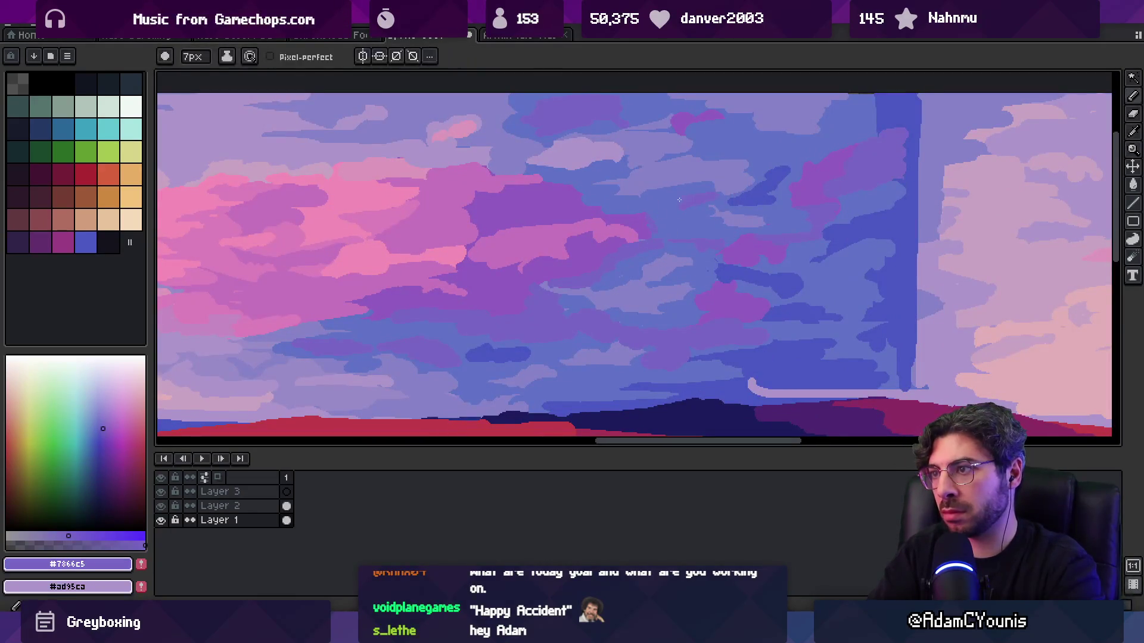
alt+click(708, 214)
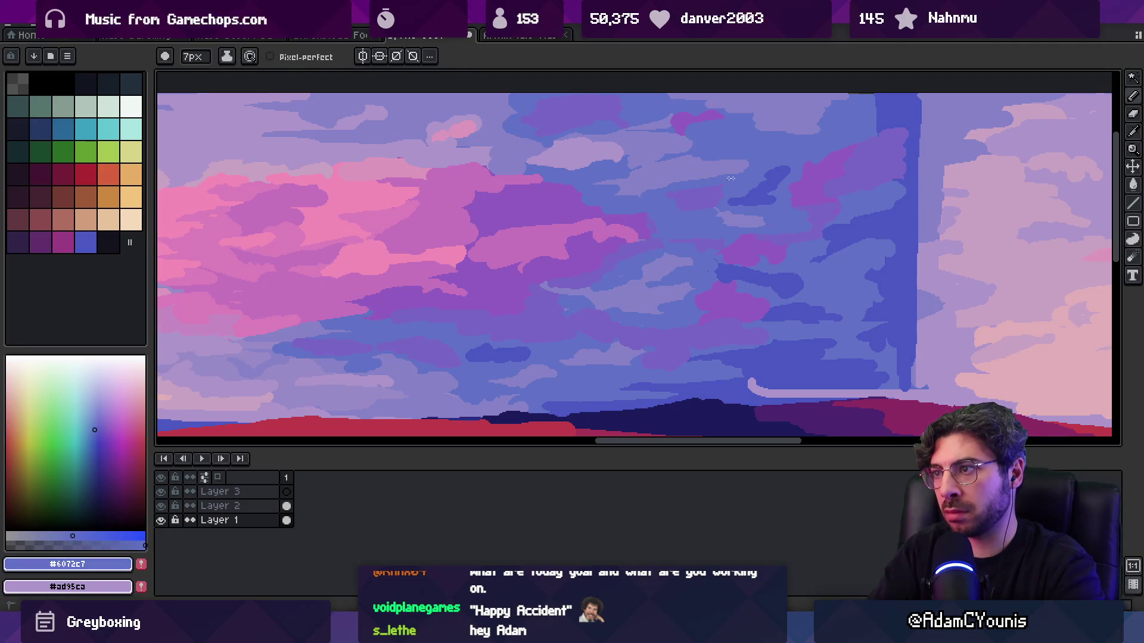
scroll(658, 173, down, 4)
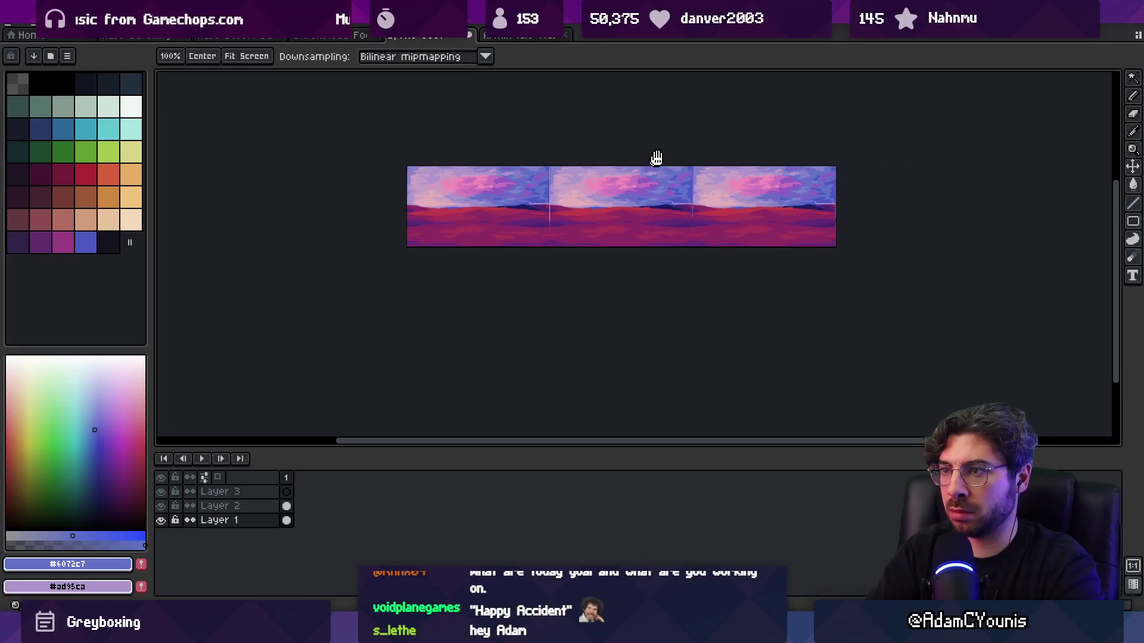
scroll(664, 199, up, 4)
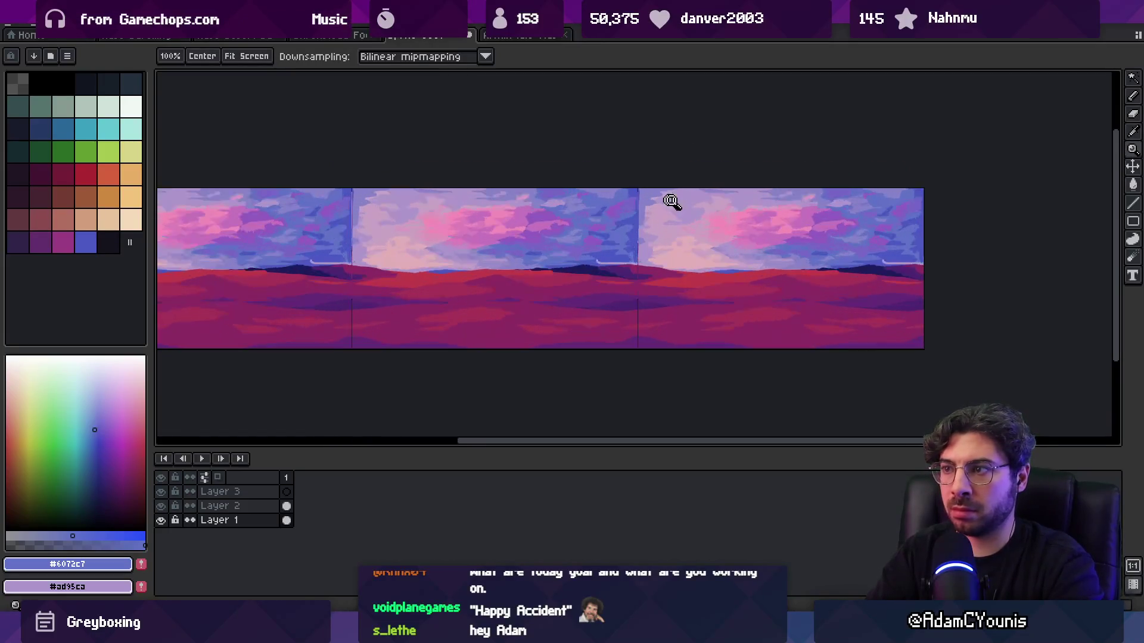
alt+click(626, 186)
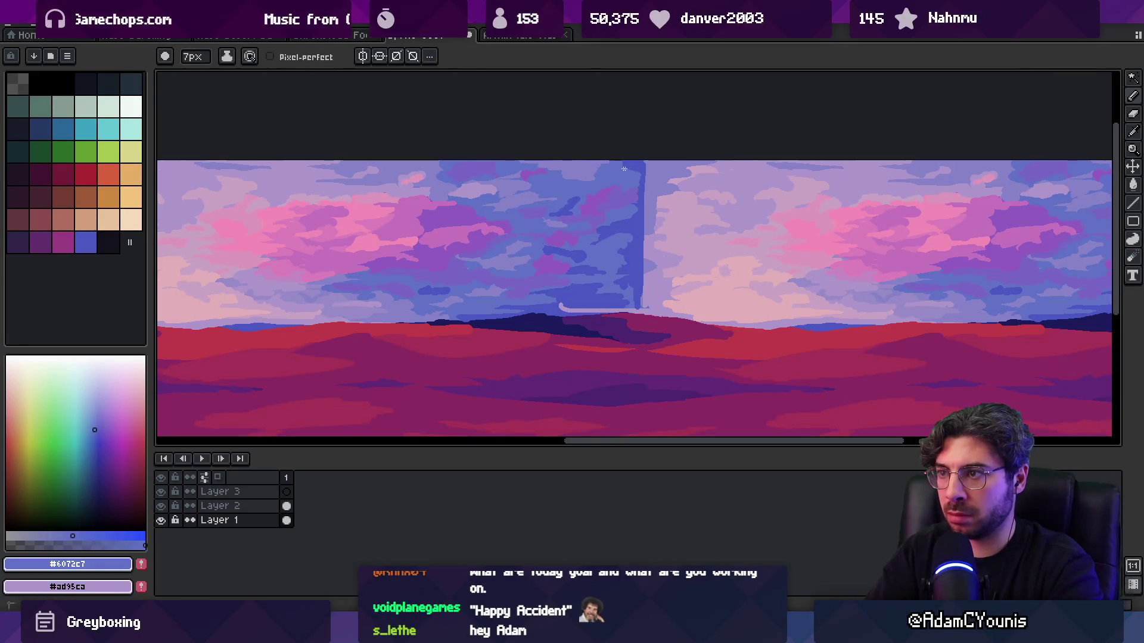
alt+click(639, 167)
key(z)
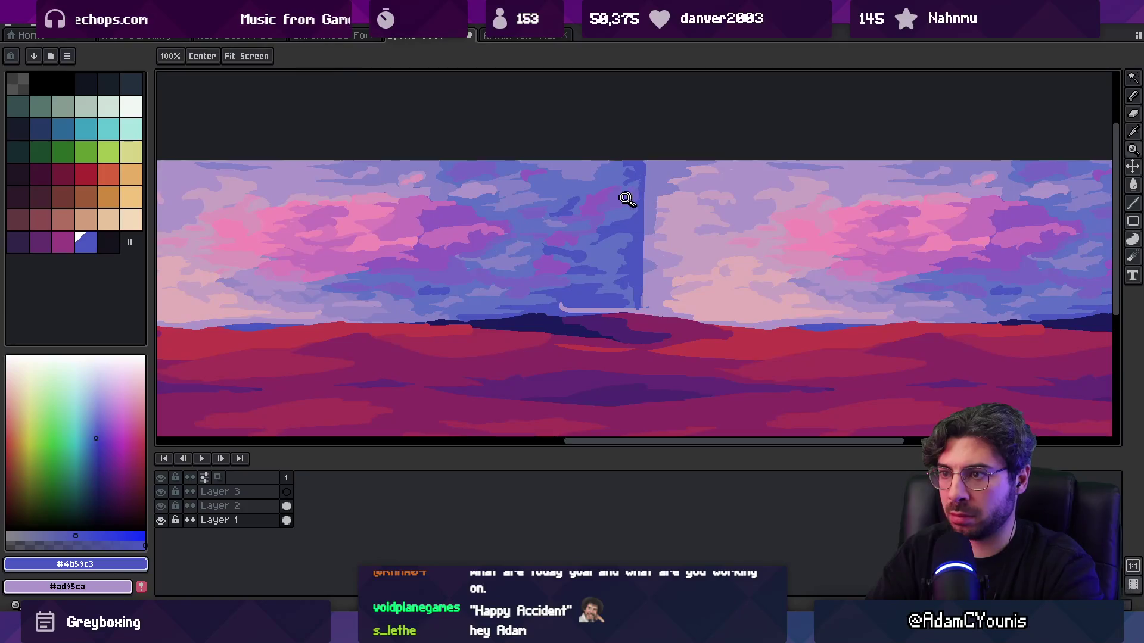
click(630, 198)
click(626, 242)
- Paint the light cloud strip and the horizon edge over in dark blue
mouse_move(606, 298)
mouse_down()
mouse_move(774, 316)
mouse_move(734, 329)
mouse_up()
drag(832, 324, 888, 326)
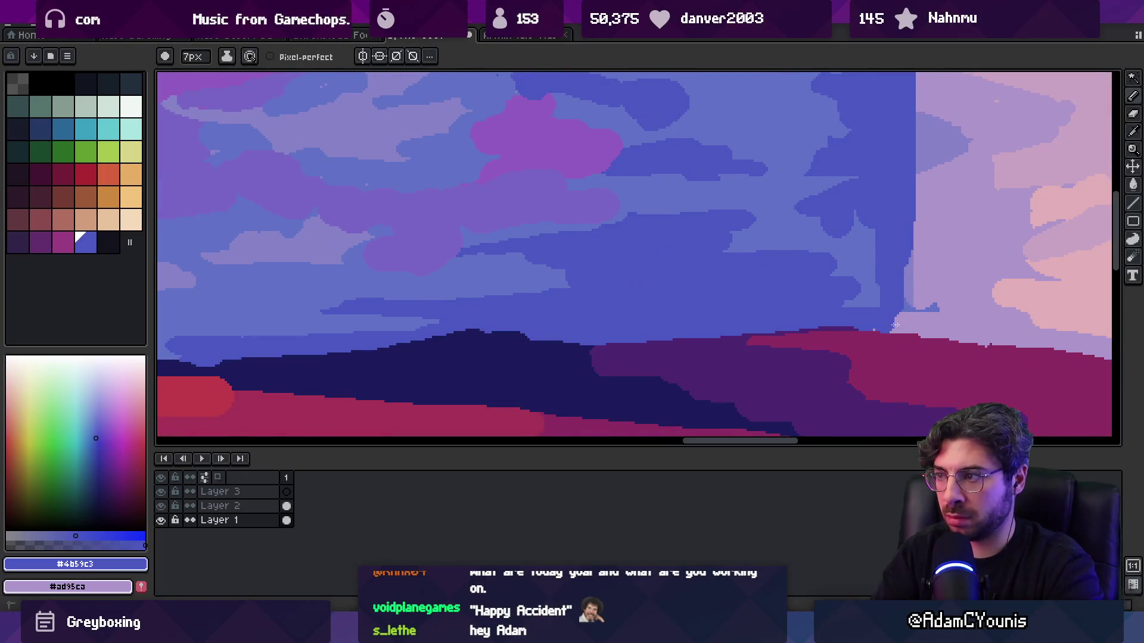
scroll(833, 308, down, 2)
alt+click(544, 283)
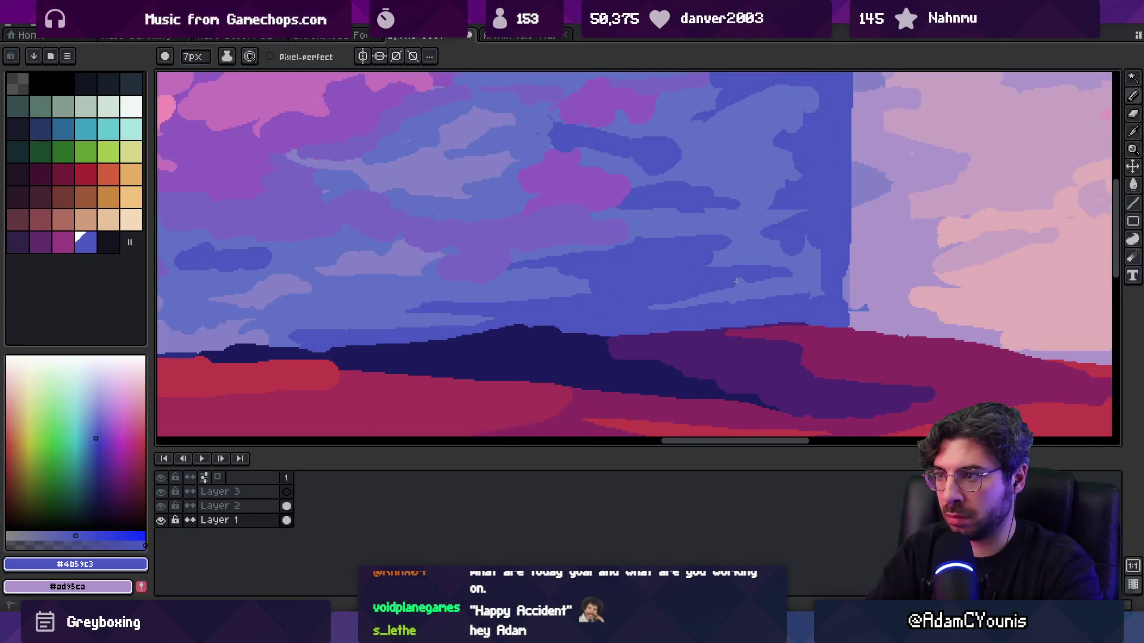
- Pick the dark sky blue and paint darker blue strokes into the clouds
key(z)
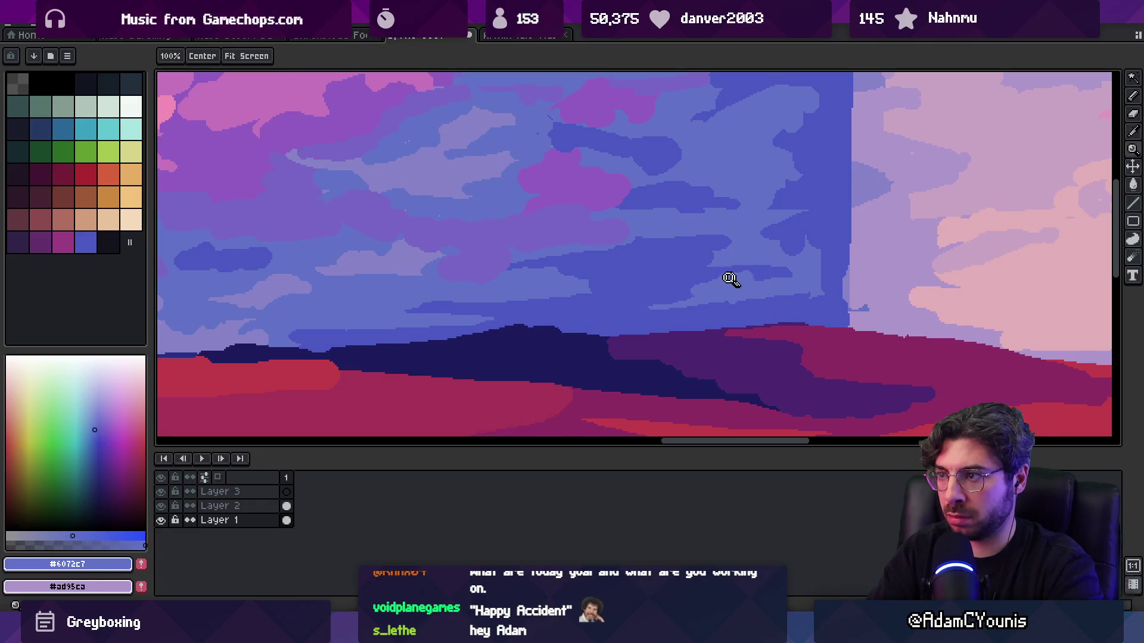
scroll(674, 299, down, 3)
scroll(709, 293, up, 4)
click(709, 292)
alt+click(709, 293)
key(b)
mouse_move(641, 317)
mouse_down()
mouse_move(715, 274)
mouse_move(620, 300)
mouse_up()
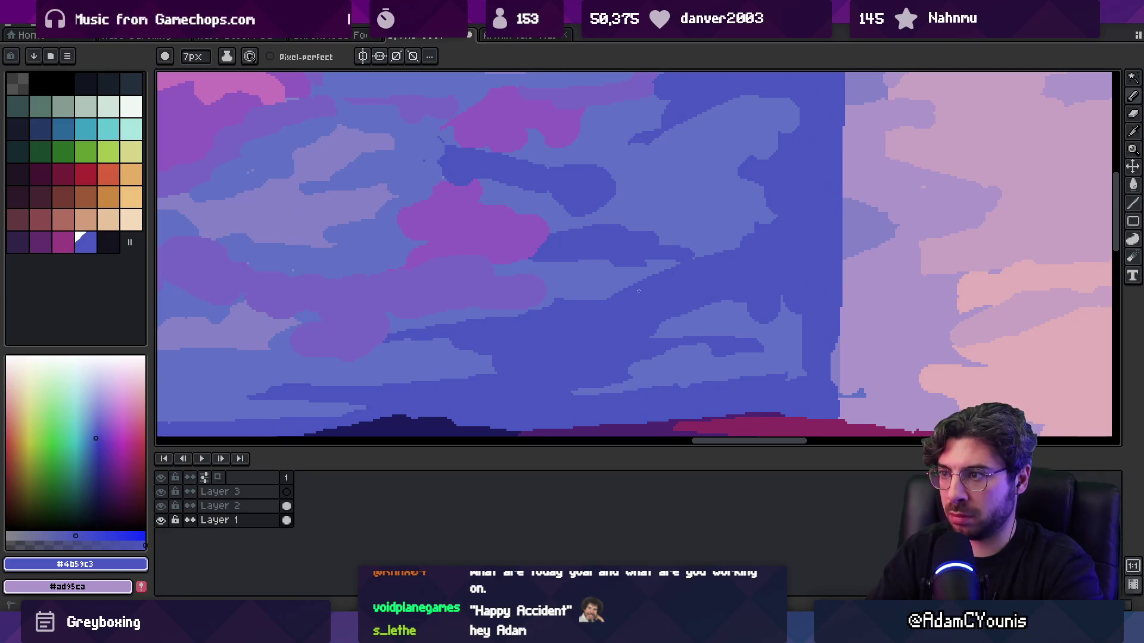
alt+click(695, 309)
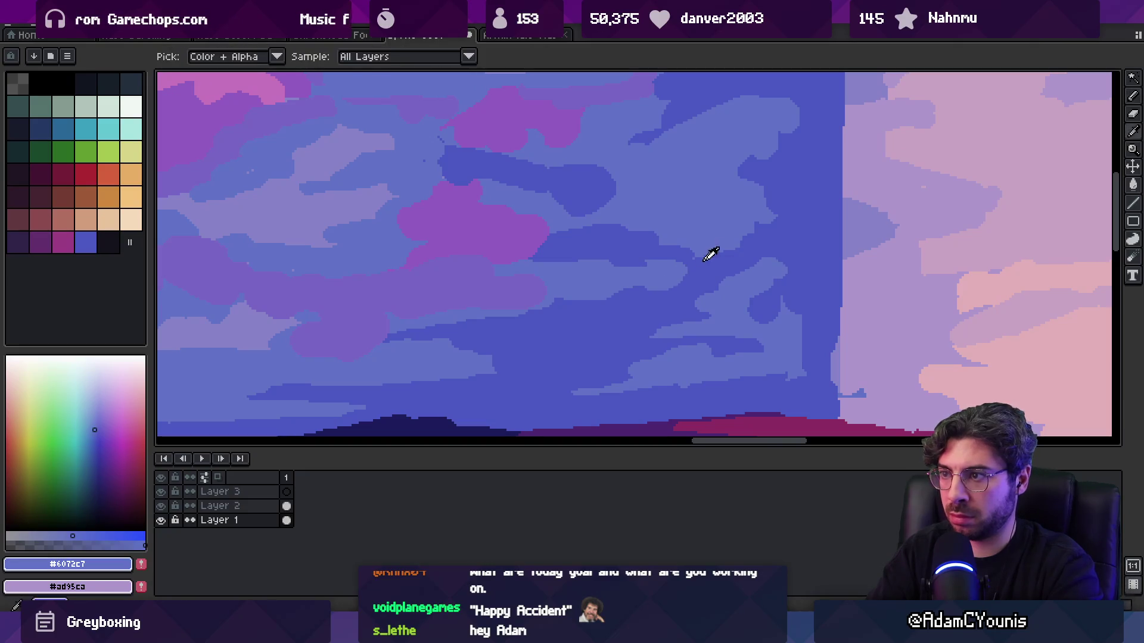
- Pan across the blue clouds, sampling darker #4b59c3 and lighter #6072c7
key(z)
scroll(631, 293, down, 5)
scroll(723, 220, up, 6)
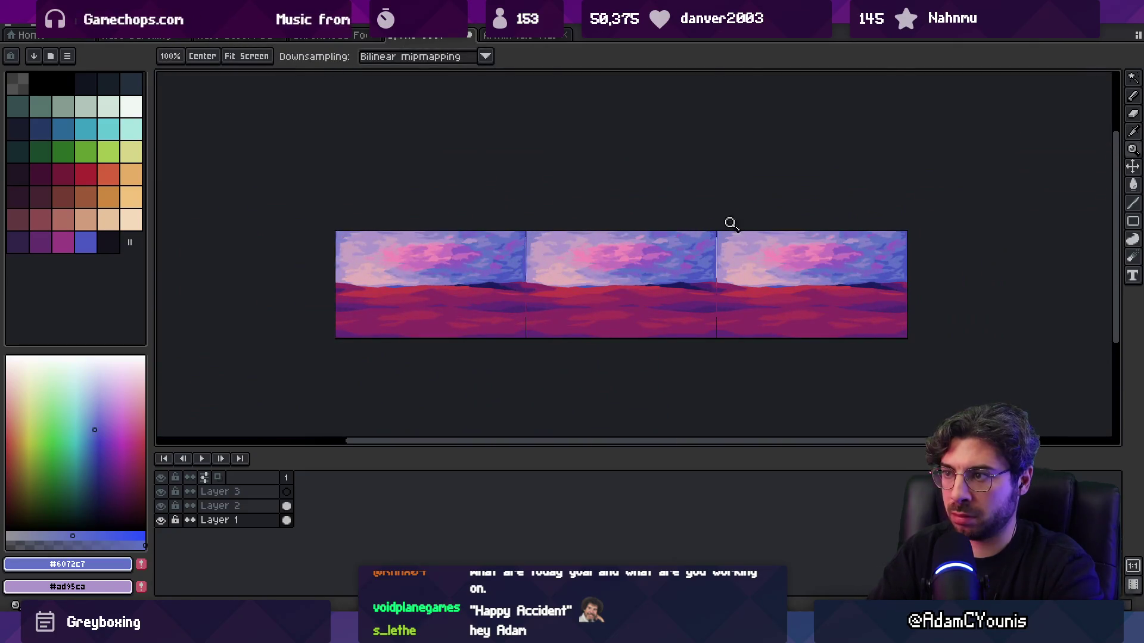
alt+click(495, 292)
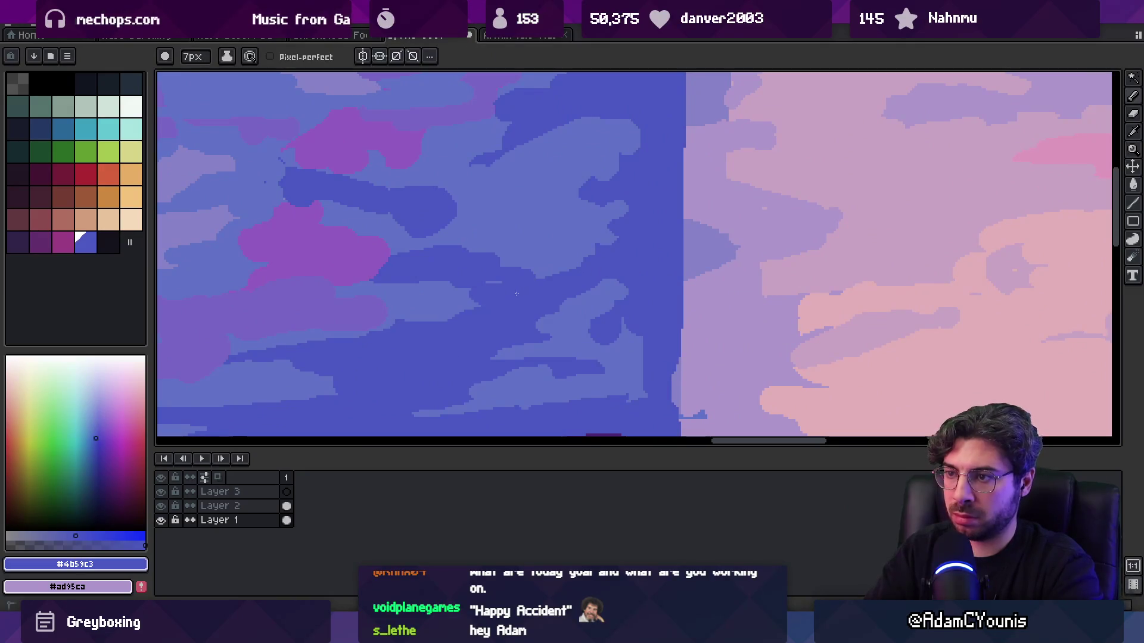
drag(437, 288, 554, 270)
alt+click(554, 270)
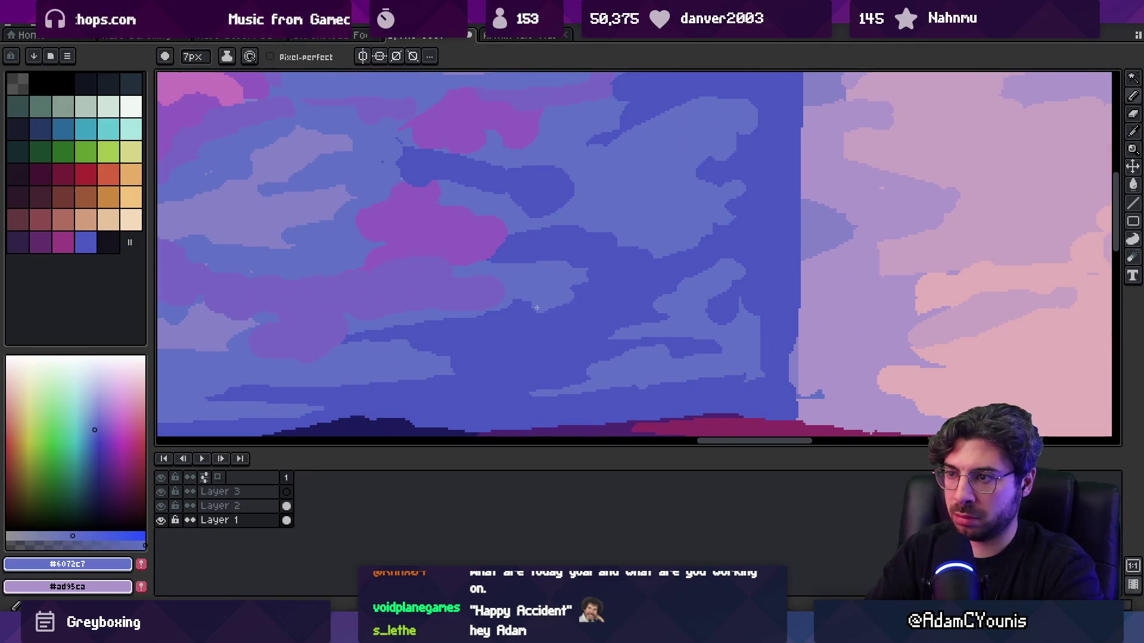
alt+click(598, 287)
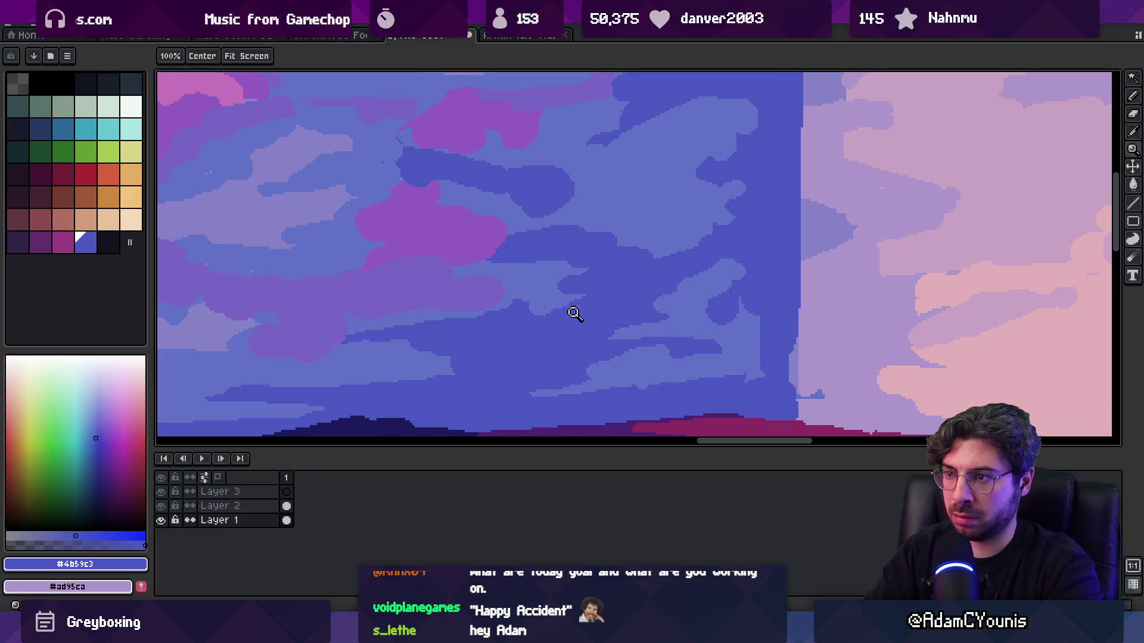
scroll(563, 315, down, 1)
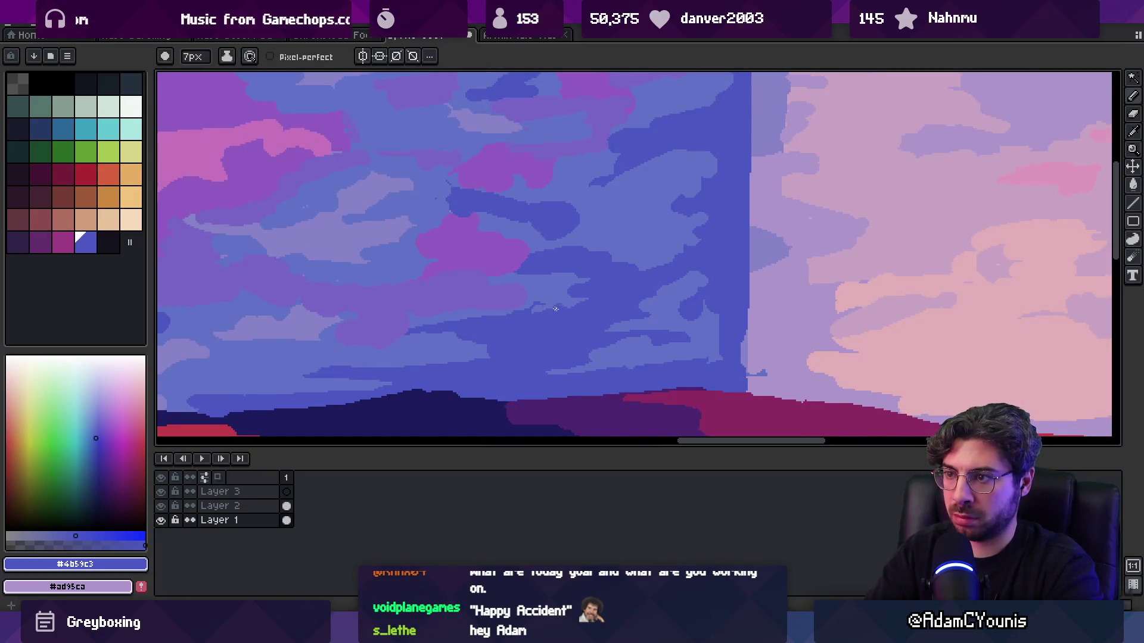
alt+click(533, 304)
alt+click(585, 263)
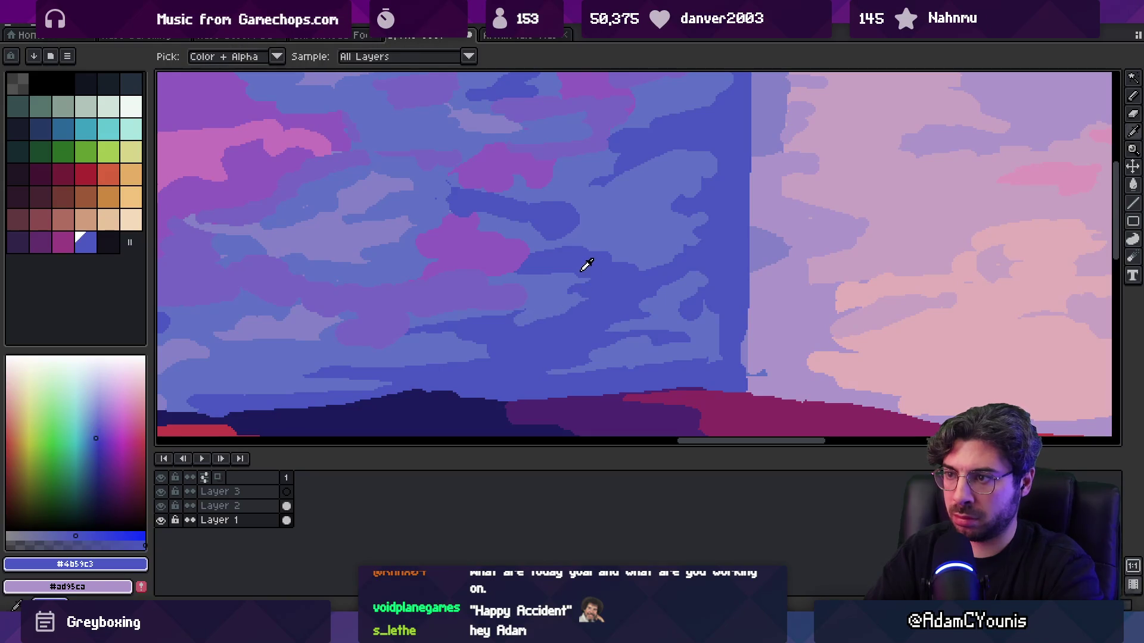
alt+click(542, 288)
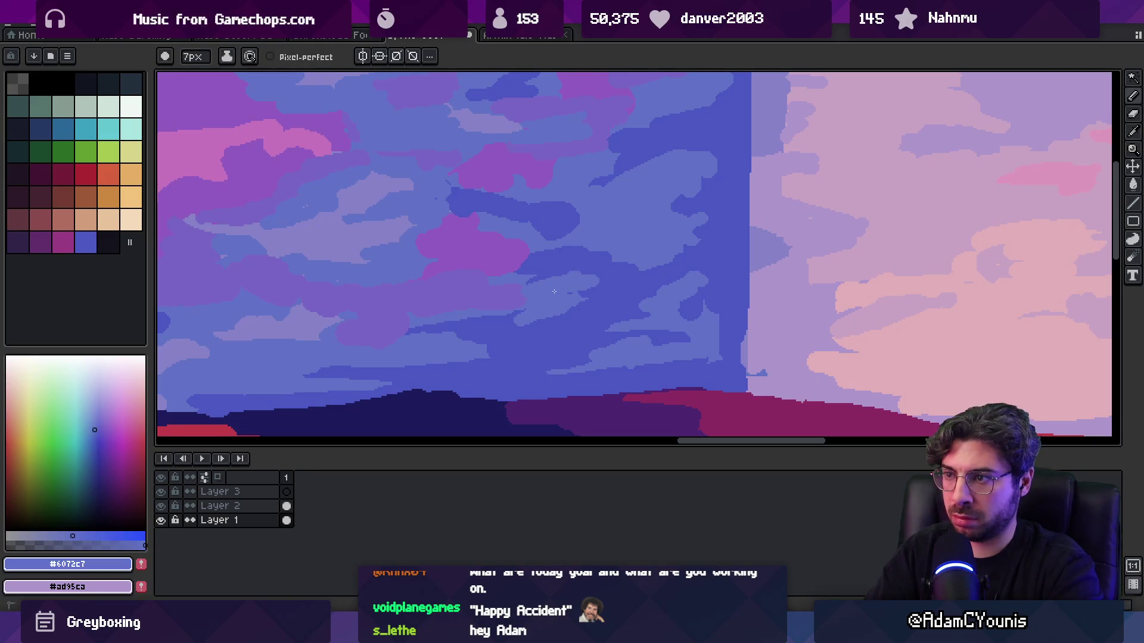
- Alternate between #6072c7 and #4b59c3, ending on #4b59c3, and zoom out over the panorama
key(z)
scroll(616, 281, down, 4)
scroll(614, 276, up, 5)
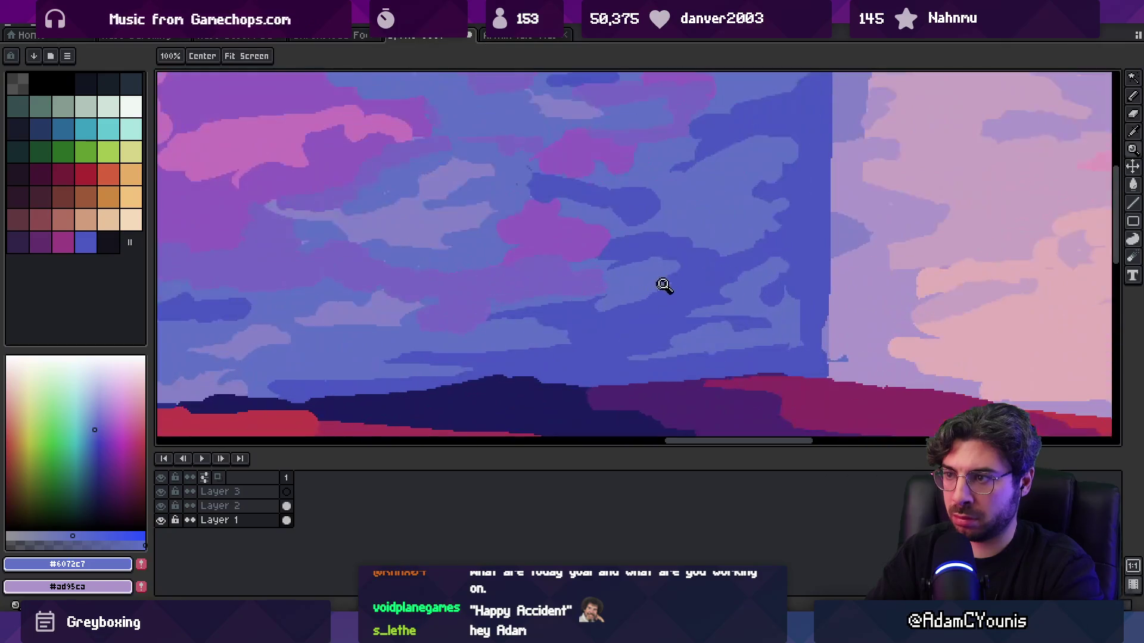
key(b)
alt+click(661, 285)
alt+click(625, 301)
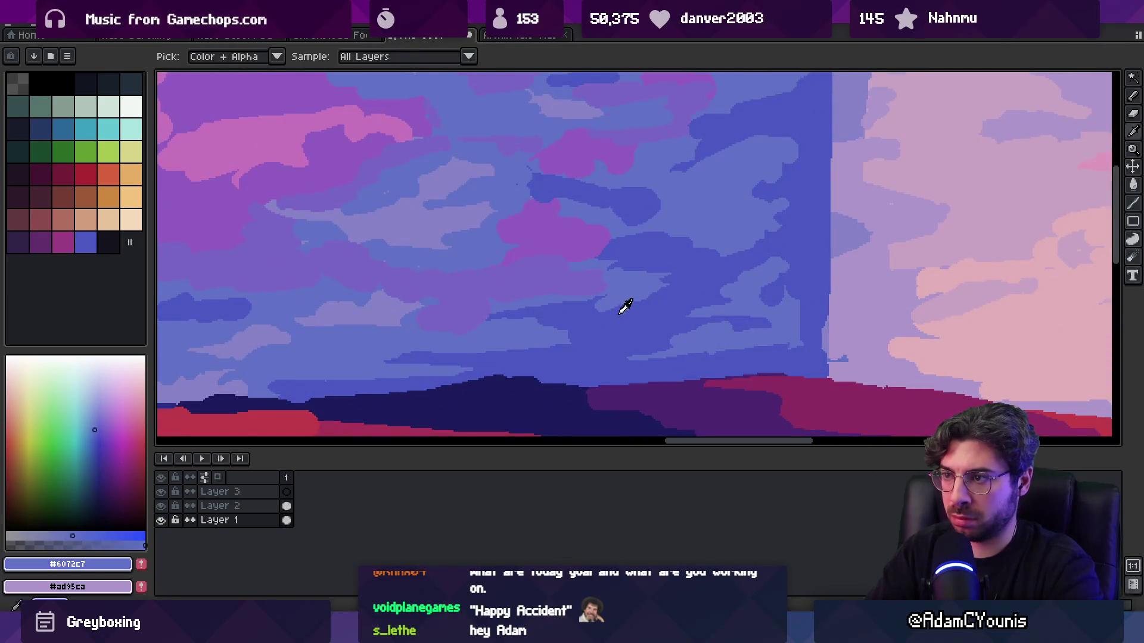
alt+click(636, 308)
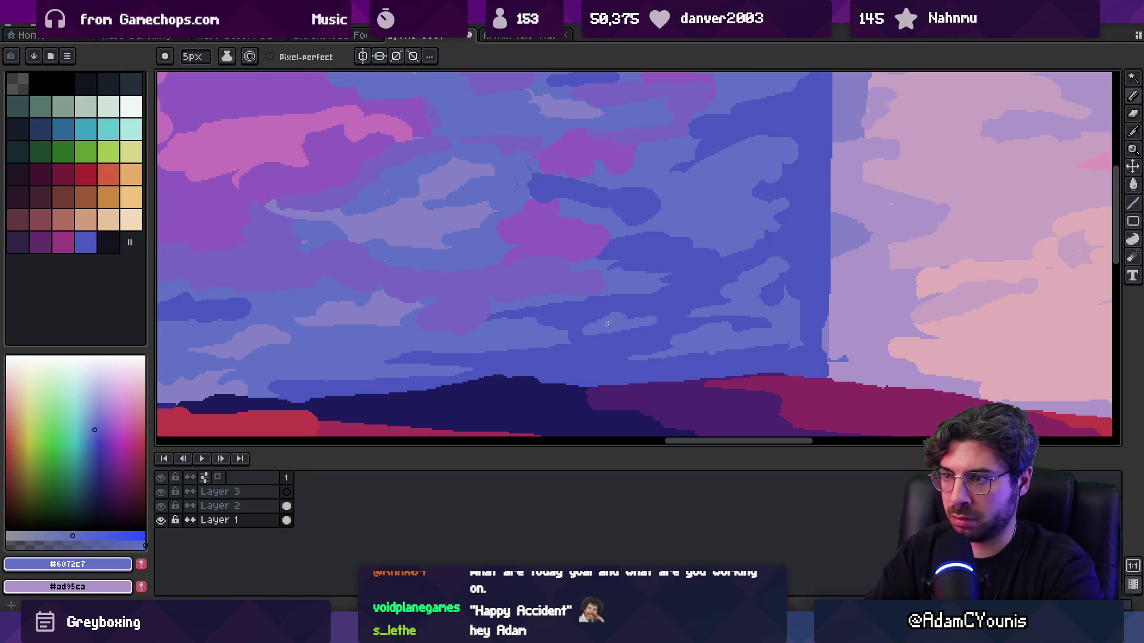
alt+click(572, 347)
key(z)
scroll(606, 302, down, 4)
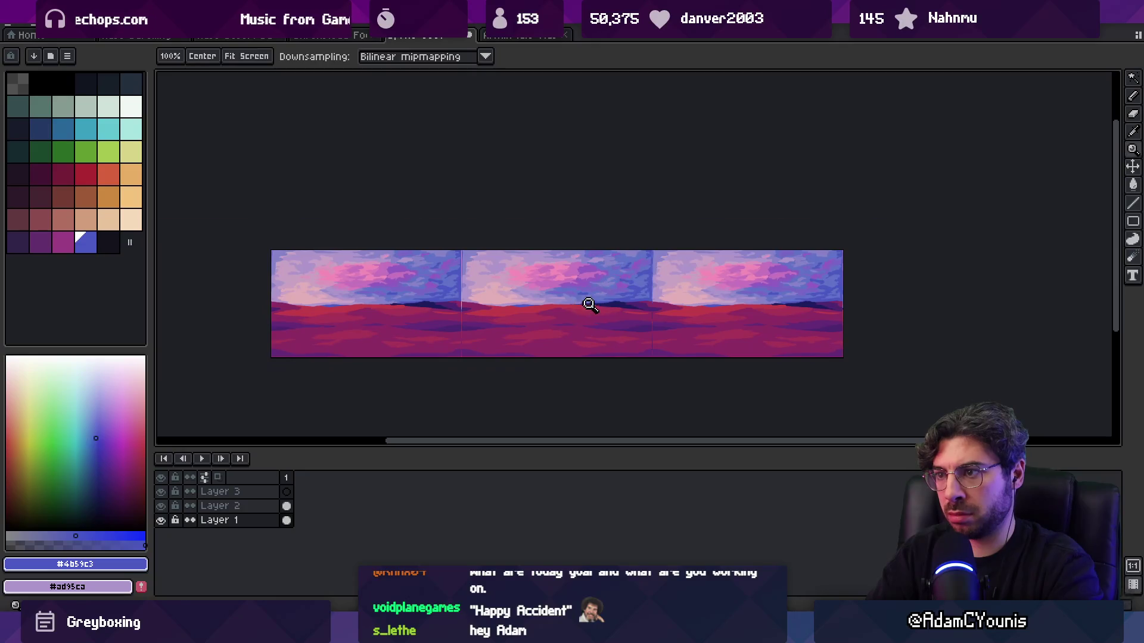
scroll(582, 302, up, 1)
scroll(569, 297, down, 1)
- Pick purple #915cc1 and paint a small purple stroke into the pink clouds
scroll(572, 310, up, 1)
scroll(626, 251, up, 1)
scroll(629, 250, down, 1)
scroll(585, 263, up, 3)
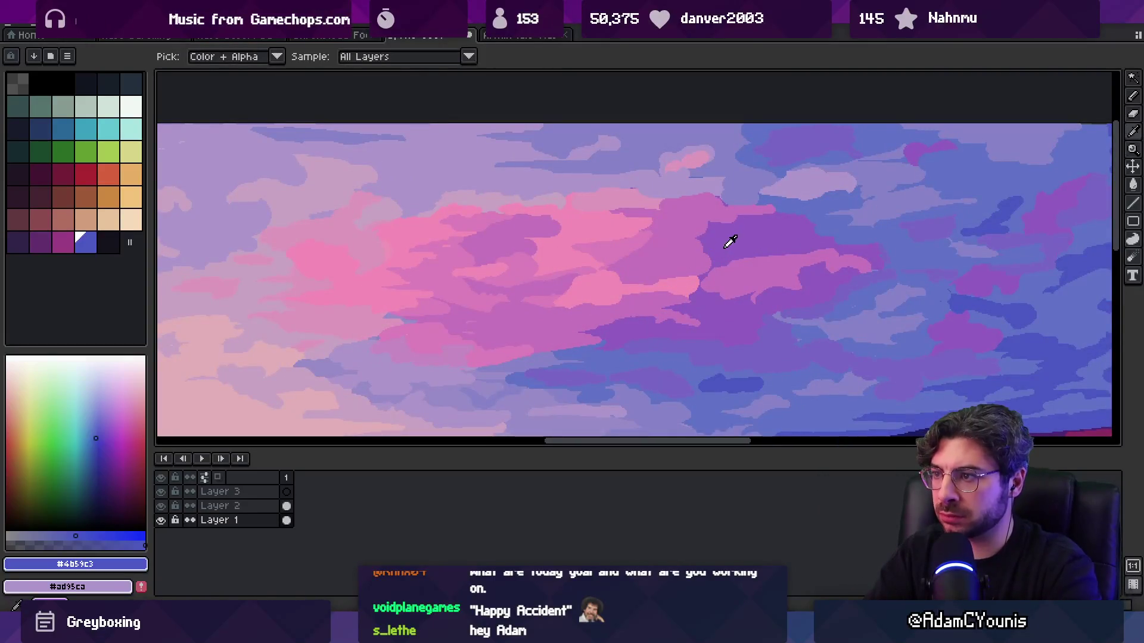
alt+click(730, 240)
key(b)
drag(548, 295, 540, 292)
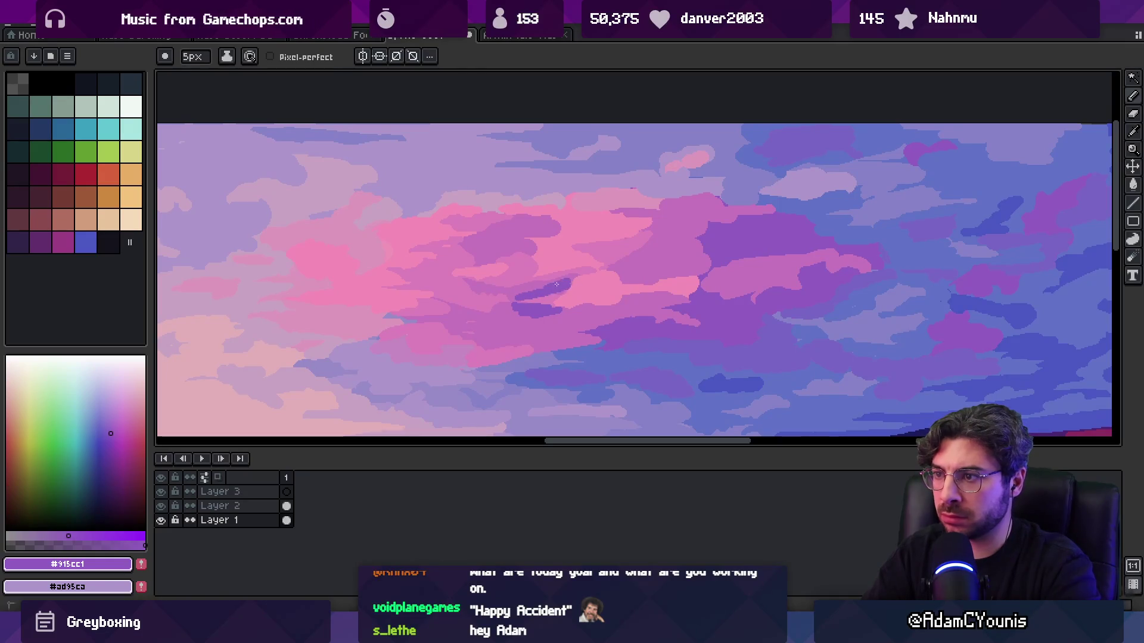
- Zoom in on the clouds and paint light-pink #dc80bb strokes over the purple cloud edge
scroll(566, 282, up, 2)
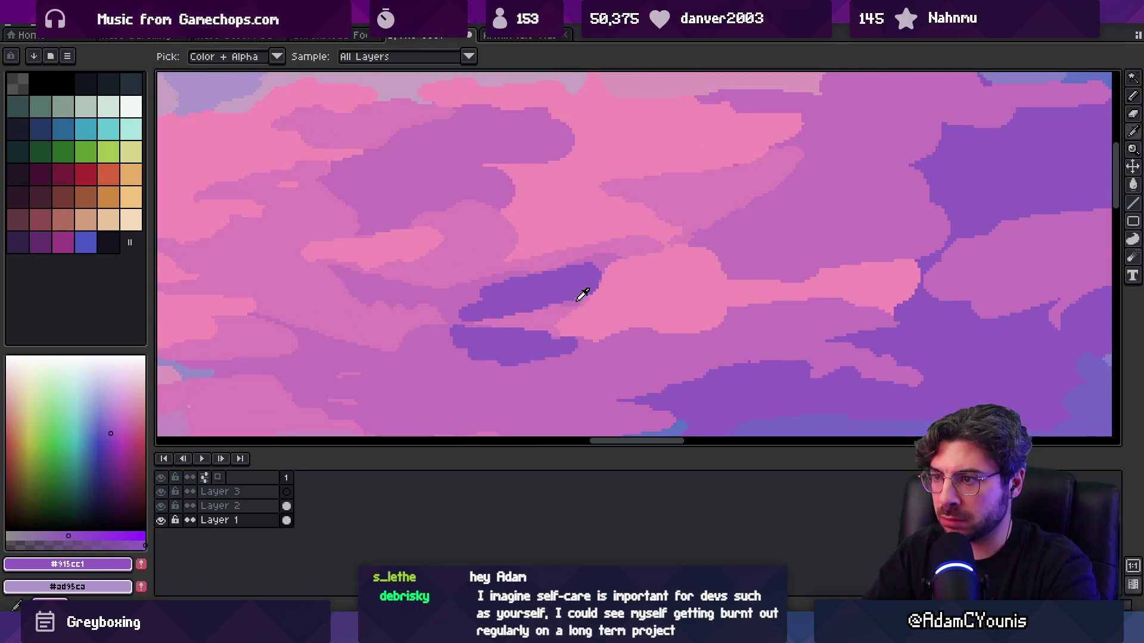
alt+click(599, 284)
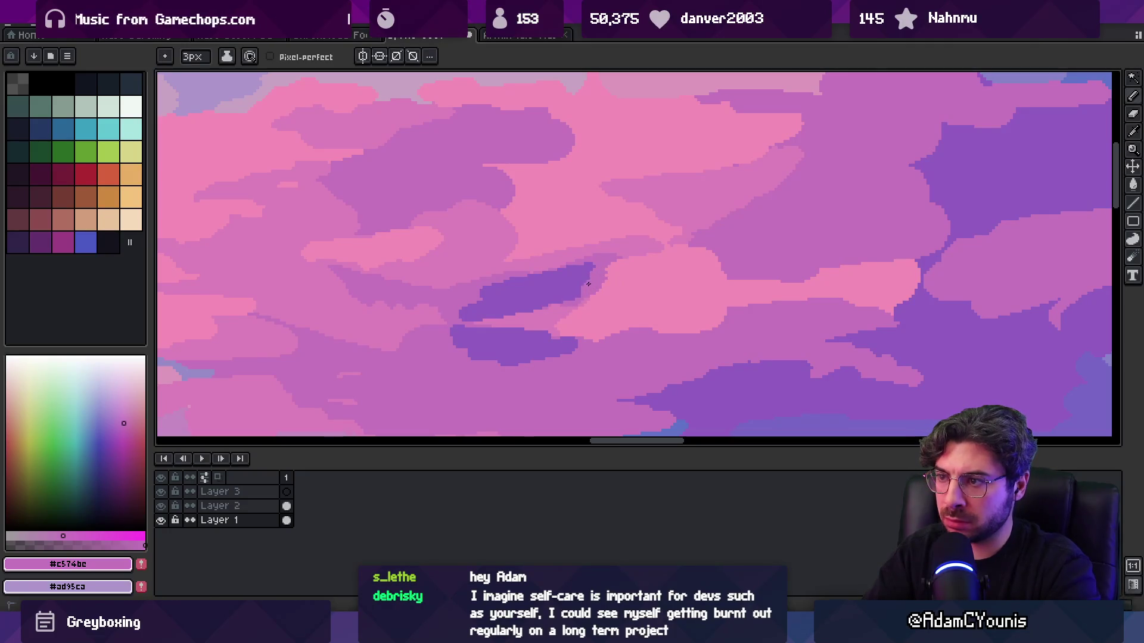
key(z)
click(498, 319)
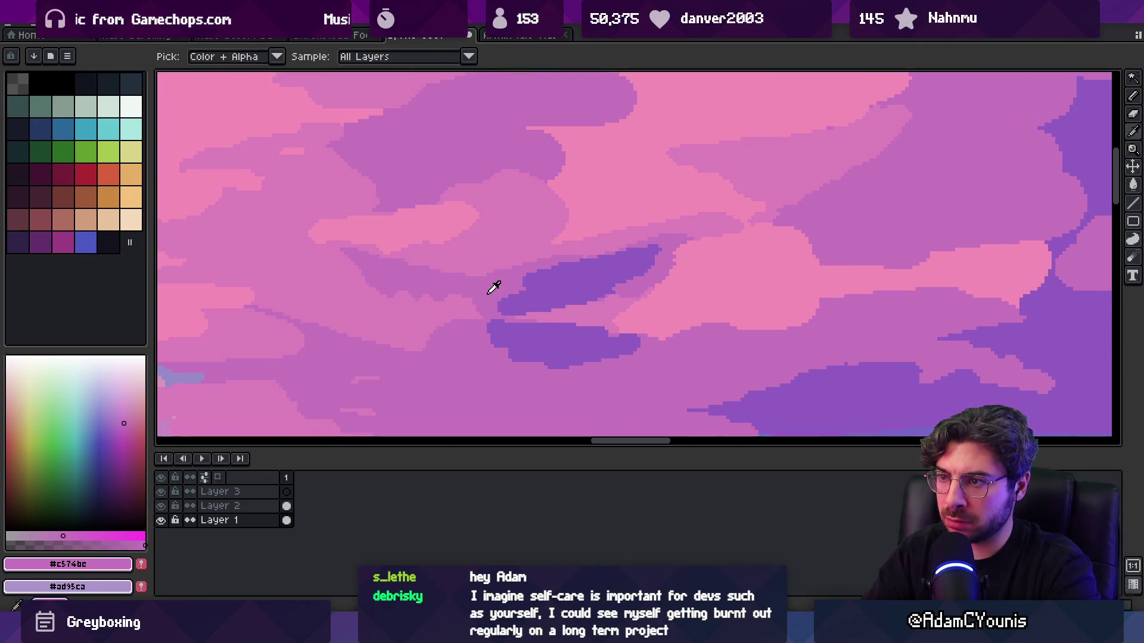
key(b)
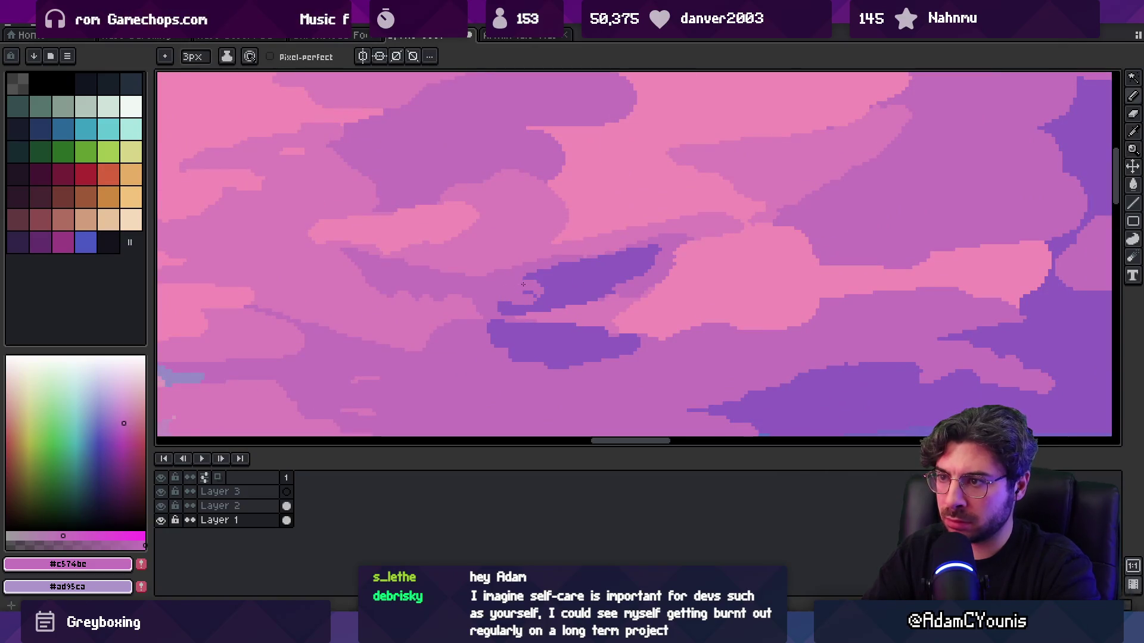
key(z)
click(554, 277)
key(b)
alt+click(509, 247)
drag(509, 273, 453, 291)
- Add pink #c574bc marks into the dark-purple cloud patch and zoom out to check
alt+click(524, 290)
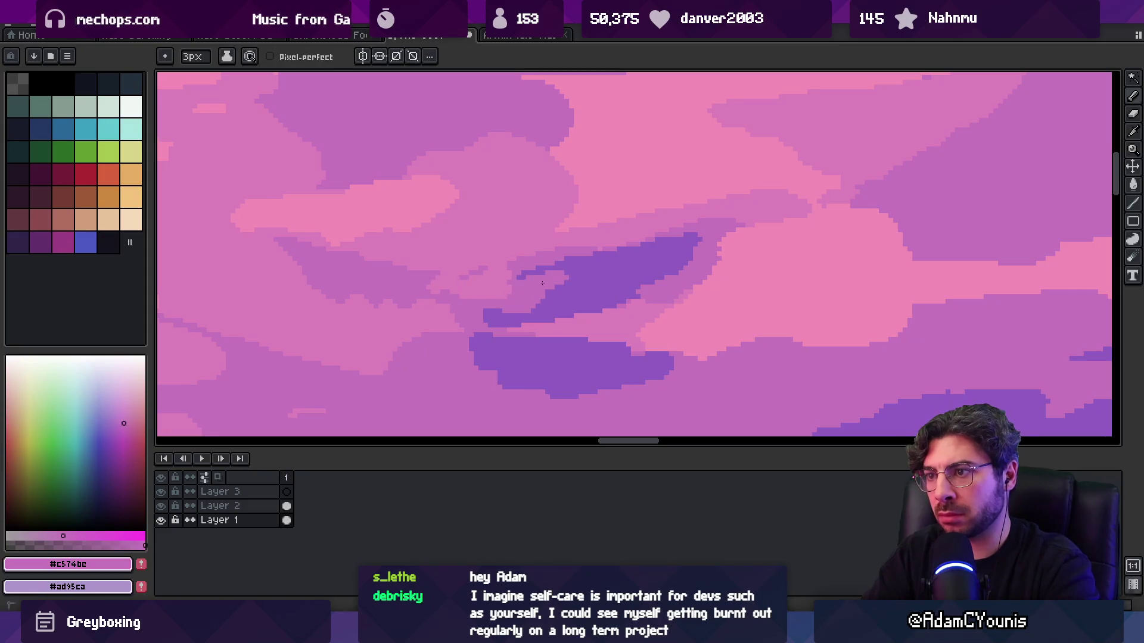
drag(557, 288, 567, 286)
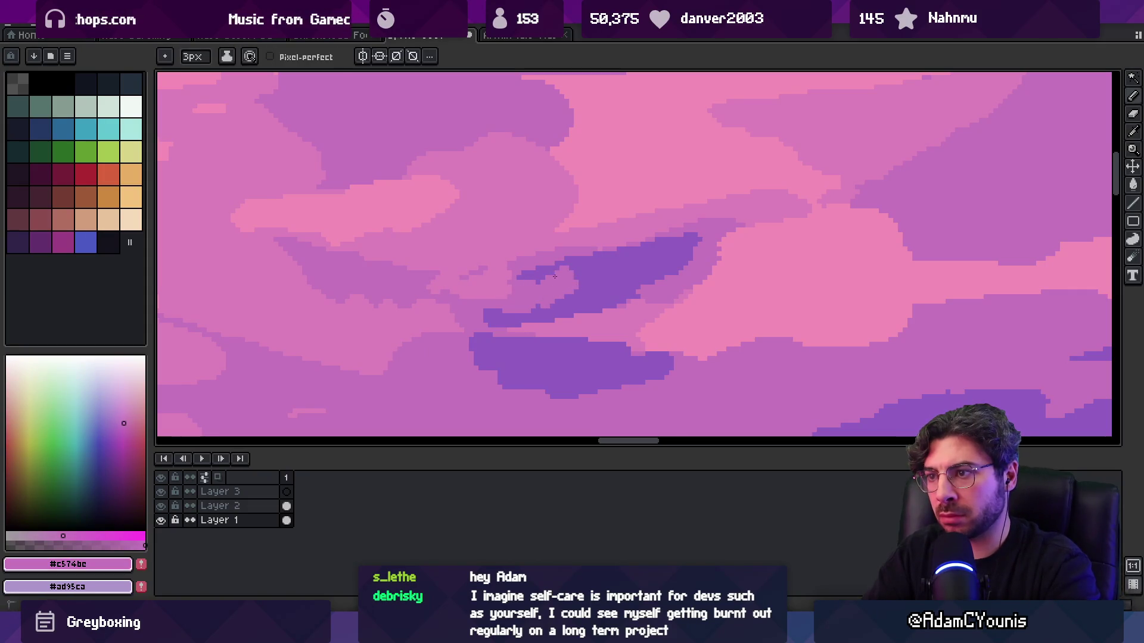
key(z)
scroll(587, 275, down, 5)
scroll(621, 256, up, 4)
key(b)
key(z)
scroll(595, 283, up, 1)
key(b)
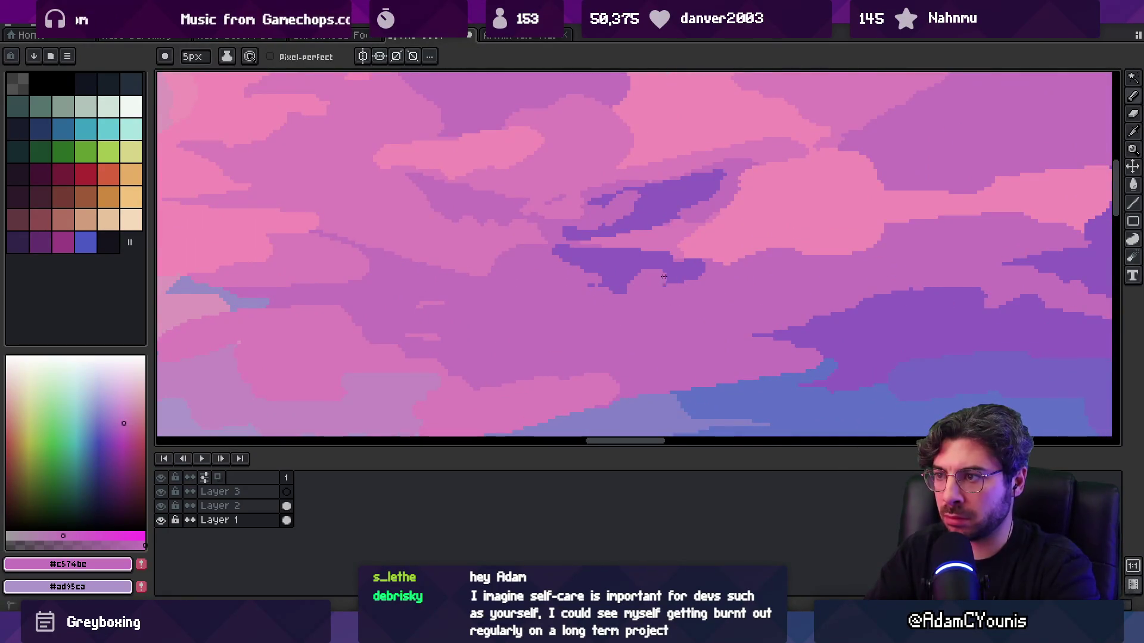
key(z)
scroll(620, 298, down, 3)
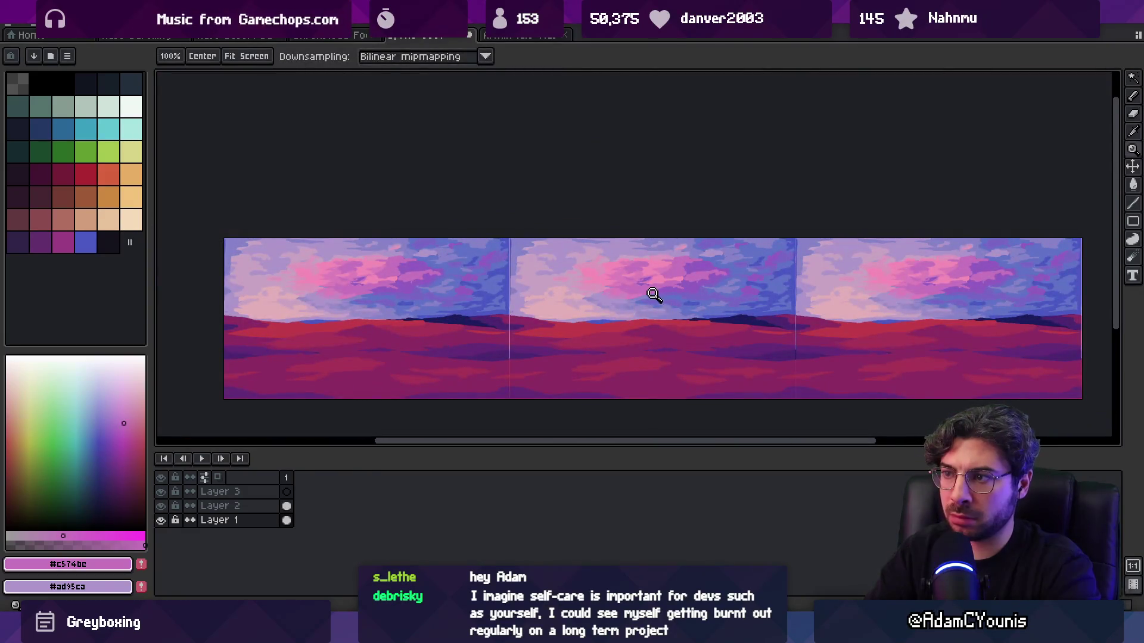
scroll(654, 295, up, 5)
key(b)
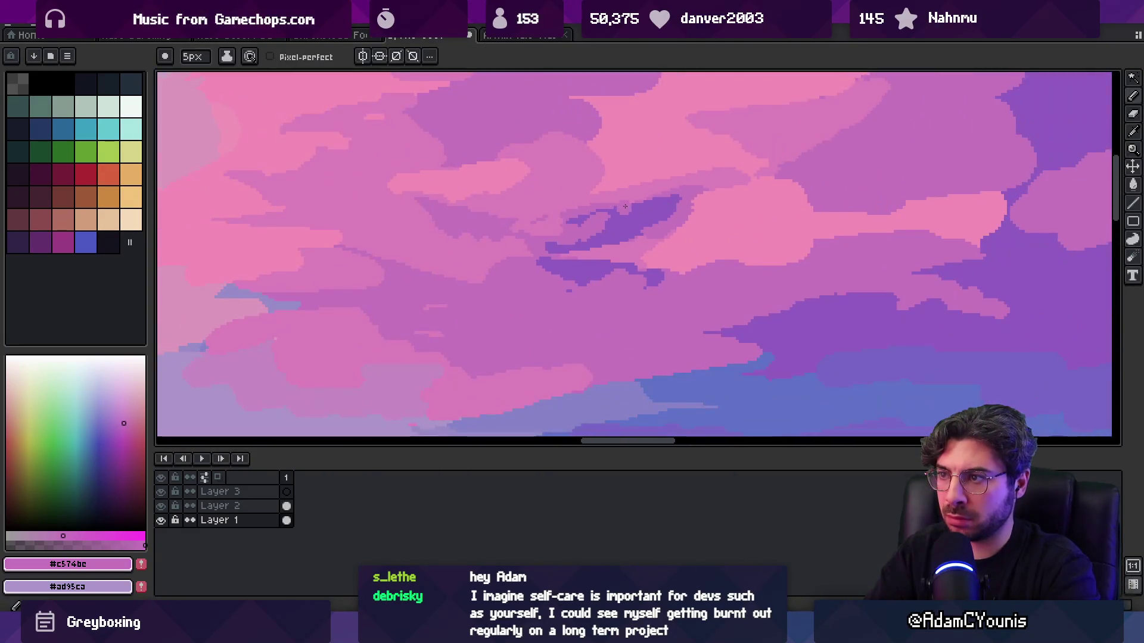
- Sample cloud tones #915cc1, #c574bc, #dc80bb and #f38db7 across the pink clouds
alt+click(646, 216)
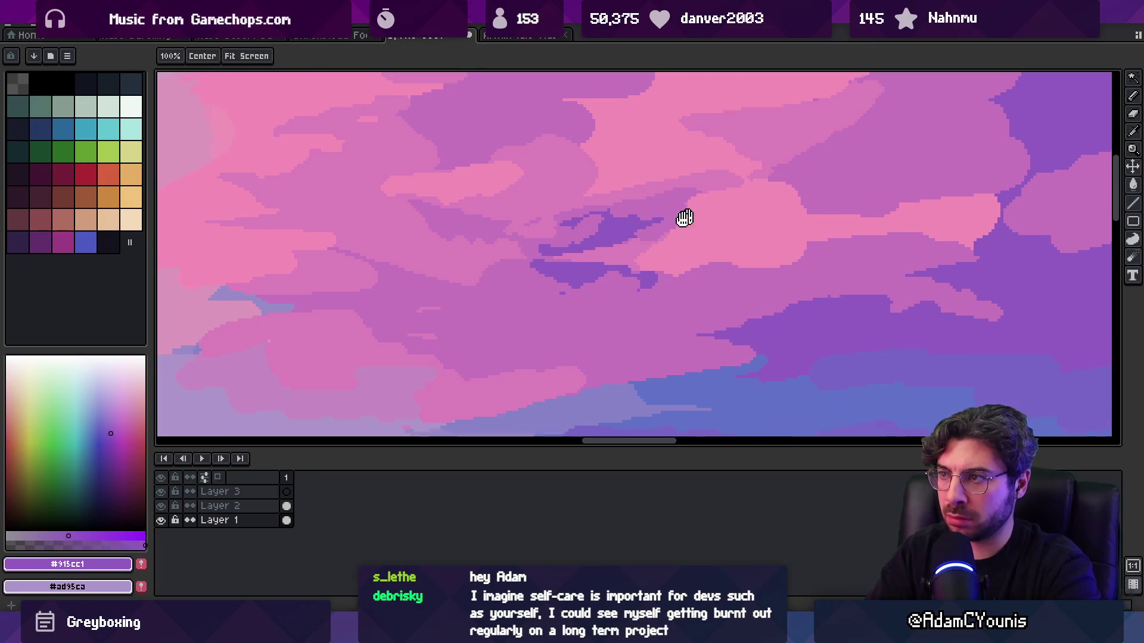
drag(693, 214, 567, 296)
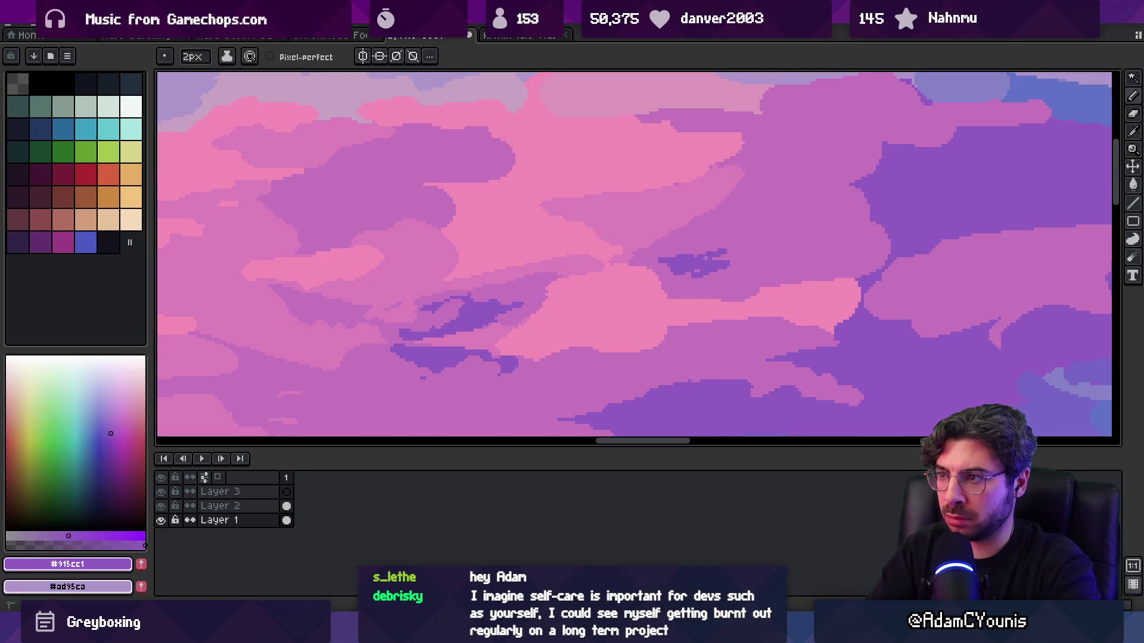
scroll(687, 235, down, 5)
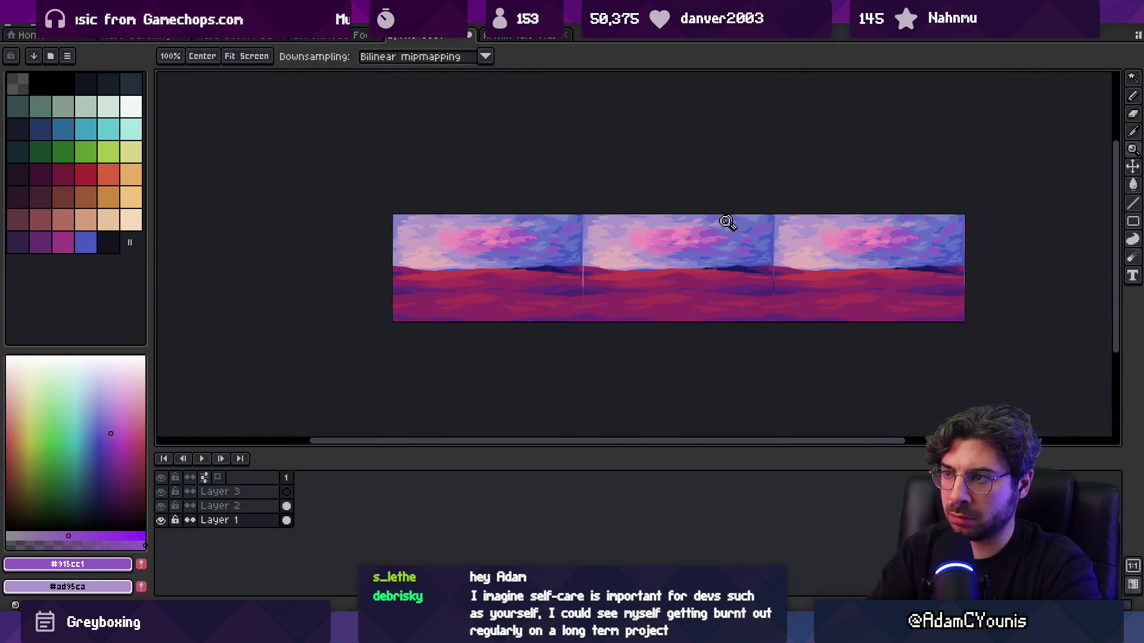
scroll(728, 230, up, 5)
alt+click(762, 227)
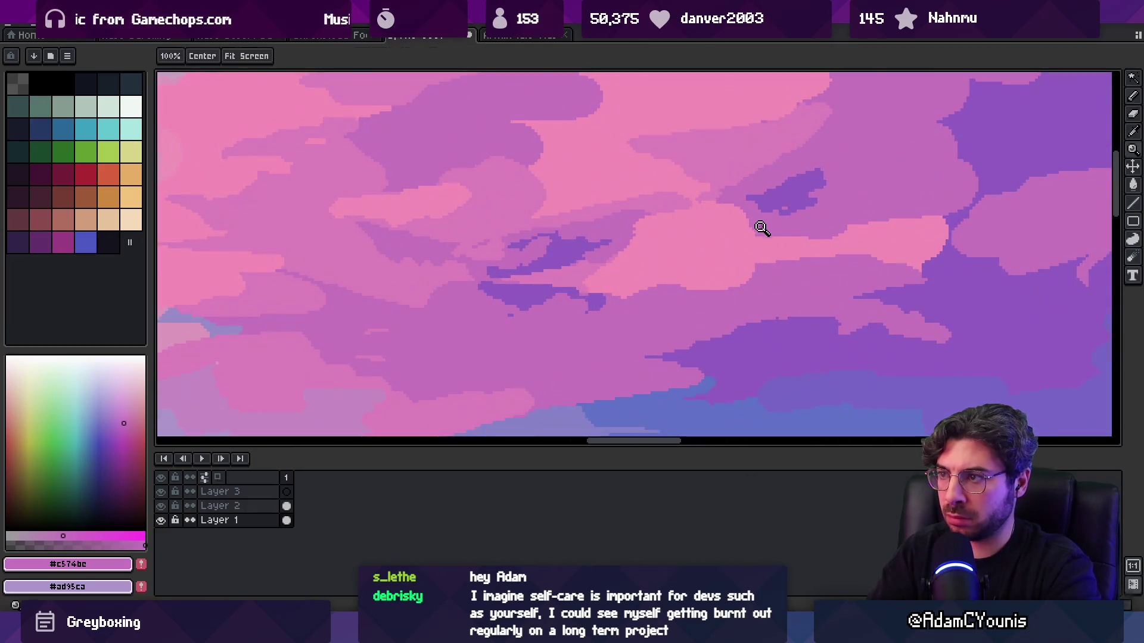
alt+click(724, 216)
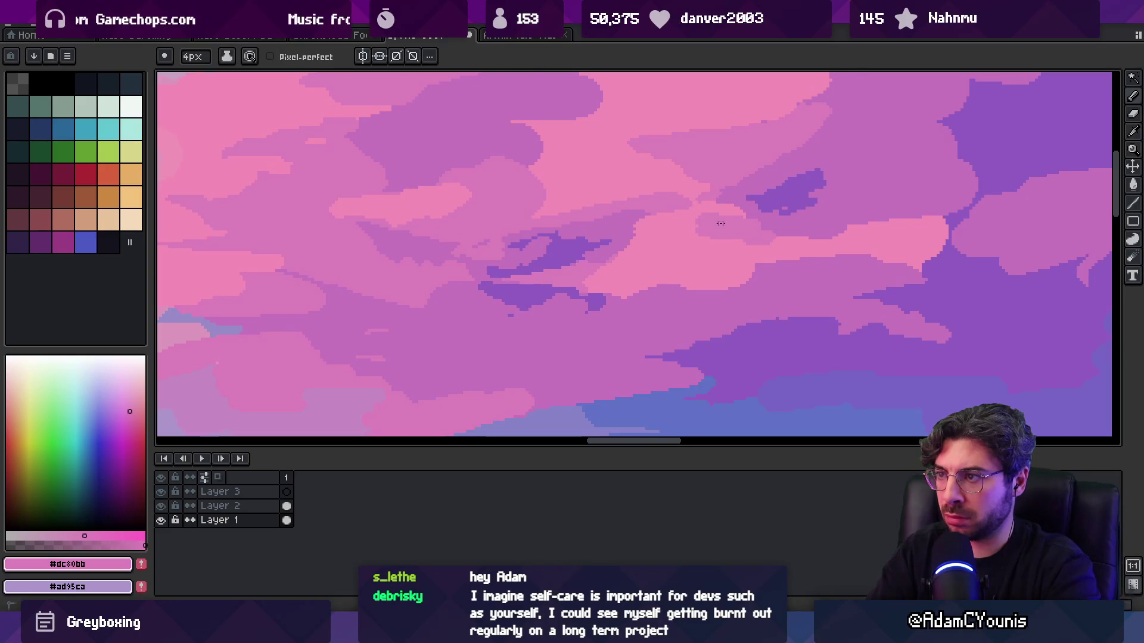
alt+click(738, 240)
scroll(612, 268, down, 3)
scroll(613, 268, down, 2)
scroll(659, 255, up, 6)
alt+click(670, 274)
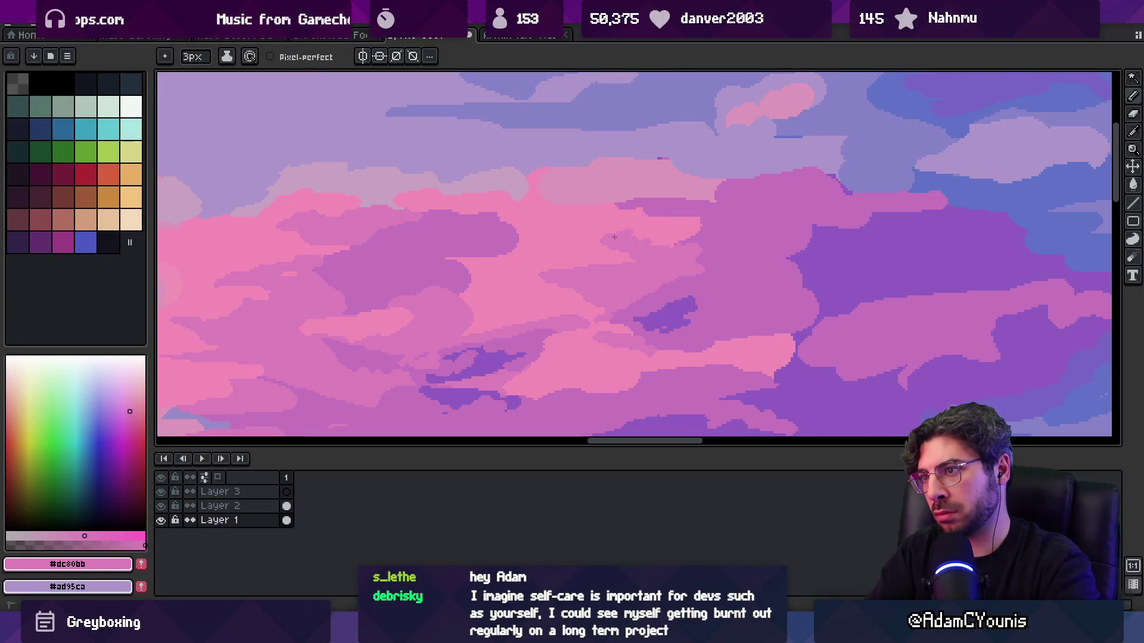
alt+click(592, 243)
alt+click(587, 277)
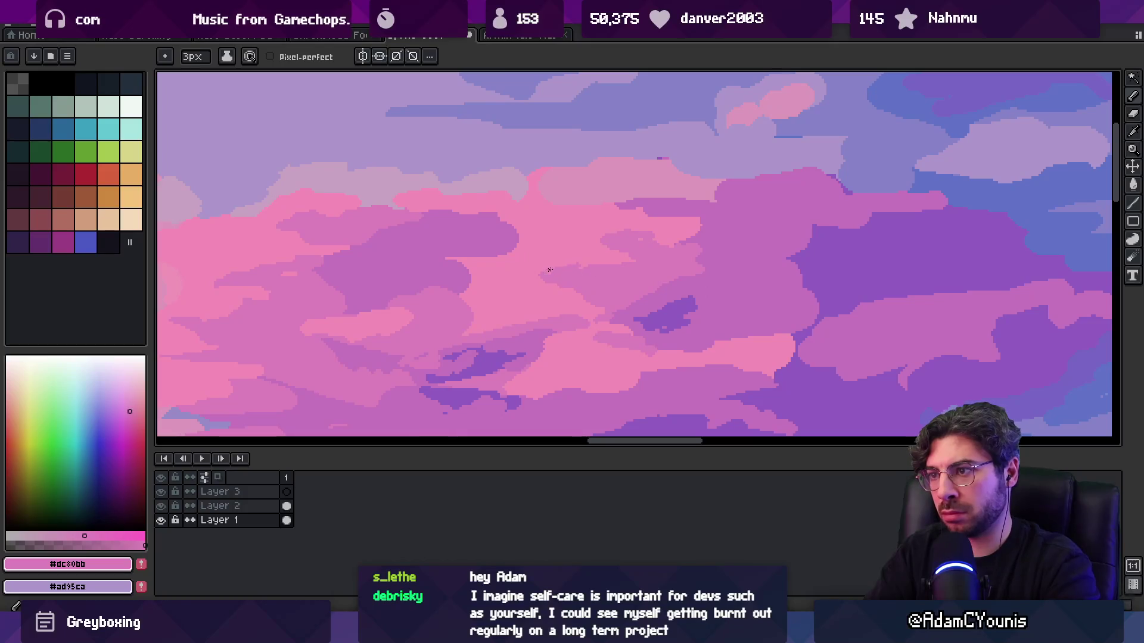
- Enlarge the purple #915cc1 cloud shadow patch upward
key(alt)
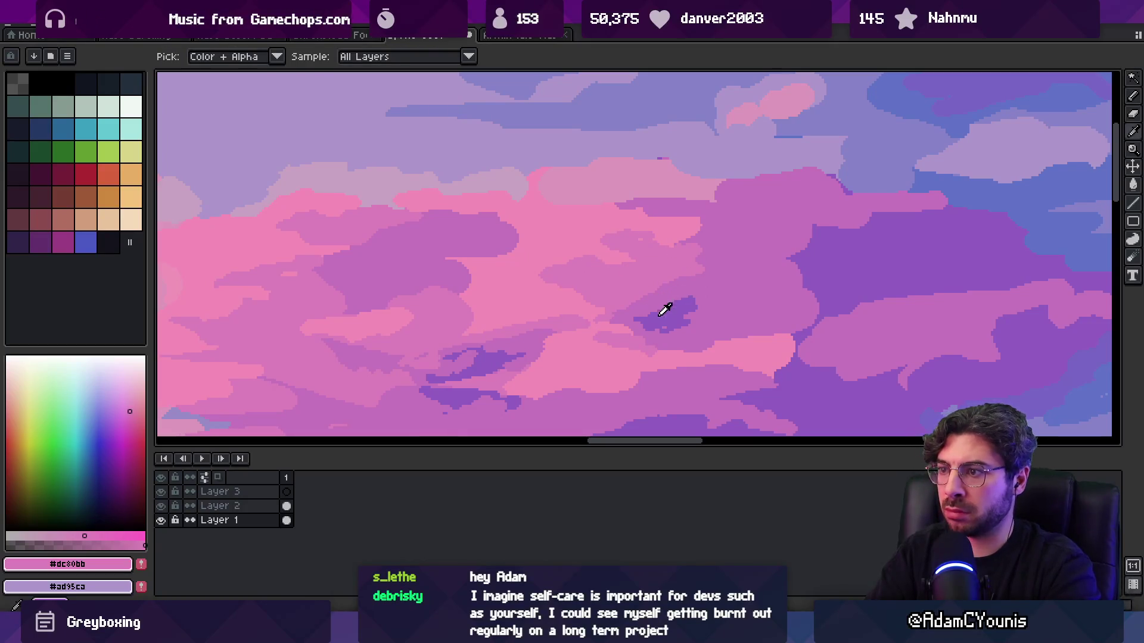
alt+click(666, 308)
mouse_move(743, 233)
mouse_down()
mouse_move(747, 216)
mouse_move(790, 232)
mouse_move(864, 224)
mouse_up()
- Resample pink #c574bc from the clouds and zoom out across the panorama
alt+click(802, 266)
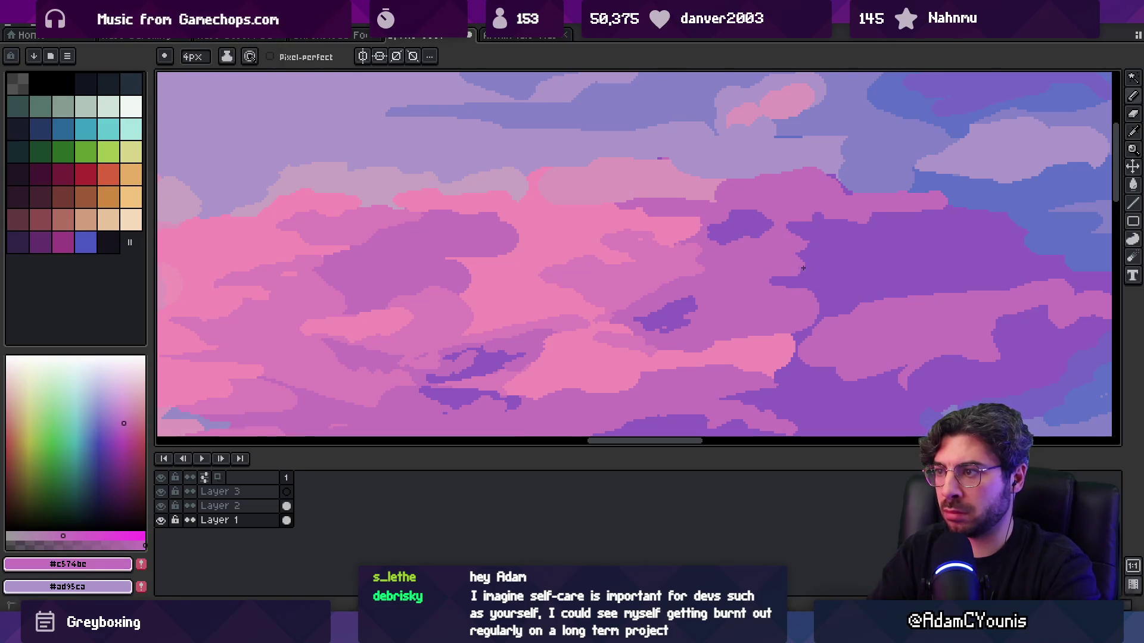
alt+click(775, 276)
alt+click(753, 294)
alt+click(744, 292)
alt+click(733, 294)
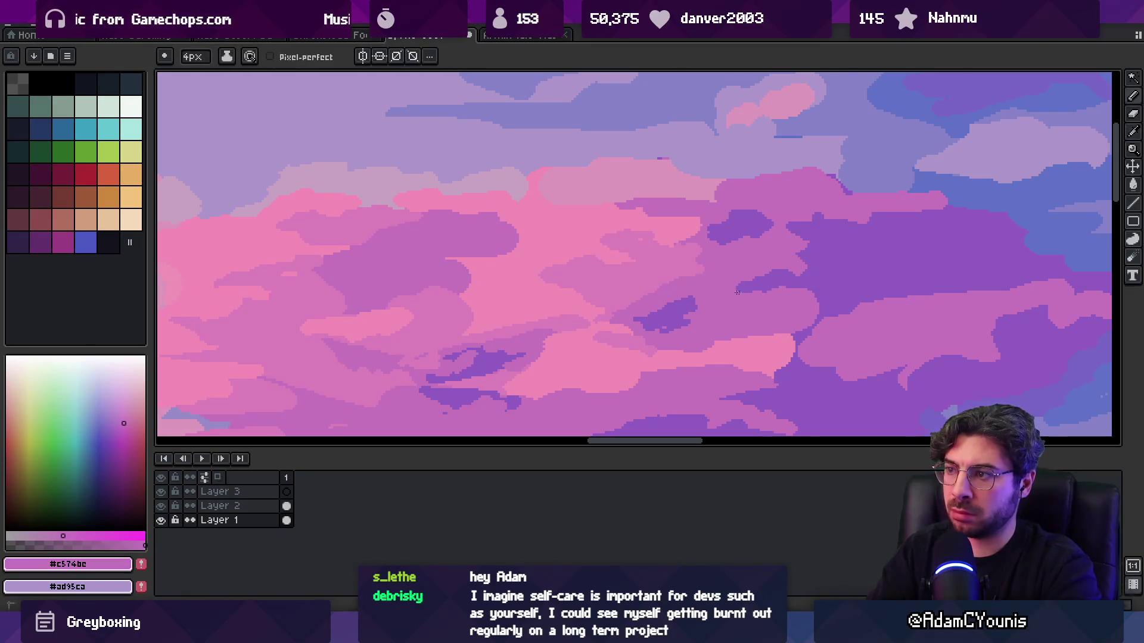
key(z)
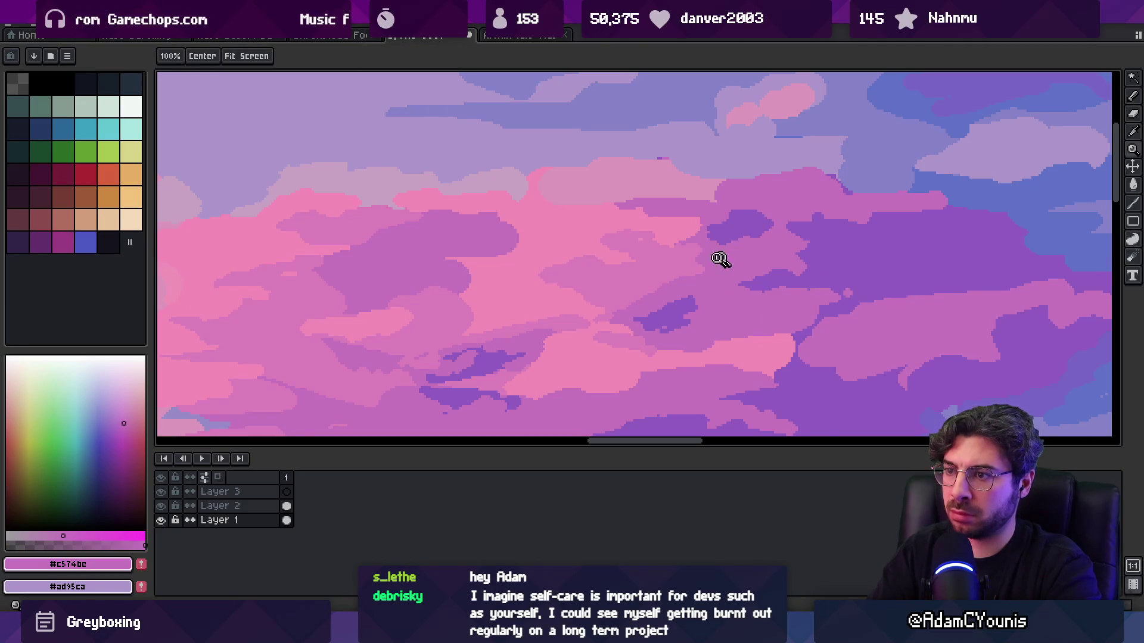
scroll(727, 258, down, 3)
drag(658, 242, 610, 262)
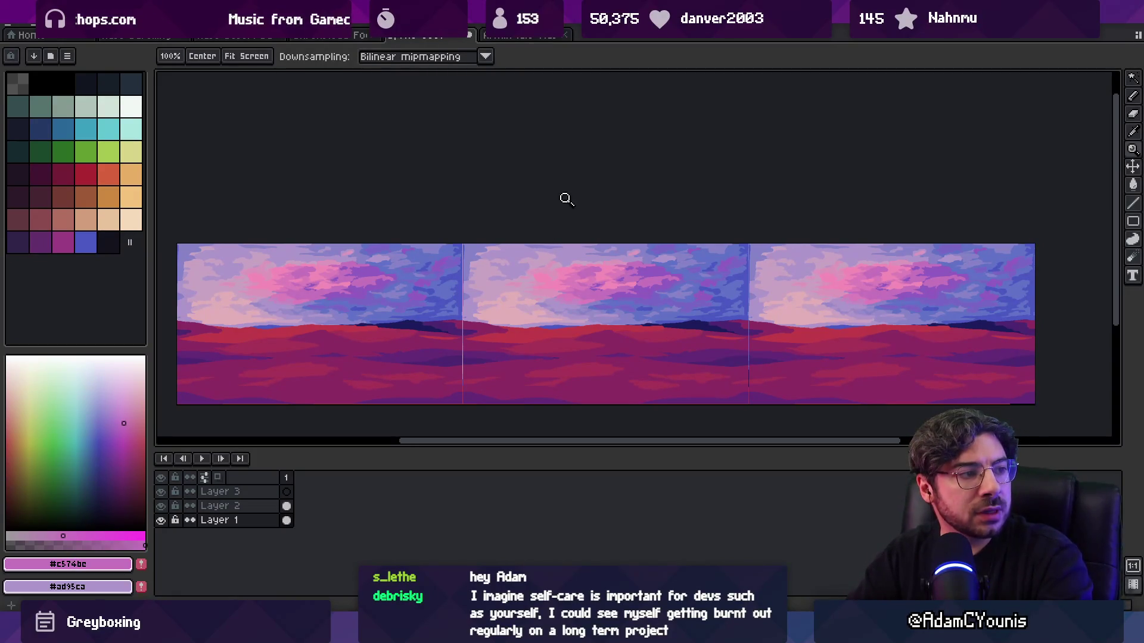
- Sample the purple, blue-violet and pink cloud colours from the canvas
scroll(657, 304, up, 5)
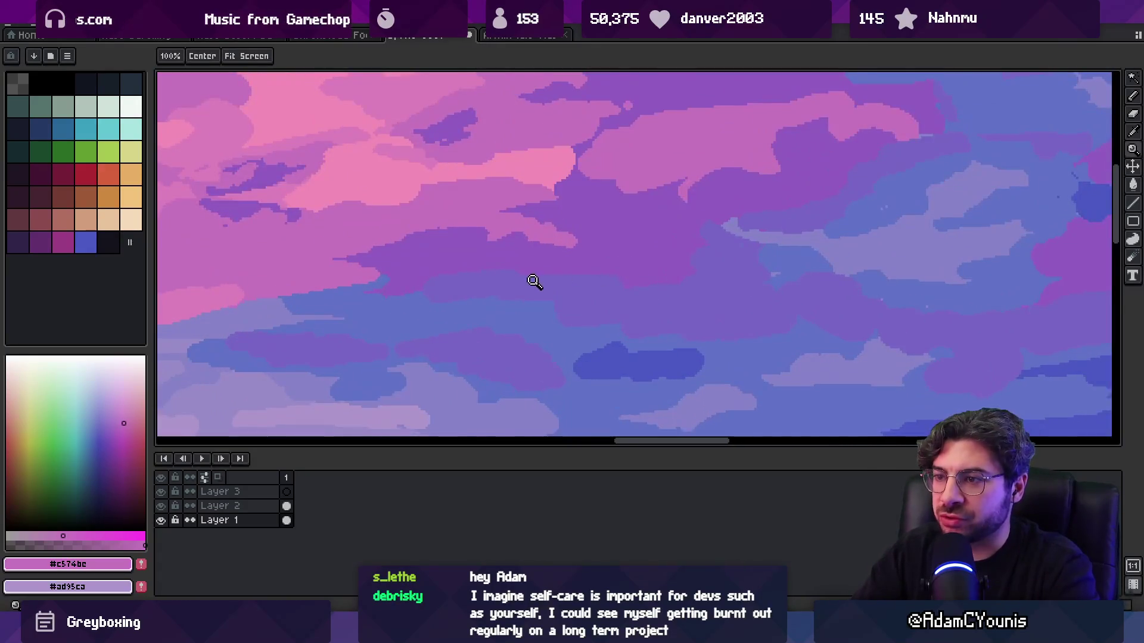
key(i)
click(510, 251)
key(b)
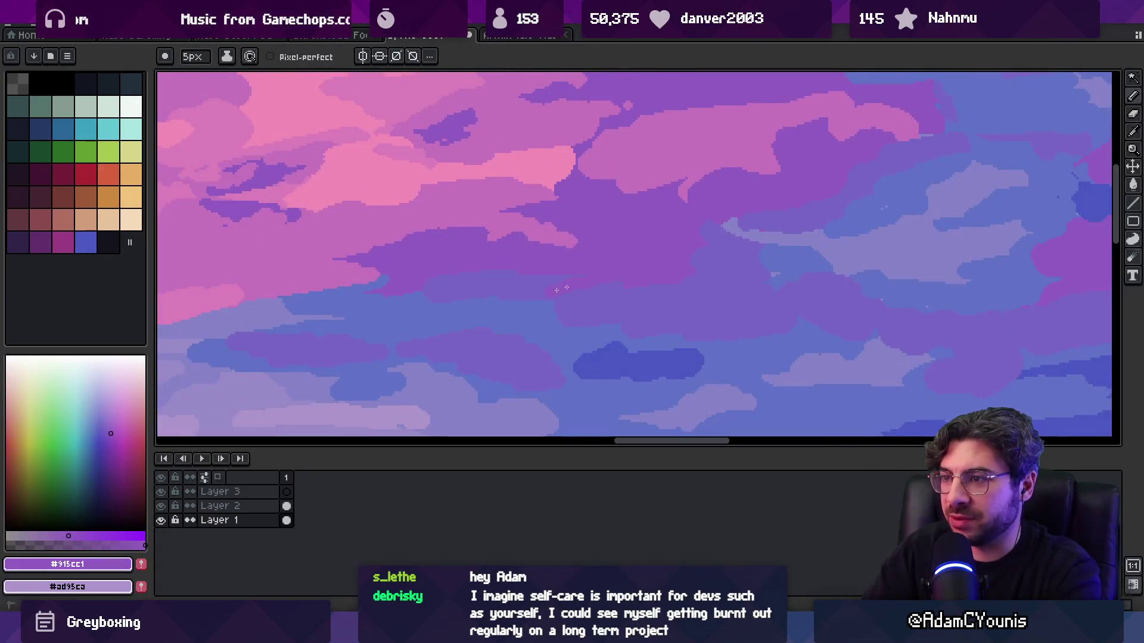
key(i)
click(505, 262)
key(b)
scroll(487, 268, down, 3)
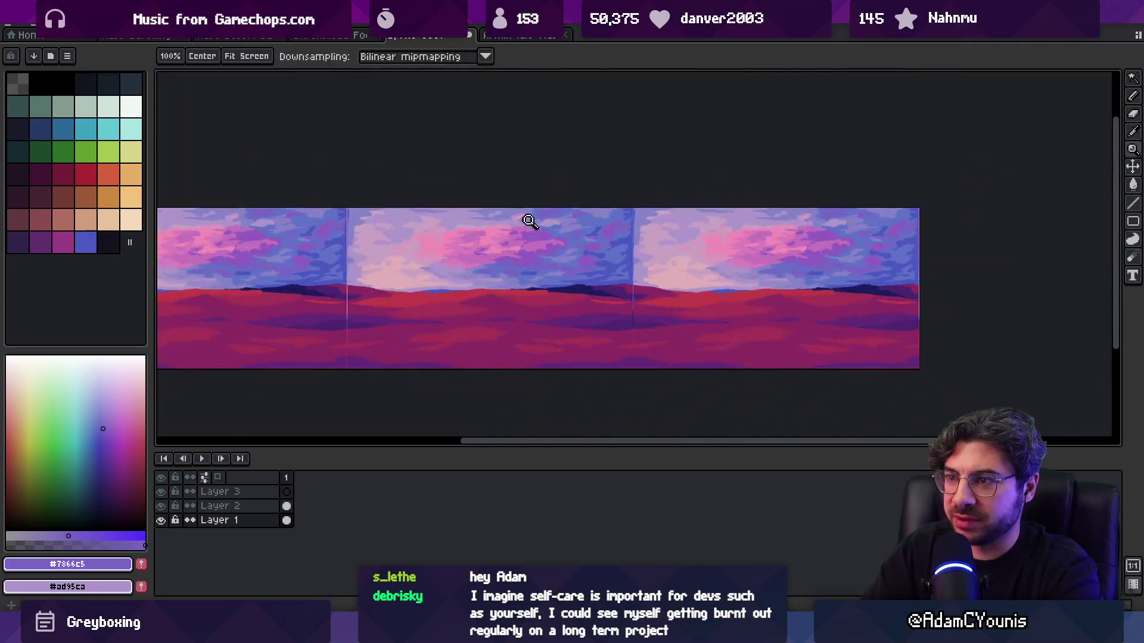
scroll(528, 223, up, 3)
key(i)
key(b)
key(i)
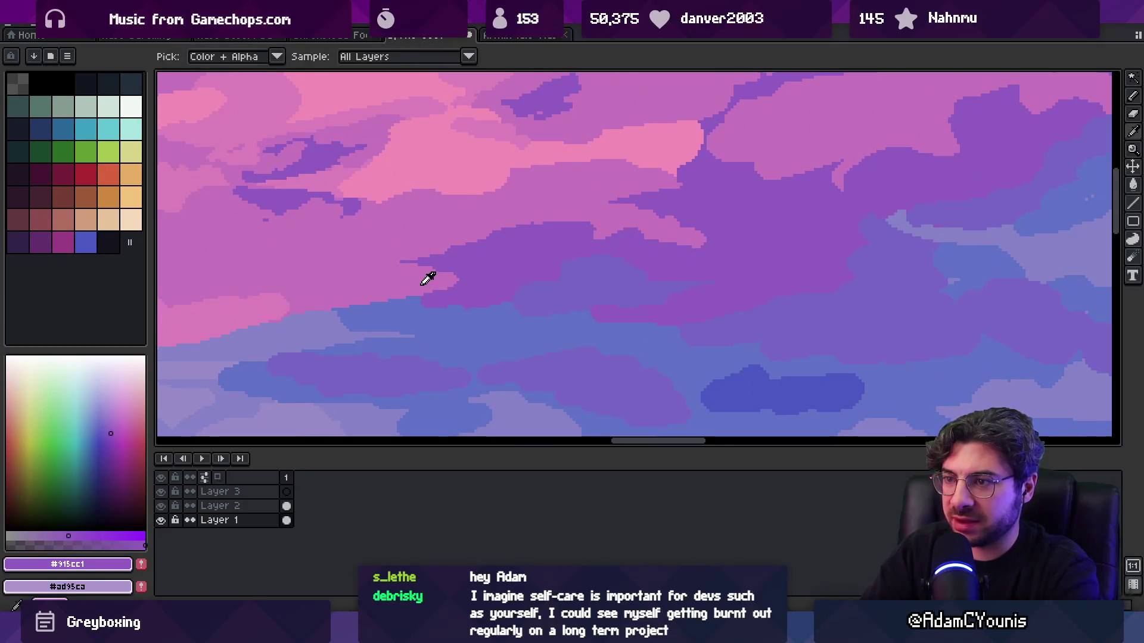
click(433, 281)
key(b)
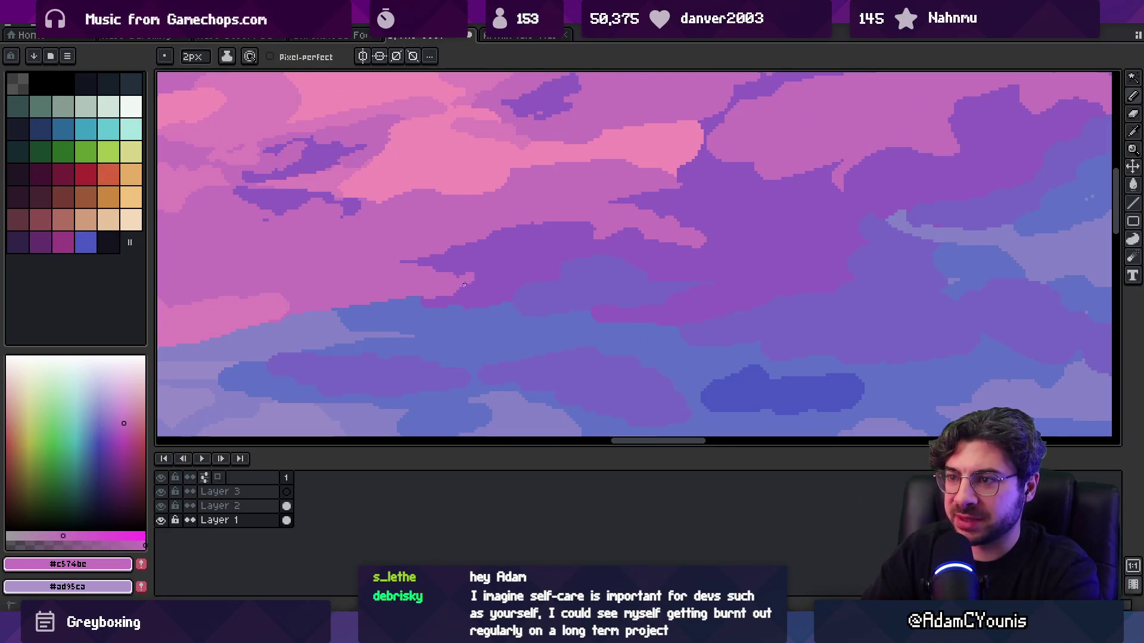
- Add small pink pixel touches along the cloud edge, then sample the purple cloud colour
key(z)
scroll(519, 281, down, 3)
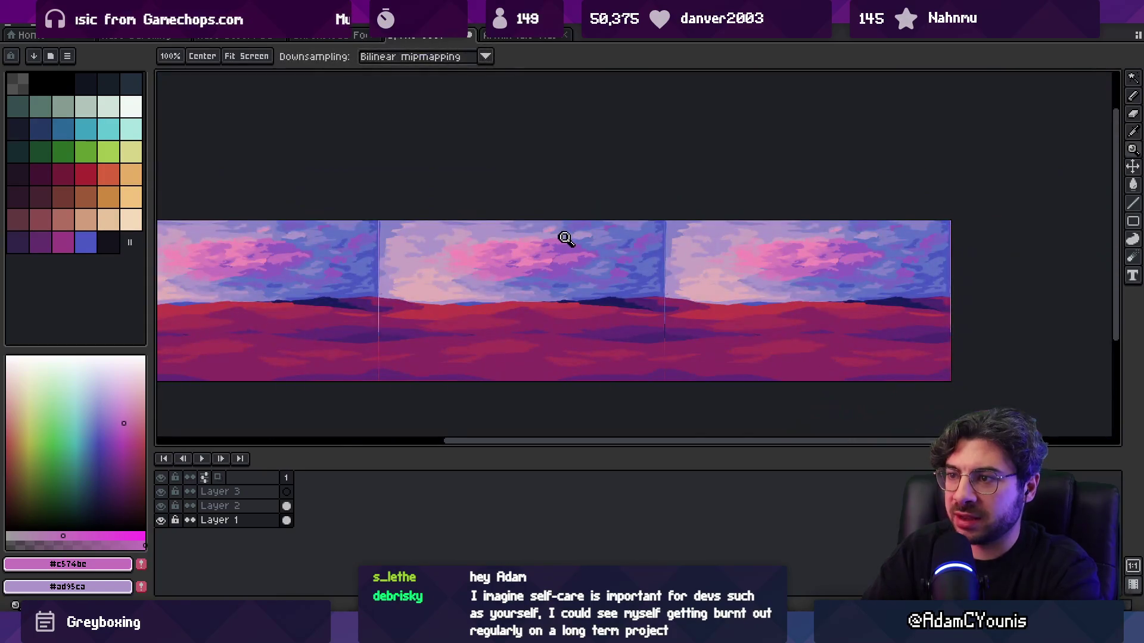
scroll(567, 237, up, 3)
key(i)
key(b)
click(646, 294)
key(i)
click(628, 273)
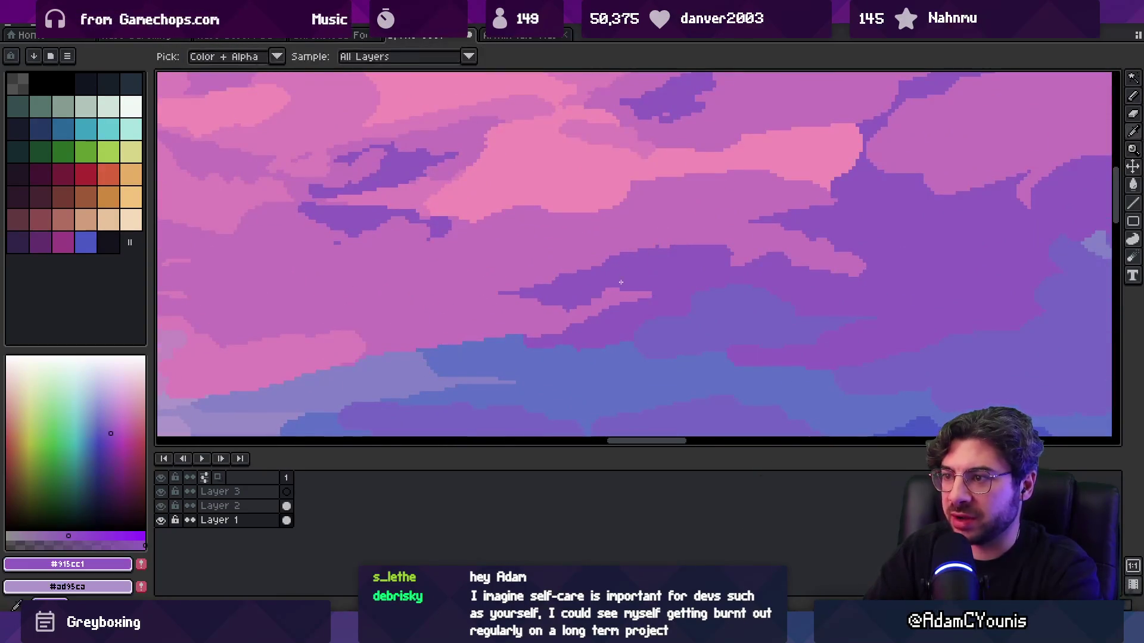
click(615, 293)
key(b)
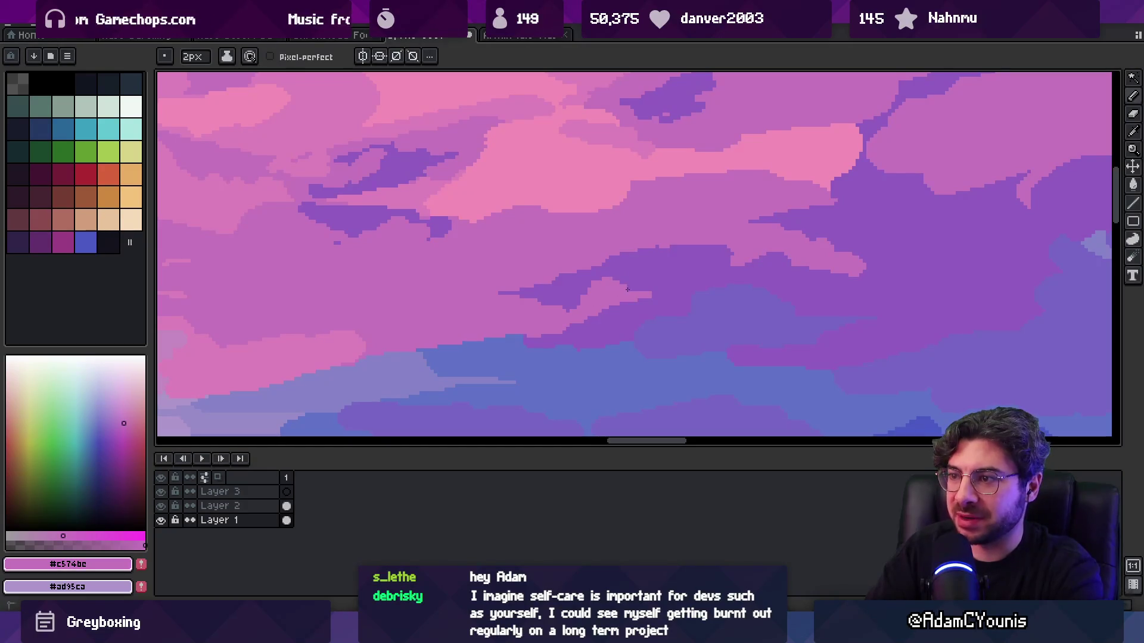
alt+click(582, 314)
- Review the clouds zoomed out, resampling pink, purple and finally mid-blue #6072c7
key(z)
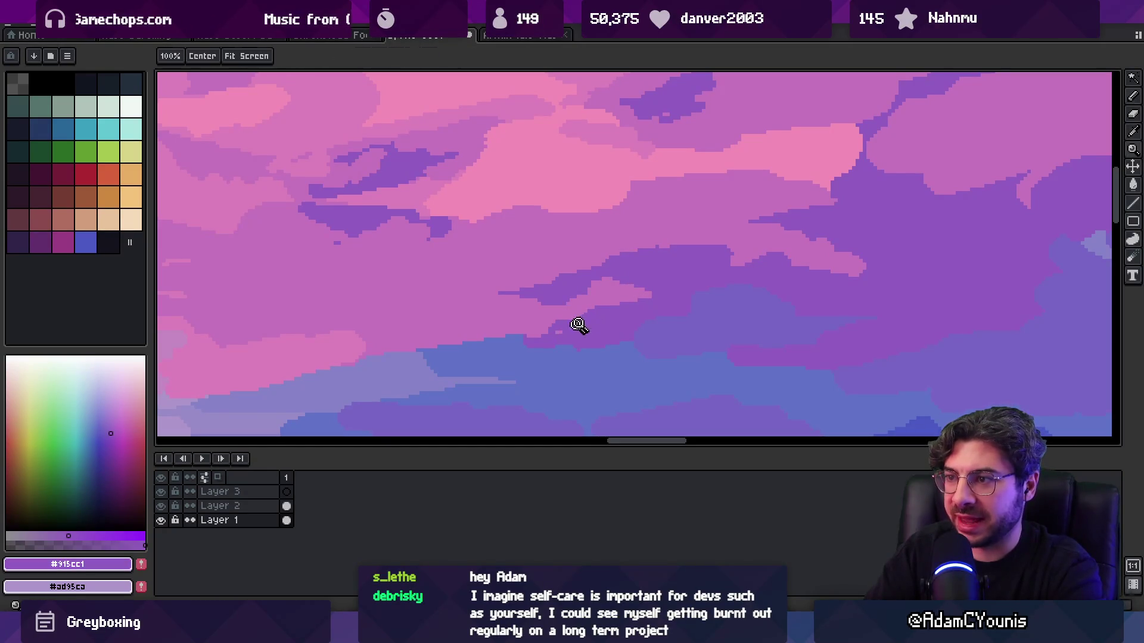
scroll(608, 262, down, 3)
scroll(609, 309, up, 3)
key(i)
click(608, 270)
key(b)
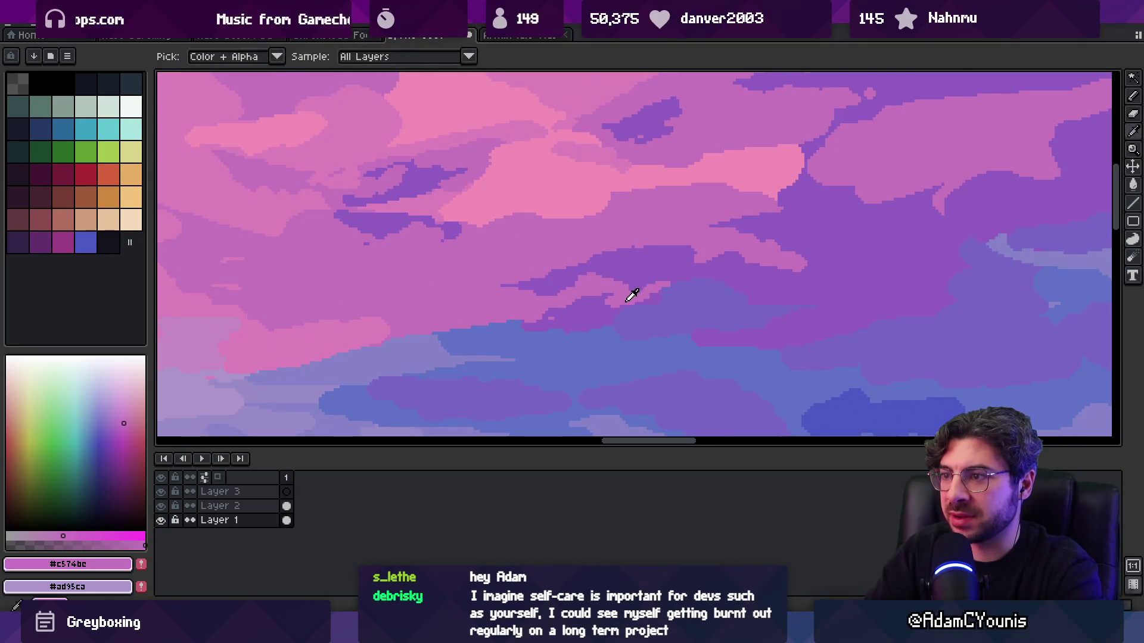
alt+click(558, 323)
key(z)
scroll(583, 241, down, 5)
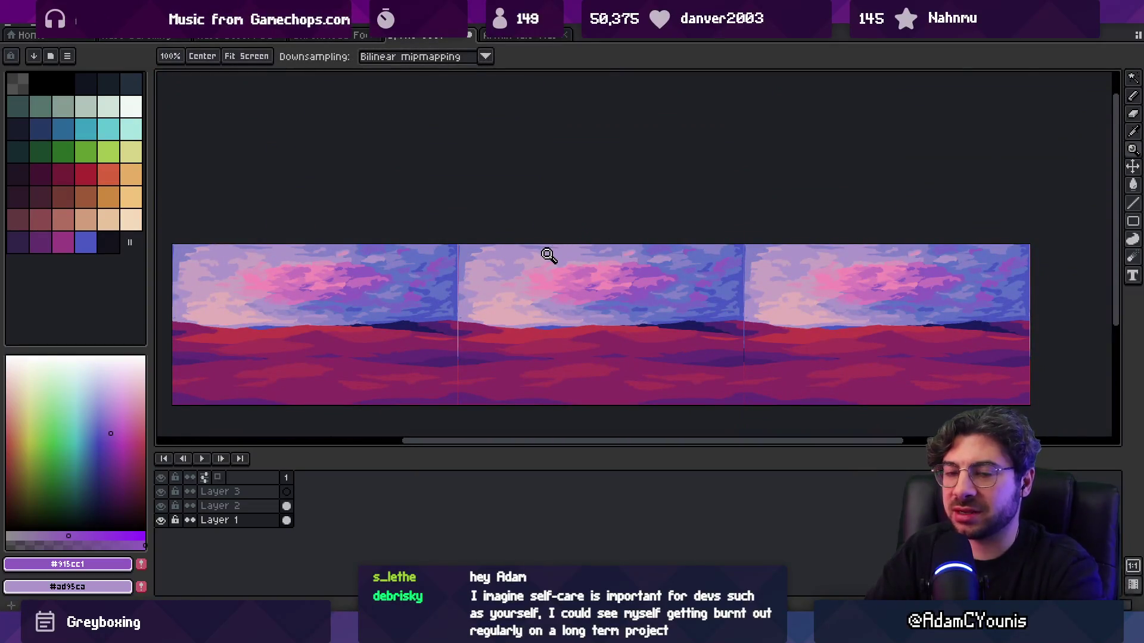
scroll(694, 250, up, 3)
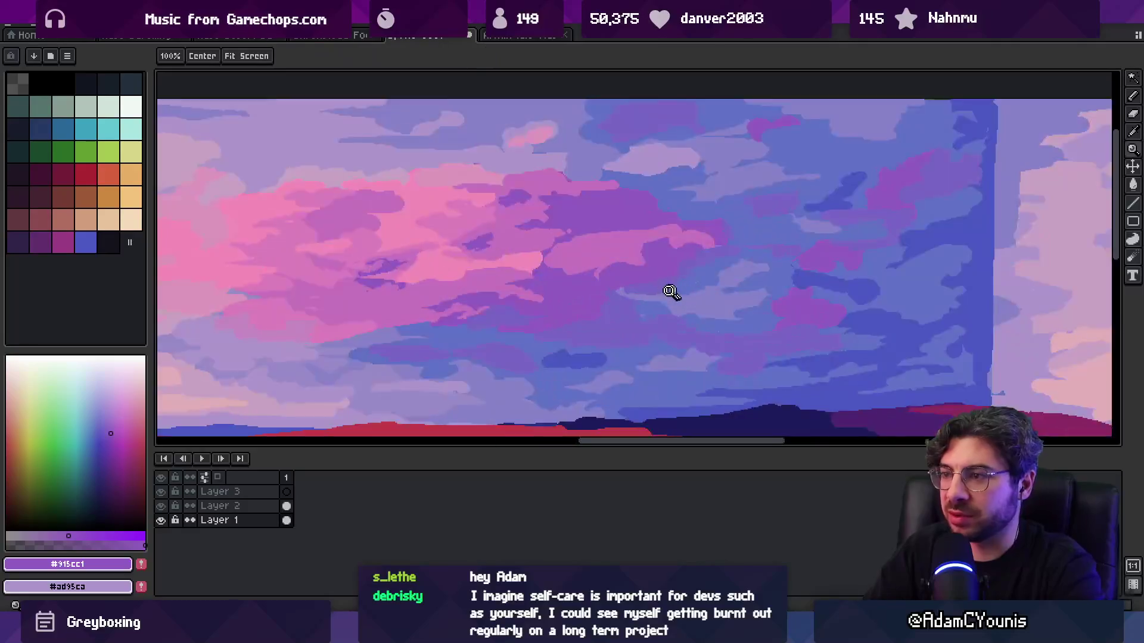
key(i)
alt+click(676, 292)
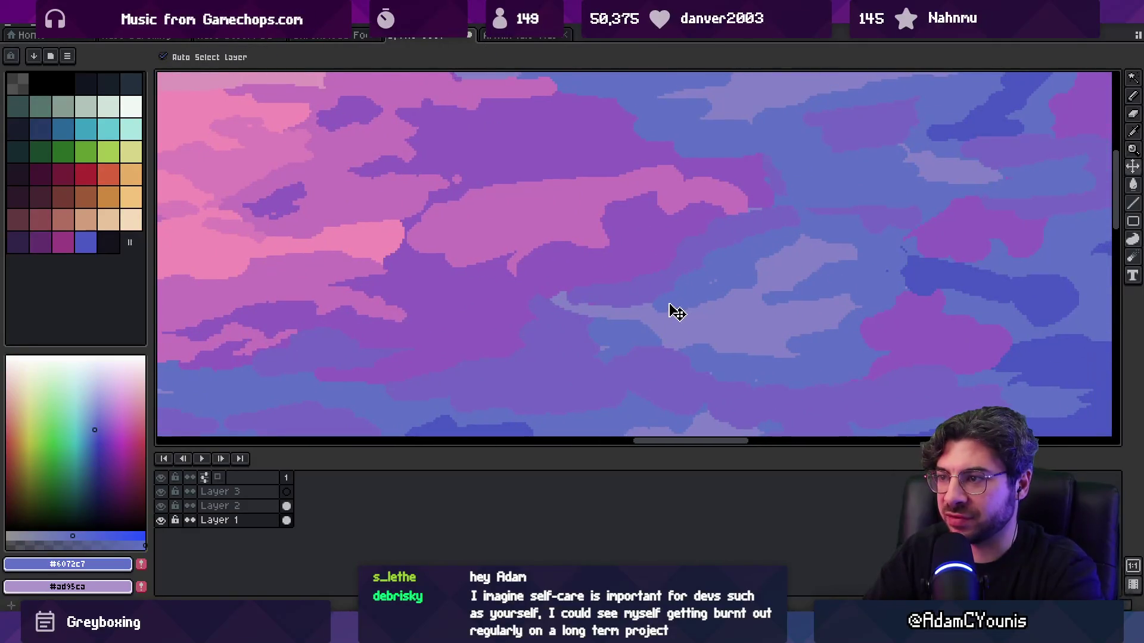
key(z)
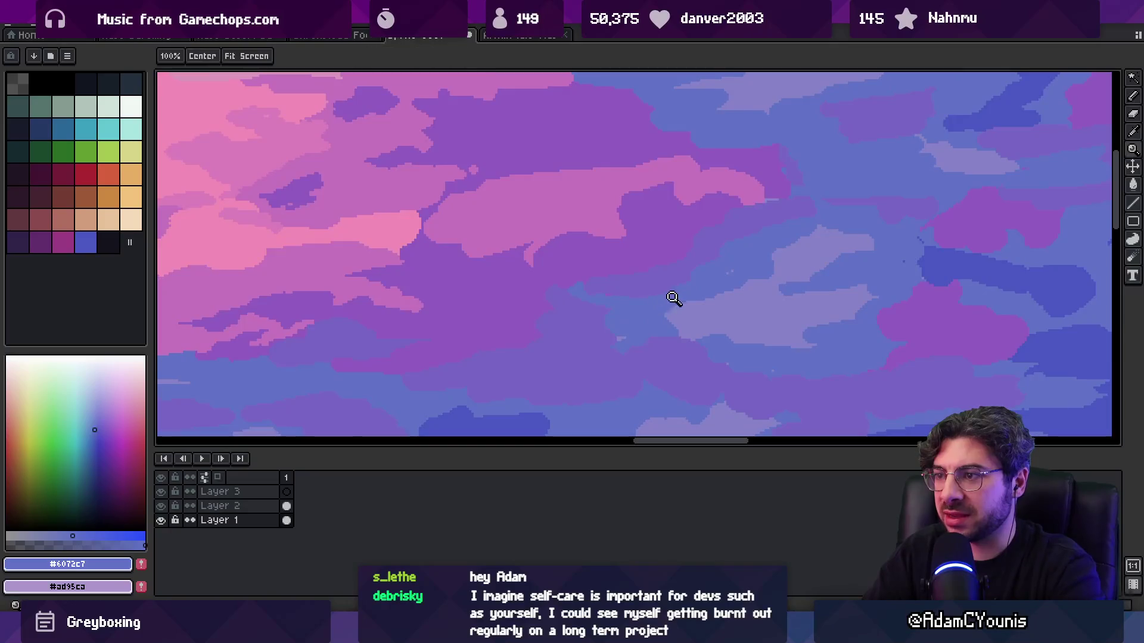
scroll(690, 253, down, 5)
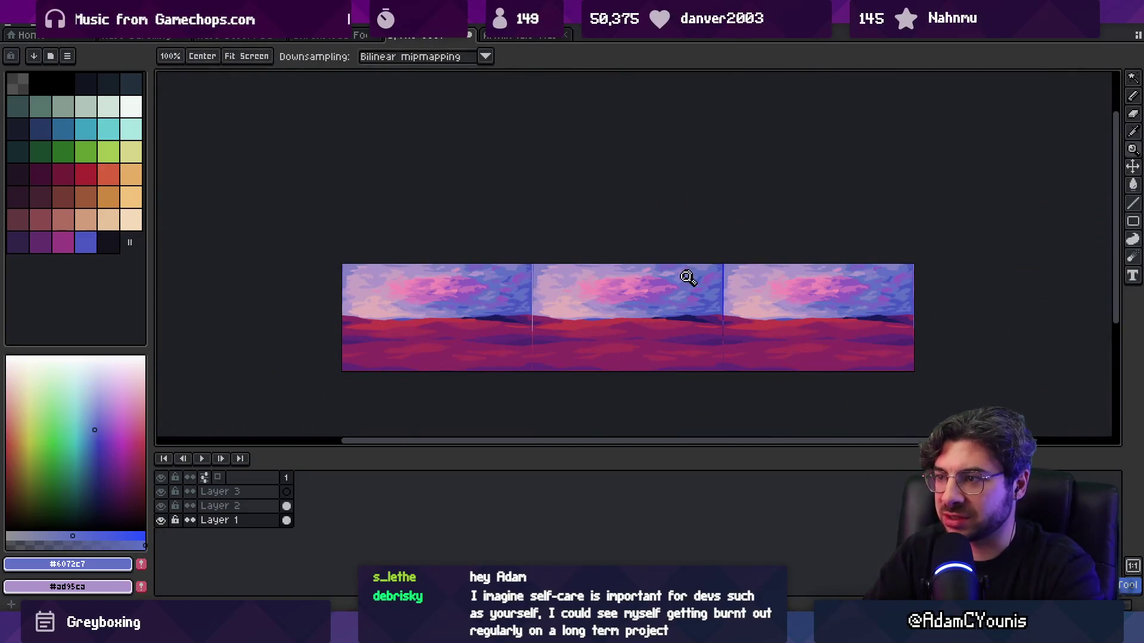
- Paint light lavender diagonal strokes across the blue cloud
scroll(674, 292, up, 5)
alt+click(680, 320)
drag(679, 320, 757, 207)
mouse_move(554, 307)
mouse_down()
mouse_move(581, 295)
mouse_move(573, 305)
mouse_move(602, 272)
mouse_move(632, 274)
mouse_up()
- Sample the blue and lavender cloud colours while inspecting the dark cloud patch
alt+click(713, 242)
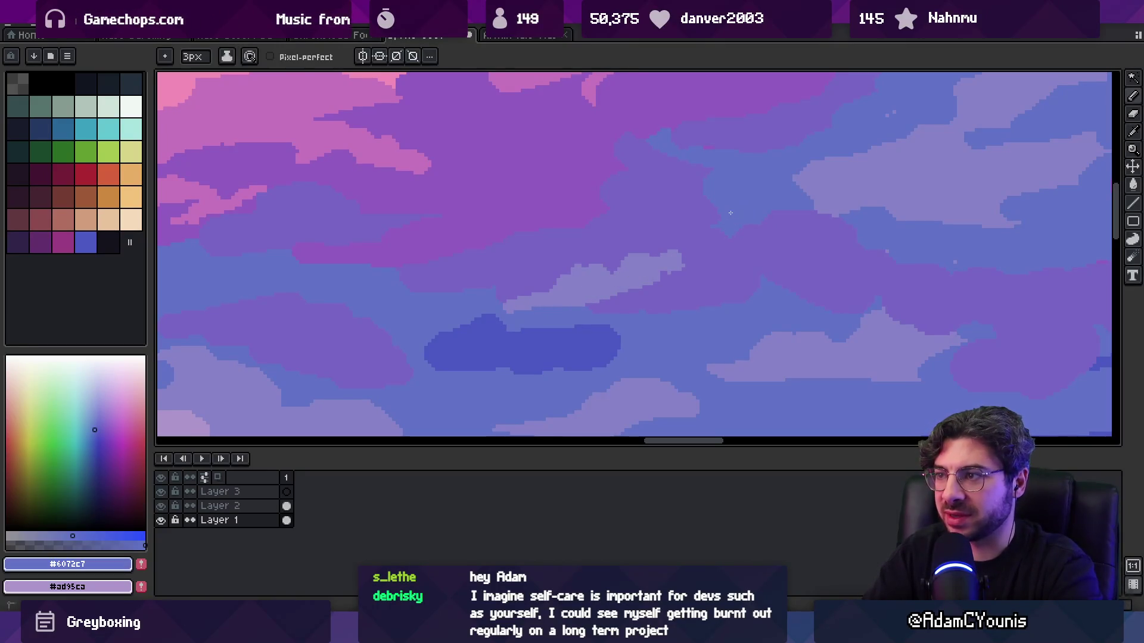
drag(778, 186, 711, 234)
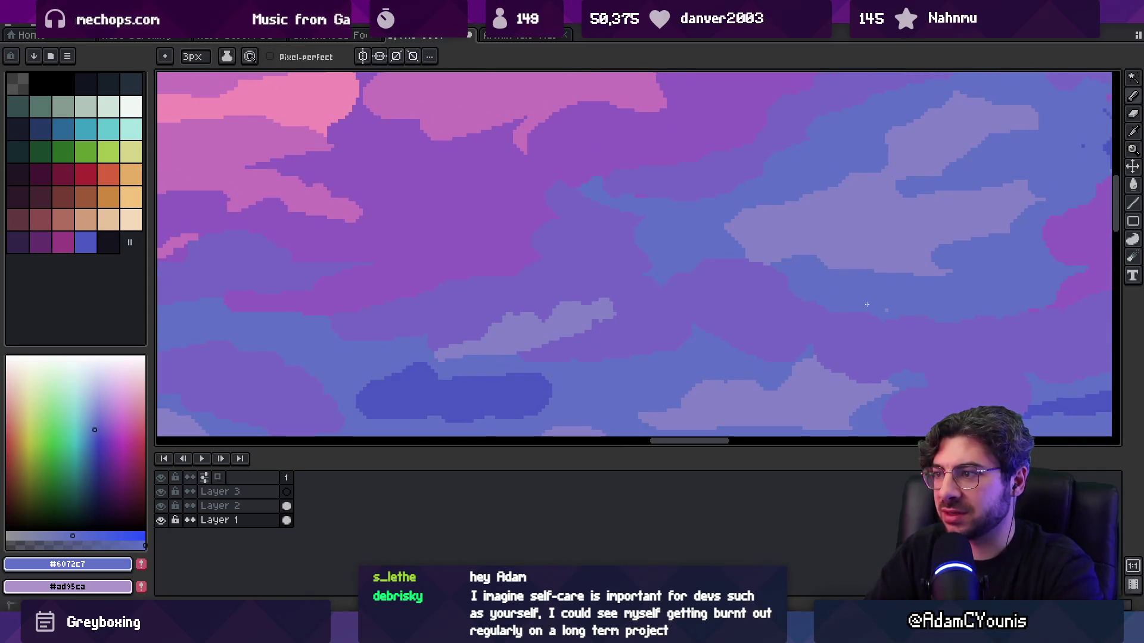
key(z)
scroll(791, 296, down, 5)
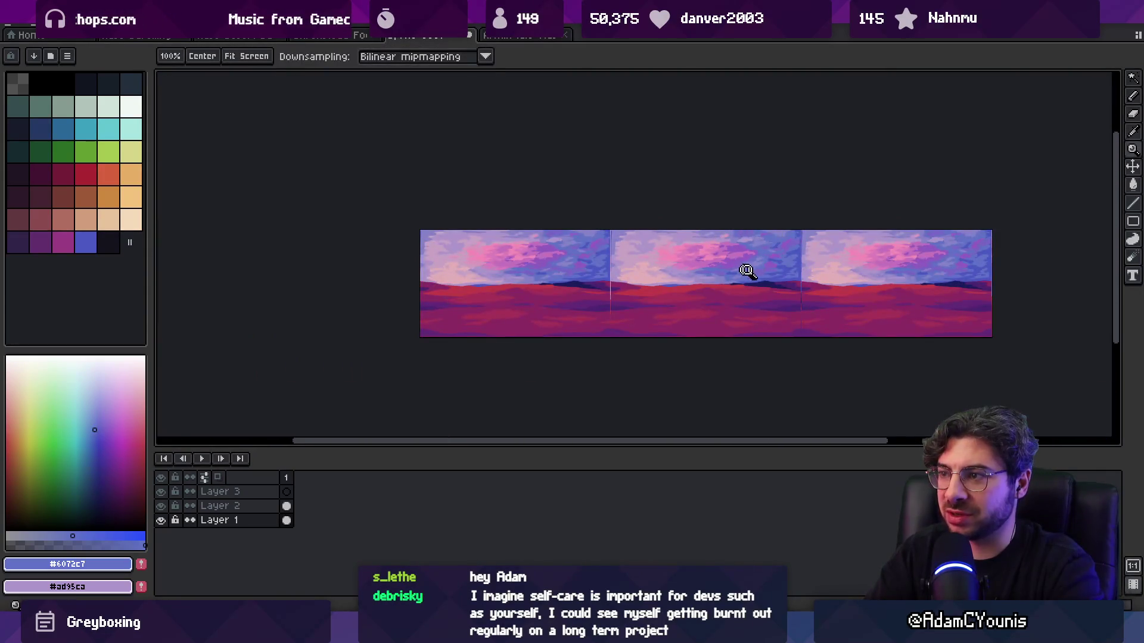
scroll(744, 271, up, 5)
alt+click(448, 295)
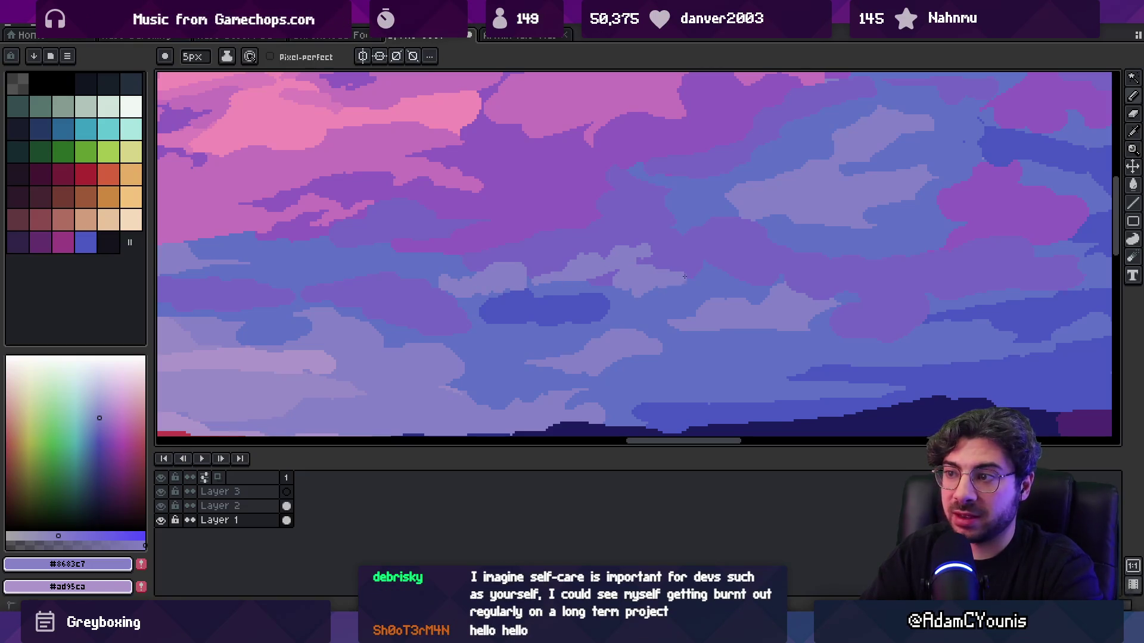
key(z)
scroll(659, 245, down, 5)
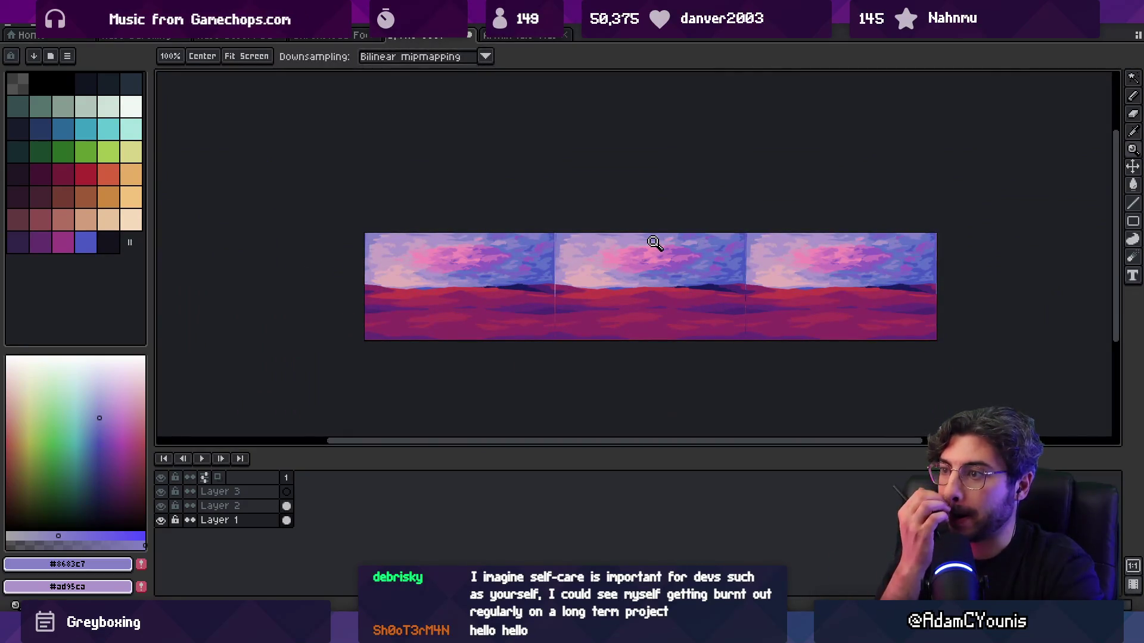
scroll(684, 280, up, 5)
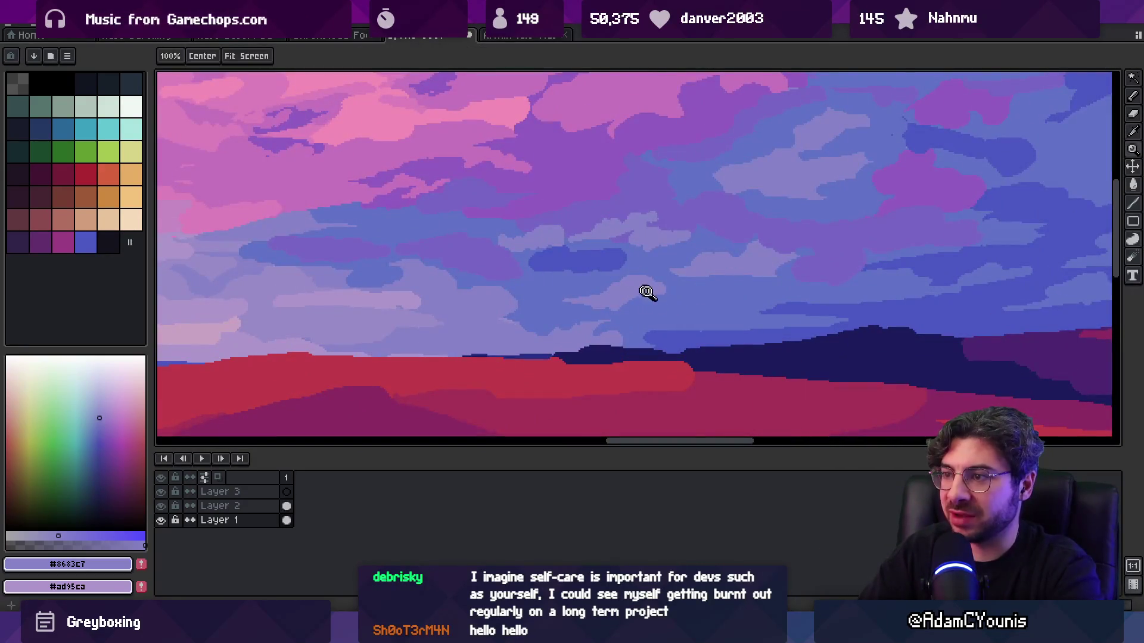
key(b)
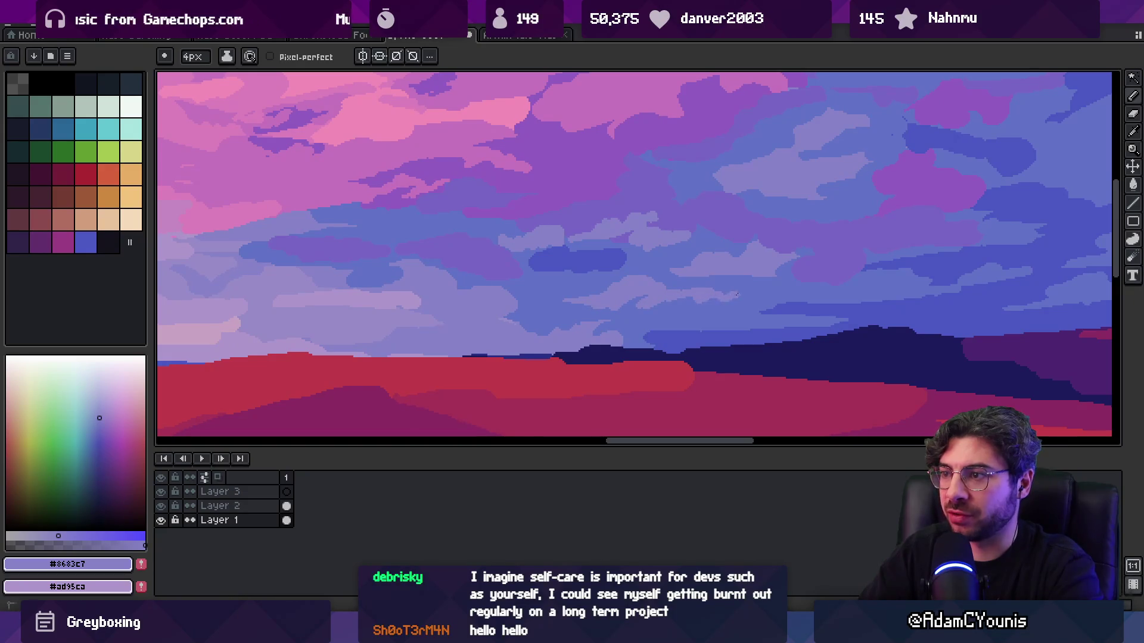
key(z)
scroll(718, 244, down, 5)
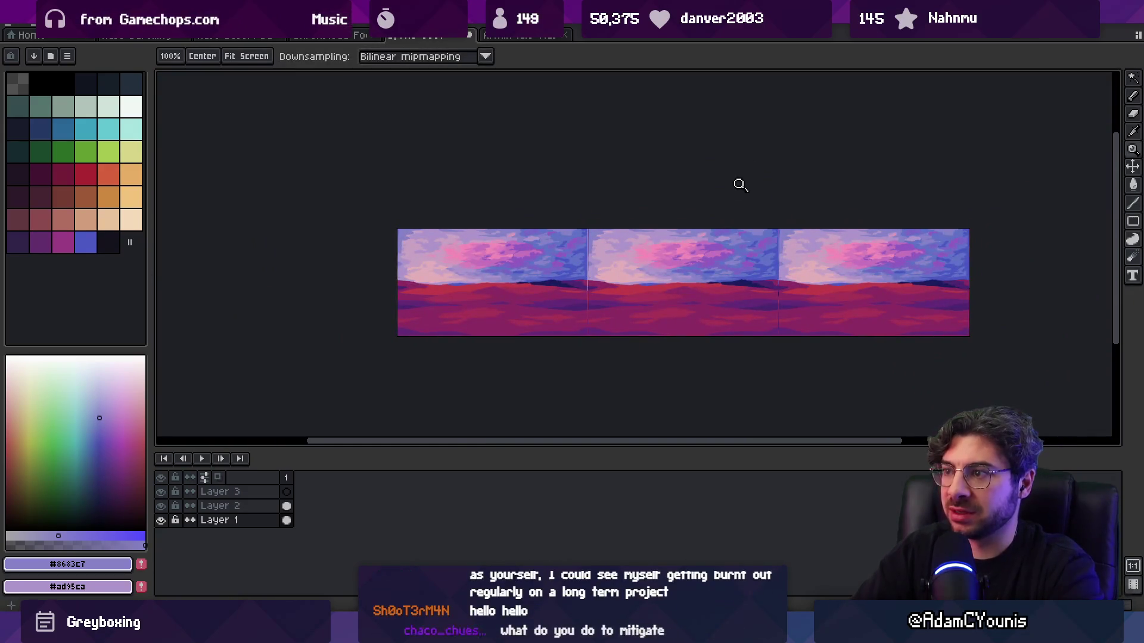
scroll(713, 264, up, 5)
key(b)
- Cover the dark cloud patch with lighter blue, add a dark-blue stroke, then resample mid-blue
alt+click(603, 324)
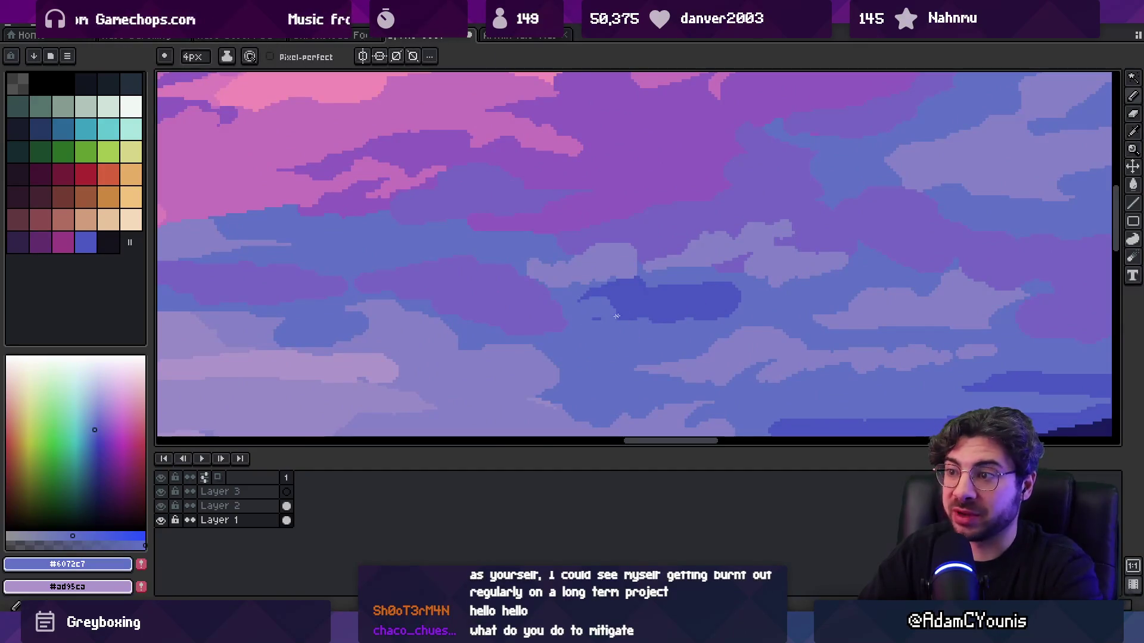
mouse_move(655, 295)
mouse_down()
mouse_move(739, 289)
mouse_move(724, 292)
mouse_up()
alt+click(702, 309)
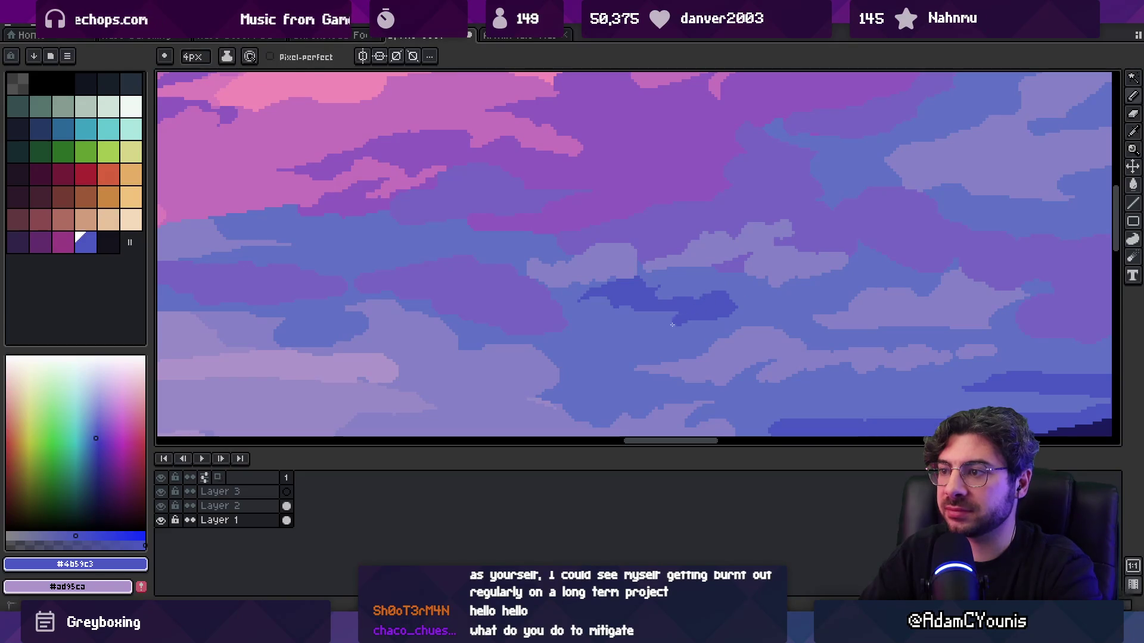
scroll(668, 348, right, 5)
scroll(667, 348, down, 2)
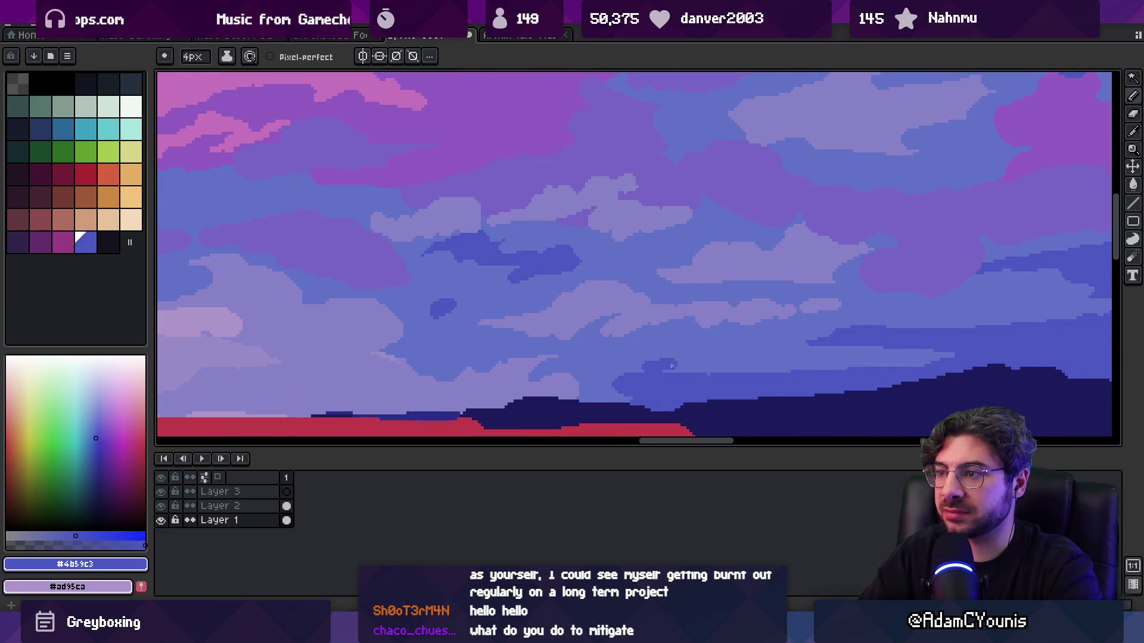
scroll(770, 357, left, 5)
scroll(771, 358, up, 1)
drag(556, 262, 598, 262)
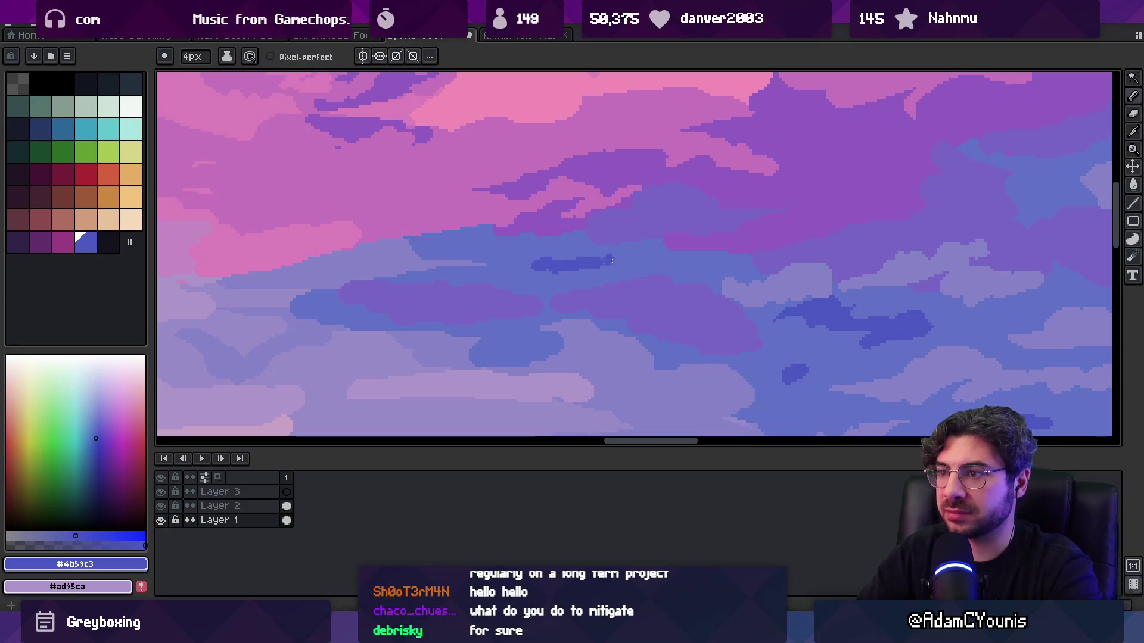
alt+click(552, 257)
key(z)
scroll(649, 250, down, 5)
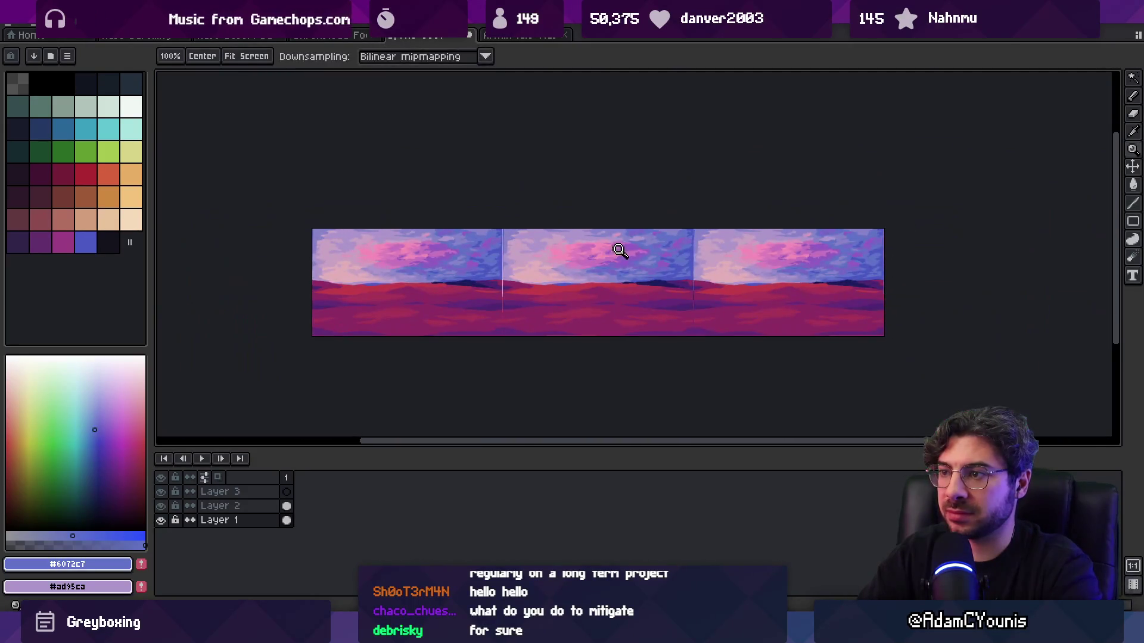
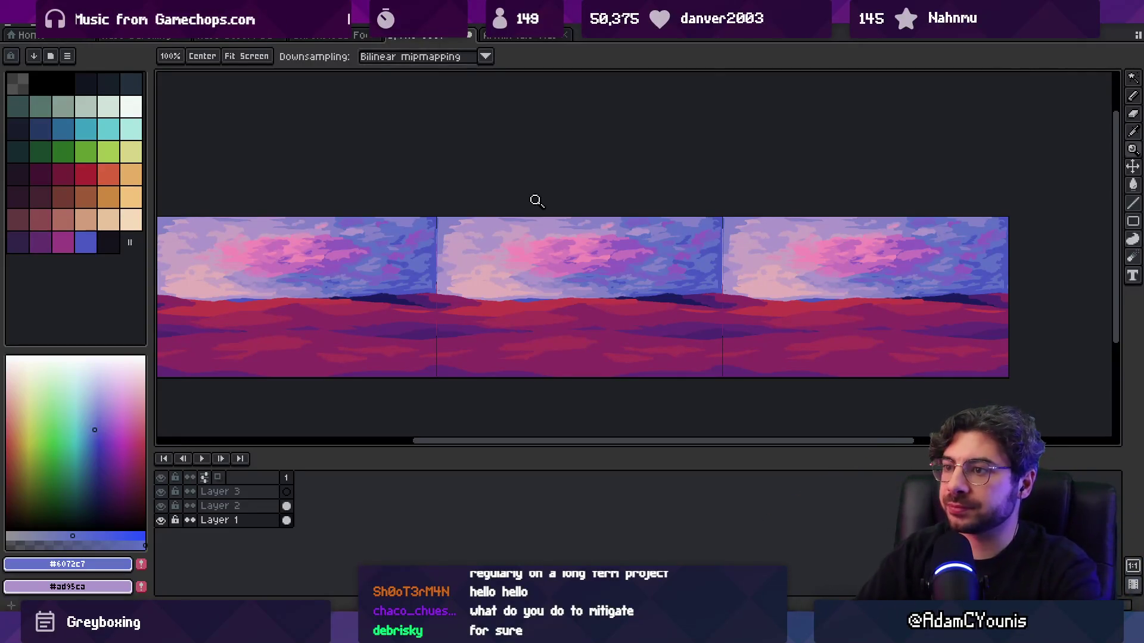
- Darken the light cloud edge with a stroke of the sampled lavender sky colour
click(543, 263)
scroll(517, 195, up, 2)
key(b)
alt+click(524, 182)
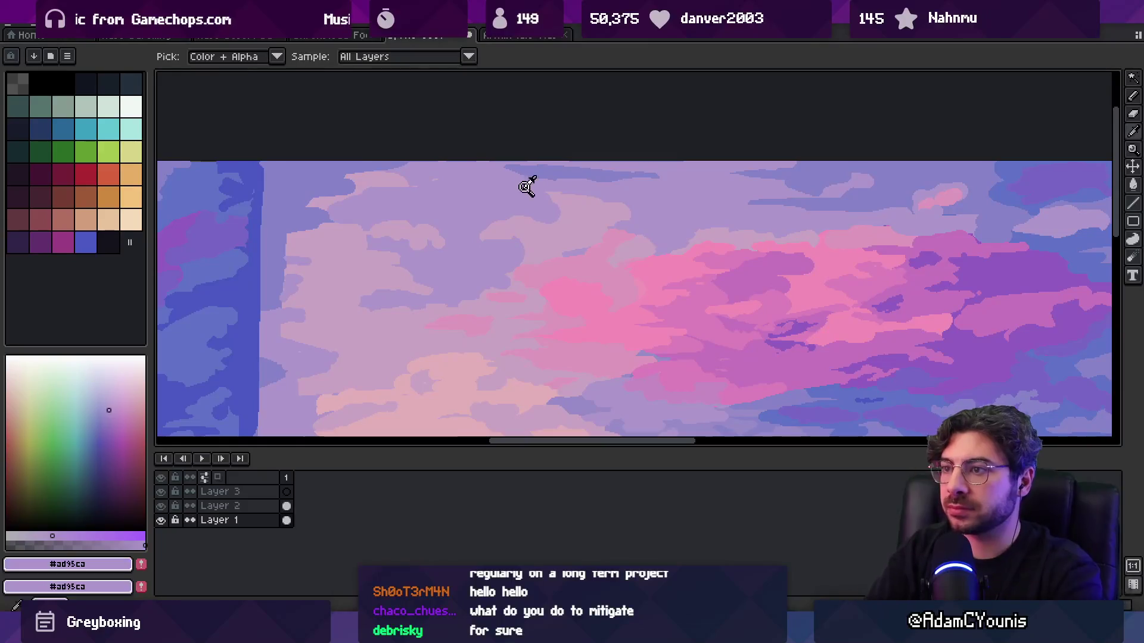
drag(608, 202, 633, 212)
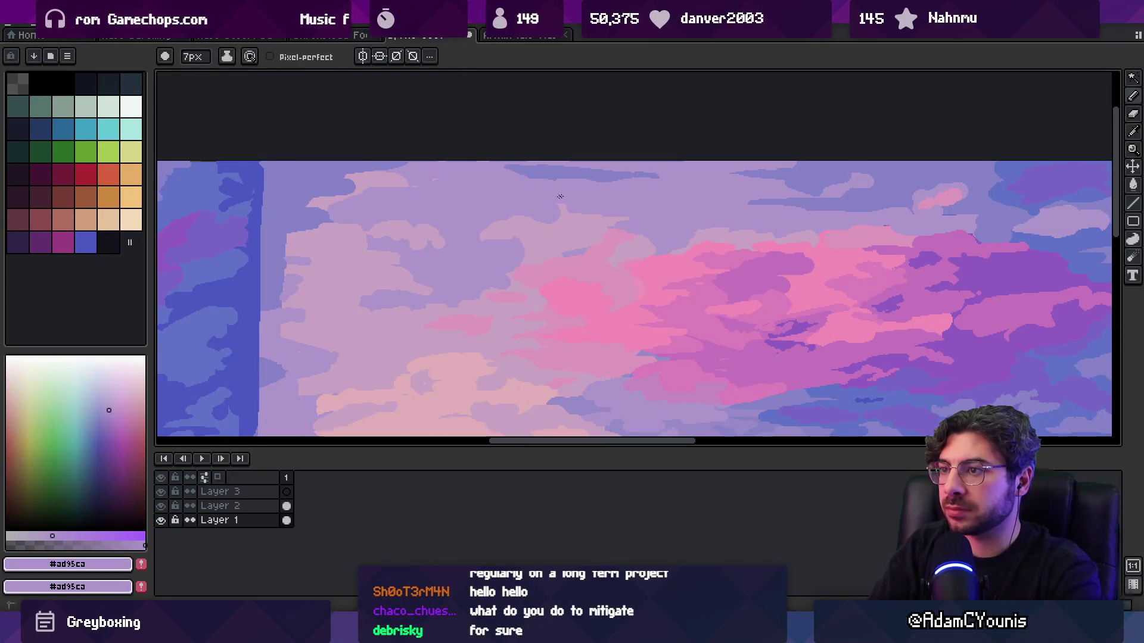
- Paint a dark purple bump below the cloud with a 3px brush
scroll(554, 196, up, 2)
key(alt)
key(minus)
key(minus)
key(minus)
drag(658, 189, 679, 197)
- Sample lavender sky, pink, bright pink and mauve cloud colours while checking the tiled view
alt+click(256, 184)
key(z)
scroll(464, 195, down, 3)
scroll(532, 201, up, 3)
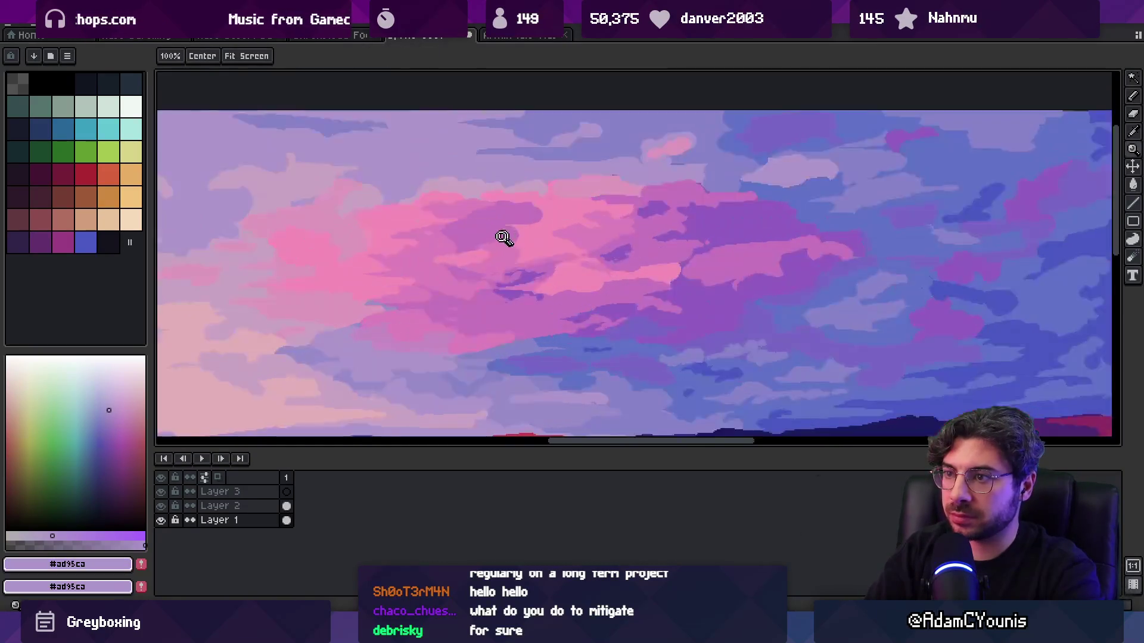
alt+click(490, 240)
alt+click(450, 257)
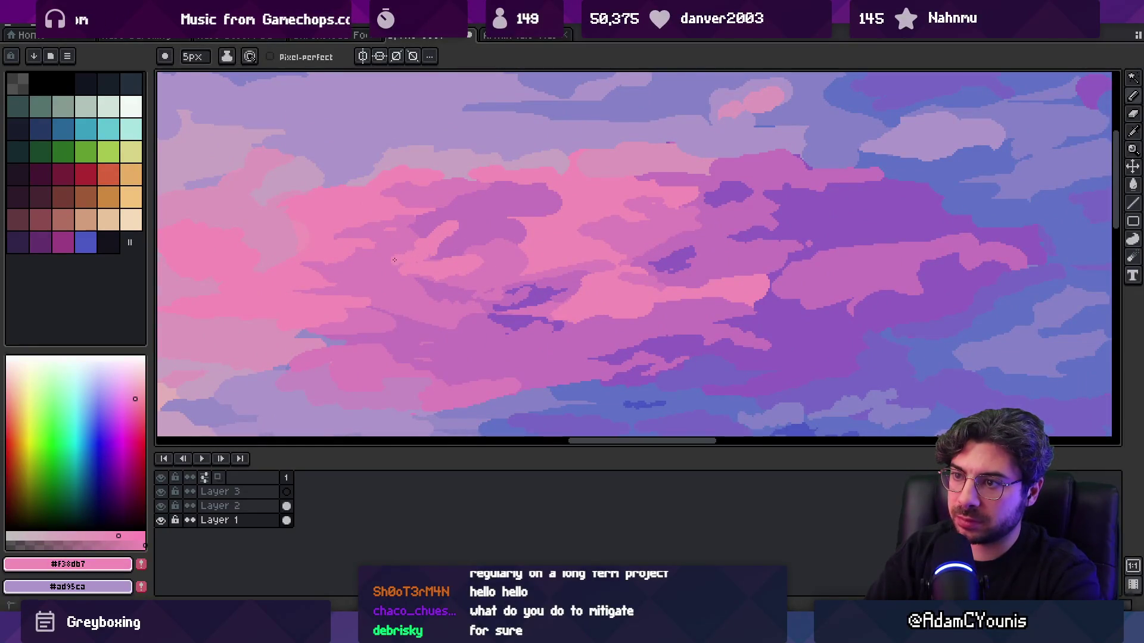
alt+click(476, 248)
key(z)
scroll(511, 237, down, 4)
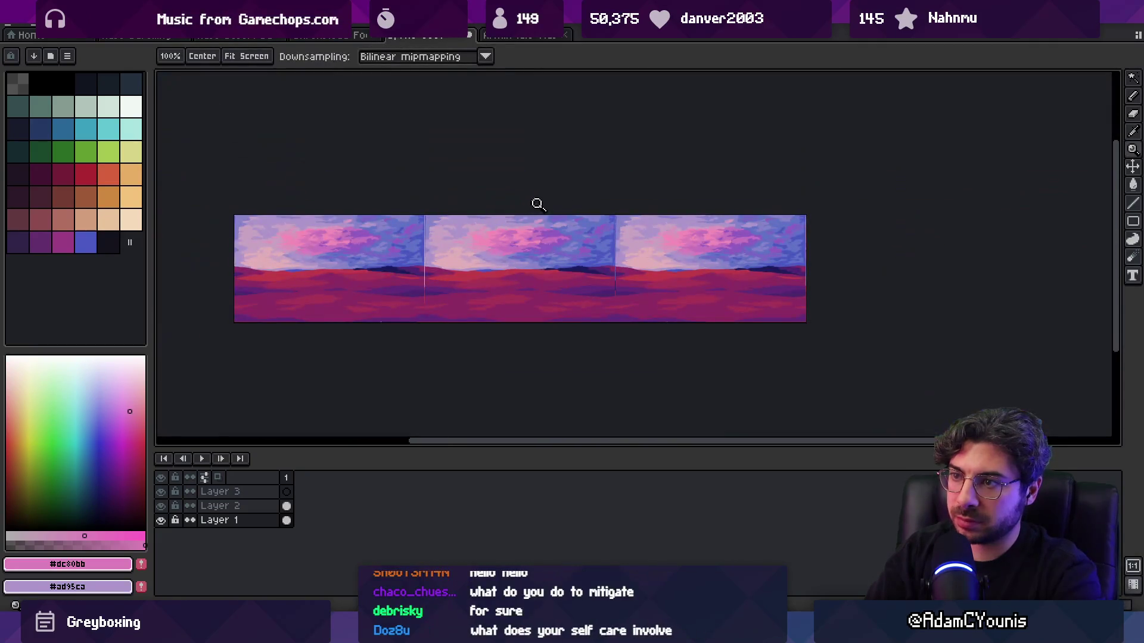
scroll(530, 229, up, 3)
scroll(528, 238, up, 2)
- Pick bright pink and a slightly different pink from the clouds
alt+click(494, 253)
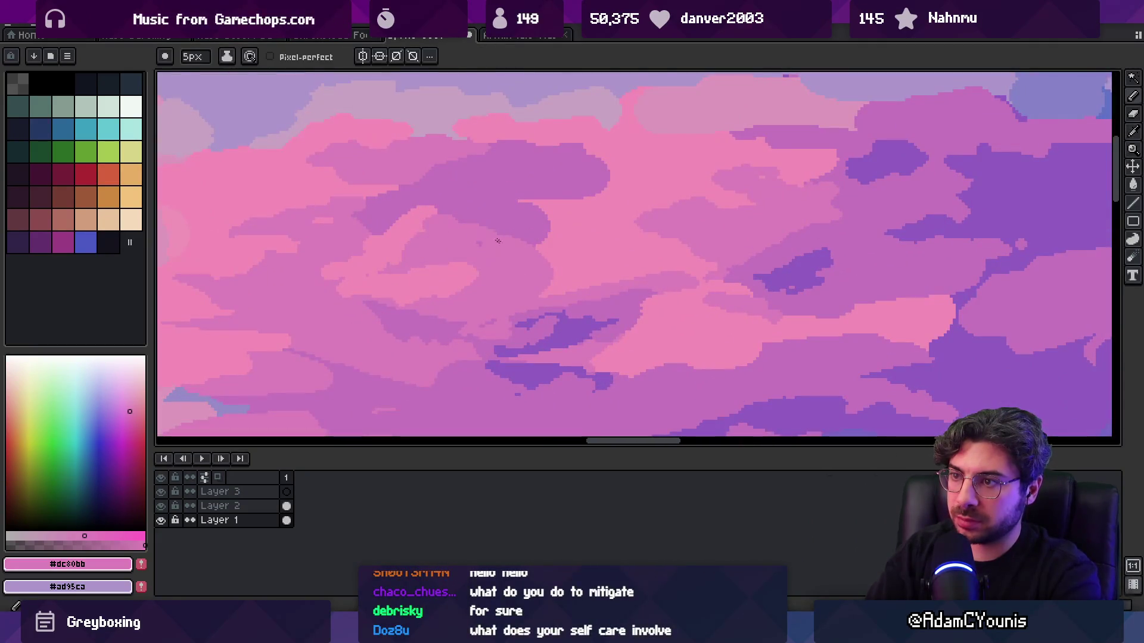
scroll(500, 249, up, 1)
alt+click(430, 243)
alt+click(382, 270)
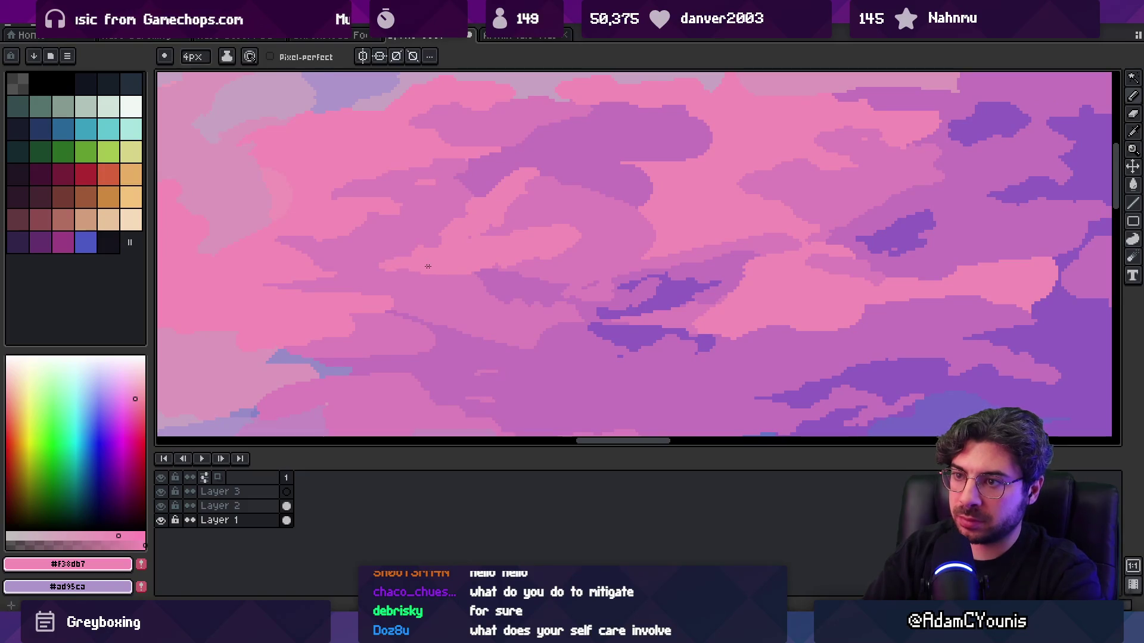
alt+click(299, 263)
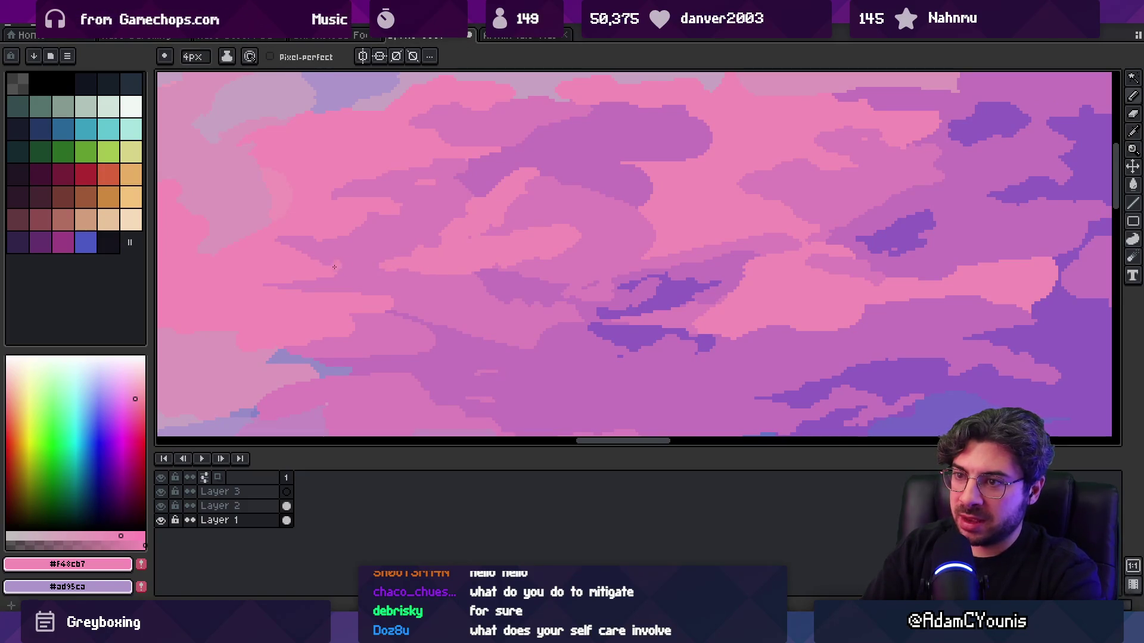
scroll(485, 245, down, 3)
scroll(484, 260, up, 3)
- Paint mauve over the lighter pink cloud patch with a 5px brush
key(plus)
key(plus)
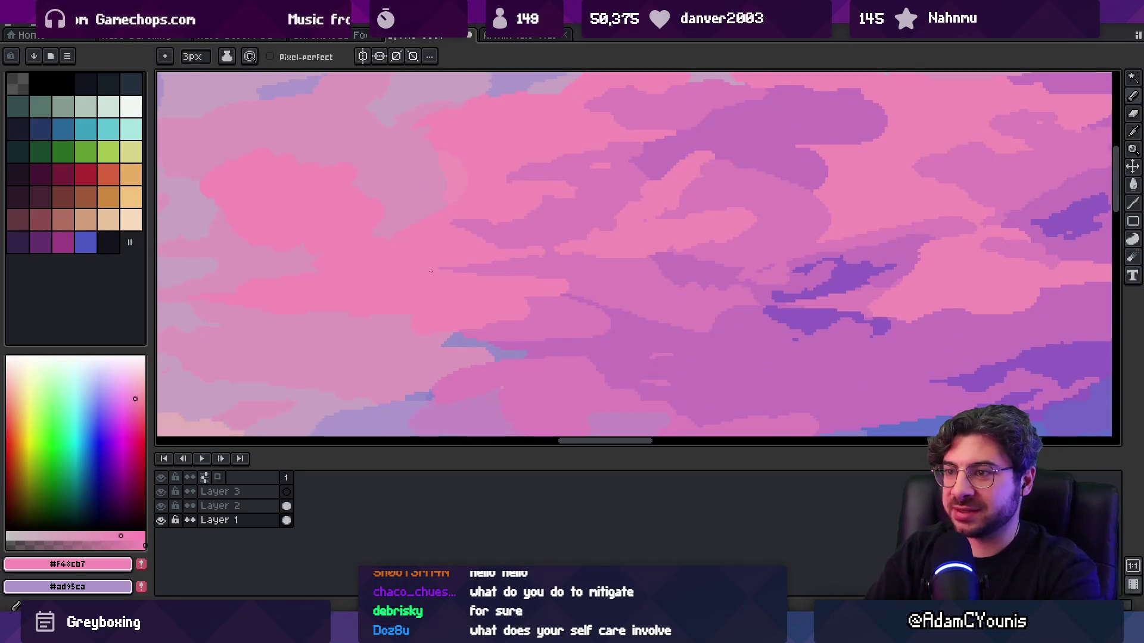
alt+click(530, 272)
drag(529, 266, 539, 284)
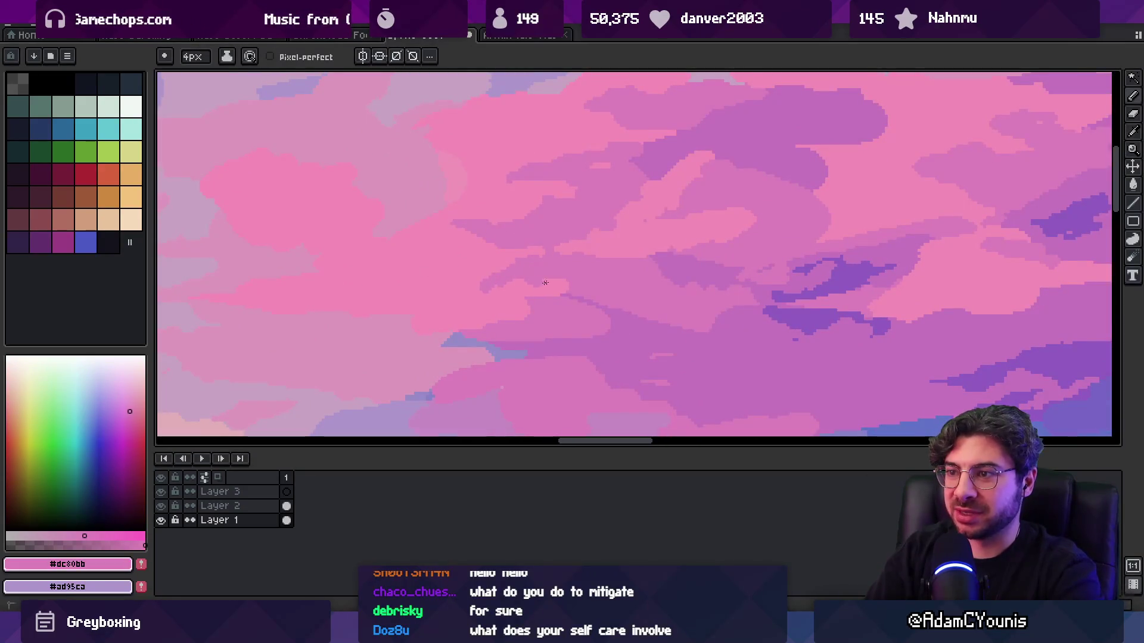
- Review the whole tiled image and pick a deeper purple-pink to paint with
key(z)
scroll(564, 276, down, 3)
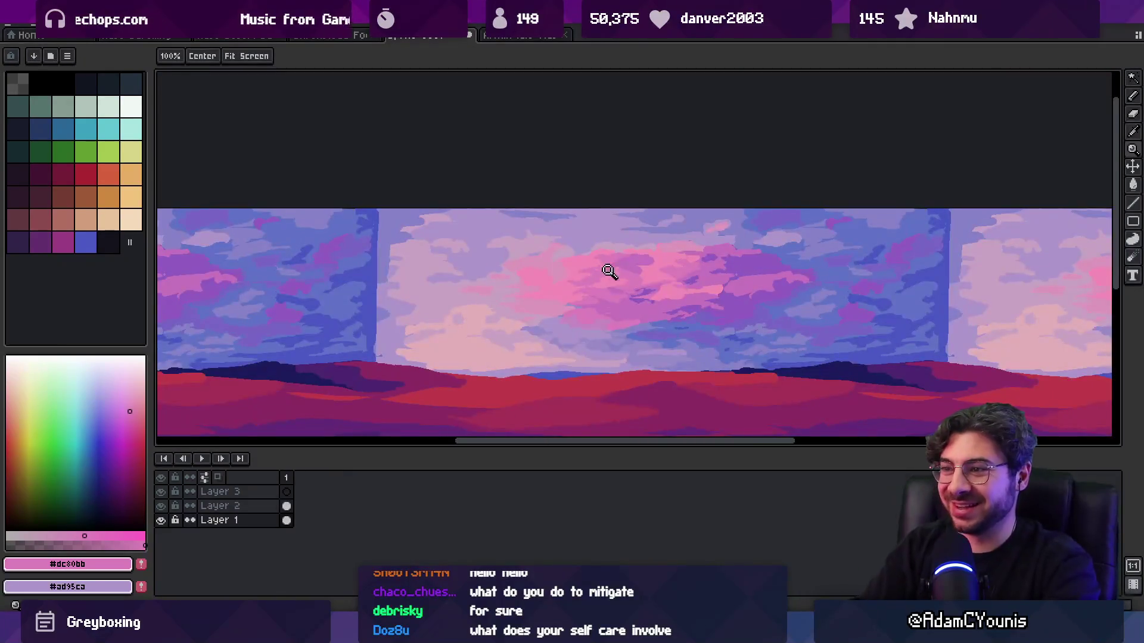
scroll(617, 311, up, 2)
scroll(595, 280, up, 1)
key(b)
key(z)
scroll(592, 256, down, 4)
scroll(661, 238, up, 5)
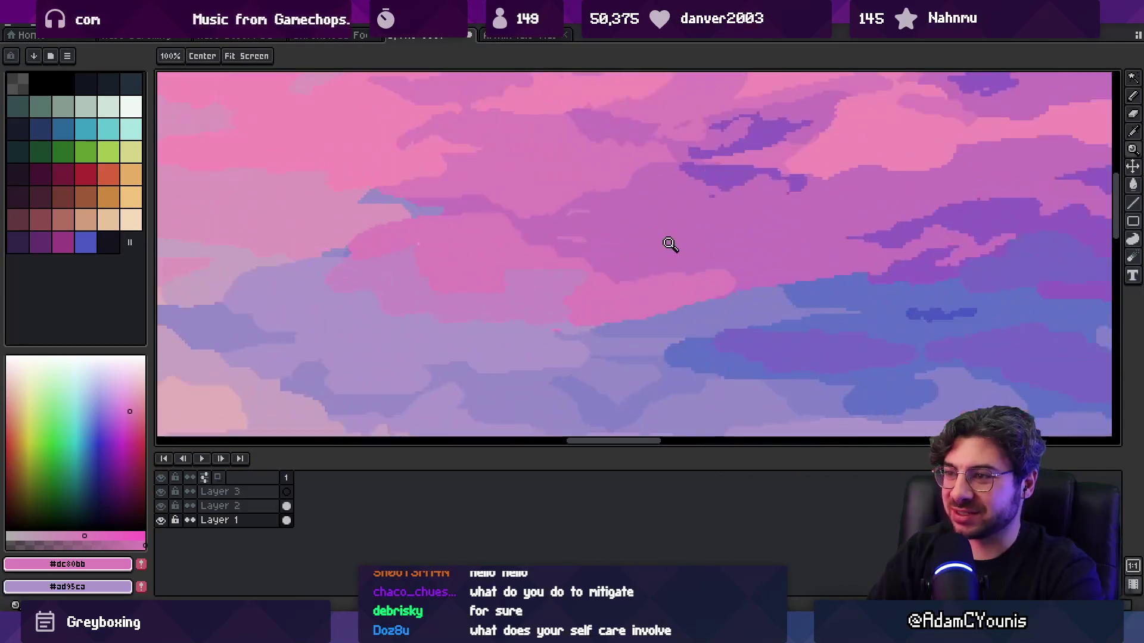
alt+click(631, 212)
scroll(631, 212, up, 1)
key(b)
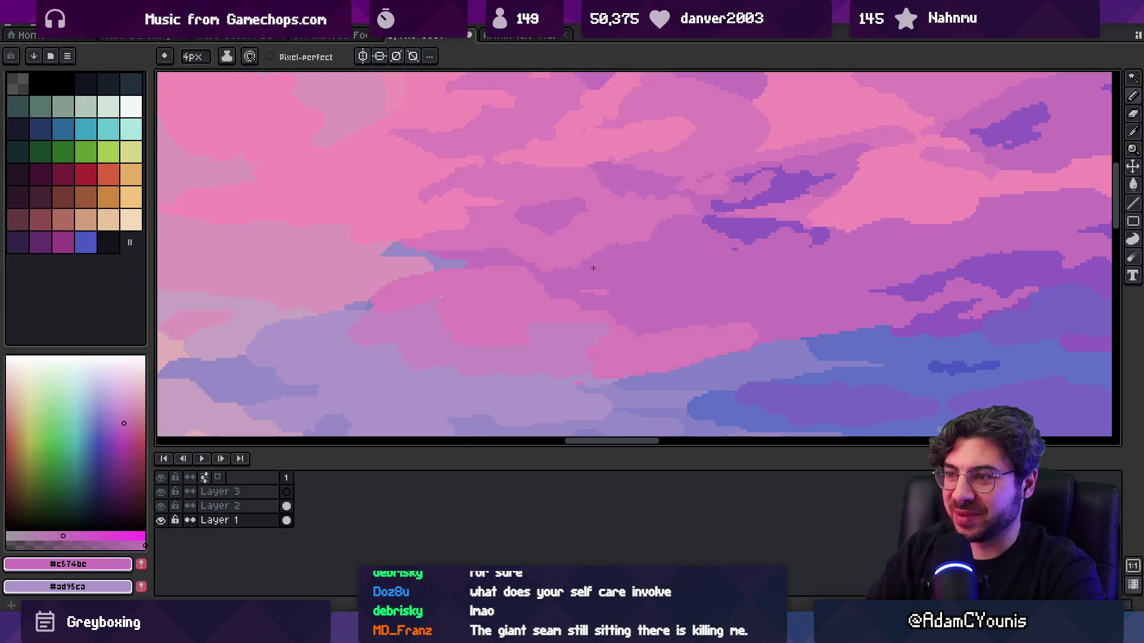
- Review the tiled image and sample mauve and dark purple from the clouds
key(z)
scroll(568, 240, down, 4)
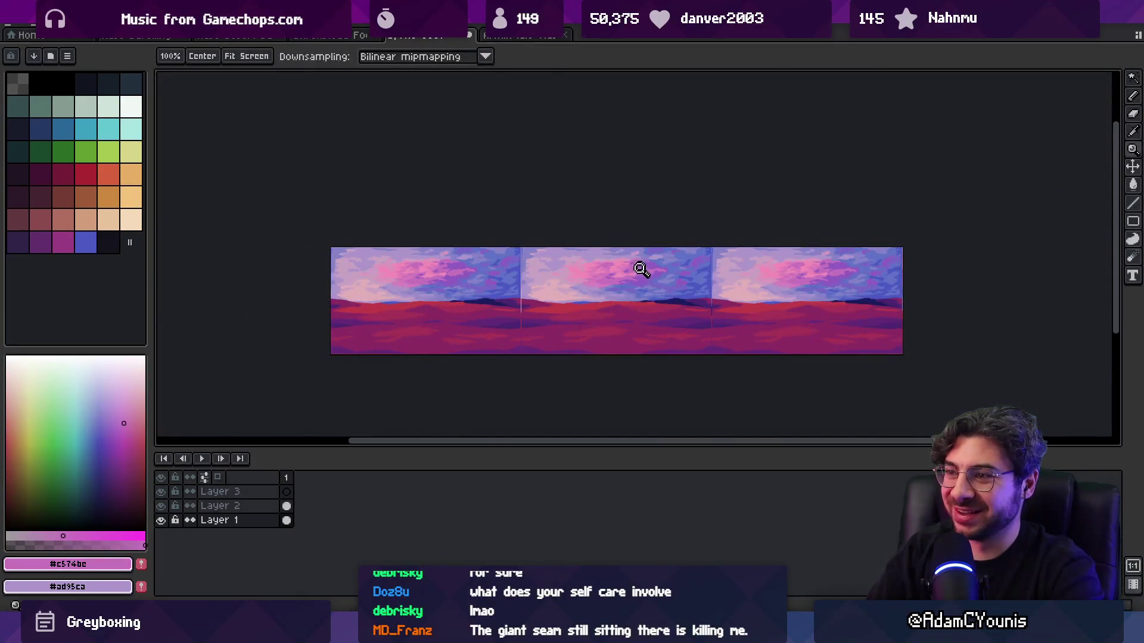
scroll(640, 267, up, 4)
key(b)
alt+click(626, 264)
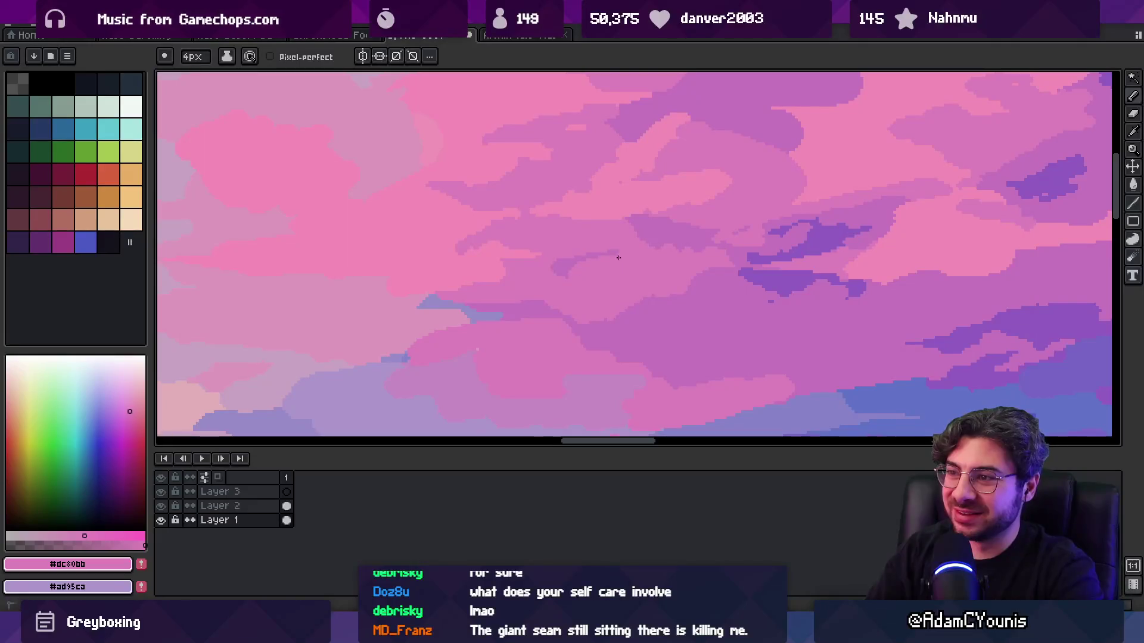
key(z)
scroll(555, 243, down, 4)
scroll(592, 274, up, 4)
key(b)
alt+click(488, 279)
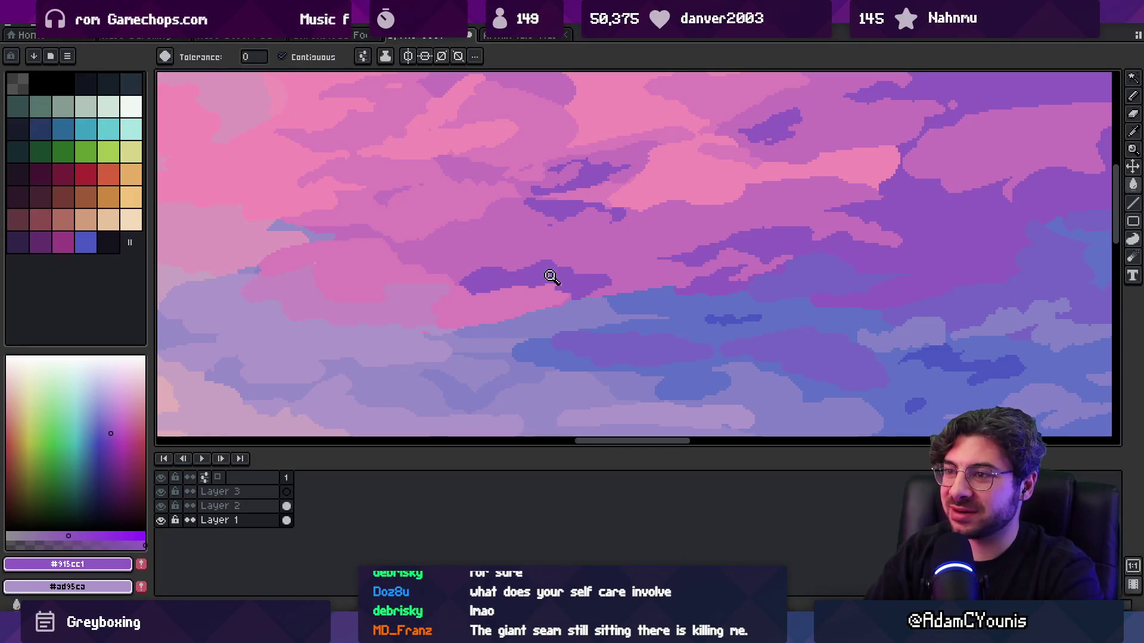
- Touch up a cloud in purple-pink, then sample lavender sky and bluish lavender tones
key(z)
scroll(592, 241, down, 4)
scroll(613, 266, up, 4)
key(i)
alt+click(531, 300)
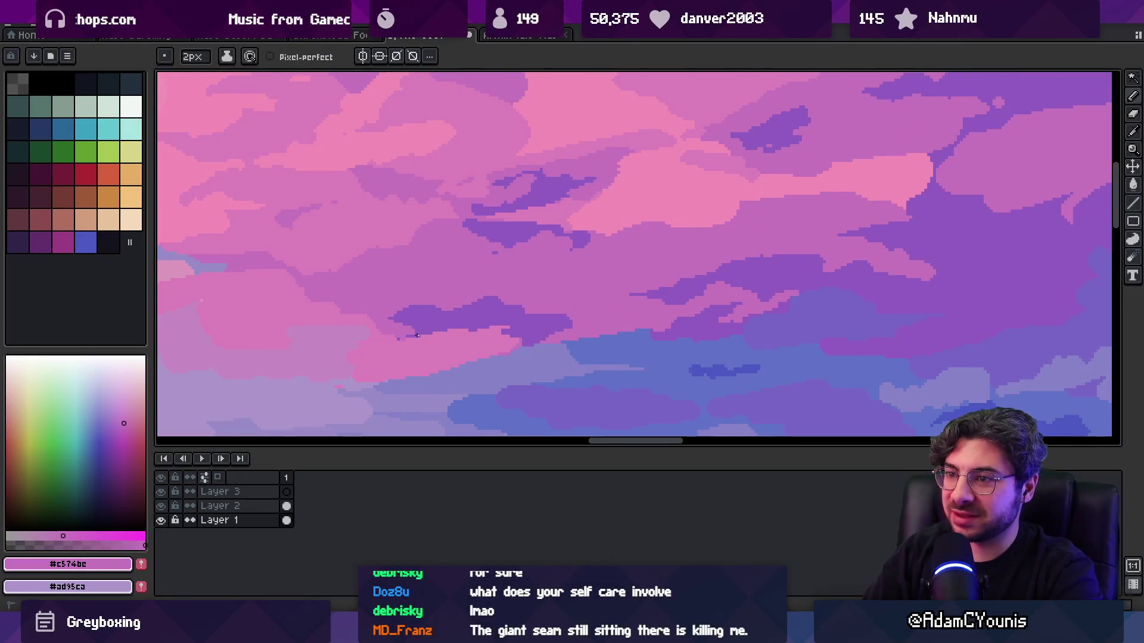
drag(383, 352, 427, 340)
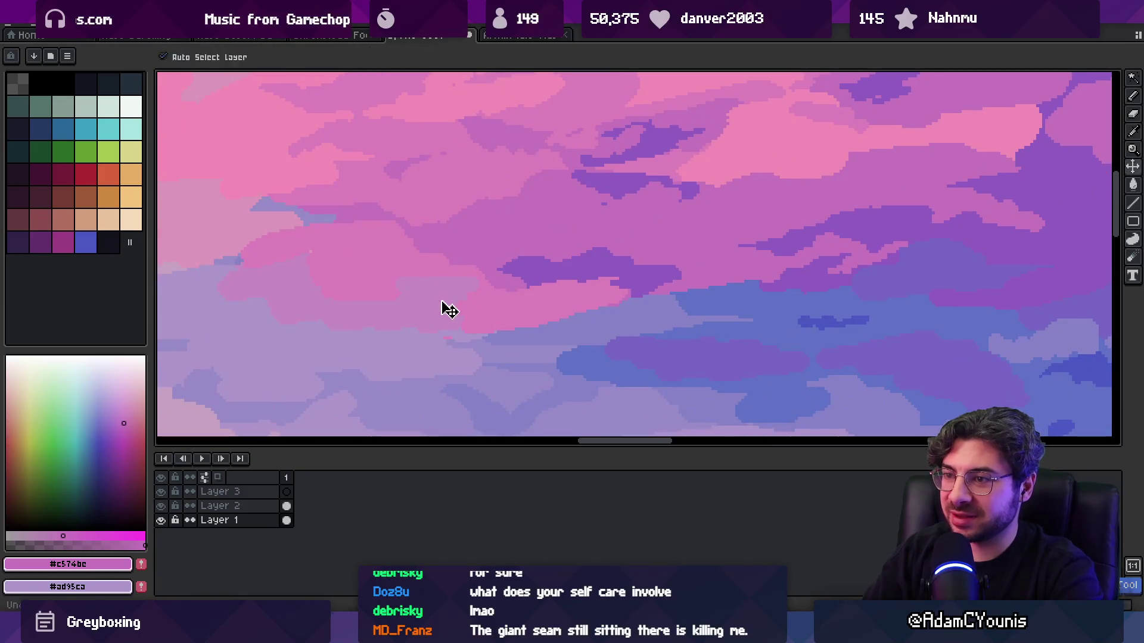
alt+click(428, 344)
alt+click(486, 354)
alt+click(436, 361)
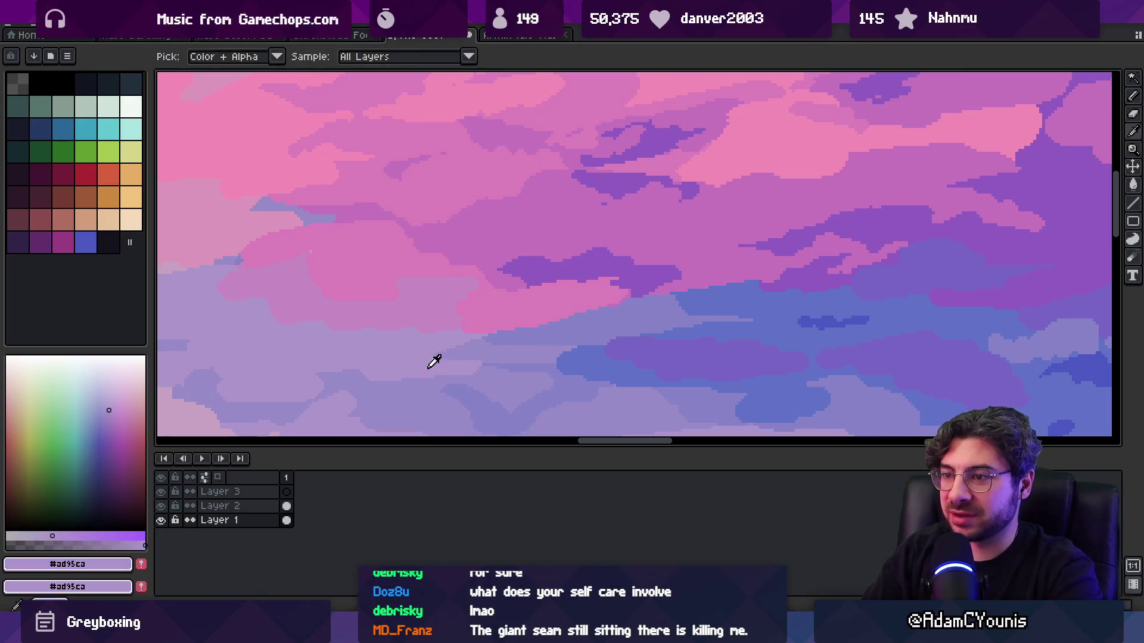
- Touch up the clouds in blue-violet and bluish lavender with the 2px pencil
scroll(544, 286, down, 3)
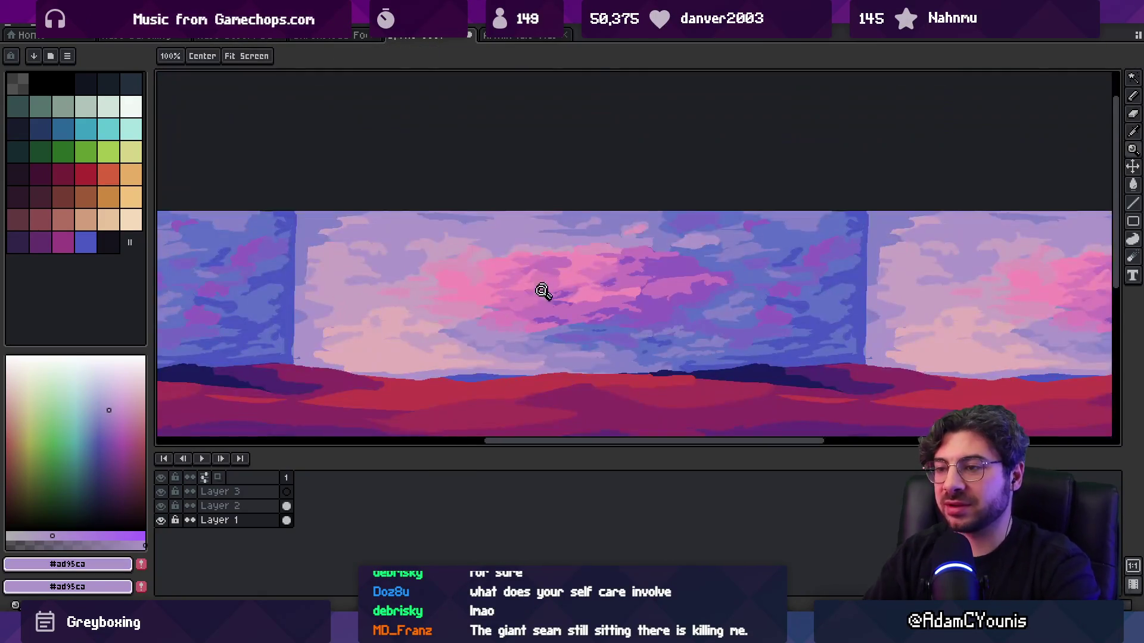
scroll(629, 306, up, 3)
key(b)
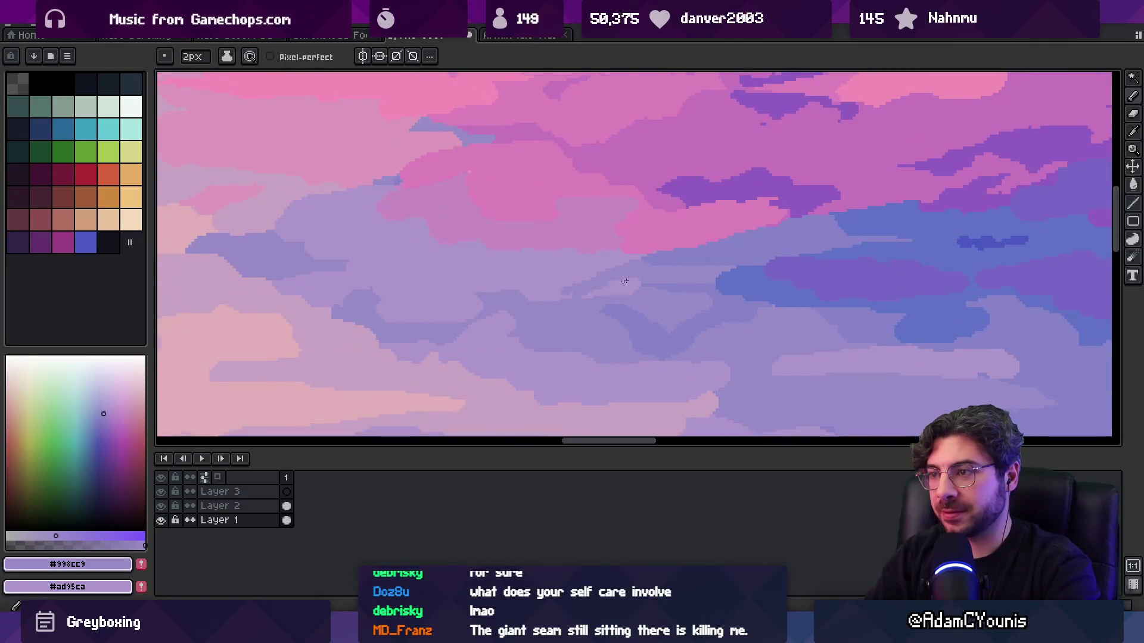
alt+click(679, 281)
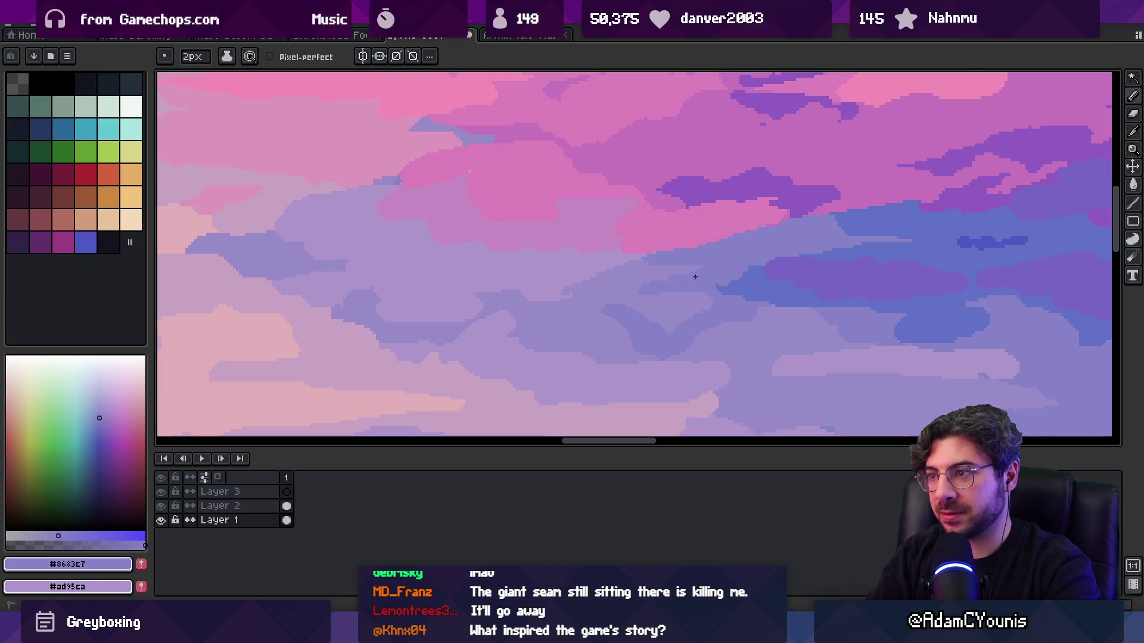
alt+click(630, 274)
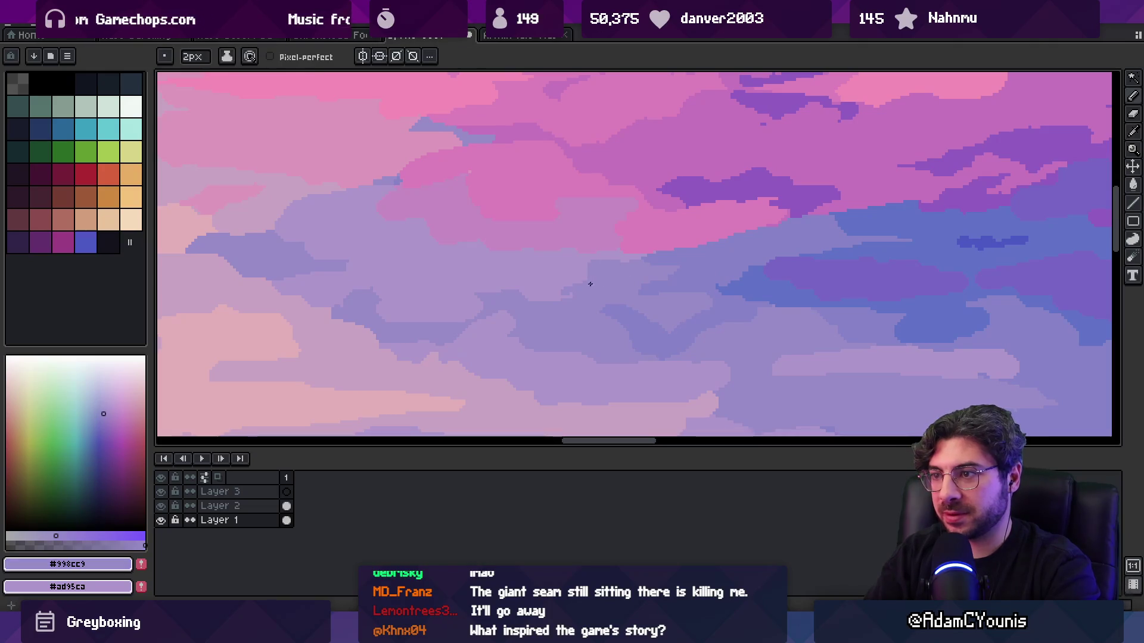
- Zoom out to review the tiling, showing the checkered gap at the sky seam
key(z)
scroll(625, 243, down, 4)
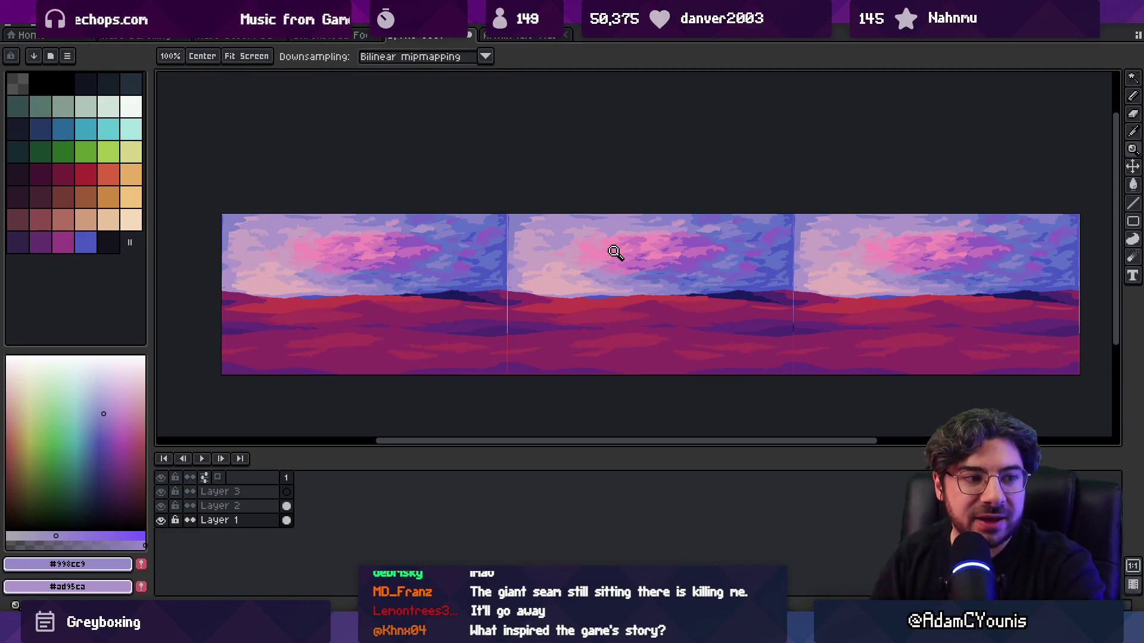
scroll(625, 244, up, 2)
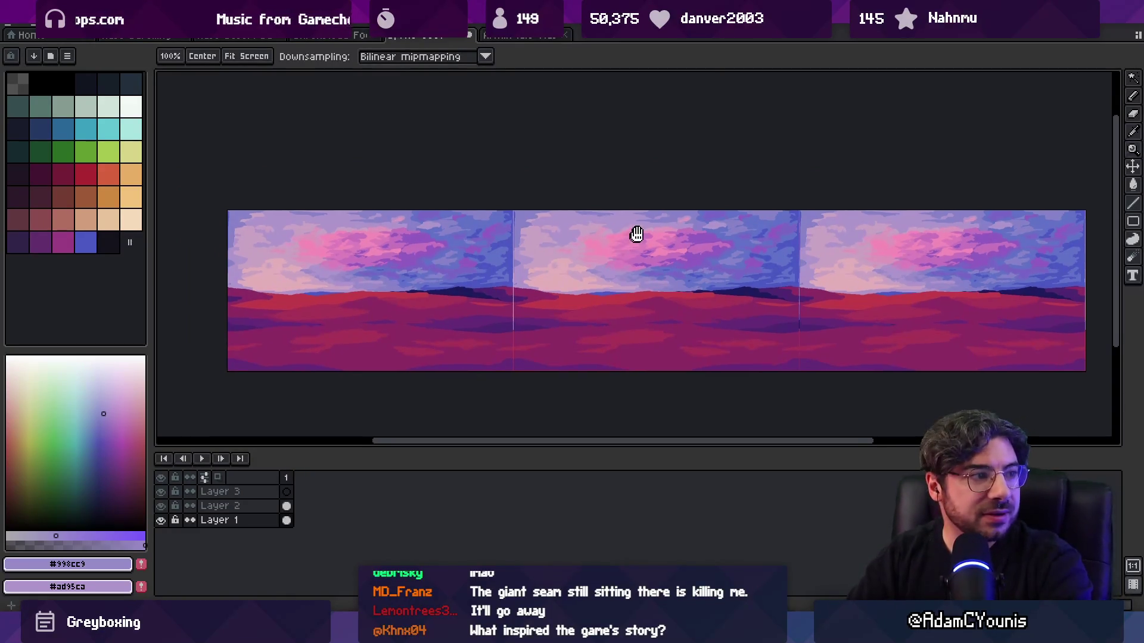
scroll(559, 256, down, 1)
scroll(602, 255, up, 1)
- Drag the sky piece with the Move tool to close the tiling seam
key(v)
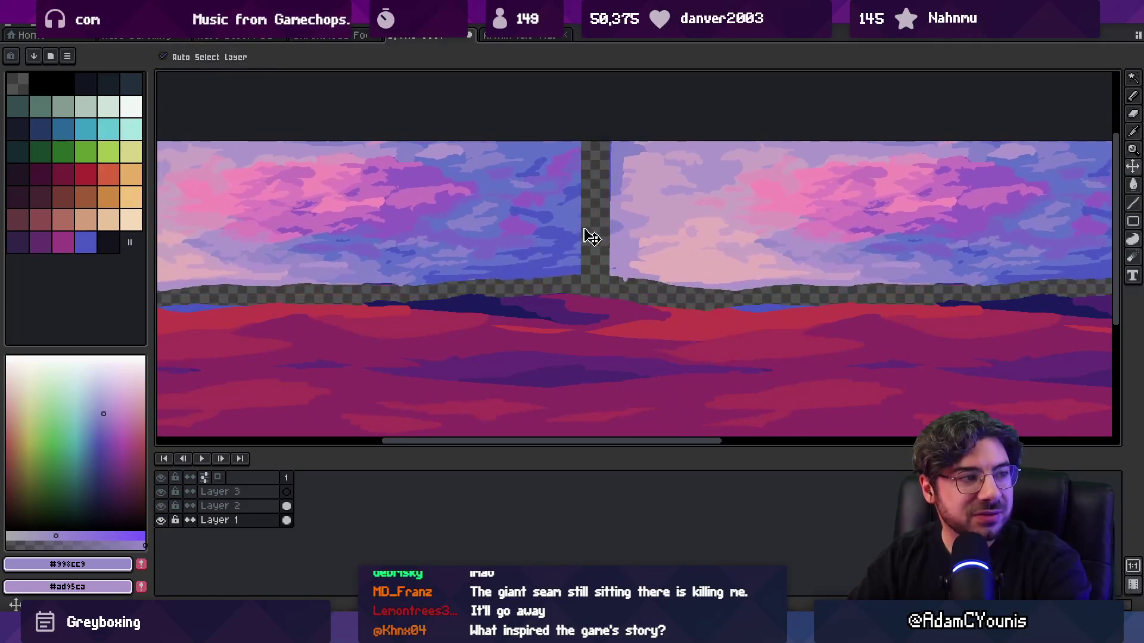
scroll(713, 220, down, 1)
scroll(812, 214, up, 1)
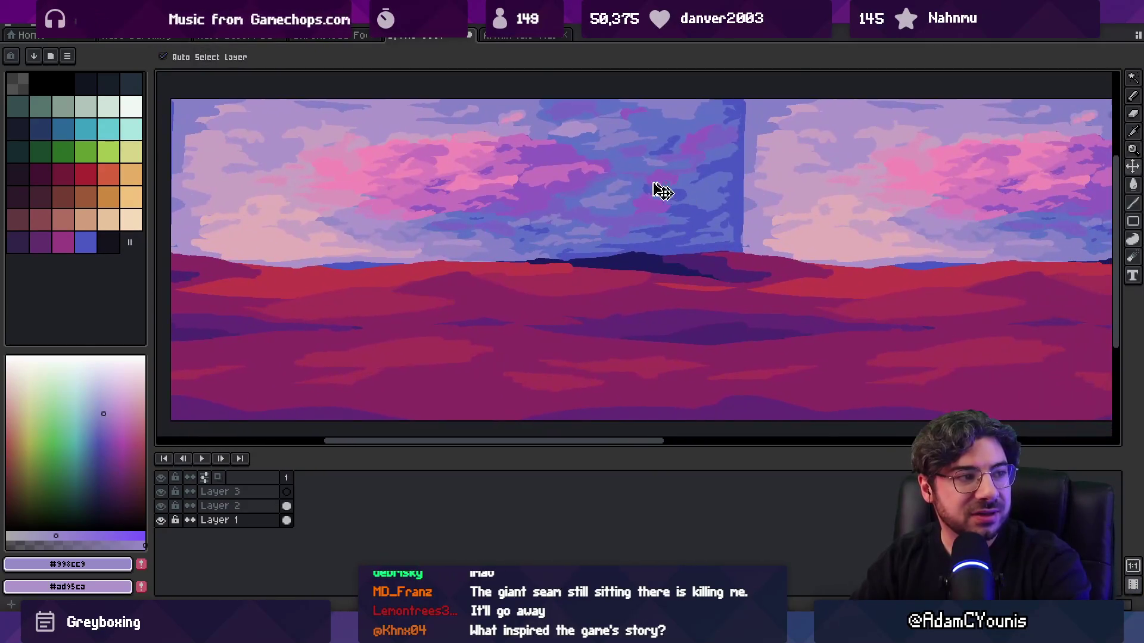
drag(516, 202, 625, 261)
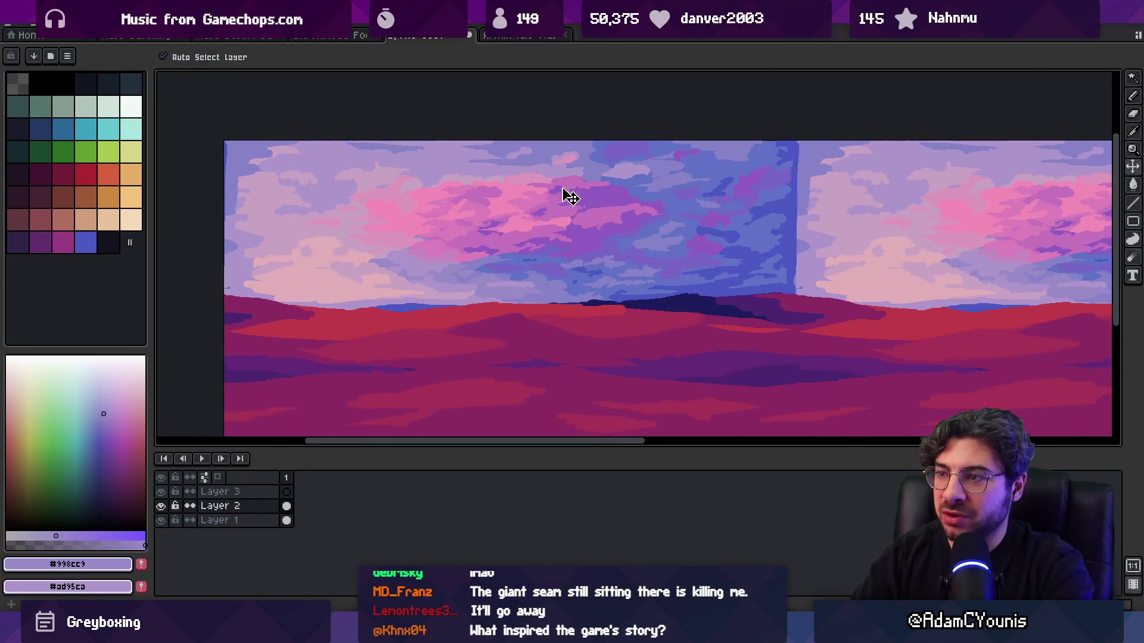
- Zoom in on the clouds near the seam and sample their purple-pink colour
key(z)
click(560, 215)
key(b)
alt+click(555, 241)
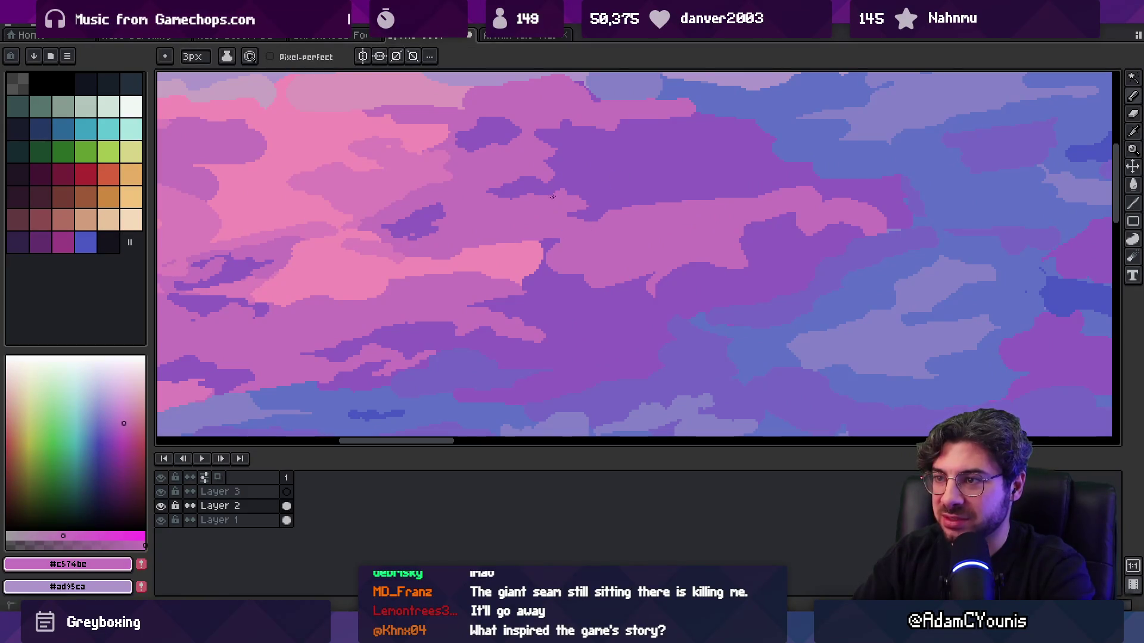
scroll(558, 204, down, 3)
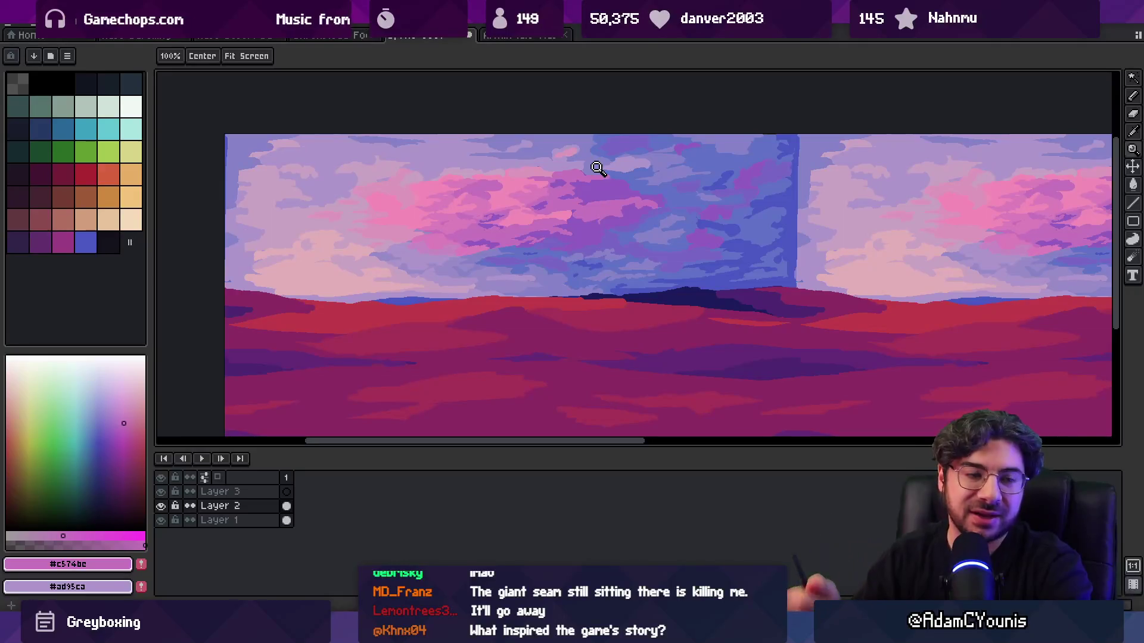
scroll(632, 203, right, 2)
key(v)
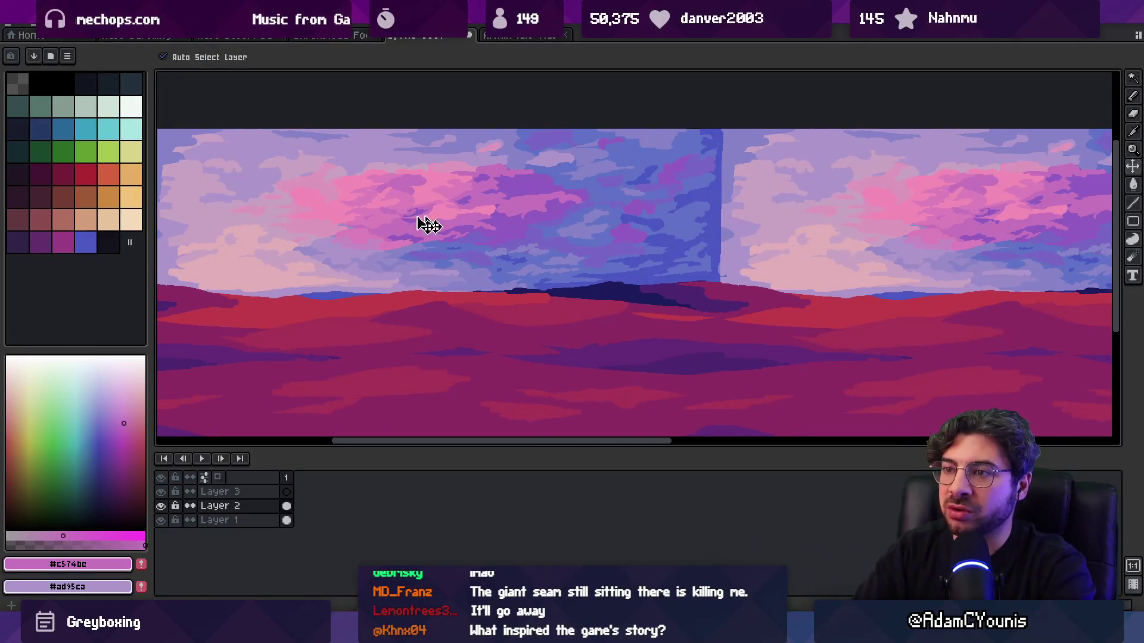
scroll(492, 206, left, 3)
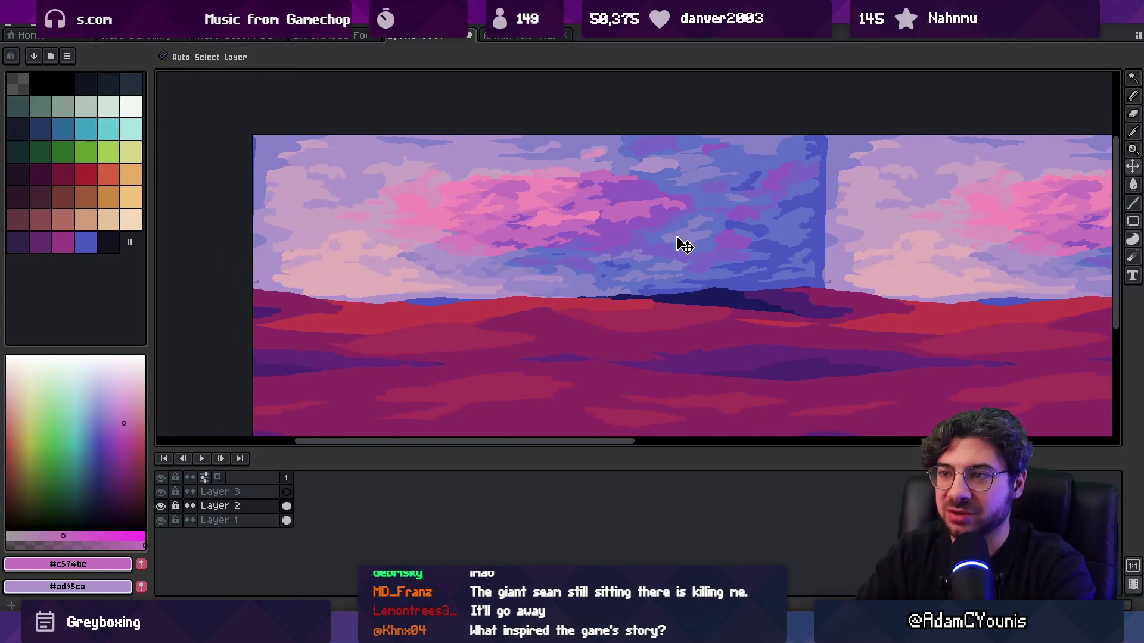
scroll(560, 208, up, 3)
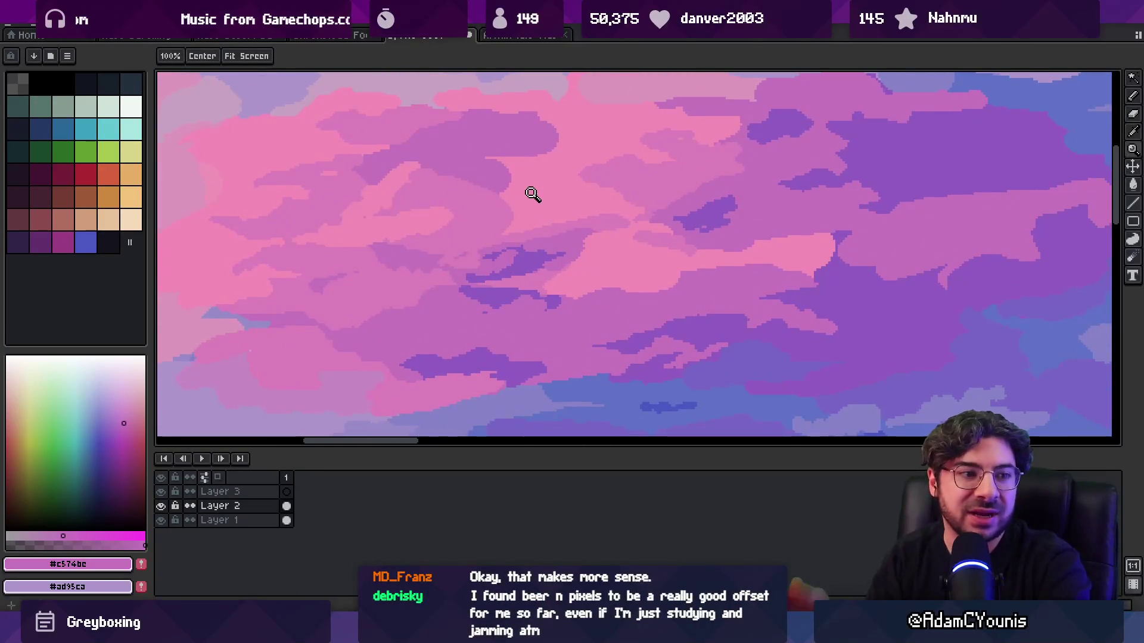
- Paint a darker purple stroke into the clouds, then sample pinks #dc80bb and #c574bc
key(alt)
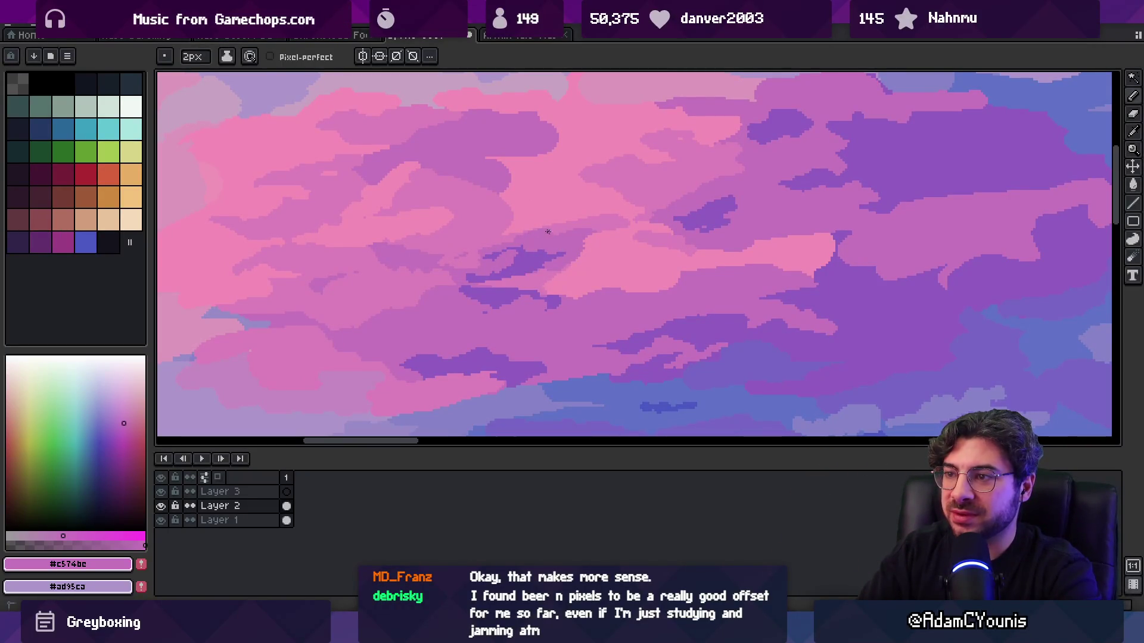
key(z)
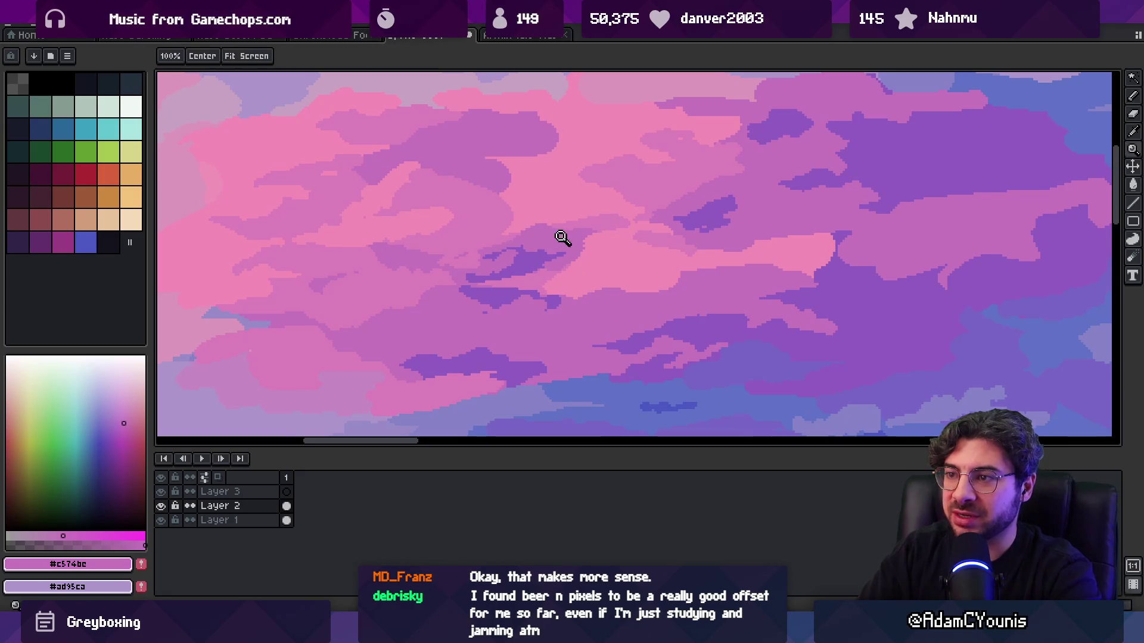
scroll(572, 215, down, 5)
scroll(571, 235, up, 6)
key(b)
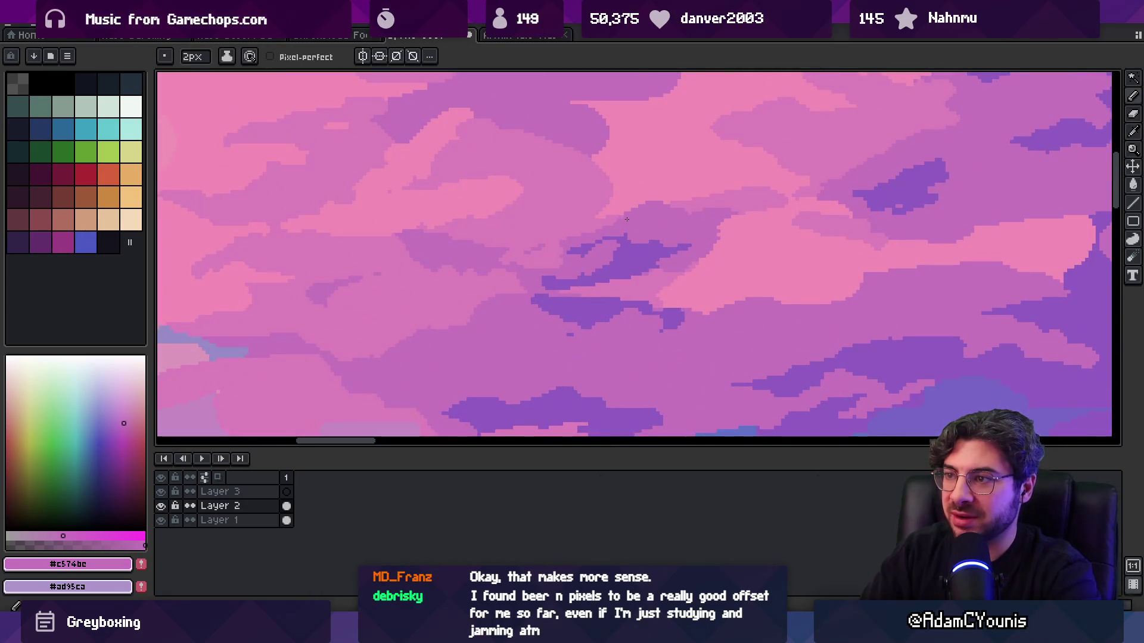
drag(603, 226, 661, 189)
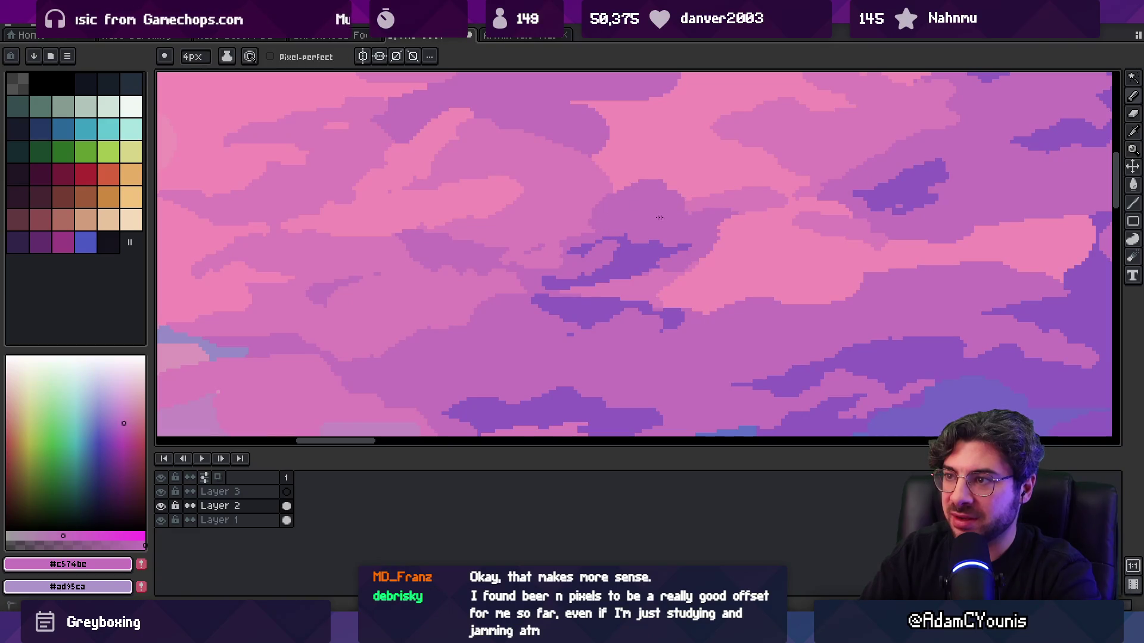
alt+click(578, 231)
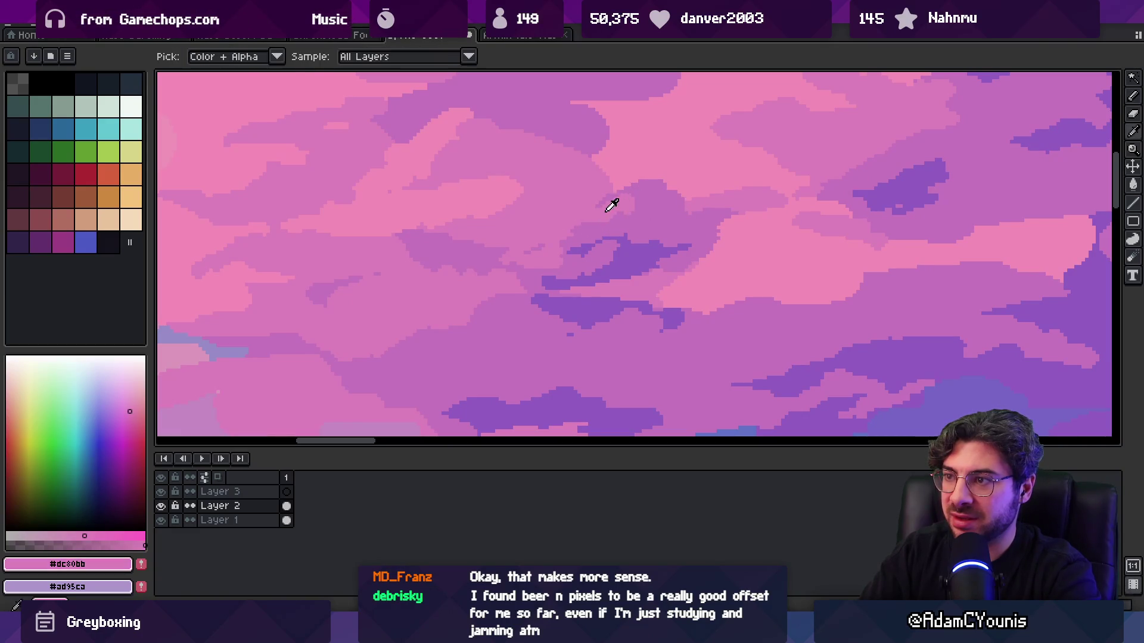
alt+click(637, 182)
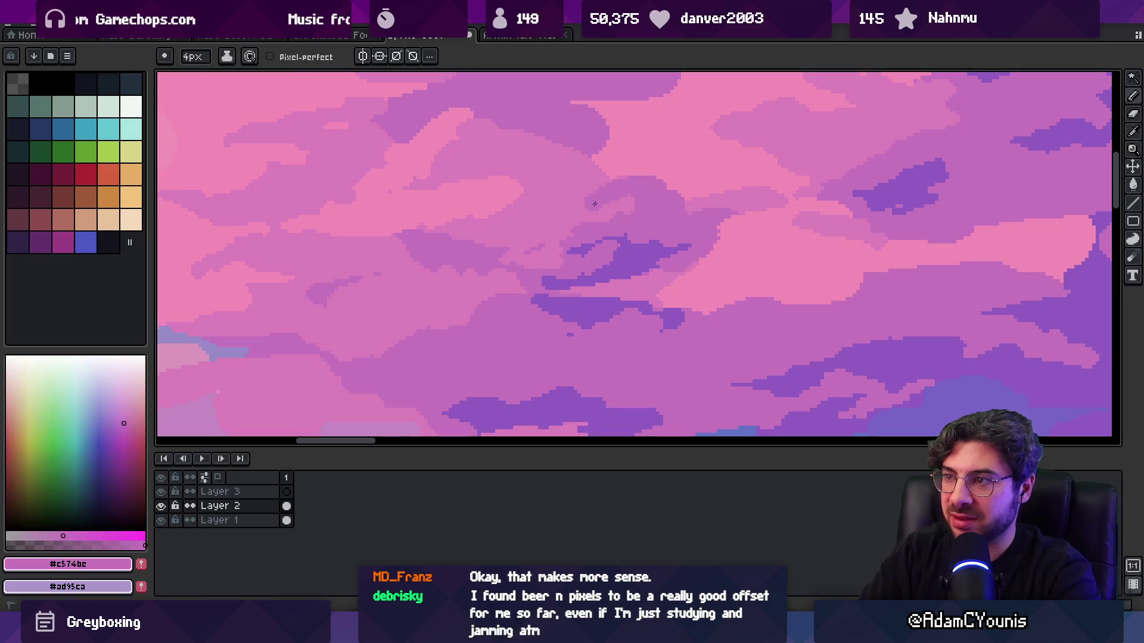
alt+click(545, 228)
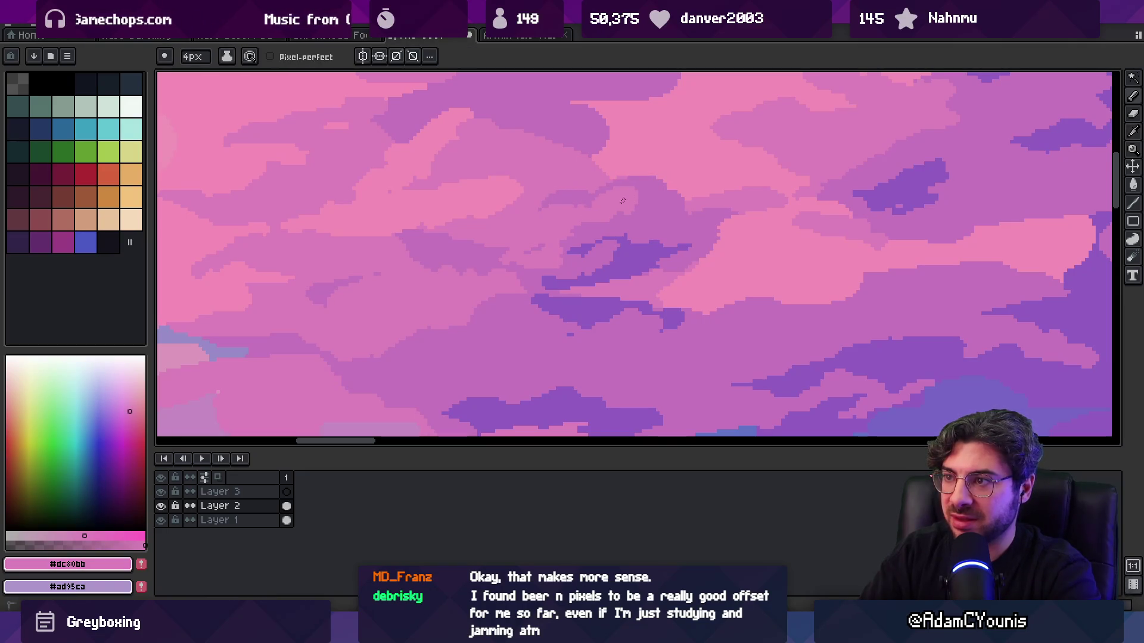
- Retouch the cloud edges with mauve #c574bc, pink #dc80bb and bright pink #f38db7
scroll(643, 202, down, 3)
scroll(658, 197, up, 3)
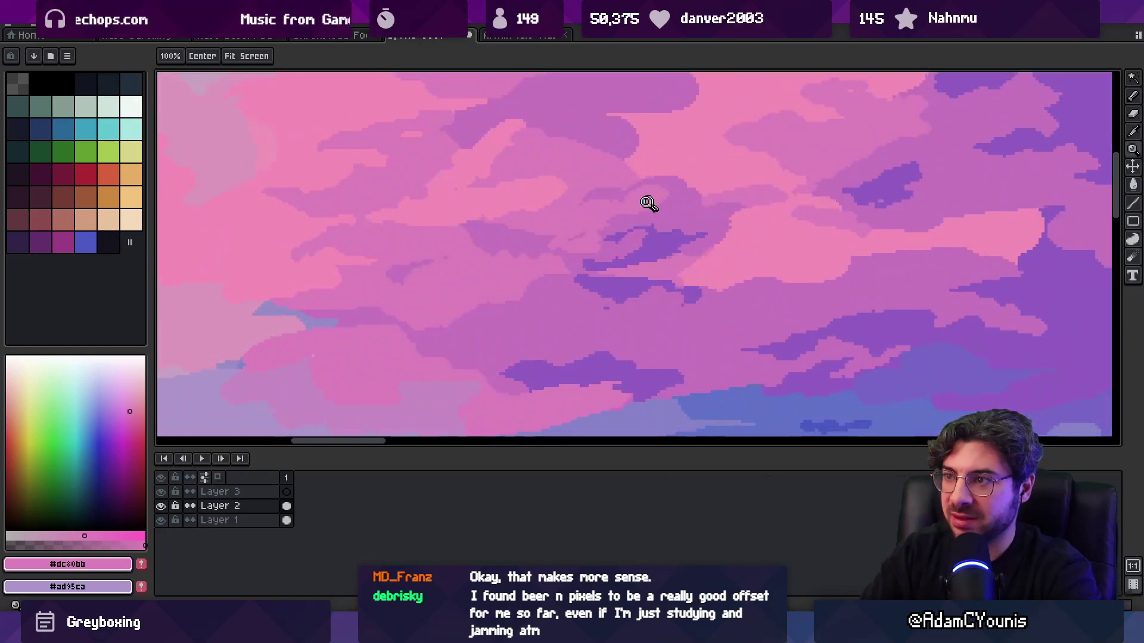
scroll(651, 199, down, 3)
scroll(610, 199, up, 3)
alt+click(560, 195)
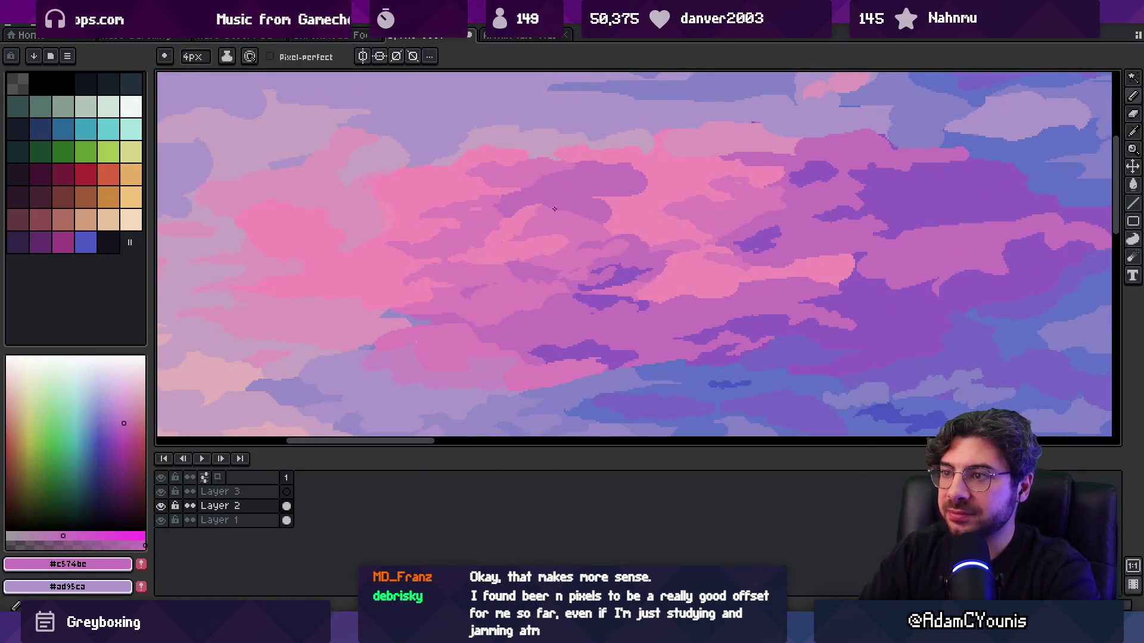
alt+click(557, 214)
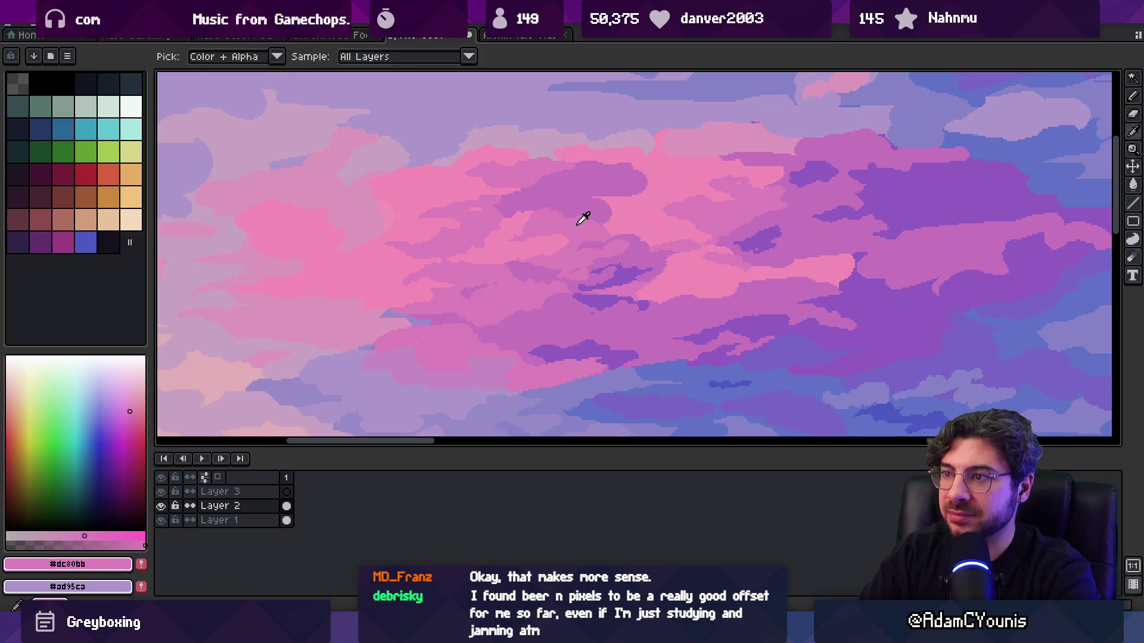
scroll(590, 223, up, 2)
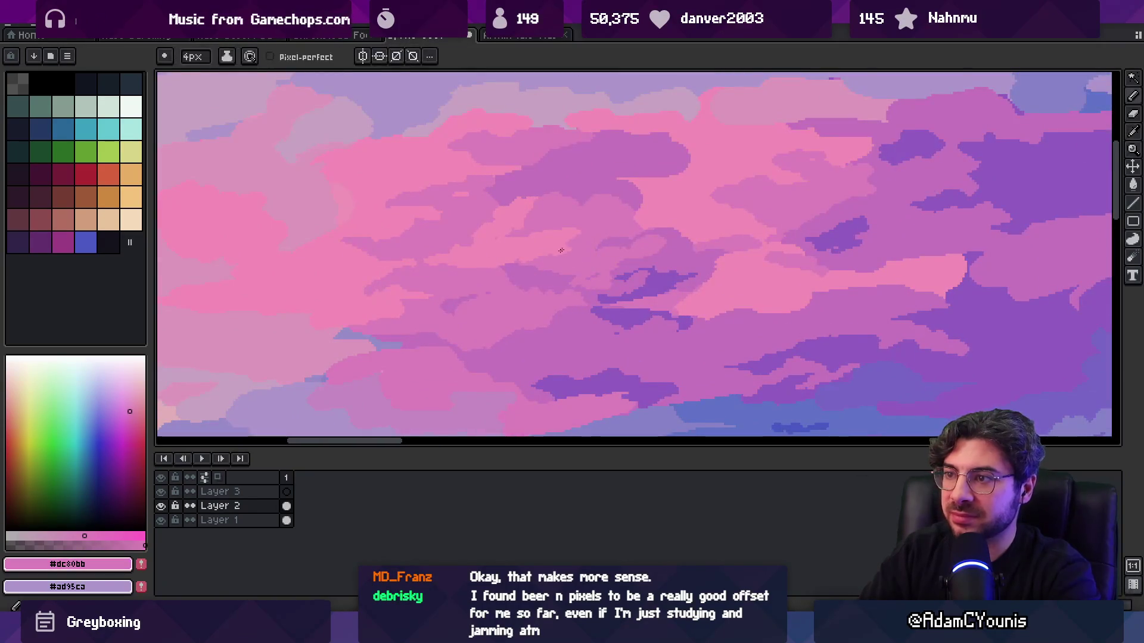
alt+click(544, 238)
key(z)
scroll(584, 225, down, 2)
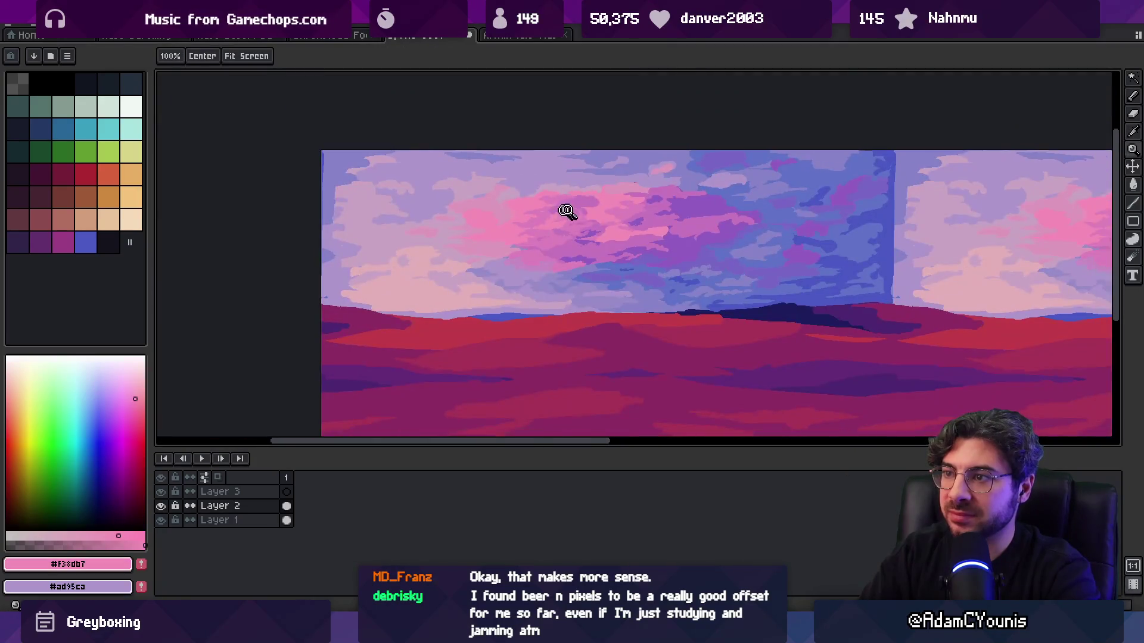
scroll(554, 215, up, 2)
key(b)
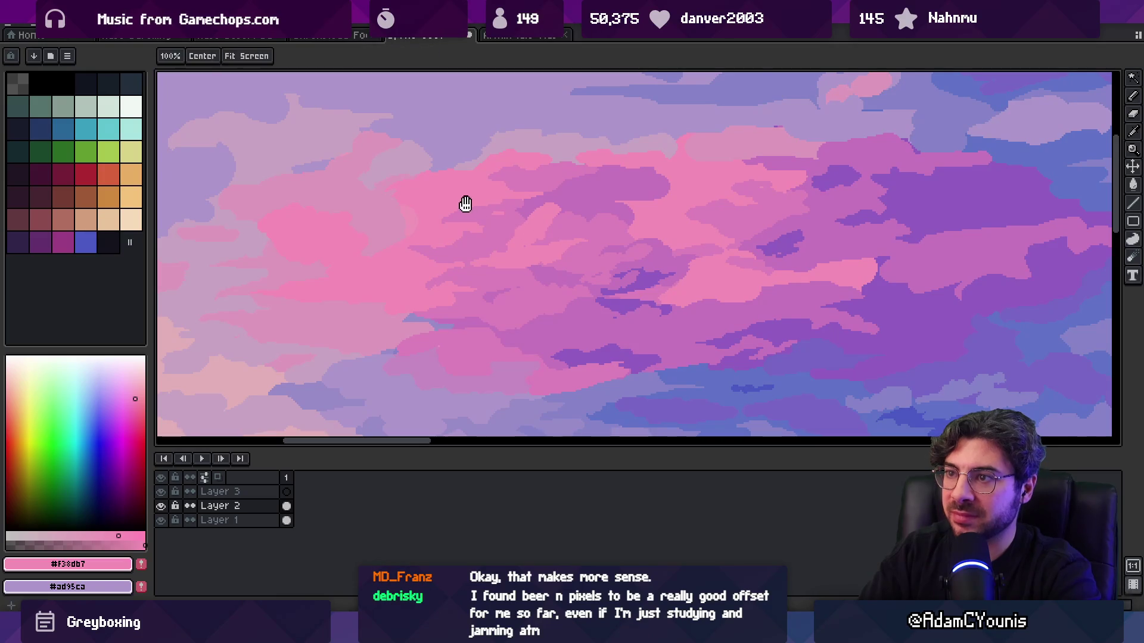
- Shade the central pink cloud with soft pink #dd98bd and bright pink #f48cb7
drag(464, 201, 499, 220)
alt+click(444, 194)
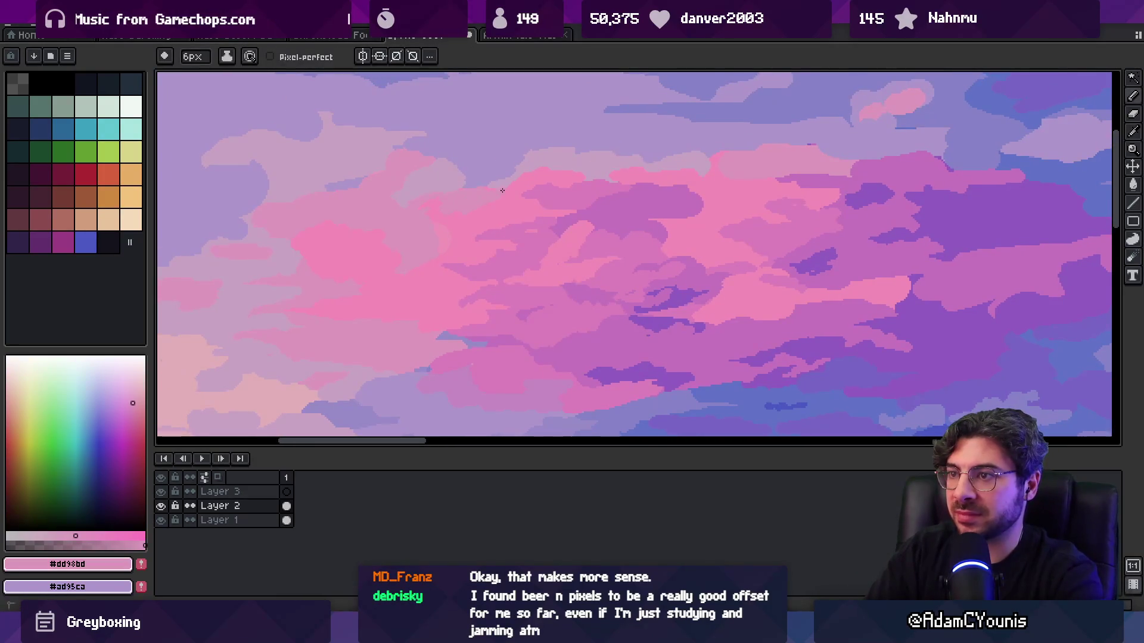
key(z)
scroll(539, 166, down, 2)
scroll(526, 186, up, 3)
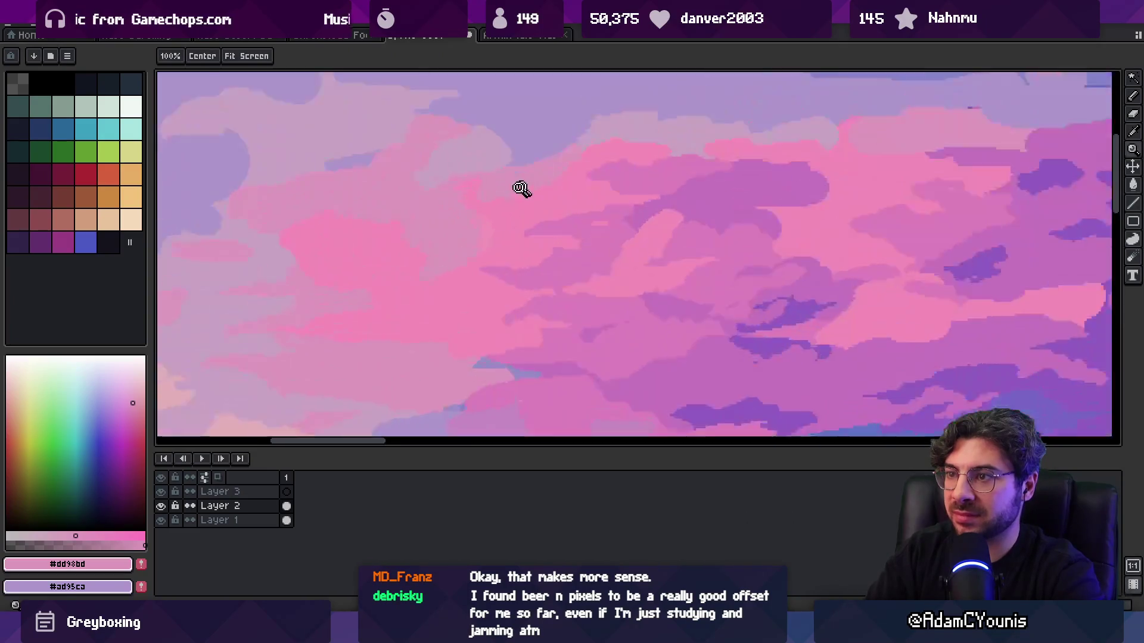
key(b)
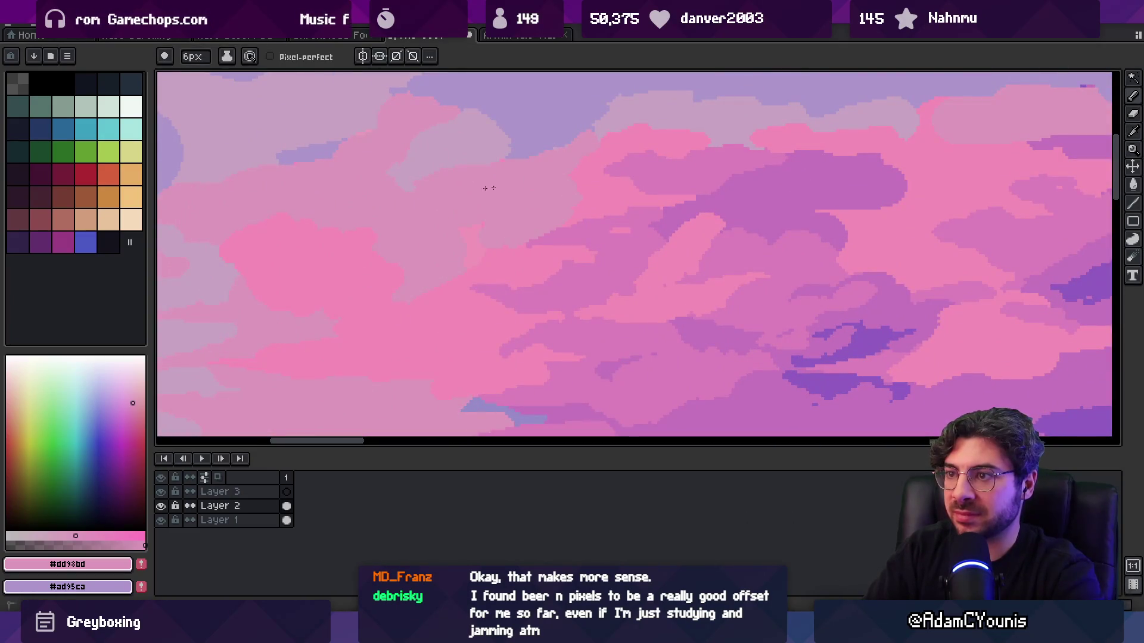
scroll(481, 272, up, 1)
alt+click(494, 222)
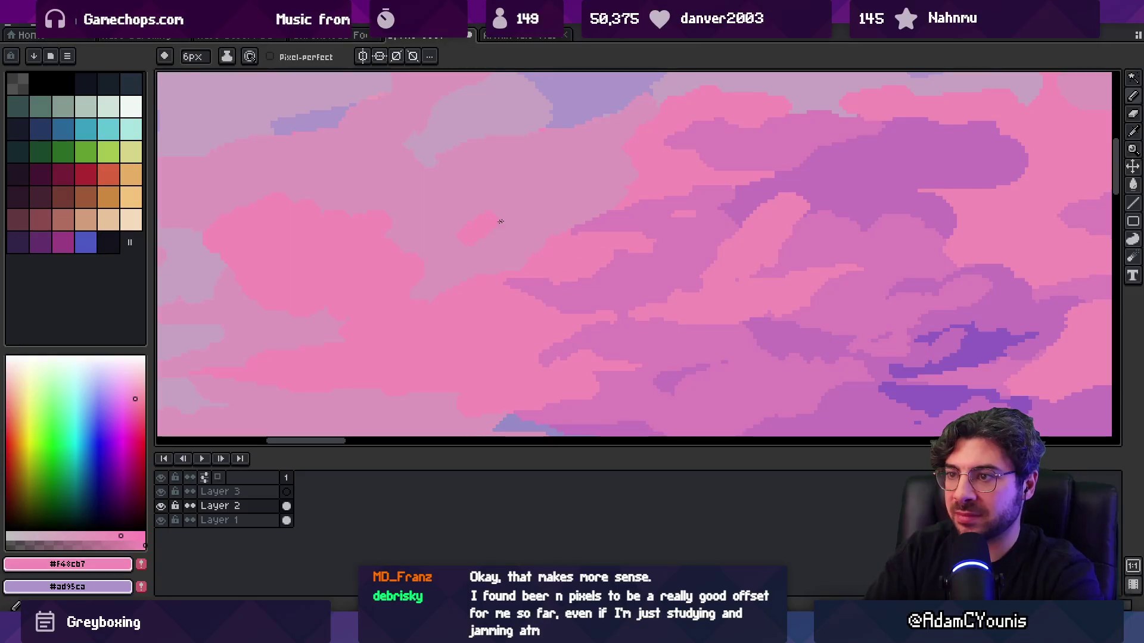
alt+click(502, 229)
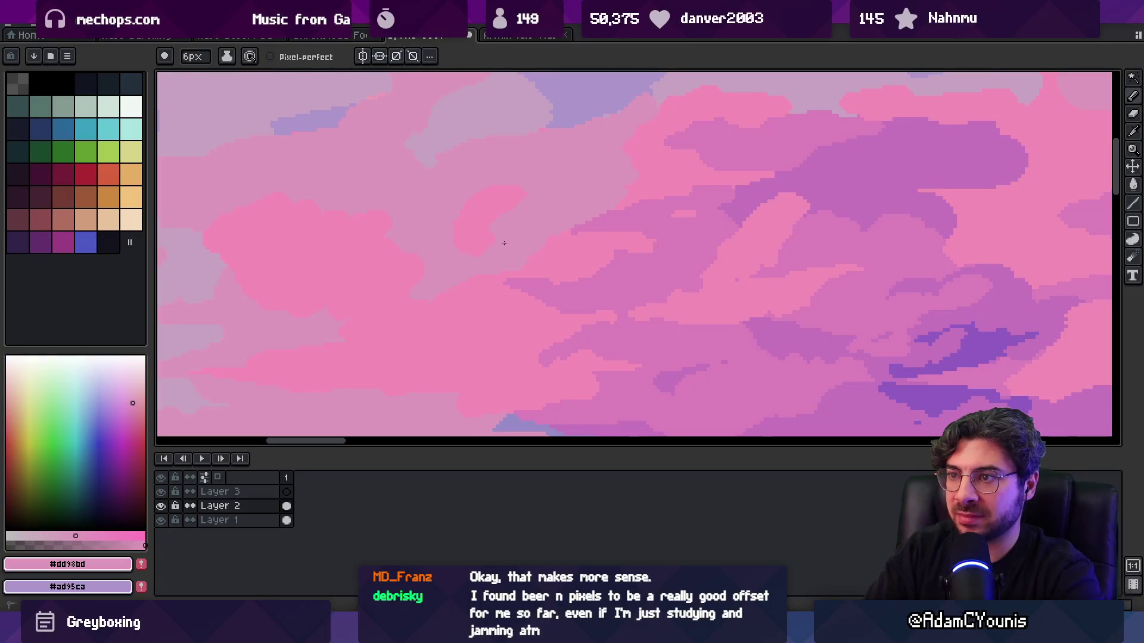
alt+click(495, 215)
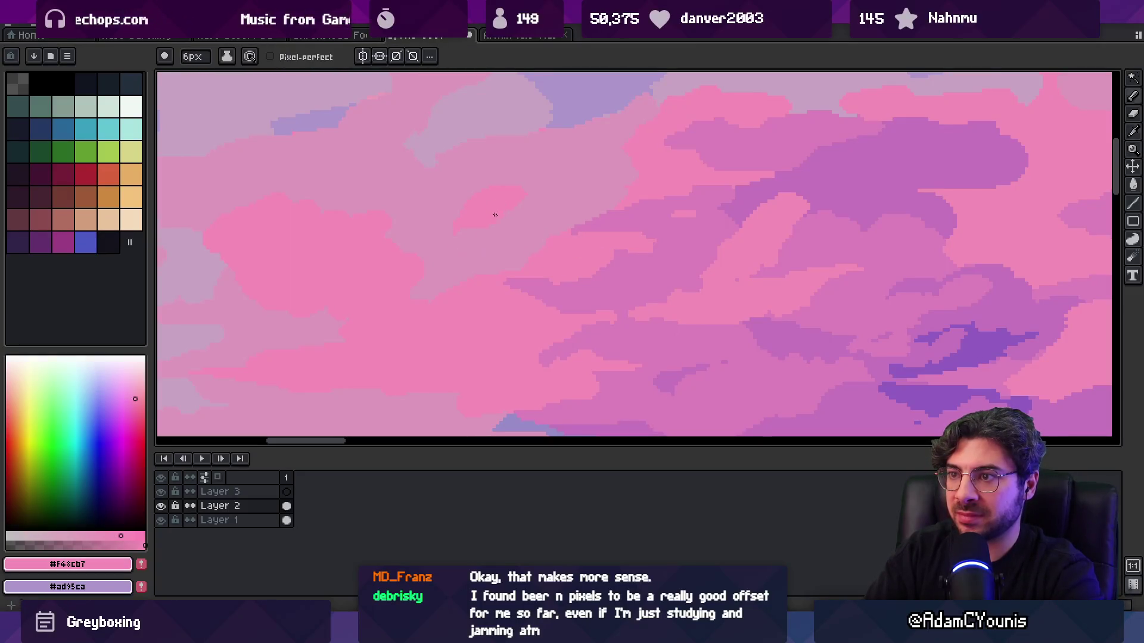
alt+click(525, 238)
scroll(518, 244, down, 3)
scroll(531, 276, down, 2)
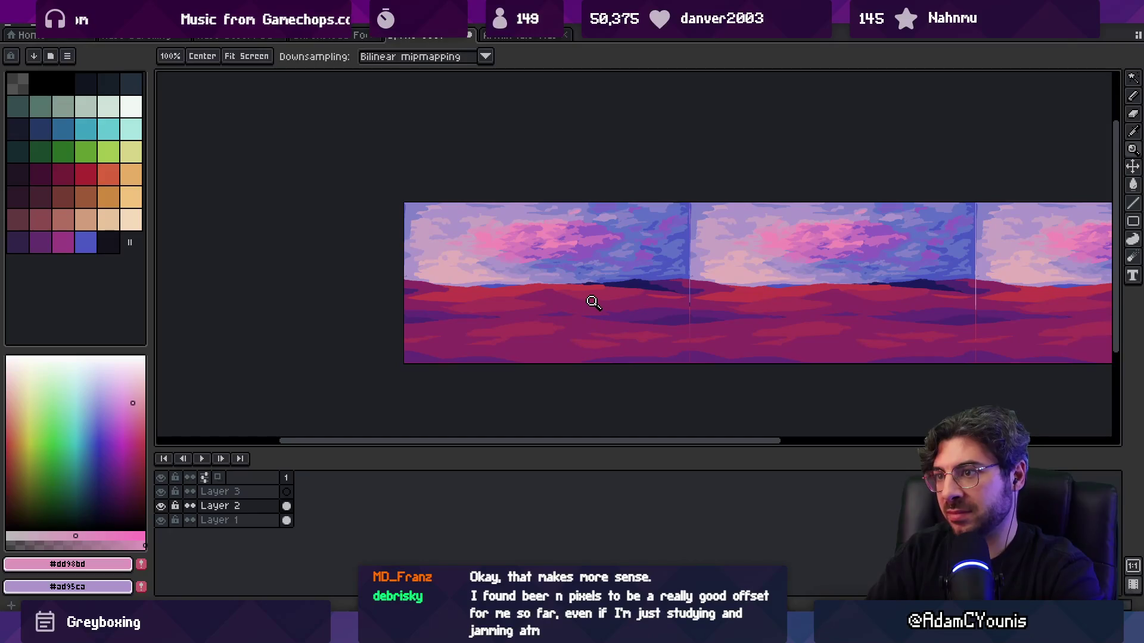
scroll(591, 295, up, 5)
- Blend the cloud undersides with blue-purple #7866c5 and purple #915cc1
alt+click(684, 194)
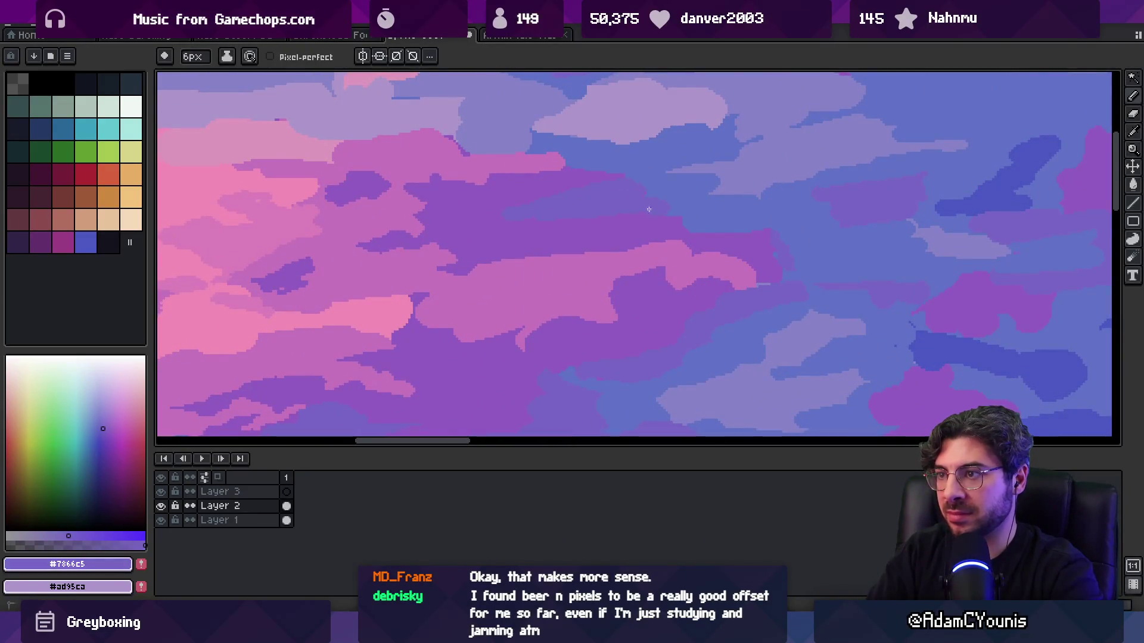
alt+click(518, 217)
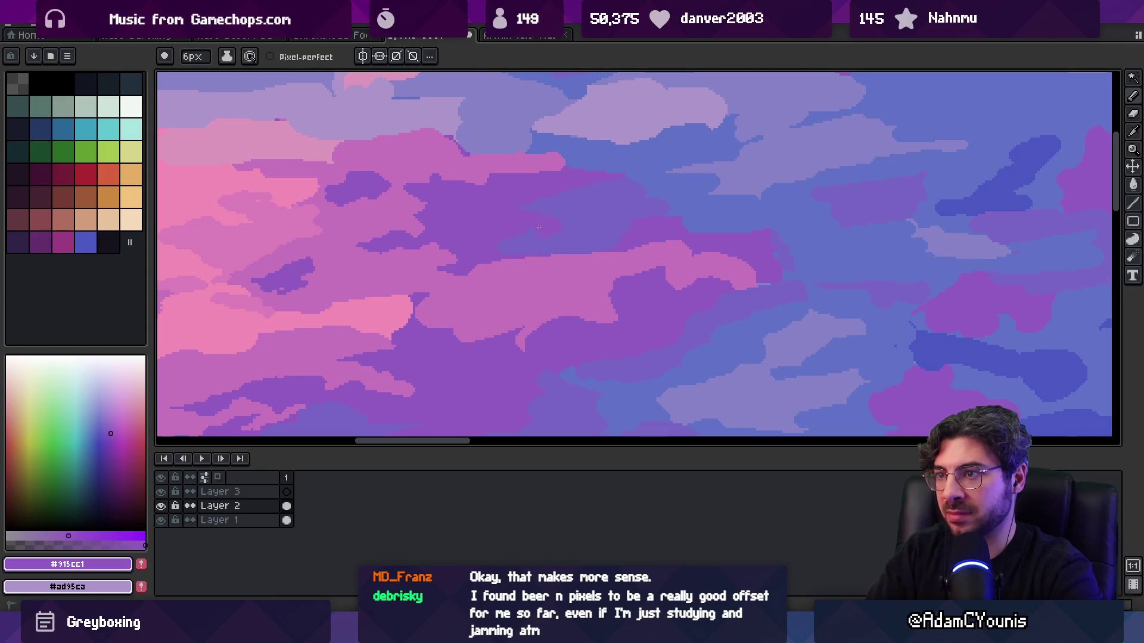
alt+click(502, 243)
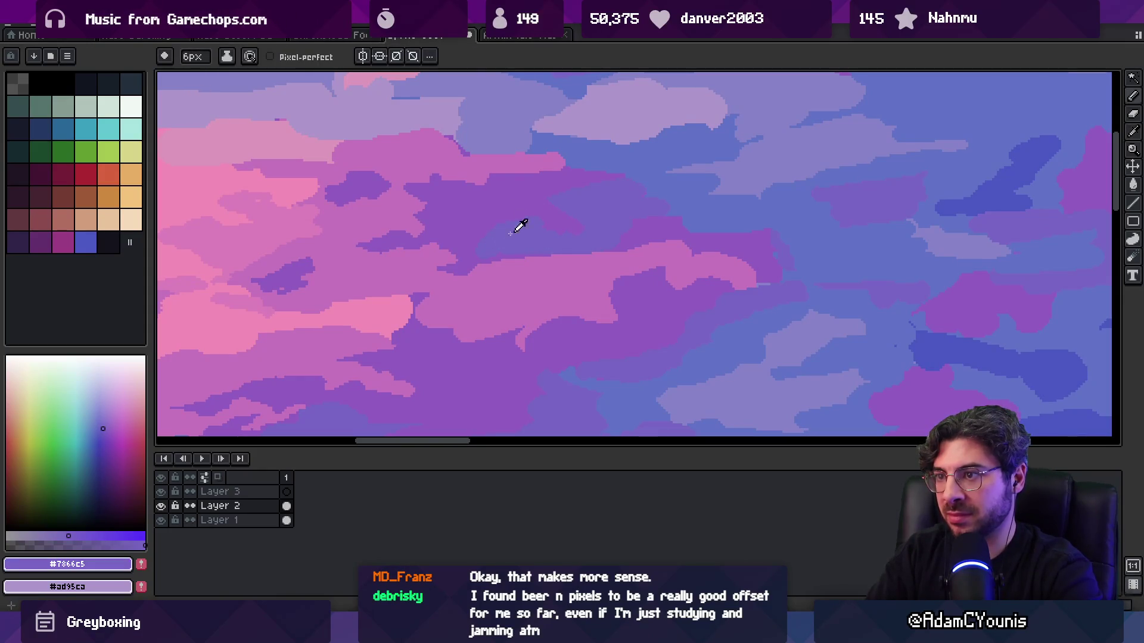
scroll(573, 230, down, 5)
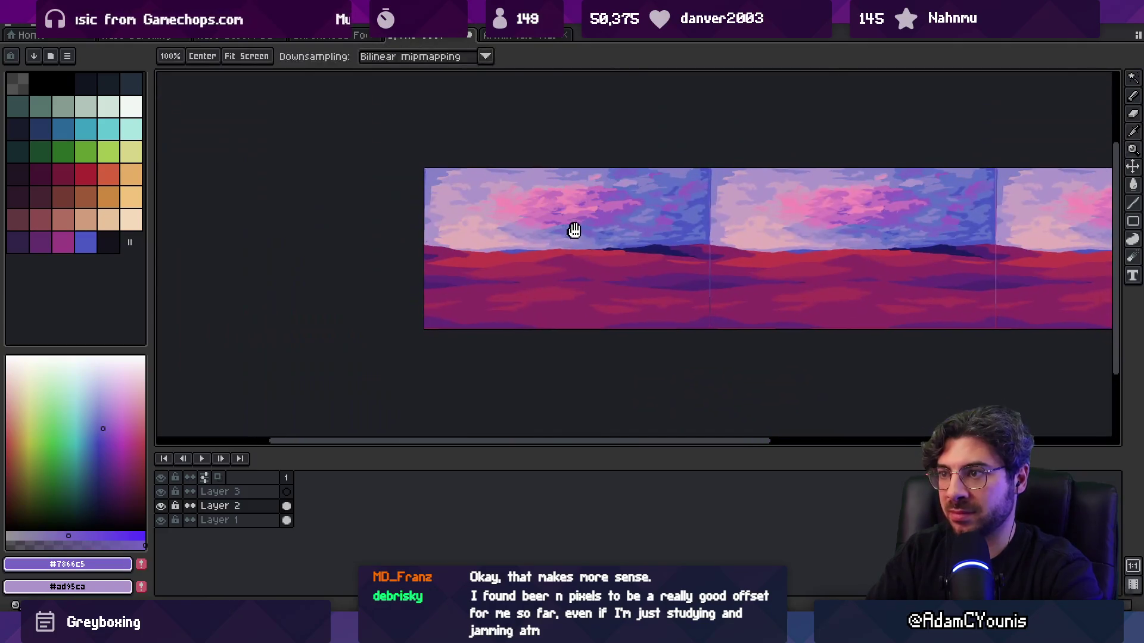
scroll(641, 213, up, 5)
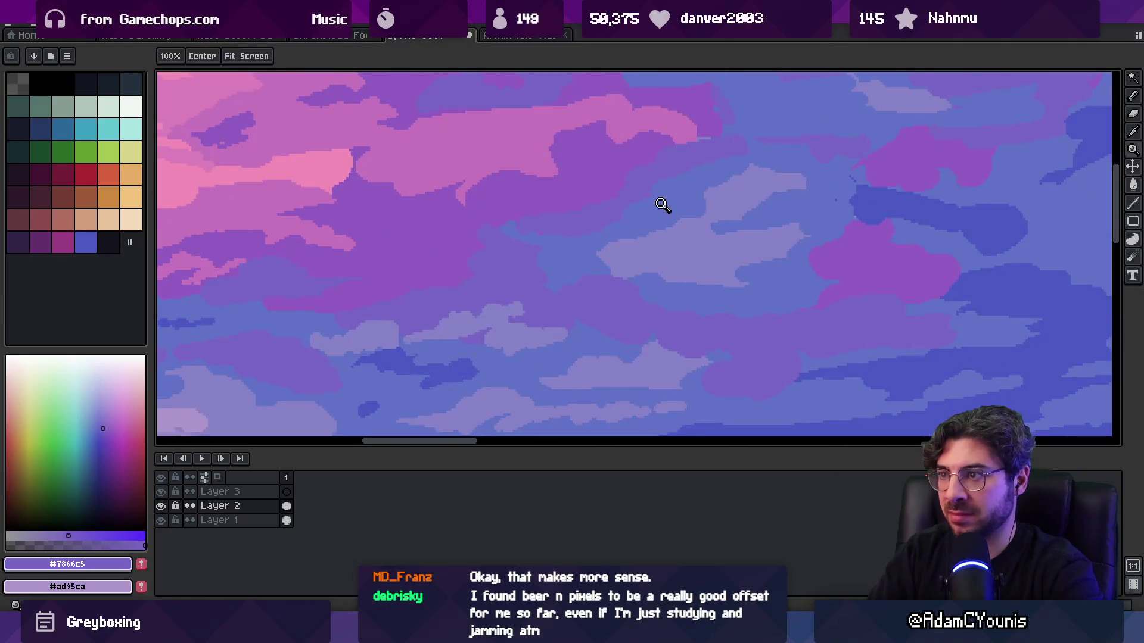
alt+click(636, 204)
alt+click(590, 200)
scroll(557, 238, down, 3)
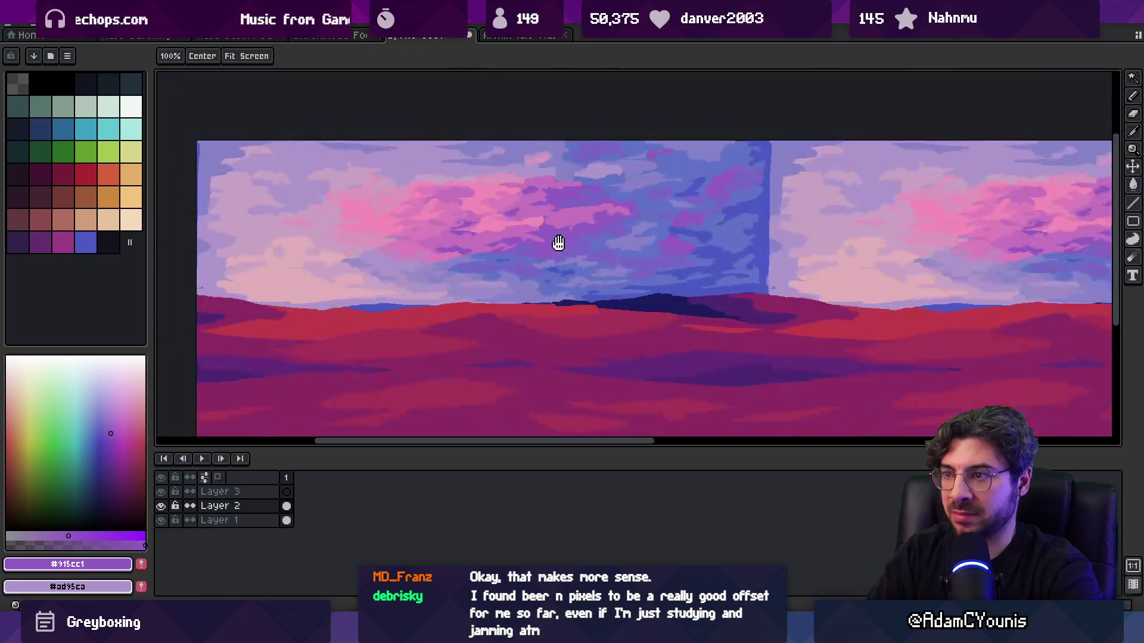
scroll(637, 256, up, 1)
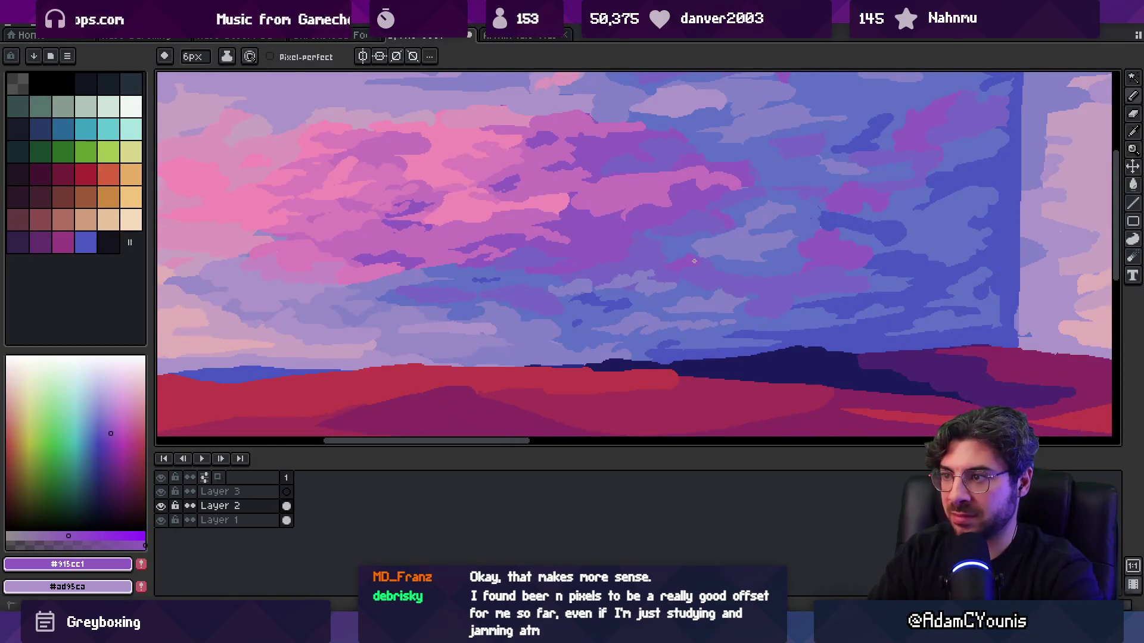
- Add blue #6072c7, purple #915cc1 and blue-purple #7866c5 touches to the lower-right clouds
alt+click(786, 268)
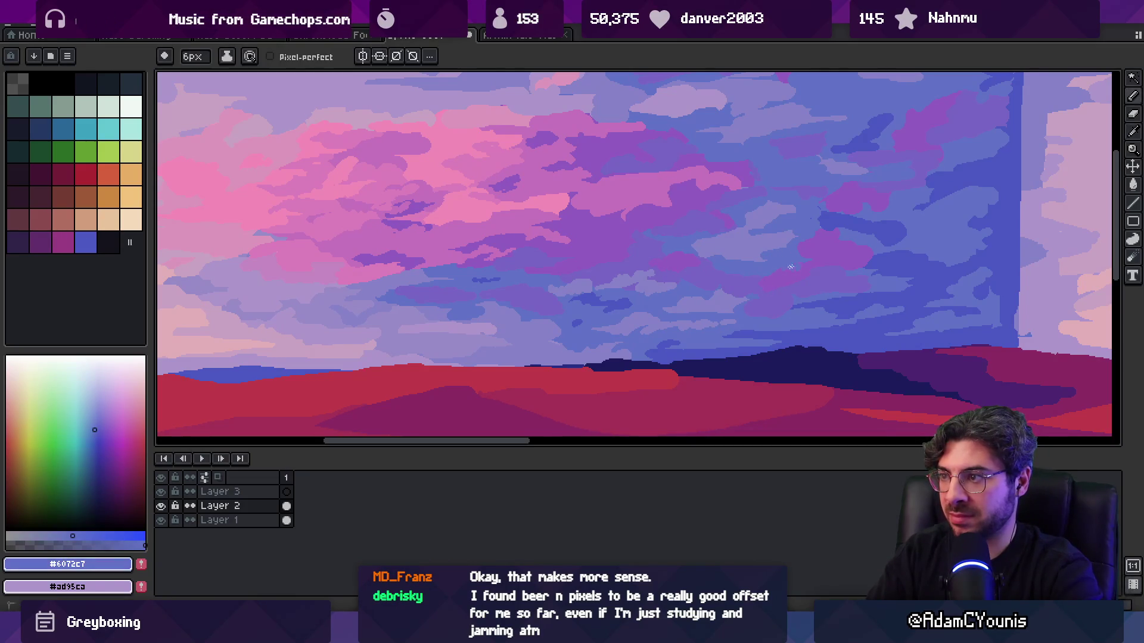
alt+click(786, 271)
alt+click(774, 284)
alt+click(754, 273)
alt+click(737, 265)
alt+click(712, 283)
- Check the tiled sky zoomed out, sample mauve #c574bc, and make Layer 1 active
key(z)
scroll(707, 281, down, 2)
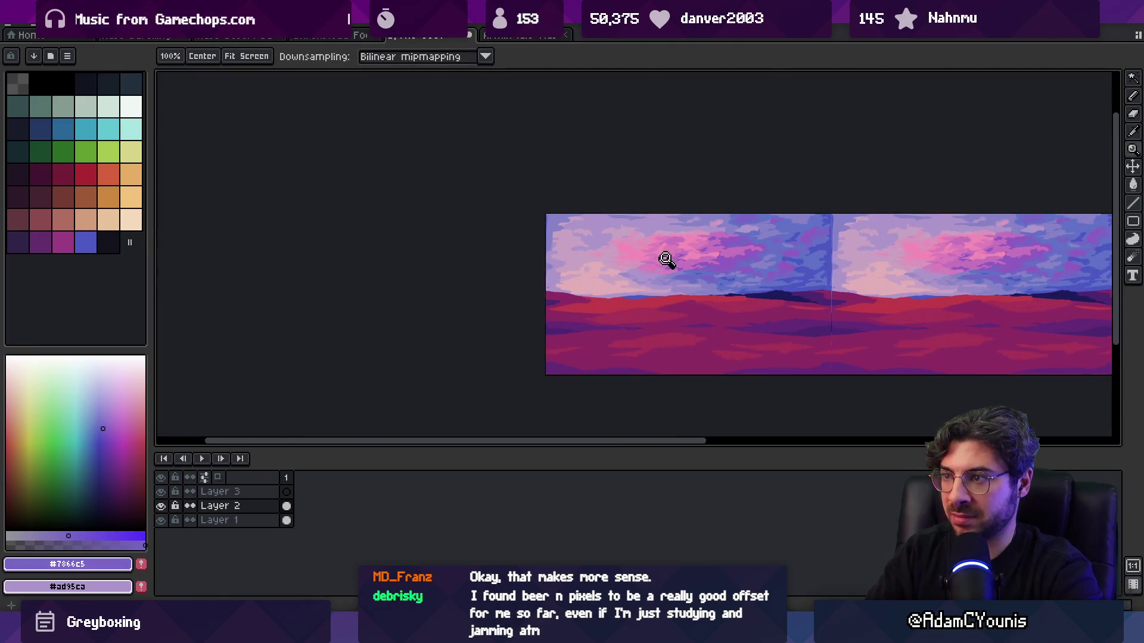
scroll(702, 261, up, 1)
scroll(611, 257, down, 2)
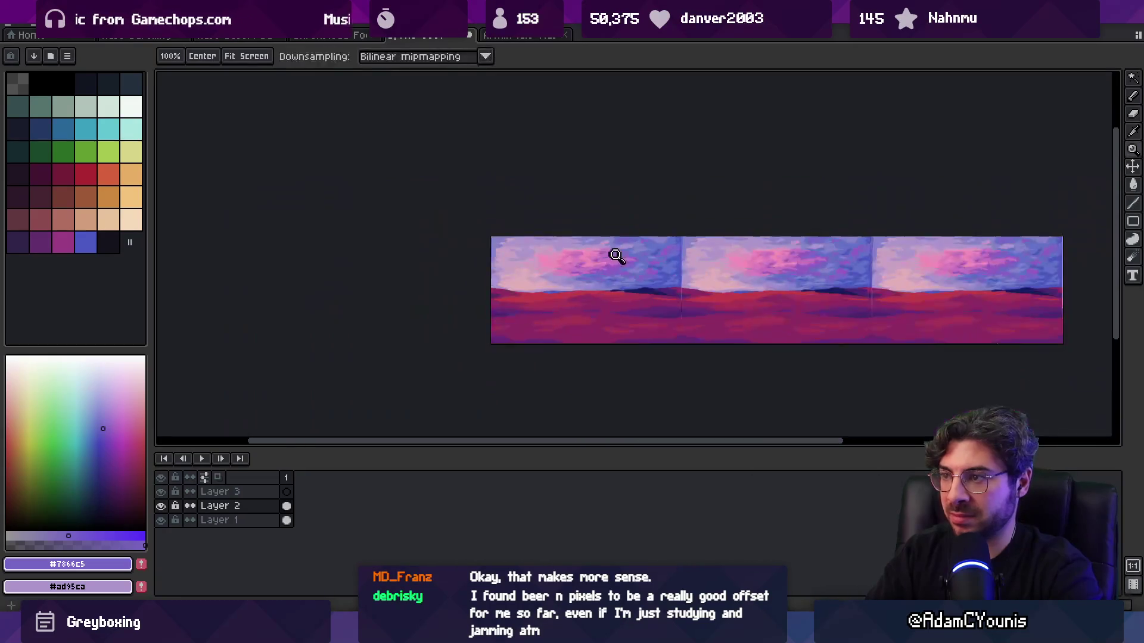
scroll(633, 262, up, 4)
key(b)
alt+click(557, 209)
ctrl+click(557, 209)
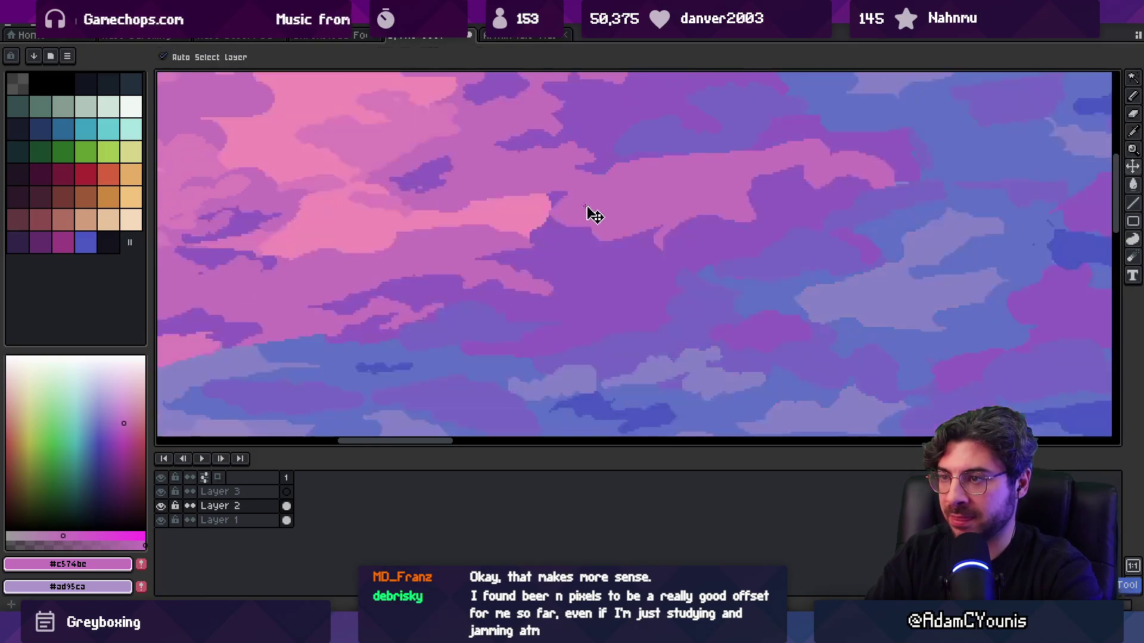
- Bucket-fill a purple sky region near the top with pink and check the tiled strip
key(z)
key(b)
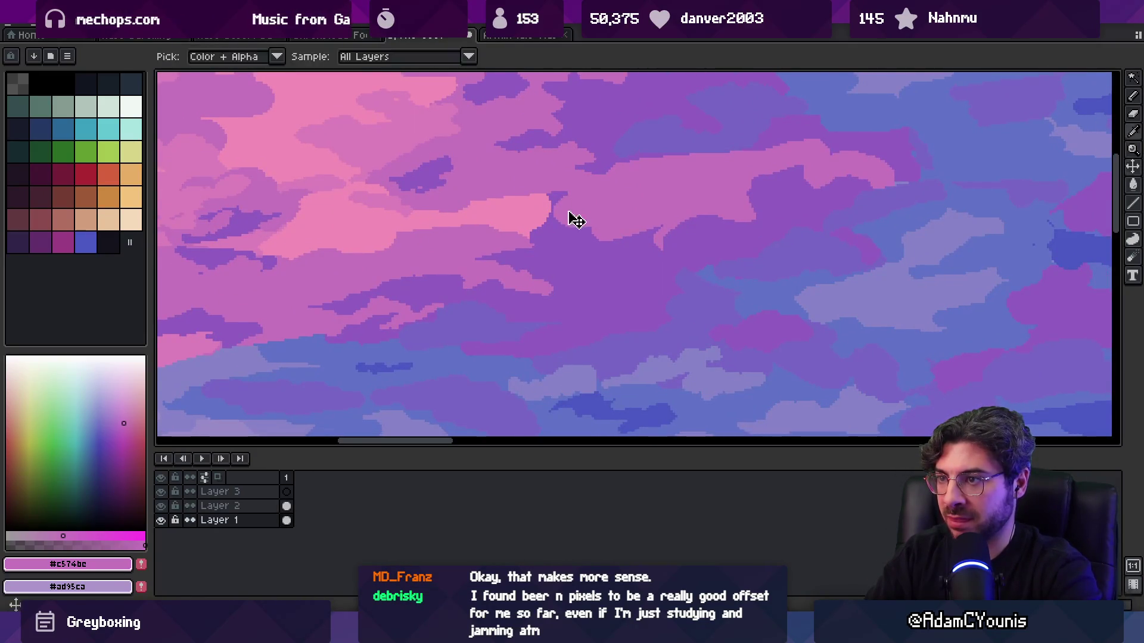
key(g)
click(558, 200)
key(b)
scroll(566, 201, down, 2)
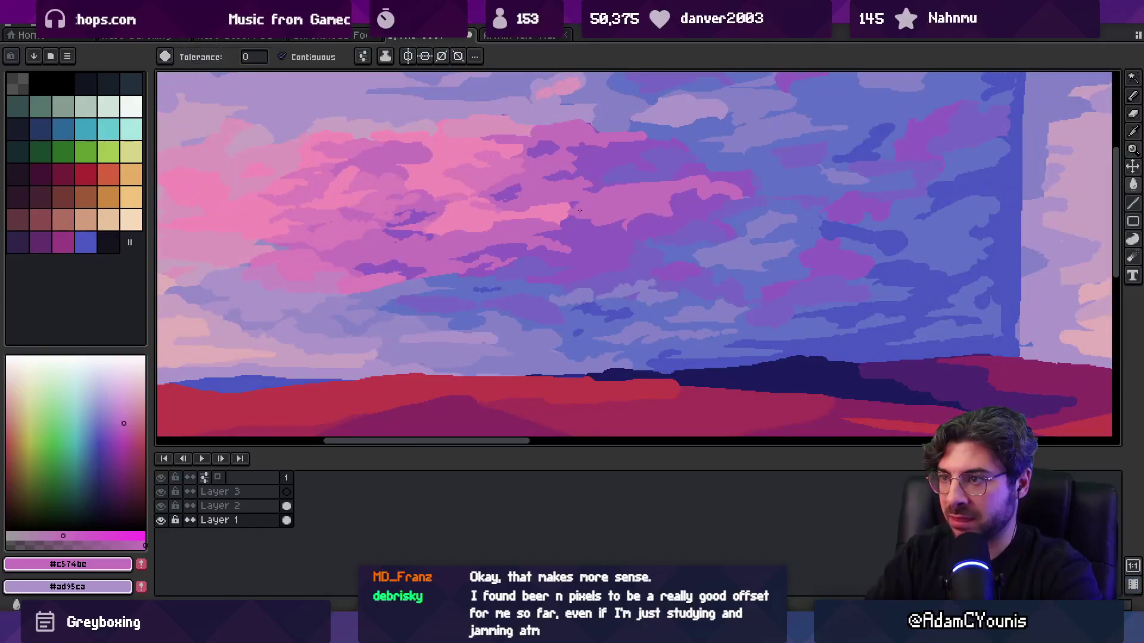
key(z)
scroll(583, 215, down, 3)
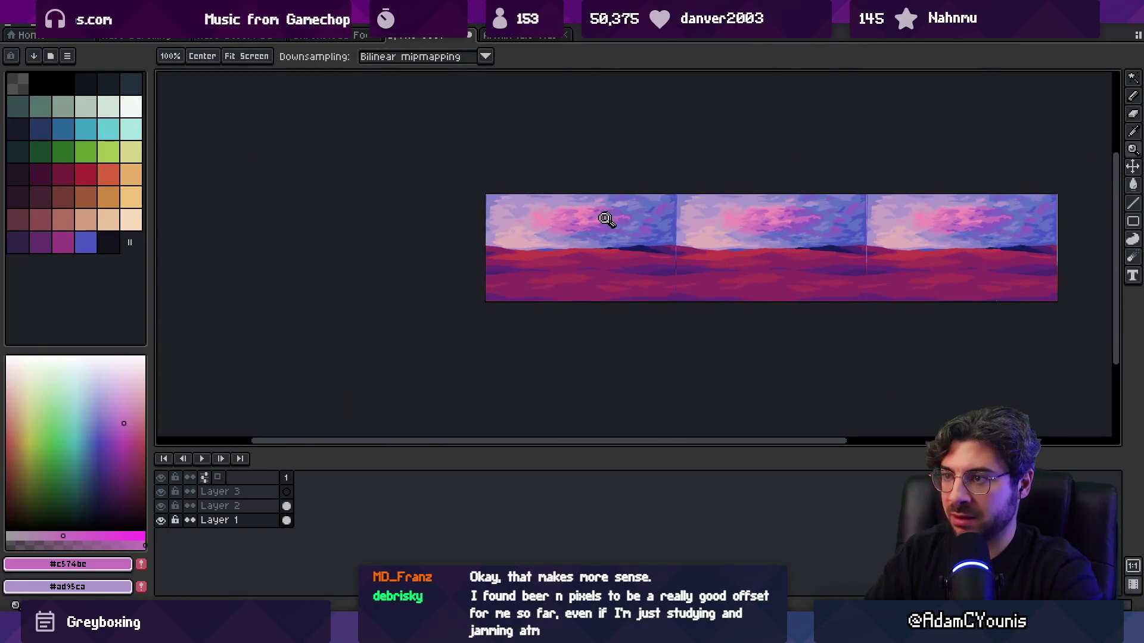
scroll(595, 212, up, 5)
- Pick pink #dc80bb, flood-fill a cloud region, and undo the unwanted darkening fill
key(i)
click(519, 210)
key(g)
key(b)
key(g)
click(564, 242)
key(z)
key(ctrl+z)
scroll(636, 243, down, 3)
scroll(616, 248, up, 5)
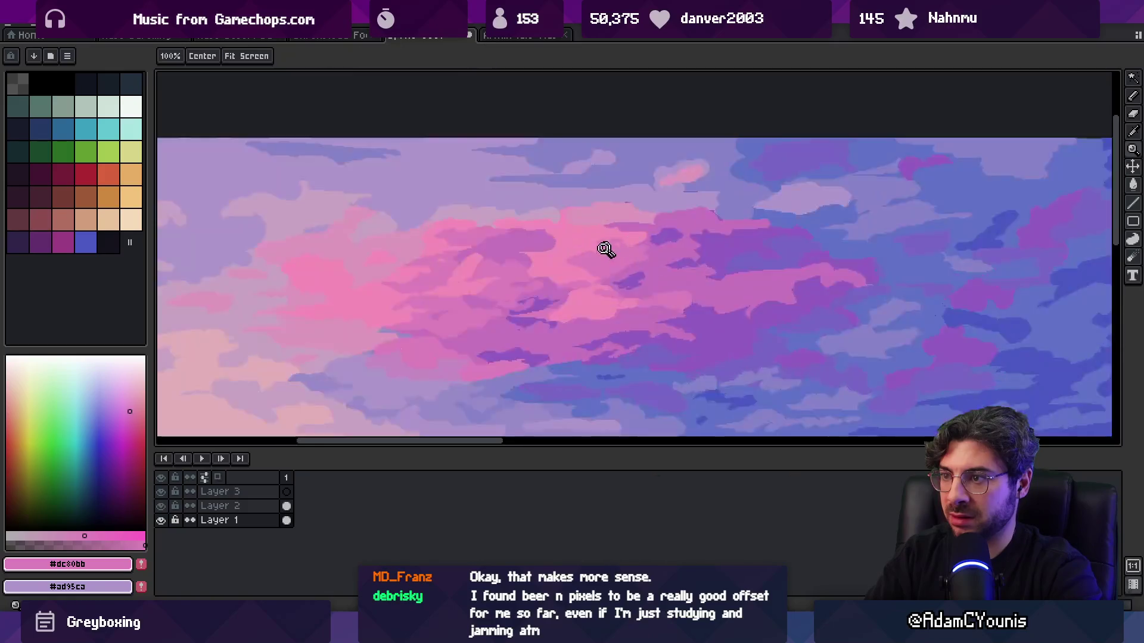
- Zoom in on the clouds and pick light pink #f38db7 and mauve #c574bc
key(b)
key(g)
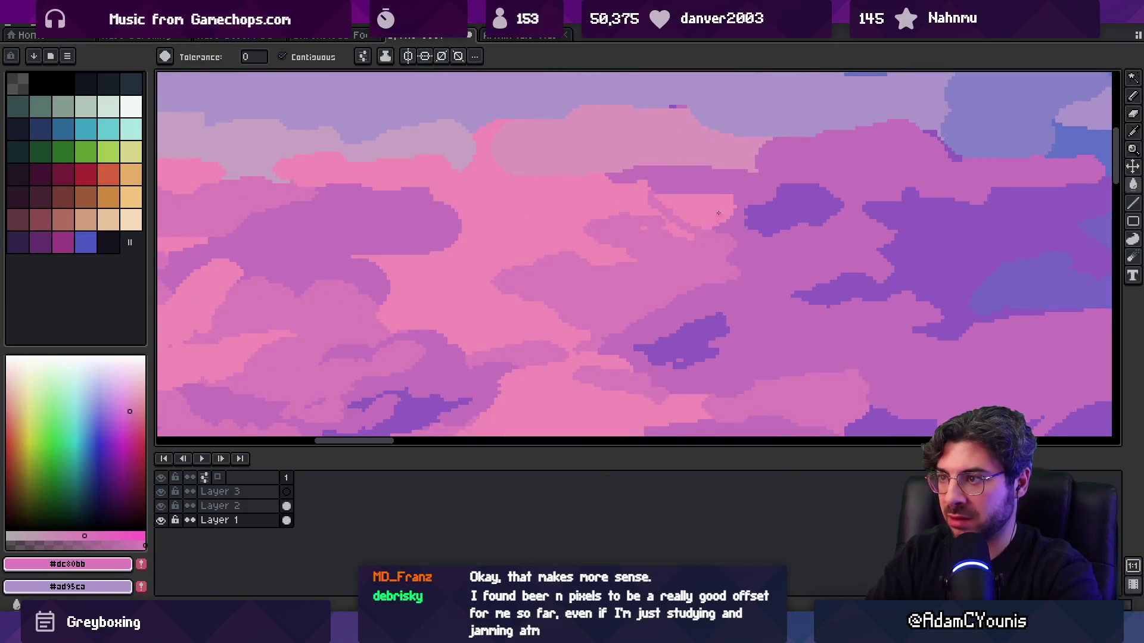
key(z)
scroll(649, 217, down, 3)
click(659, 225)
click(542, 181)
key(b)
alt+click(507, 184)
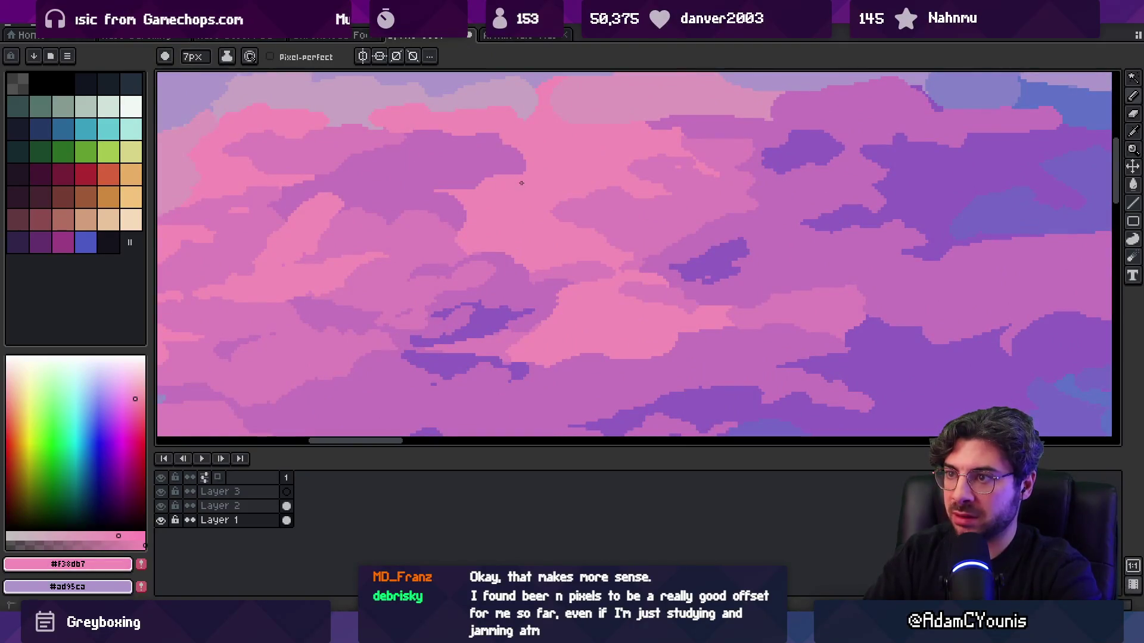
scroll(653, 148, down, 3)
scroll(649, 153, right, 2)
alt+click(635, 132)
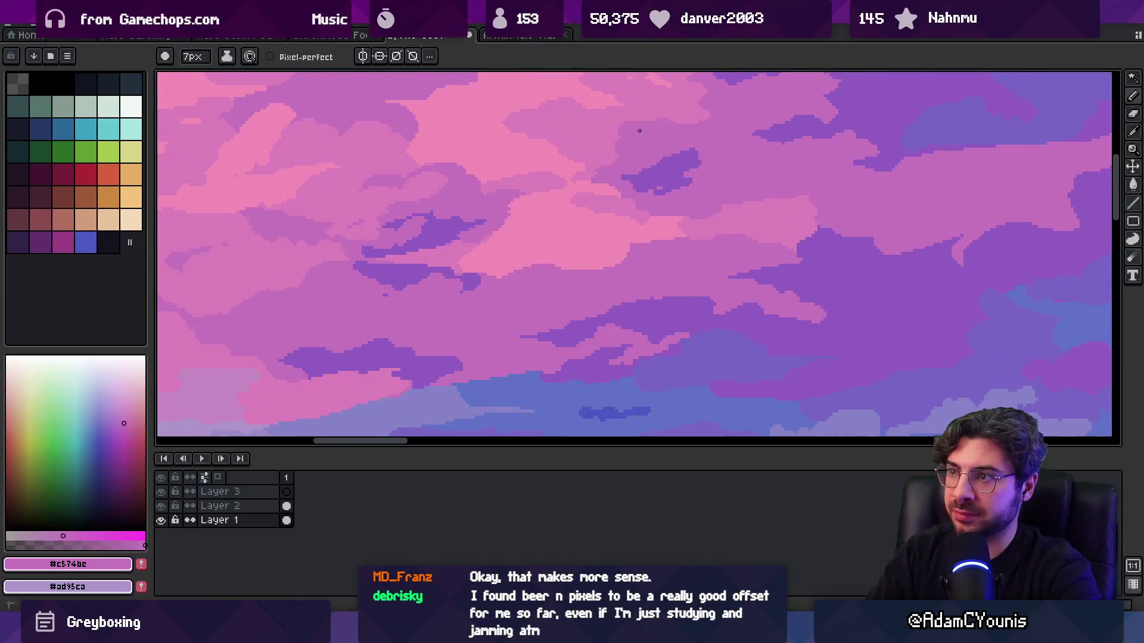
- Touch up the right-hand clouds with pink #dc80bb, mauve #c574bc and light pink #f38db7
key(alt)
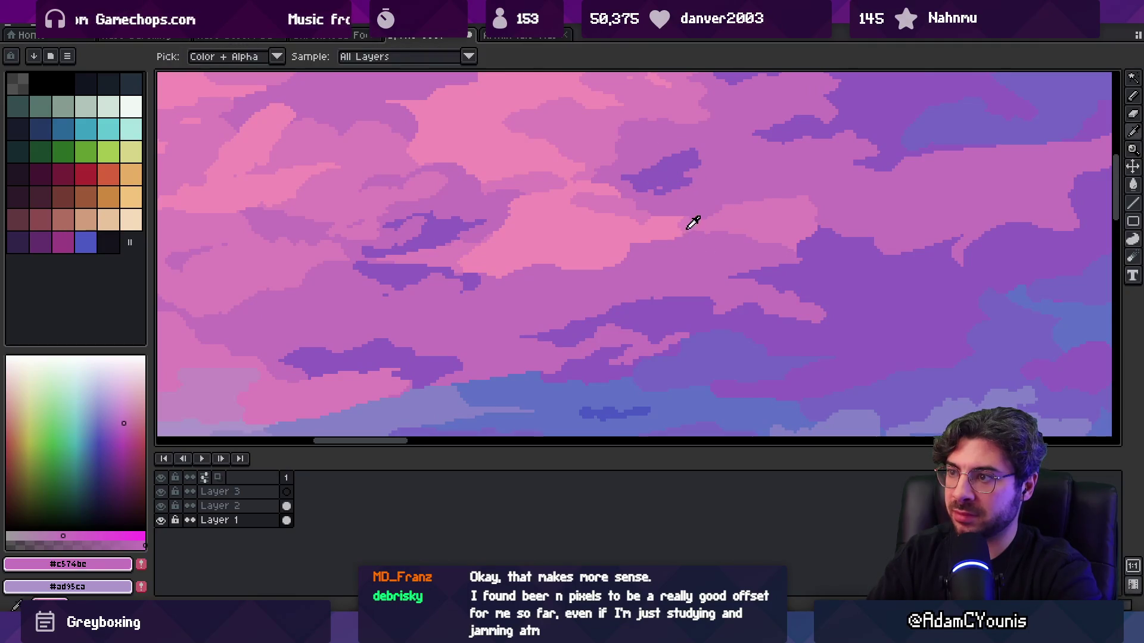
alt+click(676, 226)
alt+click(649, 226)
alt+click(644, 257)
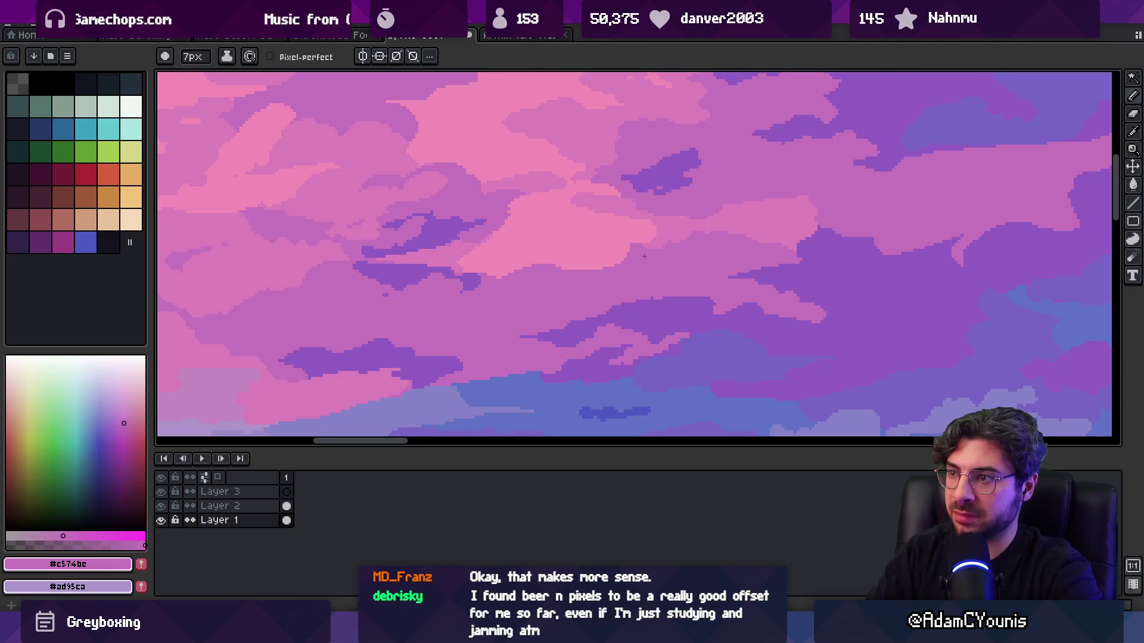
alt+click(740, 219)
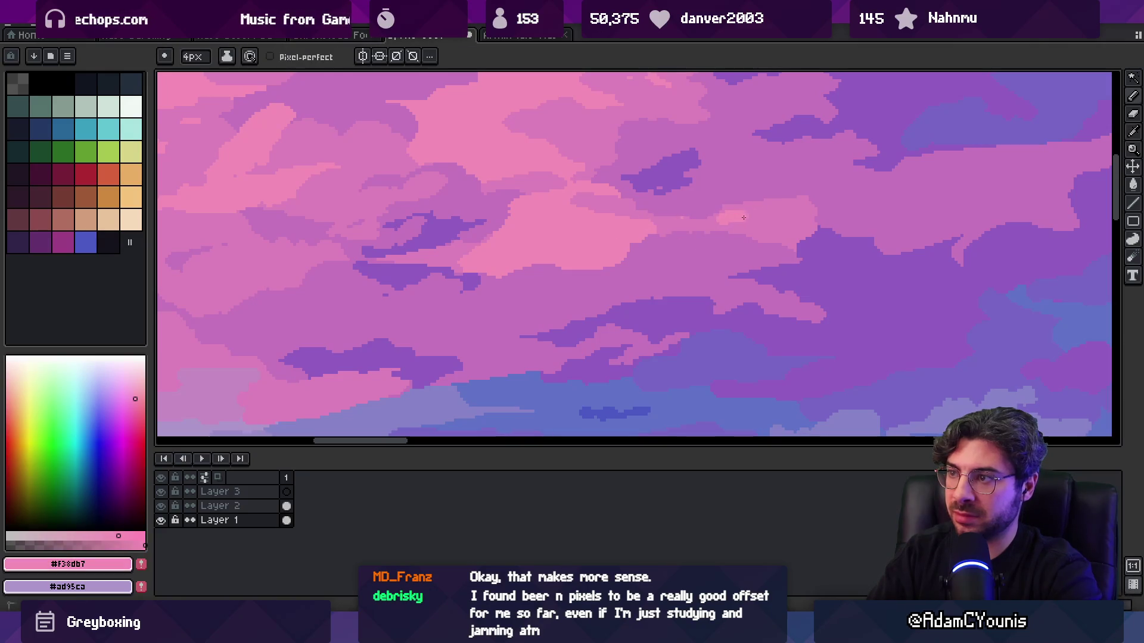
alt+click(744, 226)
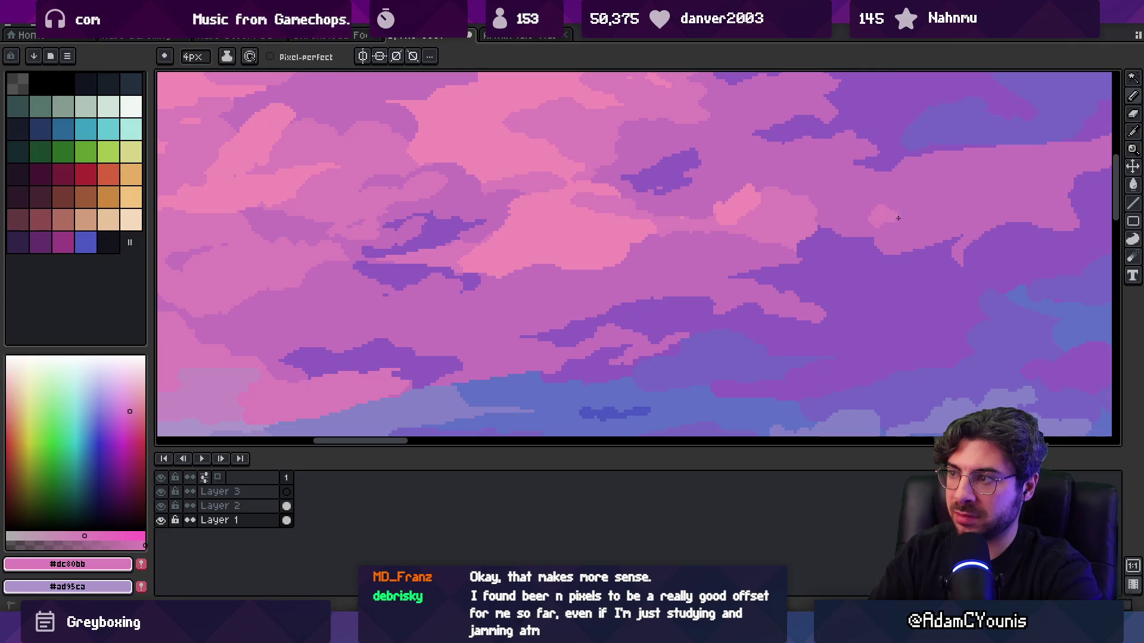
key(z)
scroll(738, 221, down, 5)
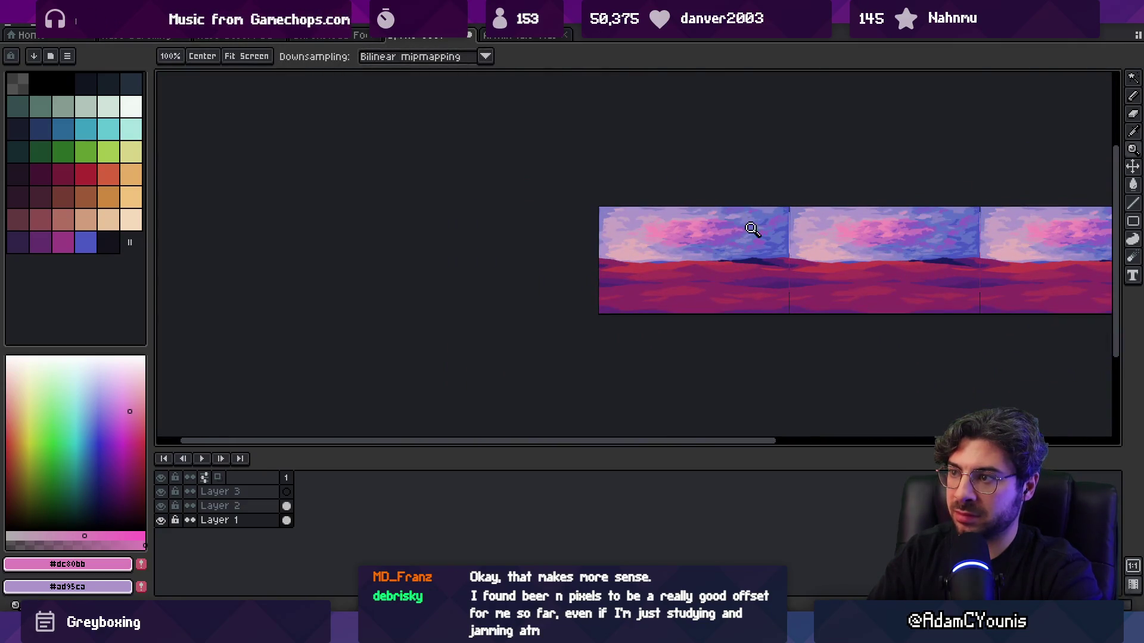
scroll(746, 228, up, 5)
- Extend the pink cloud down and left, then add #f38db7, #dc80bb and #c574bc details
alt+click(513, 212)
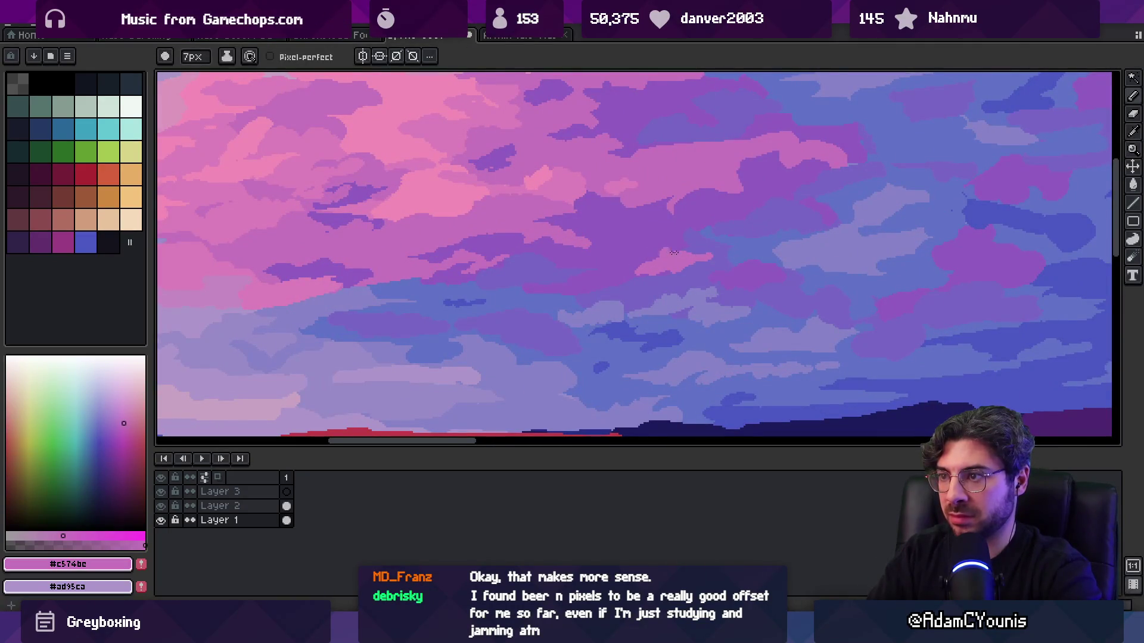
drag(682, 249, 636, 277)
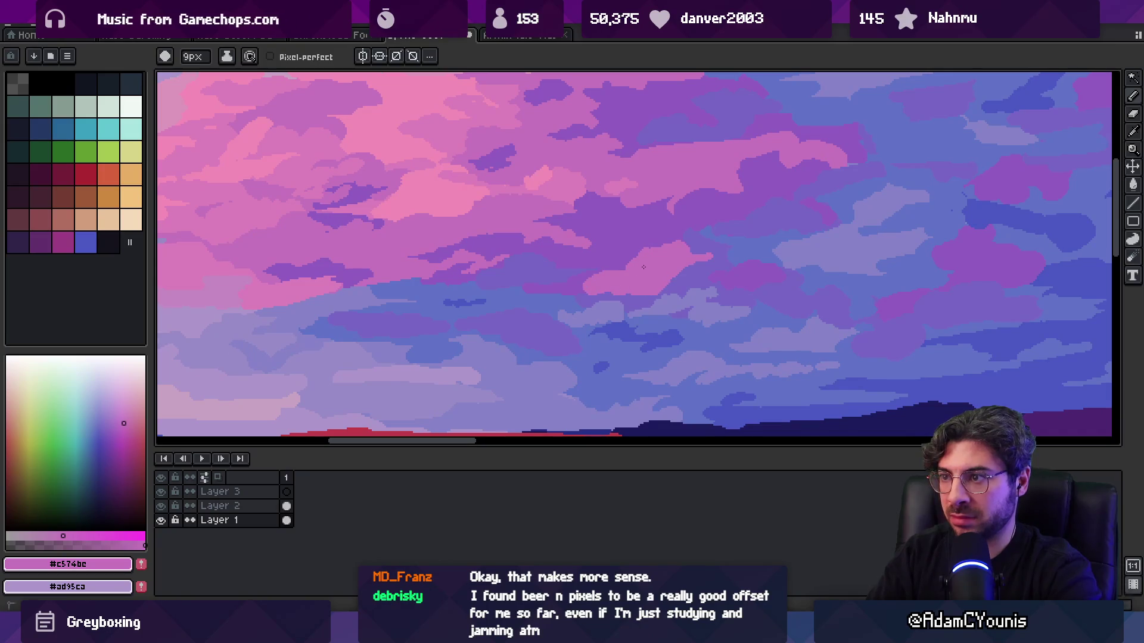
alt+click(409, 179)
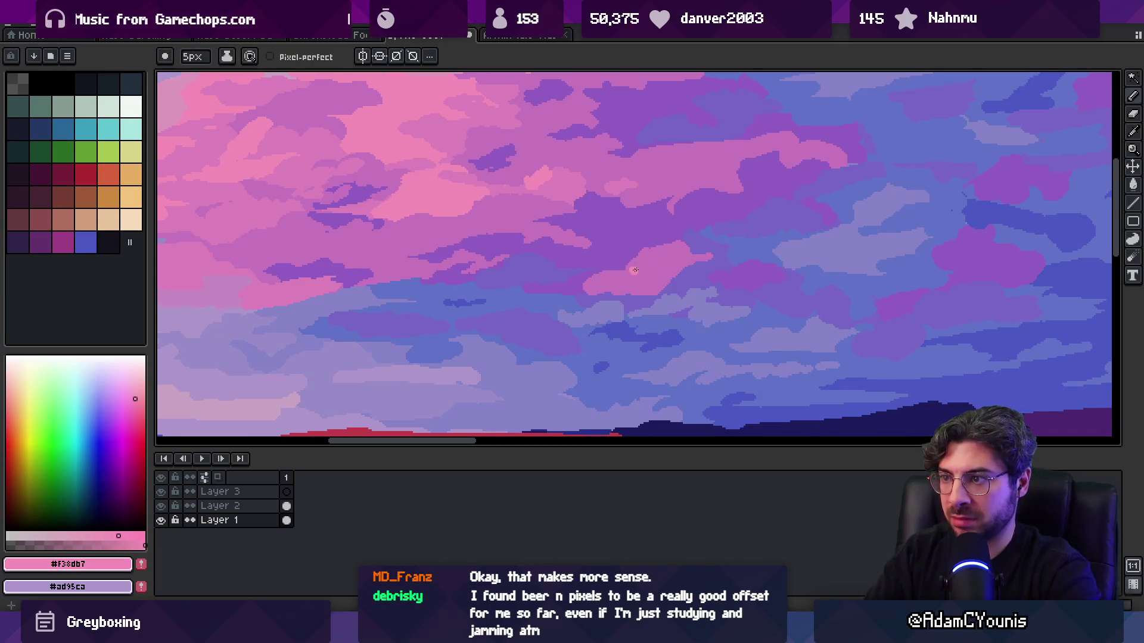
alt+click(560, 187)
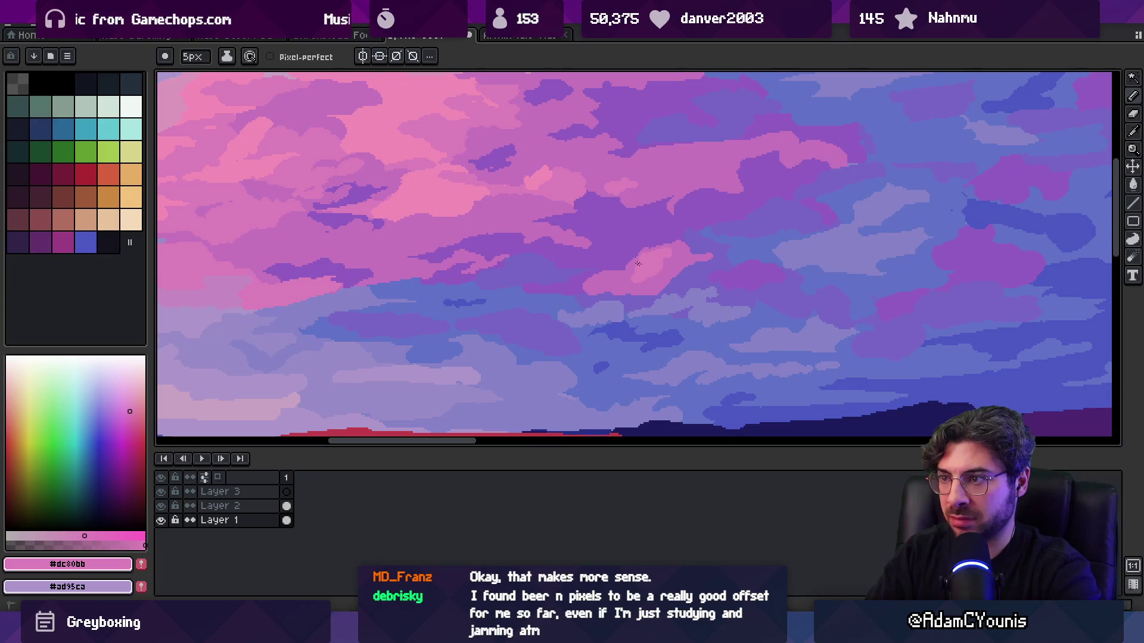
scroll(620, 286, down, 5)
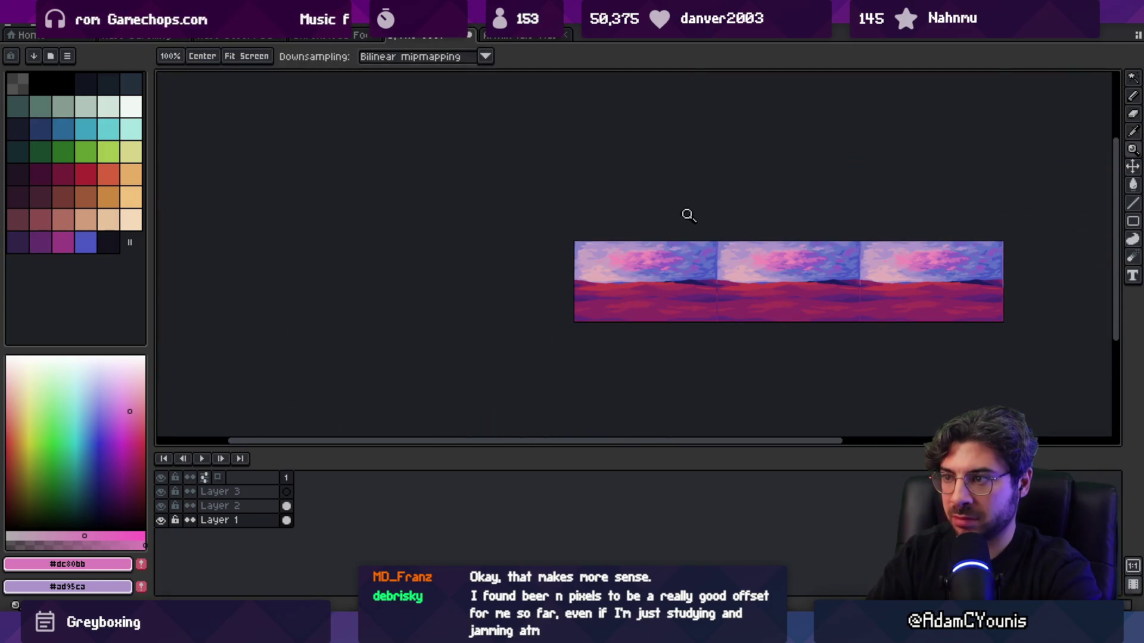
scroll(672, 263, up, 5)
alt+click(645, 320)
key(b)
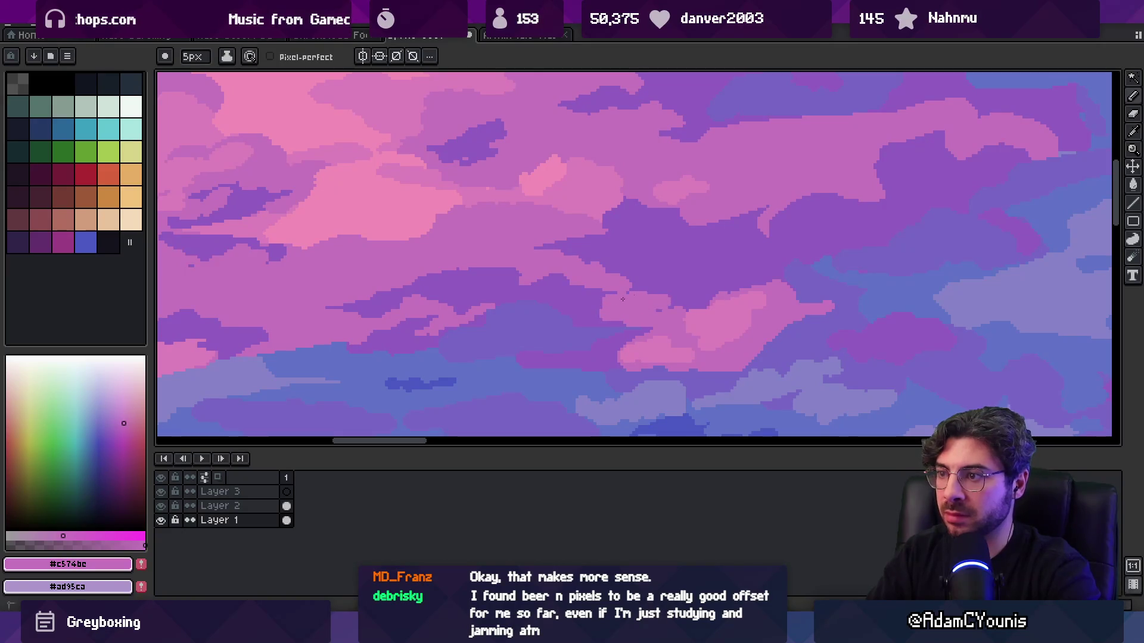
- Pick purple #915cc1 from the clouds and review the whole three-panel strip
key(z)
scroll(575, 307, down, 5)
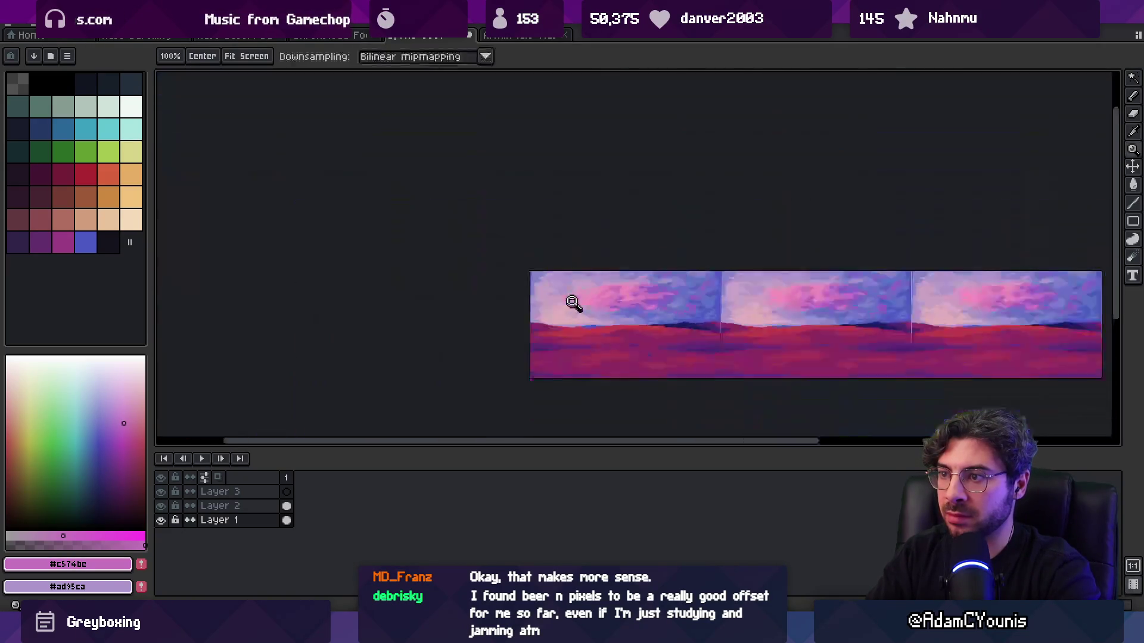
scroll(666, 312, up, 5)
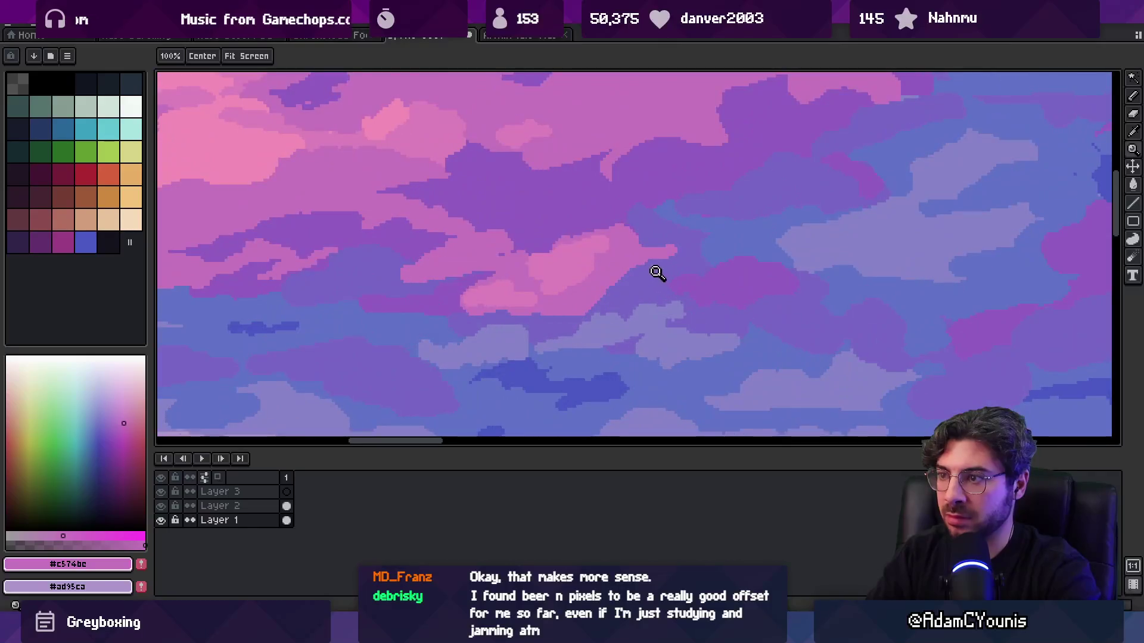
alt+click(644, 240)
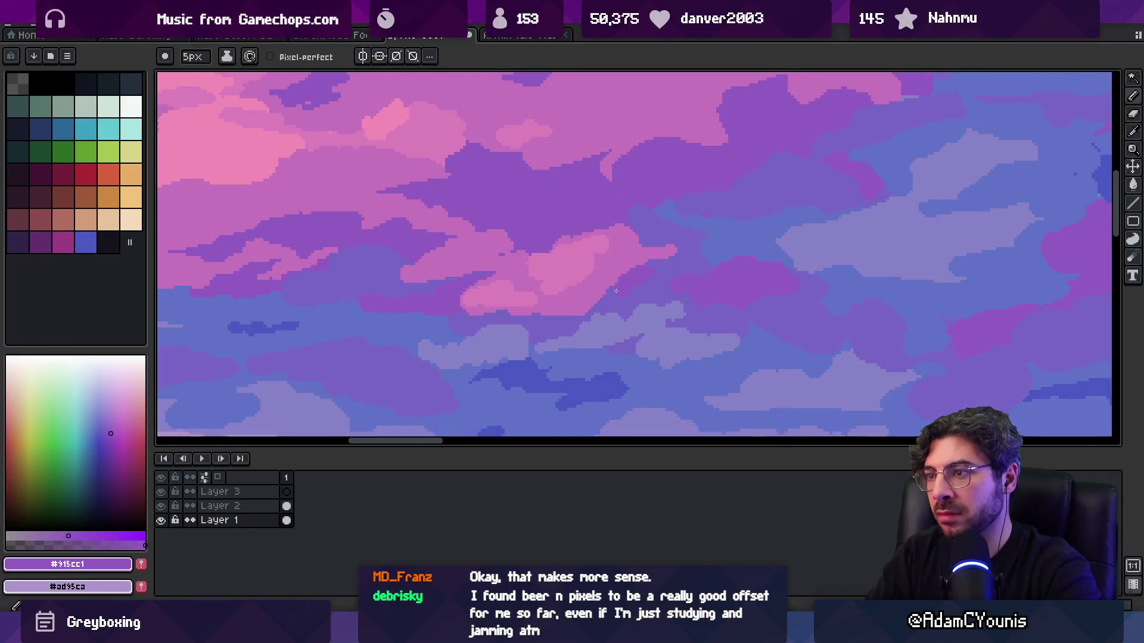
key(z)
scroll(632, 292, down, 4)
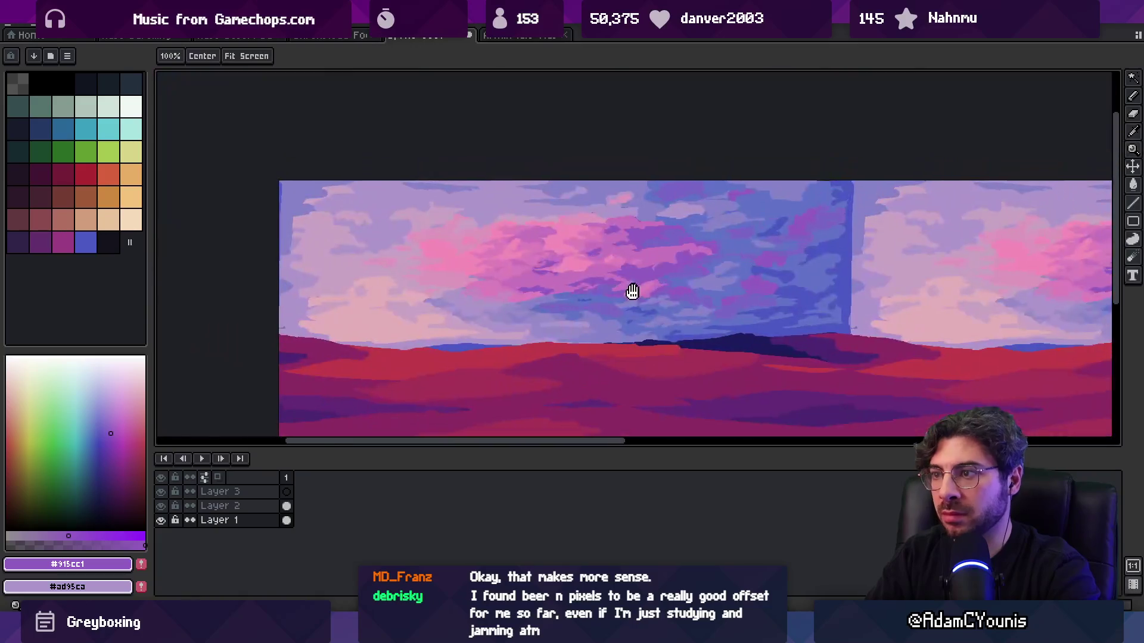
scroll(633, 300, up, 3)
- Magic-wand select a purple cloud area and browse the Edit menu without choosing anything
key(w)
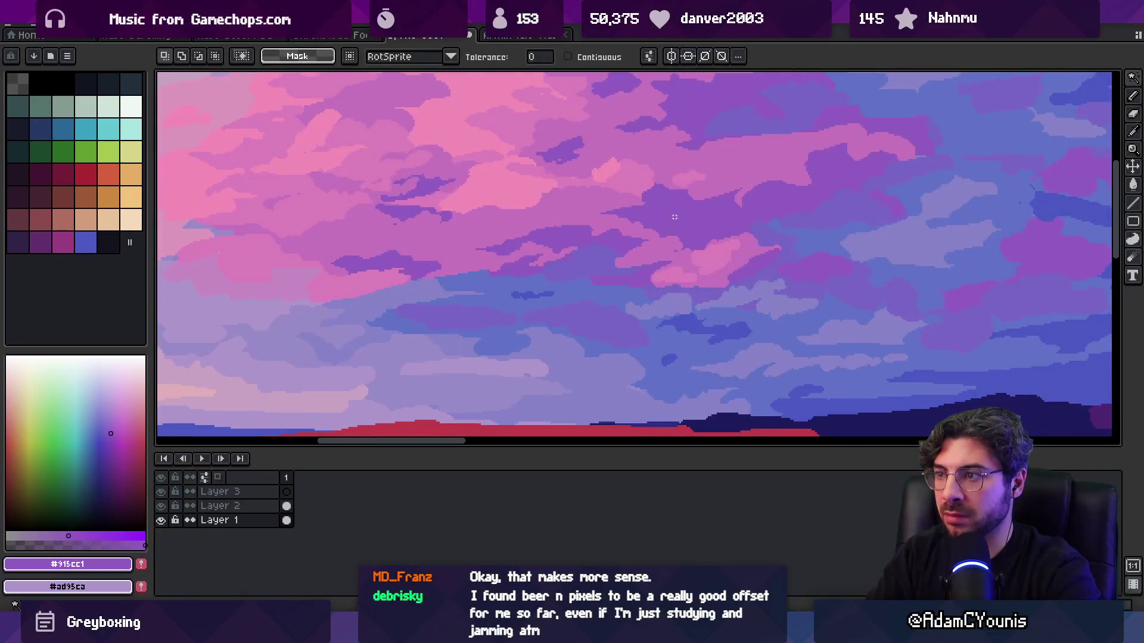
click(685, 249)
key(z)
scroll(659, 248, down, 3)
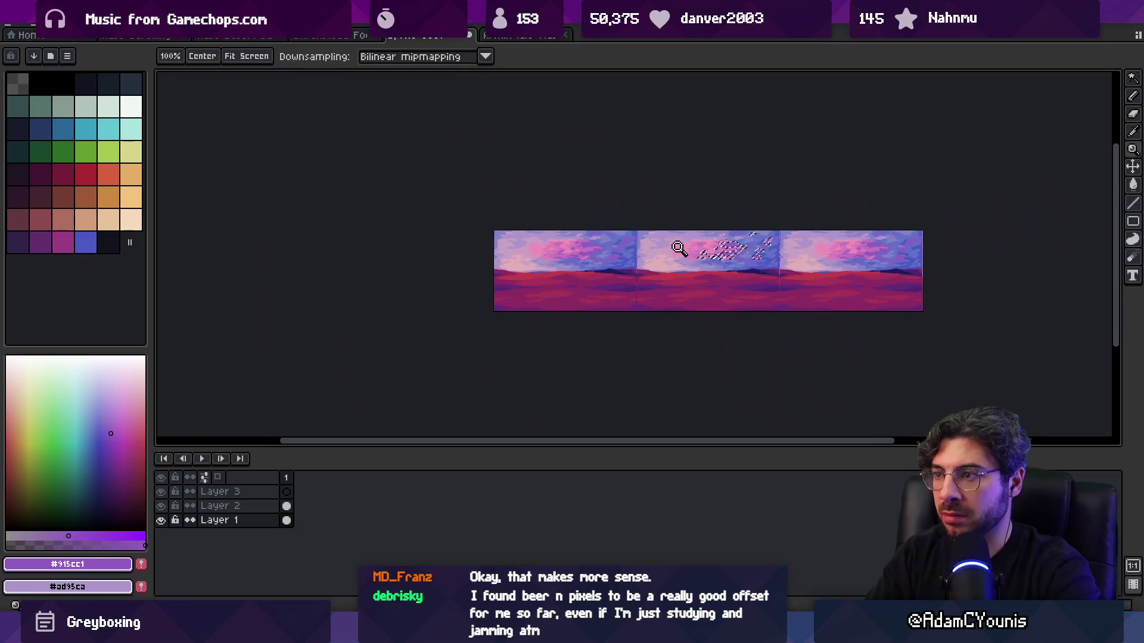
scroll(737, 253, up, 3)
mouse_move(738, 253)
mouse_down()
mouse_move(456, 251)
mouse_move(548, 273)
mouse_move(556, 301)
mouse_up()
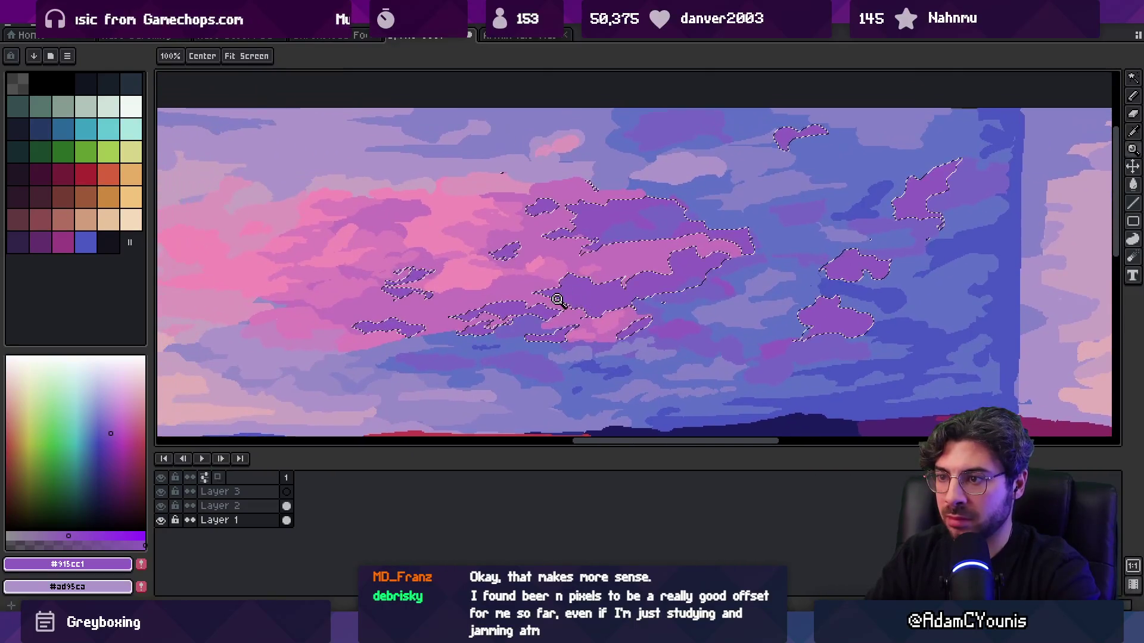
click(63, 23)
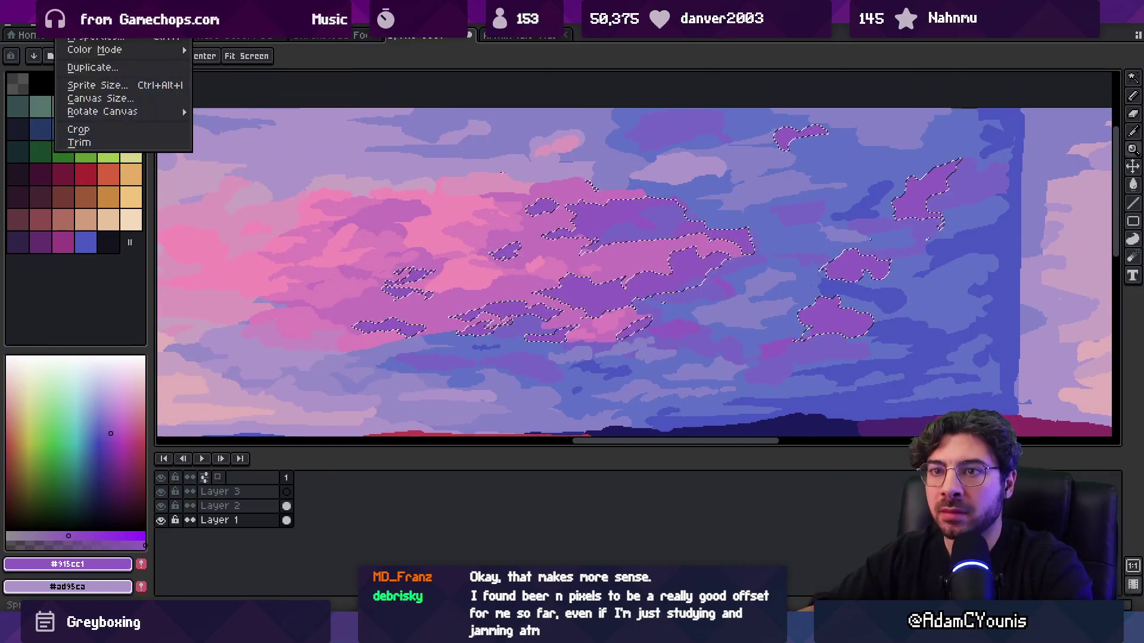
click(588, 65)
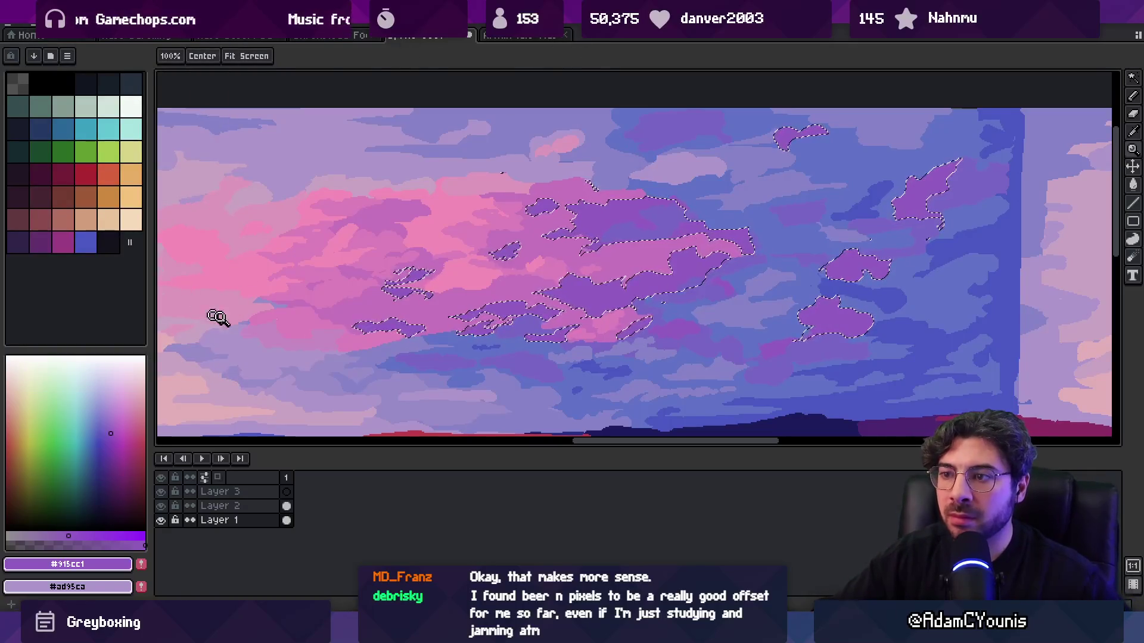
- Set purple 278° 44 56, select all matching non-contiguous purple areas, deselect, and switch to Pencil
click(114, 432)
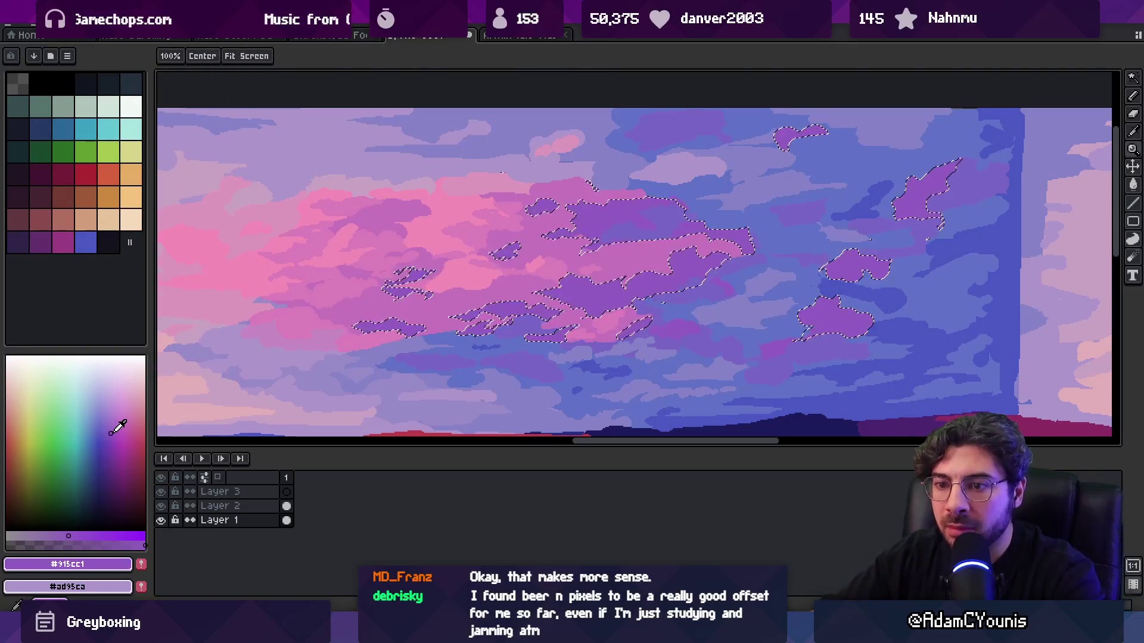
key(w)
click(281, 57)
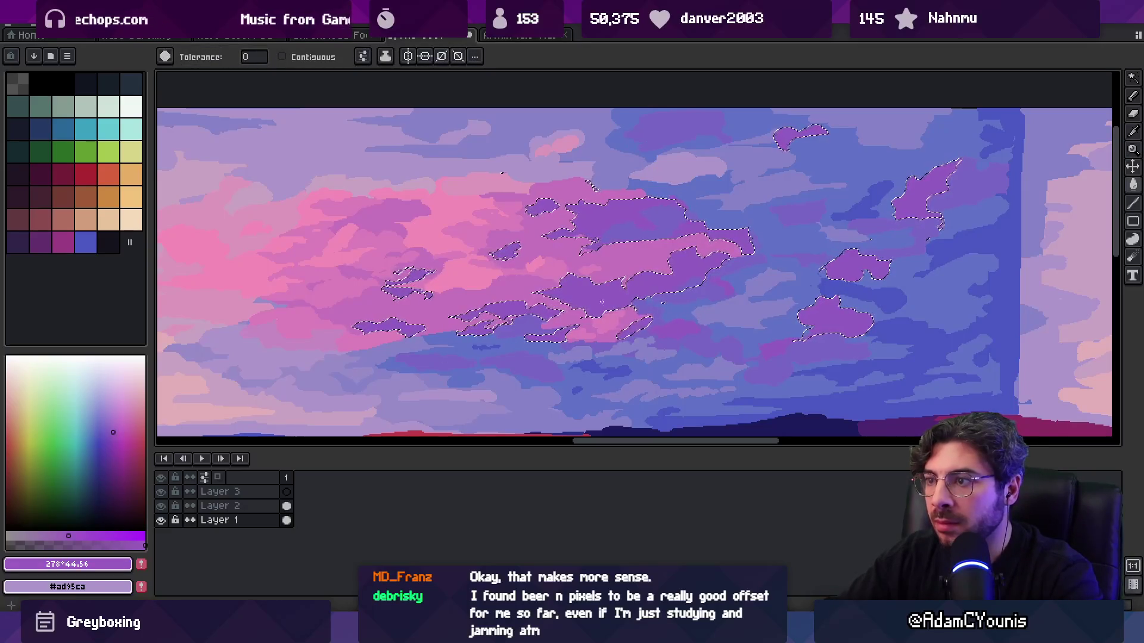
scroll(519, 322, down, 3)
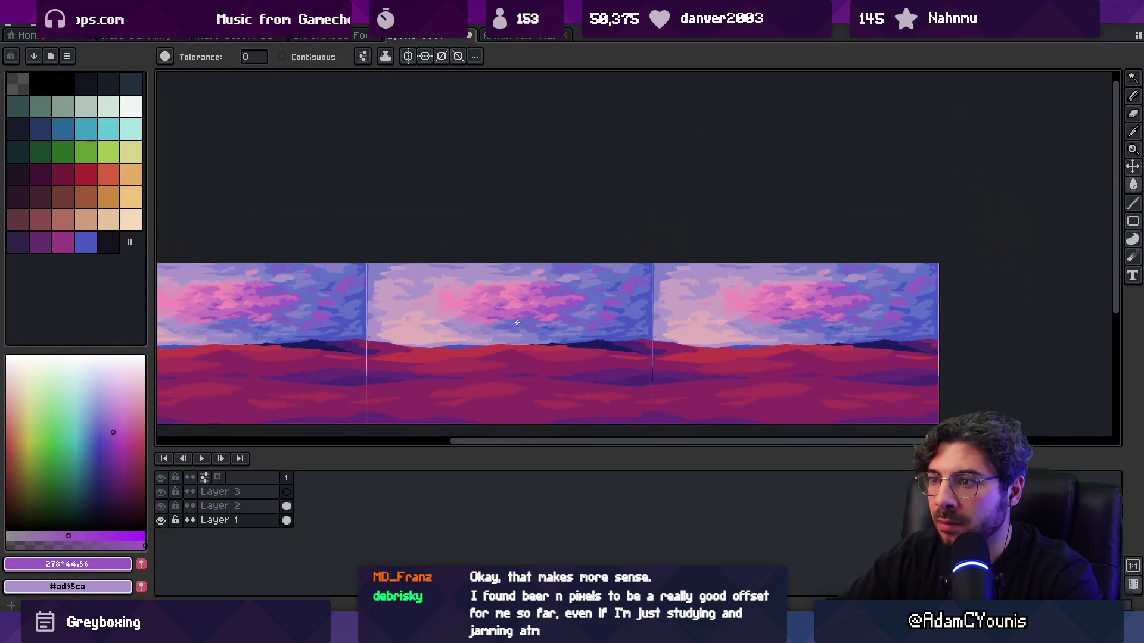
click(506, 328)
key(v)
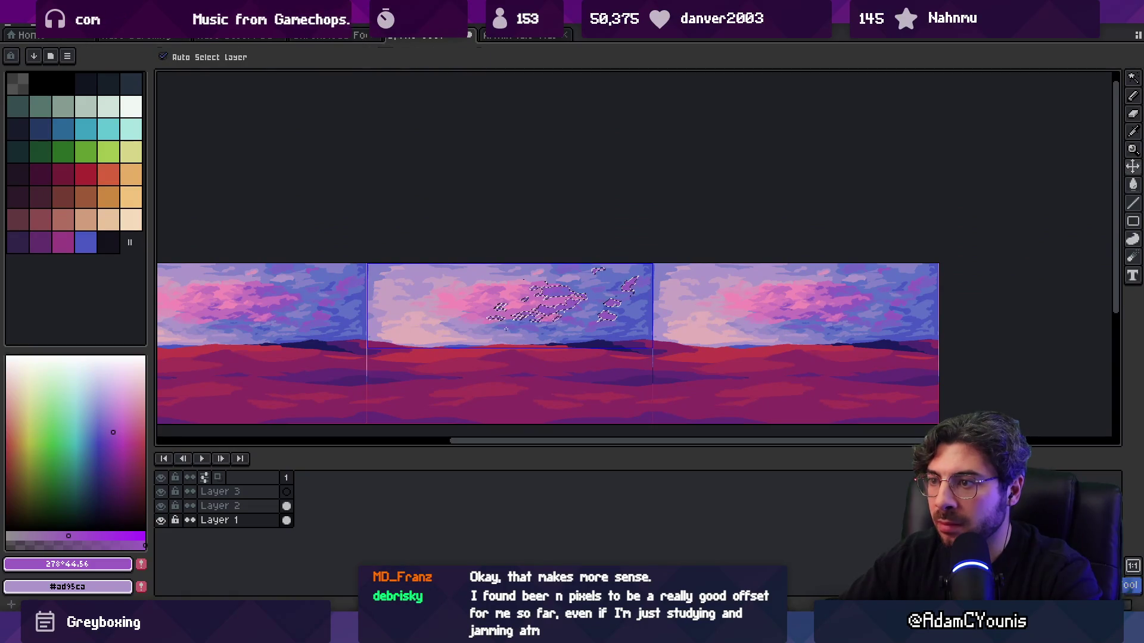
key(ctrl+d)
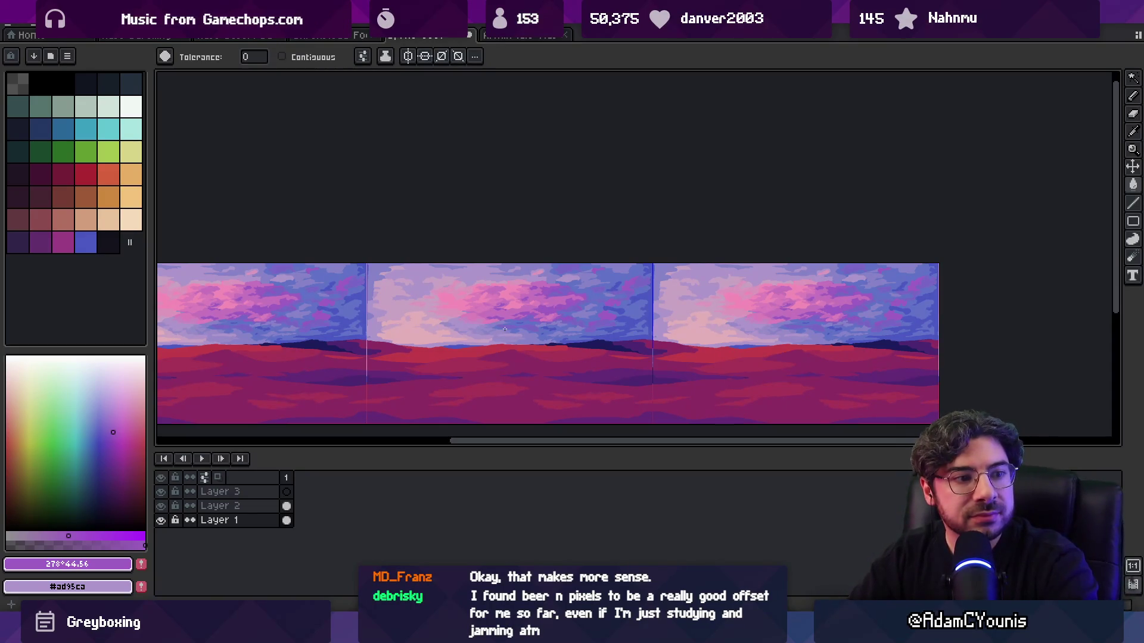
key(b)
scroll(495, 284, up, 4)
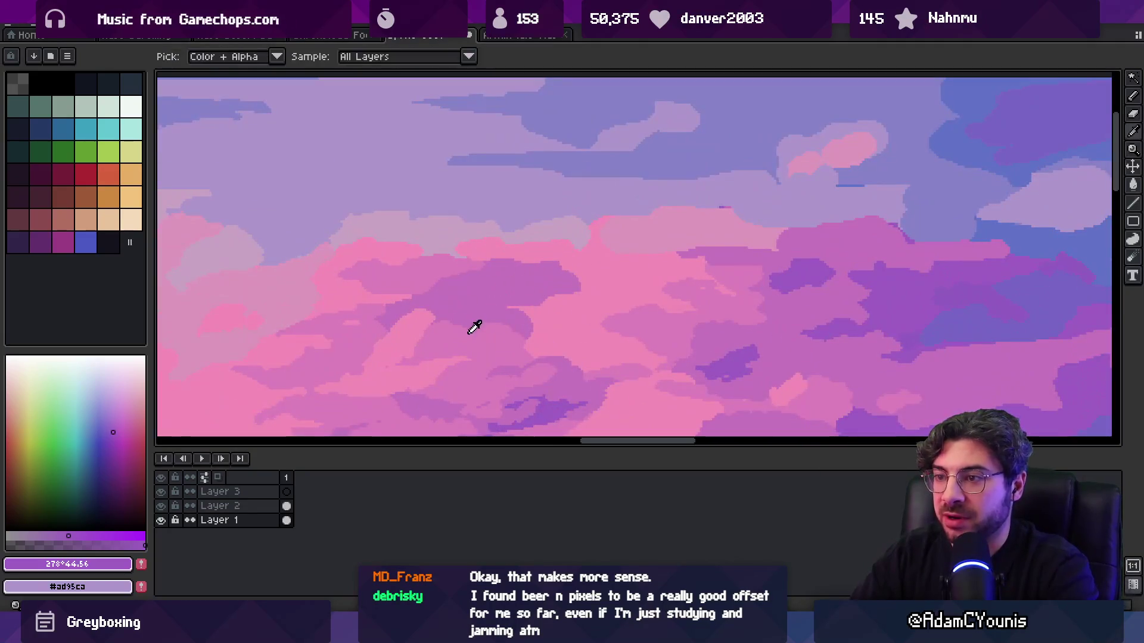
- Sample the mid pink from the clouds and zoom in on the middle of the sky
alt+click(517, 288)
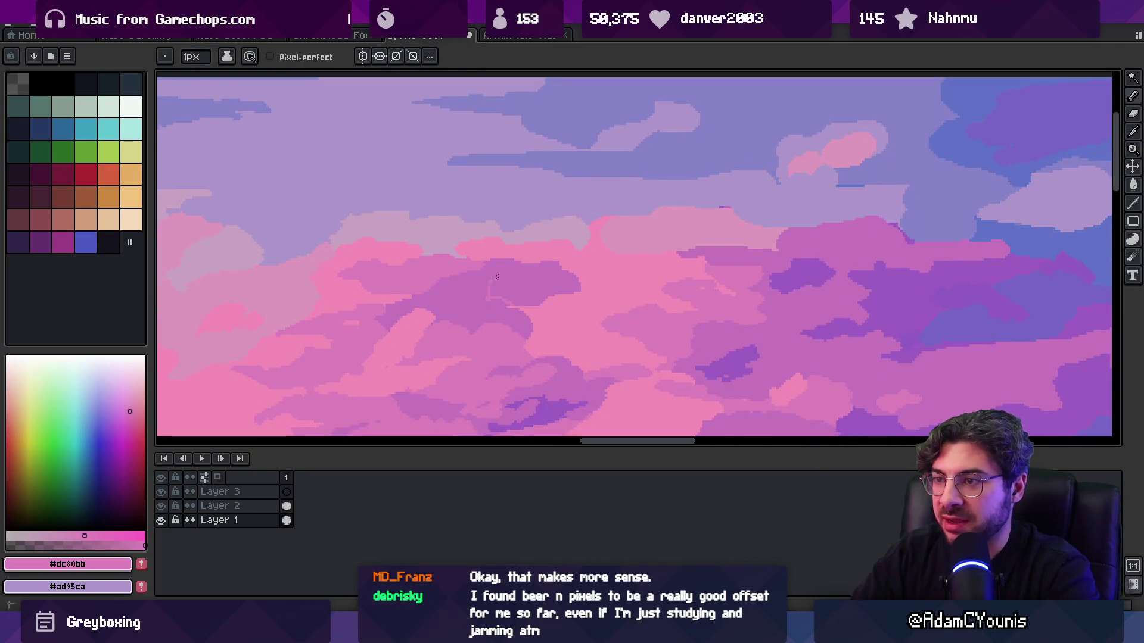
key(z)
scroll(532, 281, down, 1)
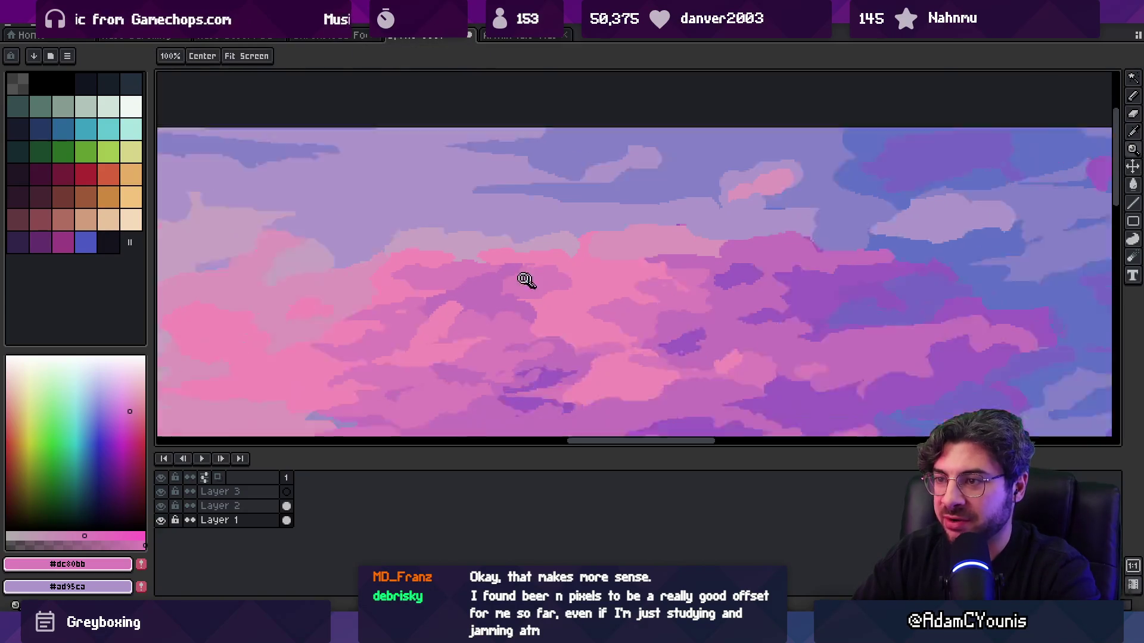
scroll(546, 250, down, 2)
scroll(571, 266, up, 5)
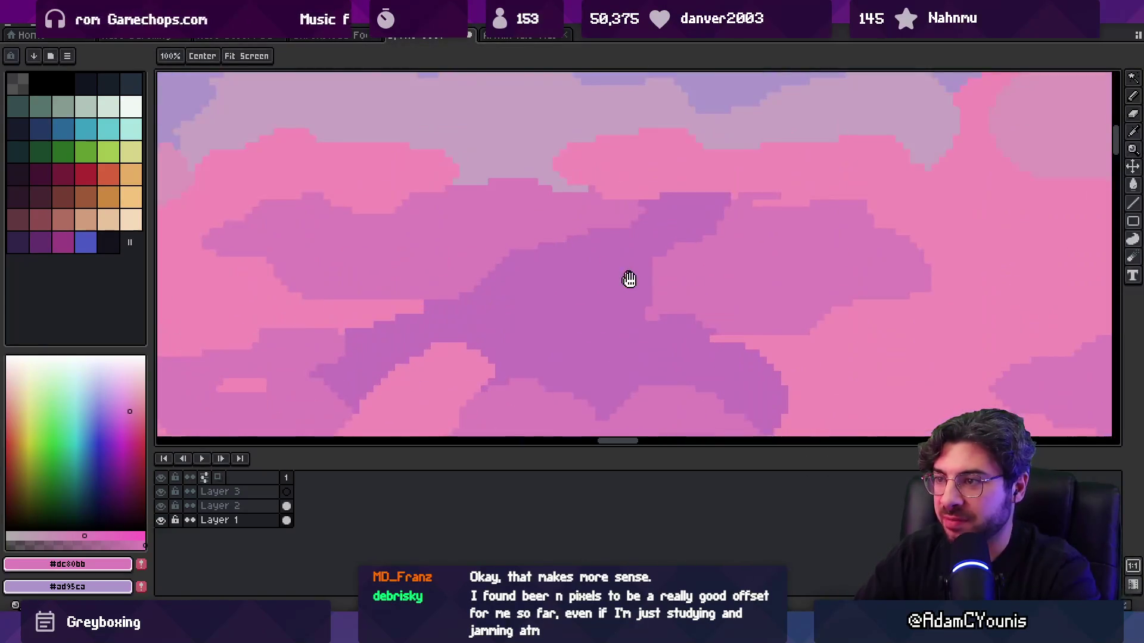
drag(626, 278, 631, 248)
- With a 3px pencil, extend the dark purple cloud patch rightward, then paint mid pink over it
key(b)
alt+click(602, 263)
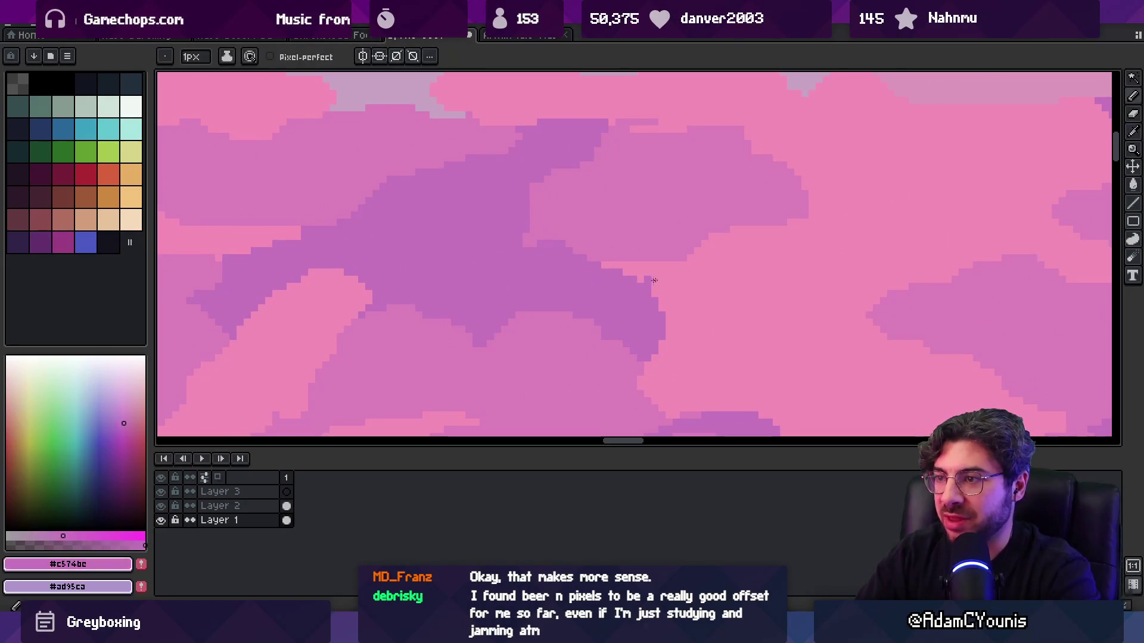
key(plus)
key(plus)
drag(652, 280, 752, 270)
alt+click(701, 268)
- Resample the dark purple and make Layer 2 the active layer
key(z)
scroll(673, 269, down, 5)
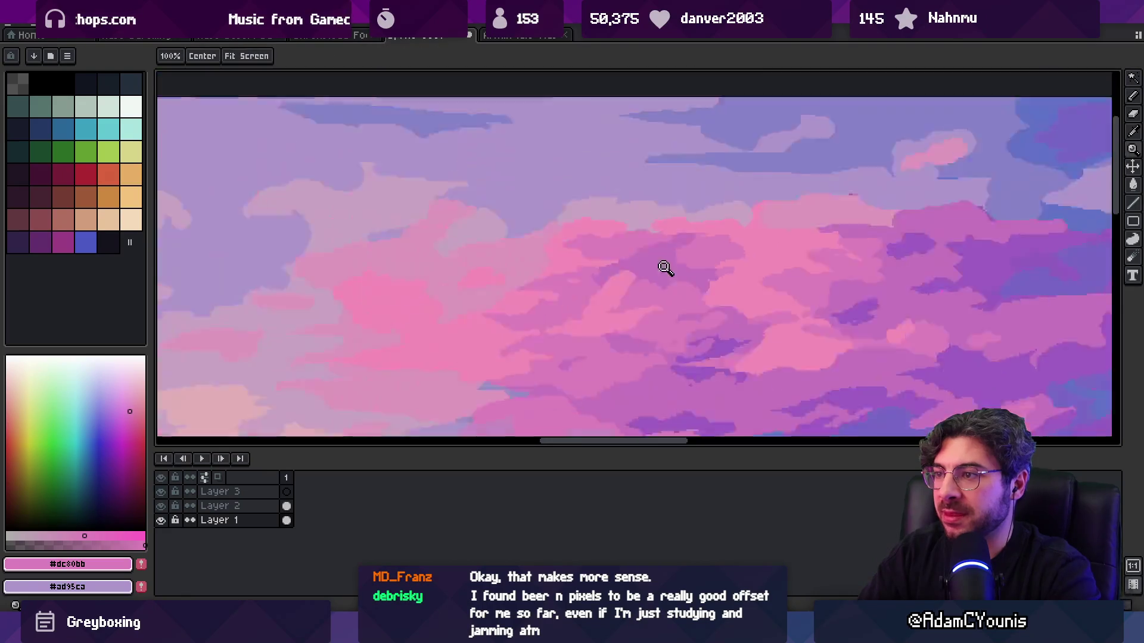
scroll(659, 265, up, 5)
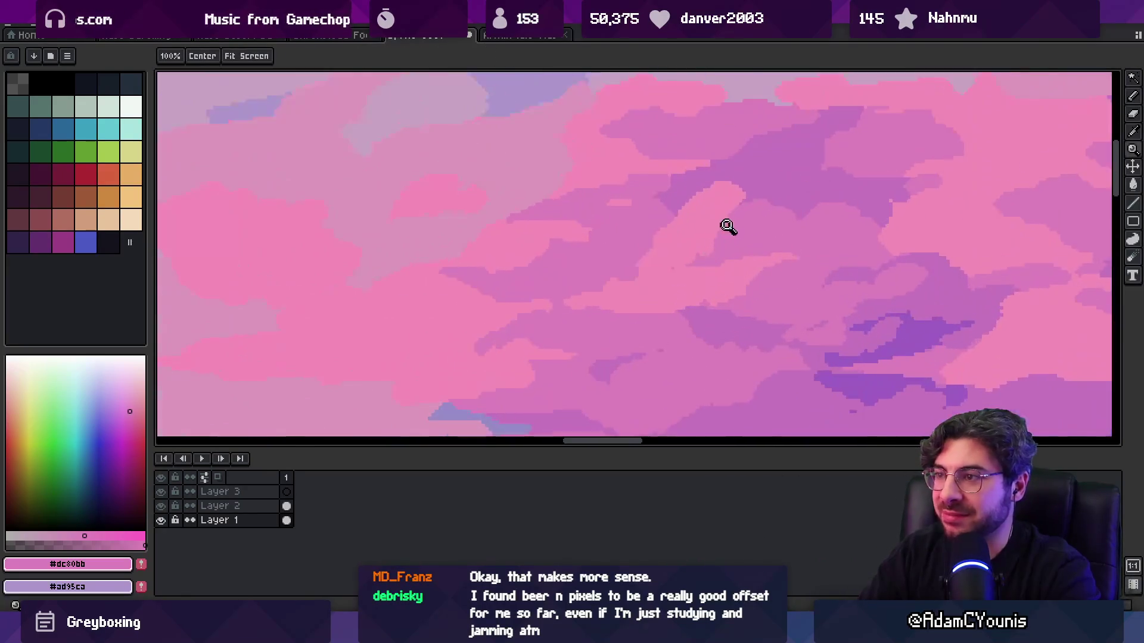
alt+click(691, 187)
key(v)
click(718, 198)
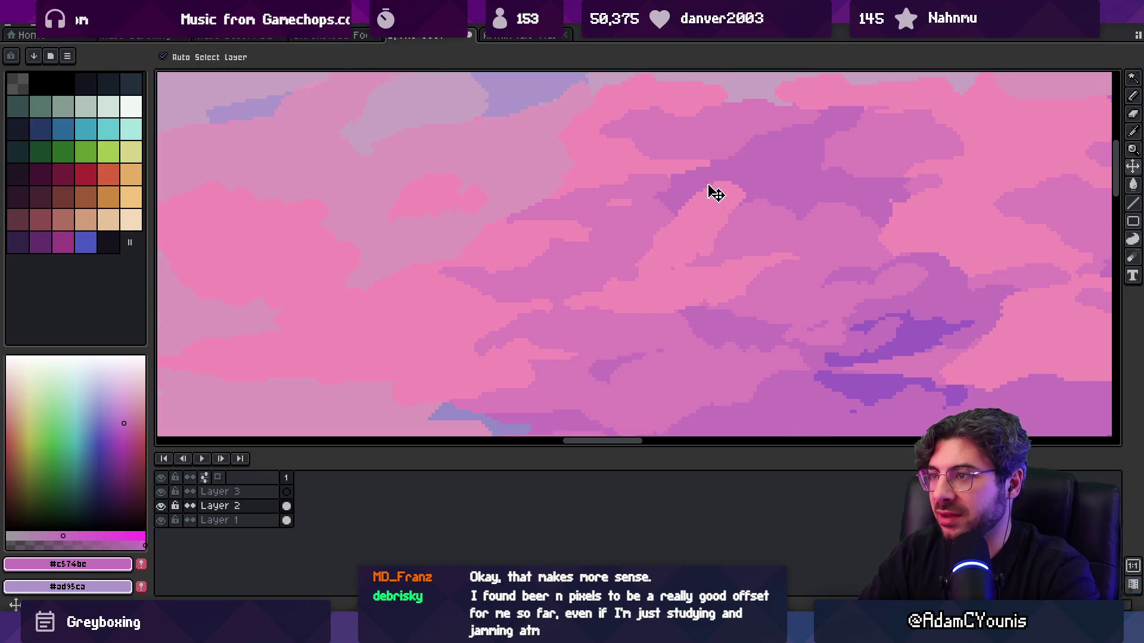
key(b)
- Rework Layer 2's cloud edges with sampled mid pink, bright pink and dark purple
alt+click(744, 205)
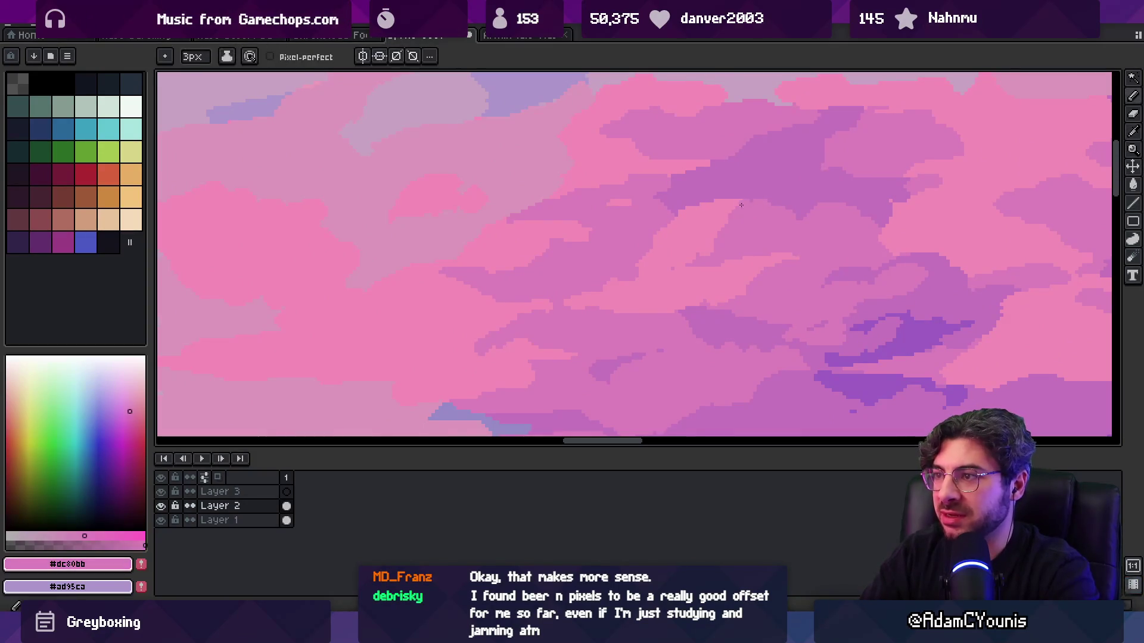
key(z)
scroll(717, 188, down, 5)
scroll(691, 209, up, 5)
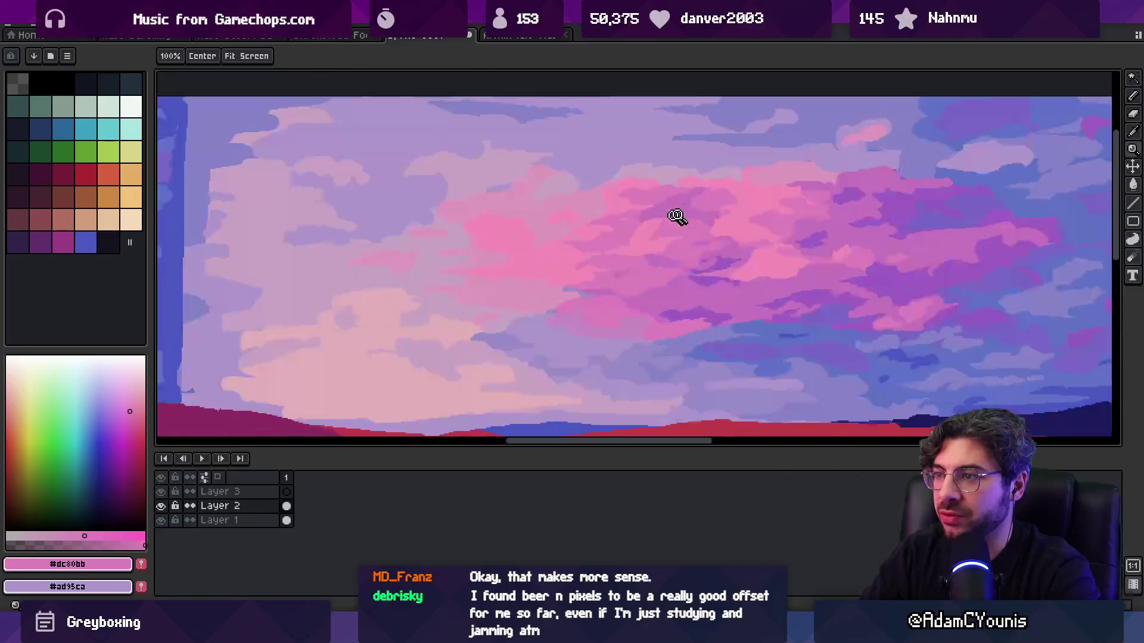
alt+click(692, 226)
key(b)
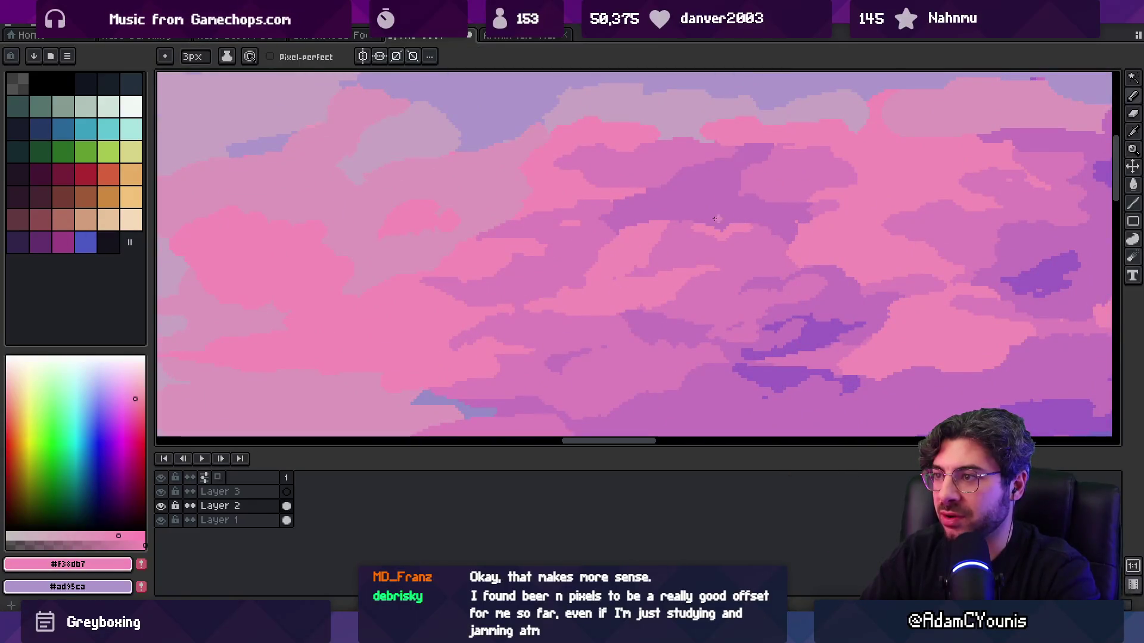
alt+click(700, 227)
alt+click(697, 231)
alt+click(668, 225)
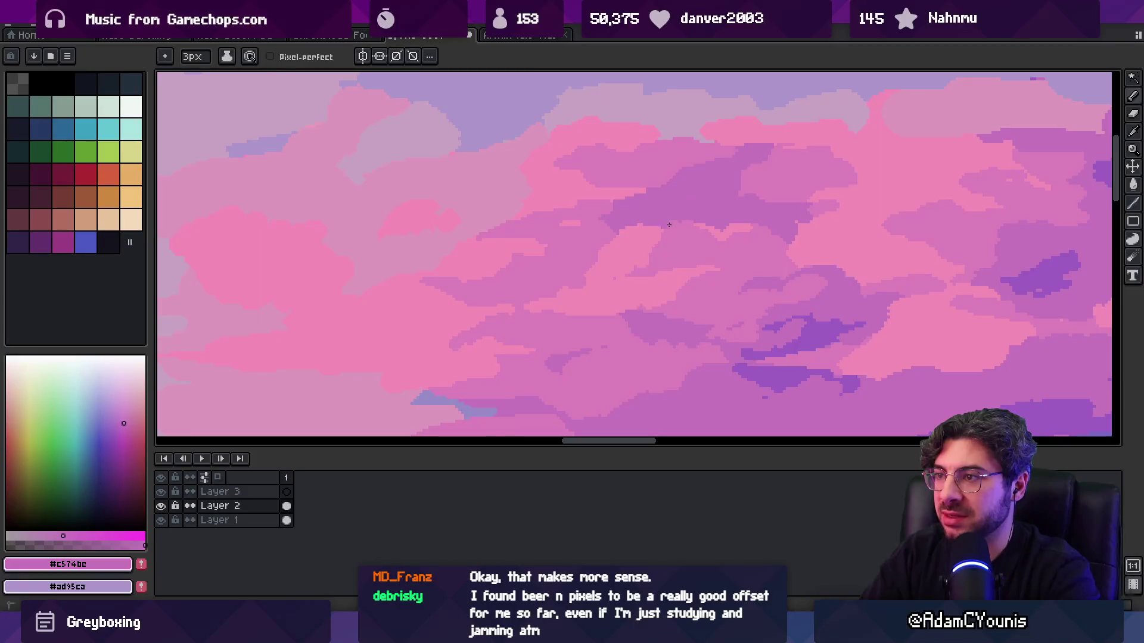
- Touch up more cloud edges in mid pink and bright pink
key(z)
scroll(606, 202, down, 4)
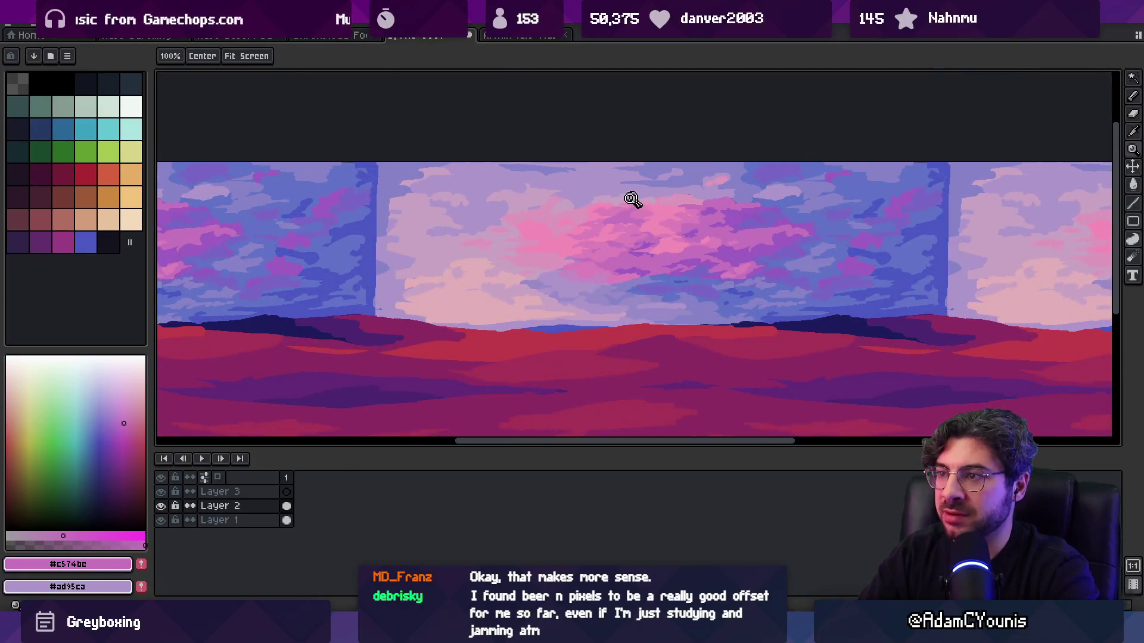
scroll(639, 198, up, 3)
key(b)
alt+click(644, 227)
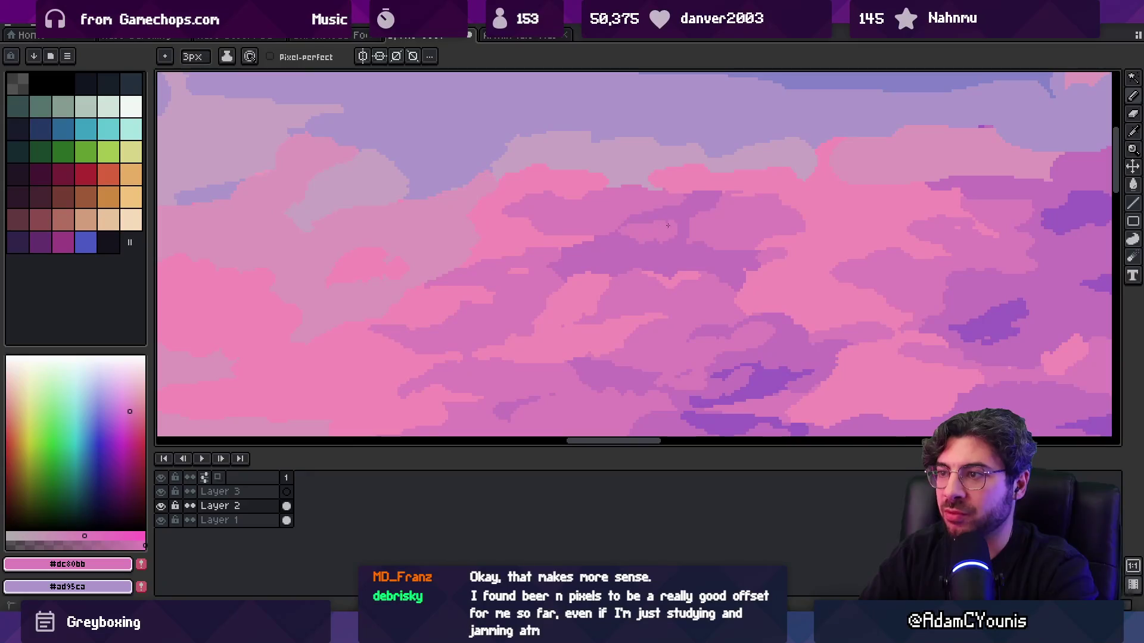
key(alt)
key(alt)
key(z)
scroll(637, 197, down, 4)
scroll(672, 214, up, 4)
key(b)
alt+click(615, 259)
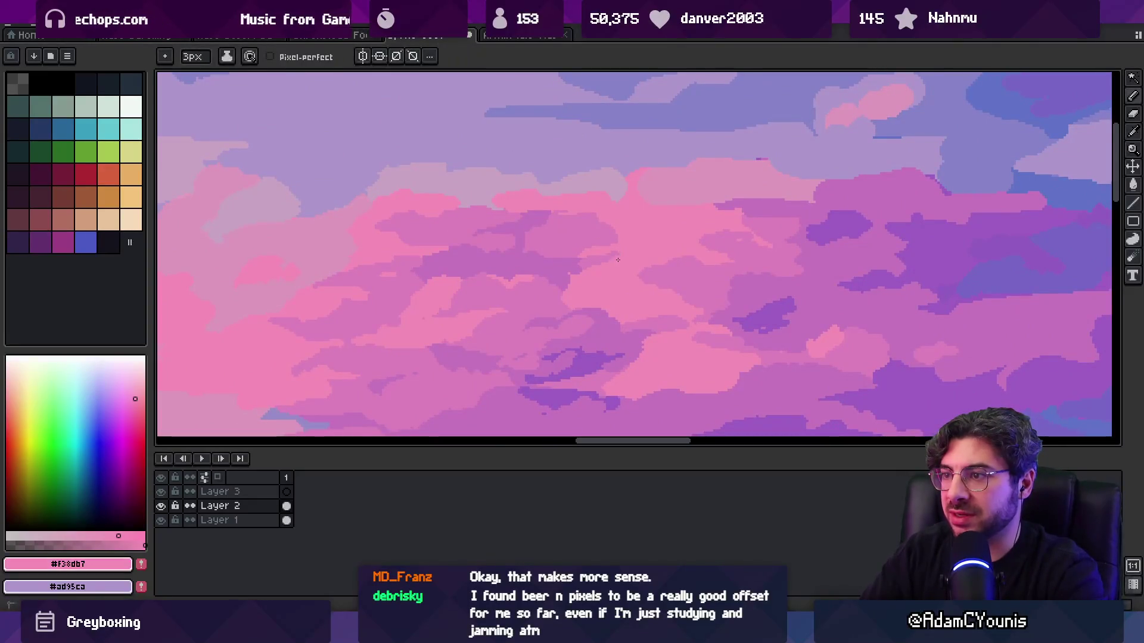
- Sample a cloud-edge colour, the greyish mauve and the lavender sky colour
key(alt)
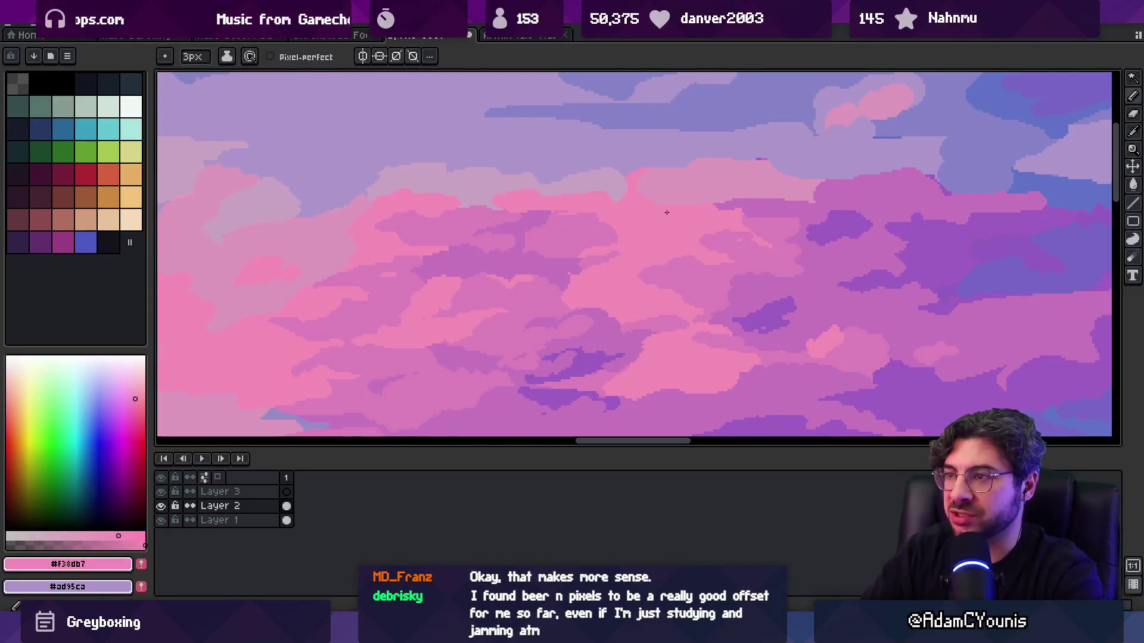
alt+click(670, 176)
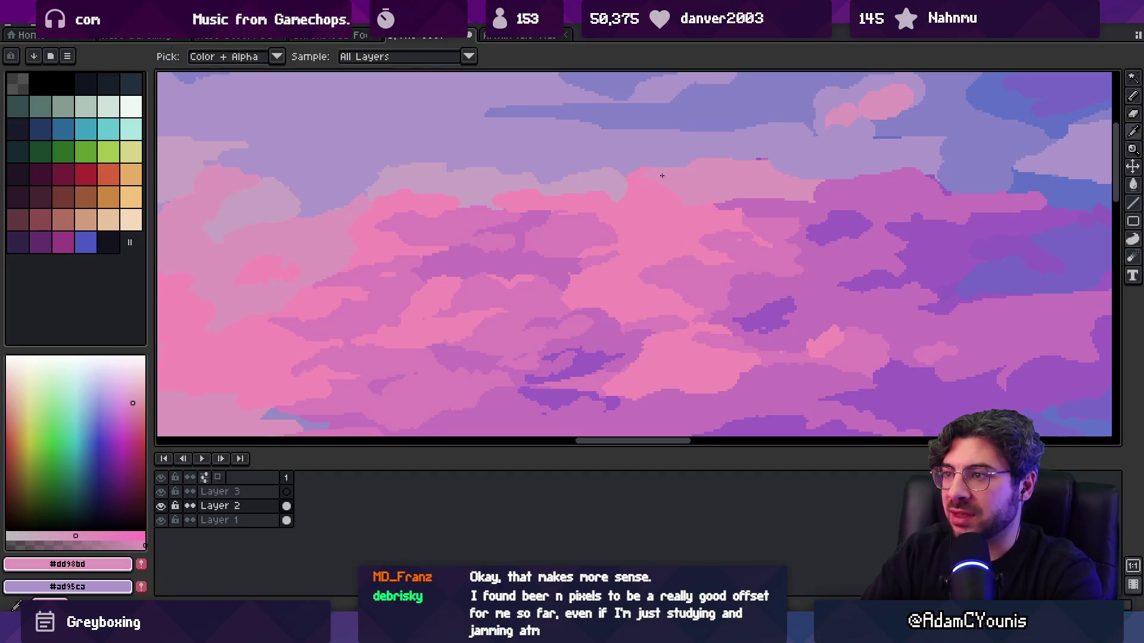
alt+click(626, 182)
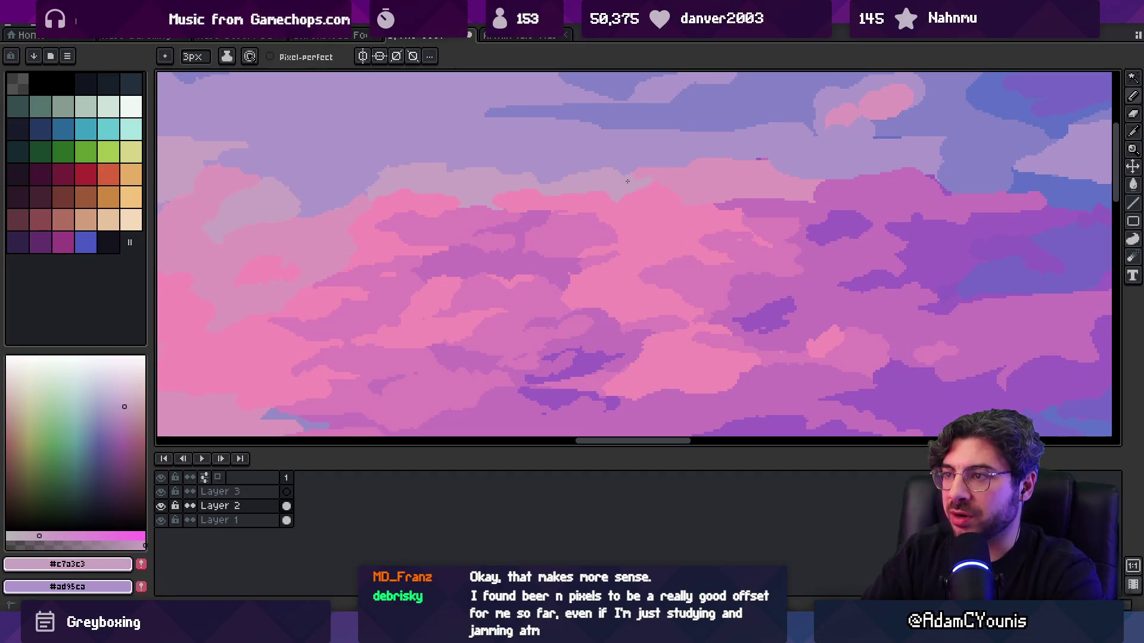
alt+click(646, 187)
alt+click(721, 166)
scroll(688, 177, down, 2)
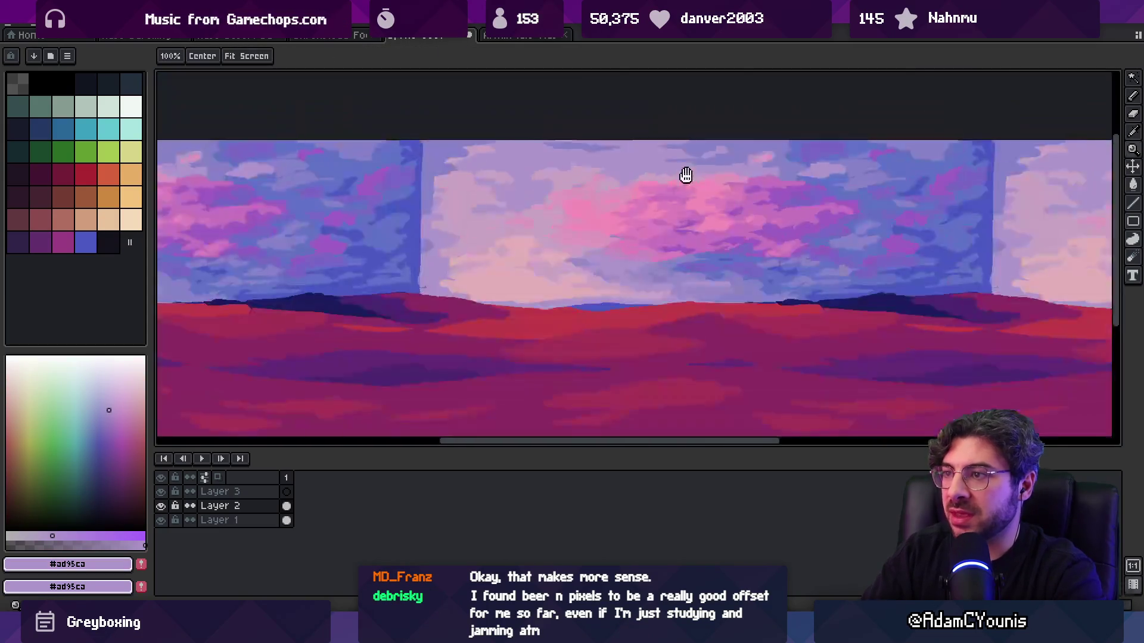
scroll(679, 171, up, 2)
- Pick the soft pink #dd98bd from the clouds and undo an accidental pink fill
alt+click(586, 209)
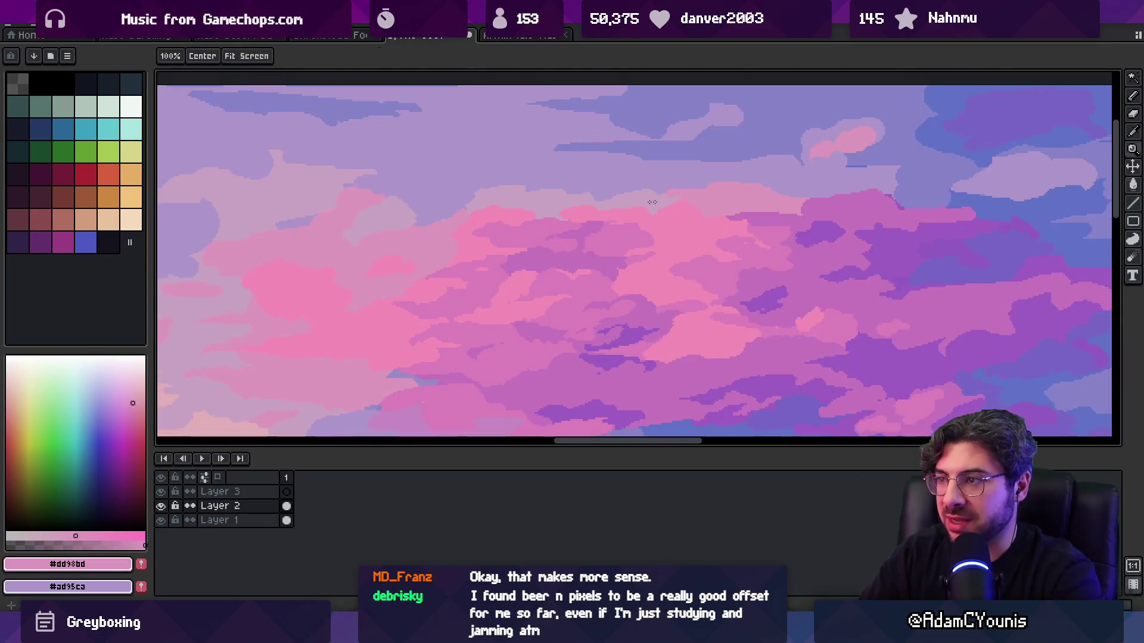
key(g)
click(586, 209)
key(ctrl+z)
key(v)
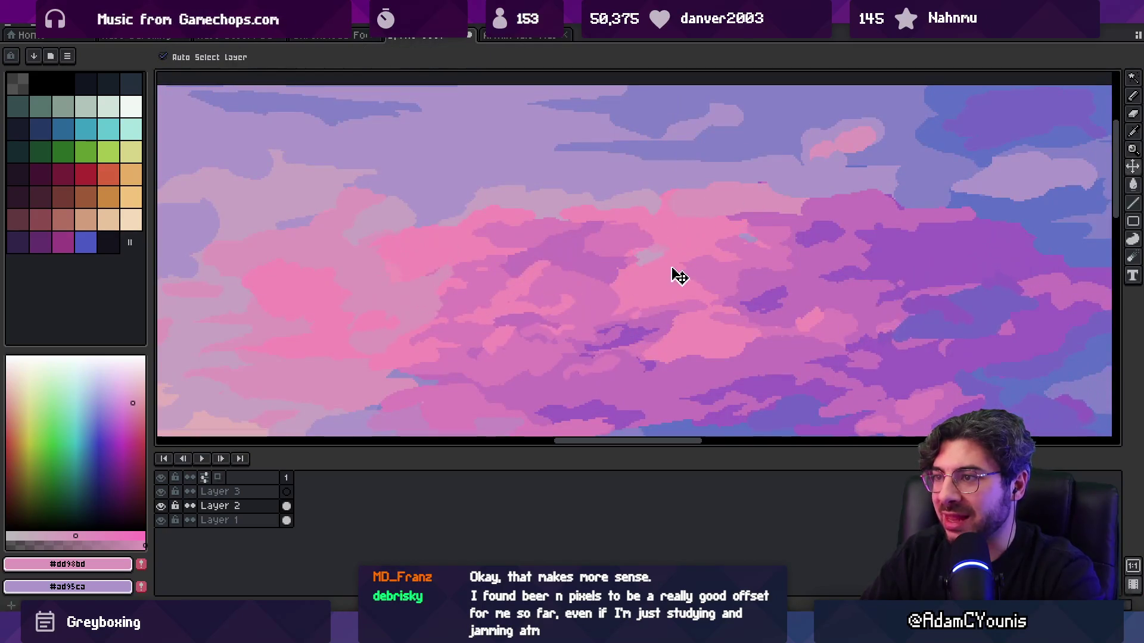
scroll(643, 225, down, 3)
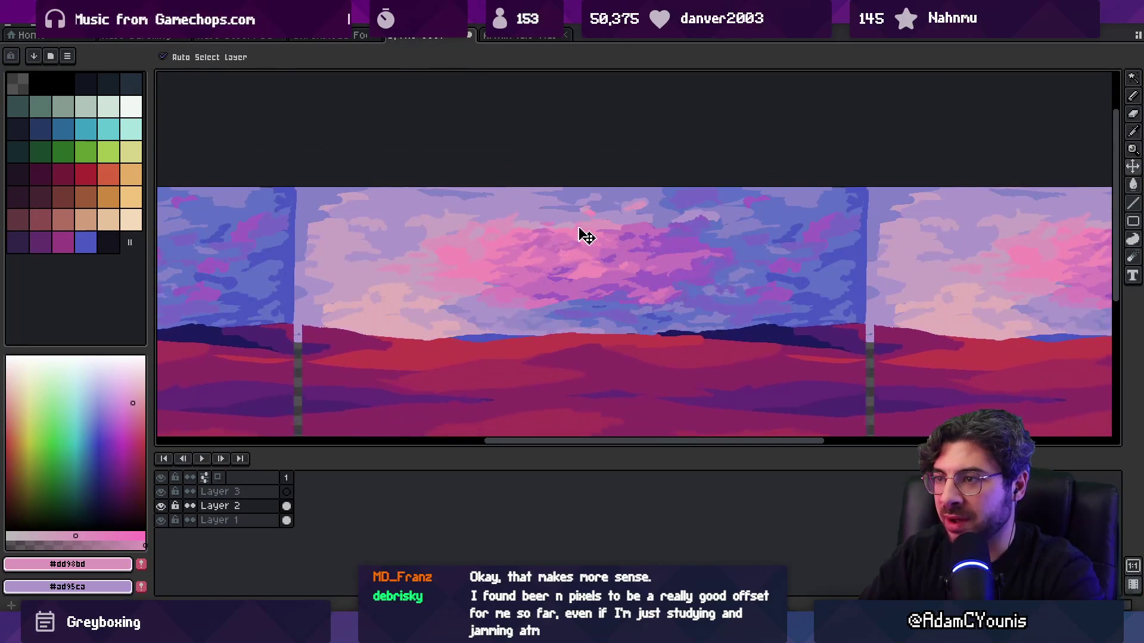
- Restore the landscape layer, then test-shift Layer 1 upward to check its edges and undo
key(ctrl+z)
key(q)
drag(527, 190, 631, 317)
drag(807, 258, 620, 258)
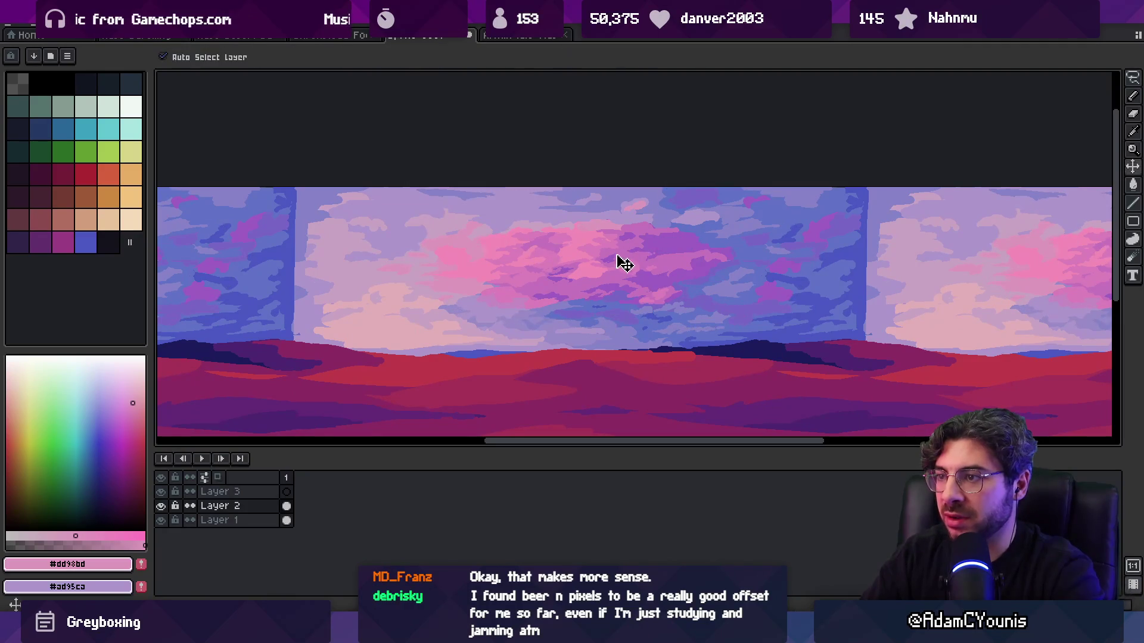
key(Down)
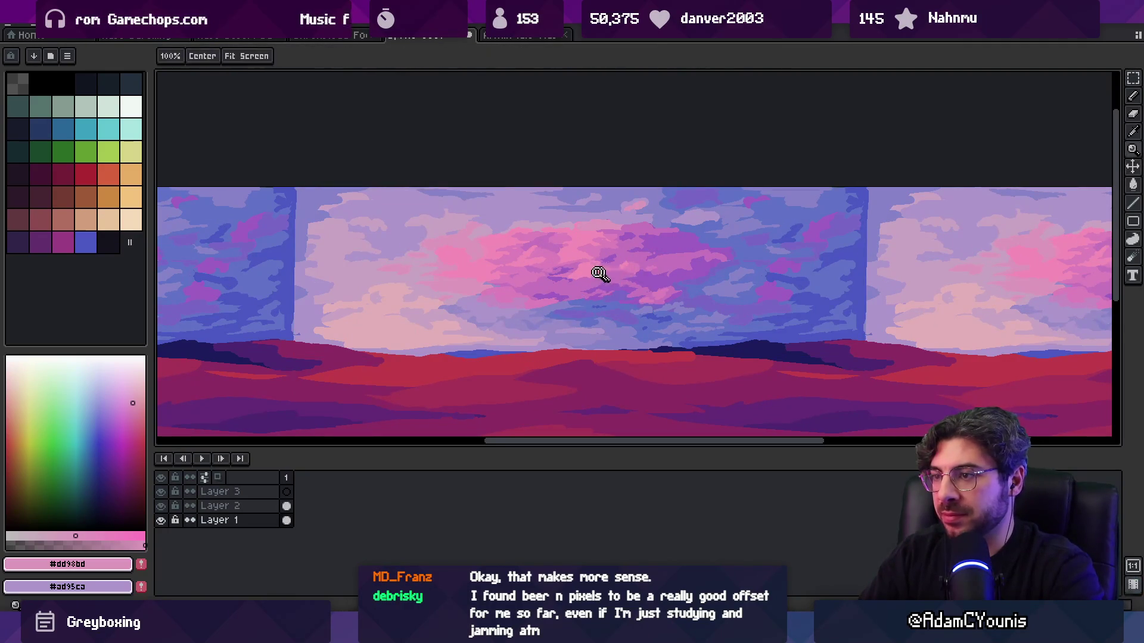
scroll(614, 268, down, 3)
scroll(596, 300, up, 3)
key(v)
drag(598, 304, 587, 268)
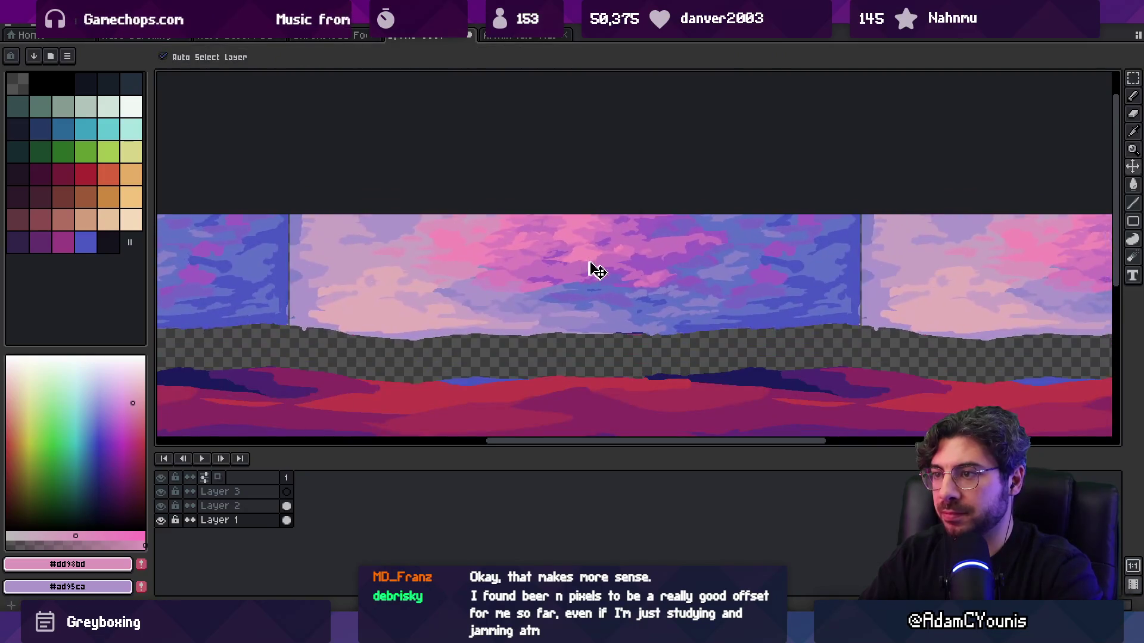
key(ctrl+z)
- Zoom in on the clouds and paint a purple streak into the cloud shadow
key(z)
click(598, 262)
key(i)
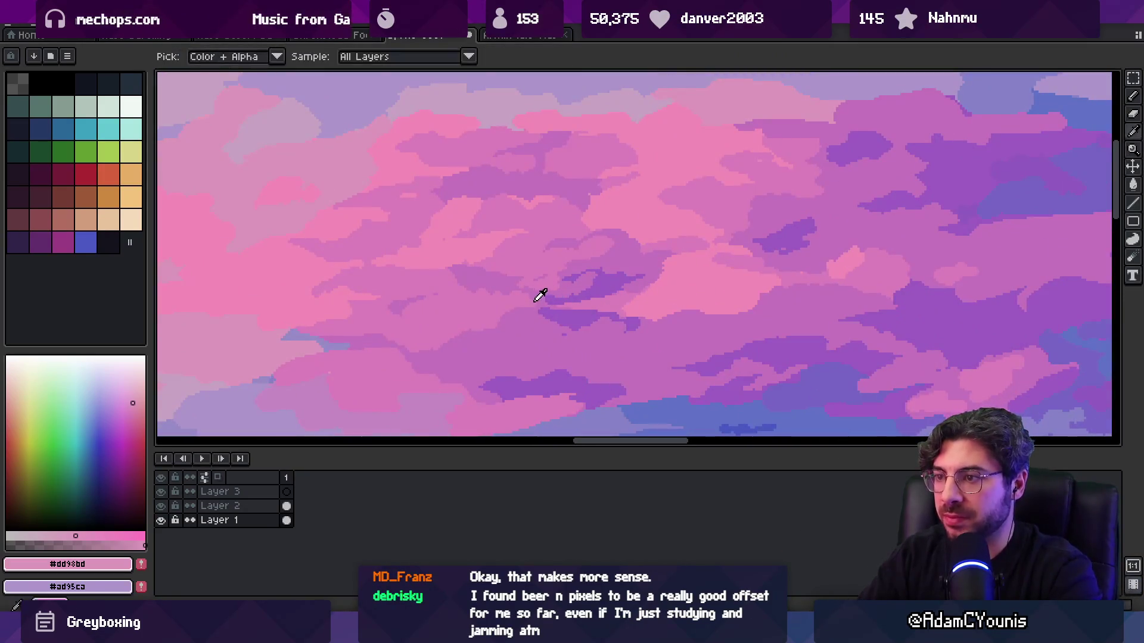
scroll(551, 296, up, 2)
click(566, 296)
key(b)
drag(579, 306, 602, 309)
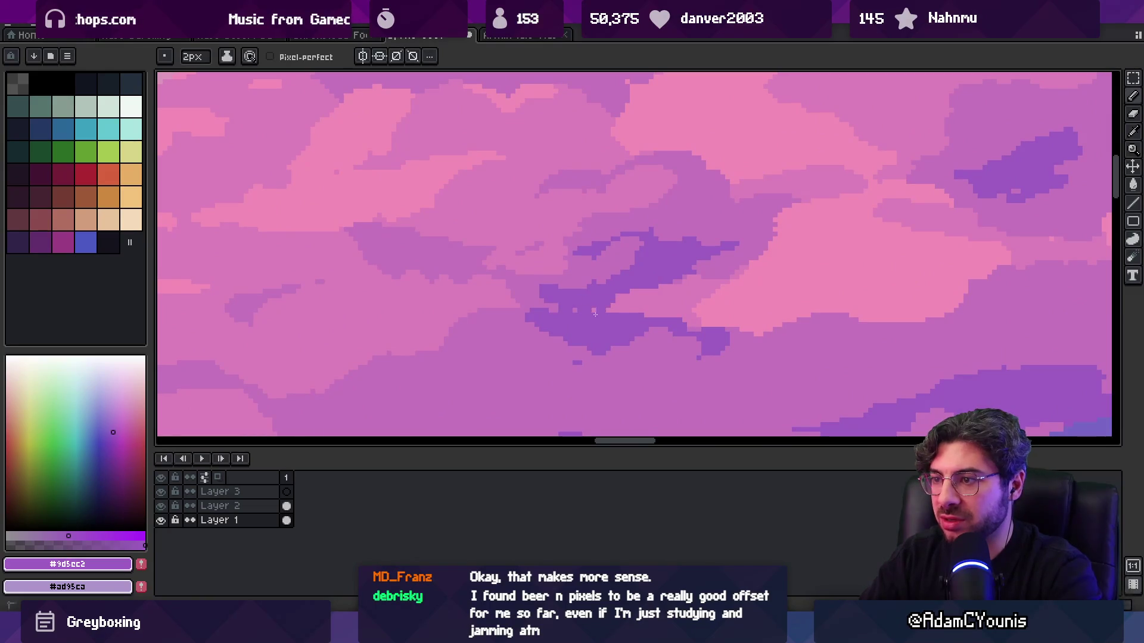
- Paint dark pink over the top of the dark purple cloud patch
key(i)
click(730, 262)
key(z)
scroll(655, 286, down, 5)
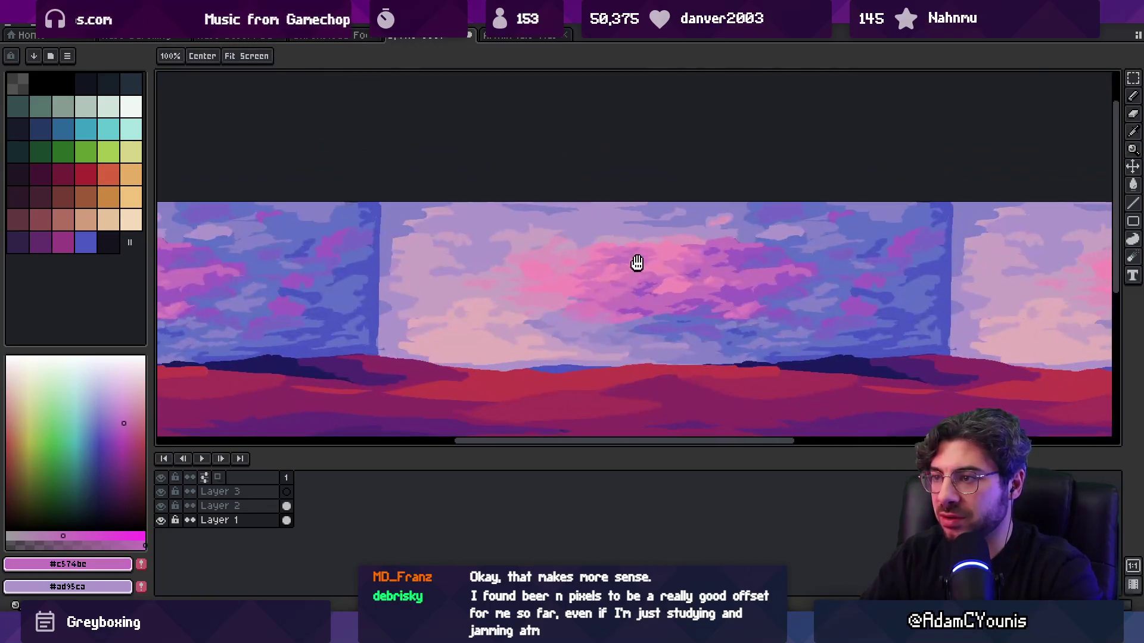
scroll(648, 293, up, 5)
key(i)
key(z)
key(b)
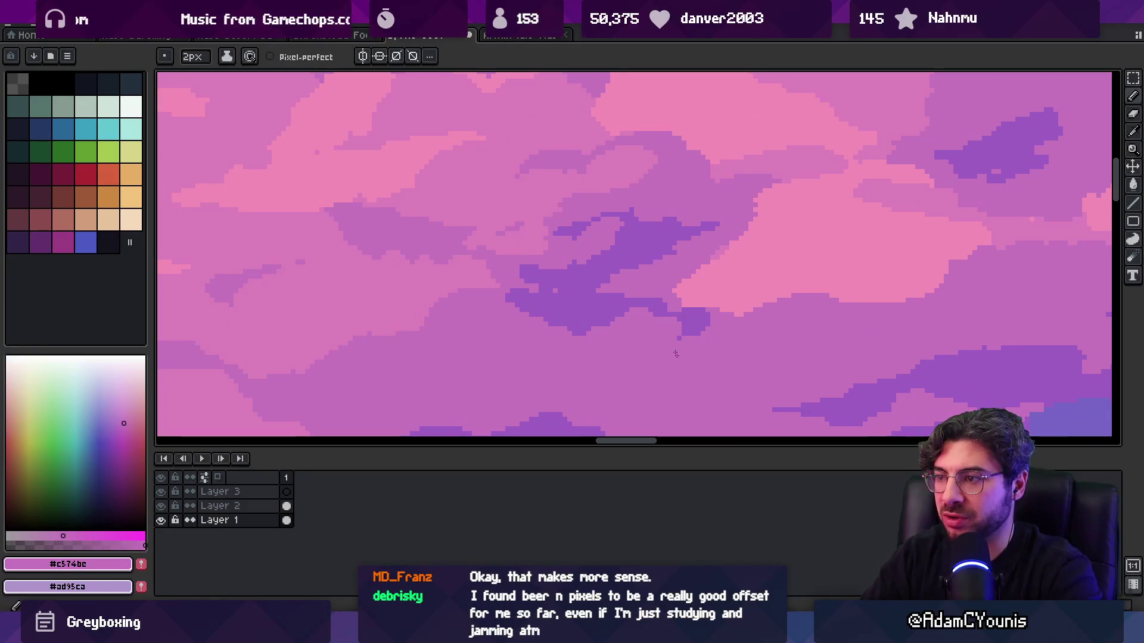
drag(681, 318, 704, 315)
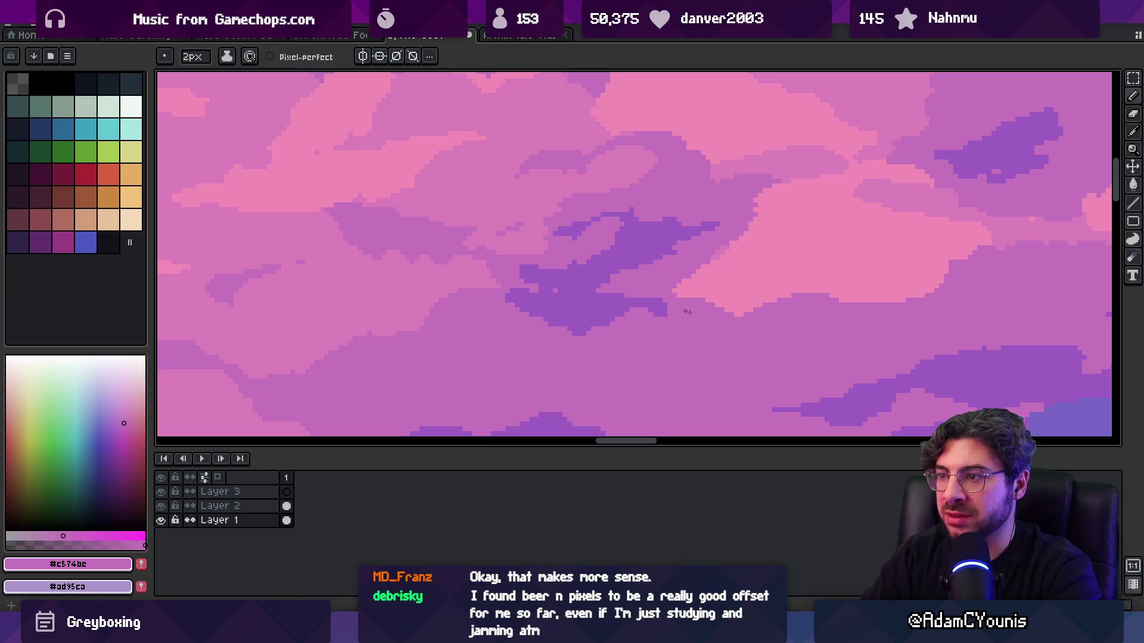
- Pick the darker cloud purple and paint a short purple stroke into the clouds
key(i)
key(b)
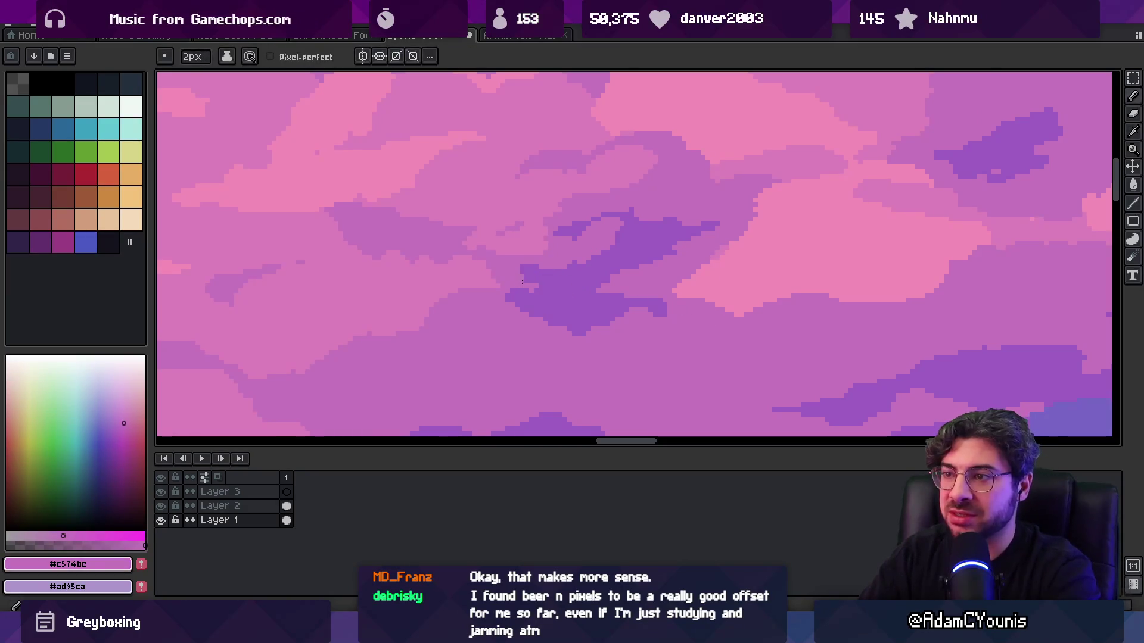
alt+click(560, 285)
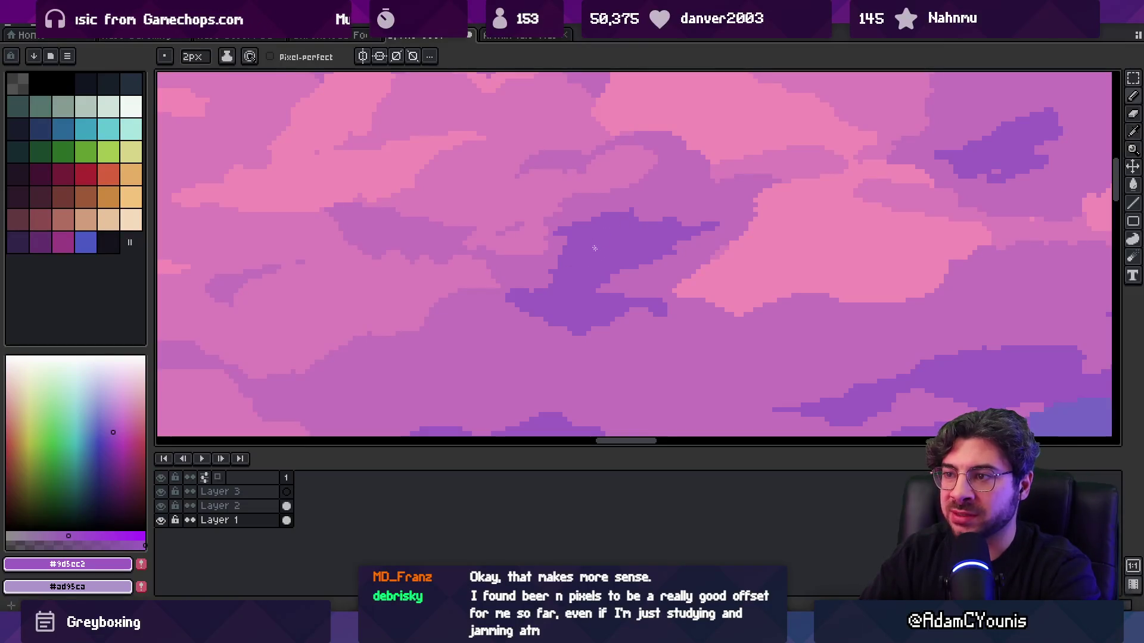
key(z)
scroll(618, 235, down, 3)
scroll(636, 231, up, 2)
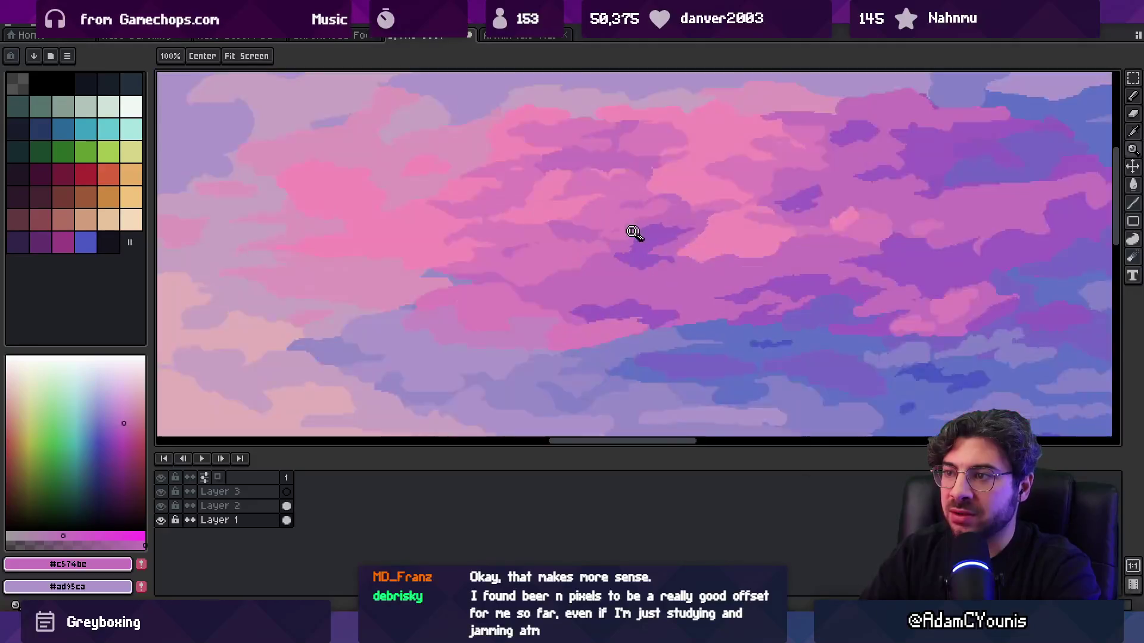
scroll(636, 231, up, 2)
alt+click(525, 232)
key(b)
drag(494, 230, 515, 231)
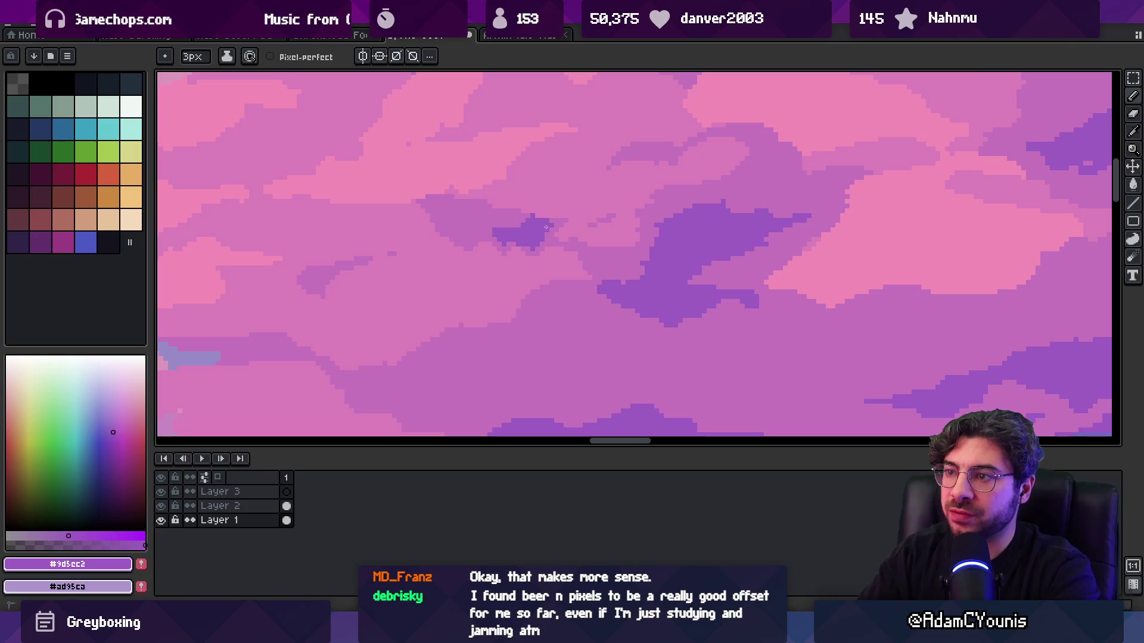
- Pan across the clouds, sampling the pinks #c574bc, #dc80bb and #f48cb7
key(z)
scroll(548, 194, down, 3)
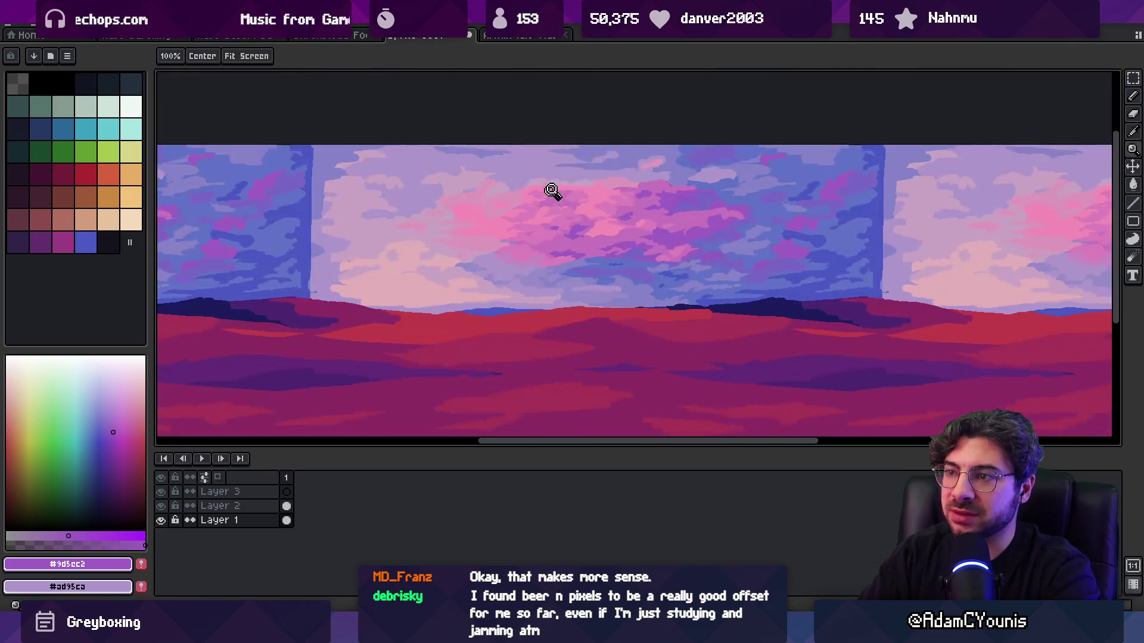
scroll(584, 203, down, 2)
scroll(567, 214, up, 5)
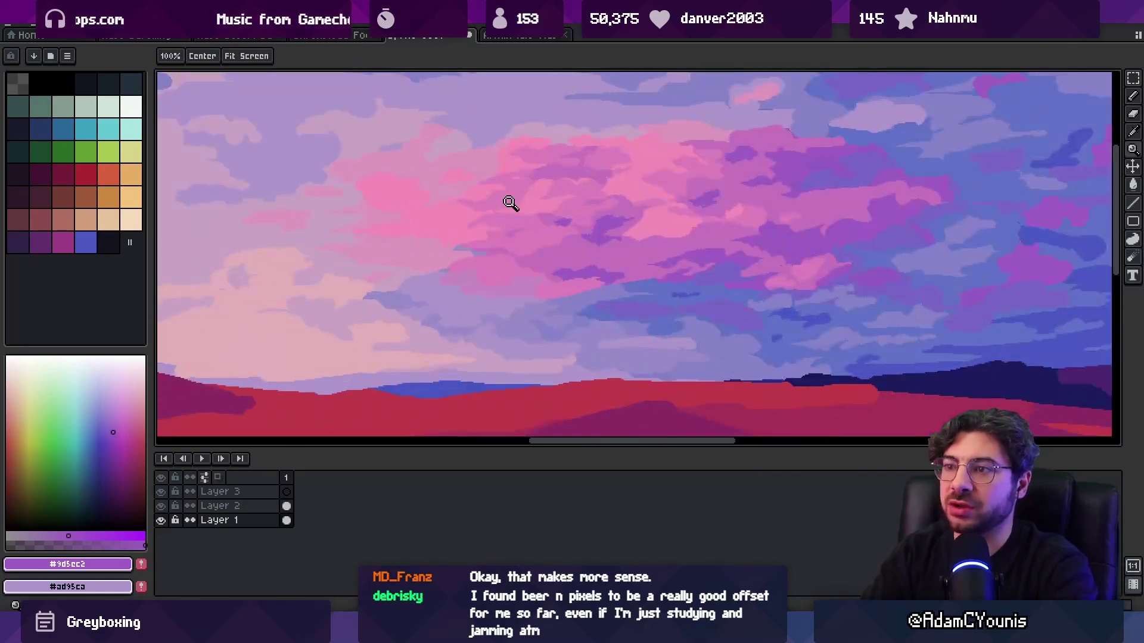
drag(520, 232, 631, 278)
alt+click(511, 241)
key(b)
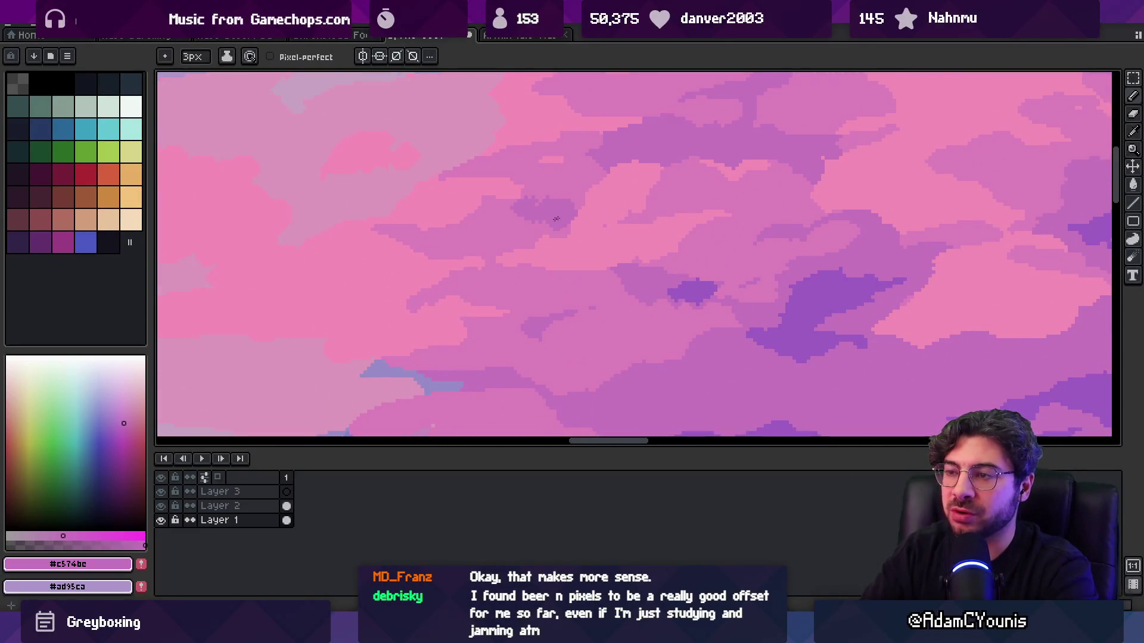
alt+click(518, 218)
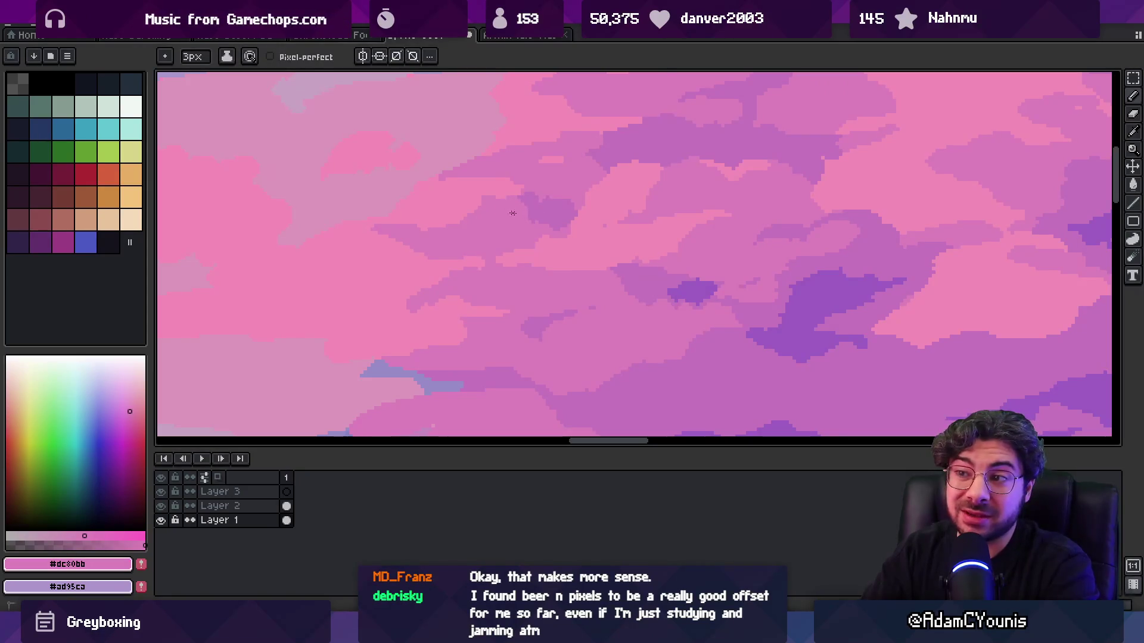
alt+click(485, 196)
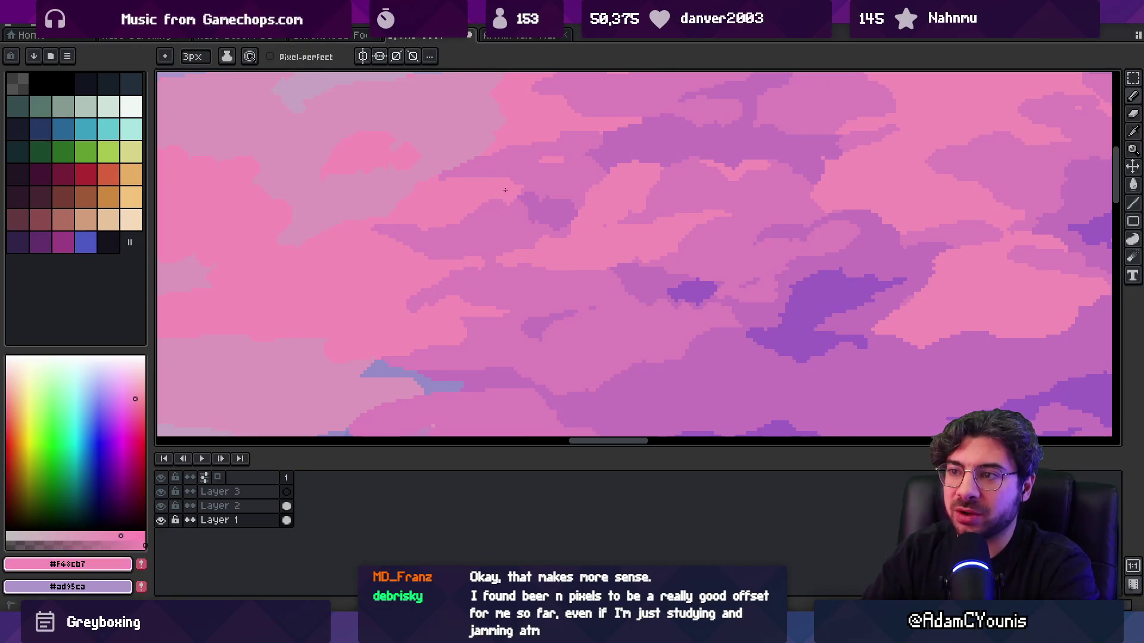
alt+click(551, 194)
alt+click(519, 143)
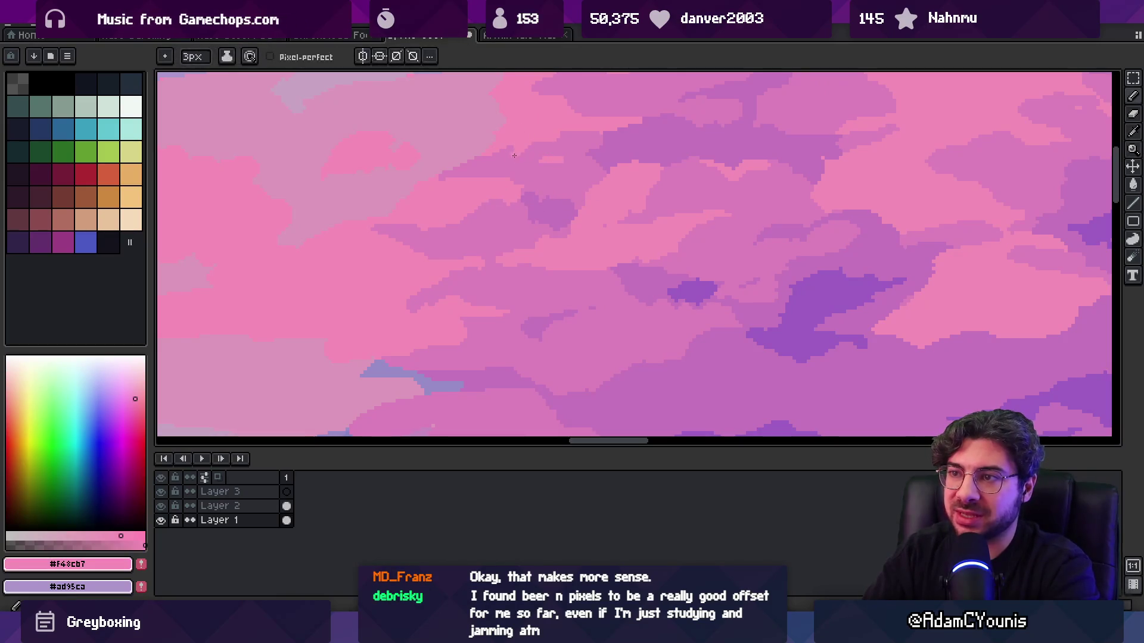
- Paint small darker purple strokes into the pink clouds
key(z)
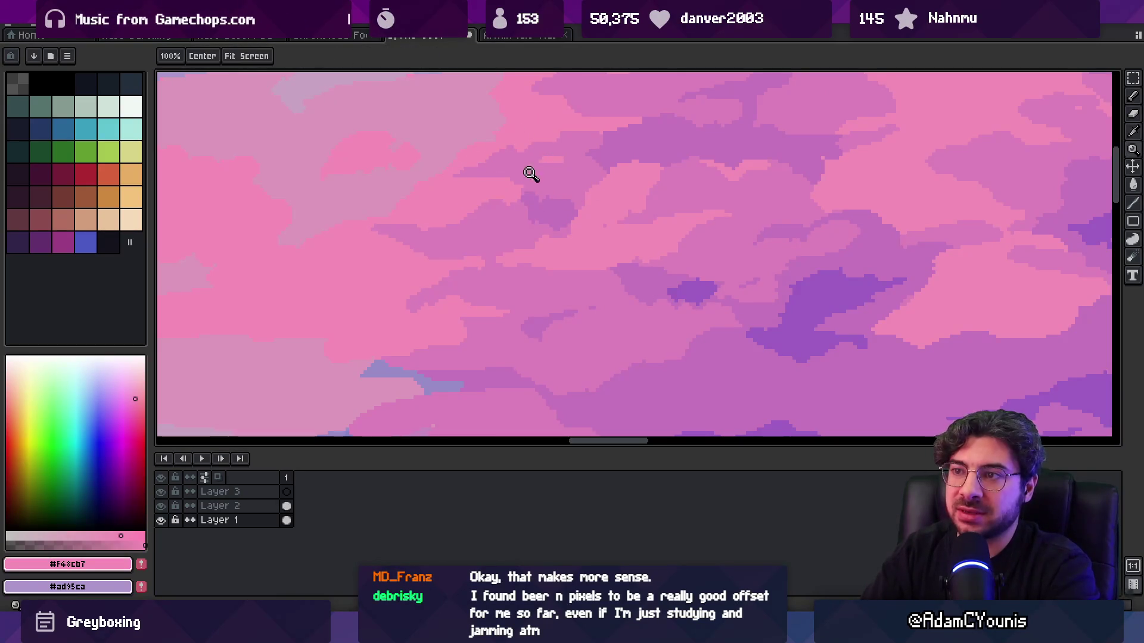
scroll(530, 166, down, 3)
scroll(548, 178, up, 3)
scroll(441, 189, up, 1)
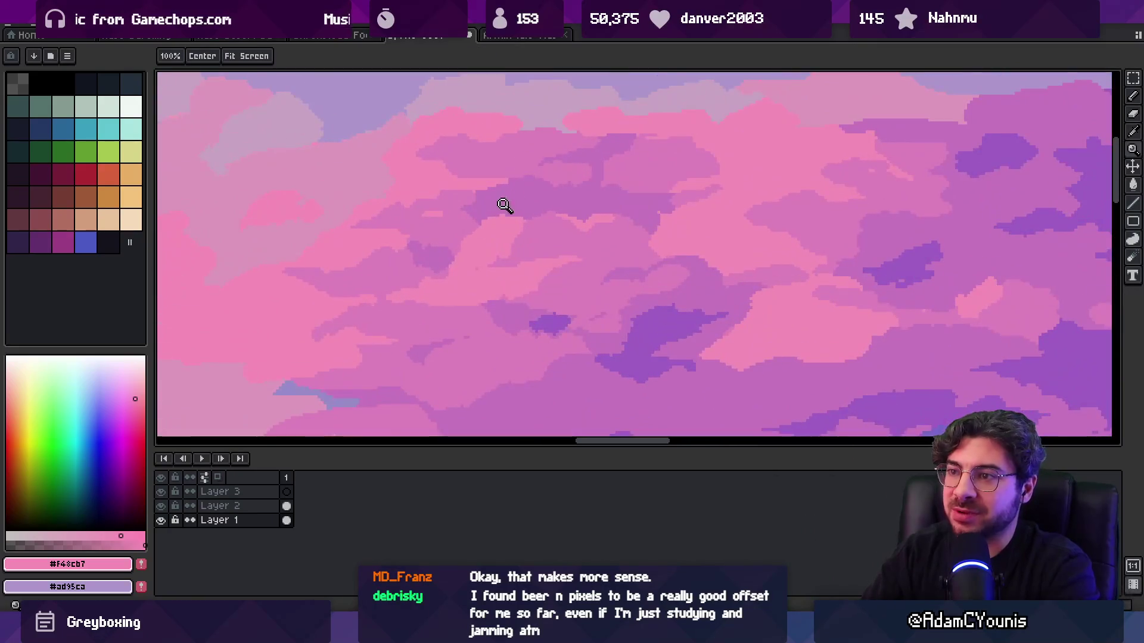
key(b)
alt+click(484, 222)
key(z)
scroll(536, 214, up, 1)
key(b)
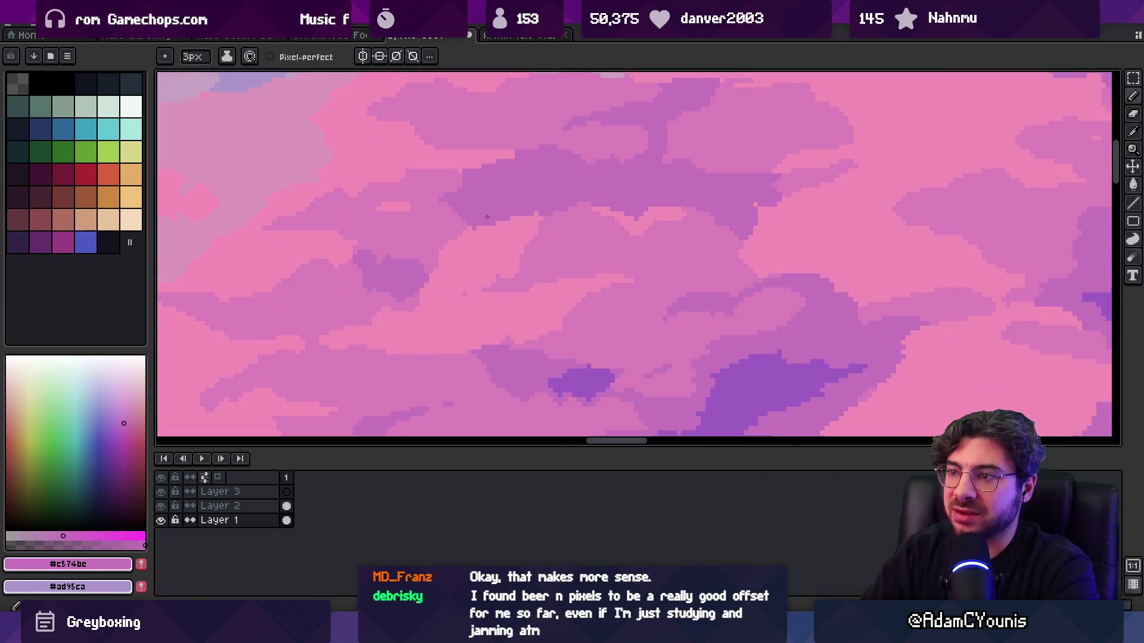
alt+click(625, 216)
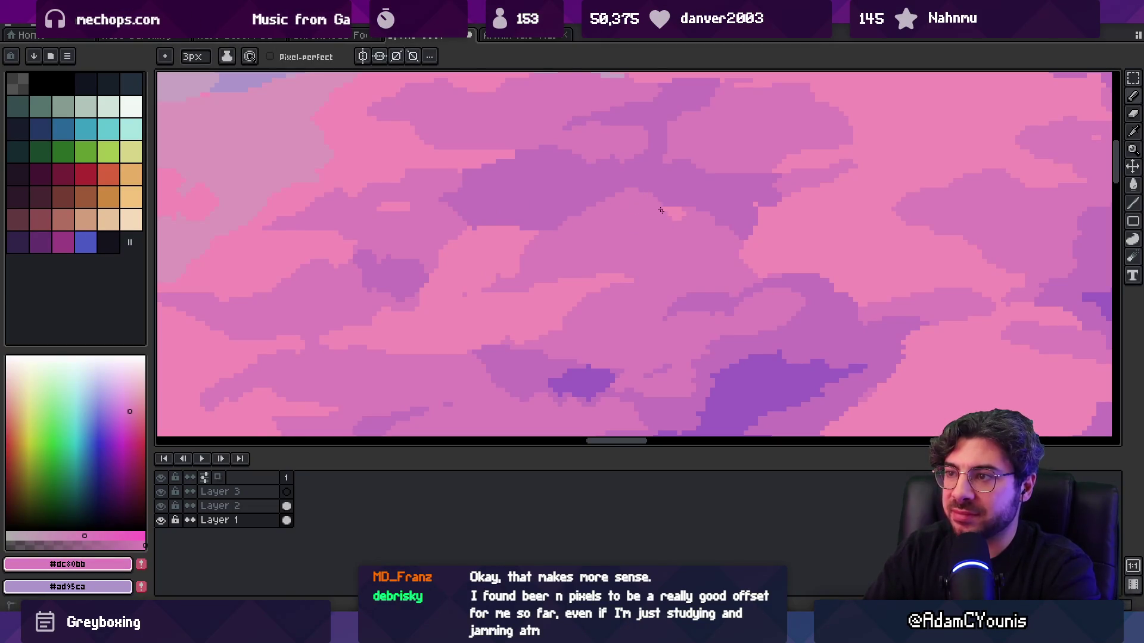
key(x)
drag(676, 208, 743, 221)
- Re-sample the cloud pinks #c574bc, #dc80bb and #f38db7 and view the whole panorama
key(x)
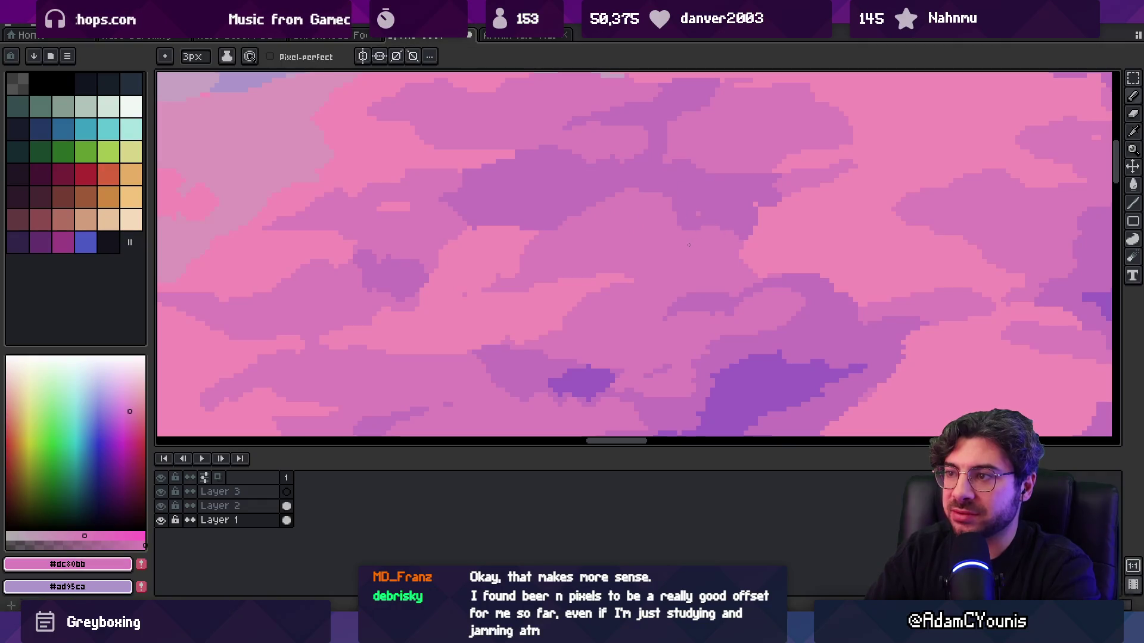
alt+click(716, 230)
key(z)
scroll(685, 202, down, 4)
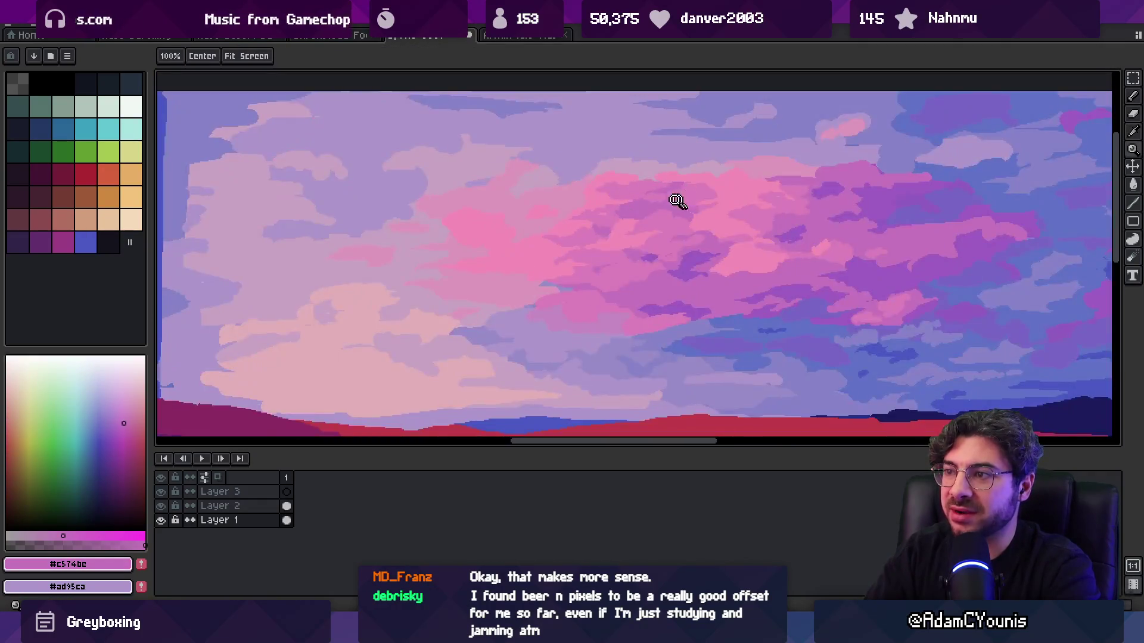
scroll(695, 196, up, 5)
key(b)
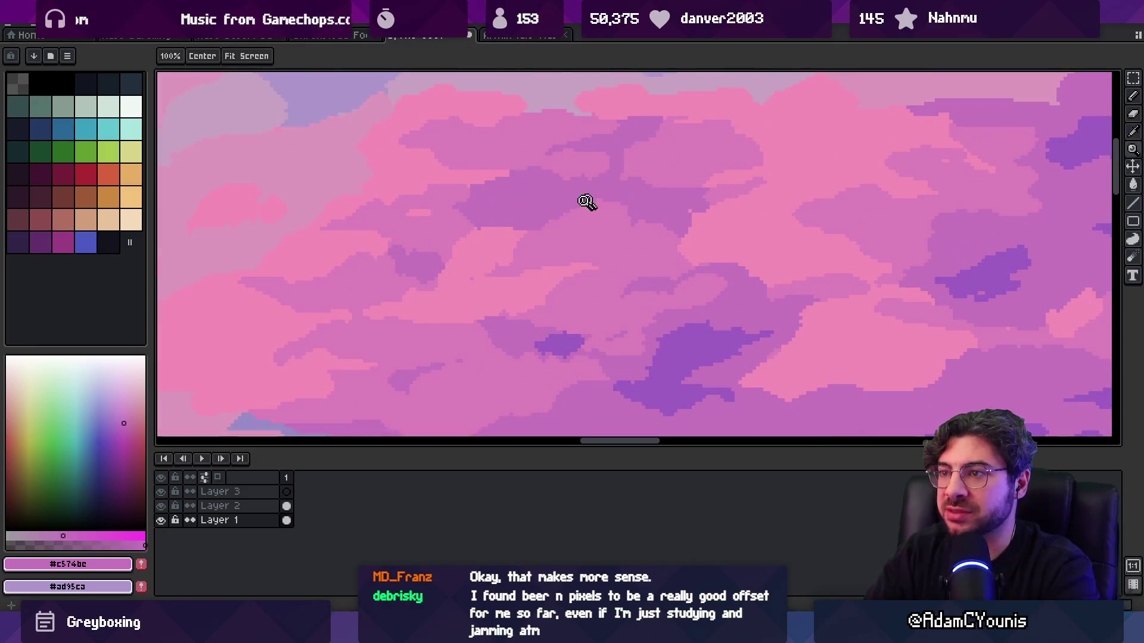
alt+click(578, 213)
alt+click(538, 239)
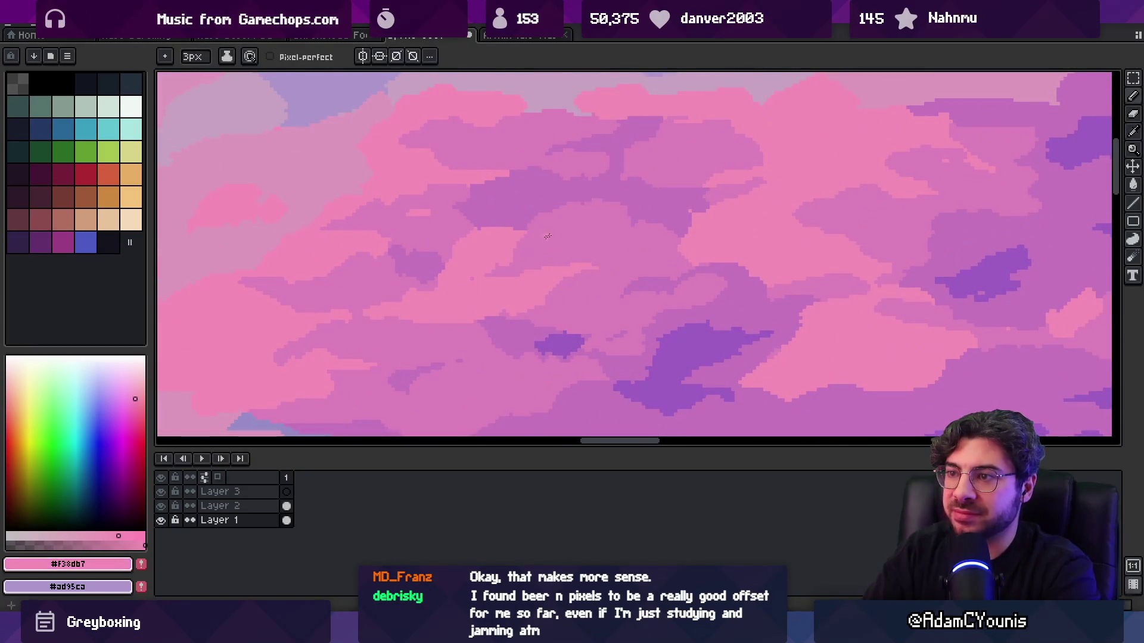
key(z)
scroll(607, 208, down, 5)
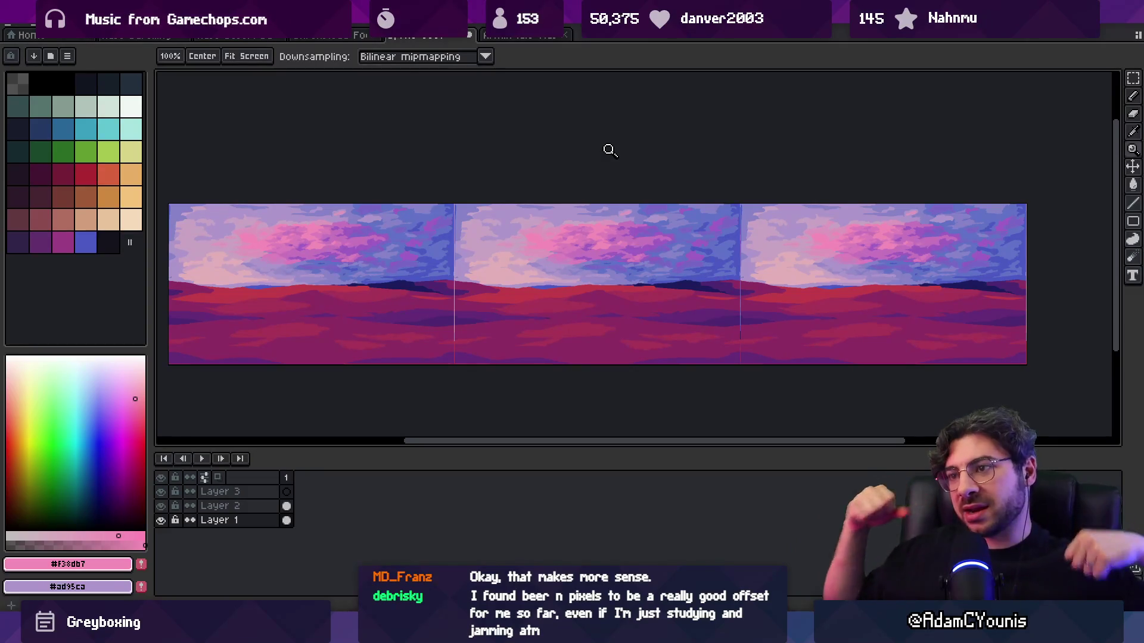
scroll(465, 232, up, 5)
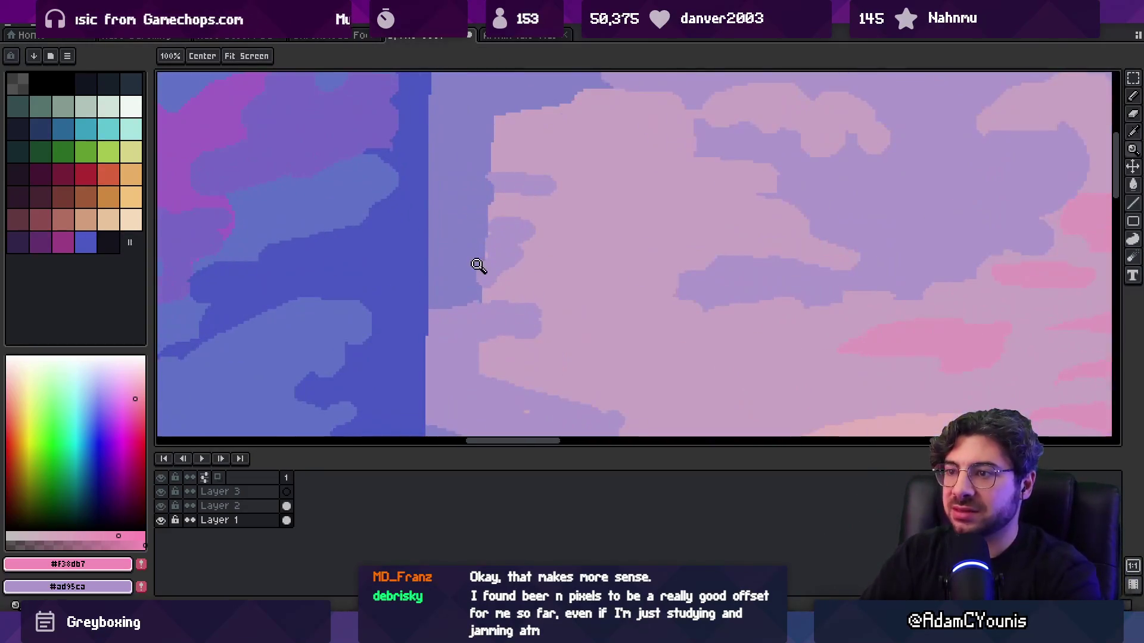
- Repaint the cloud edge at the tile seam in lavender #ad95ca
key(m)
key(o)
click(511, 258)
key(b)
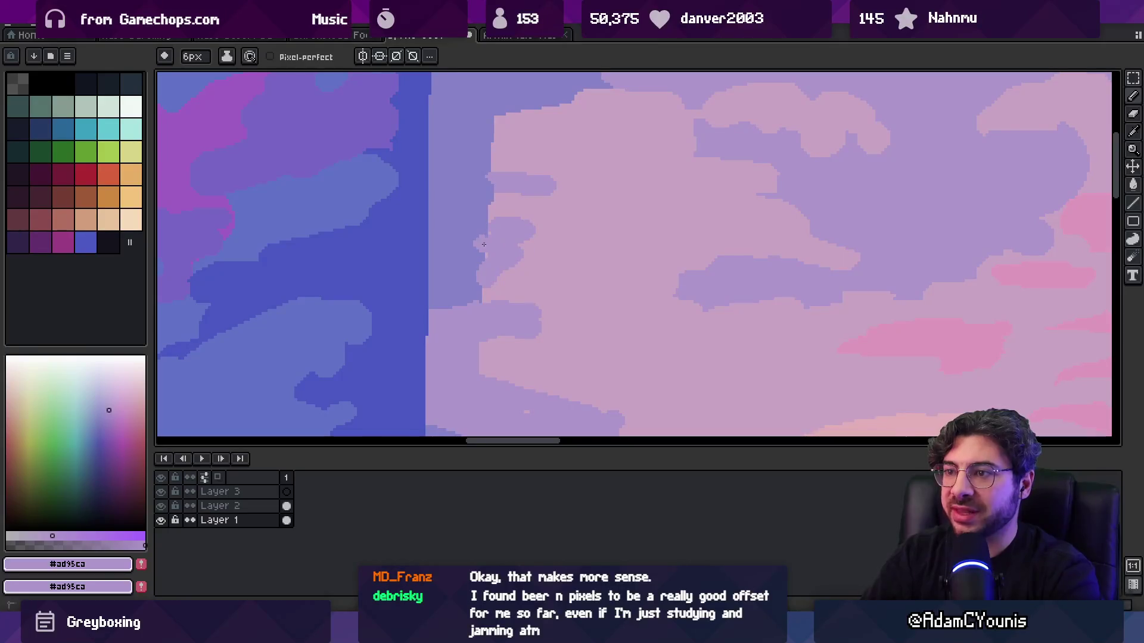
mouse_move(495, 246)
mouse_down()
mouse_move(524, 258)
mouse_move(471, 292)
mouse_up()
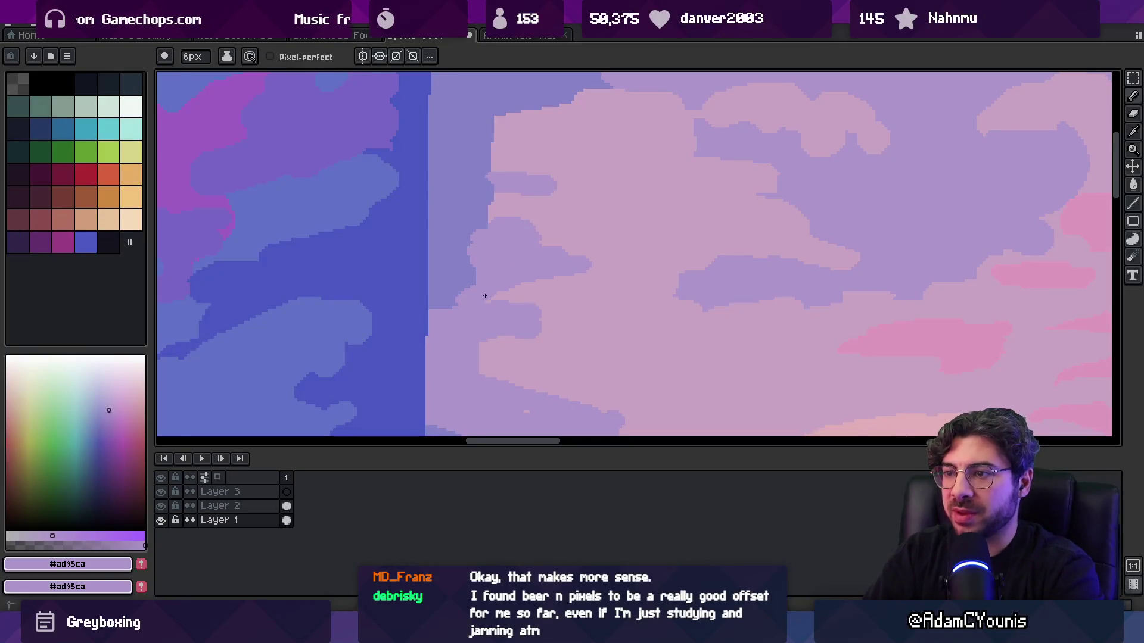
alt+click(462, 262)
alt+click(486, 246)
- Draw a lavender #ad95ca outline extending the cloud past the seam
key(z)
scroll(498, 184, down, 6)
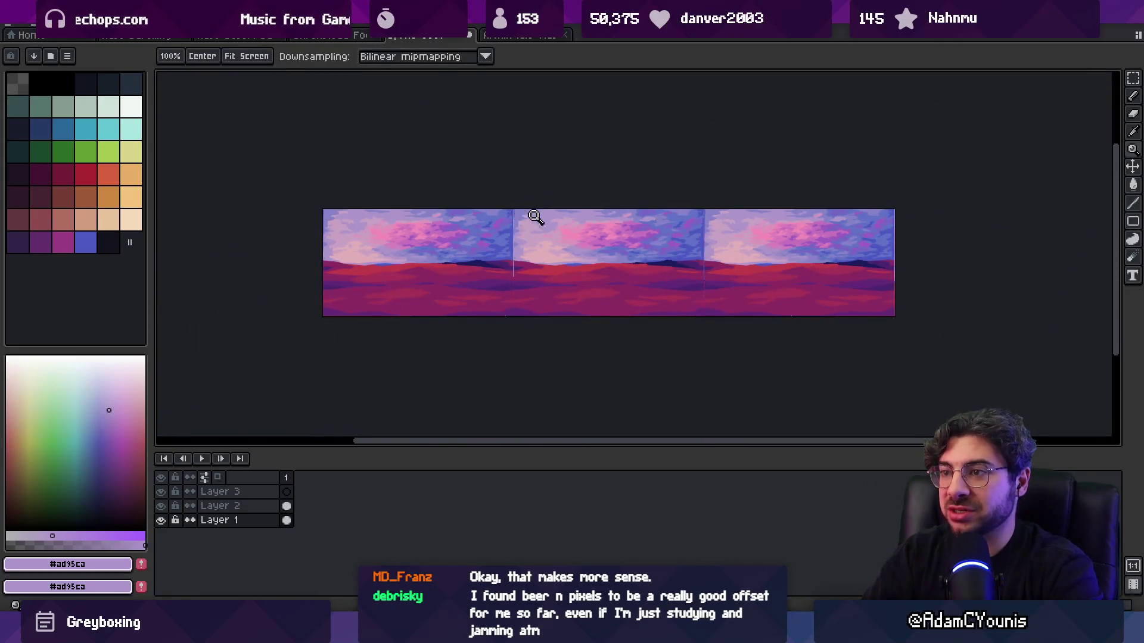
scroll(521, 220, up, 6)
key(b)
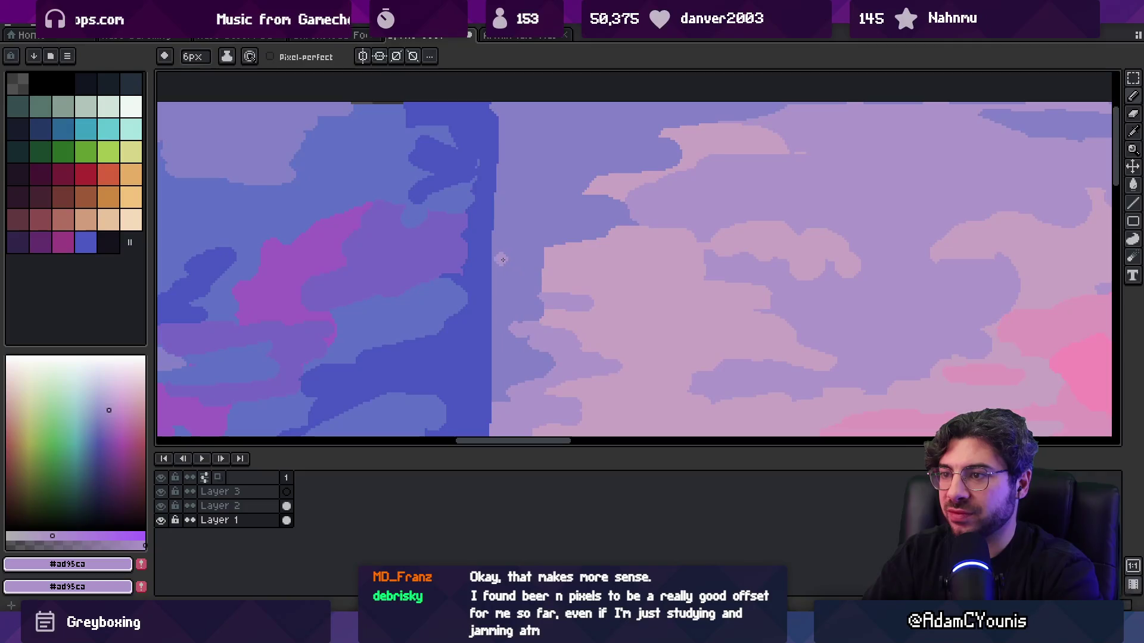
mouse_move(533, 258)
mouse_down()
mouse_move(591, 229)
mouse_move(501, 204)
mouse_up()
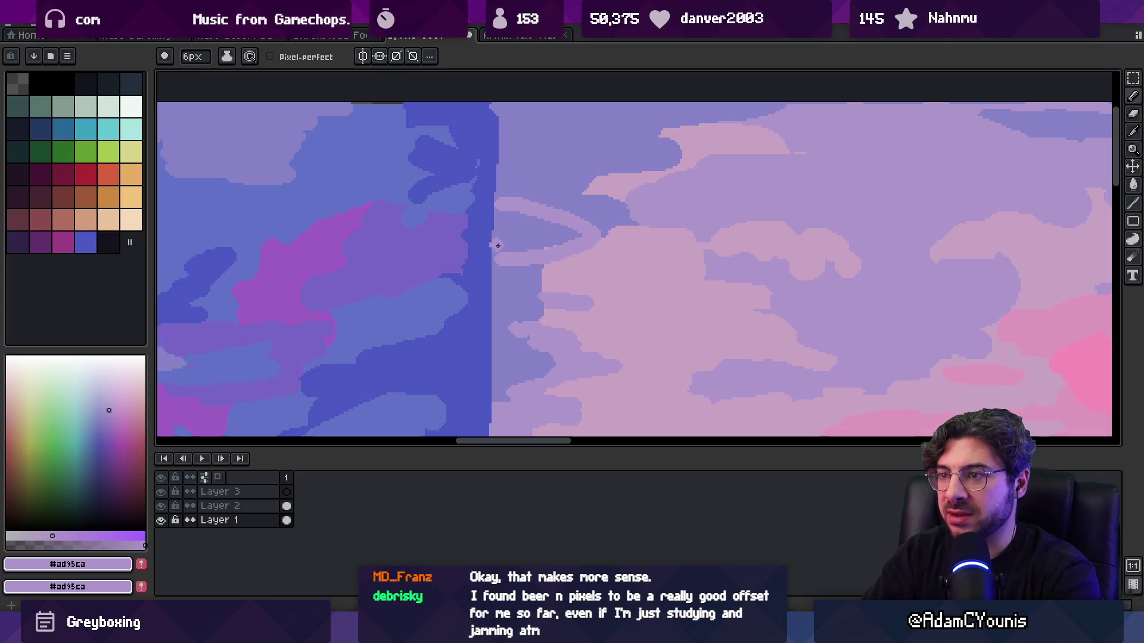
- Paint a lavender patch over the pale pink #c7a3c3 cloud edge, extending it left
key(g)
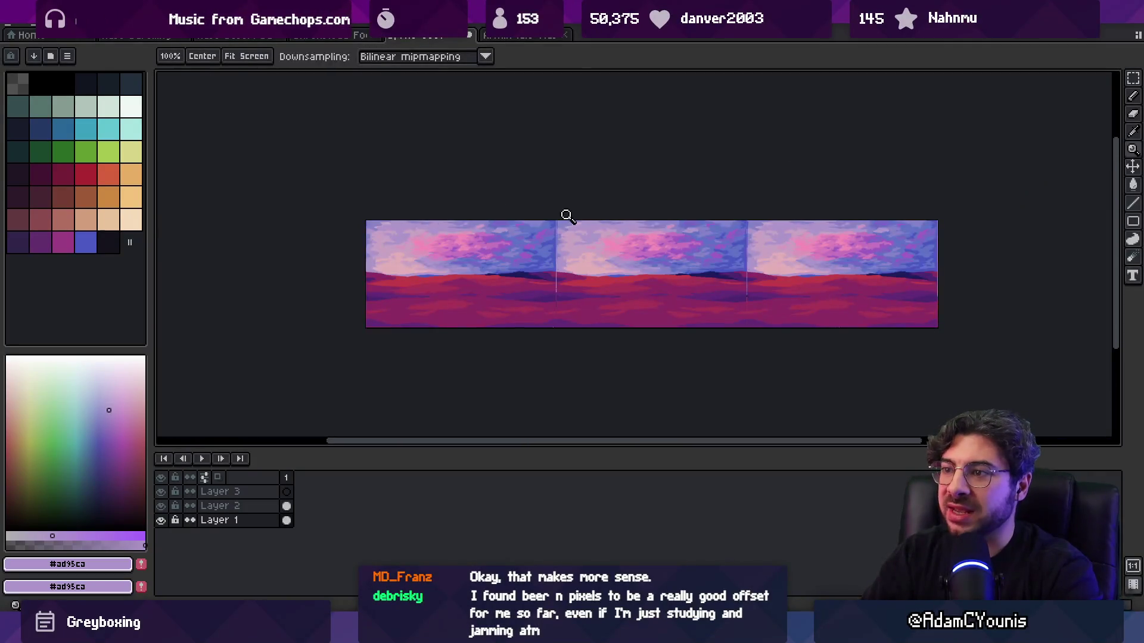
scroll(572, 215, up, 5)
key(b)
alt+click(559, 270)
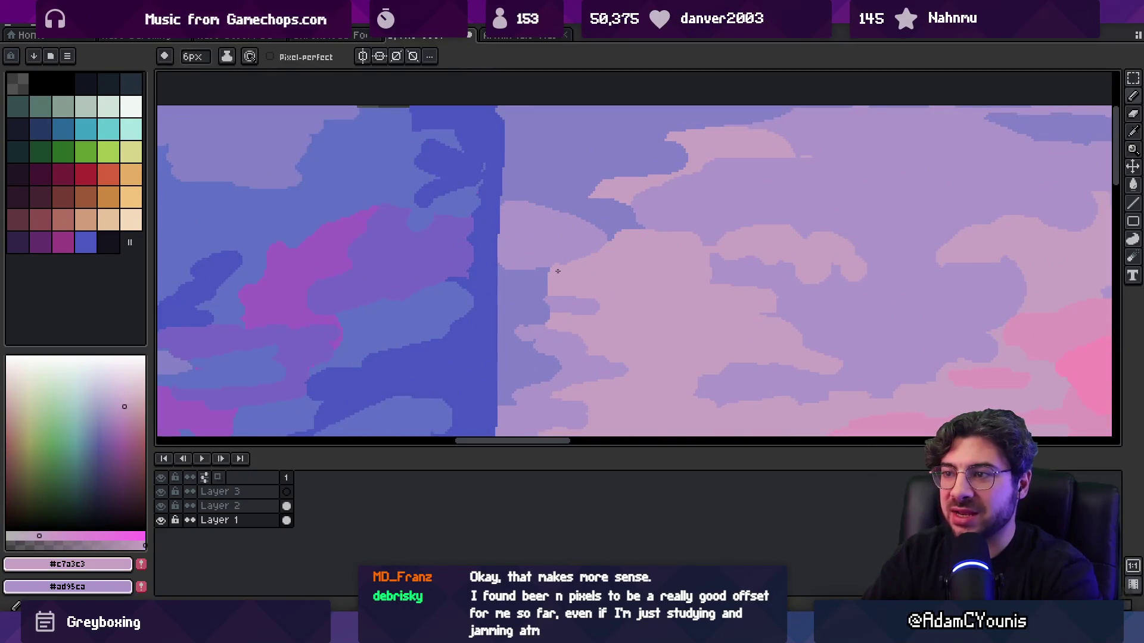
alt+click(551, 242)
drag(617, 253, 649, 255)
alt+click(600, 274)
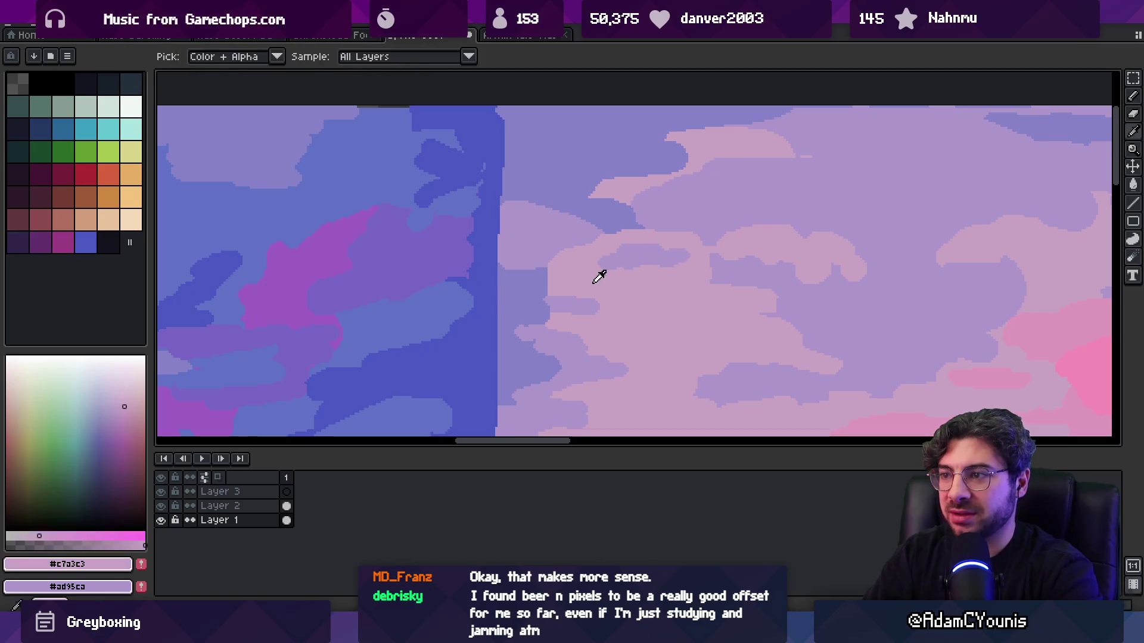
alt+click(628, 255)
click(601, 256)
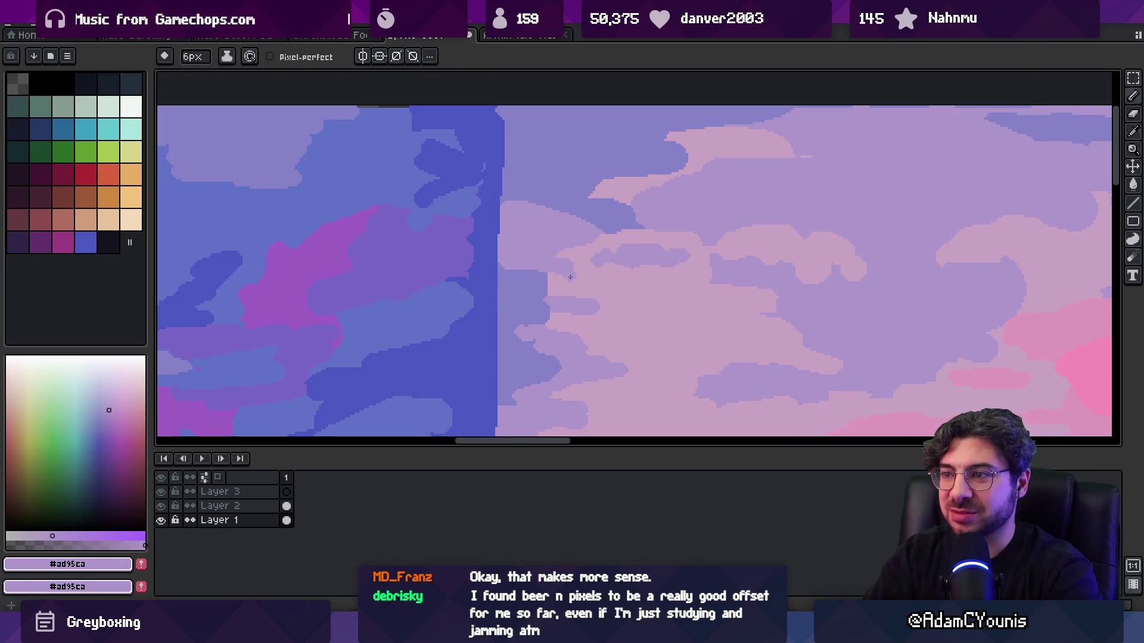
- Paint over the dark shadow pixels in the cloud with lavender #ad95ca
alt+click(570, 275)
drag(562, 283, 573, 255)
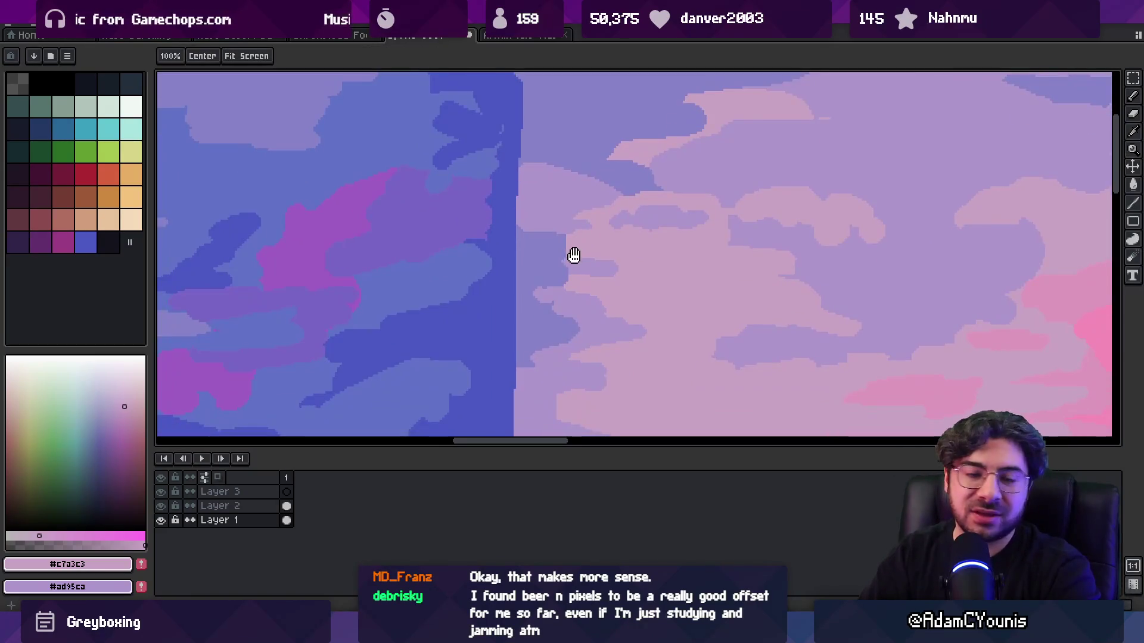
alt+click(572, 269)
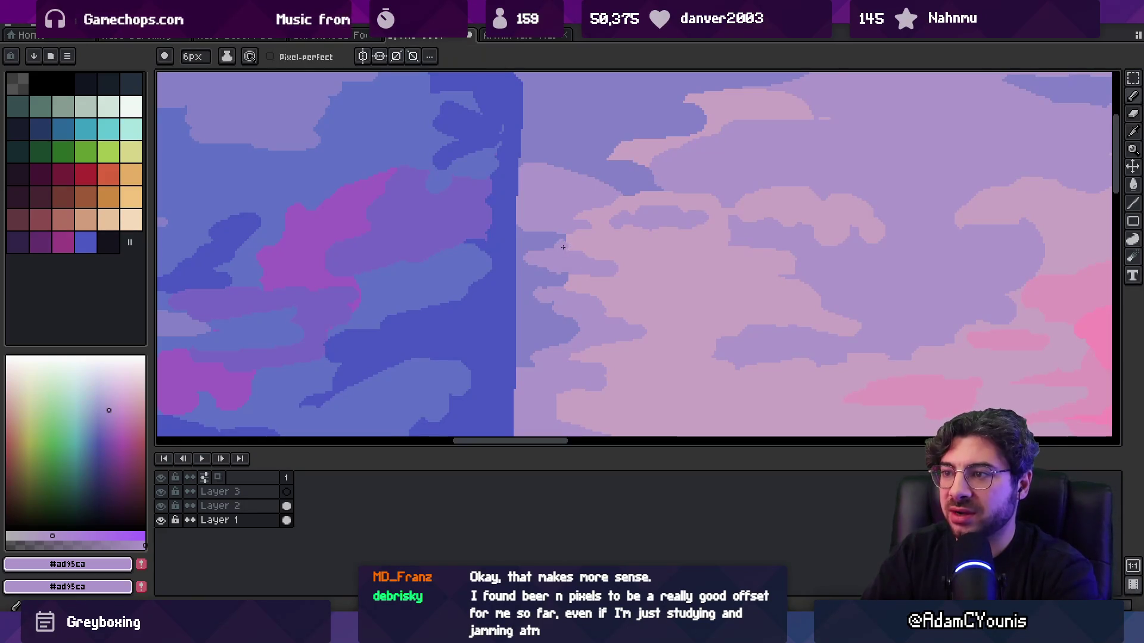
key(alt)
key(z)
scroll(530, 209, down, 5)
scroll(616, 206, up, 5)
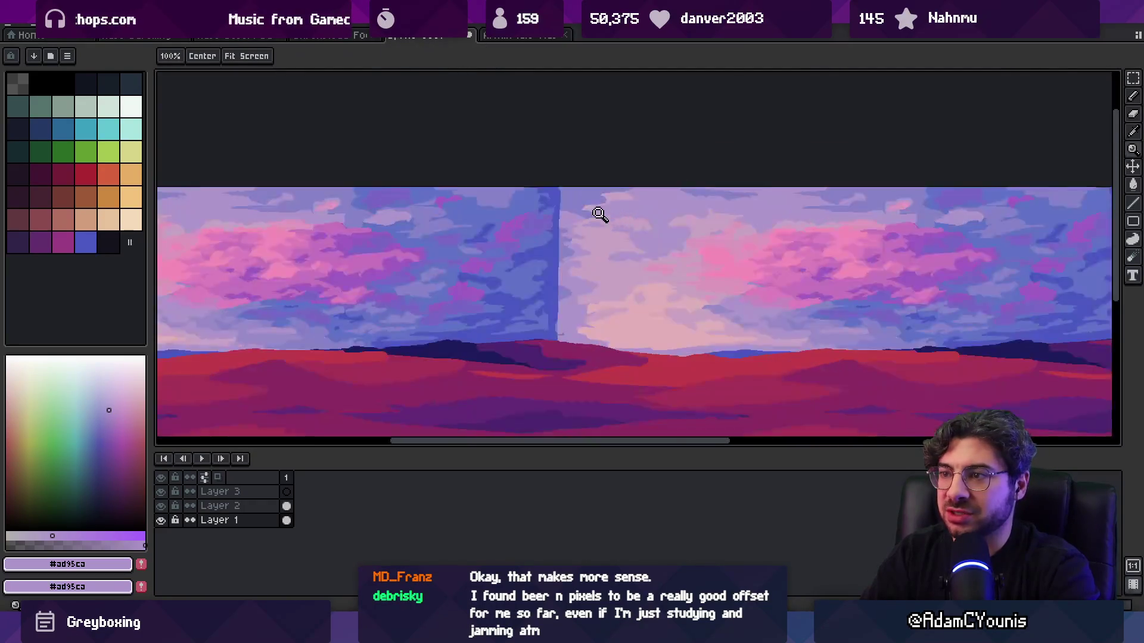
key(b)
drag(568, 240, 635, 233)
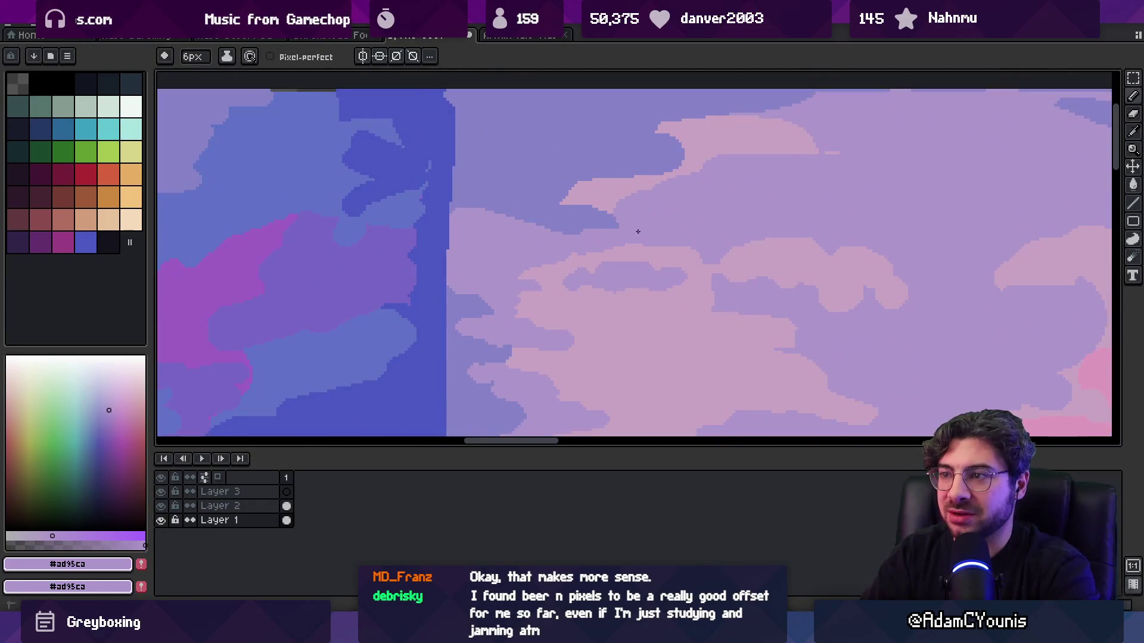
- Compare the periwinkle shadow, light lavender and pink cloud colours by sampling them
alt+click(587, 204)
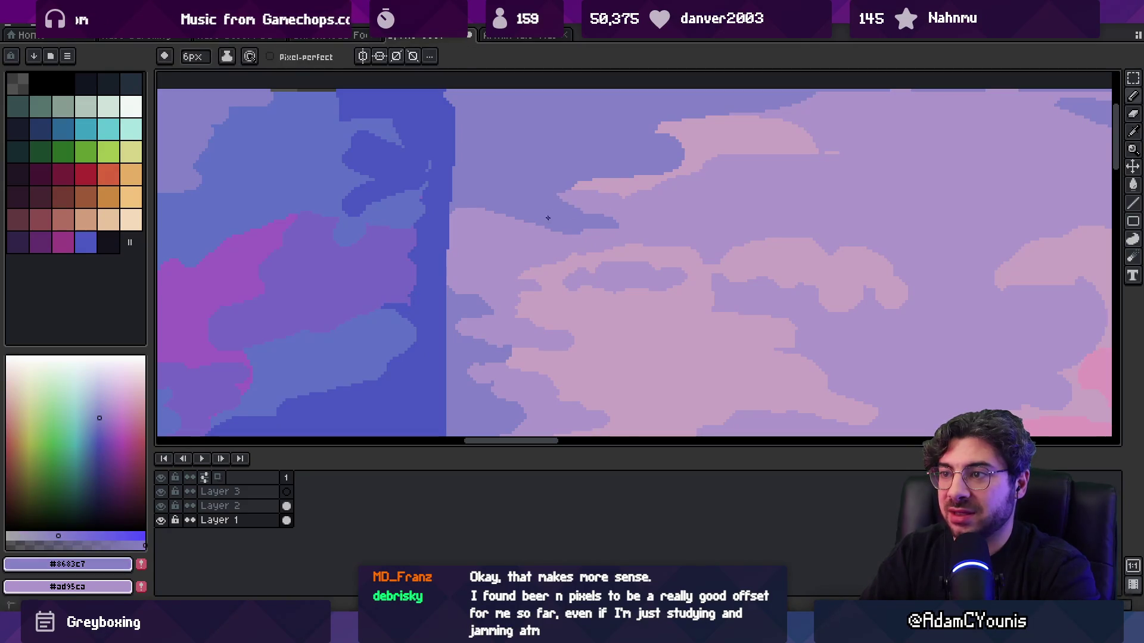
key(space)
scroll(620, 199, down, 2)
scroll(620, 199, up, 1)
alt+click(593, 210)
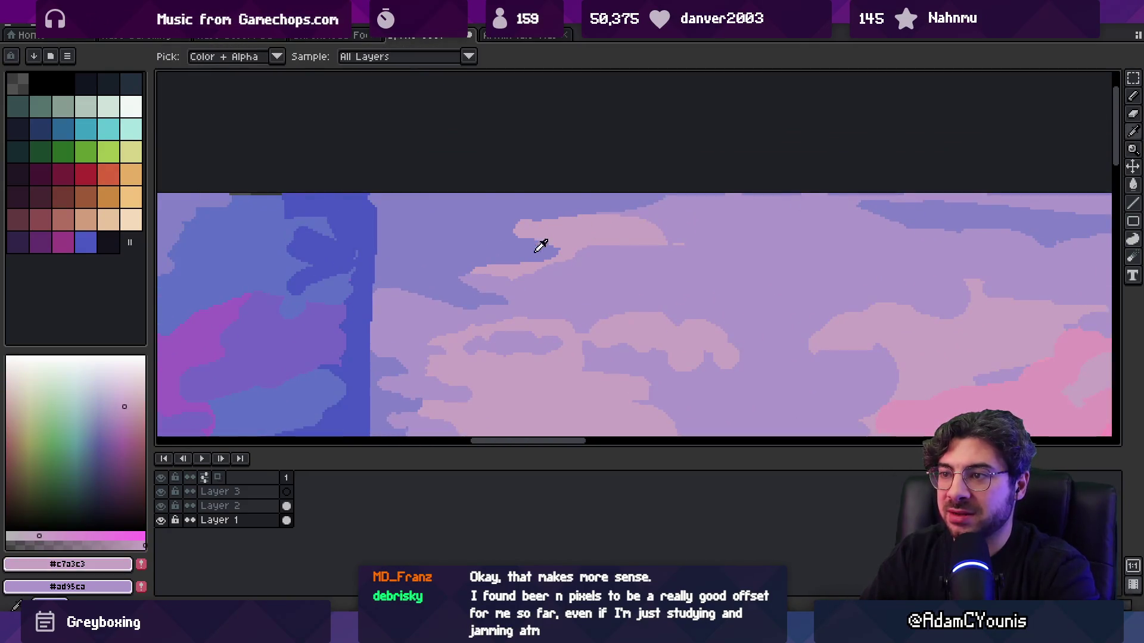
alt+click(579, 238)
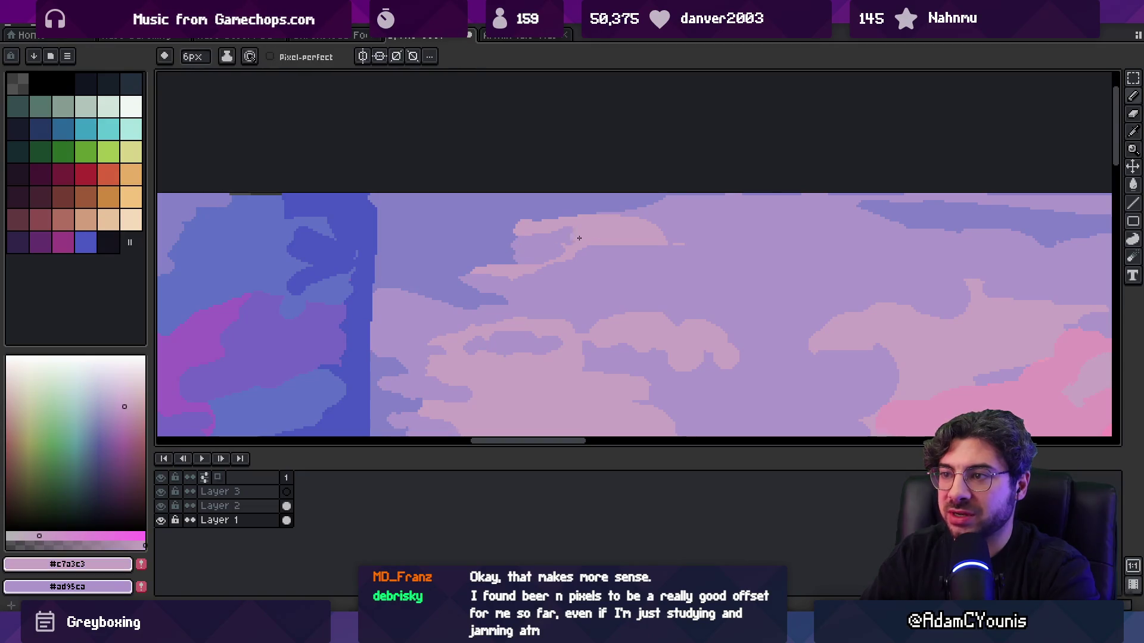
scroll(546, 250, up, 1)
alt+click(510, 252)
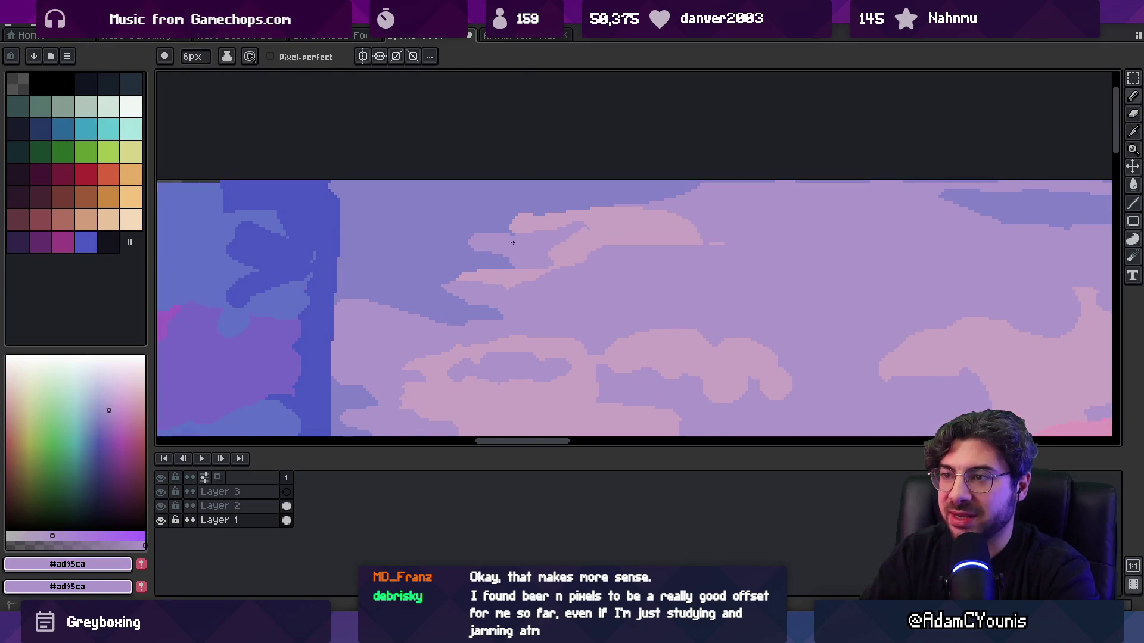
alt+click(467, 238)
alt+click(523, 235)
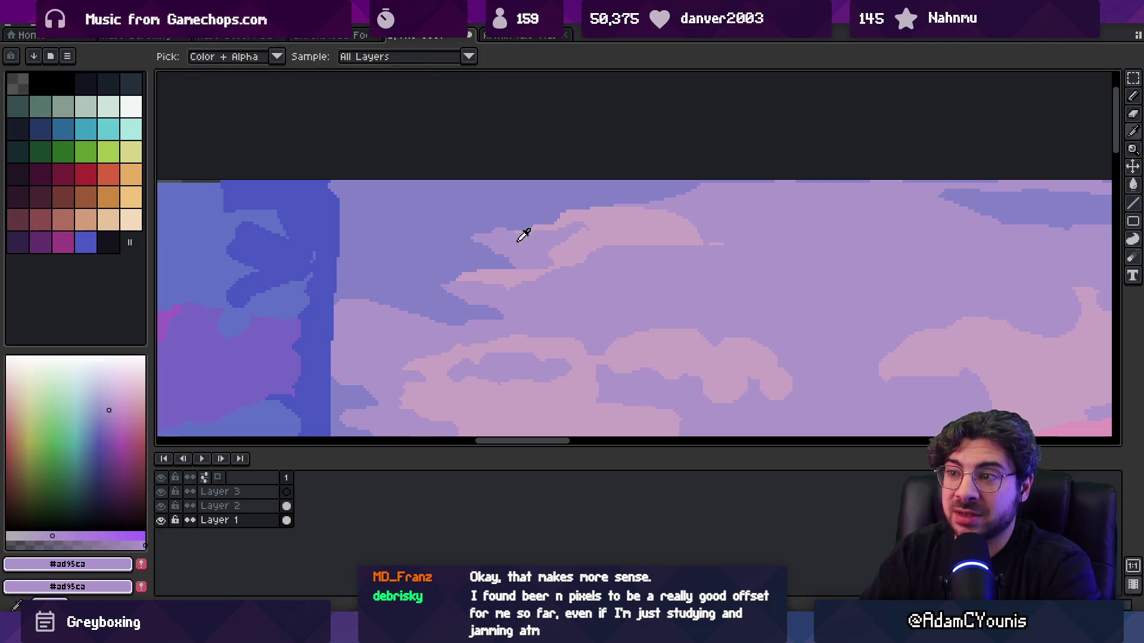
- Extend the cloud leftward in light lavender toward the periwinkle sky, then view the whole sky
scroll(572, 225, down, 3)
scroll(569, 214, up, 3)
alt+click(569, 215)
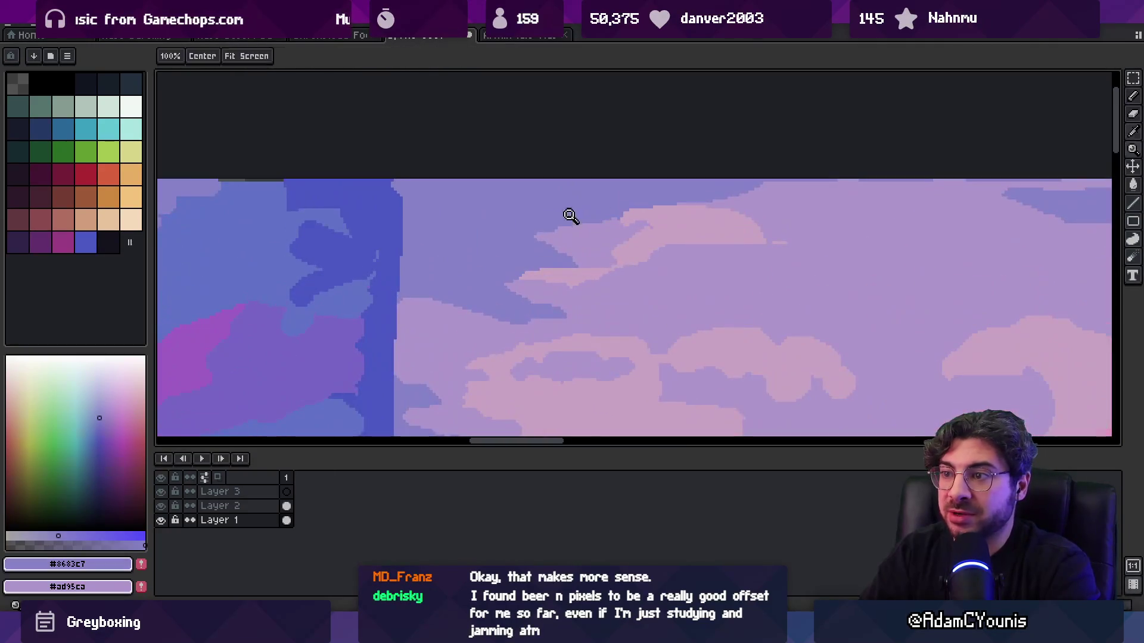
alt+click(551, 246)
drag(539, 258, 507, 247)
alt+click(500, 262)
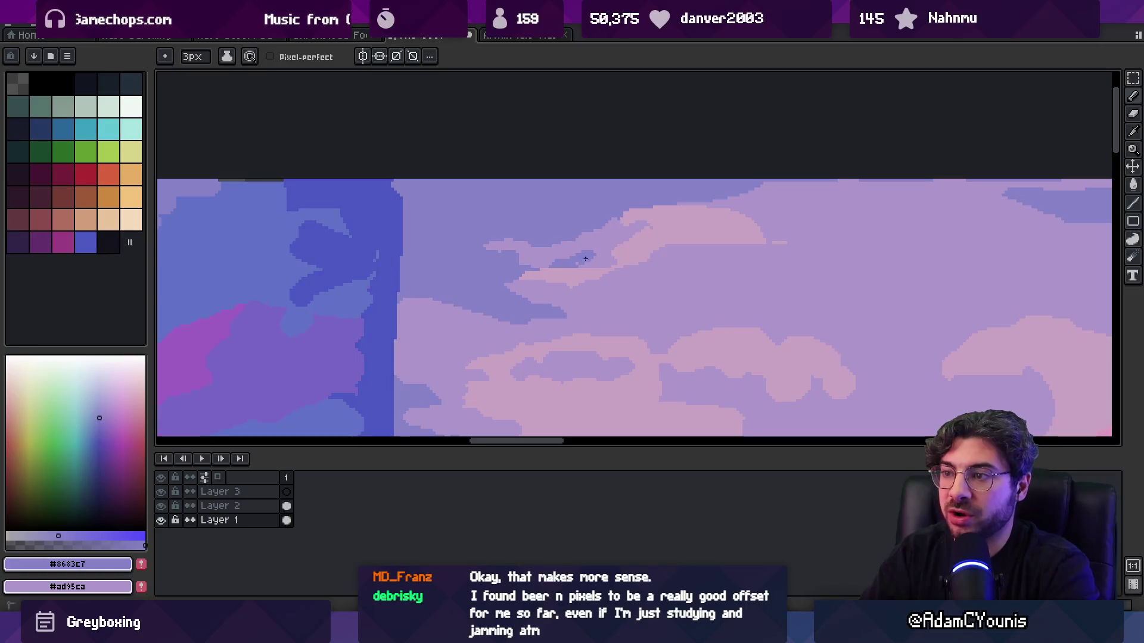
key(alt)
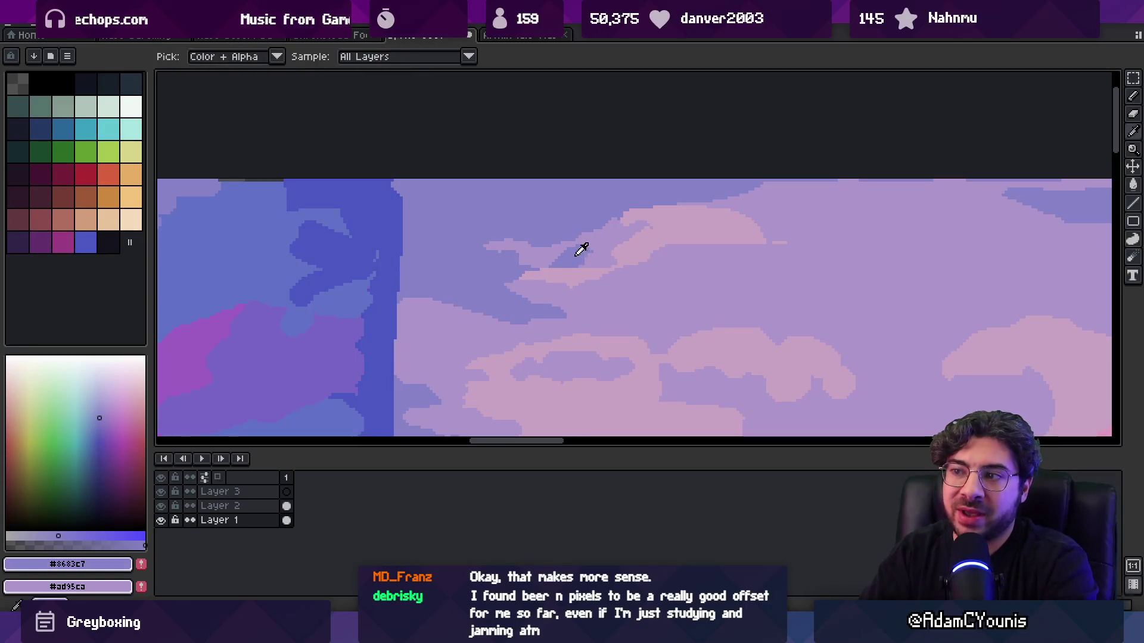
alt+click(548, 256)
key(z)
scroll(575, 255, down, 3)
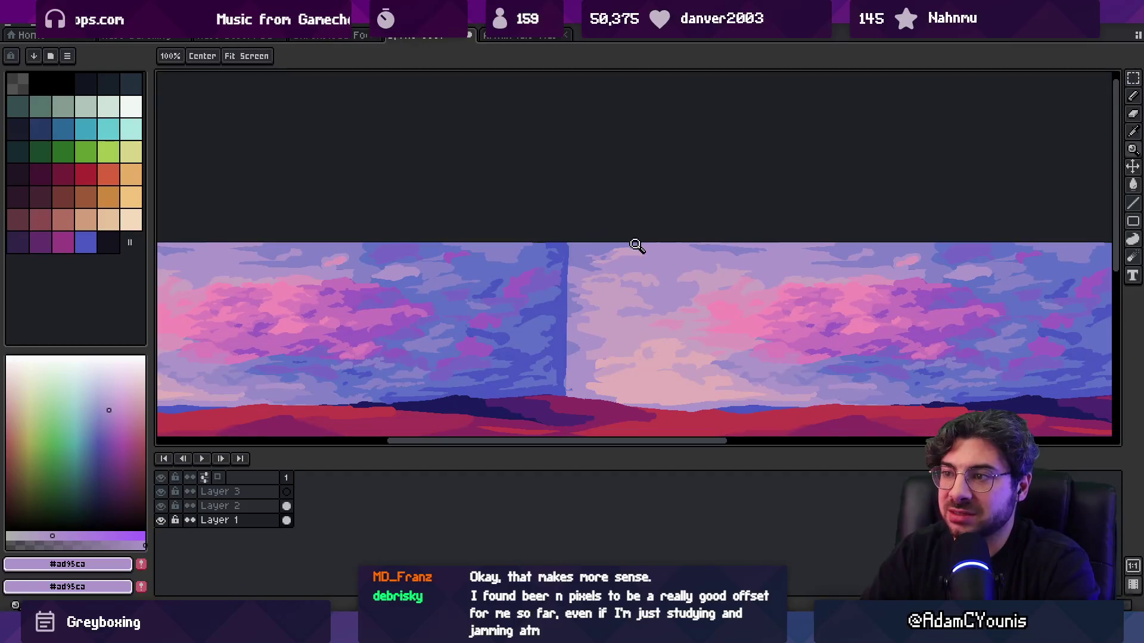
- Paint a lighter lavender patch onto the cloud and a pink band along its lower edge
key(v)
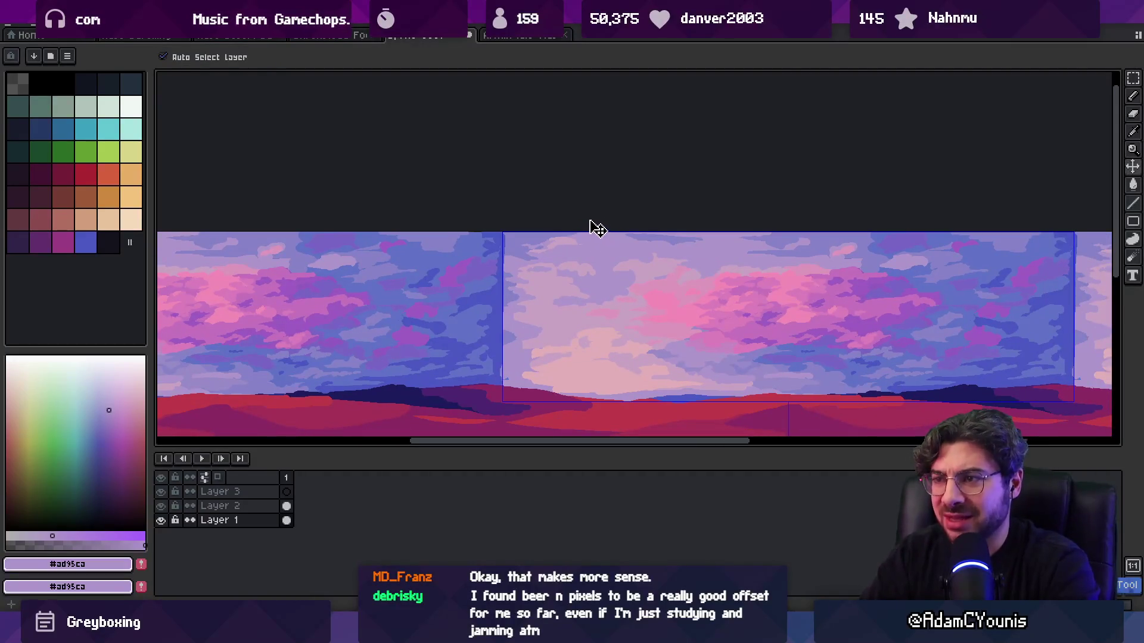
key(b)
scroll(598, 230, up, 3)
mouse_move(638, 211)
mouse_down()
mouse_move(634, 195)
mouse_move(651, 205)
mouse_up()
scroll(660, 202, right, 3)
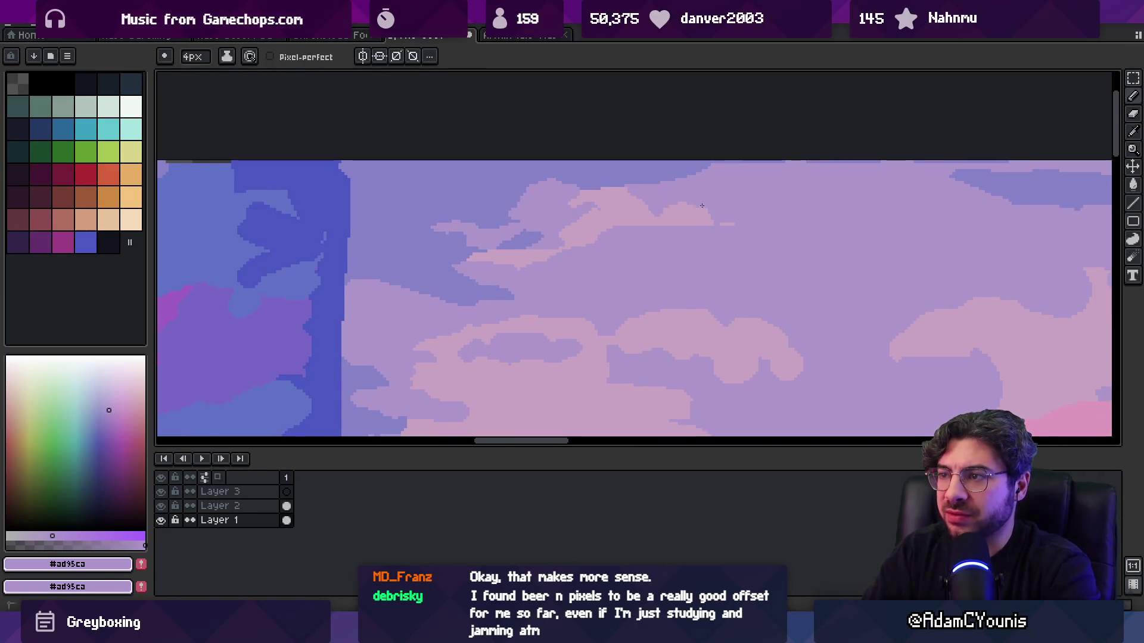
alt+click(701, 207)
drag(618, 230, 684, 231)
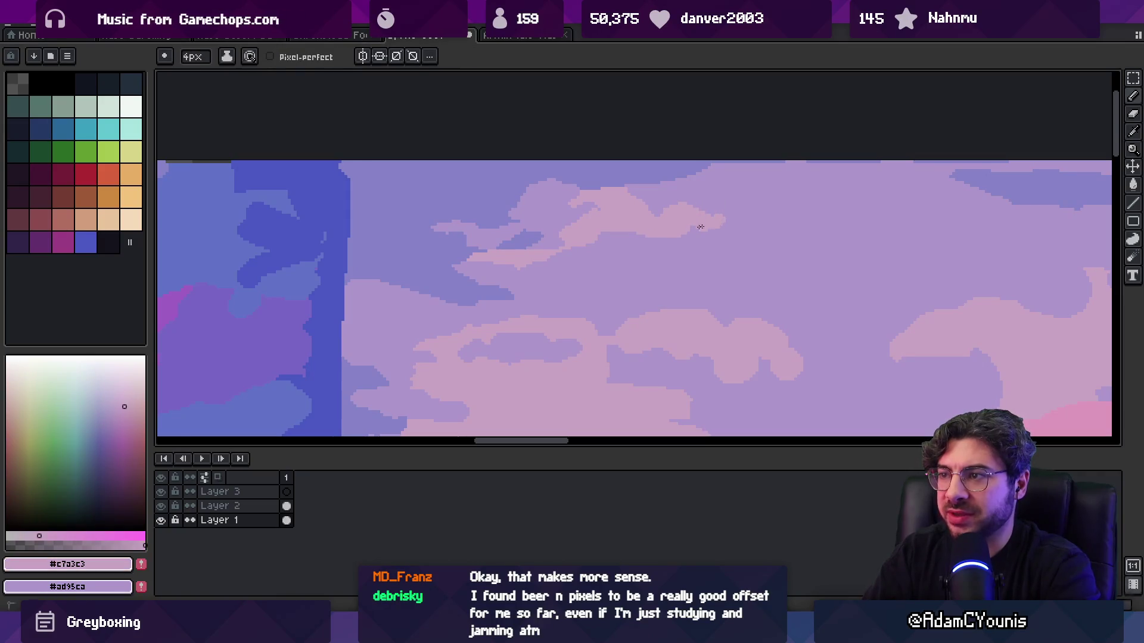
- Paint and reshape a dark periwinkle cloud shadow in the sky
key(z)
scroll(728, 224, down, 4)
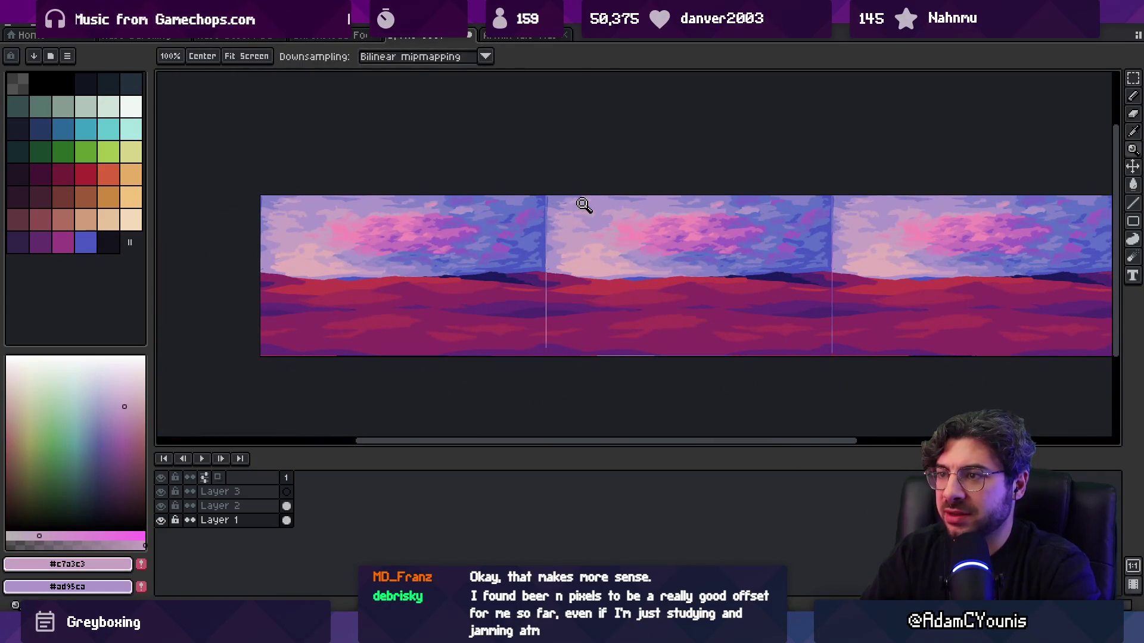
scroll(581, 206, up, 2)
key(b)
alt+click(579, 169)
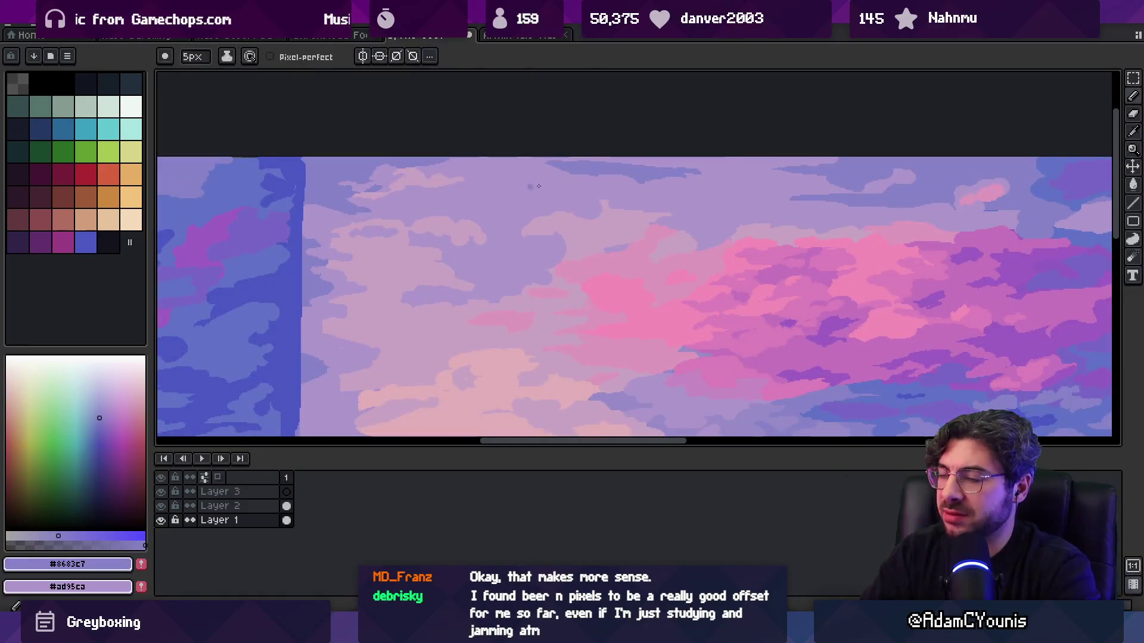
mouse_move(561, 184)
mouse_down()
mouse_move(524, 190)
mouse_move(536, 173)
mouse_move(555, 184)
mouse_move(497, 202)
mouse_move(507, 211)
mouse_move(500, 173)
mouse_move(518, 206)
mouse_up()
alt+click(467, 191)
alt+click(504, 198)
alt+click(505, 207)
alt+click(506, 189)
- With a smaller brush, extend the dark blob left and cover its right tip with light lavender
key(minus)
key(minus)
key(minus)
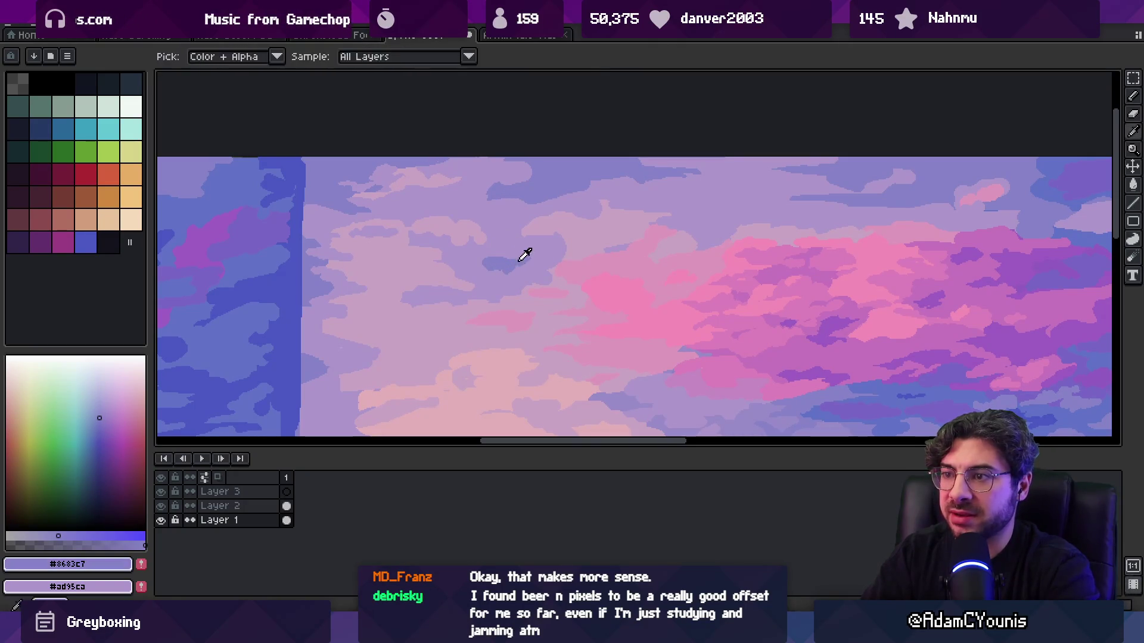
scroll(477, 257, up, 2)
mouse_move(468, 246)
mouse_down()
mouse_move(451, 237)
mouse_move(488, 240)
mouse_up()
alt+click(454, 250)
alt+click(498, 250)
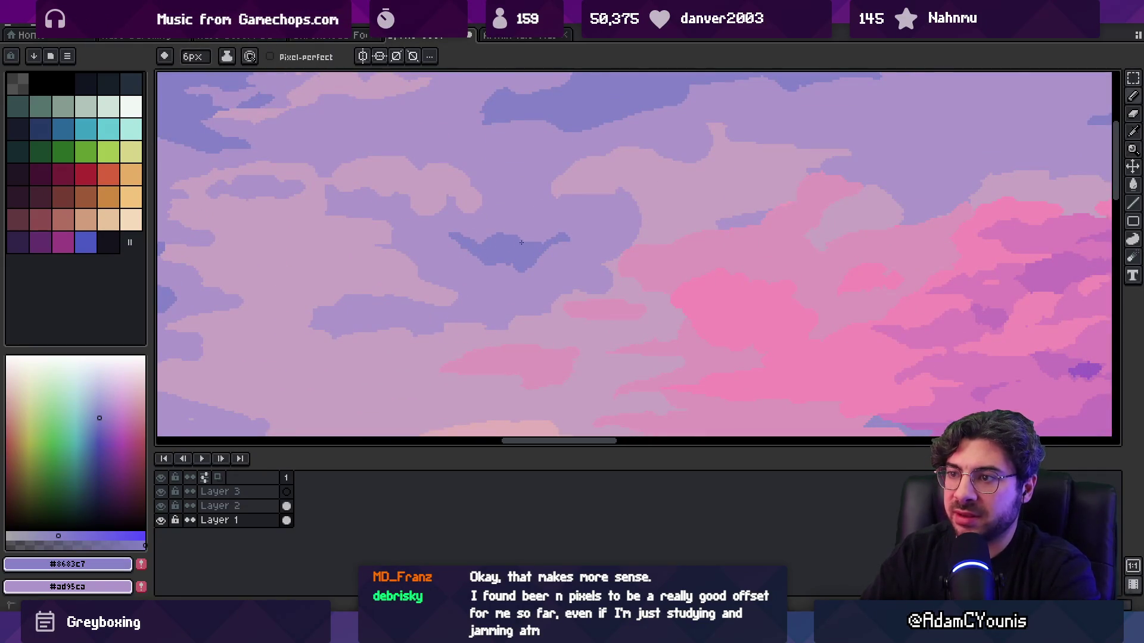
alt+click(597, 234)
drag(563, 230, 572, 237)
alt+click(582, 236)
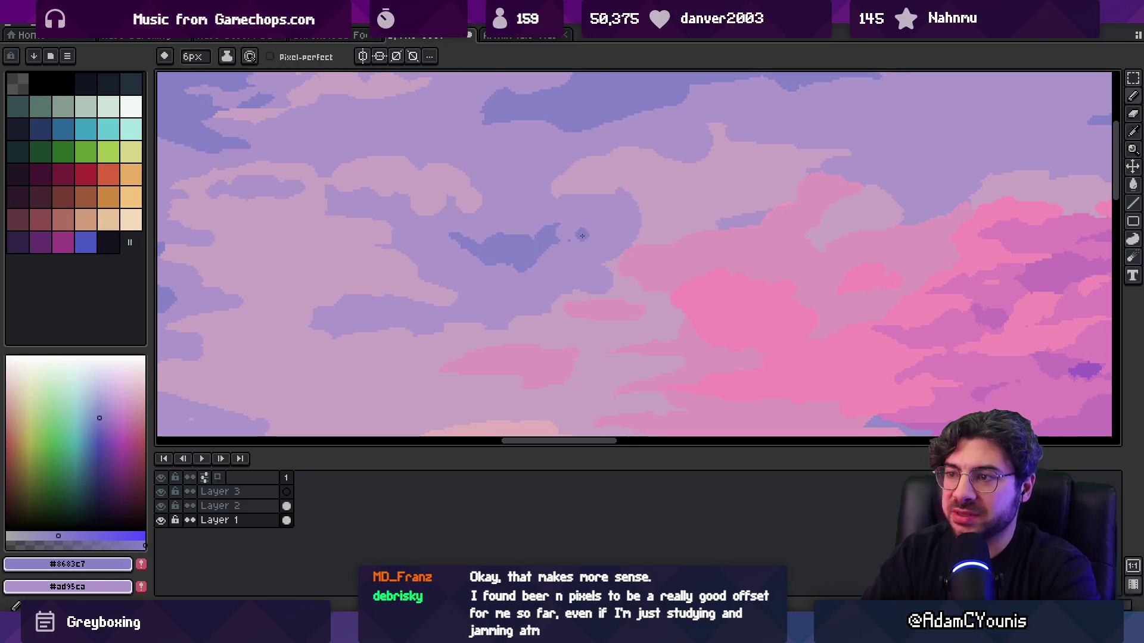
alt+click(601, 239)
click(595, 230)
- Check the tiled view while sampling the pink, light pink and lavender cloud colours
key(z)
scroll(603, 230, down, 5)
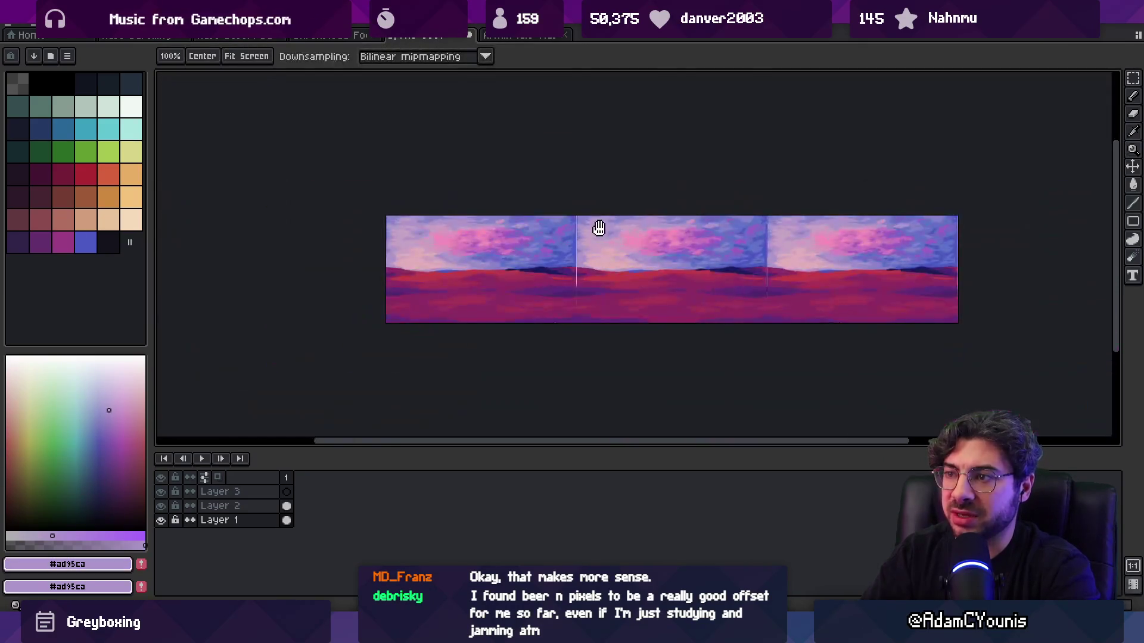
scroll(589, 248, up, 5)
alt+click(467, 245)
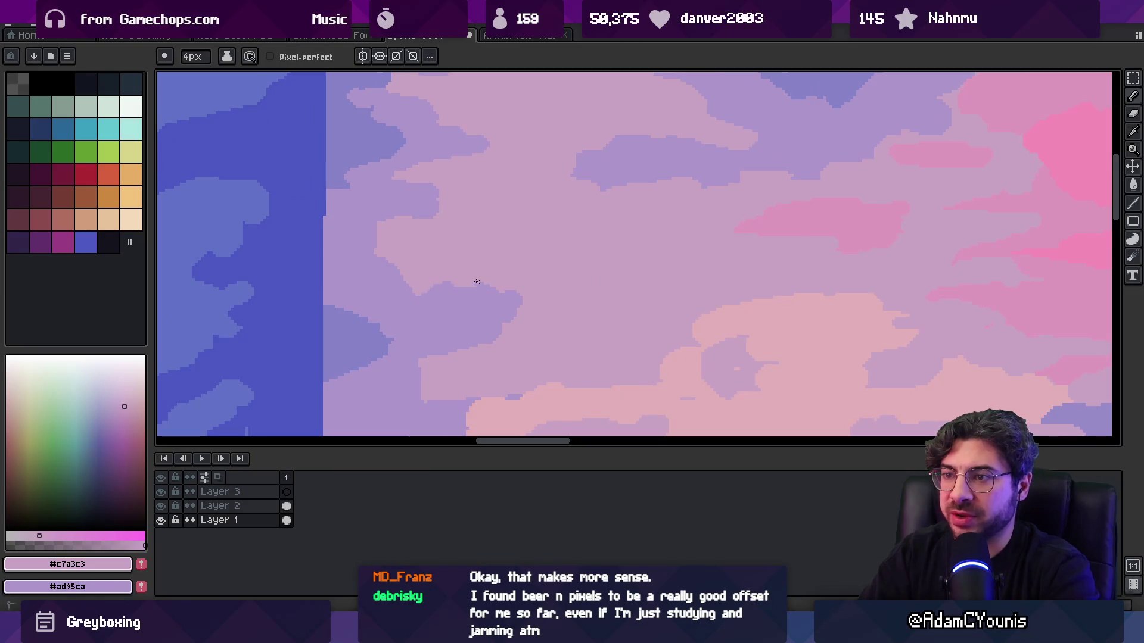
alt+click(511, 315)
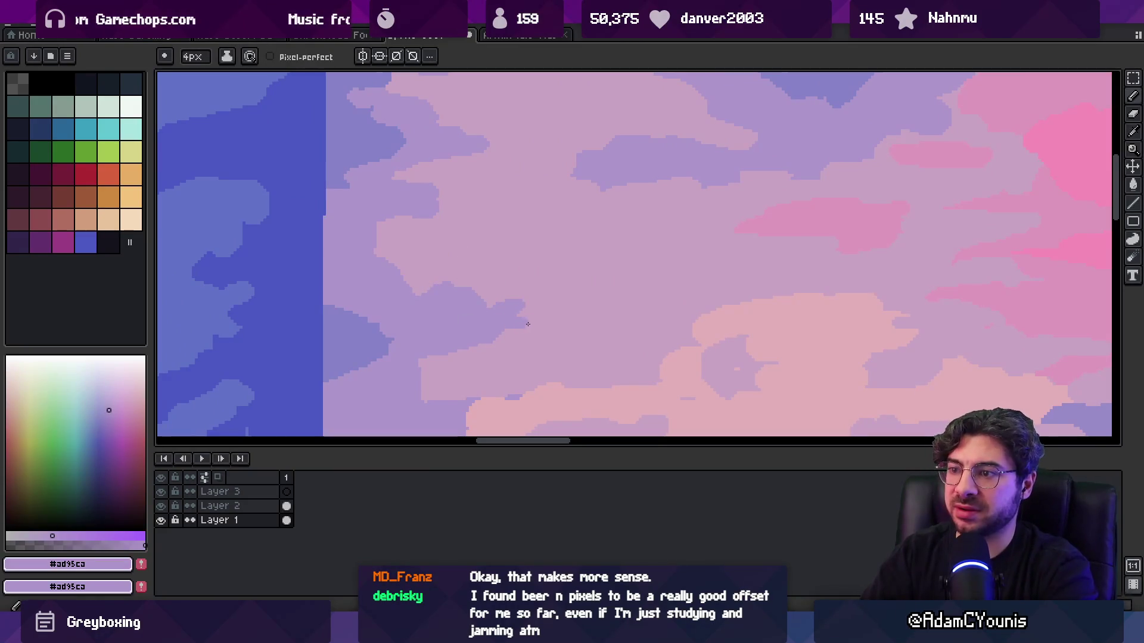
key(z)
scroll(544, 304, down, 10)
scroll(576, 230, up, 6)
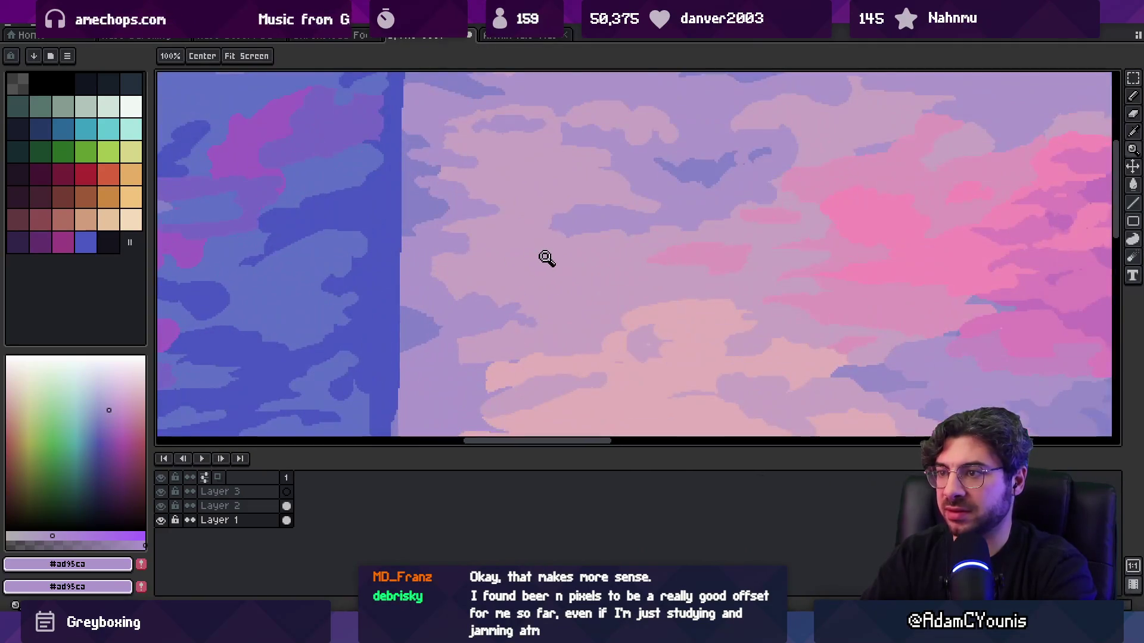
key(b)
alt+click(552, 242)
scroll(572, 241, up, 5)
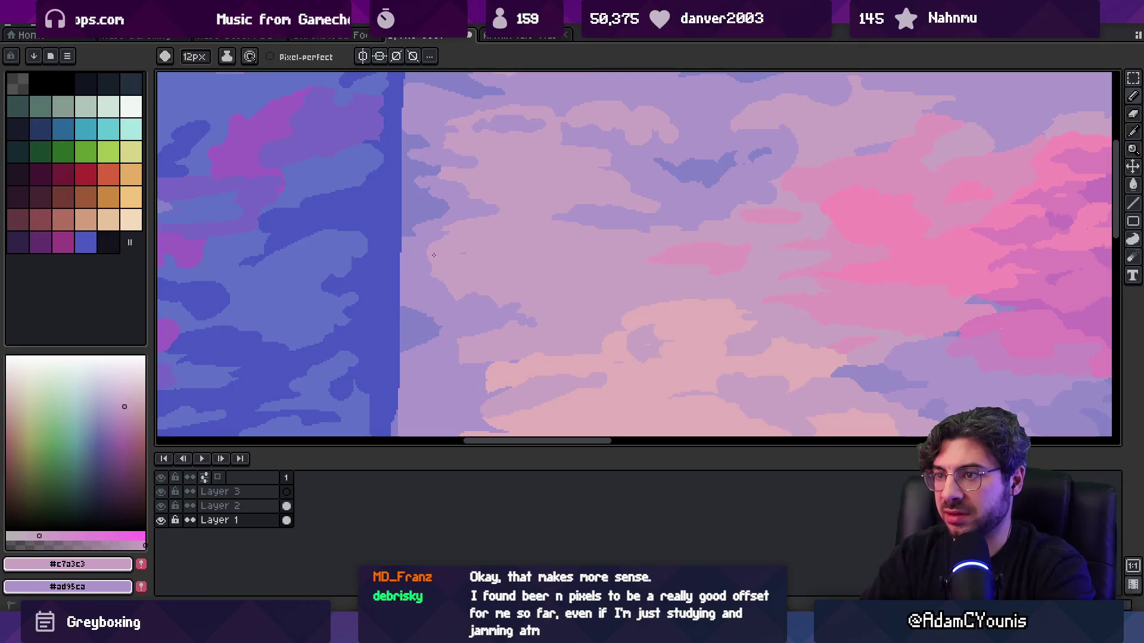
alt+click(417, 271)
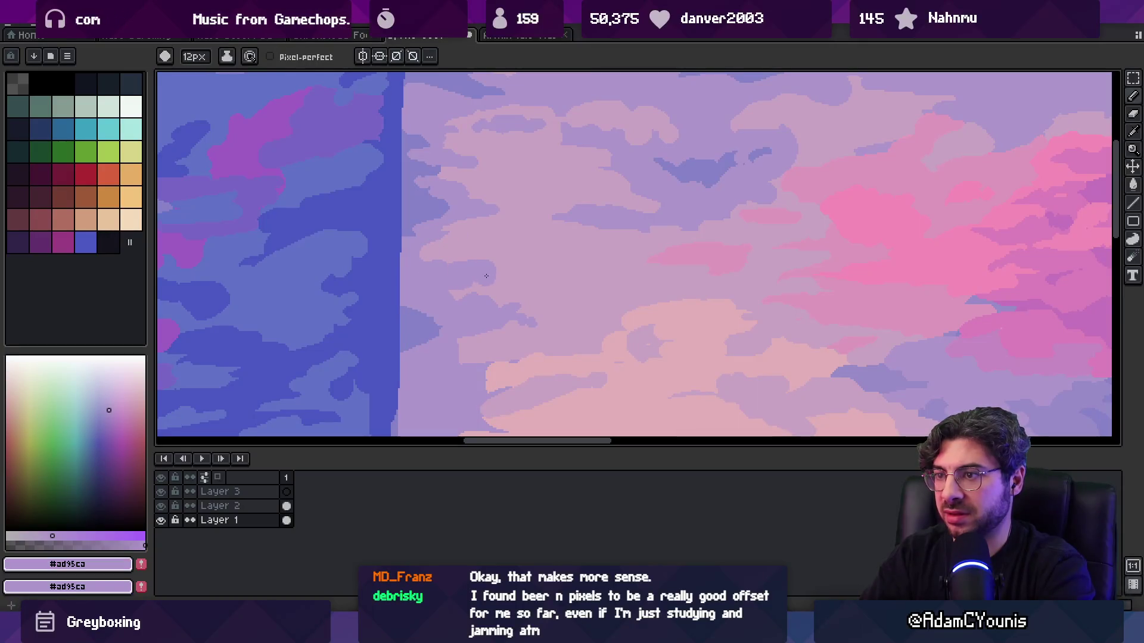
alt+click(498, 251)
alt+click(528, 312)
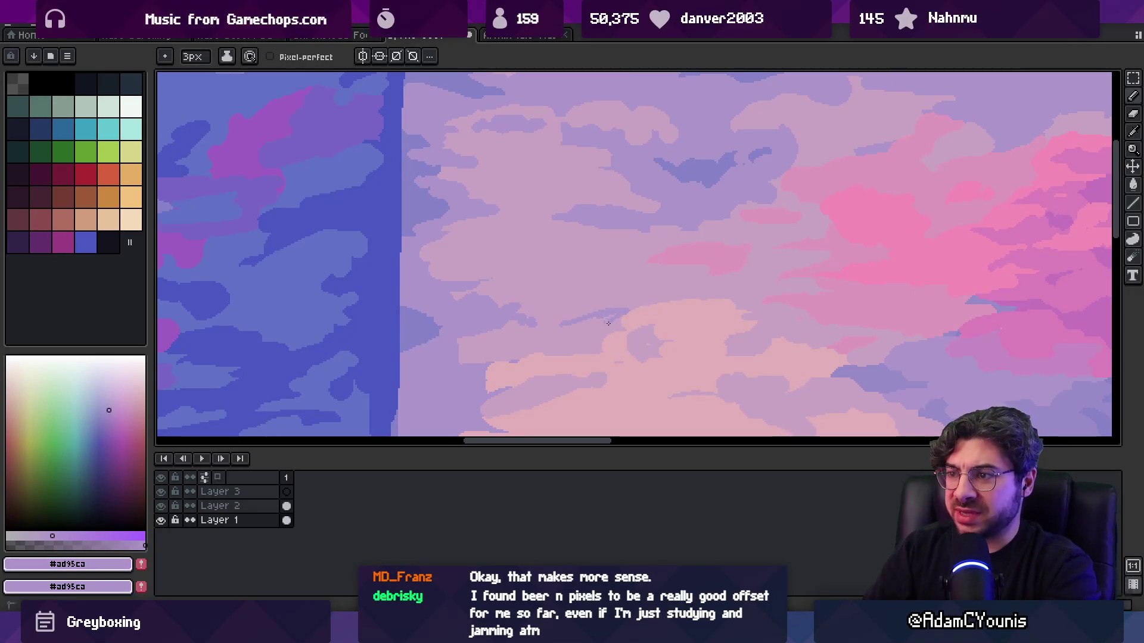
- Sample the pale pinkish-grey and pink cloud colours, panning down to show the ground
key(z)
scroll(594, 294, down, 5)
scroll(617, 289, up, 3)
scroll(556, 312, up, 1)
alt+click(526, 314)
key(b)
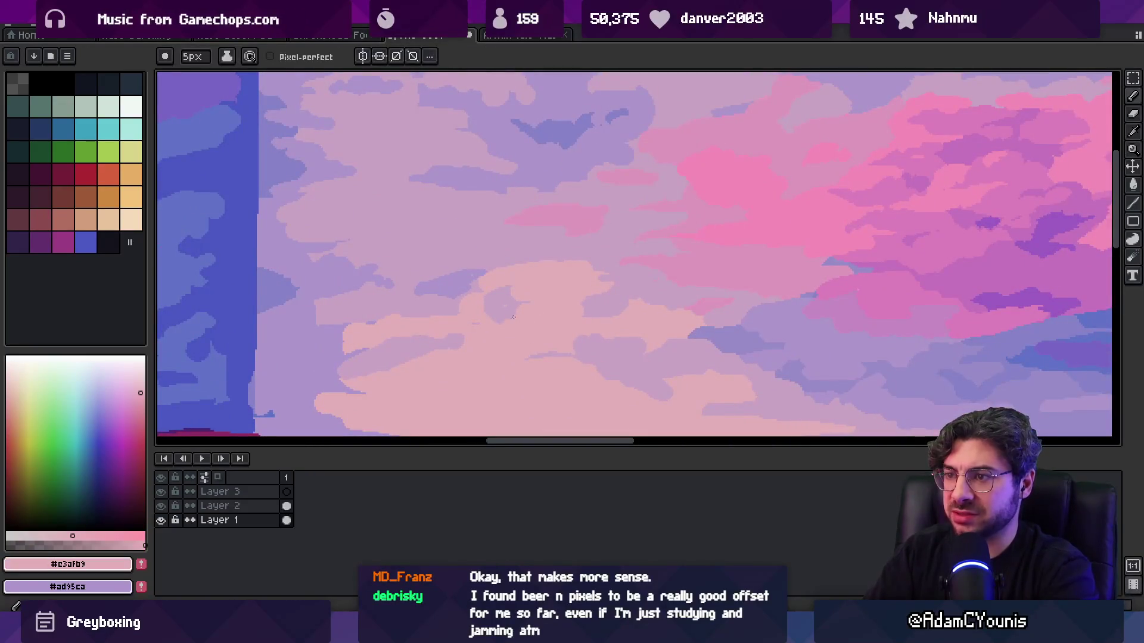
drag(434, 373, 577, 269)
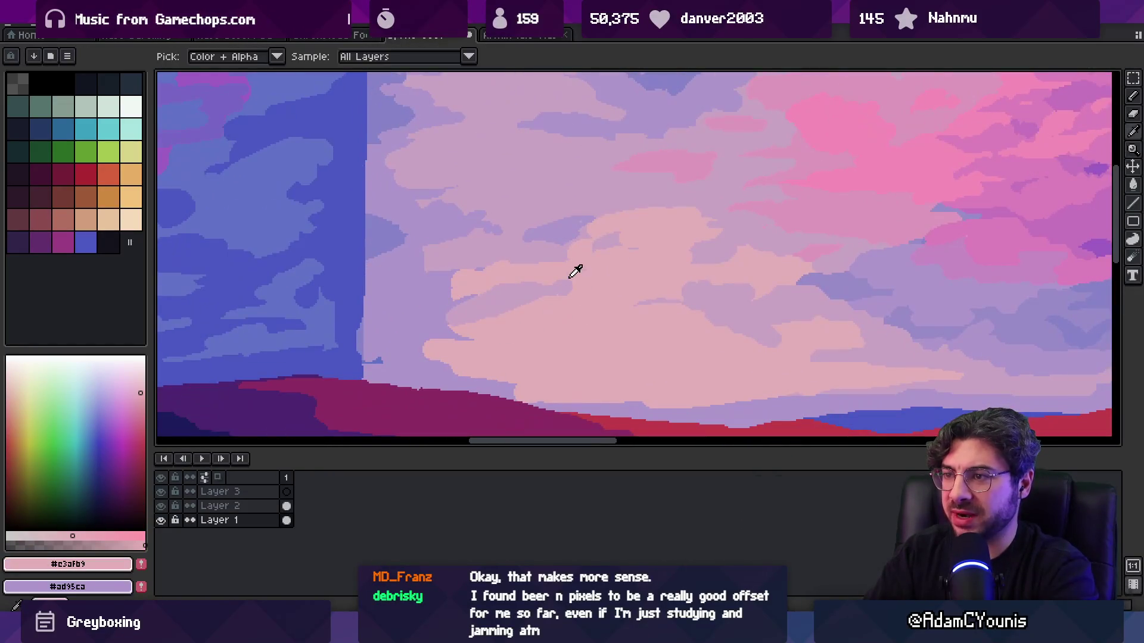
alt+click(482, 323)
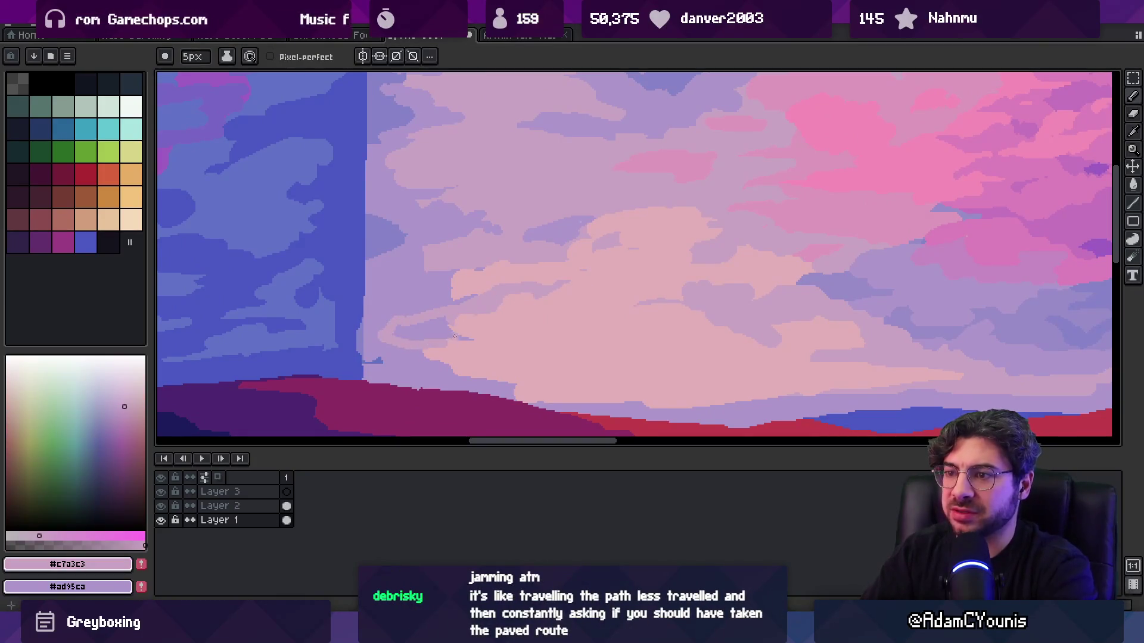
- Draw a curved pink stroke across the lower cloud
key(z)
scroll(513, 317, down, 3)
scroll(523, 312, up, 4)
key(o)
key(b)
drag(412, 322, 519, 305)
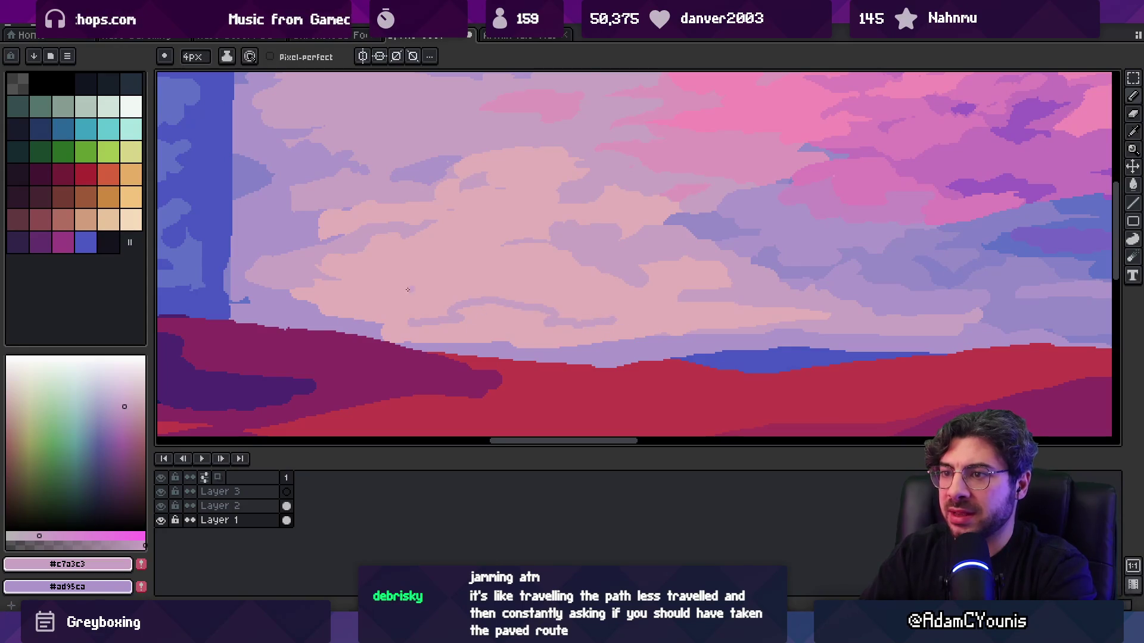
- Check the tiled seams and pick up the light lavender colour
key(z)
scroll(507, 292, down, 3)
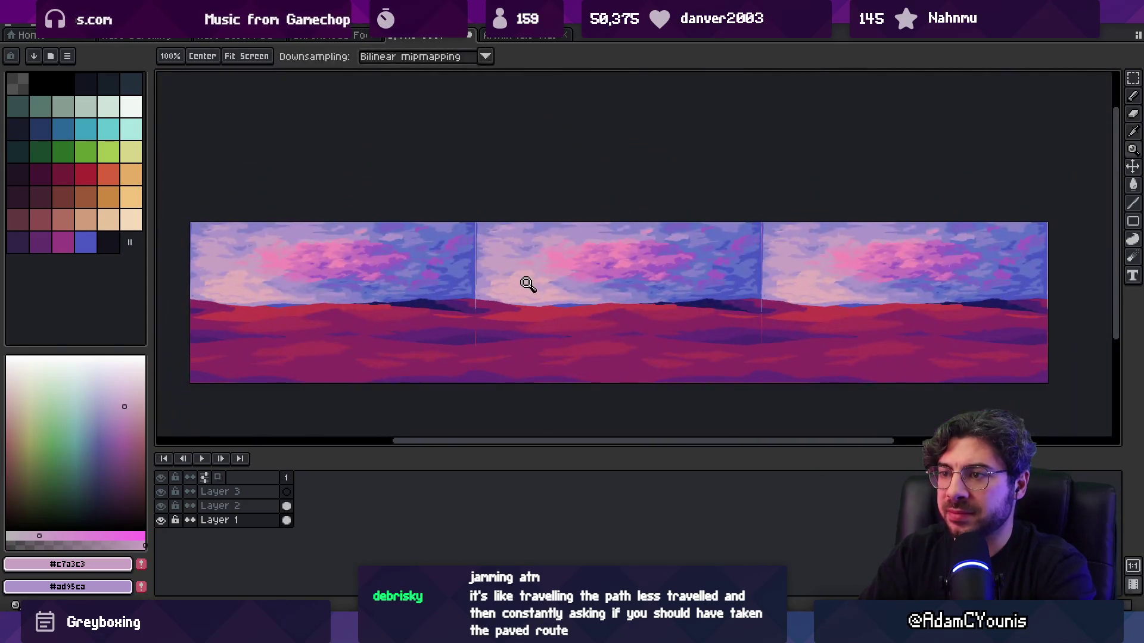
scroll(536, 285, up, 3)
key(b)
key(z)
scroll(483, 306, up, 2)
alt+click(470, 302)
key(b)
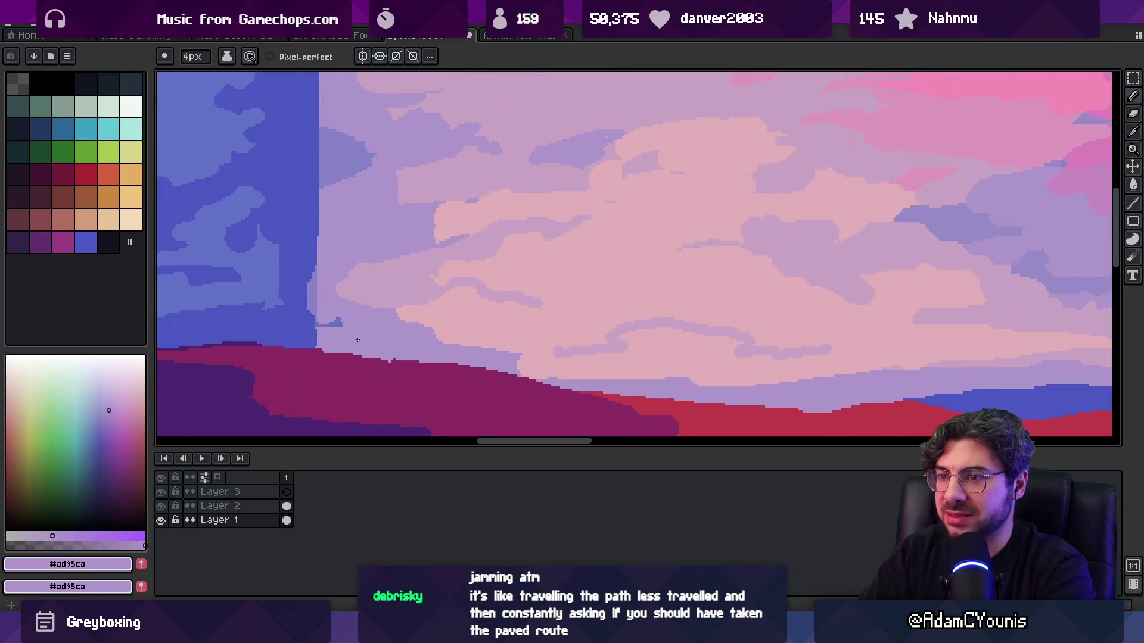
- Check the tiled seams again and pick up the pink cloud colour
key(z)
scroll(437, 304, down, 3)
scroll(483, 260, up, 4)
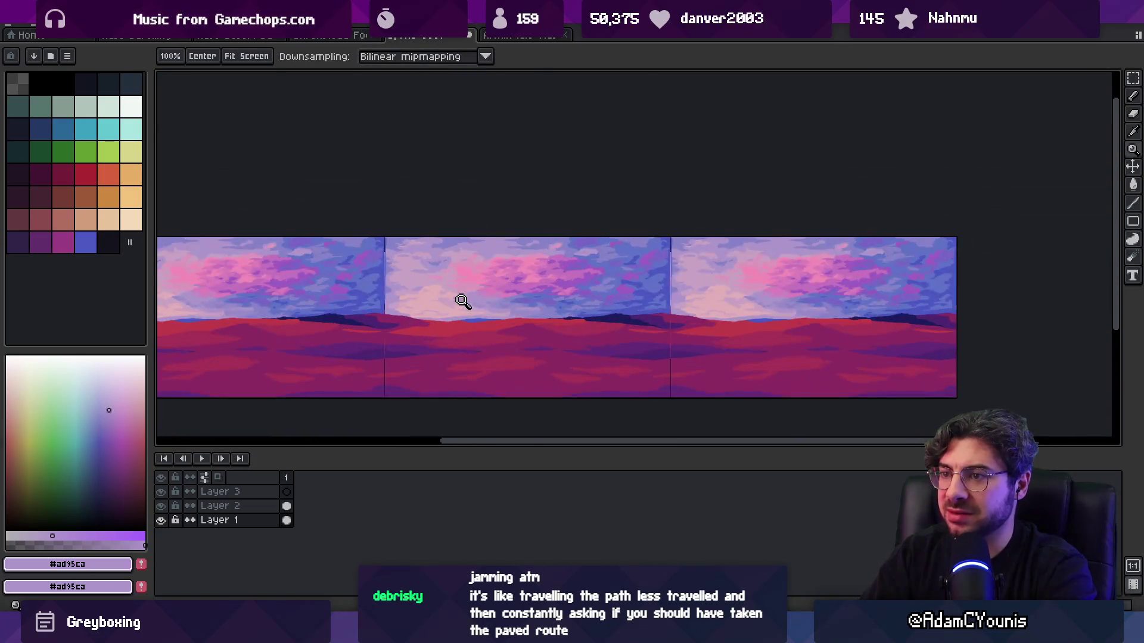
key(alt)
alt+click(480, 323)
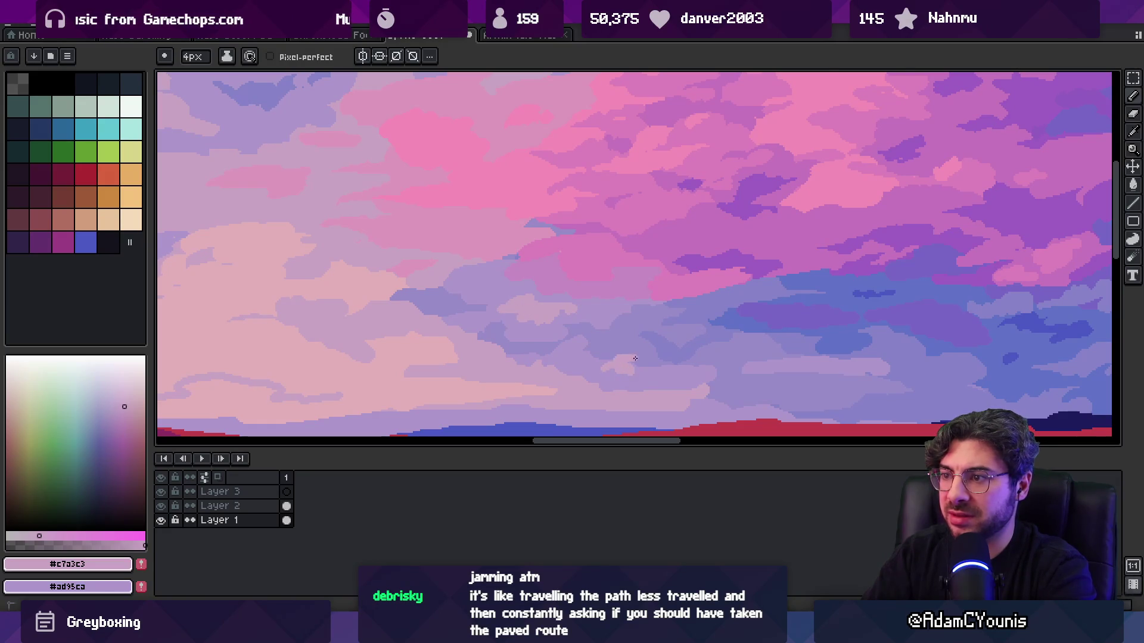
key(z)
scroll(636, 330, down, 3)
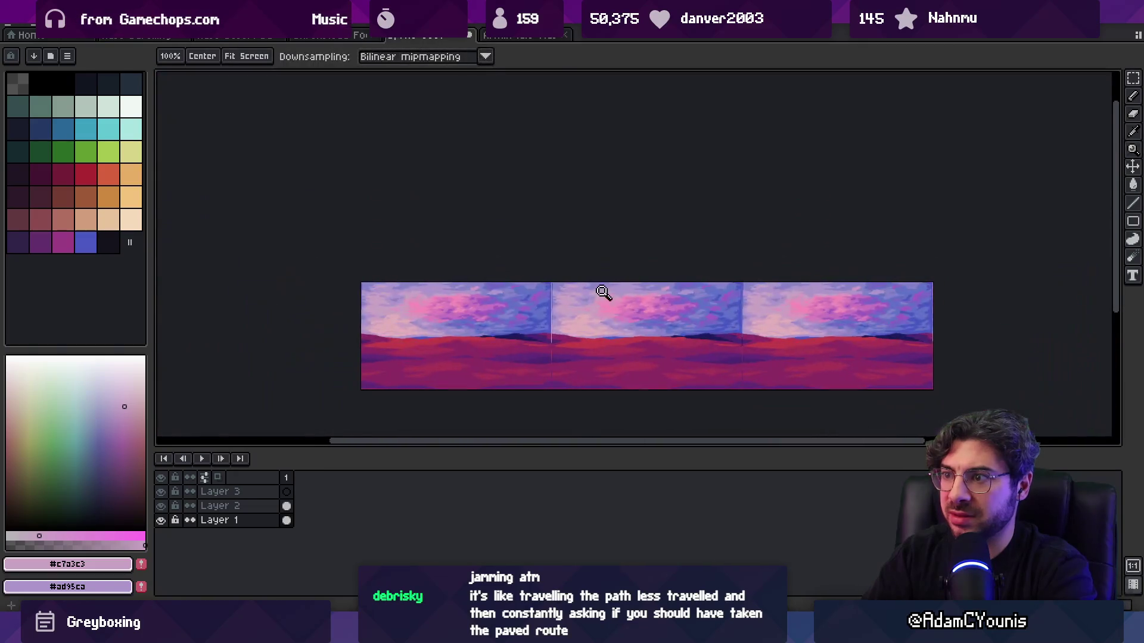
scroll(656, 330, up, 3)
key(b)
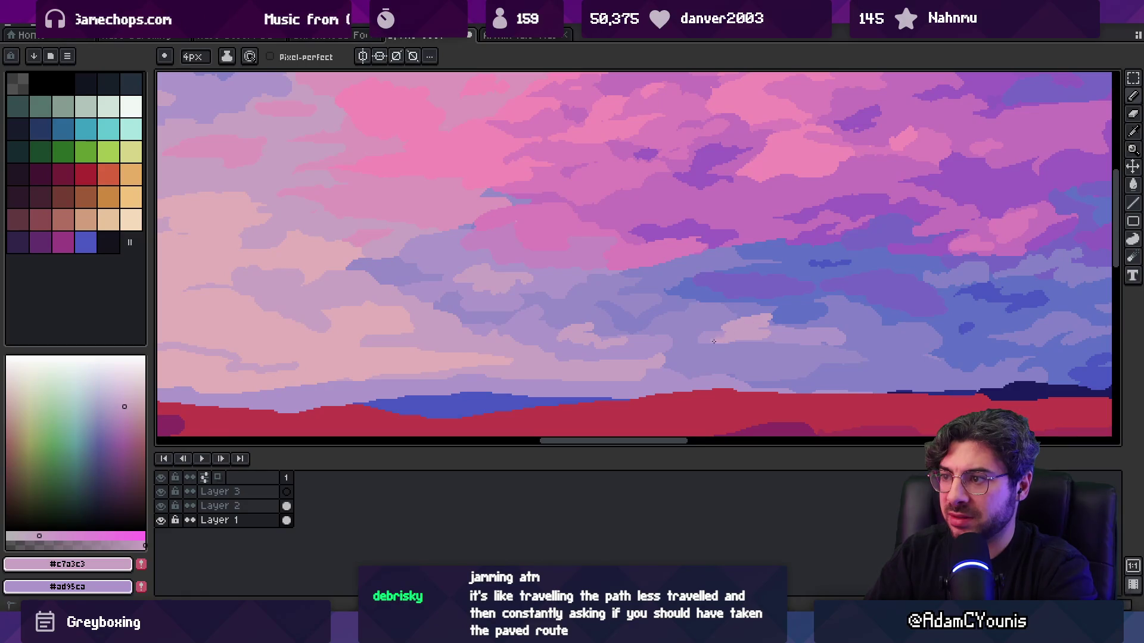
- Zoom out to the whole three-tile image, then back into the mid-sky clouds
key(z)
scroll(646, 330, down, 3)
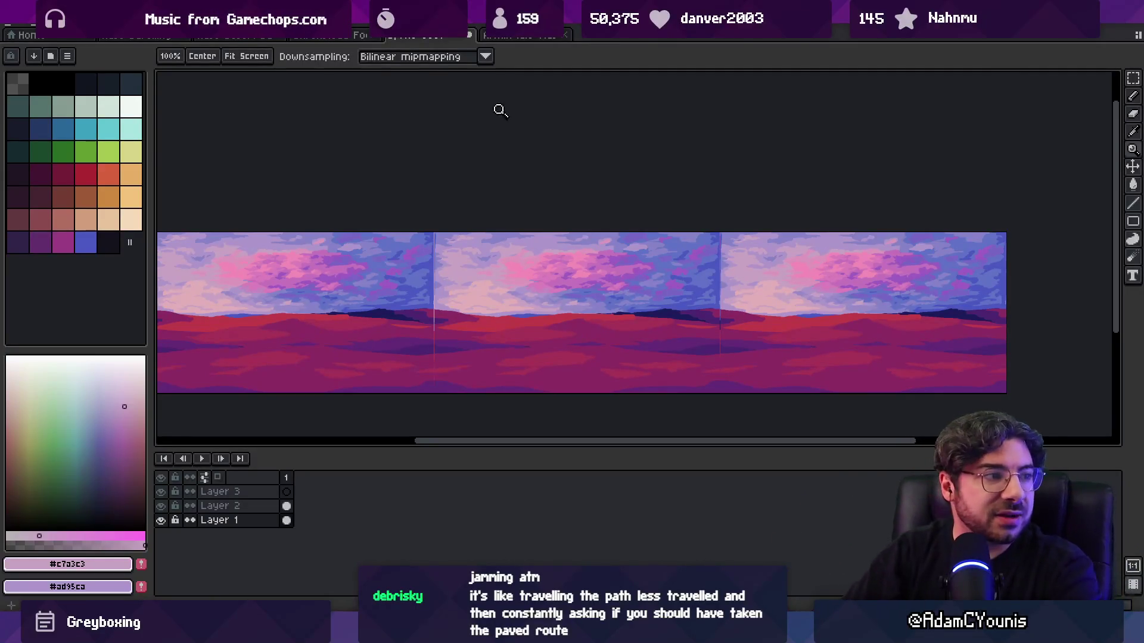
click(649, 264)
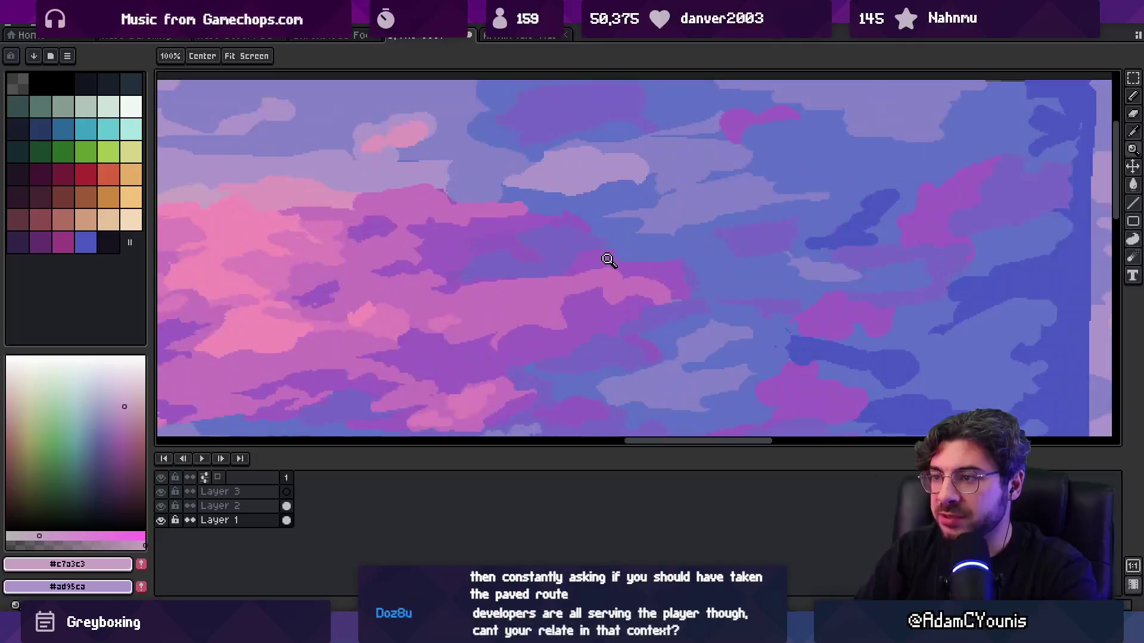
- Sample a cloud purple, the sky blue #6072c7 and slate blue #7866c5 from the canvas
scroll(543, 179, down, 1)
key(v)
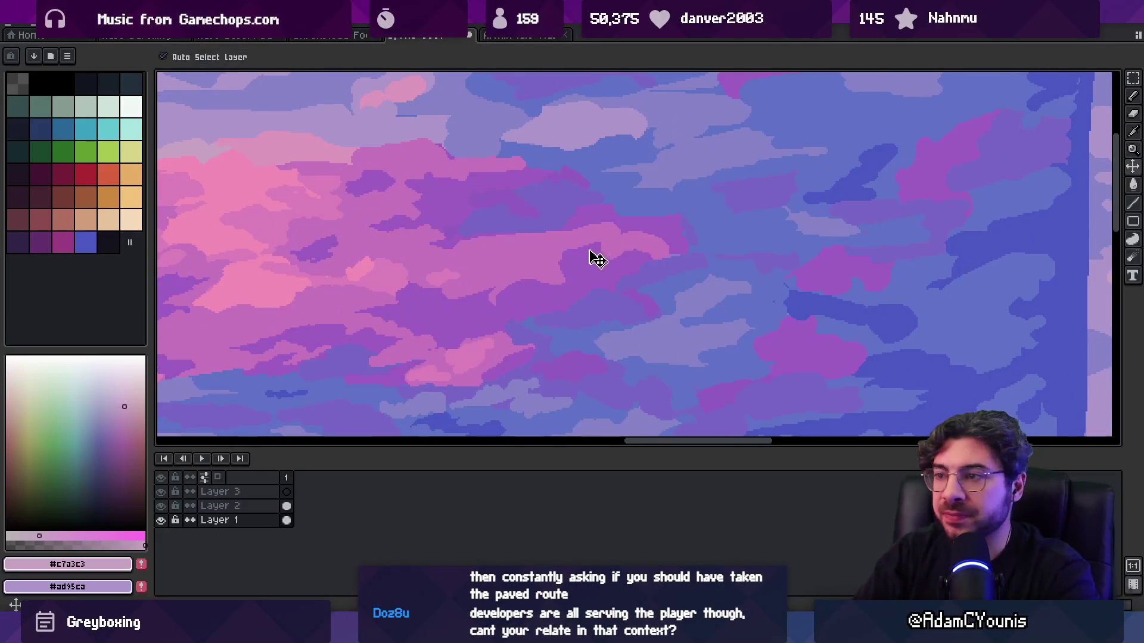
key(i)
click(594, 214)
scroll(728, 263, up, 1)
click(728, 263)
key(b)
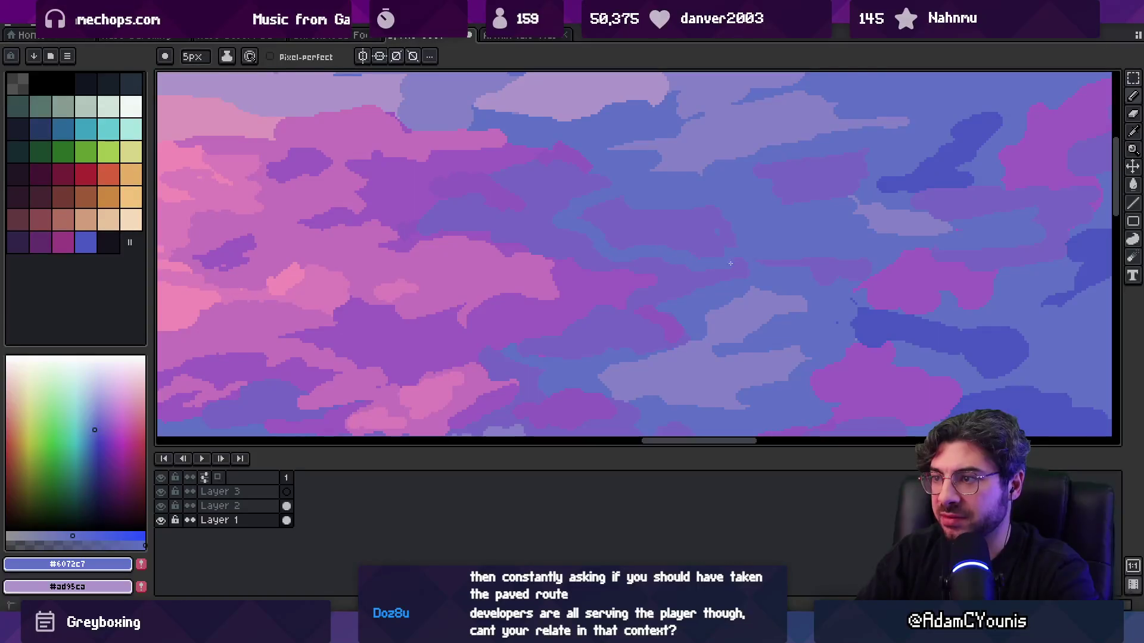
alt+click(606, 255)
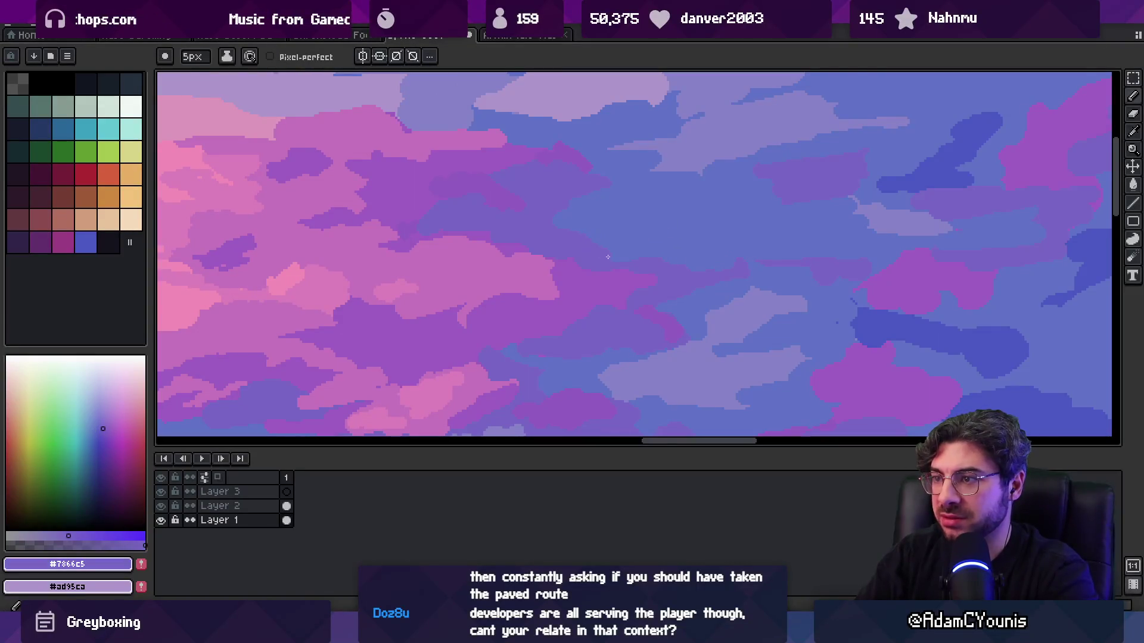
alt+click(827, 296)
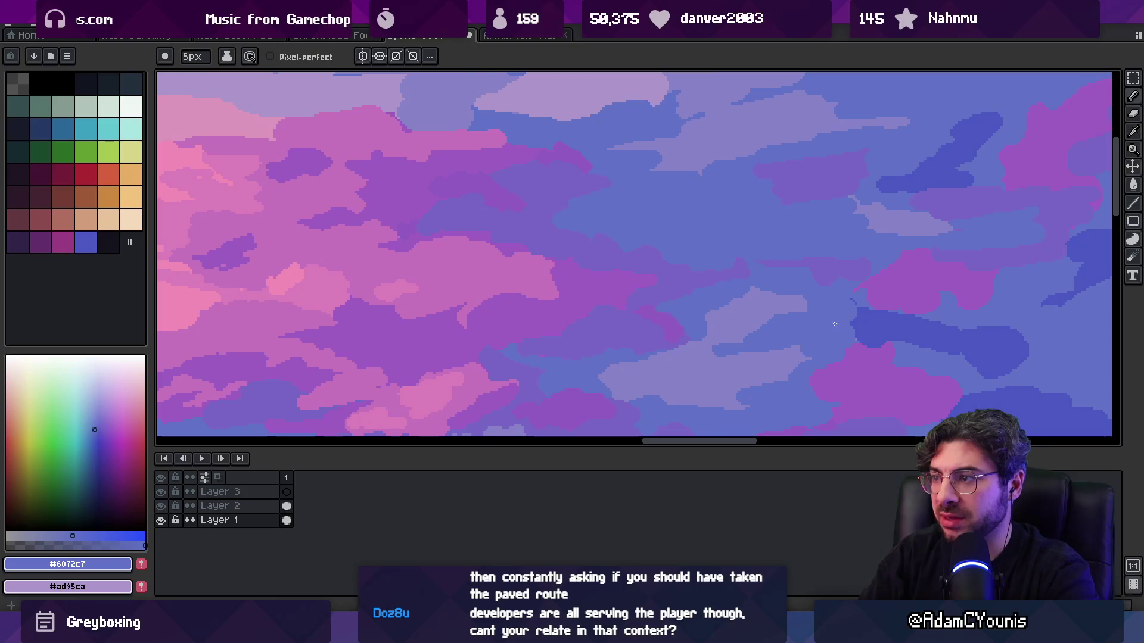
- Settle on the mid purple #9d5cc2 after trying pink #c574bc, comparing across the tiles
scroll(774, 274, down, 3)
scroll(674, 262, up, 3)
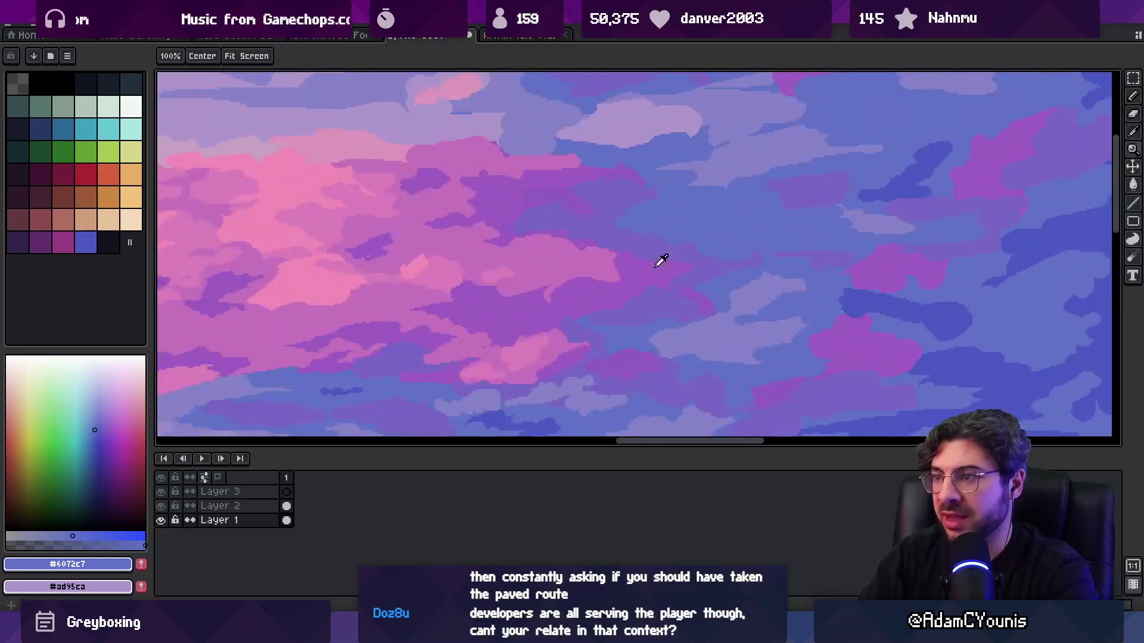
alt+click(667, 268)
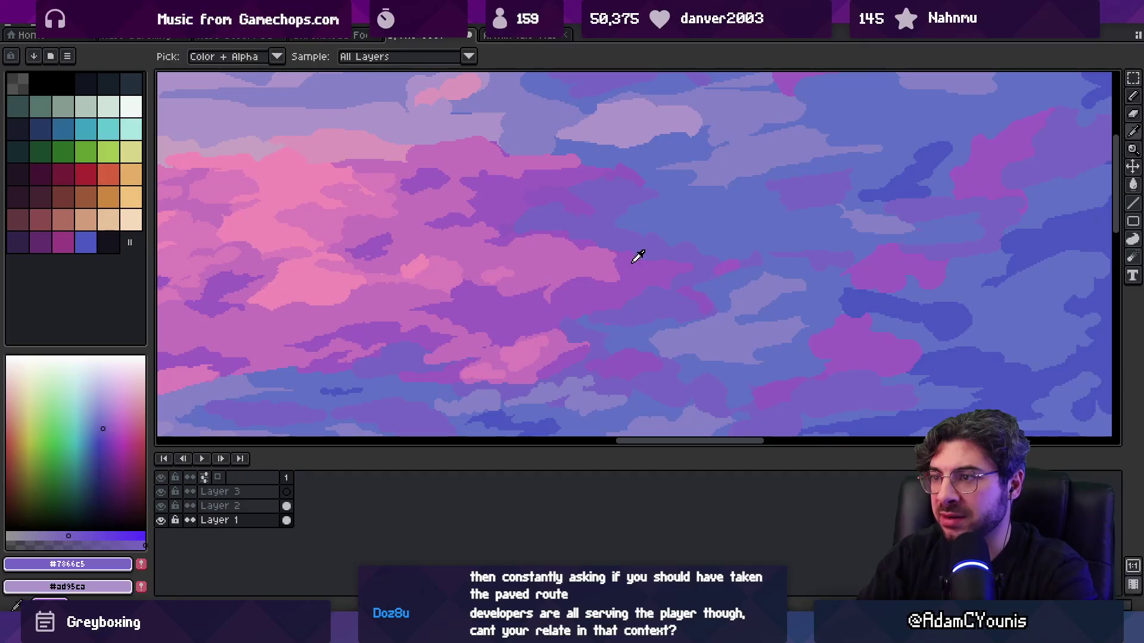
scroll(635, 232, down, 3)
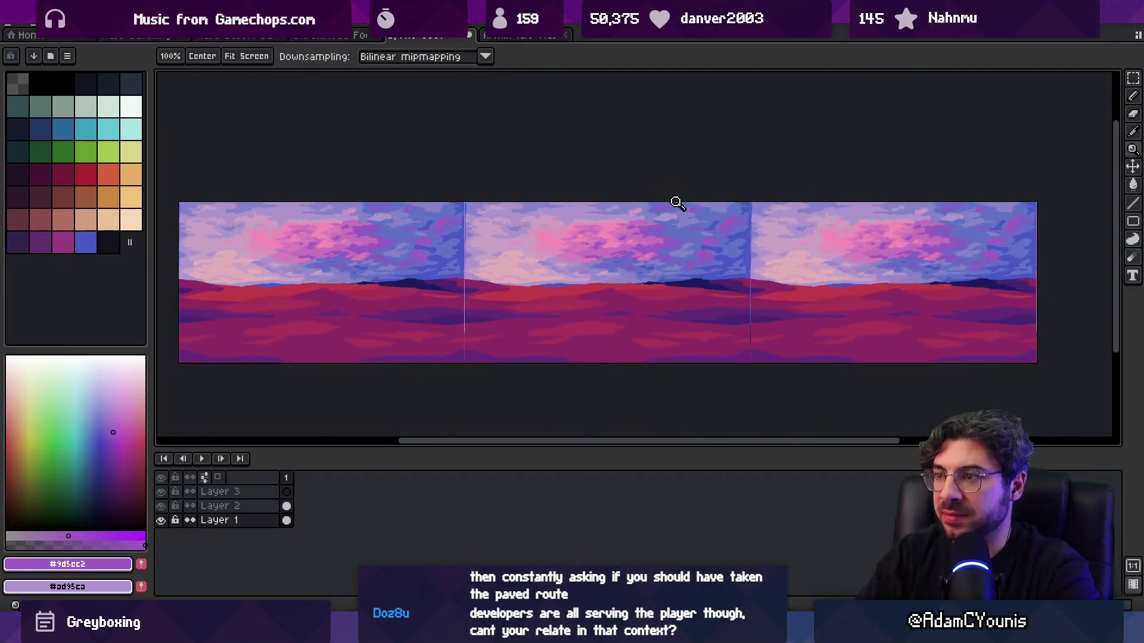
scroll(678, 201, up, 4)
alt+click(712, 268)
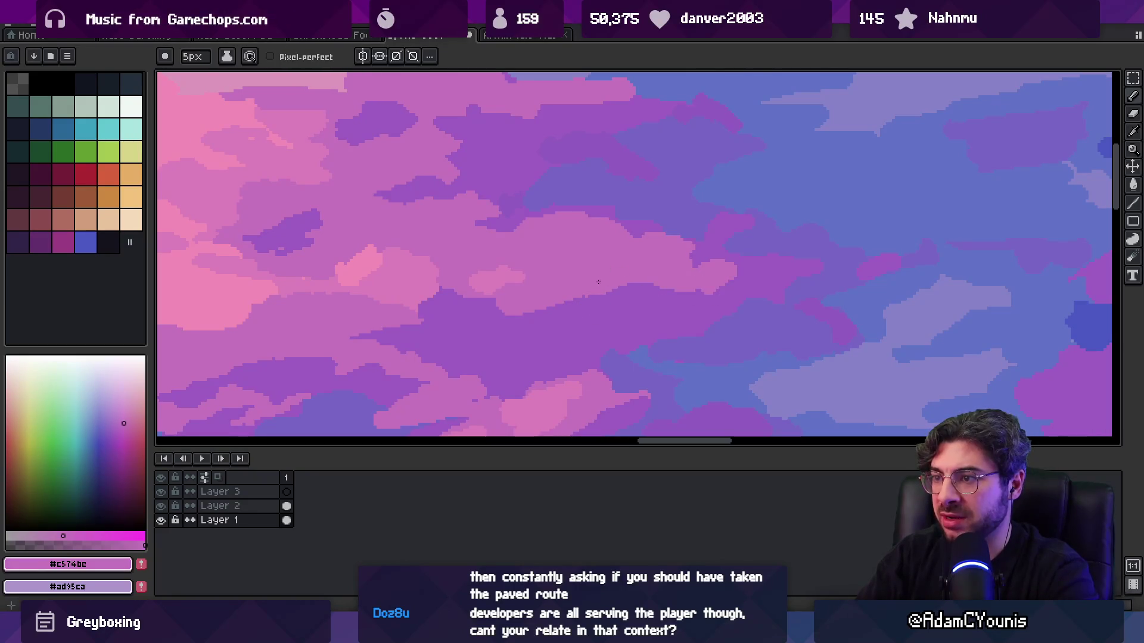
key(alt)
alt+click(516, 321)
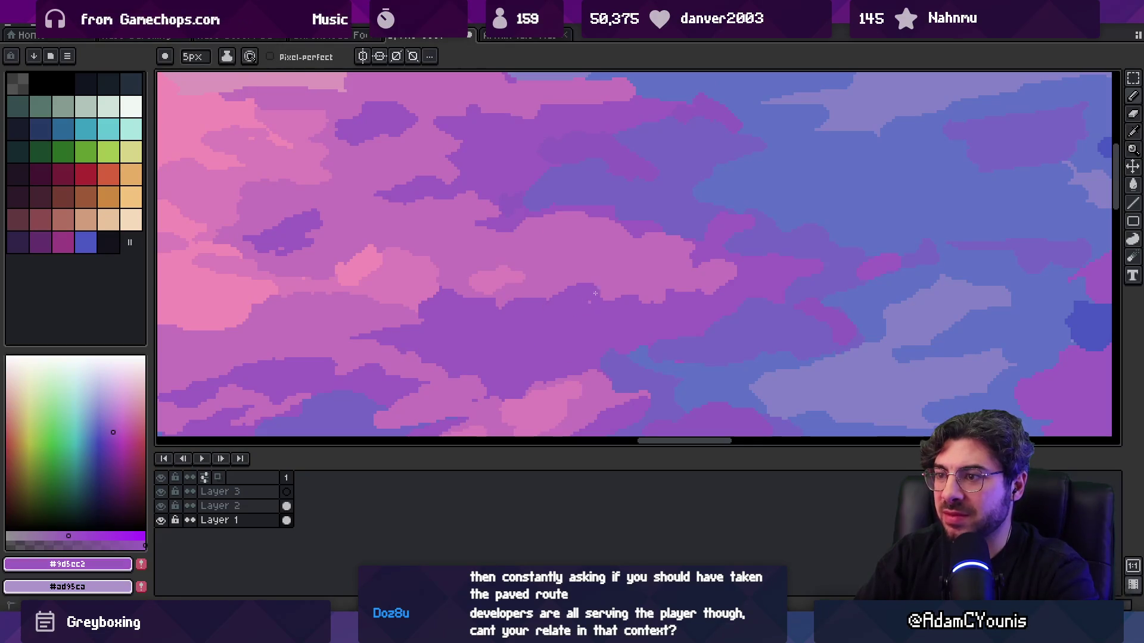
key(z)
scroll(624, 215, down, 3)
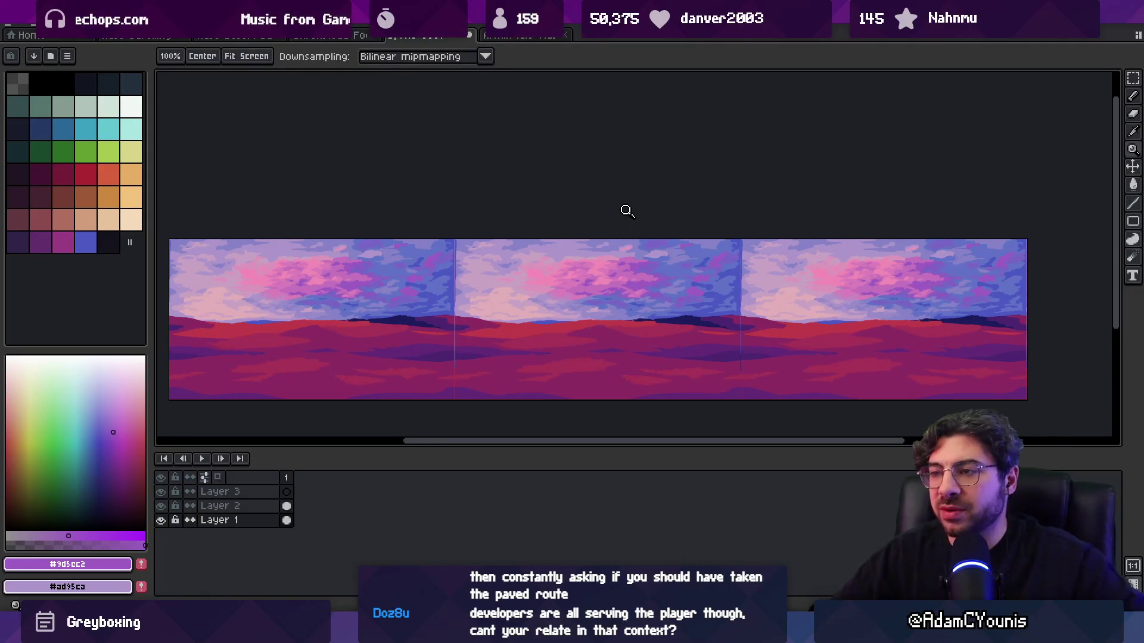
scroll(648, 270, up, 5)
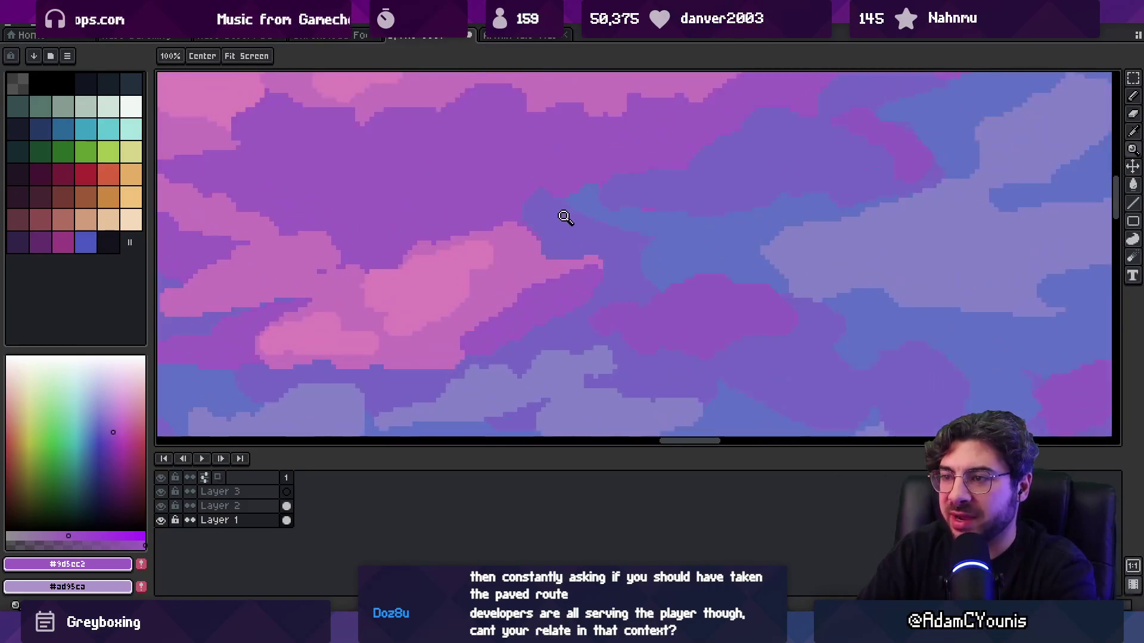
- Sample slate blue #7866c5 and purple #9d5cc2 from the clouds, checking sky and ground
key(b)
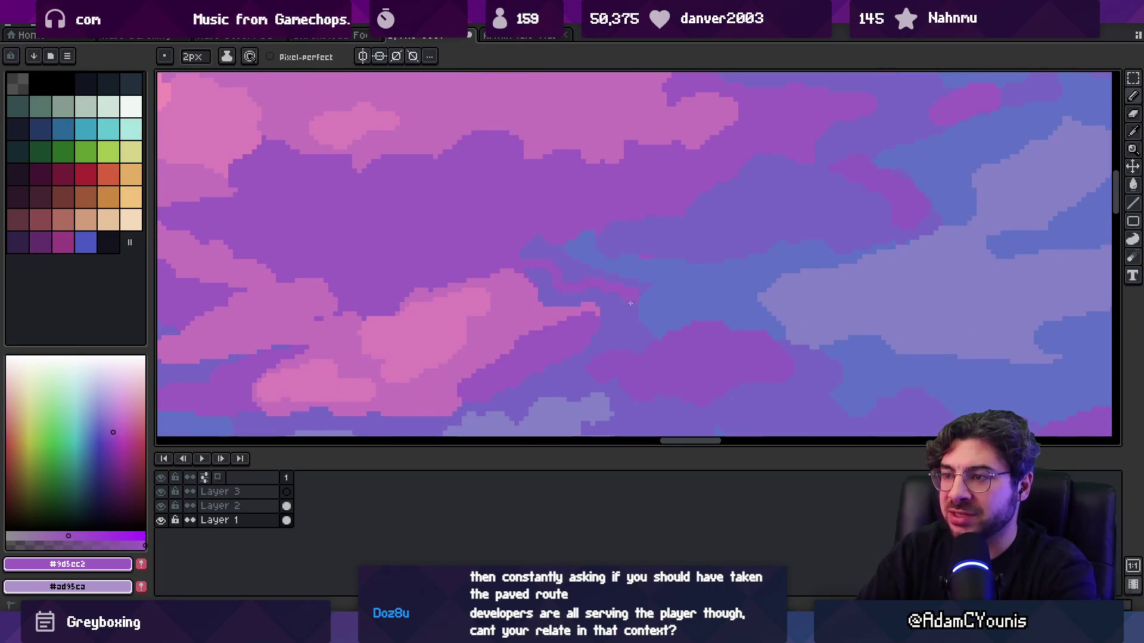
key(z)
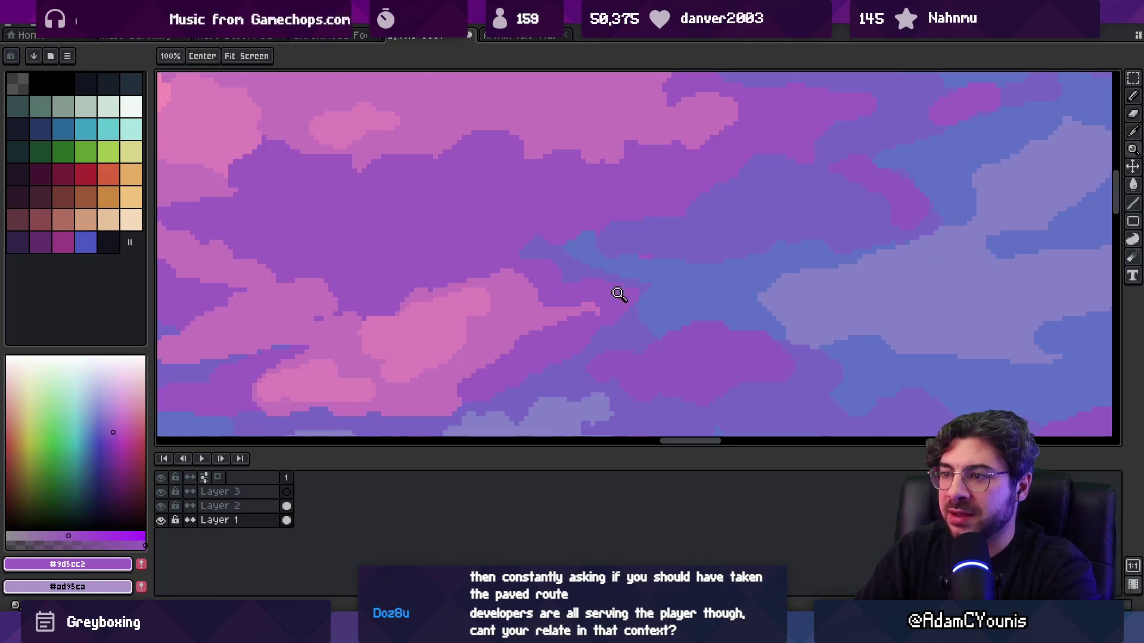
scroll(625, 295, down, 5)
scroll(645, 299, up, 5)
key(b)
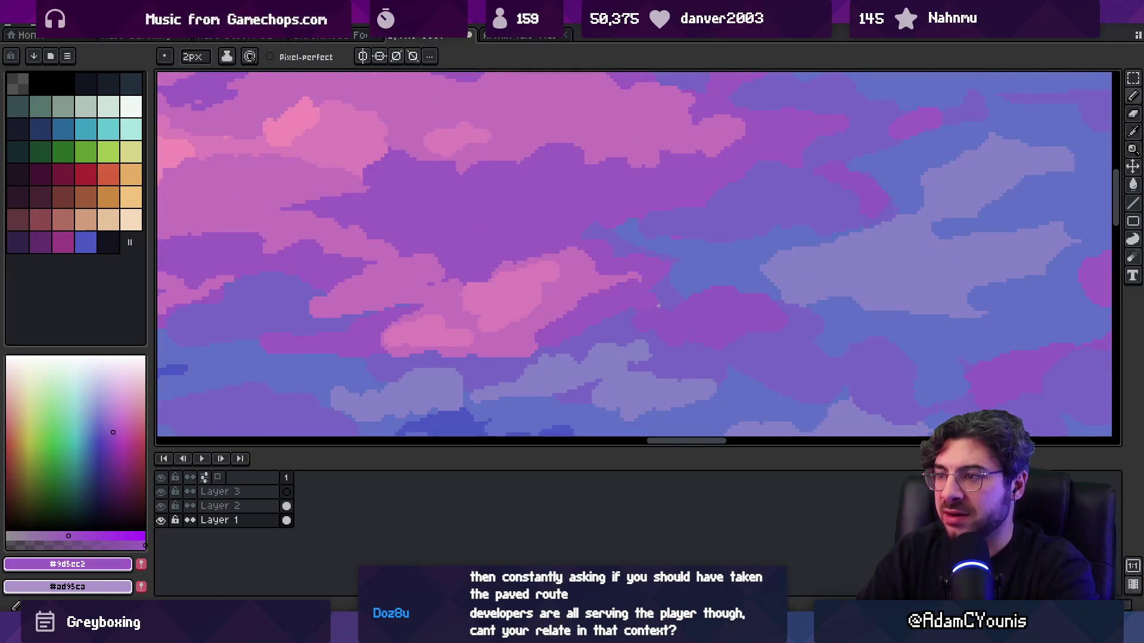
alt+click(666, 280)
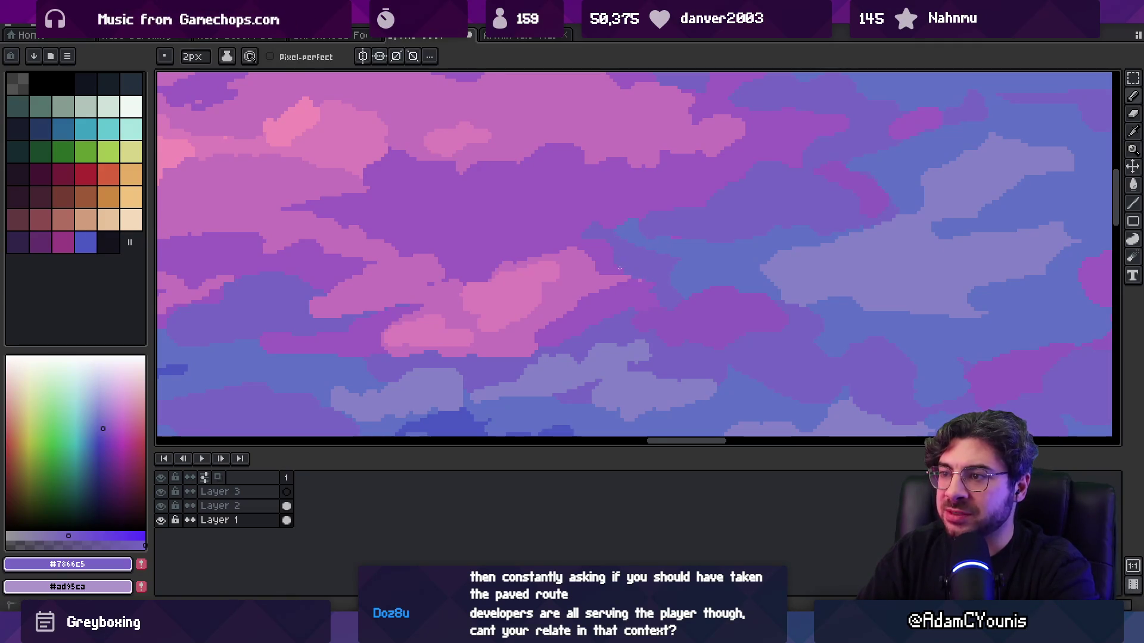
alt+click(636, 245)
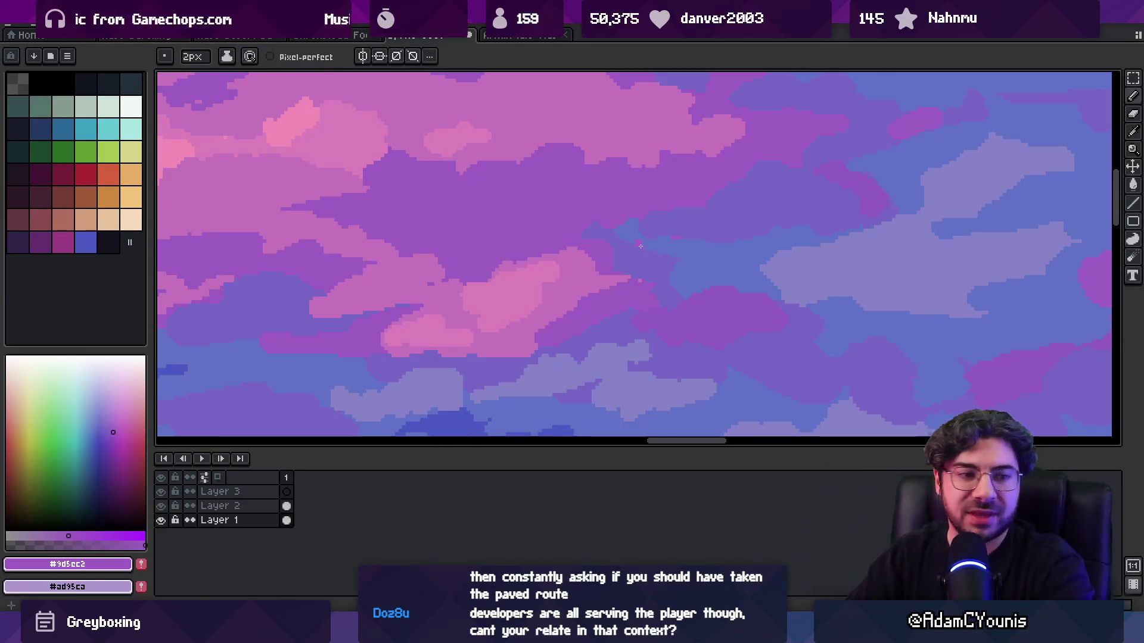
key(z)
scroll(590, 262, down, 4)
scroll(636, 273, up, 4)
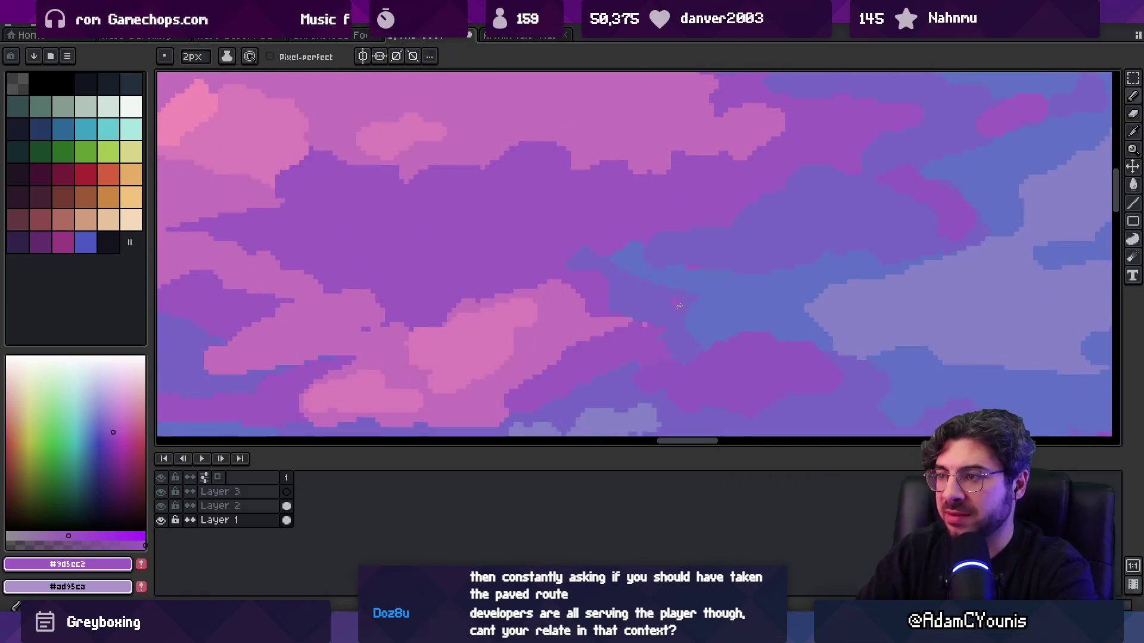
- Paint a small darker purple patch into the central clouds, trying #915cc1 and #9d5cc2
alt+click(688, 262)
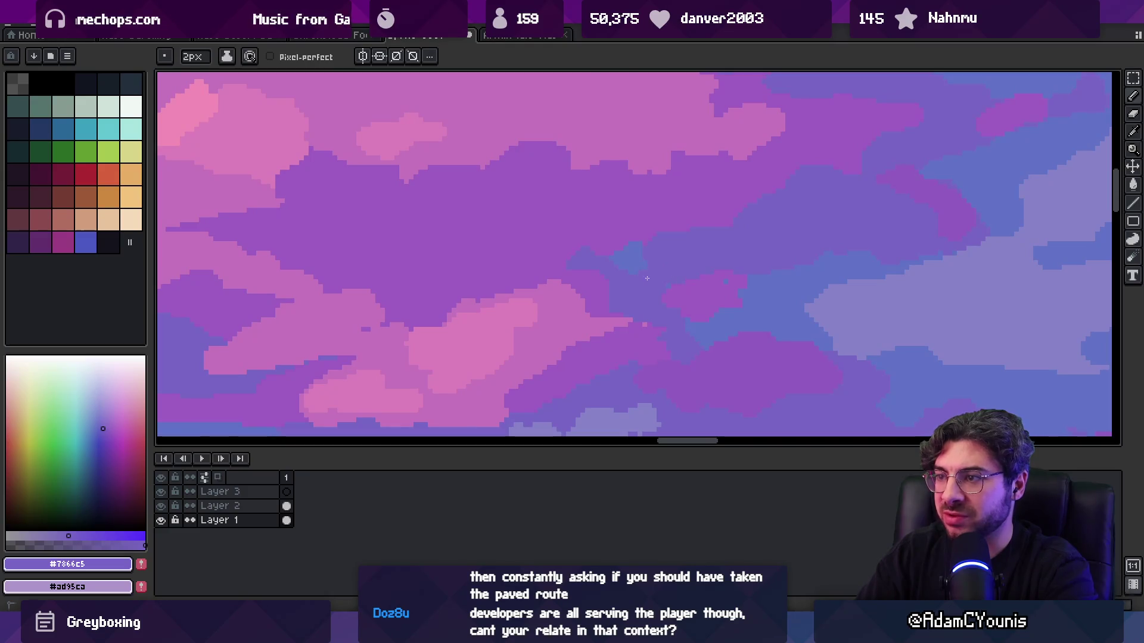
key(z)
scroll(689, 209, down, 6)
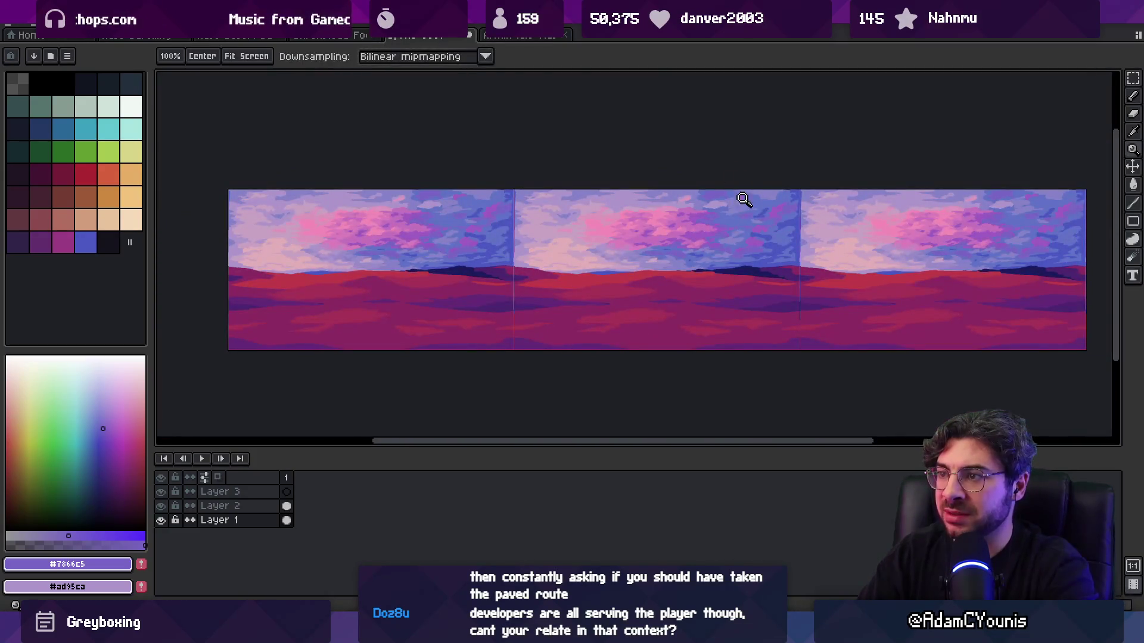
scroll(745, 202, up, 5)
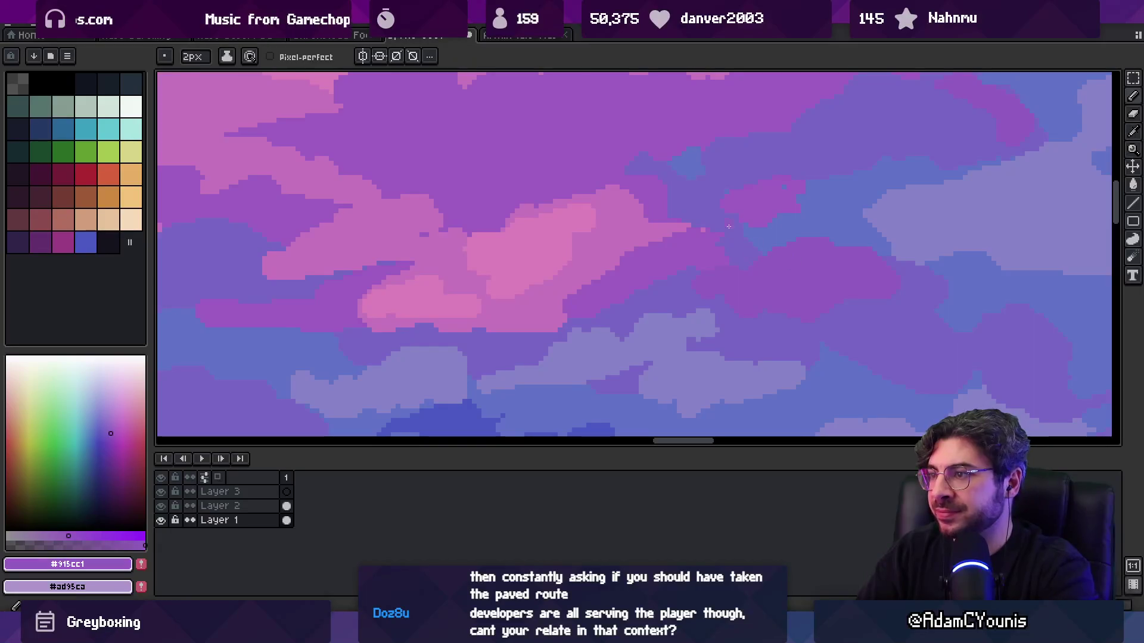
scroll(655, 250, up, 2)
alt+click(614, 266)
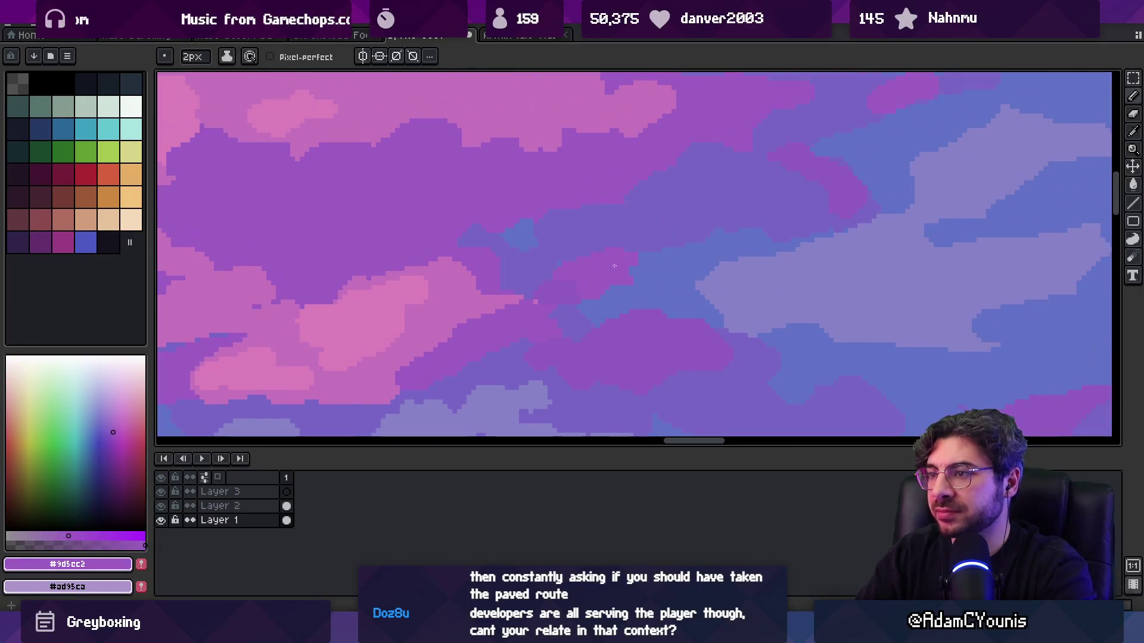
drag(644, 271, 648, 279)
alt+click(578, 288)
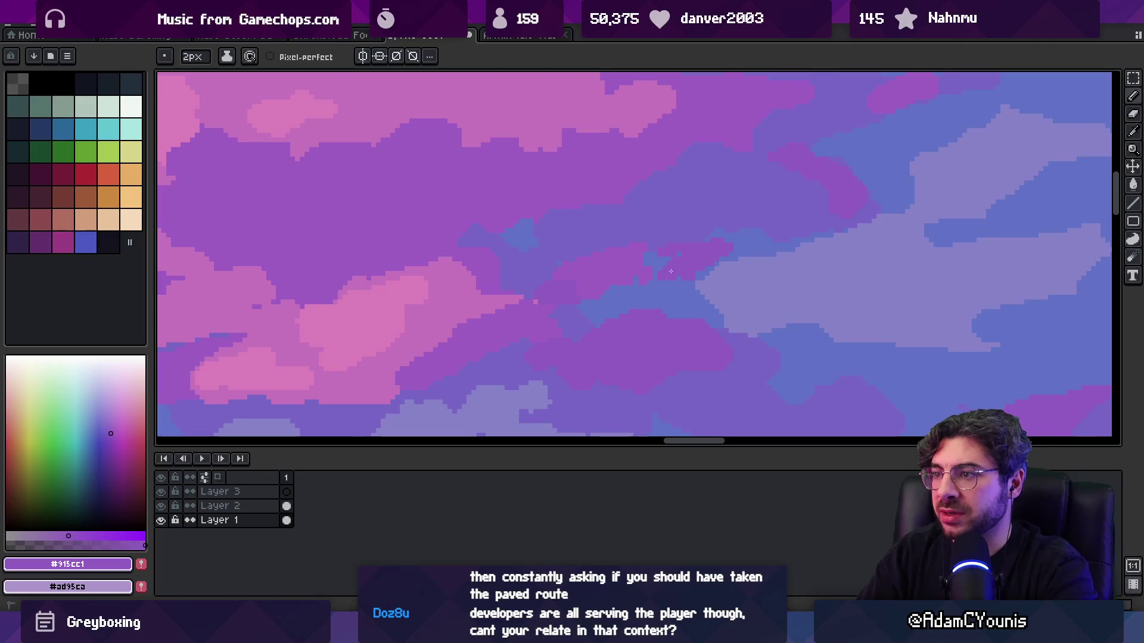
alt+click(644, 276)
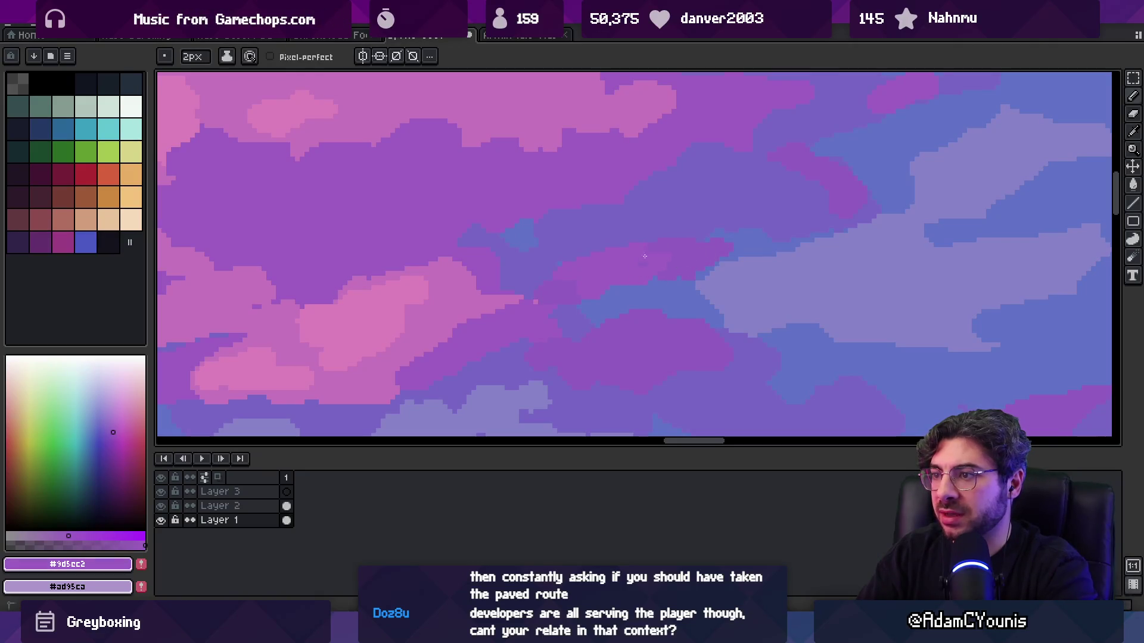
- Zoom out over the tiled panorama to check the darkened clouds across the whole landscape
key(z)
scroll(572, 248, down, 5)
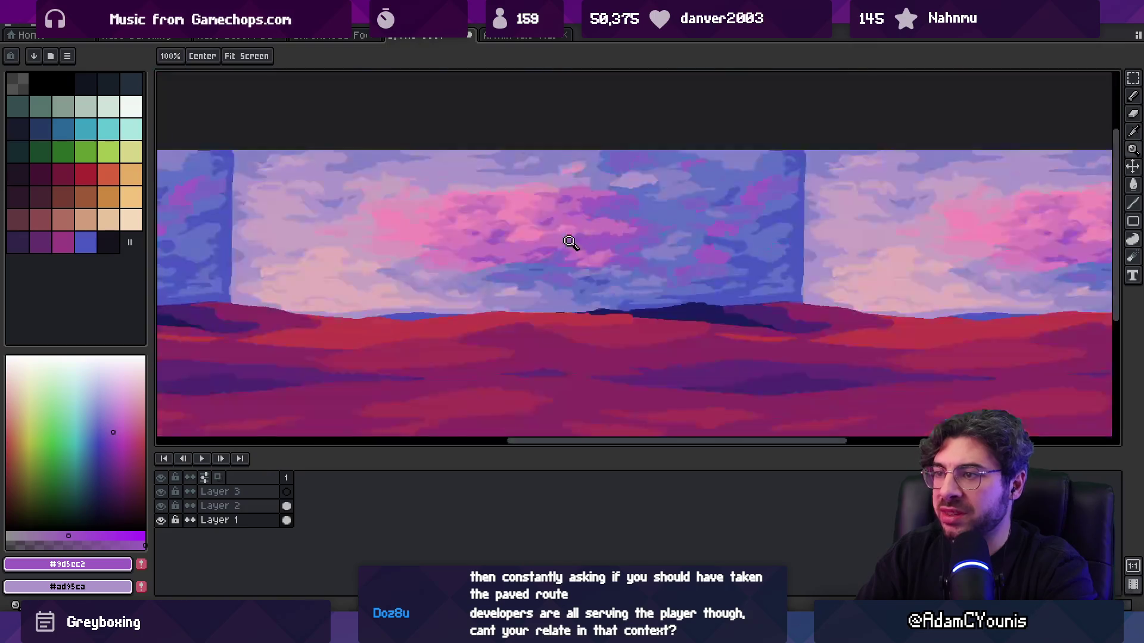
scroll(628, 238, up, 4)
scroll(628, 238, up, 2)
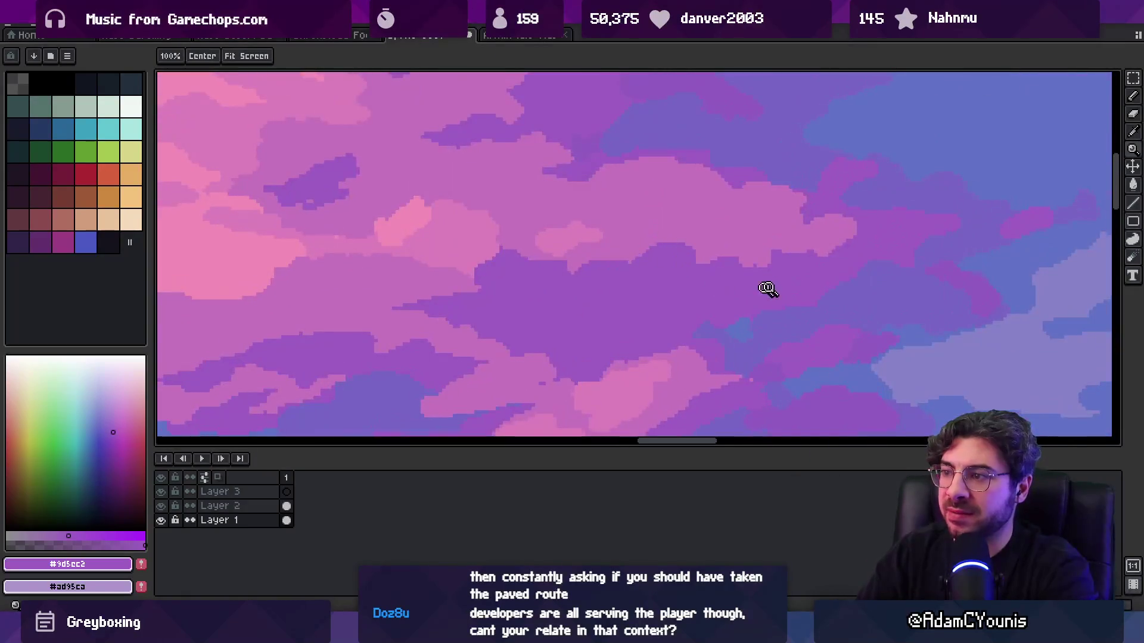
key(alt)
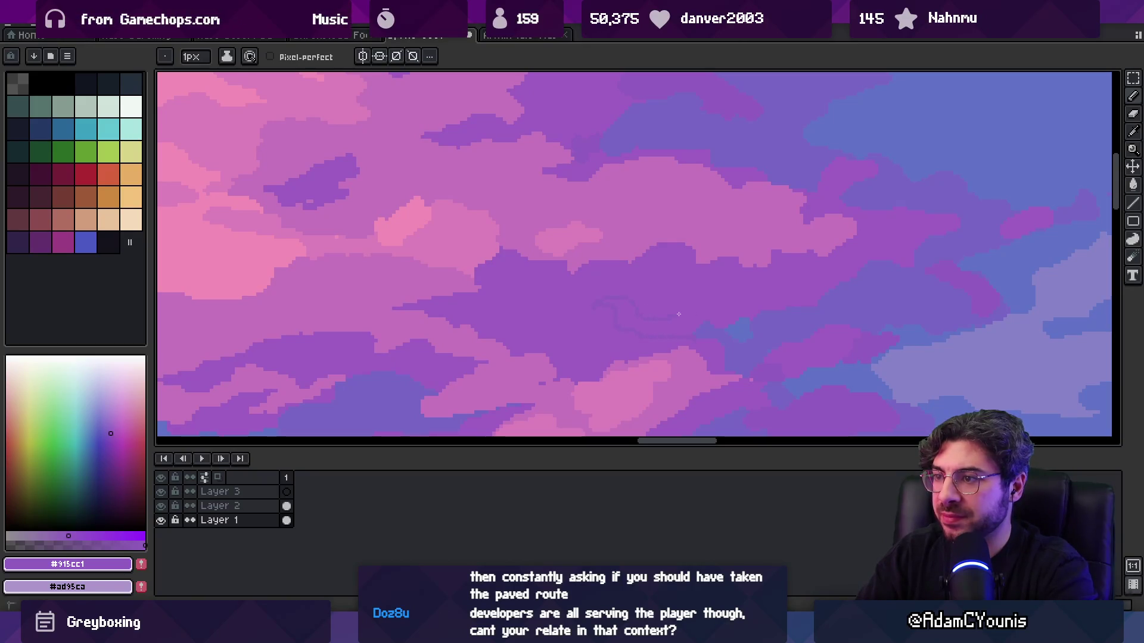
key(g)
key(z)
scroll(655, 286, down, 4)
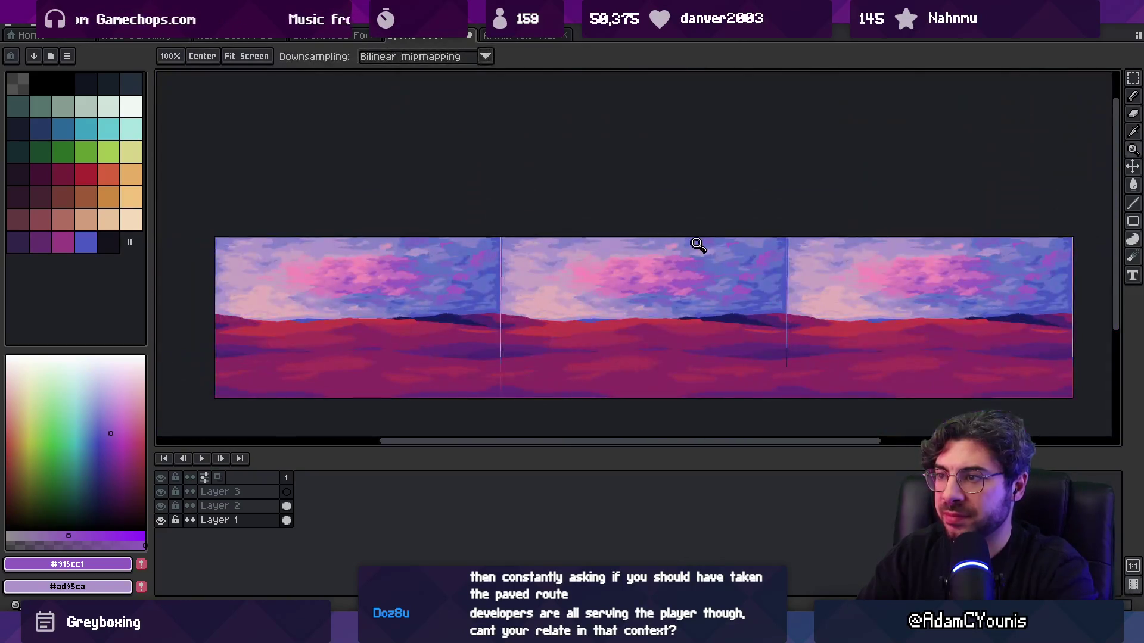
scroll(699, 279, up, 3)
scroll(698, 278, up, 1)
key(b)
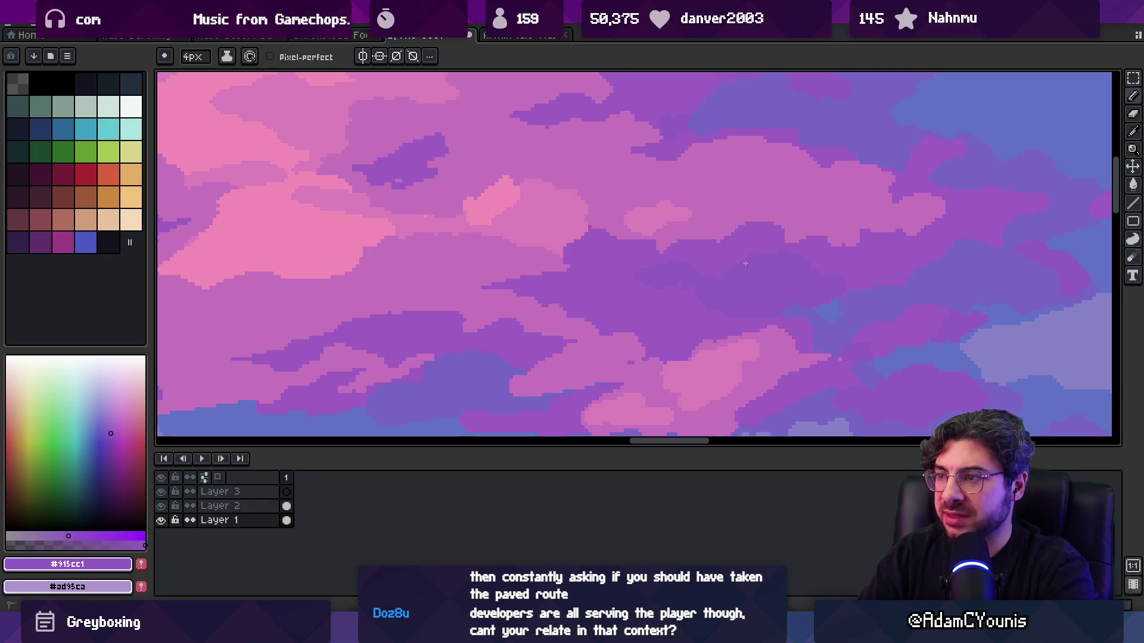
key(alt)
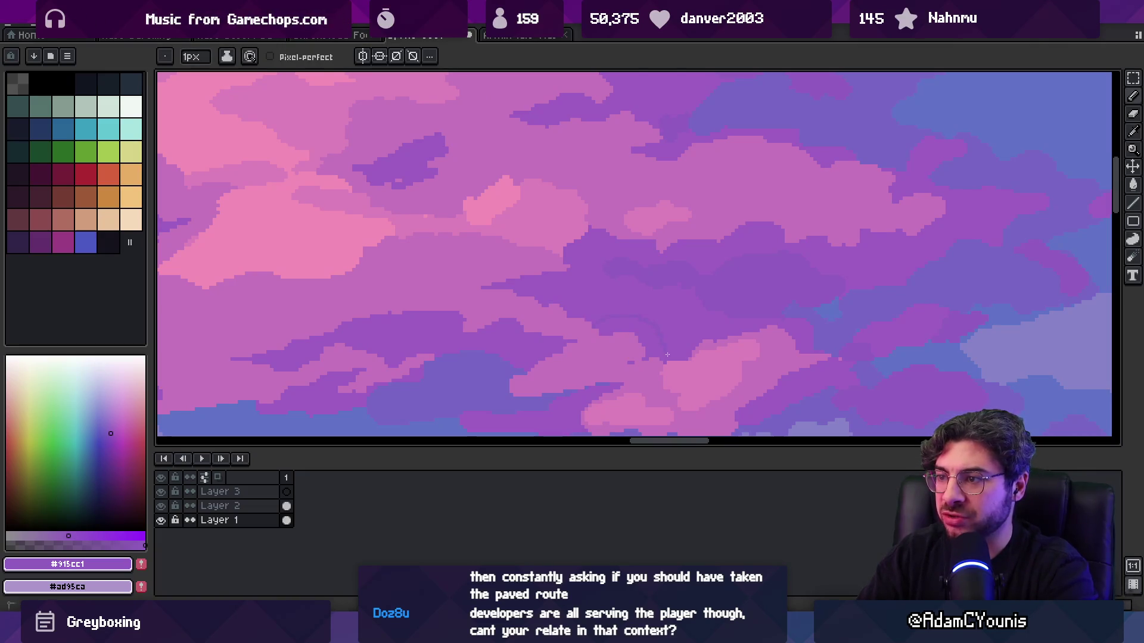
key(z)
scroll(664, 269, down, 3)
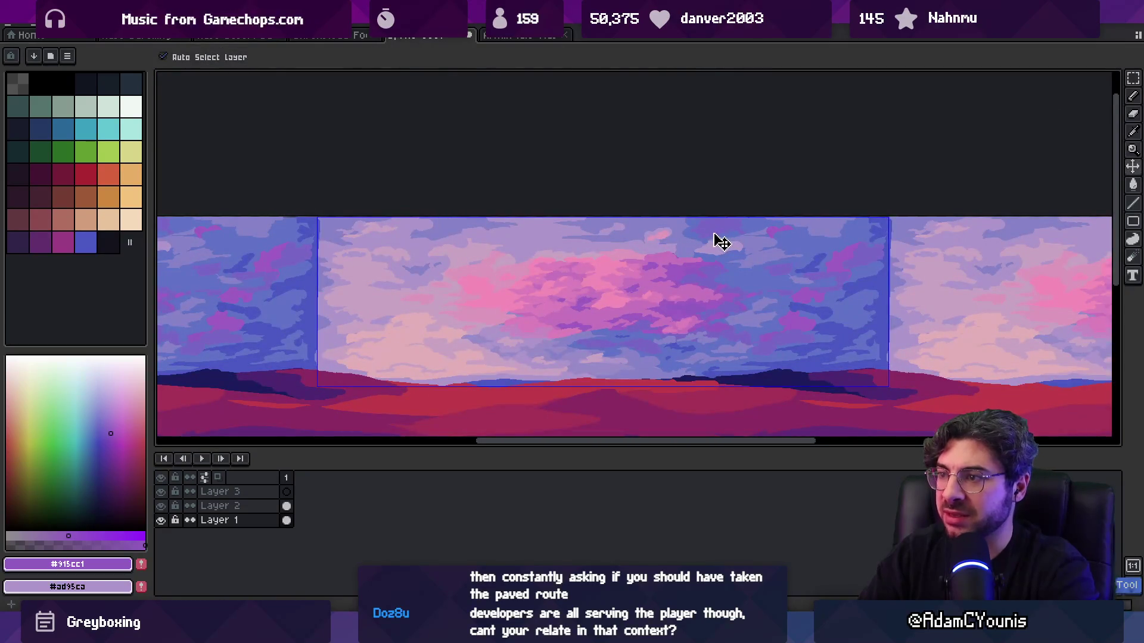
scroll(715, 244, up, 5)
alt+click(663, 324)
key(minus)
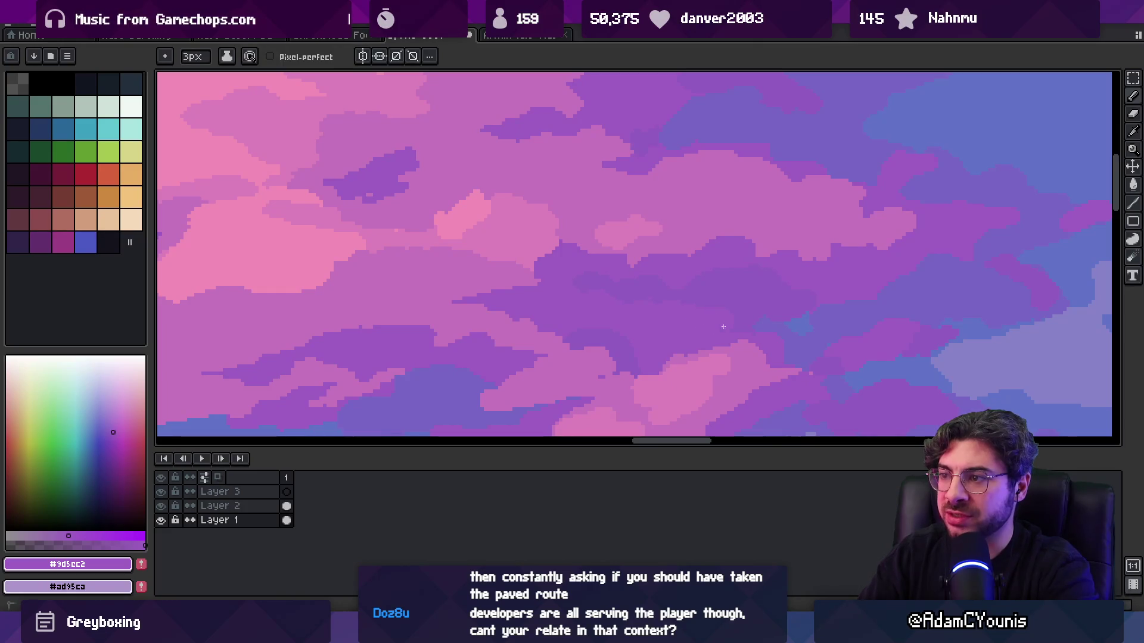
alt+click(702, 295)
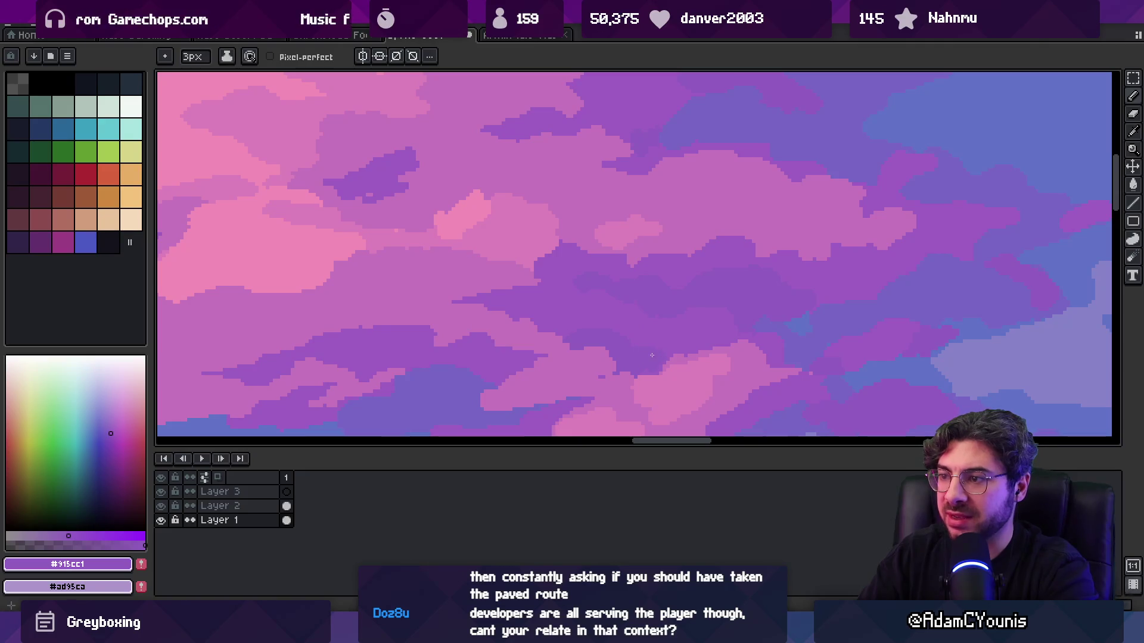
alt+click(702, 289)
scroll(715, 301, up, 2)
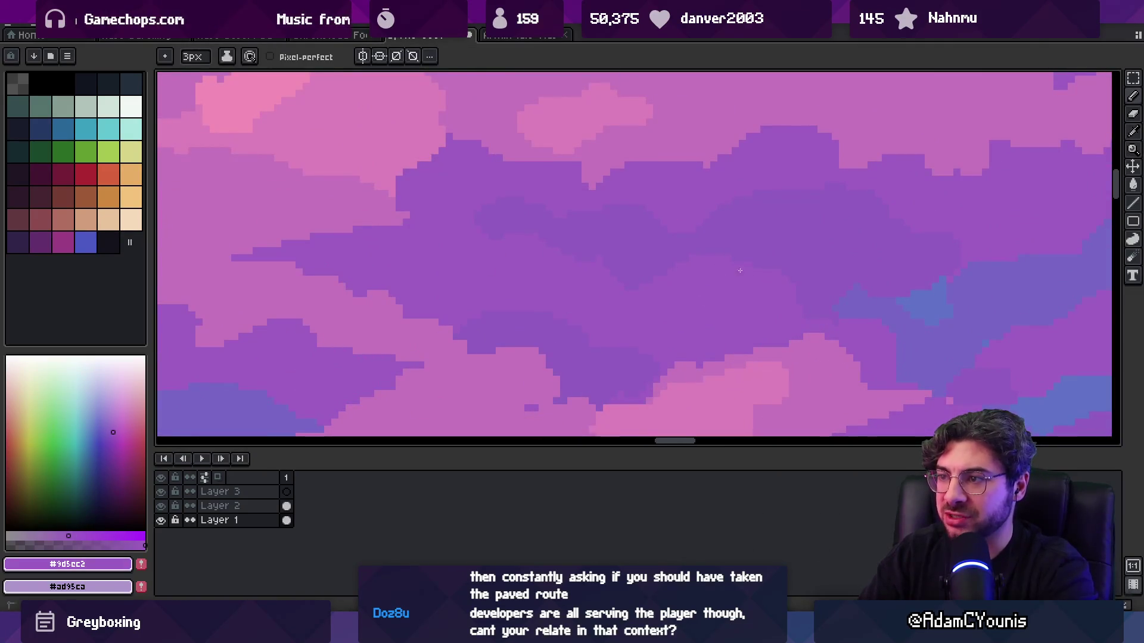
key(z)
scroll(729, 269, down, 4)
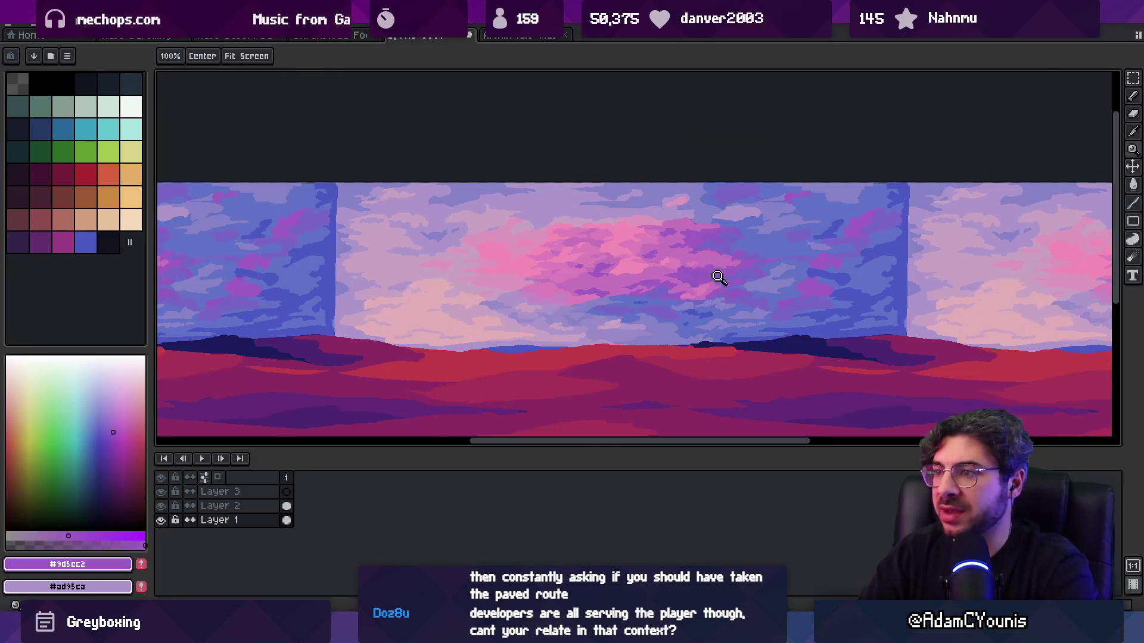
scroll(712, 272, up, 3)
alt+click(756, 286)
alt+click(731, 272)
scroll(731, 272, down, 4)
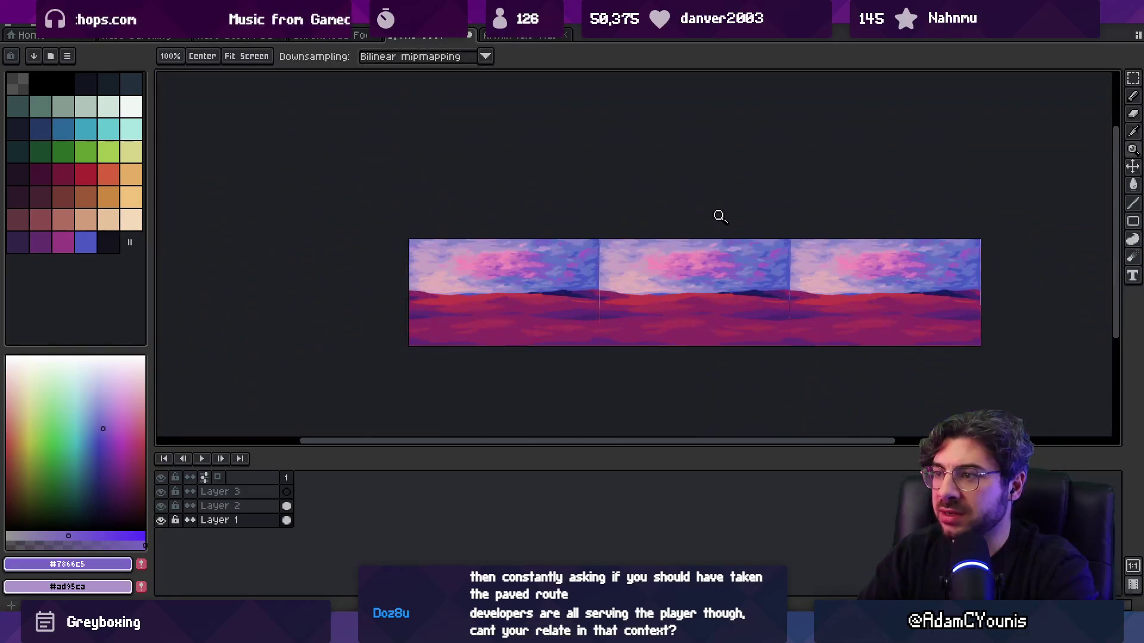
scroll(724, 257, up, 3)
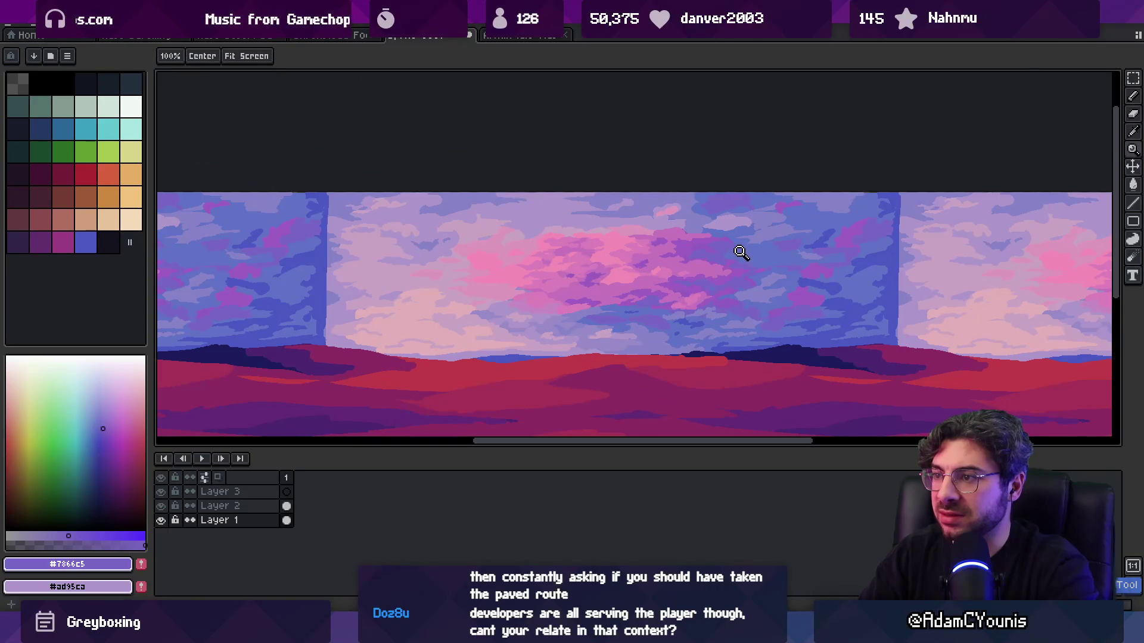
scroll(649, 298, up, 4)
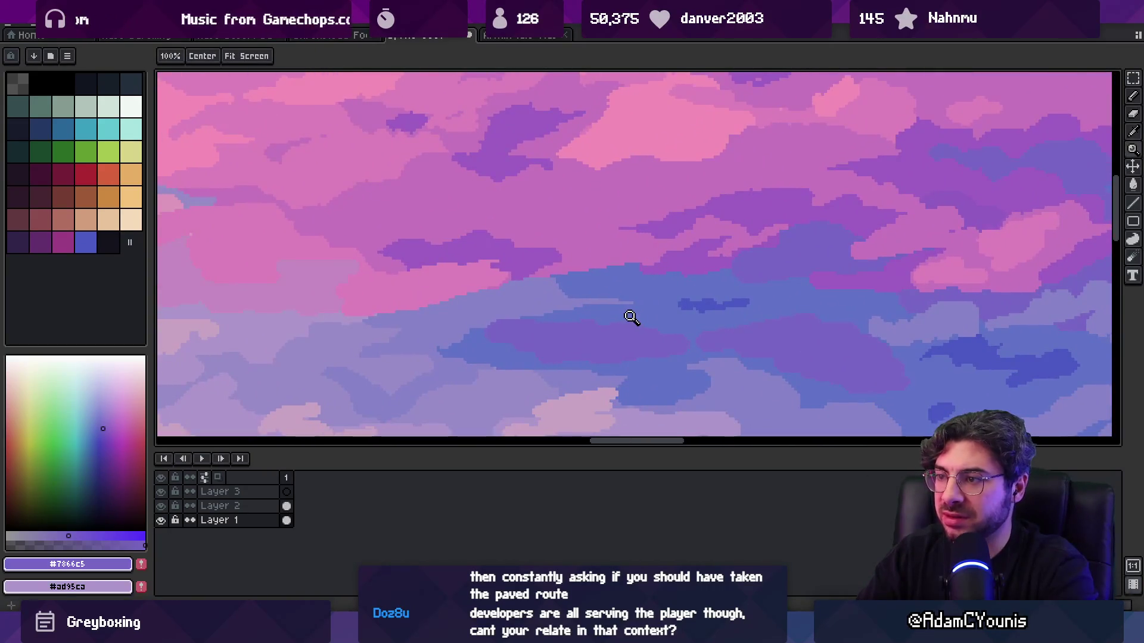
key(i)
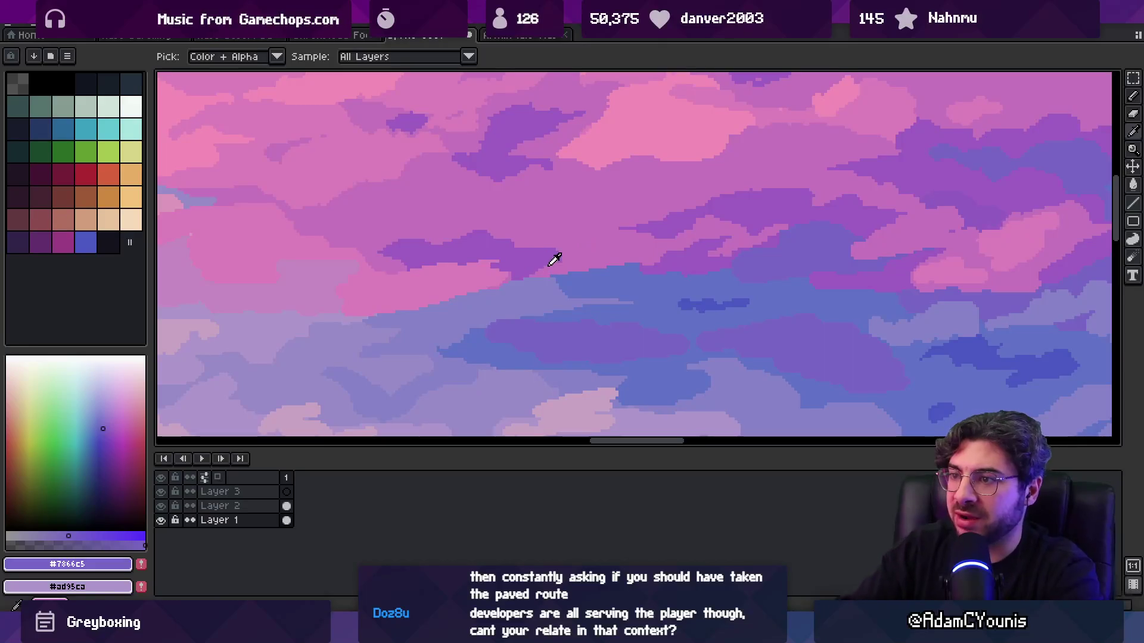
click(554, 260)
key(b)
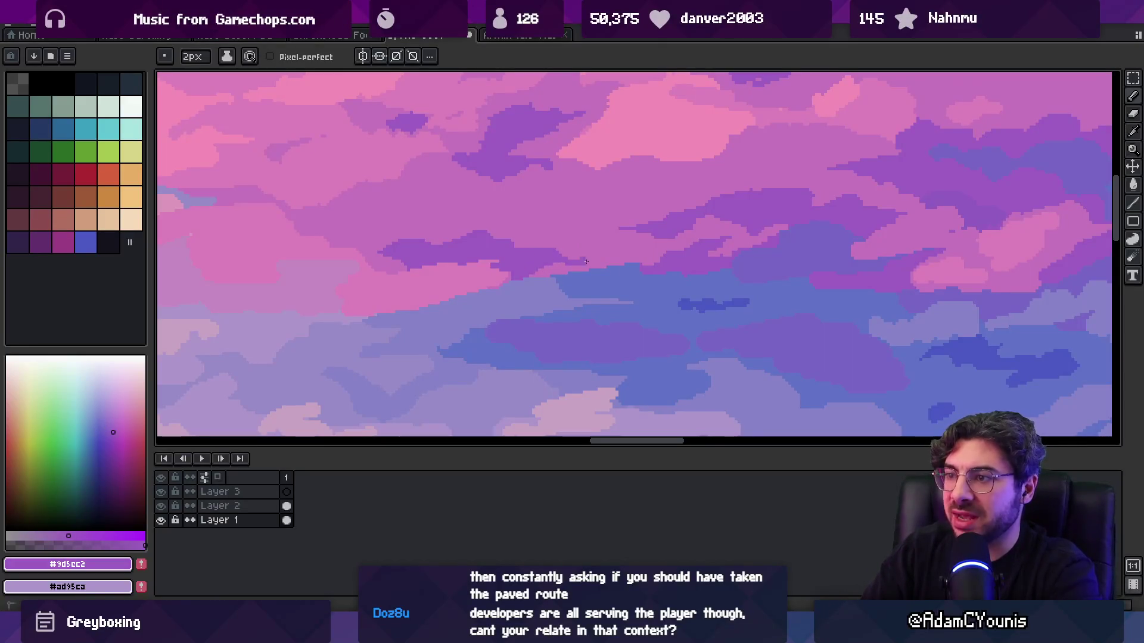
key(g)
key(z)
scroll(575, 249, down, 3)
scroll(597, 255, up, 3)
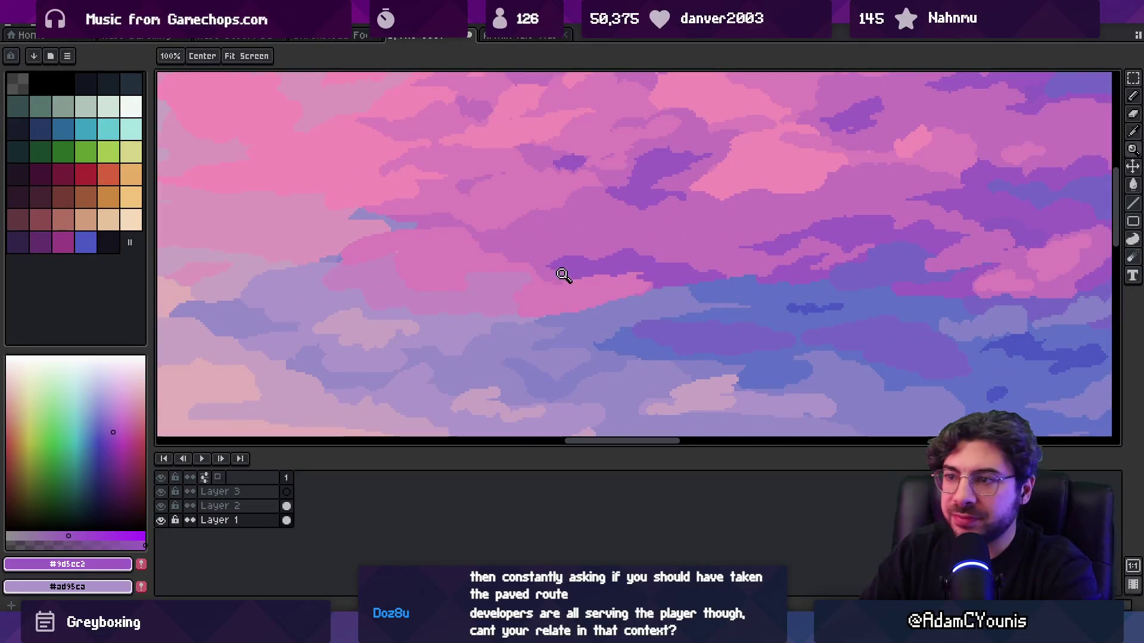
key(i)
click(500, 296)
key(b)
key(g)
key(z)
scroll(529, 307, up, 3)
key(i)
click(488, 320)
key(b)
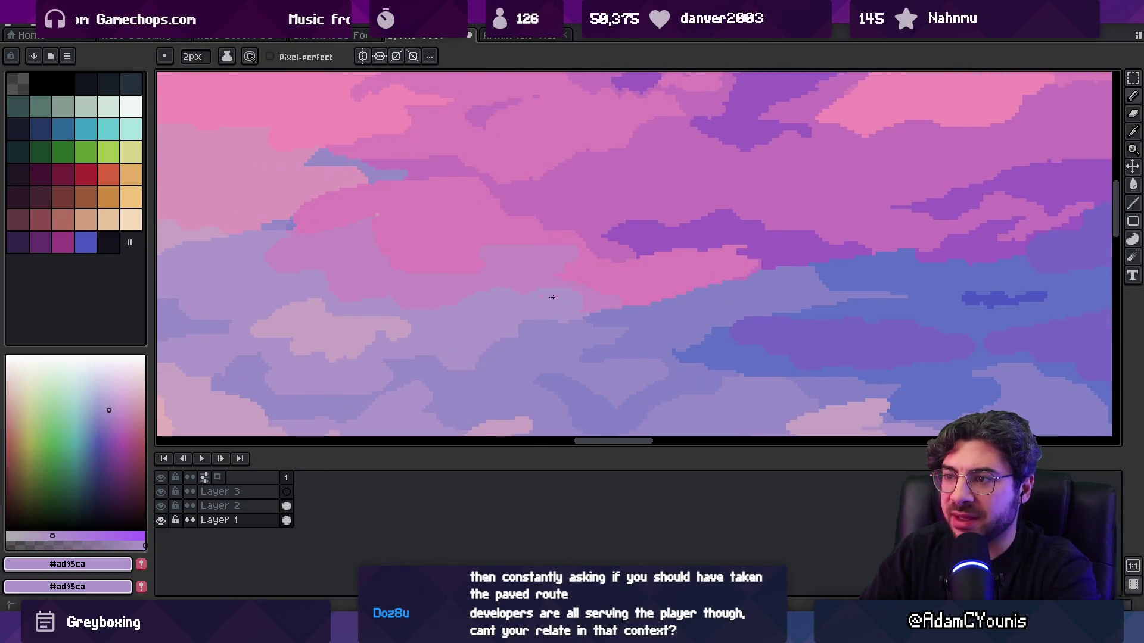
key(z)
scroll(566, 274, down, 3)
scroll(566, 286, up, 3)
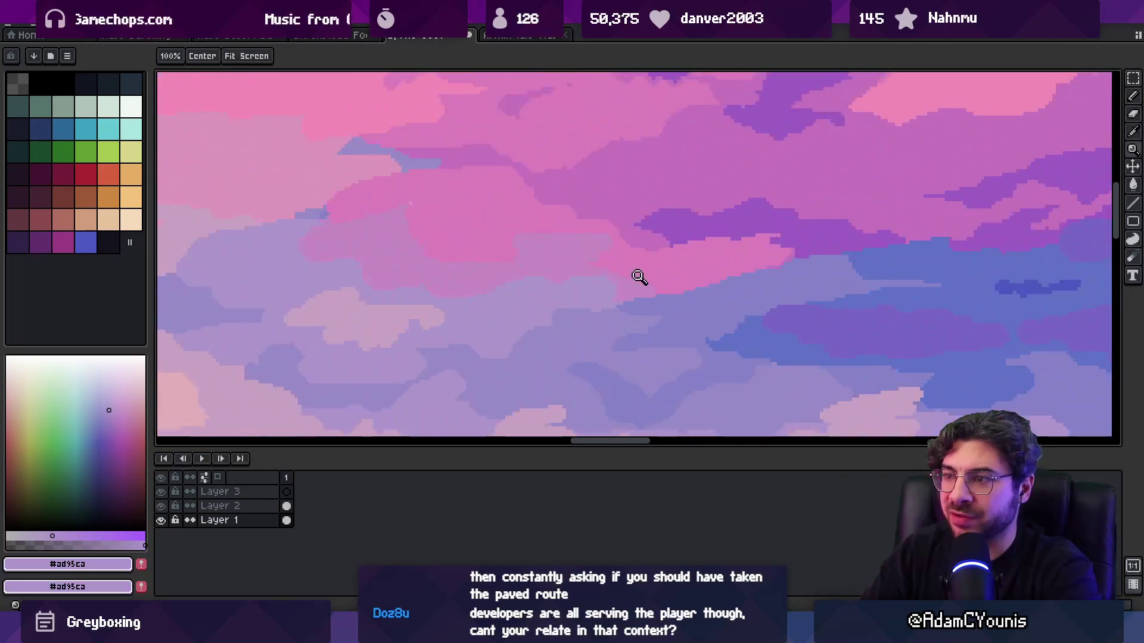
key(i)
click(639, 304)
key(b)
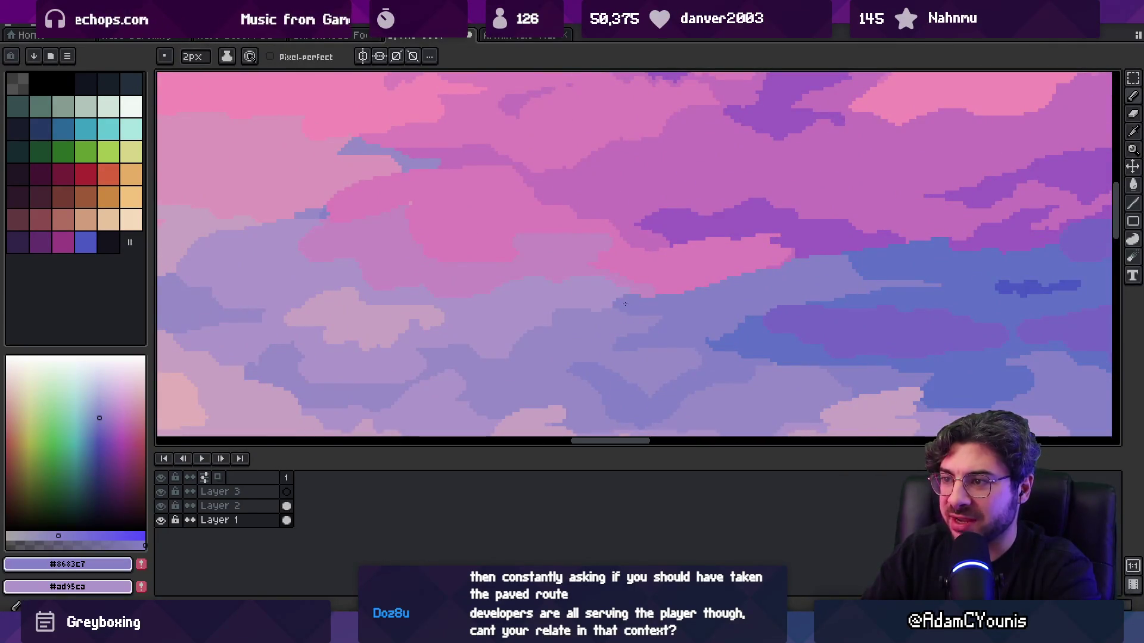
alt+click(740, 294)
key(z)
scroll(720, 260, down, 5)
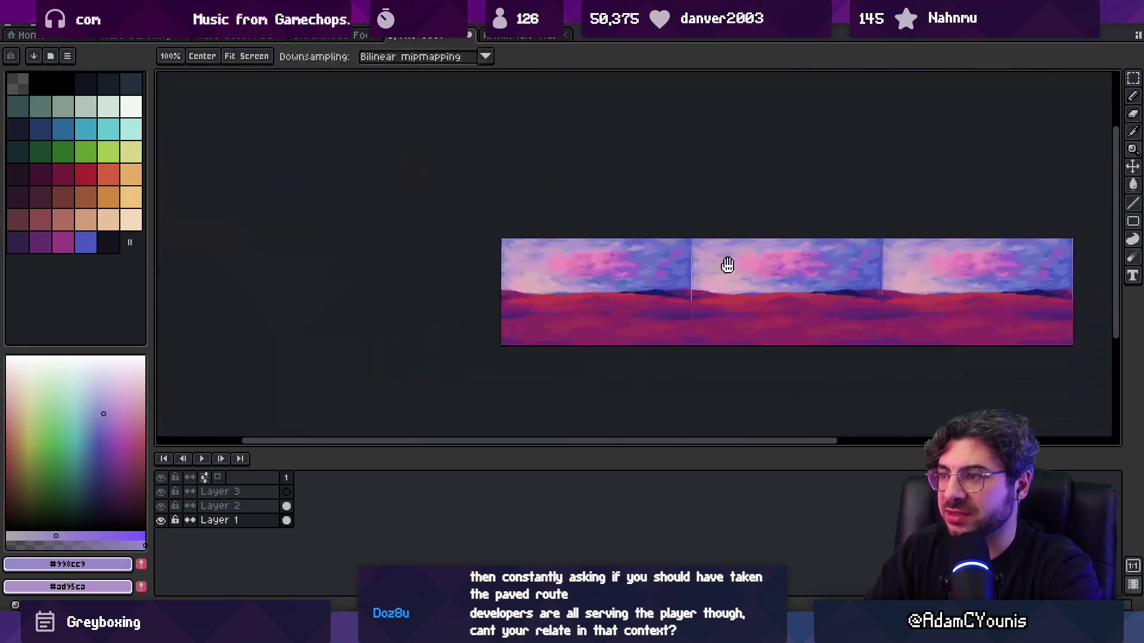
- Zoom into the cloud band and paint a lighter #8683c7 violet patch into the blue clouds
click(772, 276)
click(772, 275)
key(b)
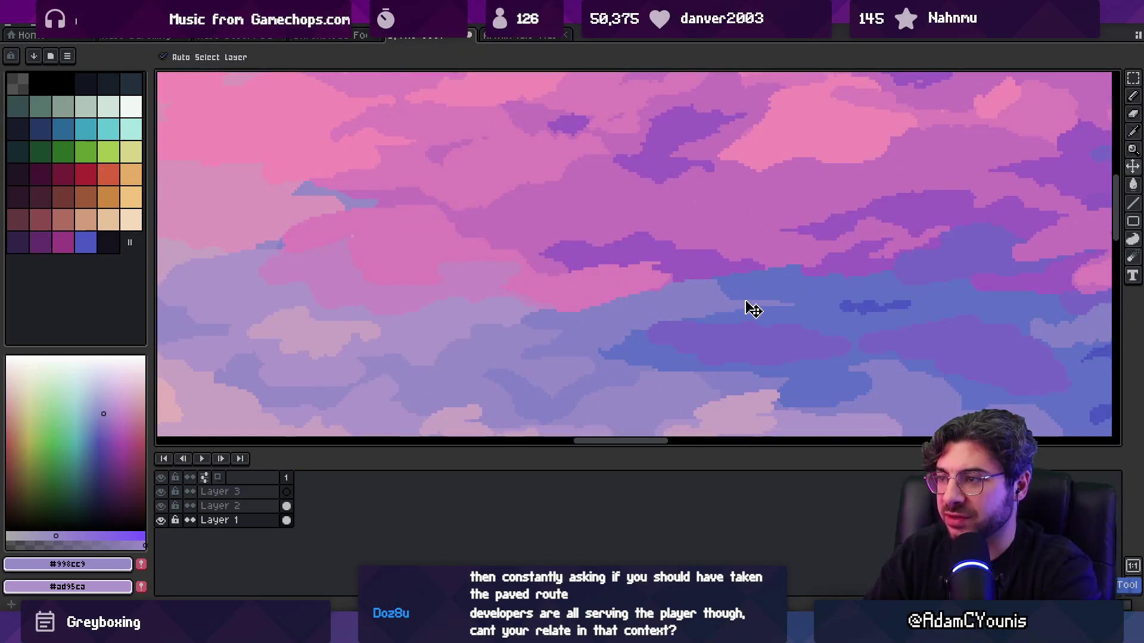
alt+click(735, 312)
key(z)
scroll(685, 292, down, 5)
click(676, 299)
key(b)
alt+click(566, 309)
scroll(640, 295, up, 2)
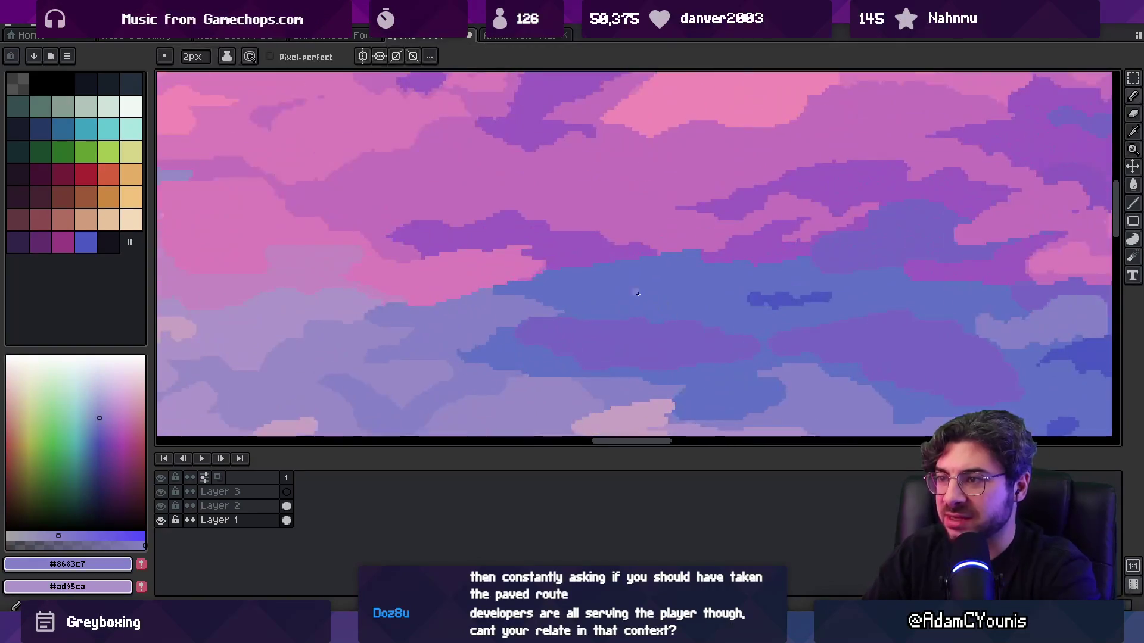
drag(621, 292, 622, 285)
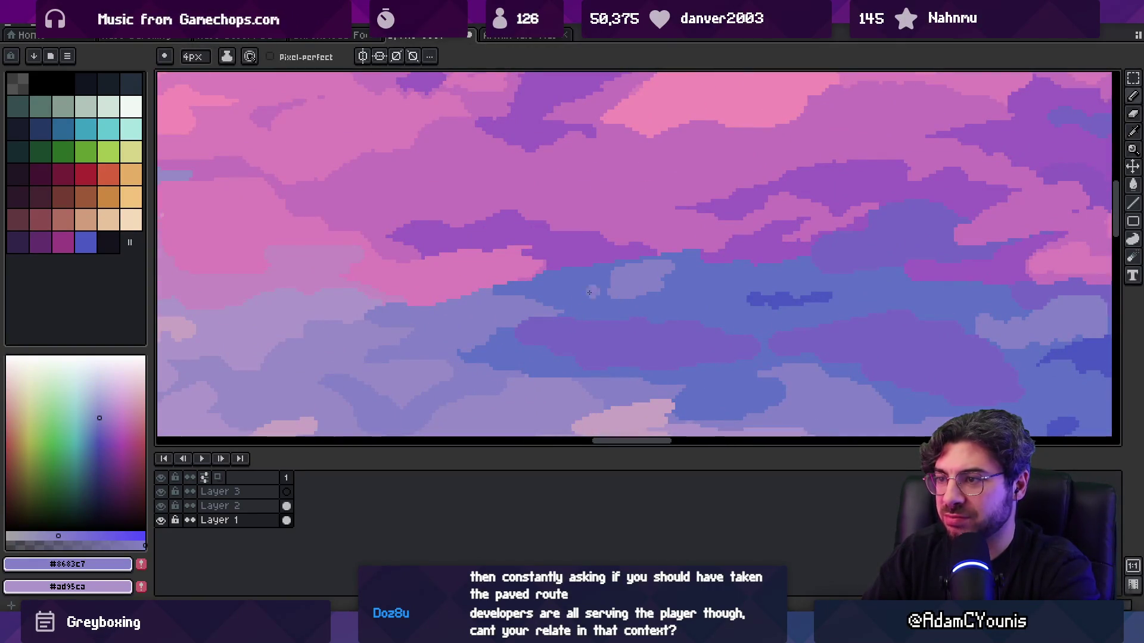
- Compare the cloud blues, then extend the #8683c7 light-violet cloud leftward into the blue band
alt+click(592, 295)
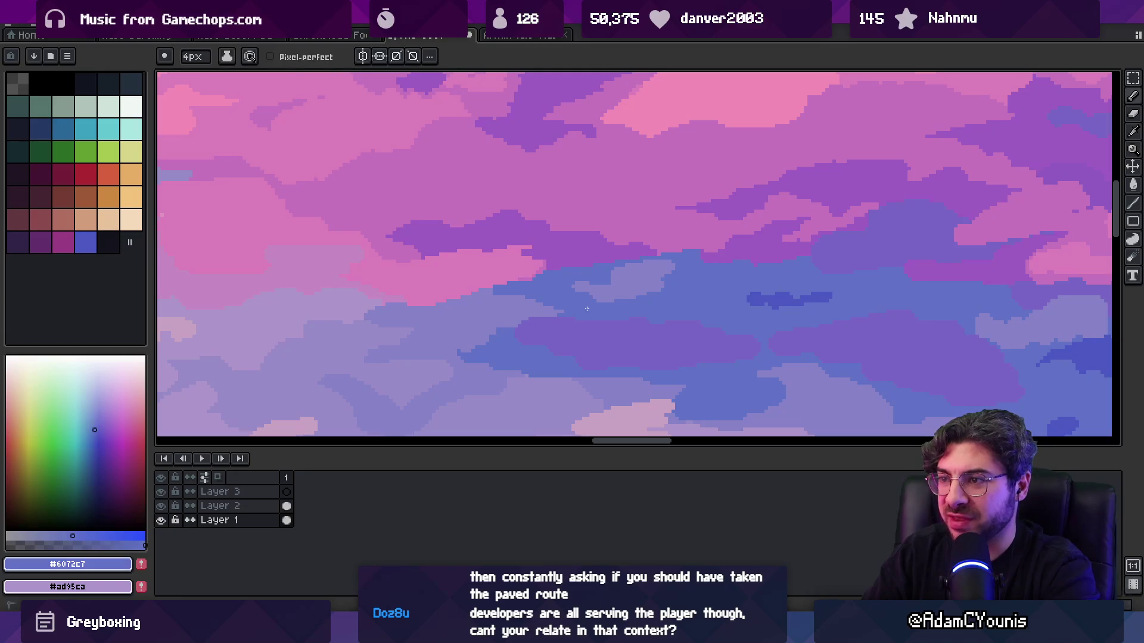
alt+click(504, 301)
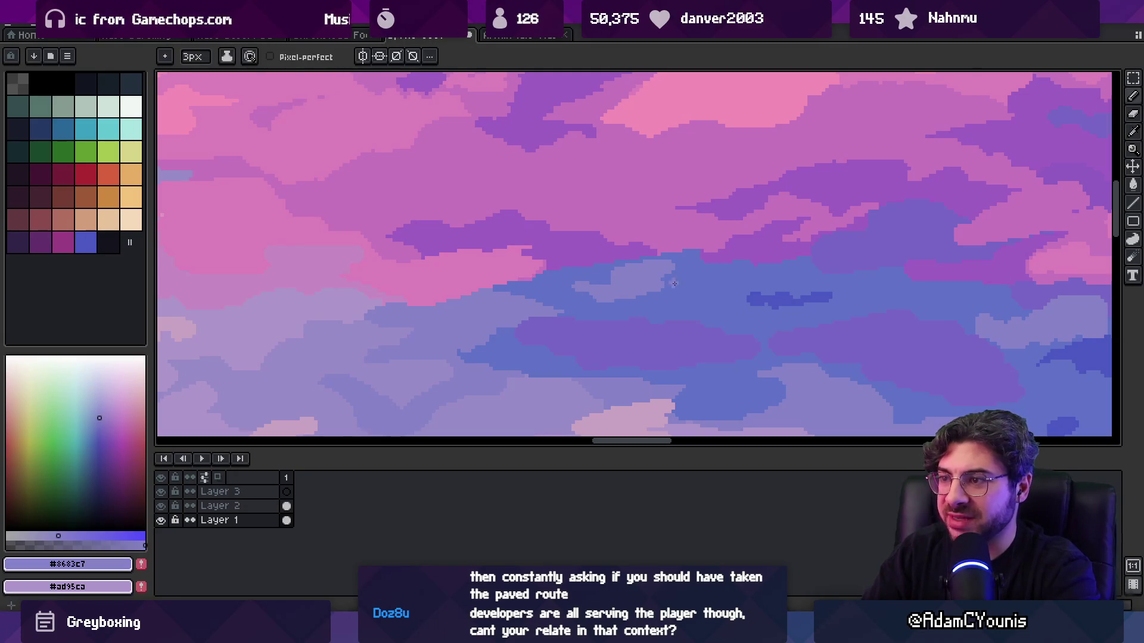
scroll(641, 299, down, 3)
scroll(633, 258, up, 3)
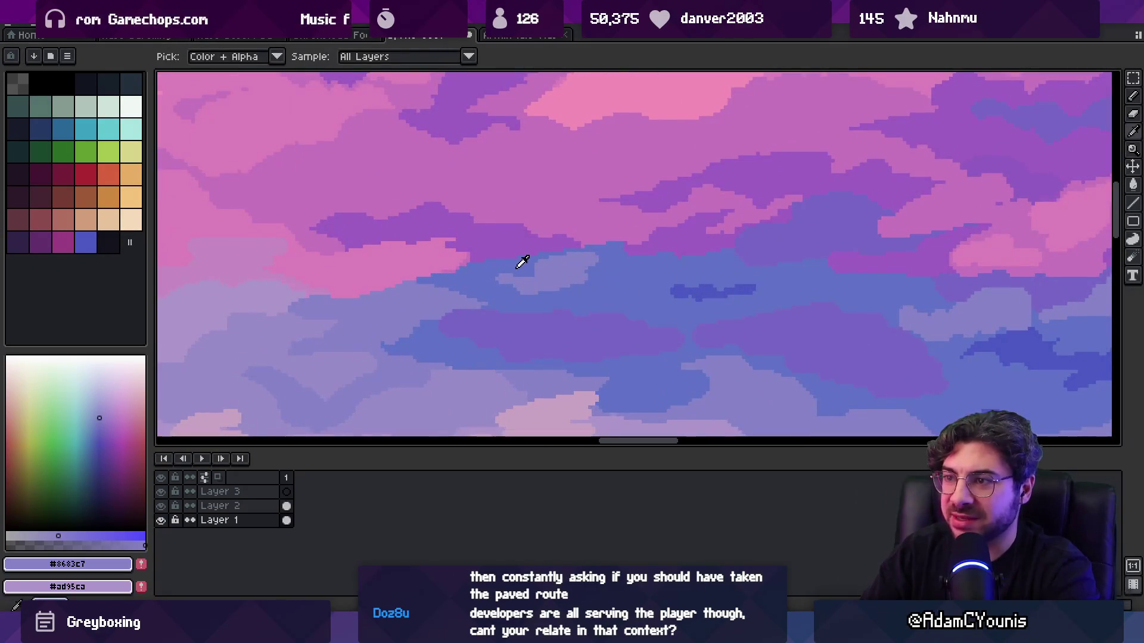
alt+click(520, 260)
alt+click(595, 214)
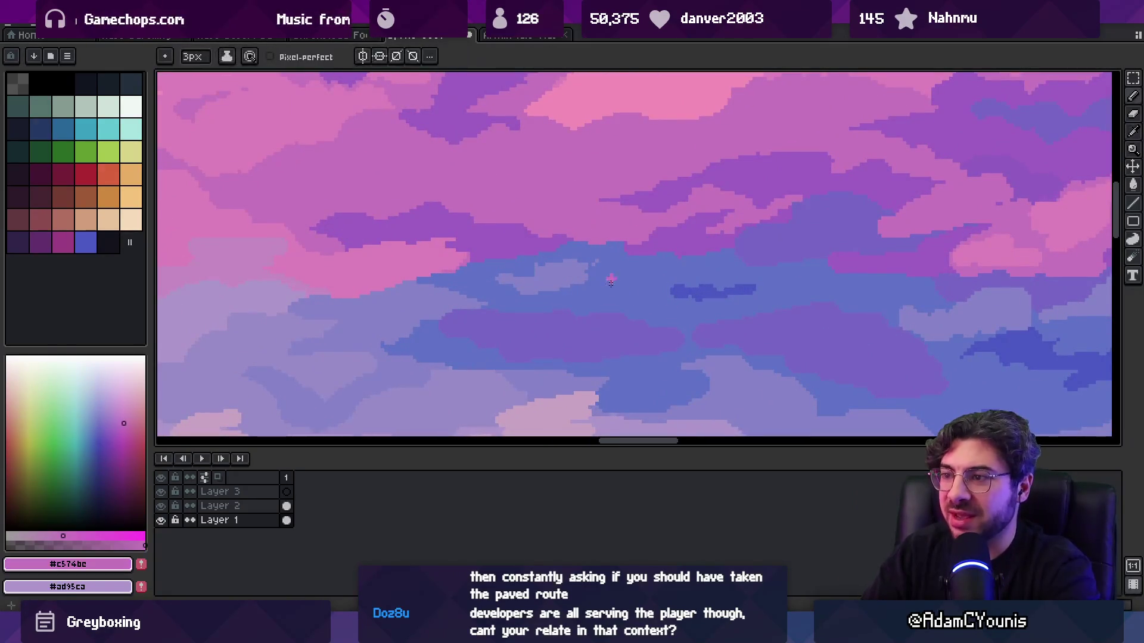
alt+click(545, 264)
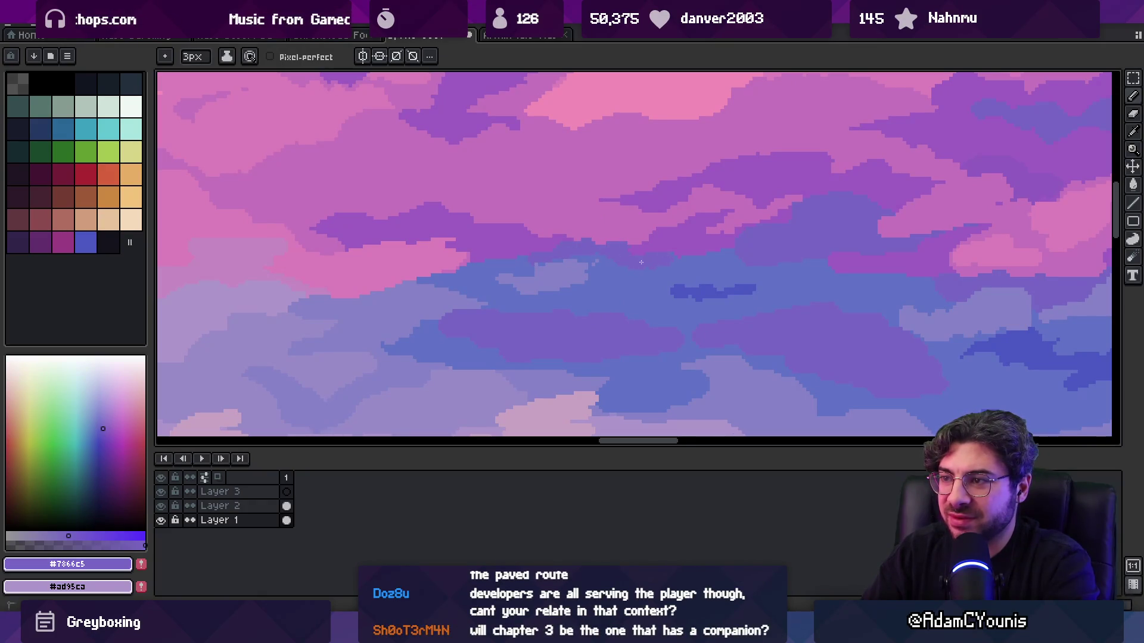
alt+click(551, 265)
scroll(485, 265, up, 2)
mouse_move(637, 278)
mouse_down()
mouse_move(675, 265)
mouse_move(689, 229)
mouse_up()
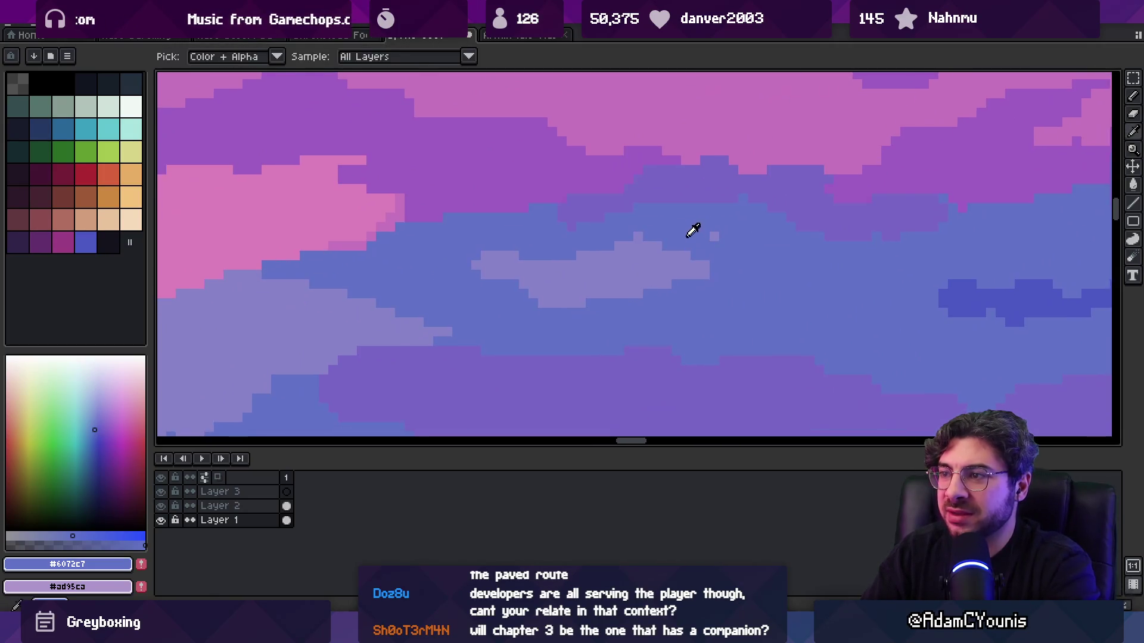
alt+click(634, 268)
mouse_move(471, 262)
mouse_down()
mouse_move(506, 292)
mouse_move(455, 322)
mouse_up()
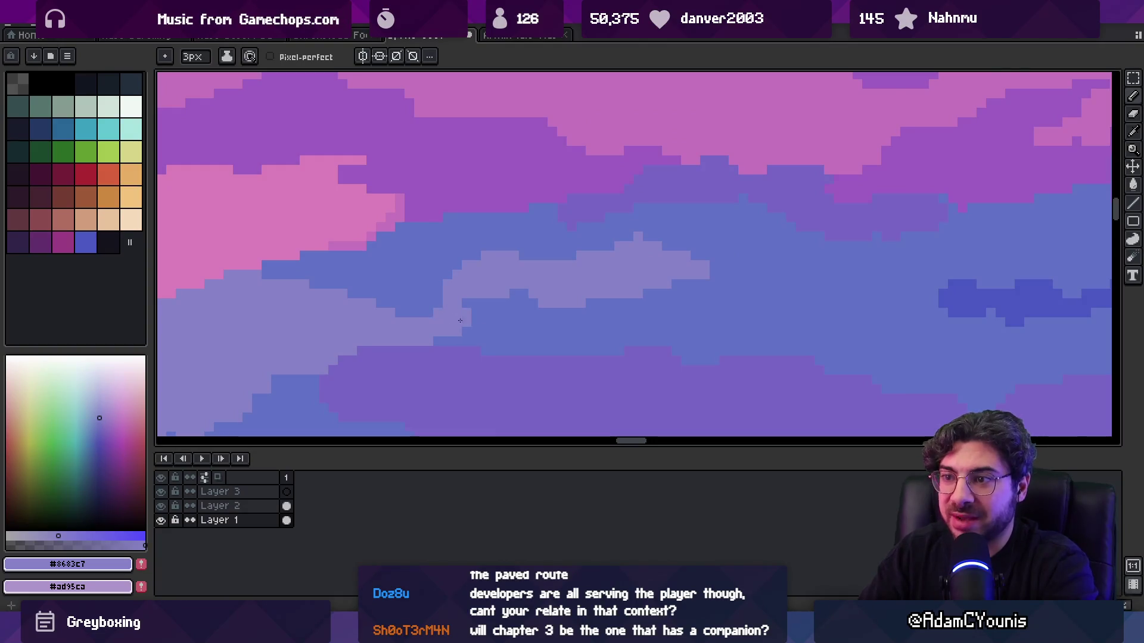
- Zoom out over the scene, pick pink #c574bc, and stroke along the pink cloud's edge
scroll(542, 289, down, 3)
scroll(524, 301, up, 2)
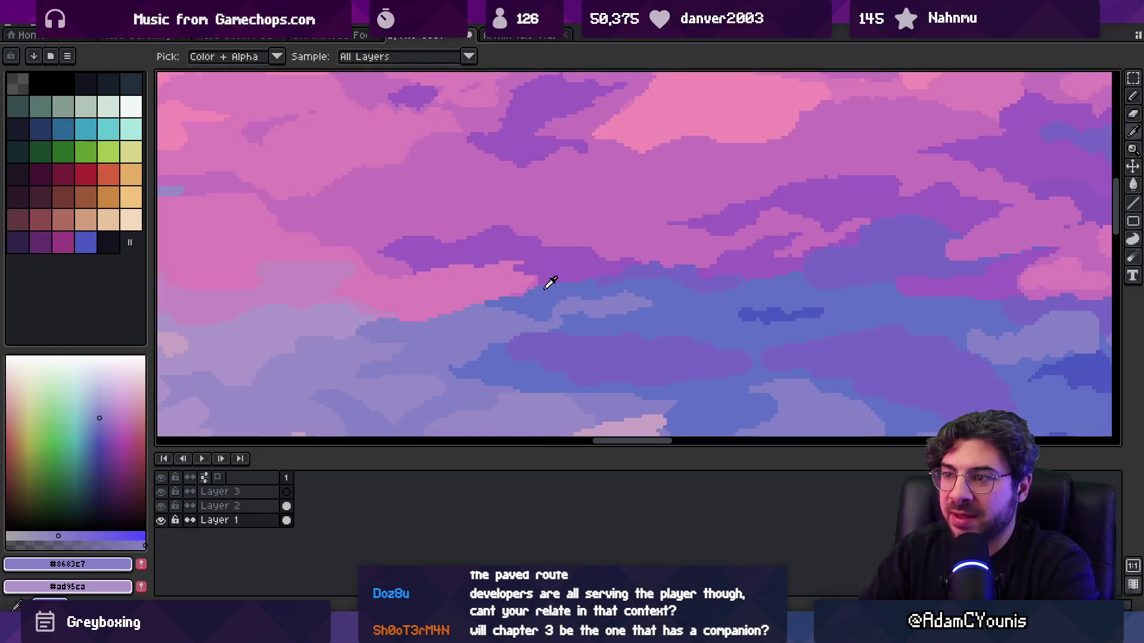
click(556, 280)
scroll(584, 283, up, 1)
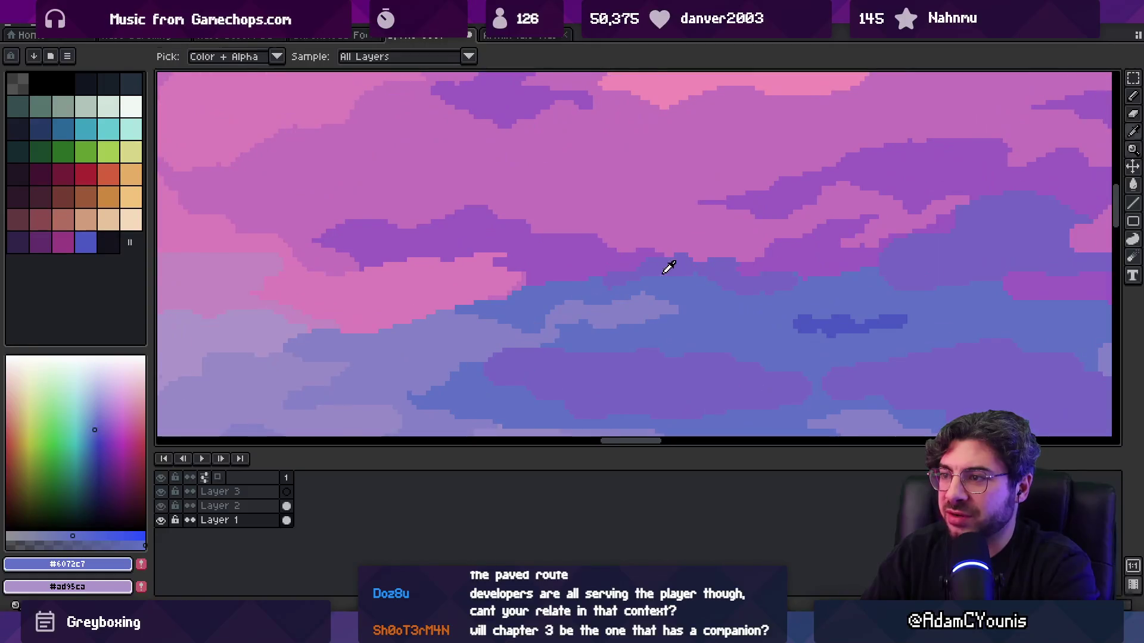
alt+click(727, 262)
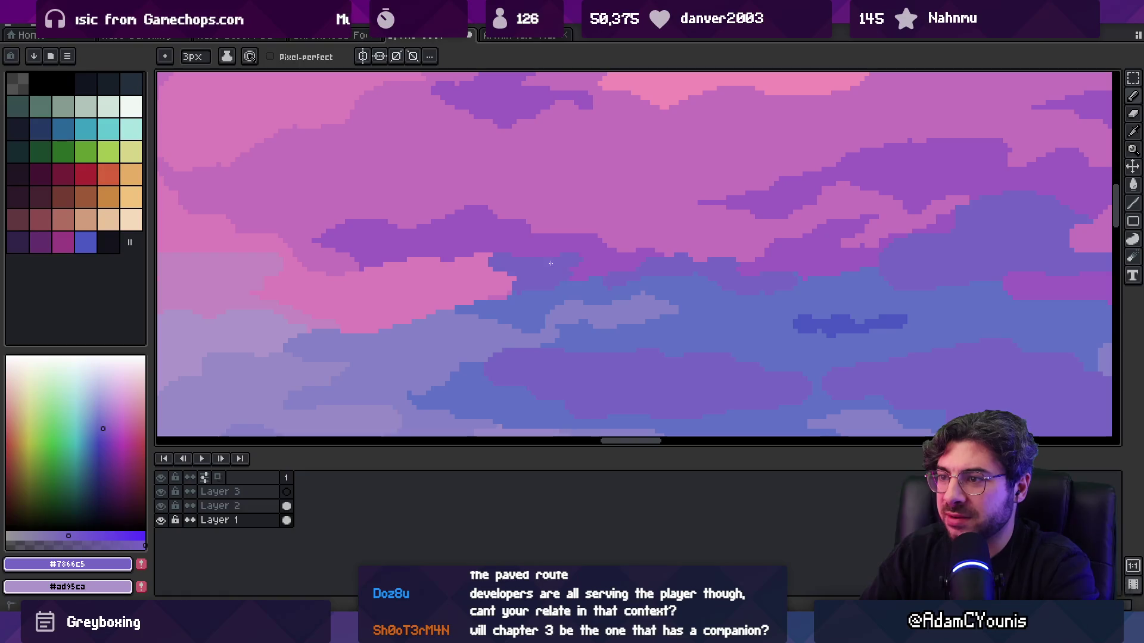
key(z)
scroll(559, 260, down, 3)
scroll(601, 235, up, 2)
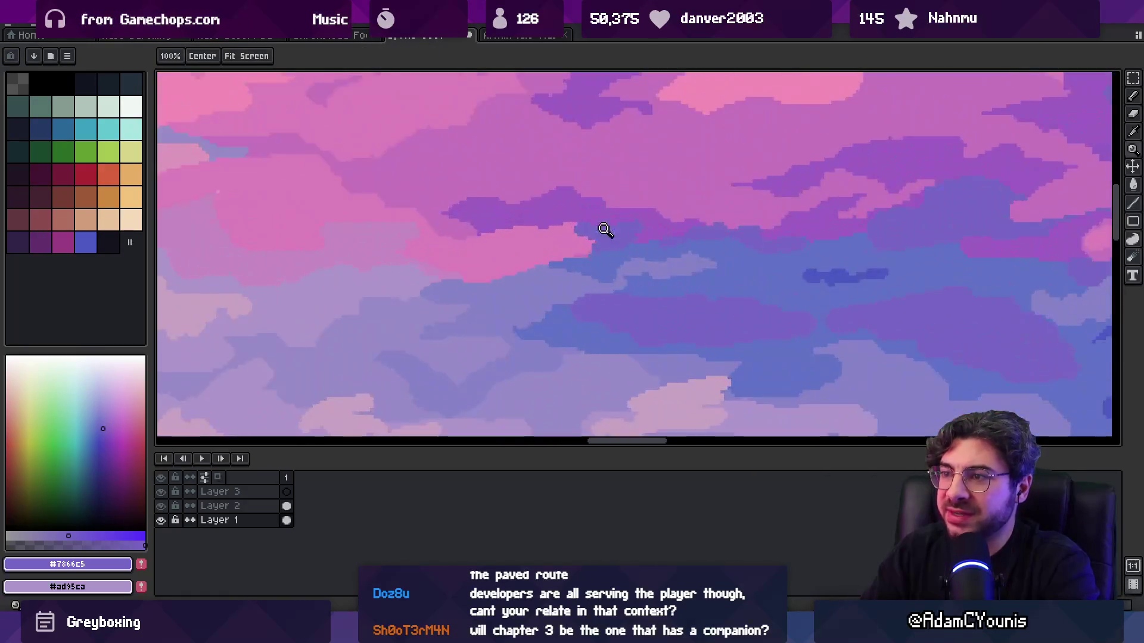
scroll(486, 216, up, 1)
key(b)
alt+click(486, 271)
drag(448, 249, 532, 284)
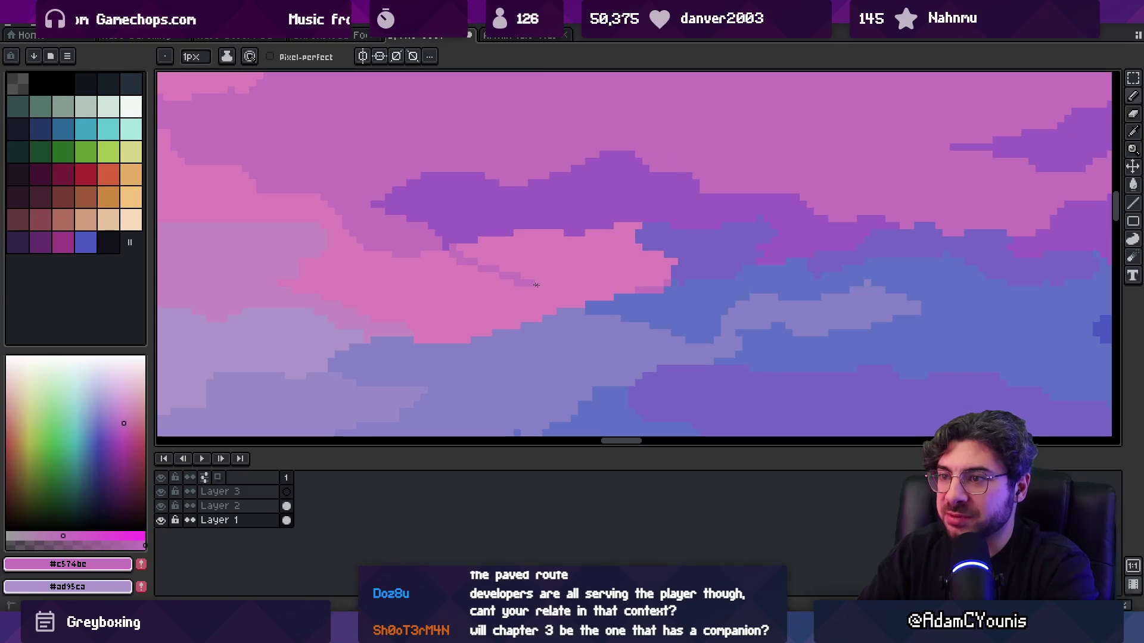
- Check the tiled landscape, then paint lavender over the pink cloud bump with a 3px pencil
key(z)
scroll(528, 266, down, 2)
scroll(627, 250, down, 2)
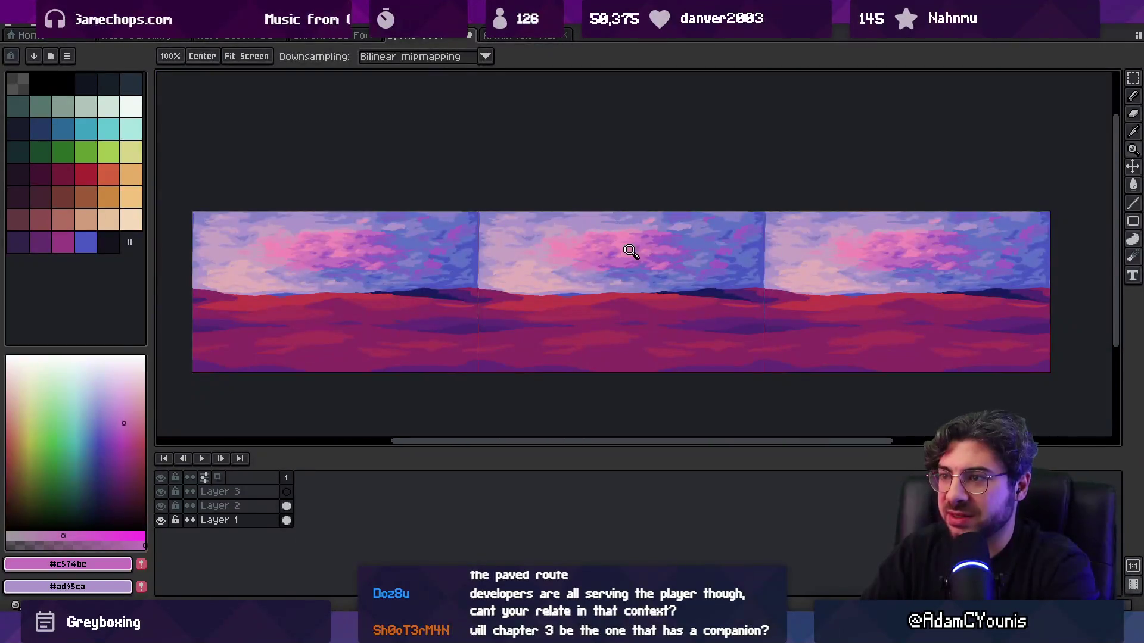
scroll(628, 268, up, 2)
scroll(628, 268, up, 2)
key(b)
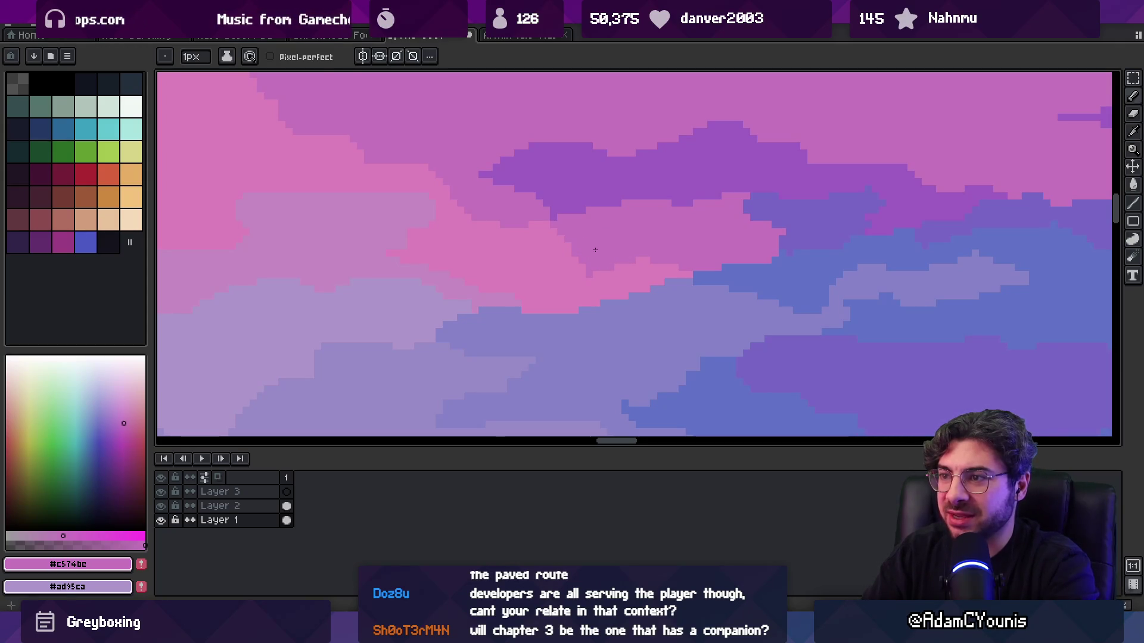
alt+click(592, 246)
key(plus)
key(plus)
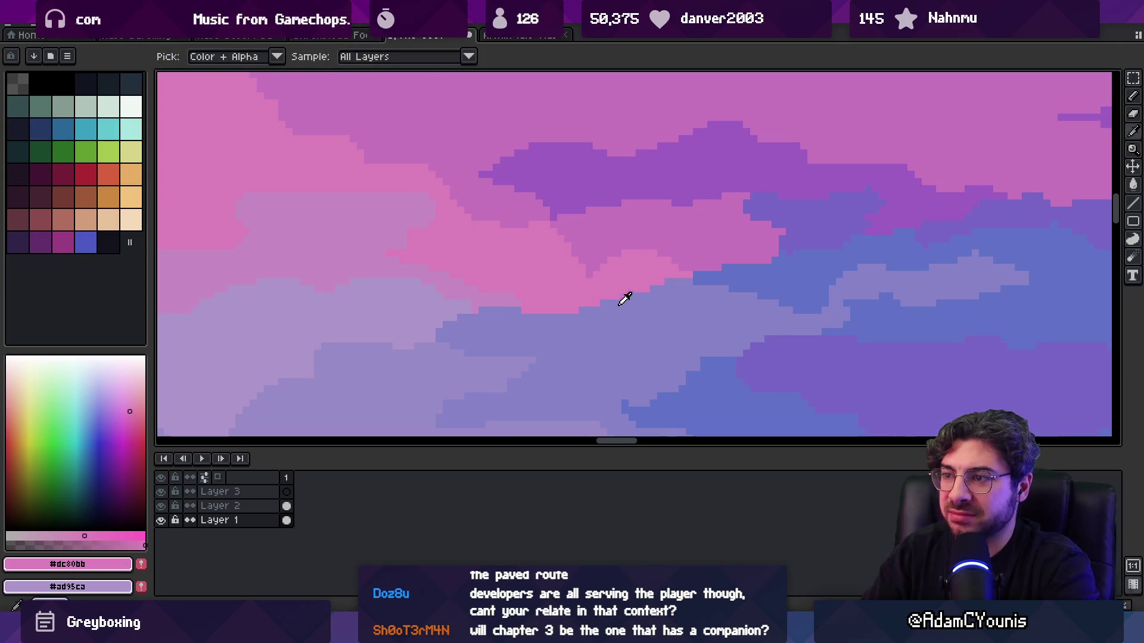
alt+click(621, 261)
alt+click(527, 308)
drag(527, 309, 554, 303)
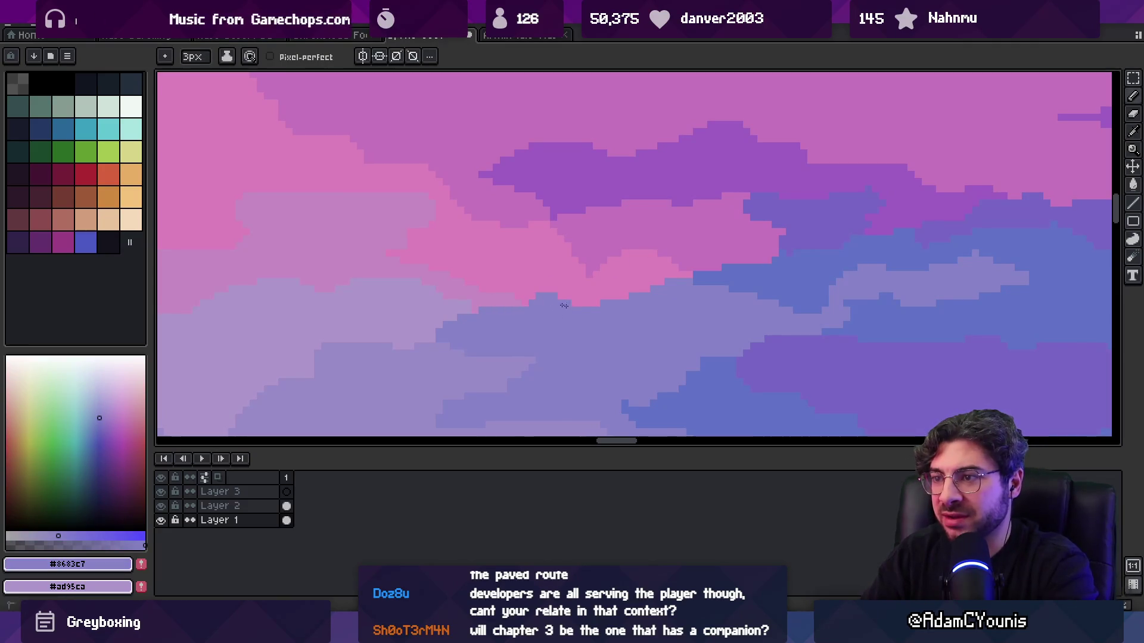
- Sample several light and mid cloud pinks from the canvas to compare shades
key(z)
scroll(668, 309, down, 3)
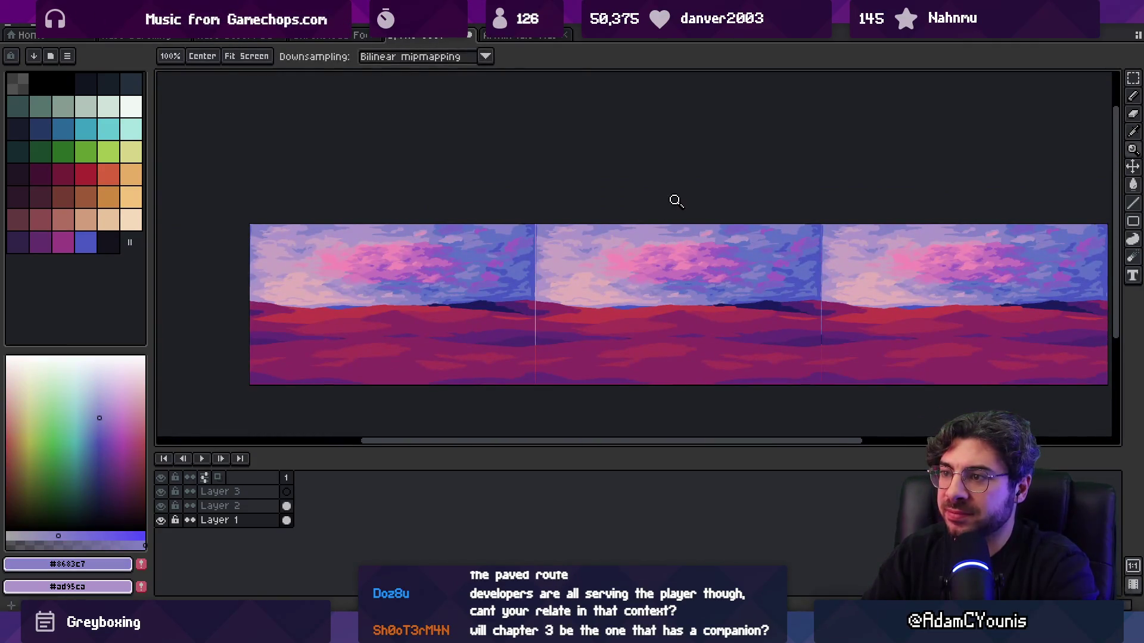
key(b)
scroll(685, 265, up, 3)
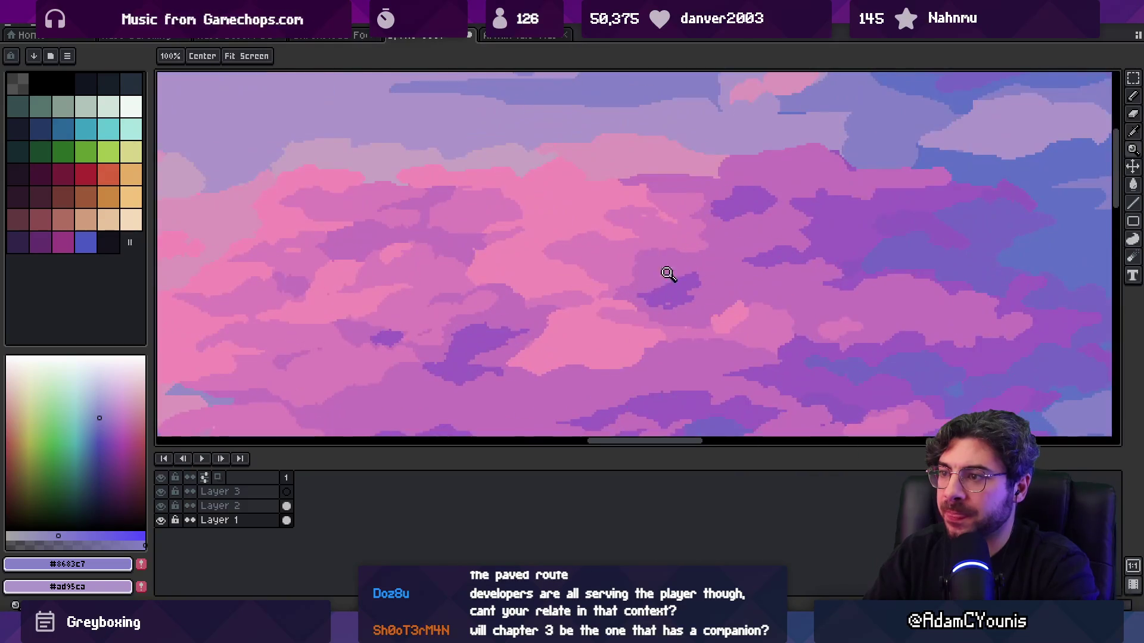
alt+click(589, 289)
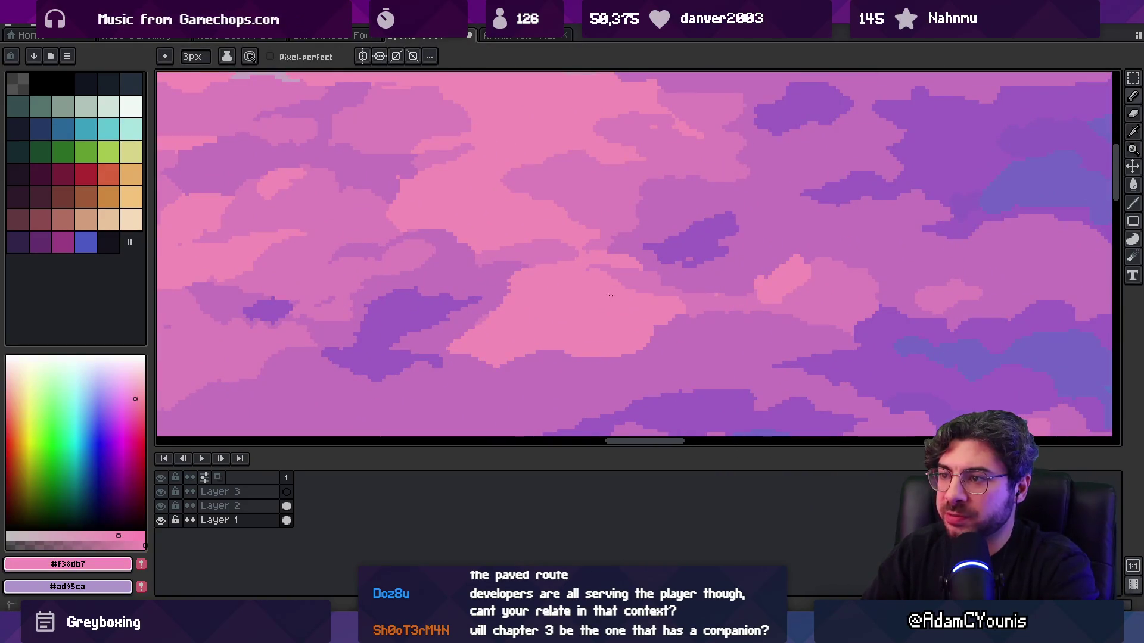
alt+click(542, 248)
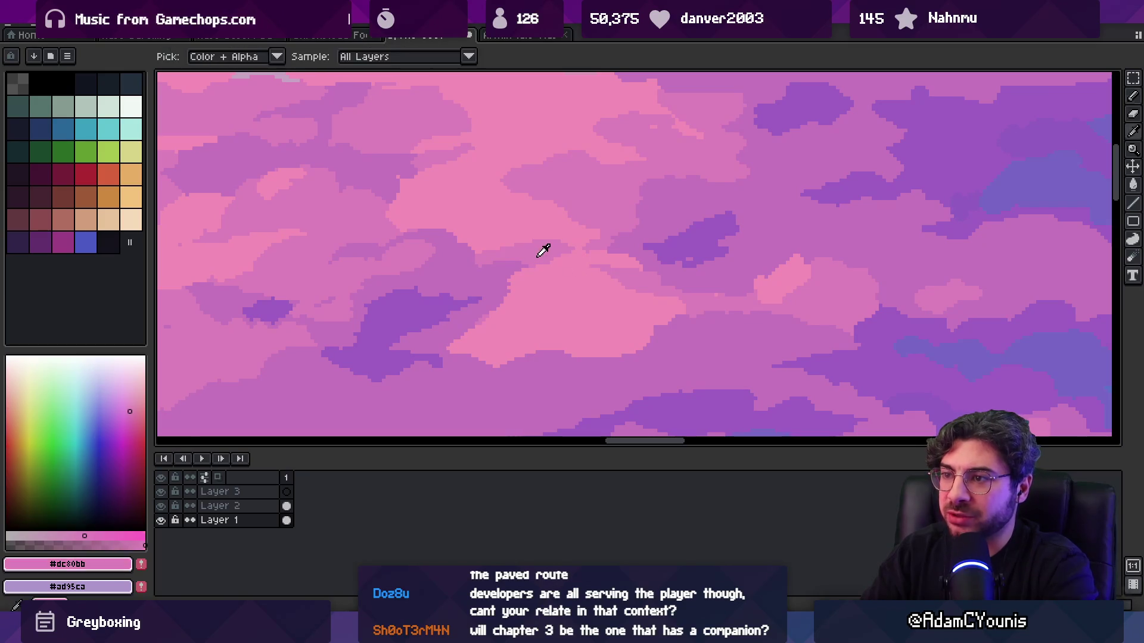
alt+click(515, 280)
alt+click(485, 315)
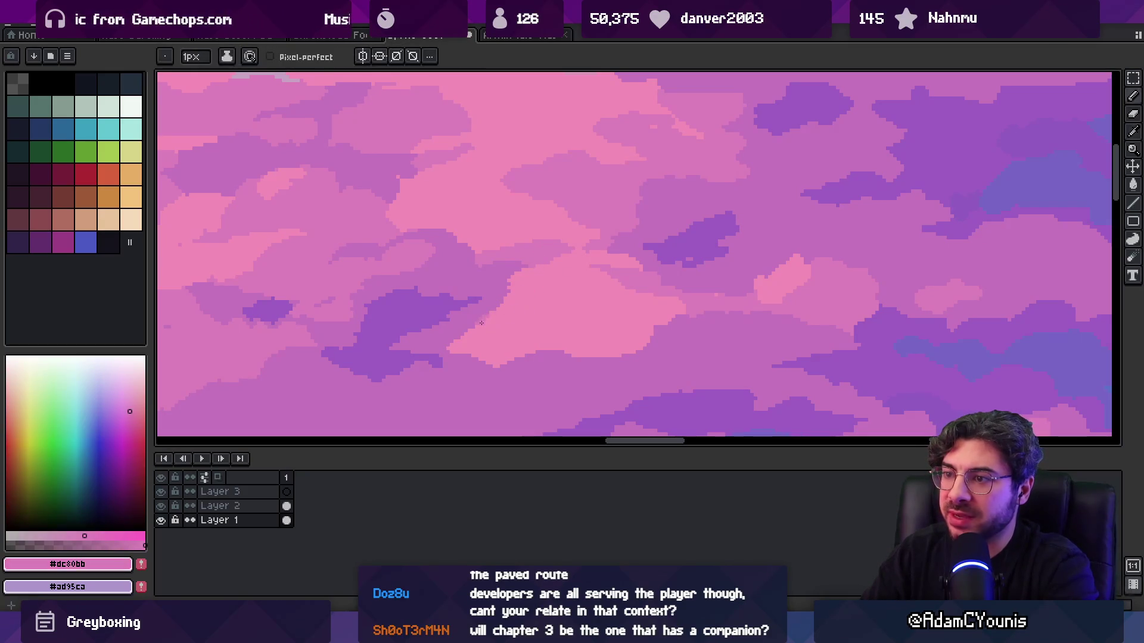
- Zoom around to inspect the tiling and undo the stray light-pink stroke
key(z)
scroll(596, 274, down, 2)
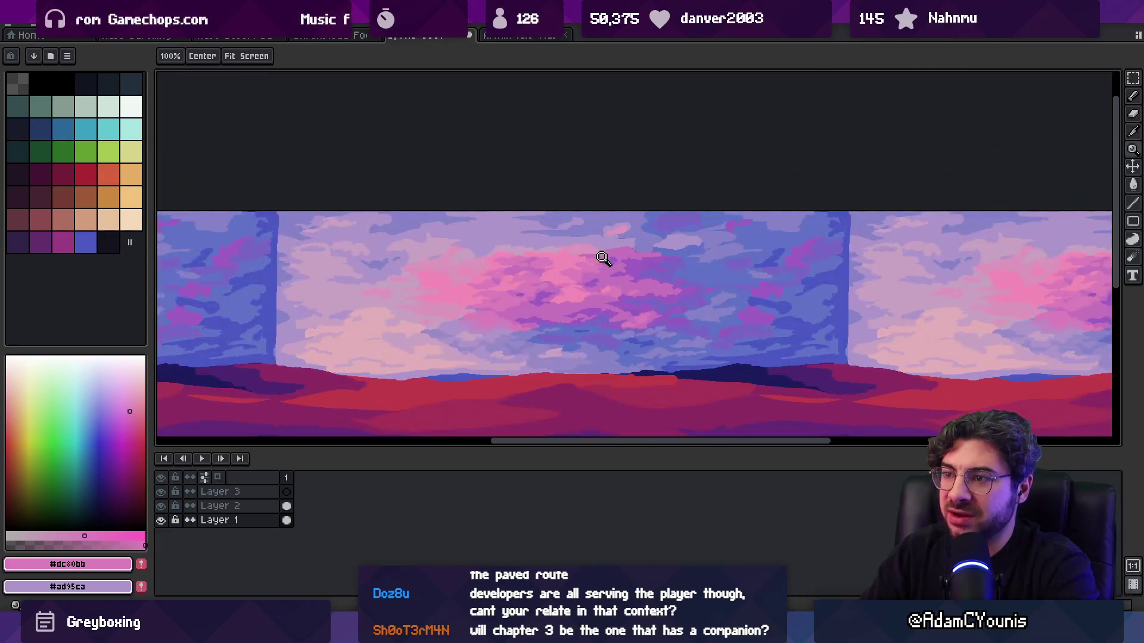
scroll(563, 295, up, 1)
scroll(581, 295, up, 1)
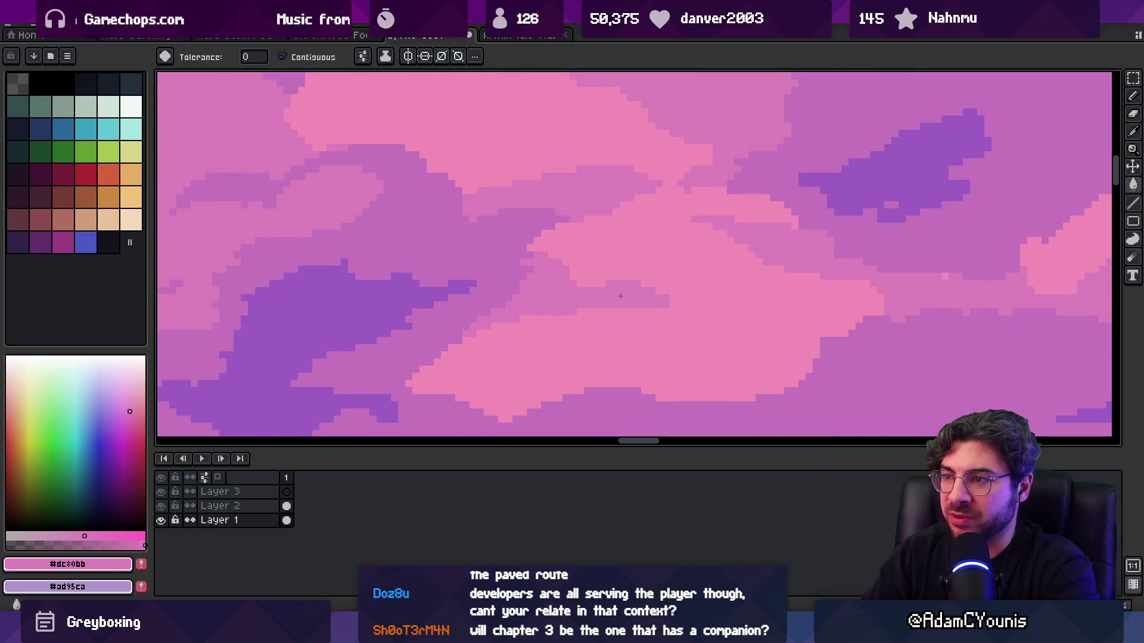
scroll(580, 286, down, 3)
scroll(643, 270, up, 3)
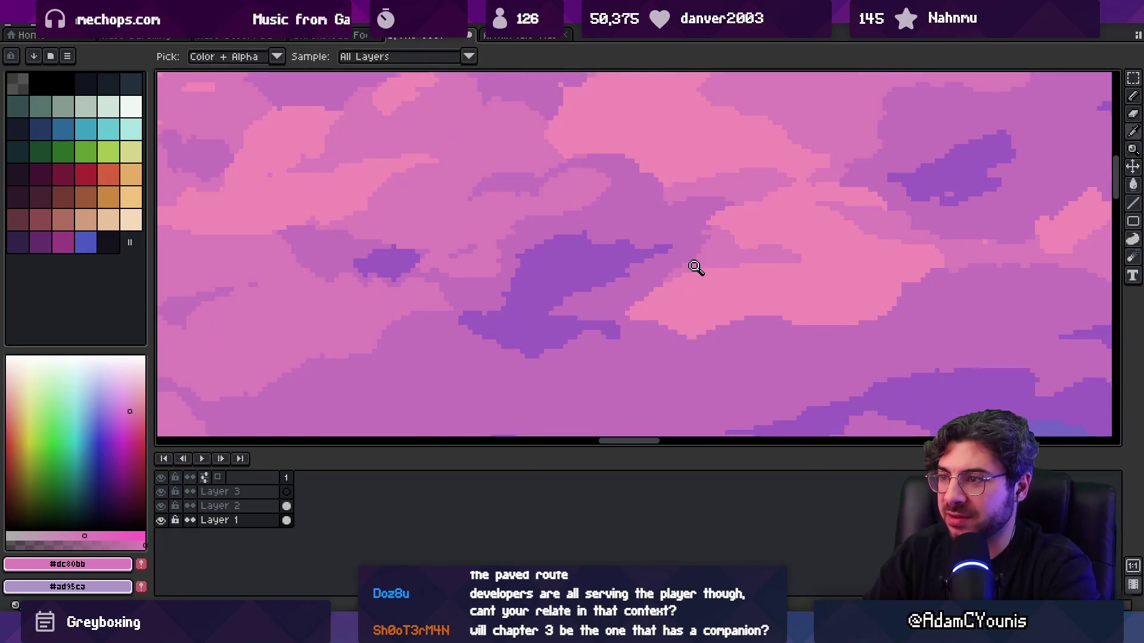
key(ctrl+z)
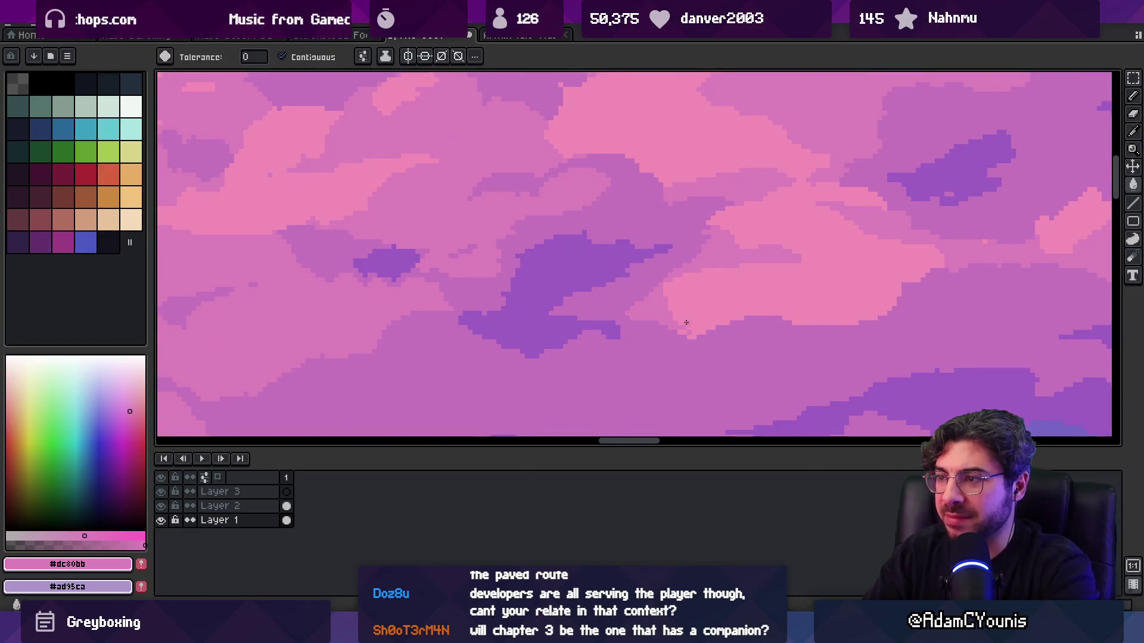
- Resample the darker and lighter cloud pinks, leaving pink #dc80bb as the working colour
alt+click(684, 332)
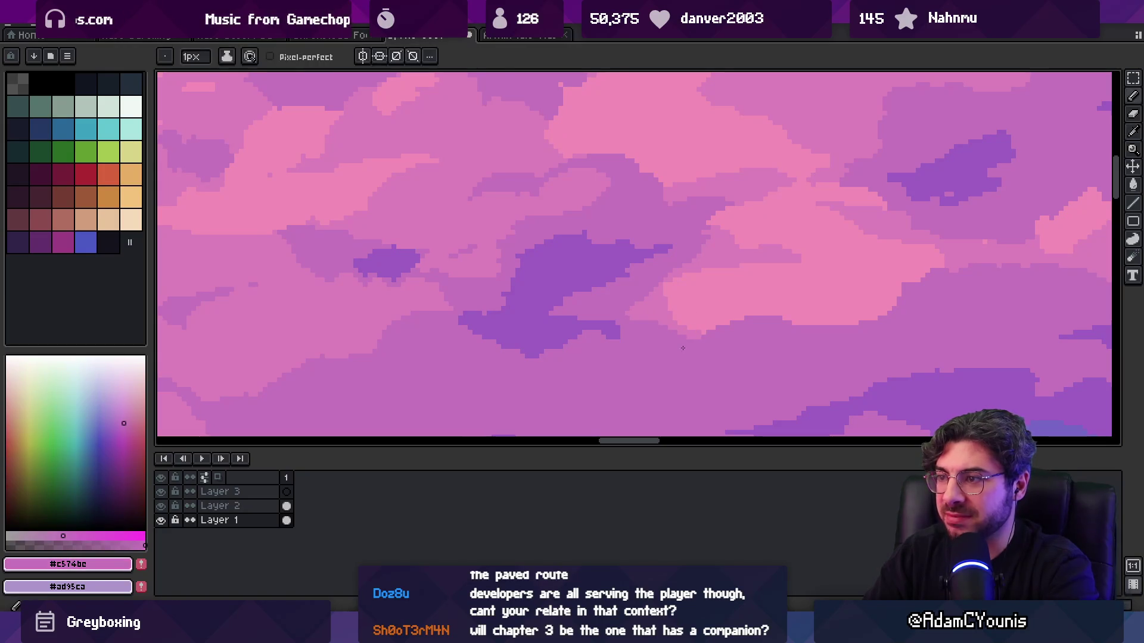
scroll(668, 316, down, 1)
scroll(667, 309, up, 2)
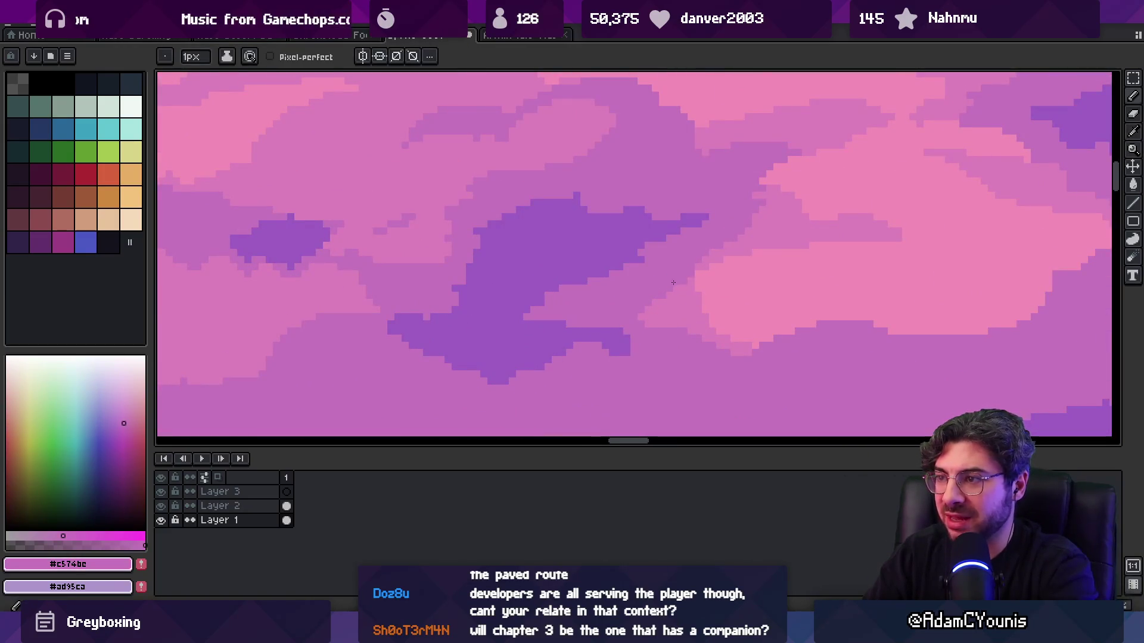
alt+click(675, 293)
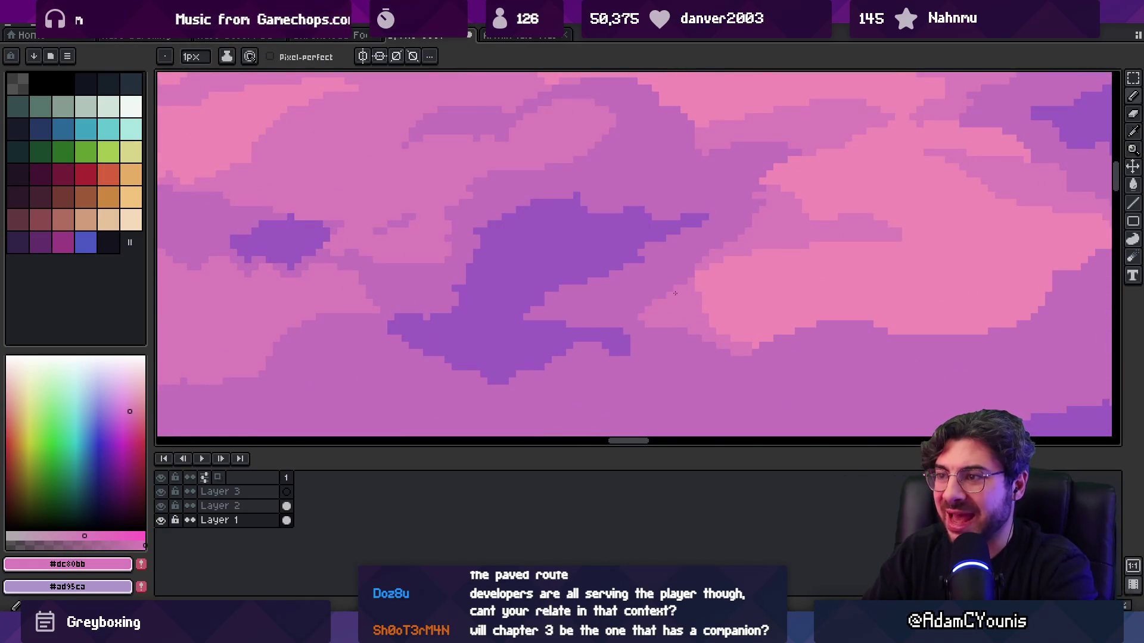
alt+click(642, 308)
key(z)
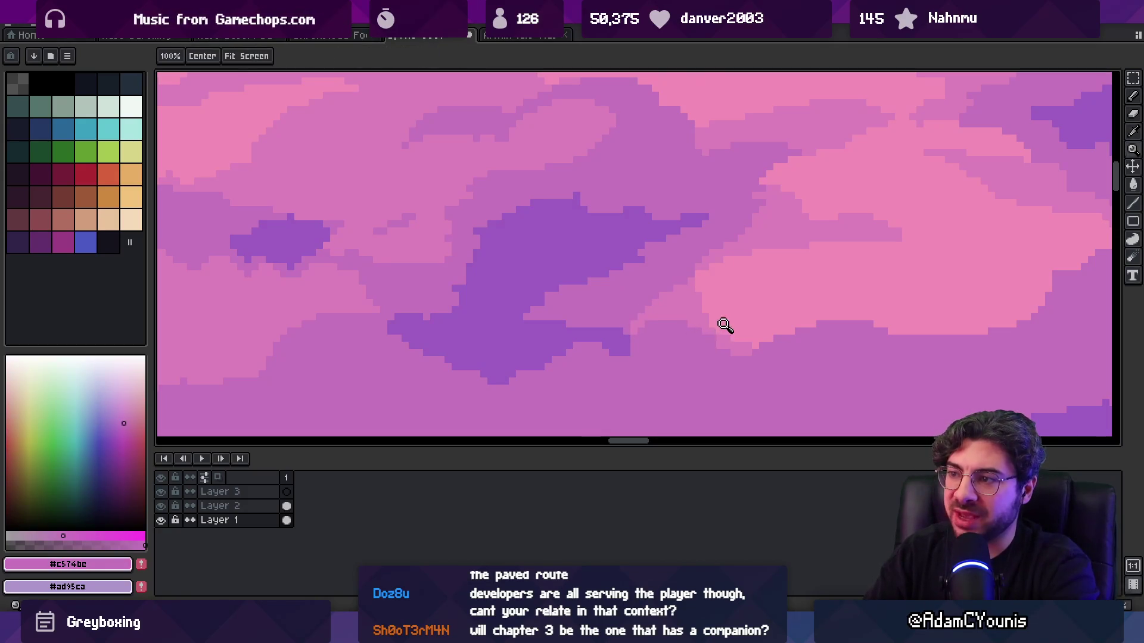
scroll(676, 284, down, 3)
scroll(685, 305, up, 3)
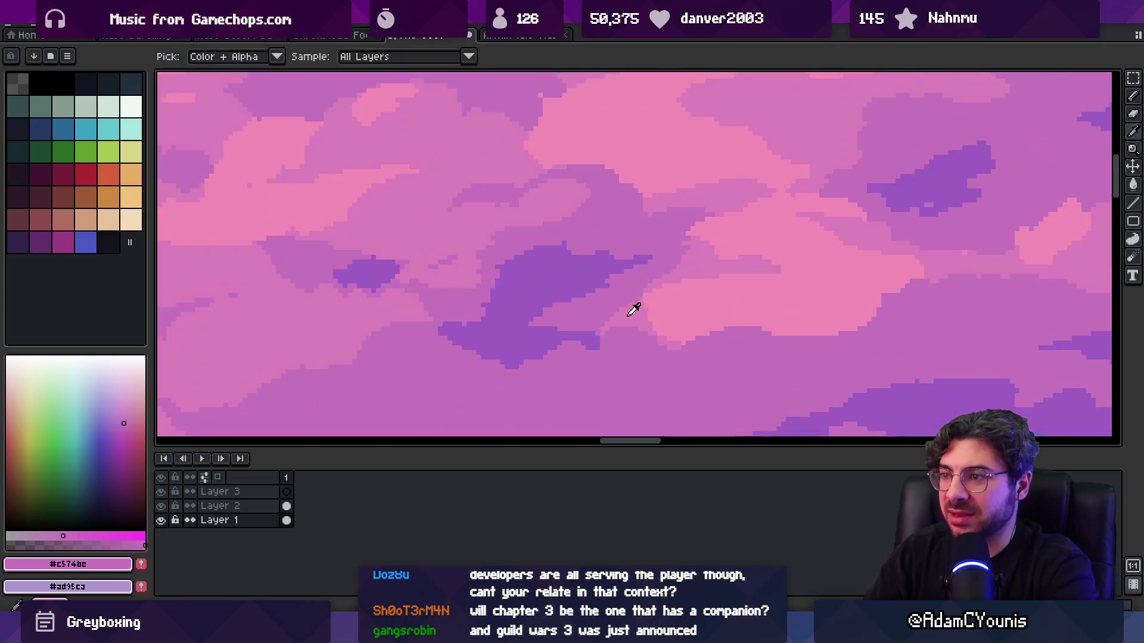
alt+click(637, 303)
key(g)
key(z)
scroll(628, 281, down, 3)
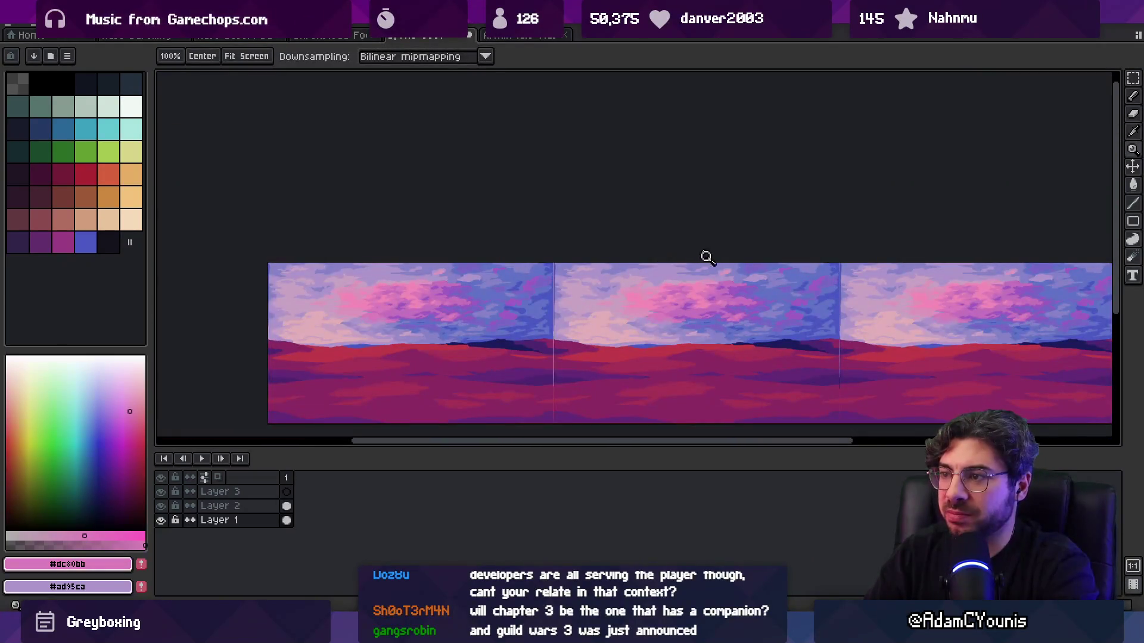
scroll(709, 274, up, 3)
scroll(676, 272, down, 3)
scroll(686, 262, up, 2)
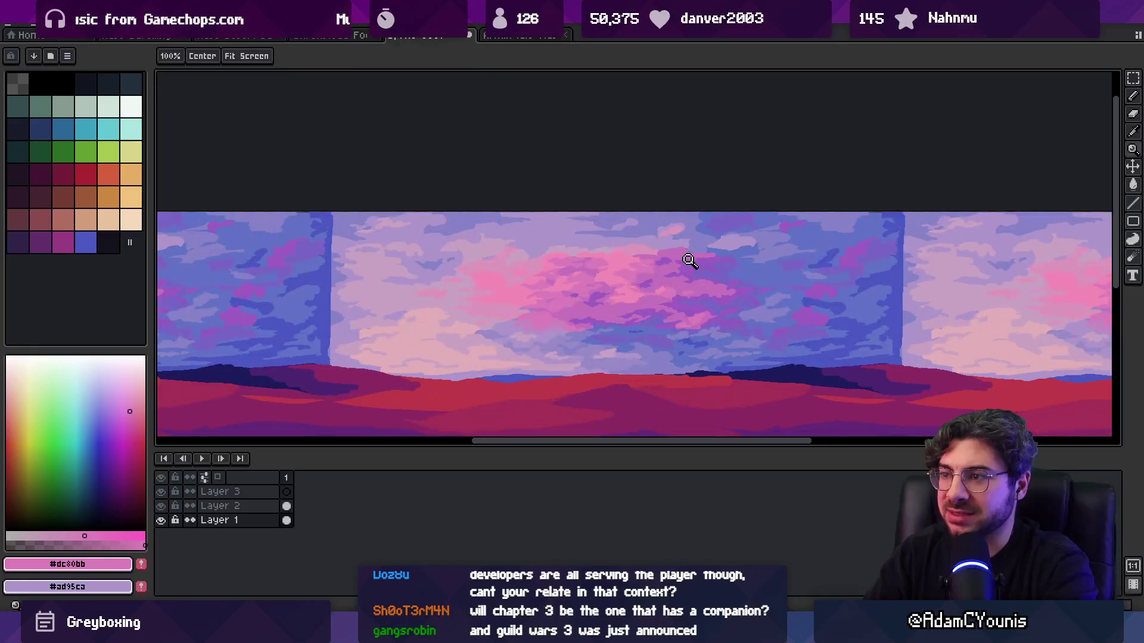
scroll(676, 266, up, 3)
key(b)
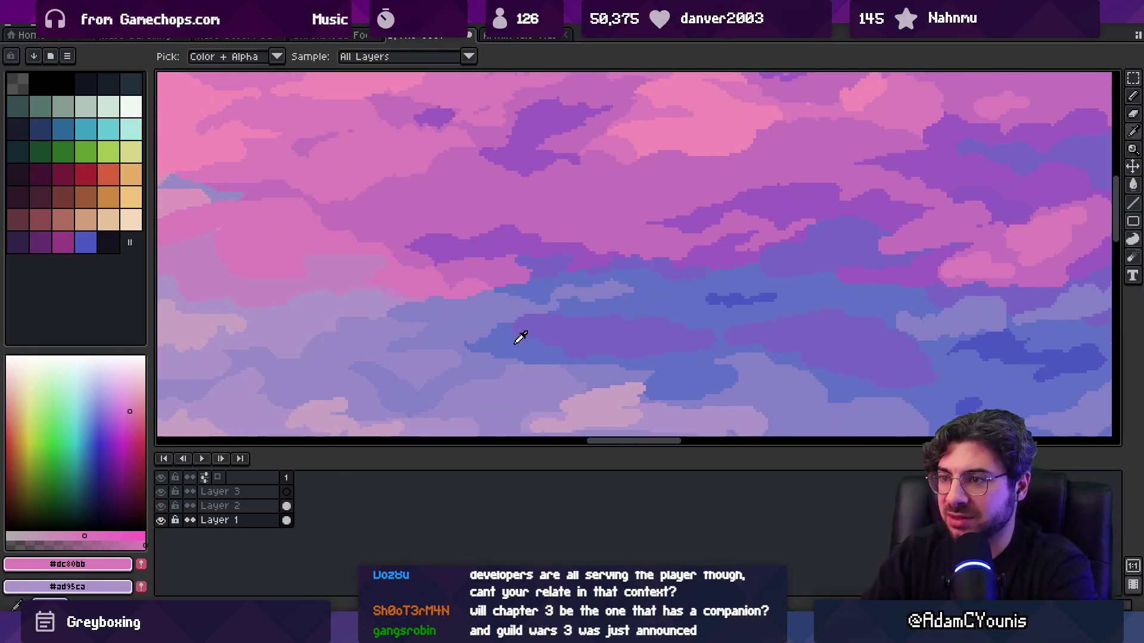
alt+click(527, 345)
key(z)
scroll(579, 283, down, 3)
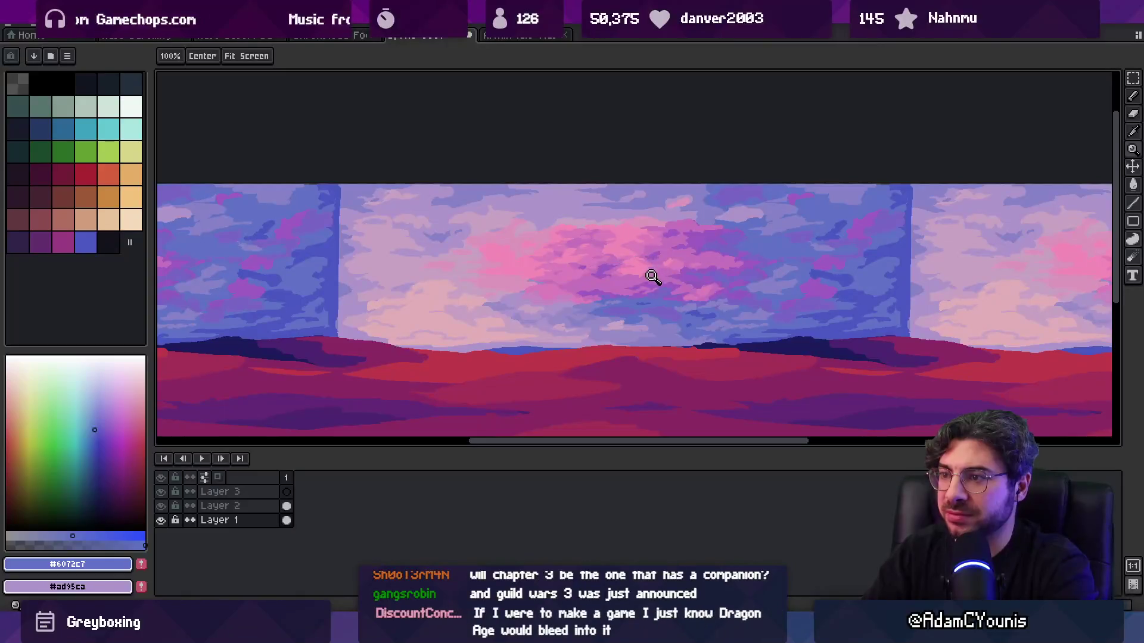
scroll(636, 314, up, 3)
scroll(483, 350, down, 3)
scroll(554, 324, up, 4)
key(b)
alt+click(560, 317)
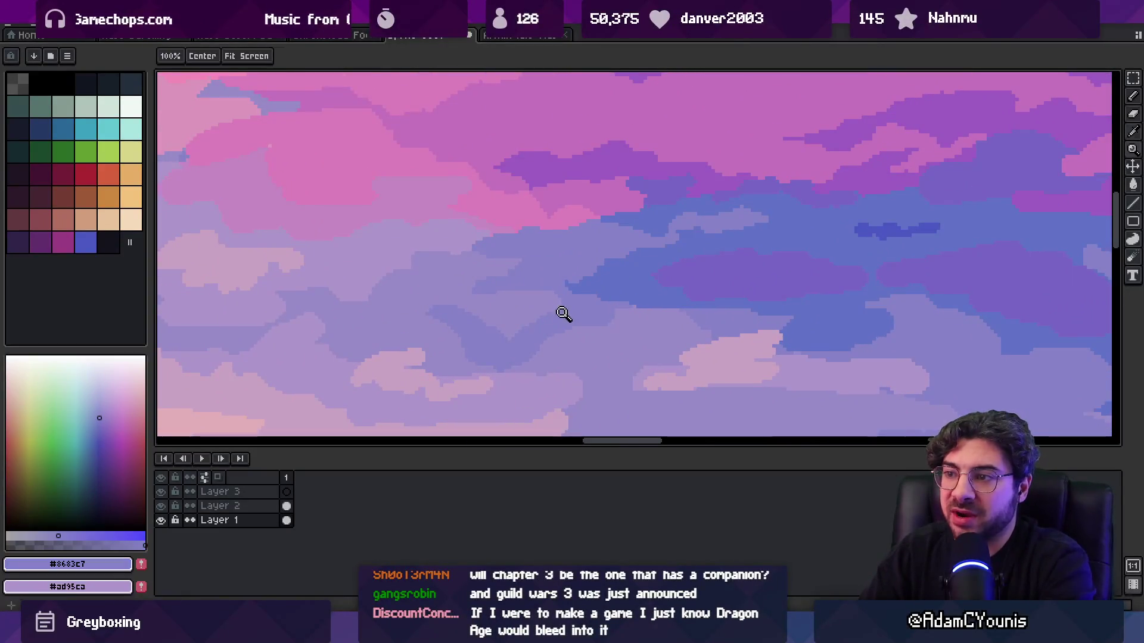
key(z)
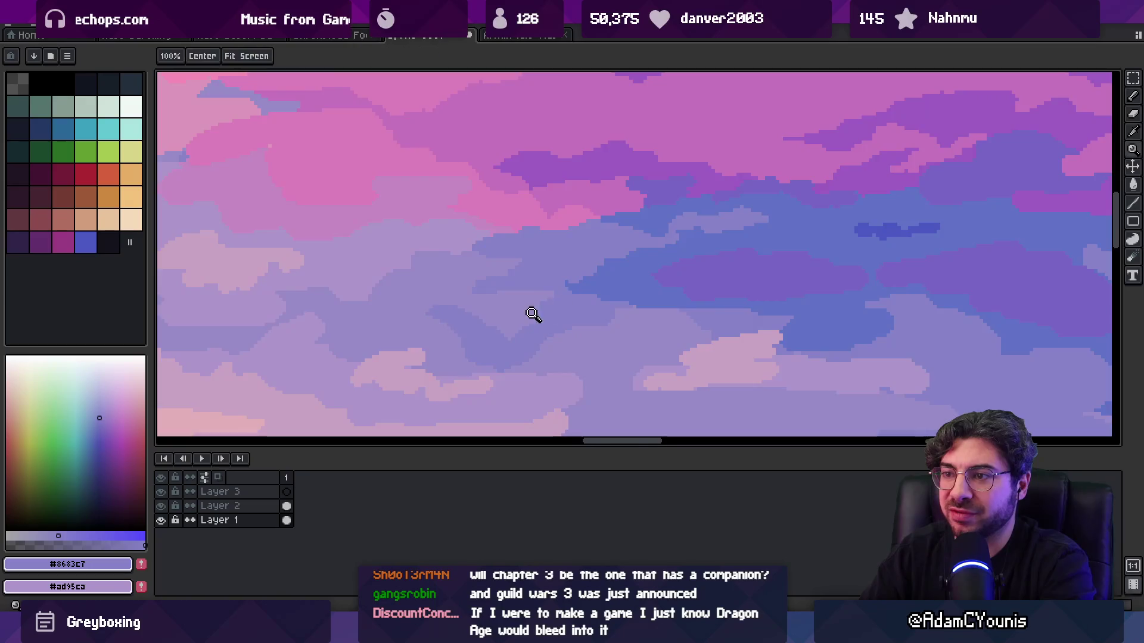
scroll(536, 311, up, 2)
key(b)
alt+click(536, 250)
key(z)
scroll(515, 268, down, 3)
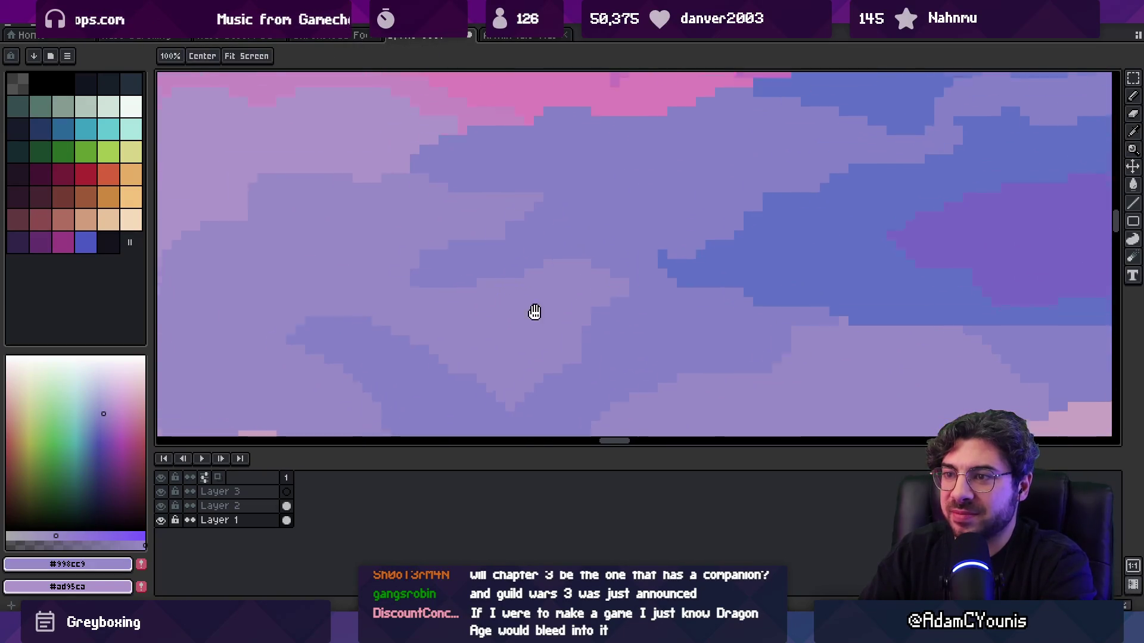
key(b)
alt+click(559, 313)
key(z)
scroll(556, 272, up, 1)
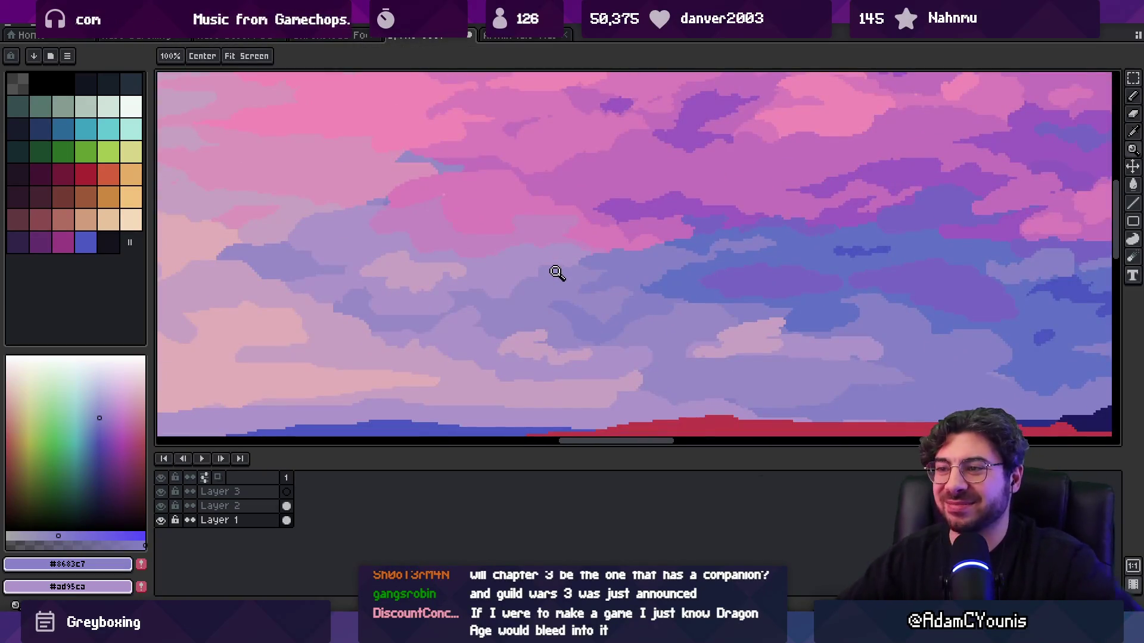
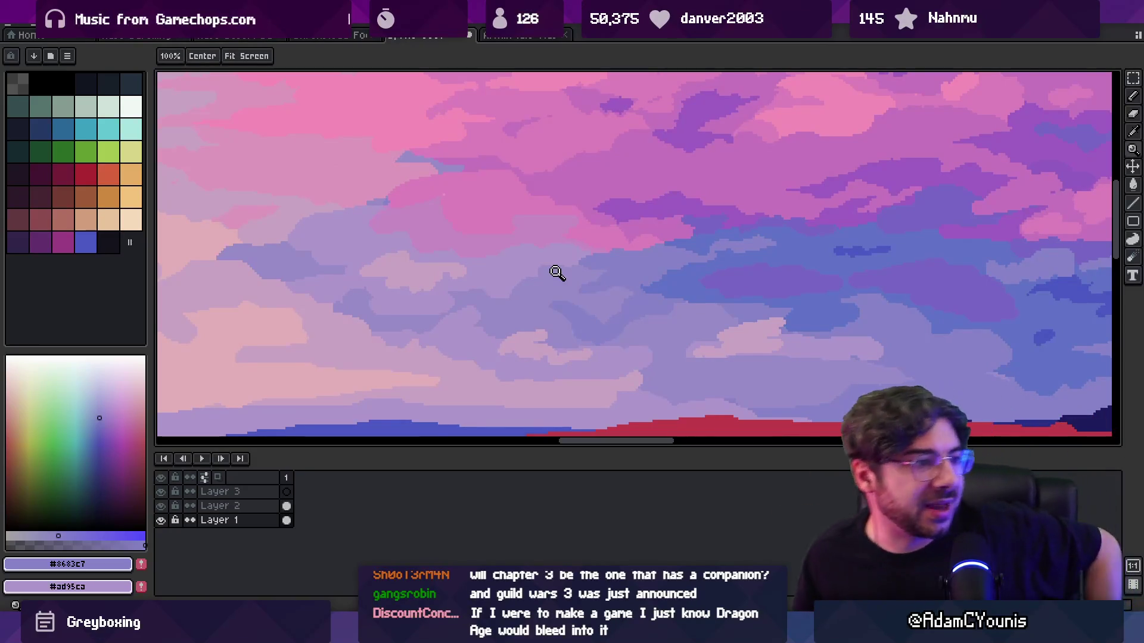
- Zoom in on the clouds and compare the darker lavender #998cc9 with the lighter lavender #ad95ca
click(439, 273)
key(b)
alt+click(414, 266)
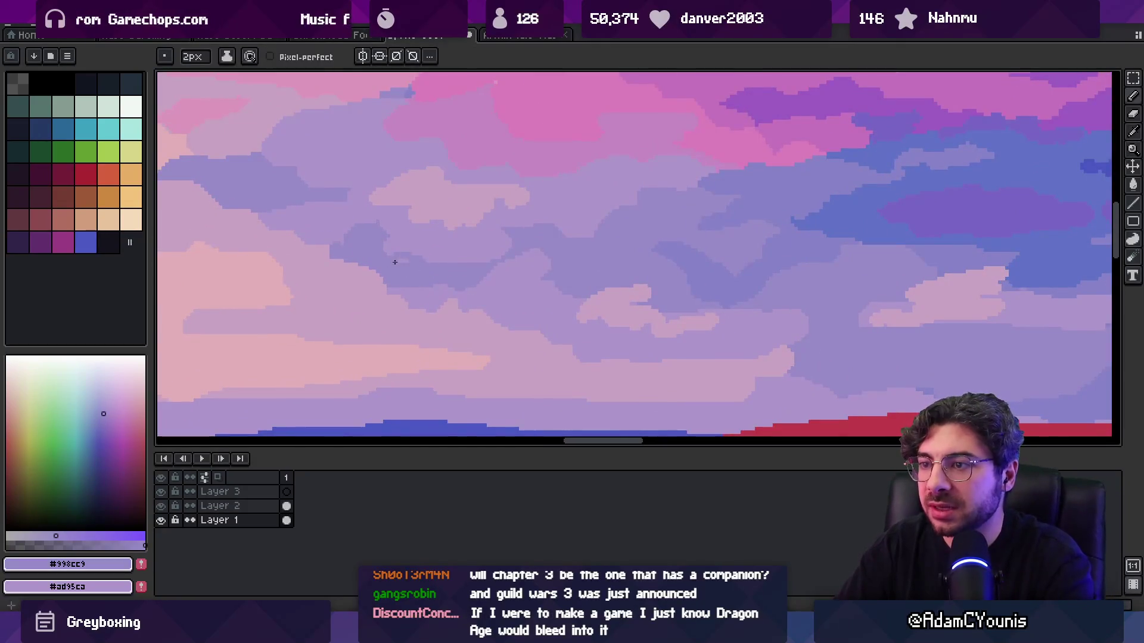
alt+click(386, 284)
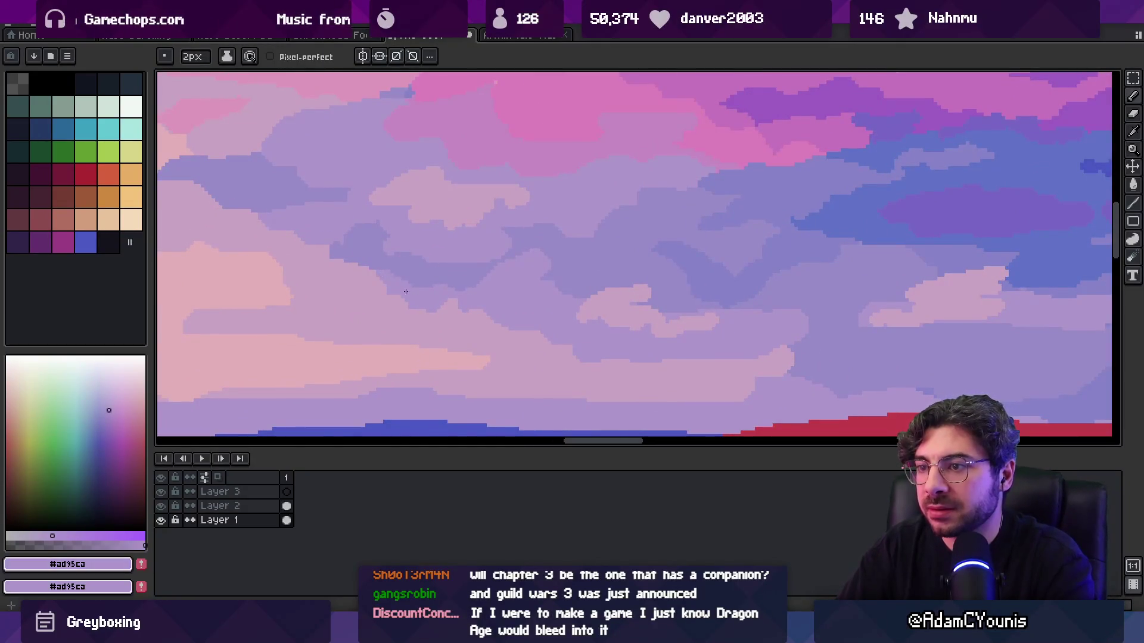
alt+click(453, 269)
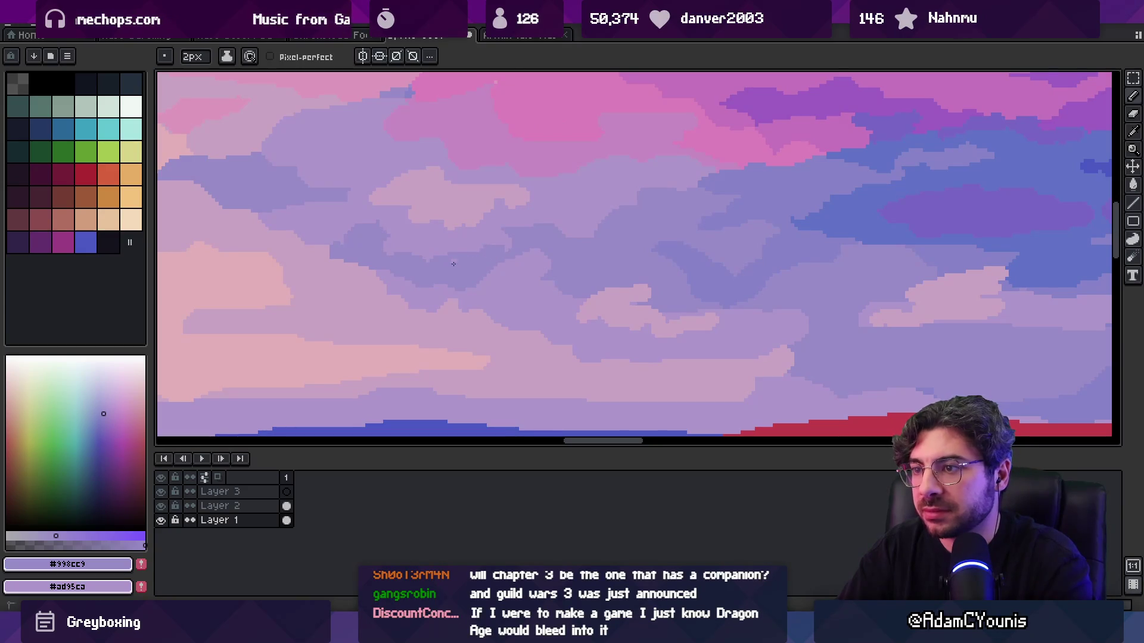
scroll(470, 248, down, 3)
scroll(493, 245, up, 2)
- Fill one cloud area with the lighter lavender #ad95ca using the paint bucket
alt+click(432, 220)
key(g)
click(469, 250)
key(b)
alt+click(503, 257)
alt+click(496, 268)
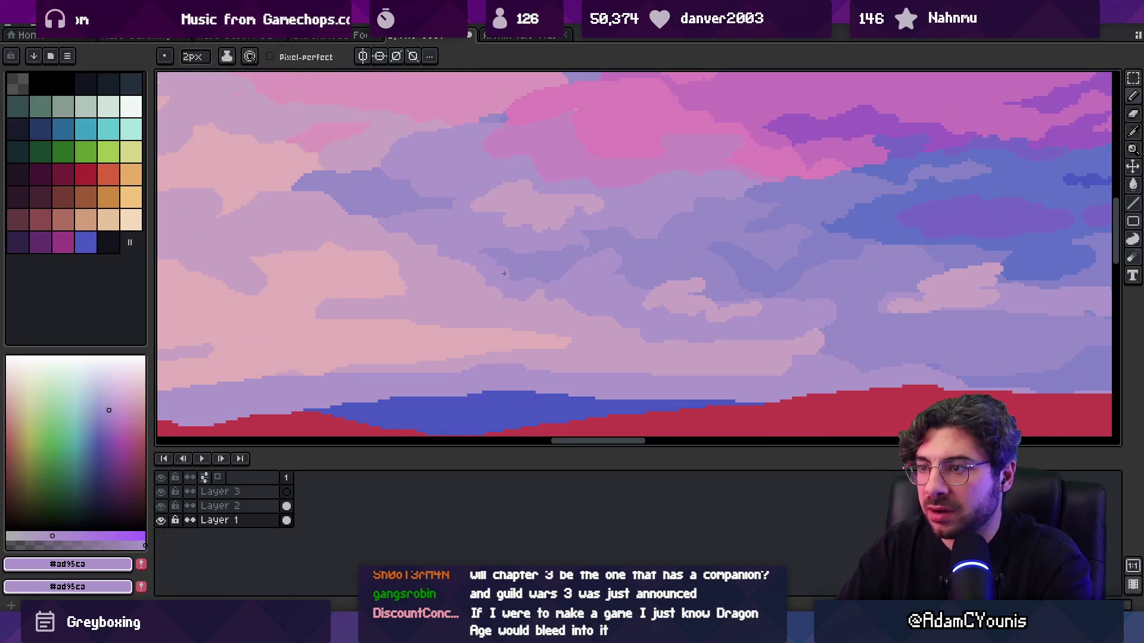
- Alternate the pinkish lavender #c7a3c3 and lighter lavender #ad95ca across the cloud pixels
scroll(518, 277, down, 3)
scroll(523, 245, up, 3)
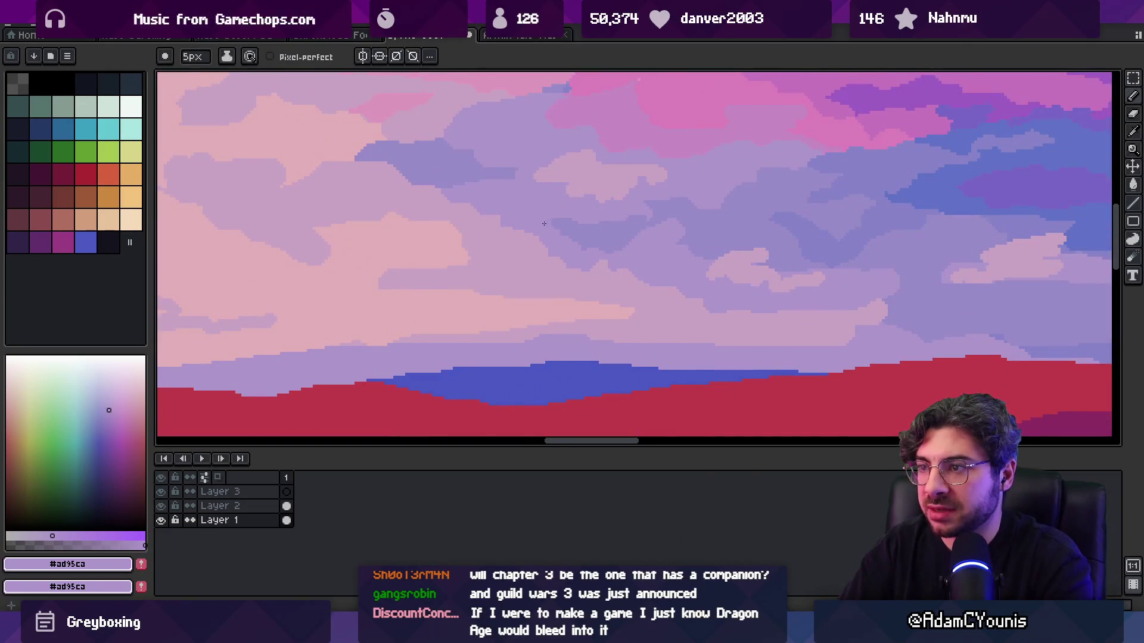
alt+click(504, 214)
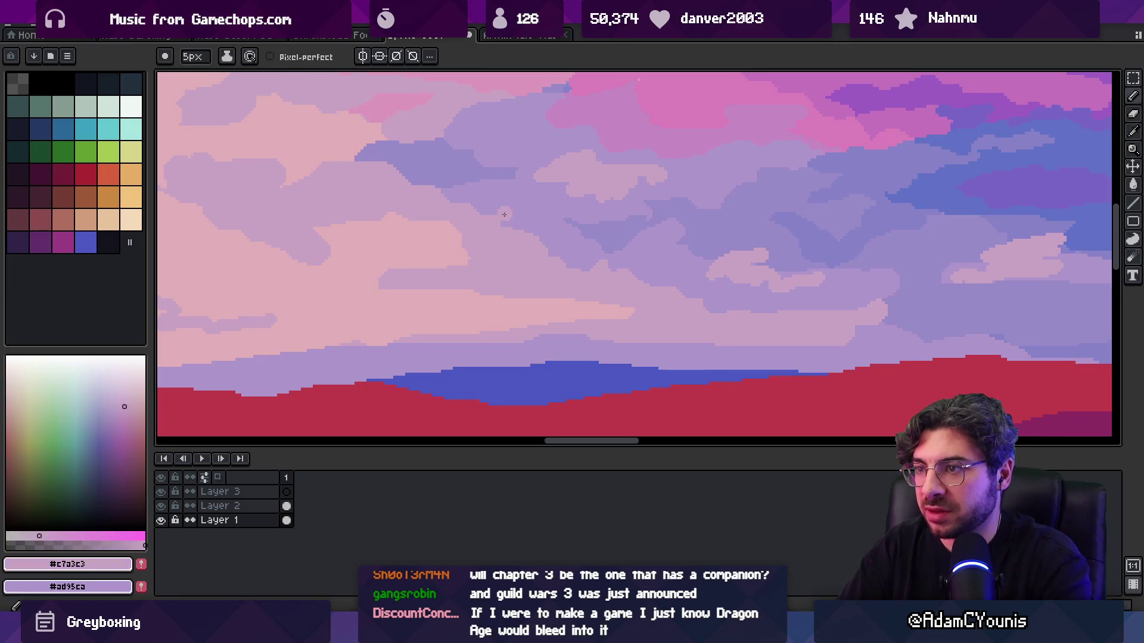
alt+click(500, 207)
alt+click(488, 233)
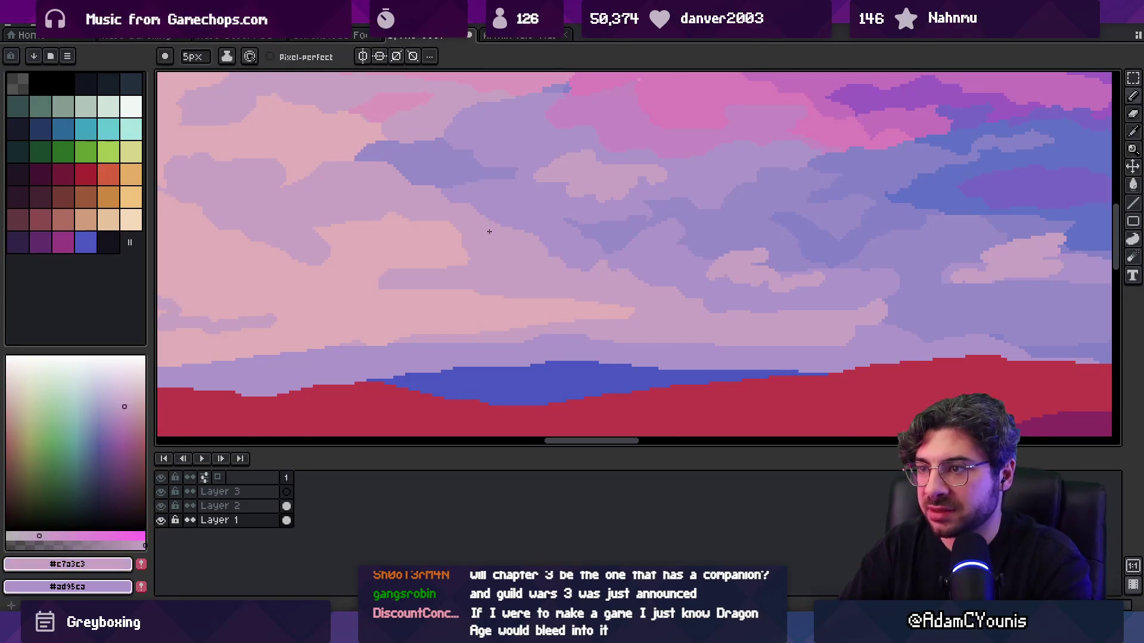
alt+click(514, 216)
alt+click(489, 243)
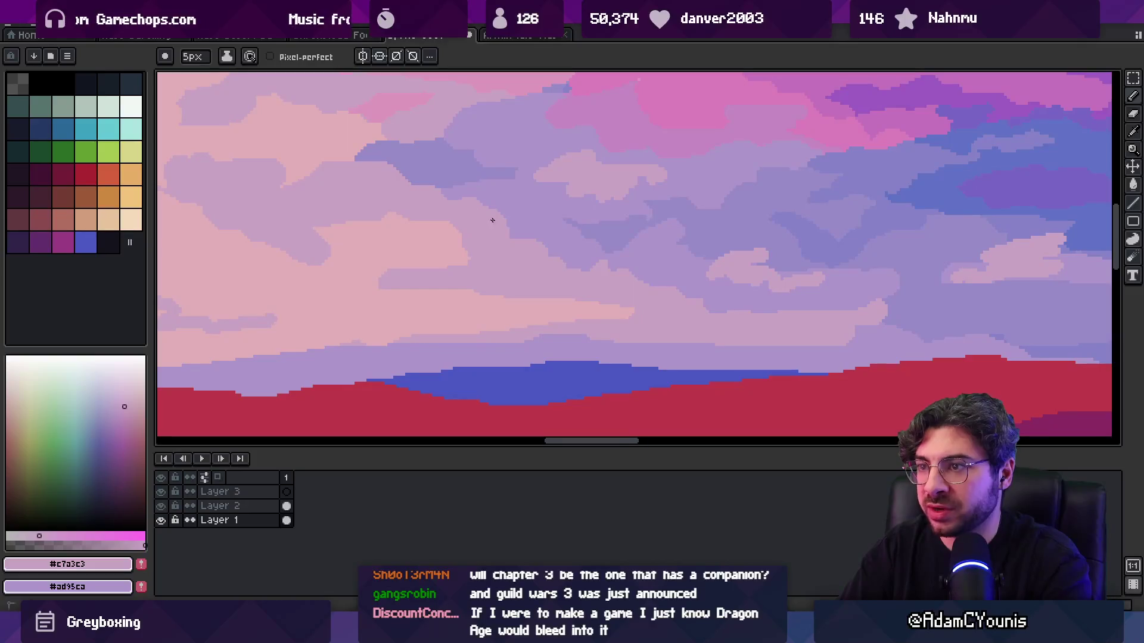
- Zoom out to check the tiled panorama, sampling the sky lavender #ad95ca
key(z)
scroll(530, 199, down, 3)
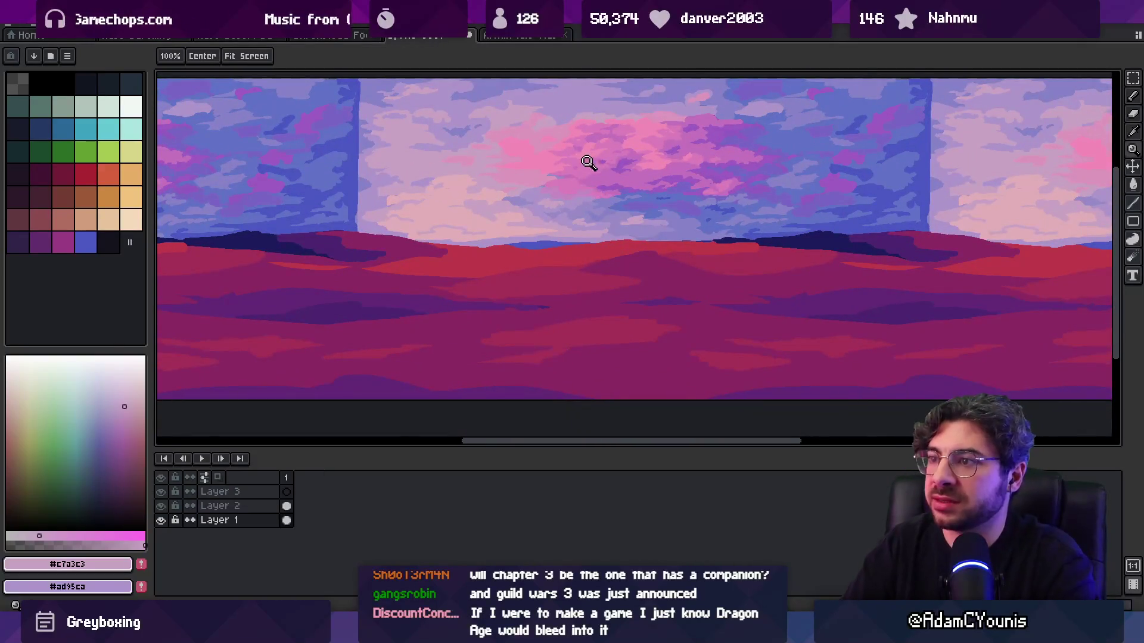
scroll(563, 191, down, 2)
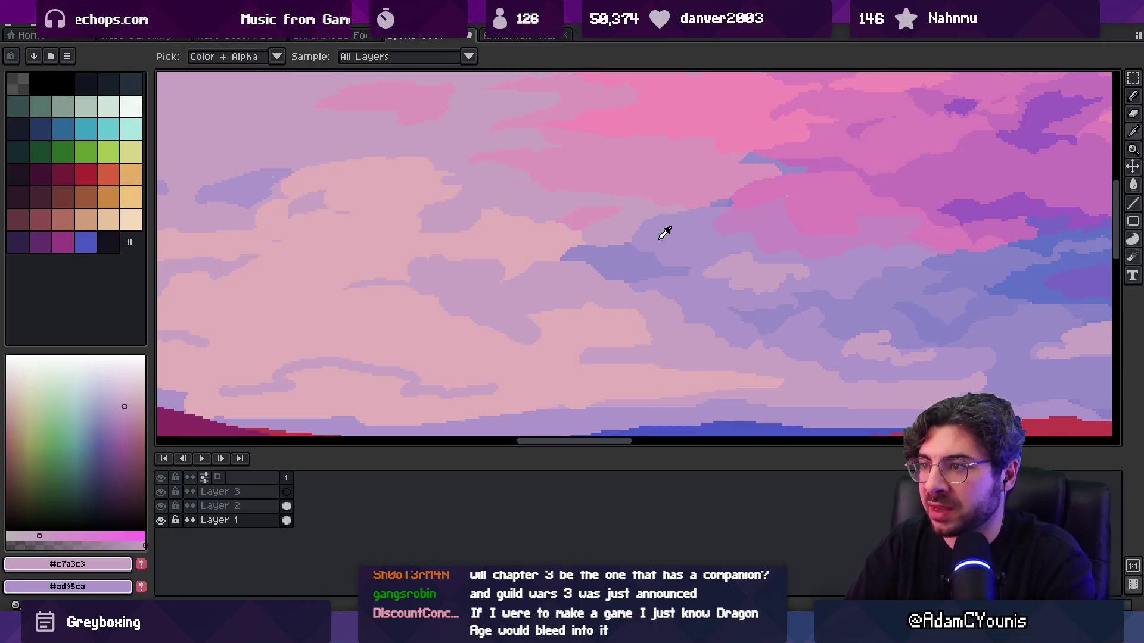
alt+click(664, 232)
scroll(613, 250, up, 1)
key(b)
key(z)
scroll(613, 213, down, 5)
scroll(649, 216, up, 5)
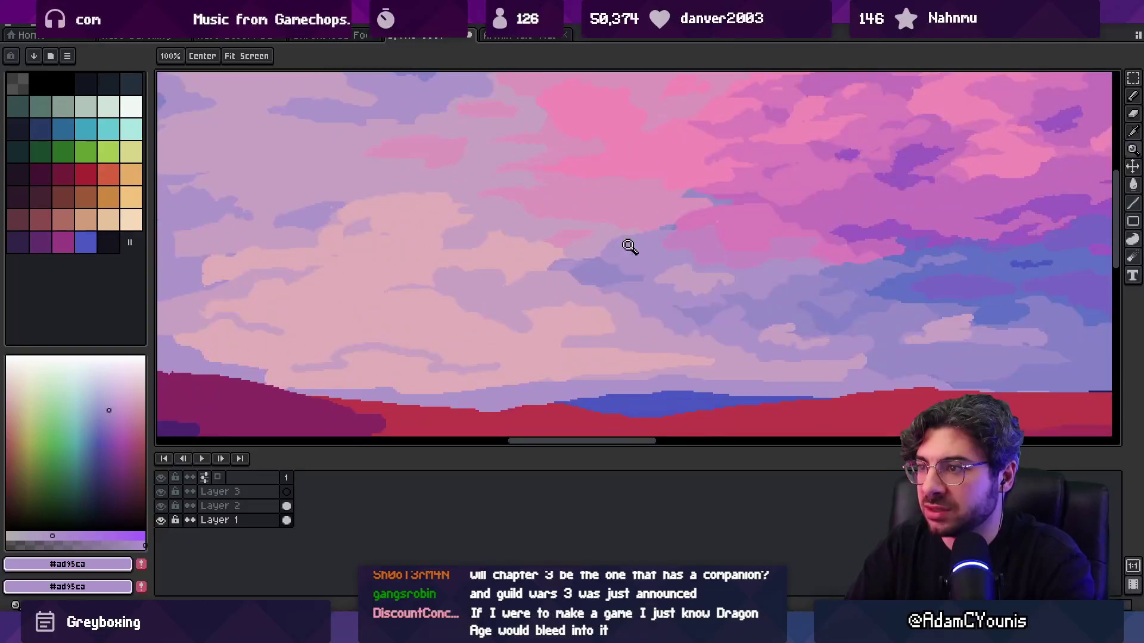
- Zoom in close on the clouds and sample lavender #ad95ca and pinkish lavender #c7a3c3
key(b)
alt+click(548, 280)
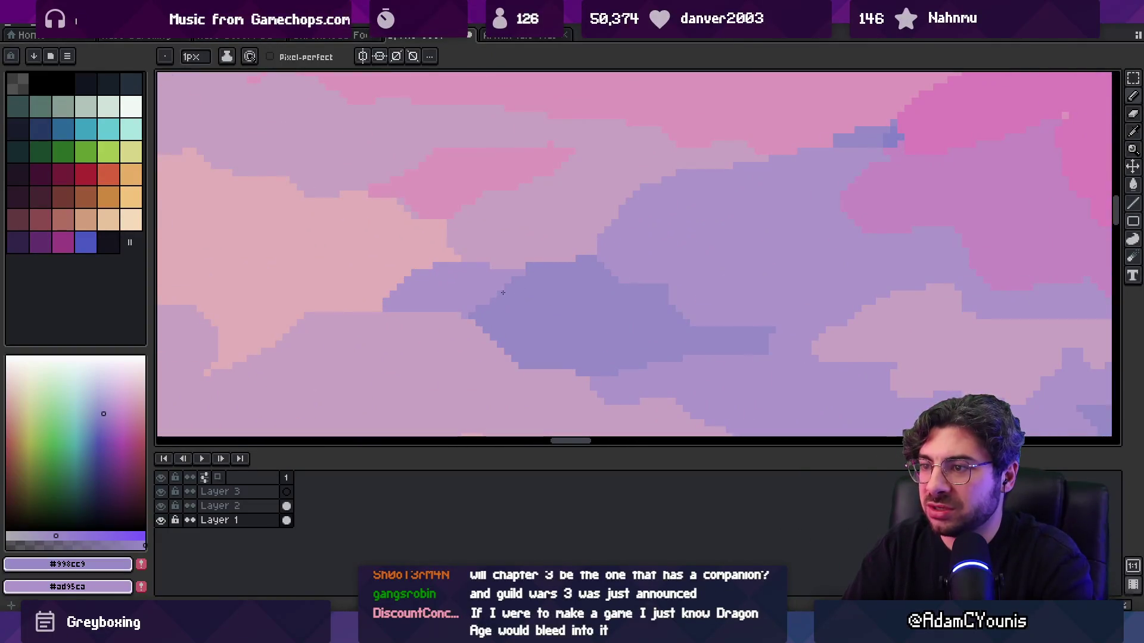
alt+click(471, 312)
key(z)
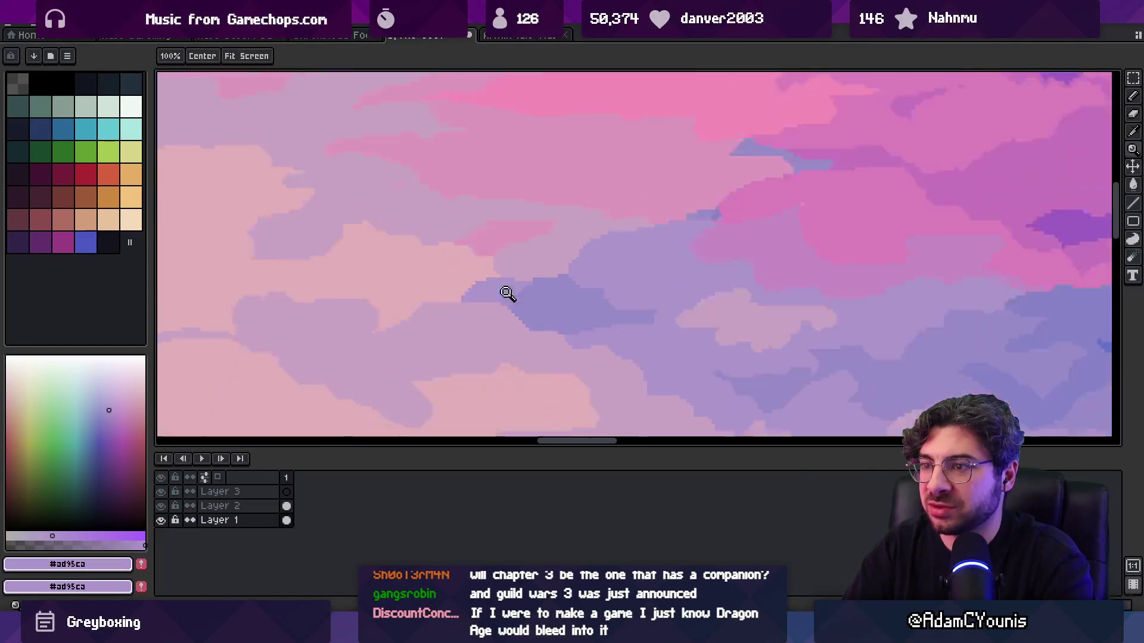
scroll(516, 294, down, 3)
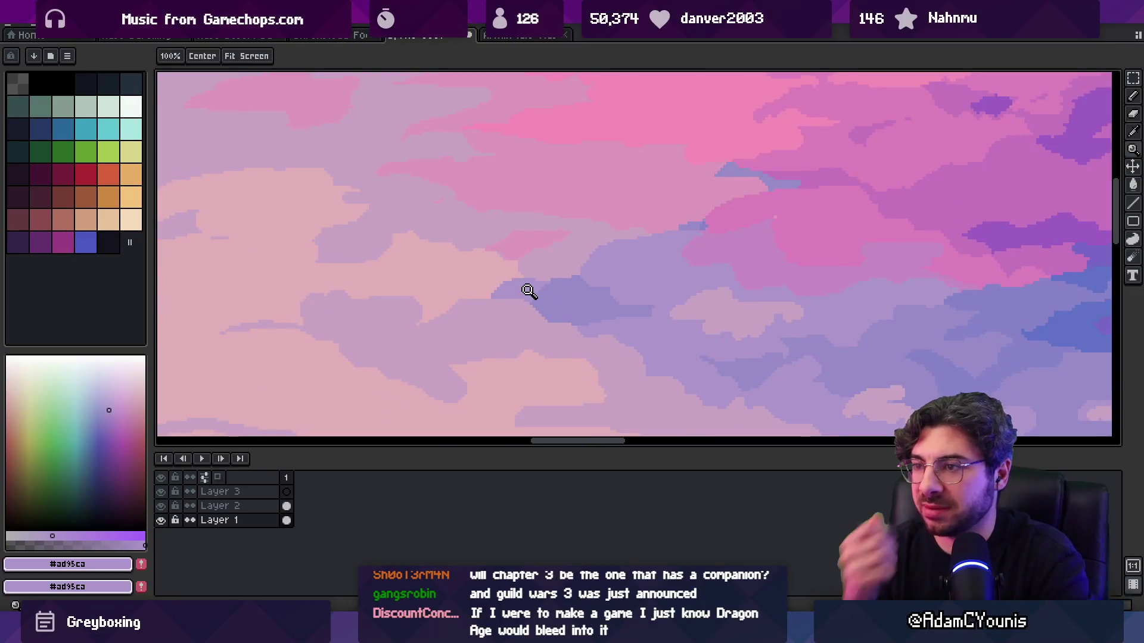
key(i)
click(465, 296)
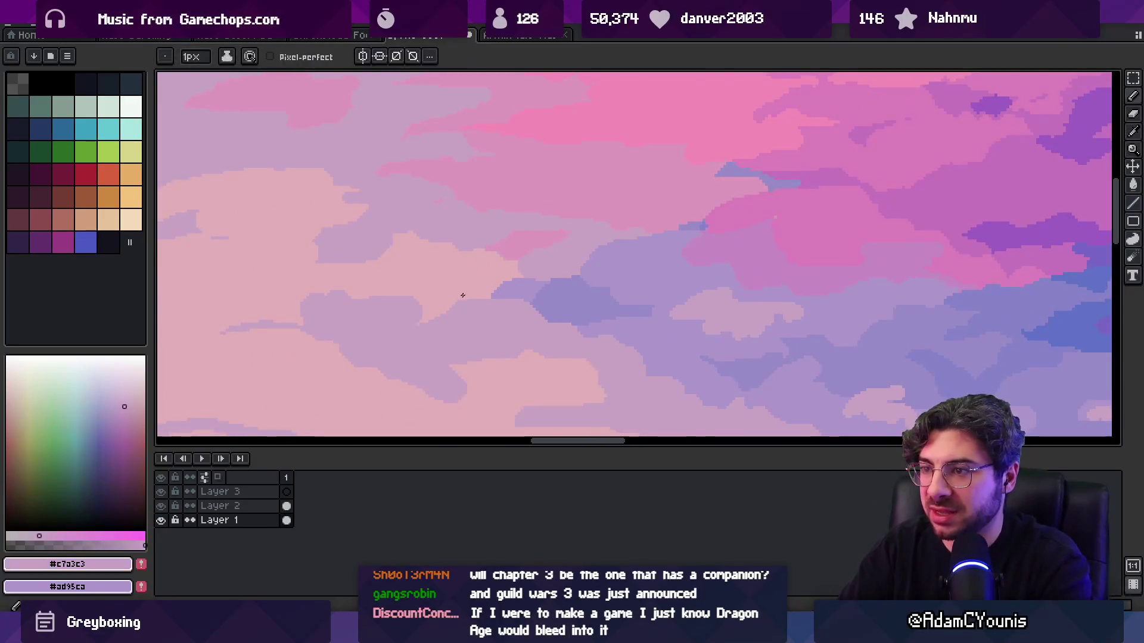
key(z)
scroll(545, 229, down, 3)
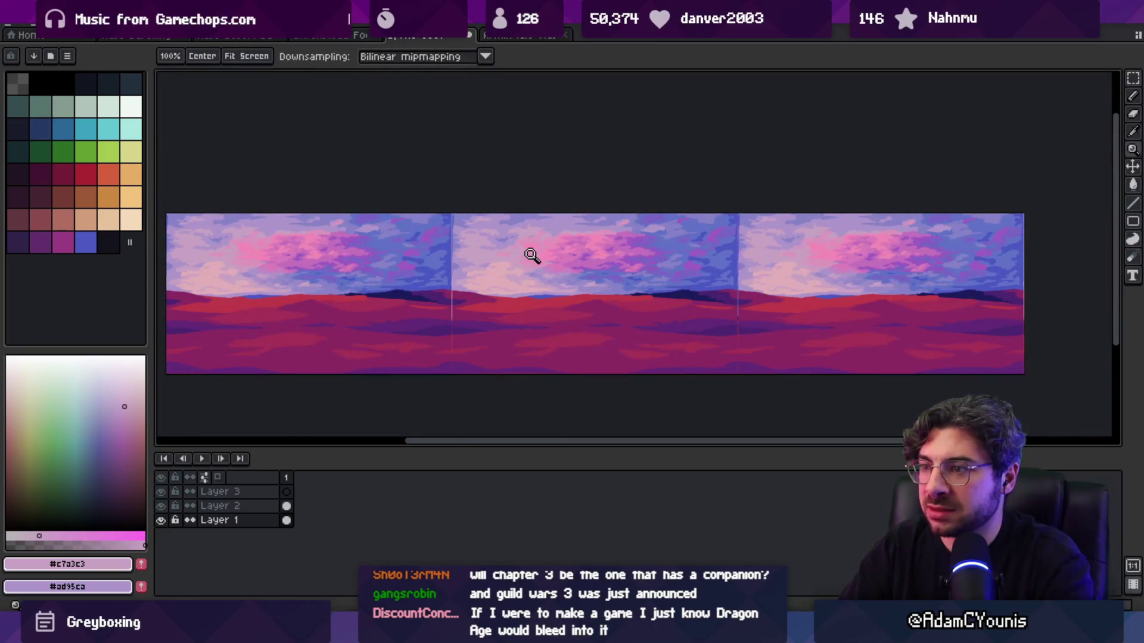
- Sample the pale pink-grey #c3afb9 from the clouds and enlarge the pencil to 3px
scroll(533, 254, up, 5)
key(i)
click(437, 294)
key(z)
scroll(453, 292, up, 2)
key(b)
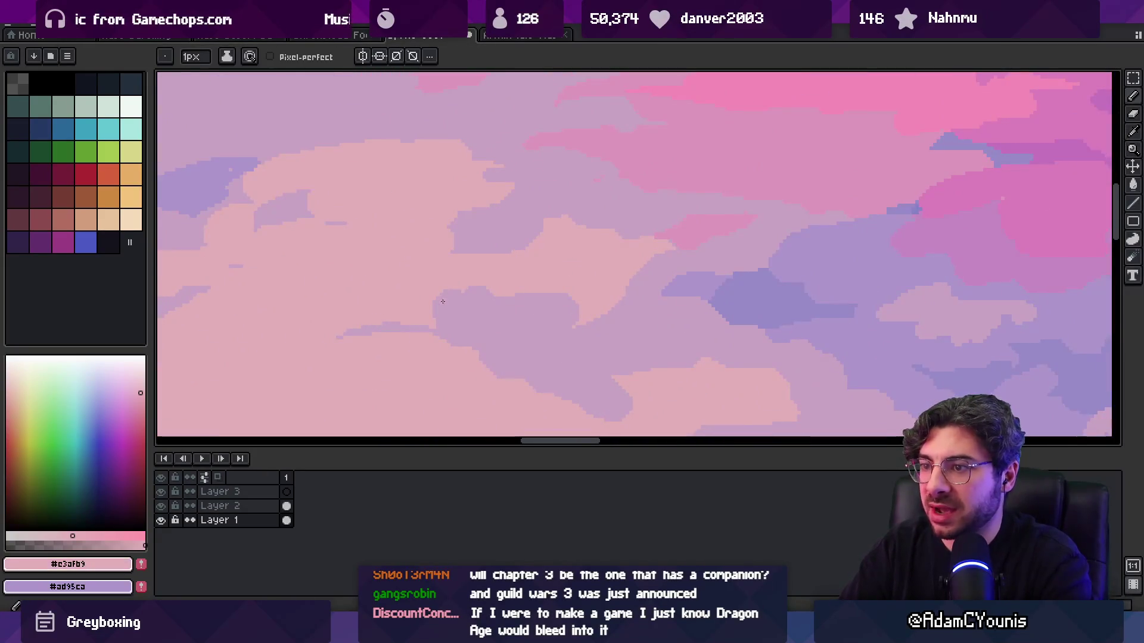
key(plus)
key(plus)
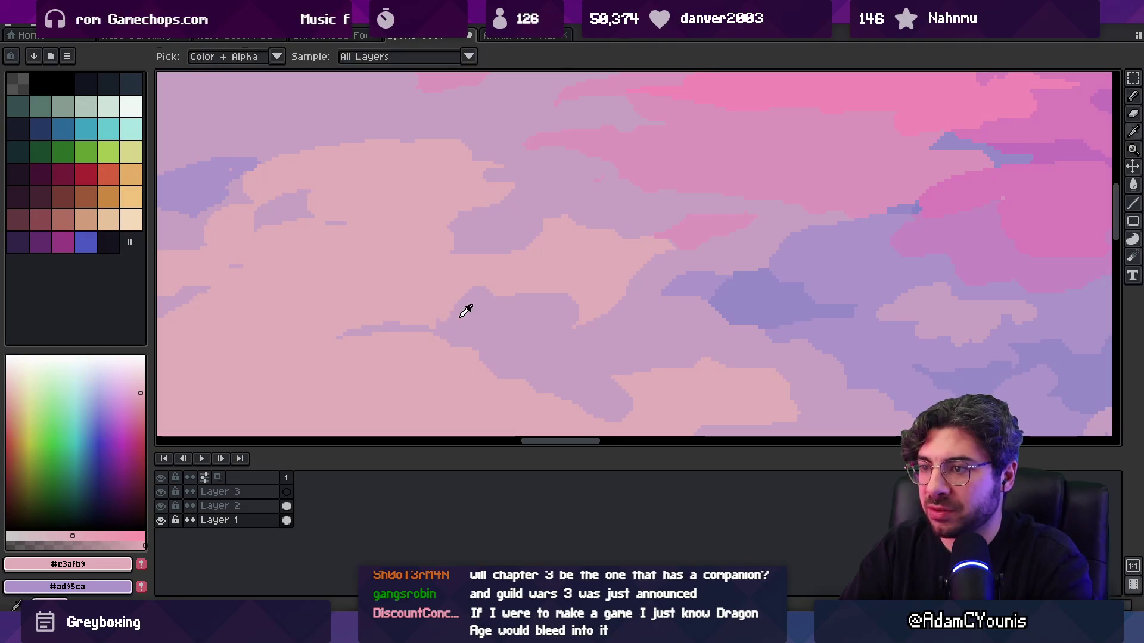
- Alternate pinkish lavender #c7a3c3 and pale pink-grey #c3afb9 along the cloud edges
alt+click(430, 306)
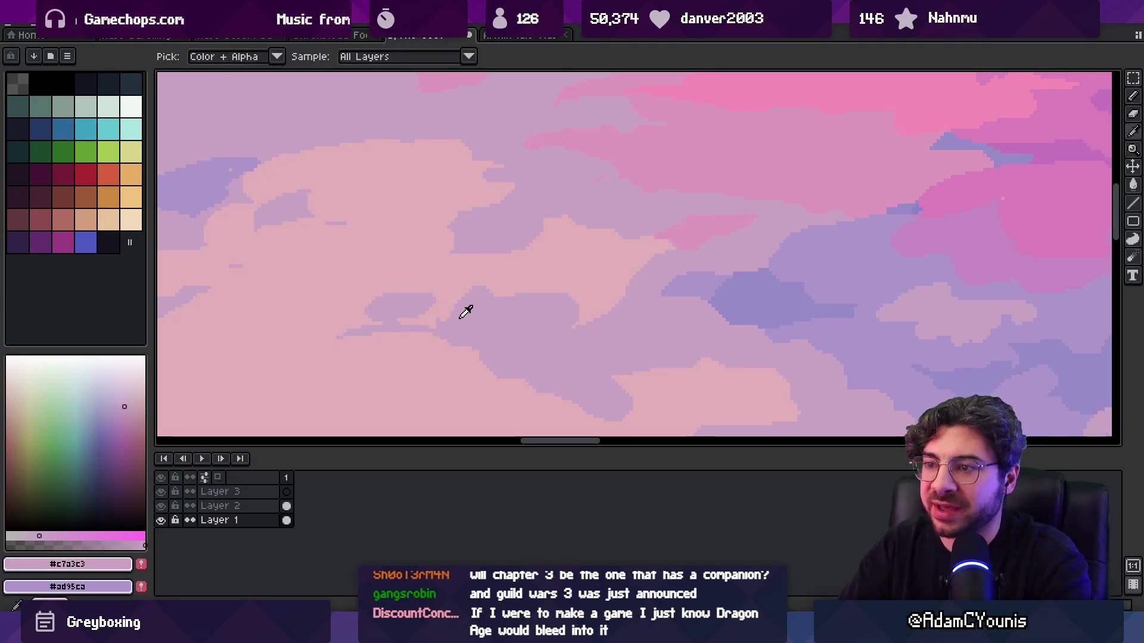
alt+click(459, 303)
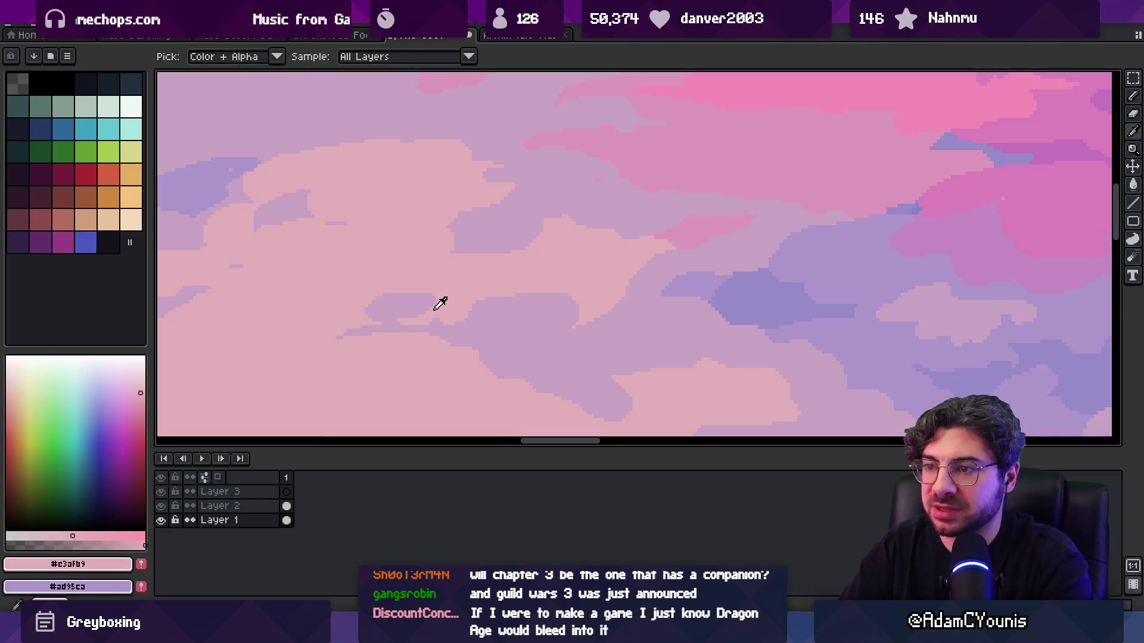
alt+click(372, 314)
alt+click(412, 280)
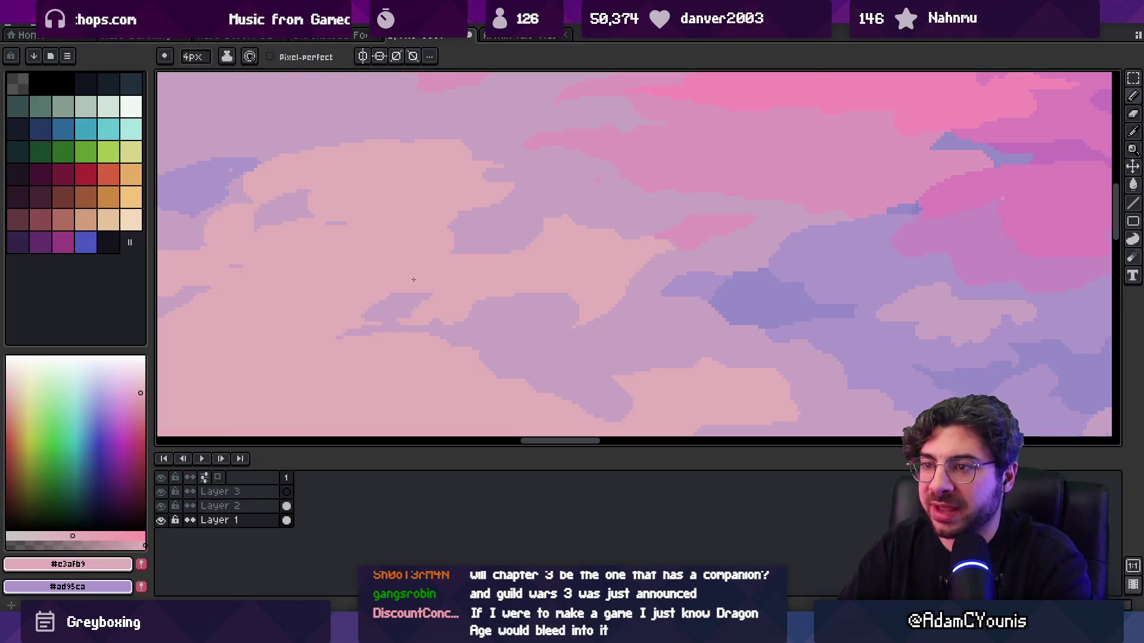
alt+click(400, 306)
alt+click(430, 297)
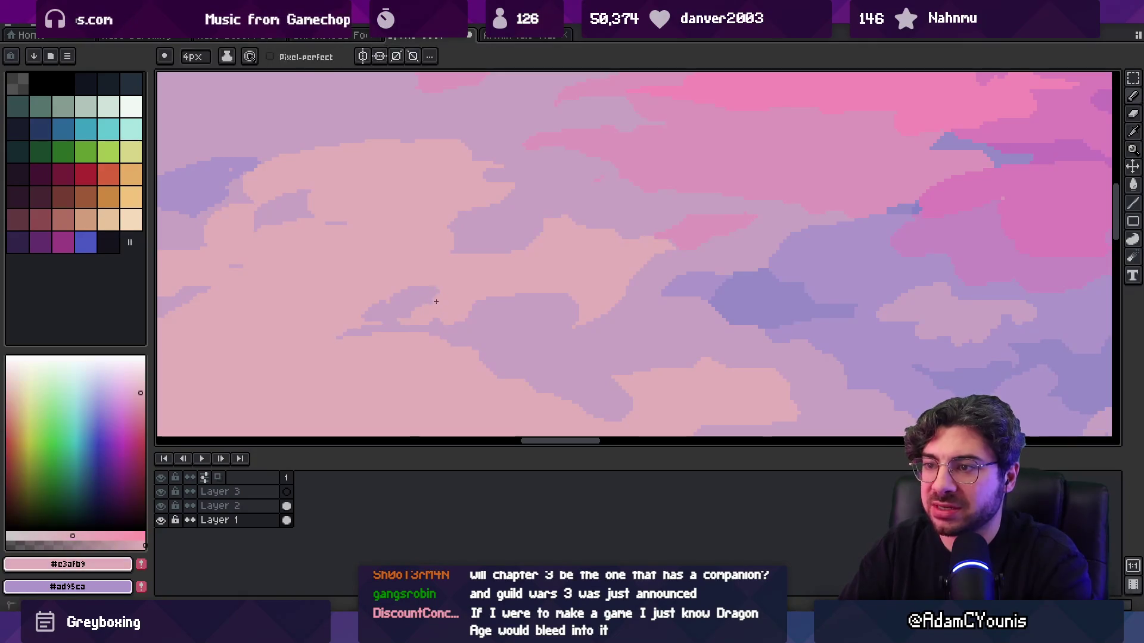
key(z)
scroll(444, 290, down, 2)
scroll(463, 269, up, 2)
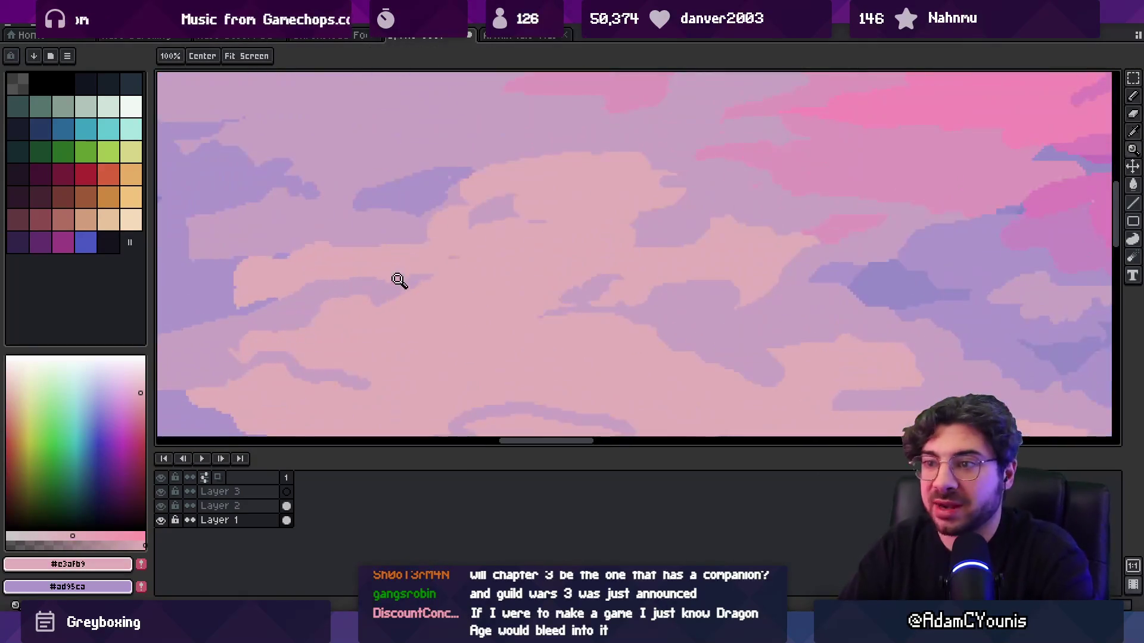
- Pan to the left edge of the sky, sampling #c3afb9 and #c7a3c3 from the clouds
key(b)
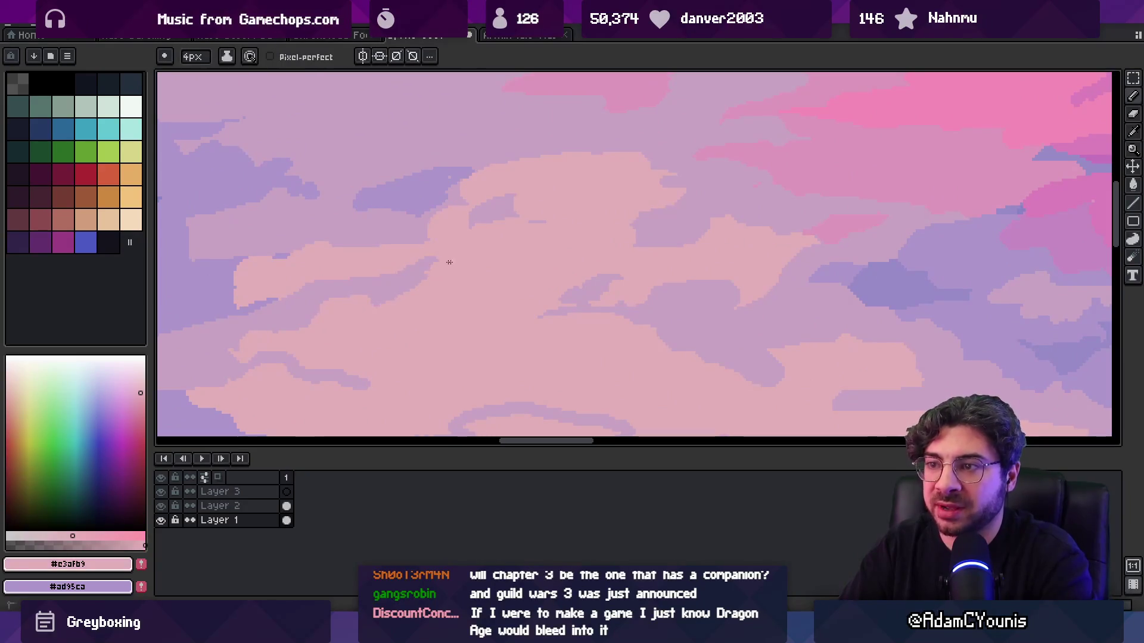
alt+click(429, 266)
alt+click(435, 246)
alt+click(313, 280)
drag(313, 280, 409, 281)
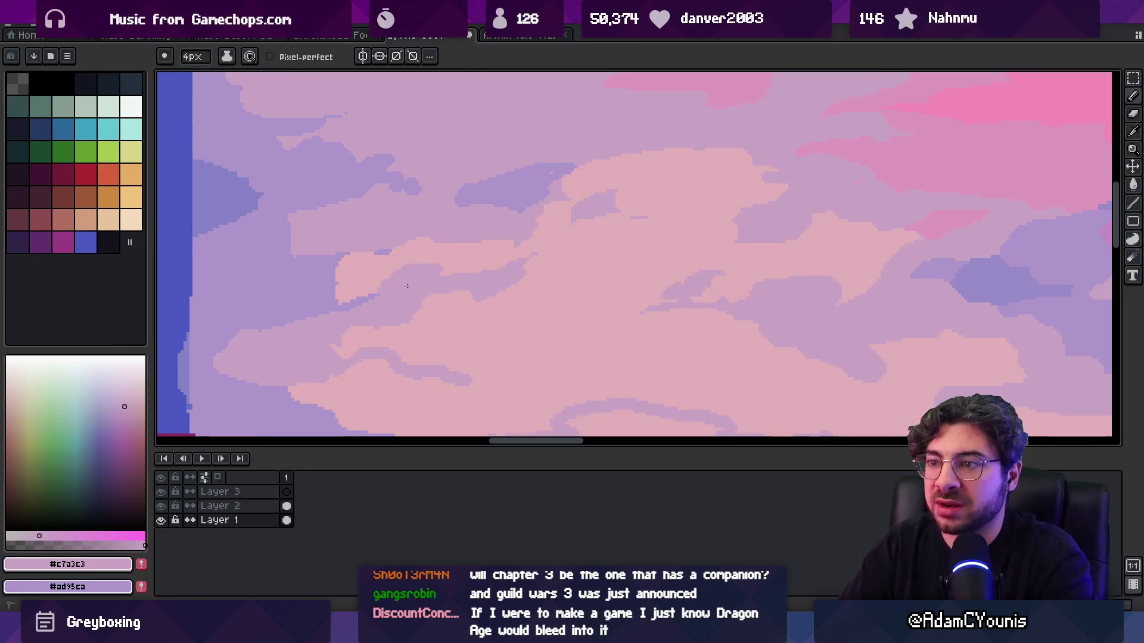
alt+click(437, 245)
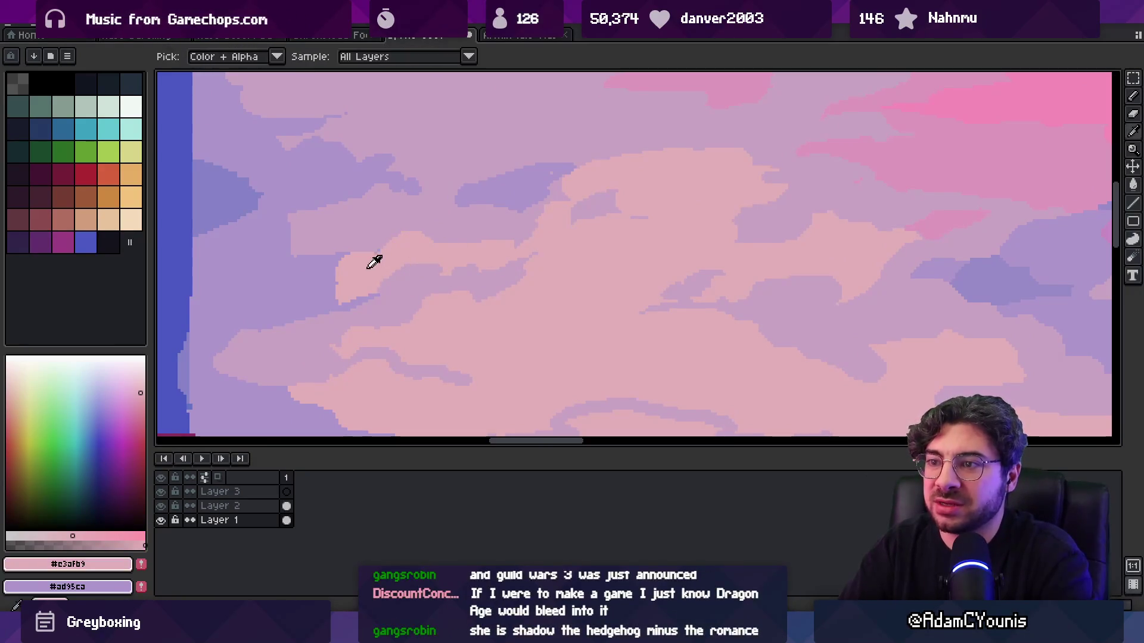
alt+click(326, 275)
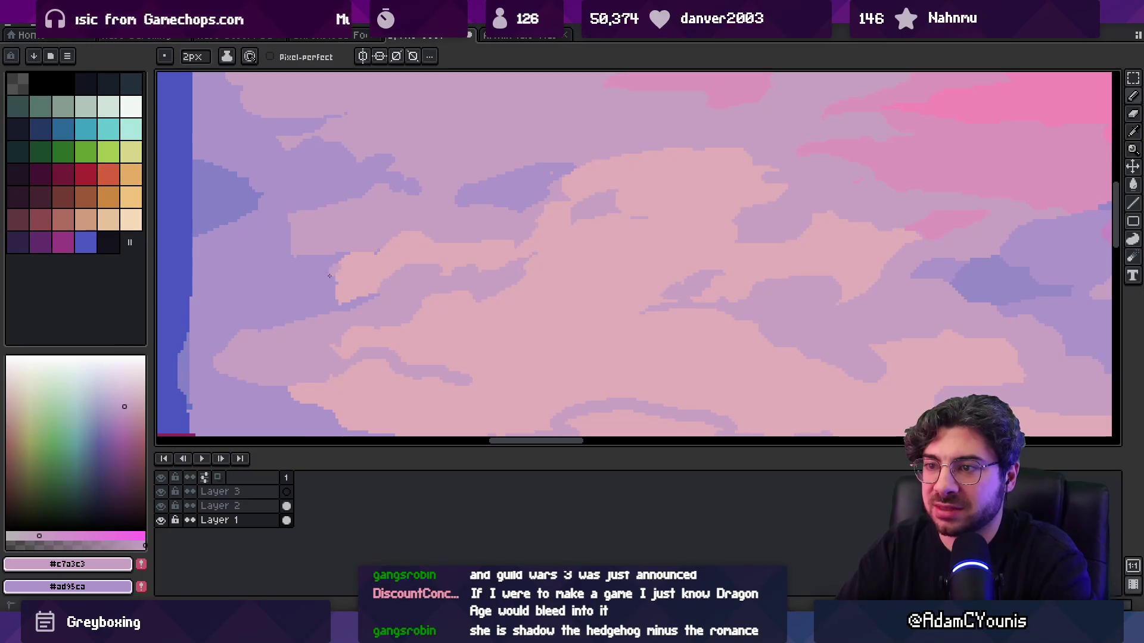
- Zoom in on the left part of the sky and sample the lighter lavender #ad95ca
key(z)
scroll(435, 242, down, 3)
scroll(450, 268, up, 1)
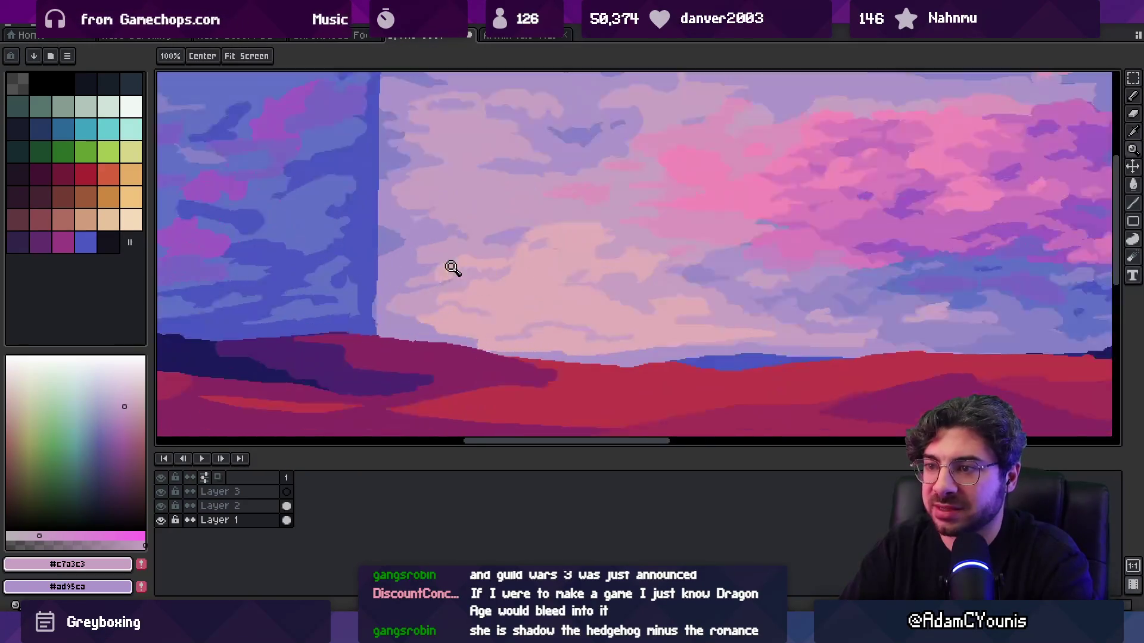
click(449, 268)
alt+click(383, 273)
key(b)
key(z)
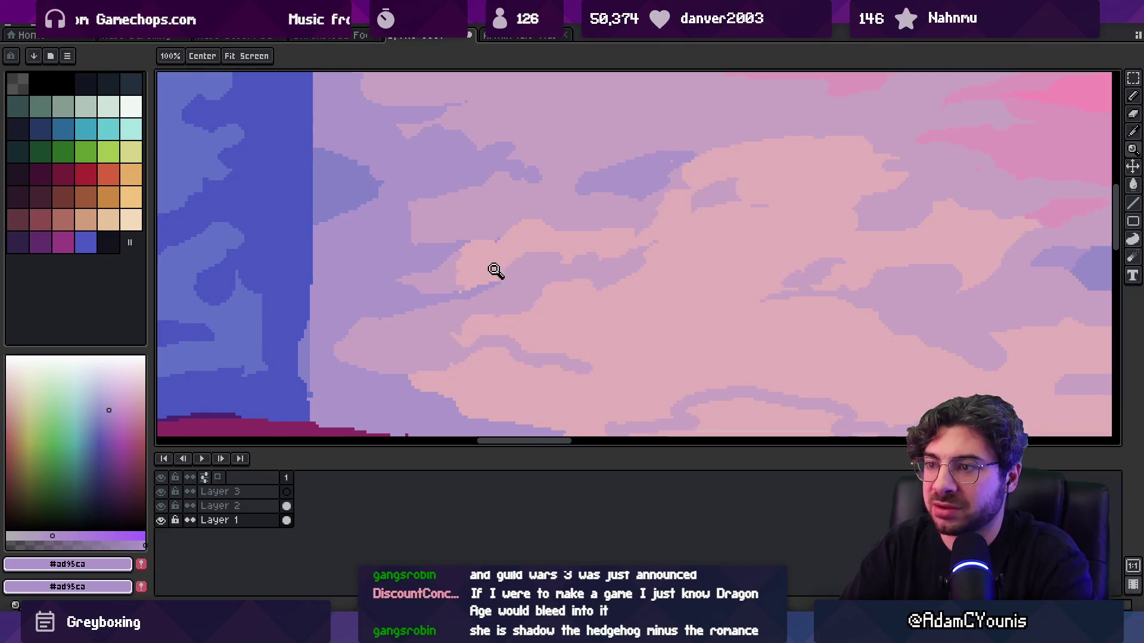
scroll(523, 242, down, 3)
scroll(506, 261, up, 3)
- Paint pinkish lavender #c7a3c3 strokes along the cloud edge and into the cloud
alt+click(476, 278)
drag(454, 237, 467, 224)
alt+click(463, 265)
drag(447, 292, 461, 282)
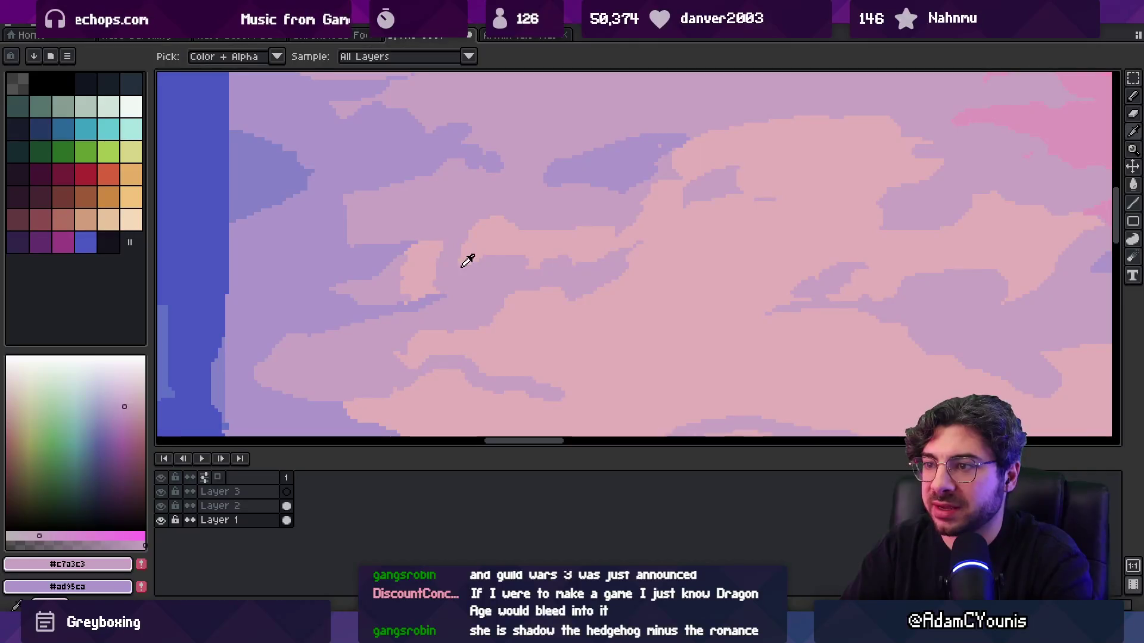
- Alternate the pink #e3afb9 cloud colour and the mauve sky colour on the cloud edge
alt+click(493, 237)
alt+click(537, 224)
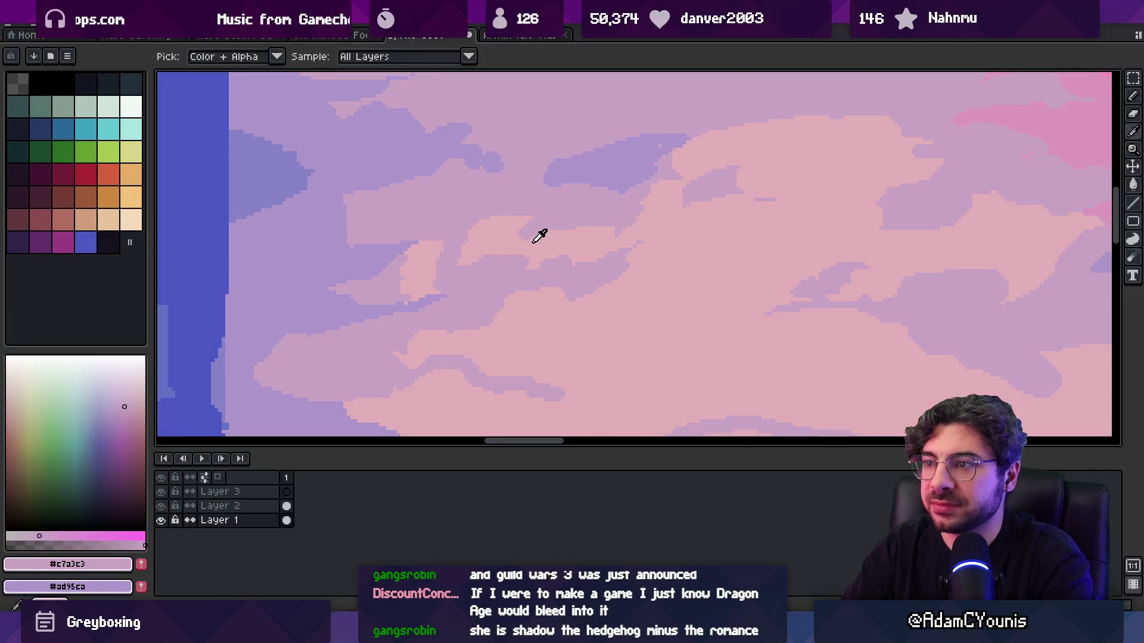
alt+click(539, 231)
alt+click(507, 255)
alt+click(461, 262)
alt+click(492, 255)
scroll(493, 262, up, 2)
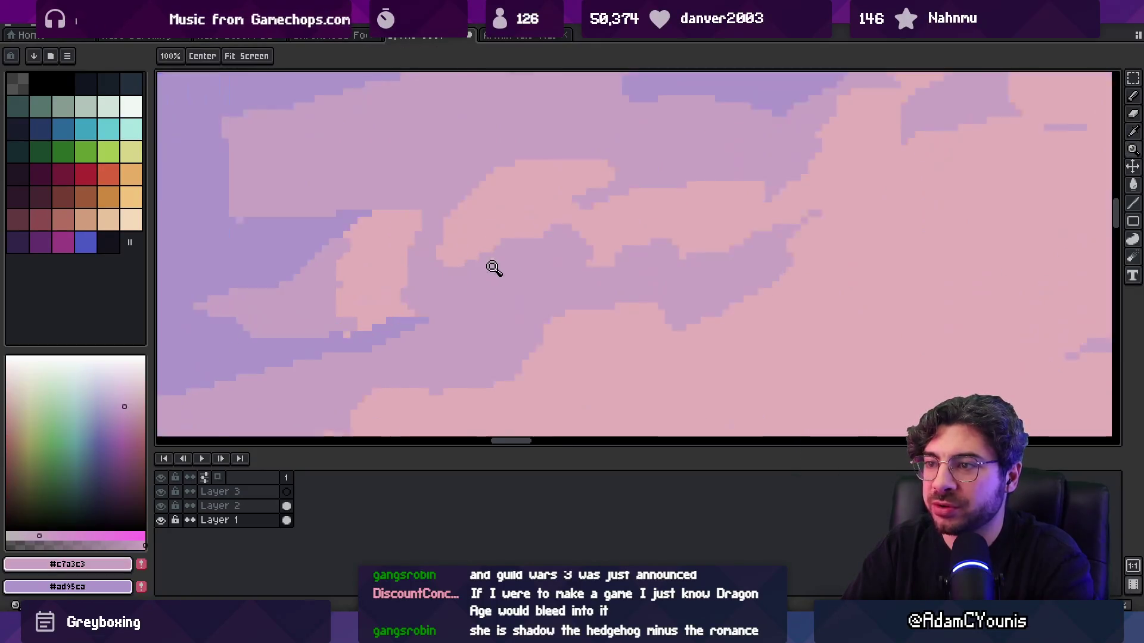
alt+click(459, 252)
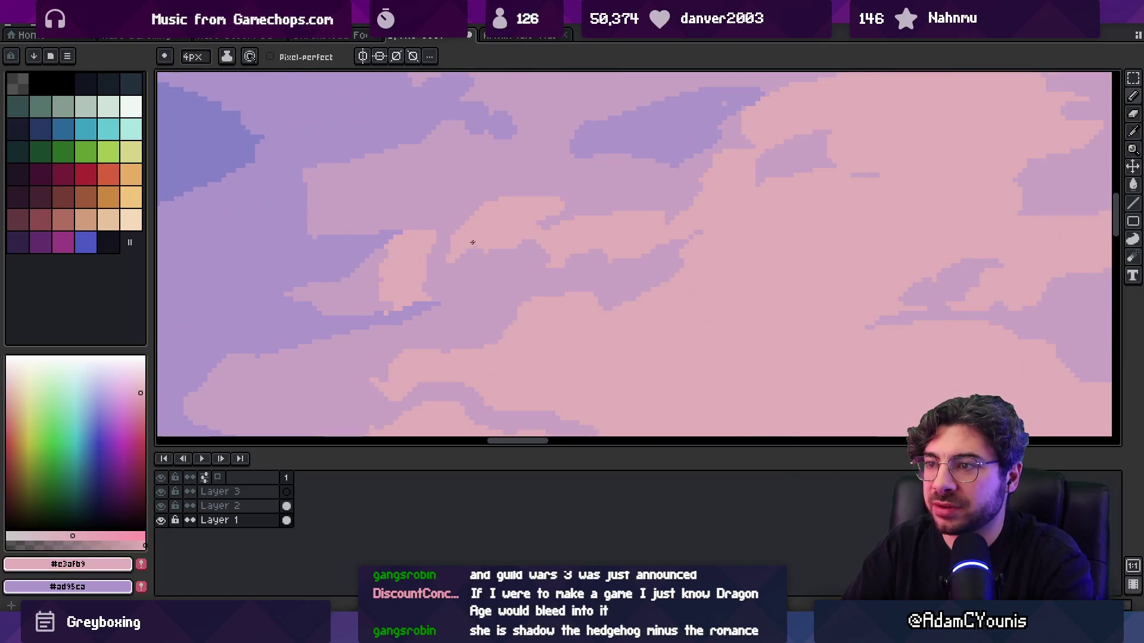
alt+click(440, 258)
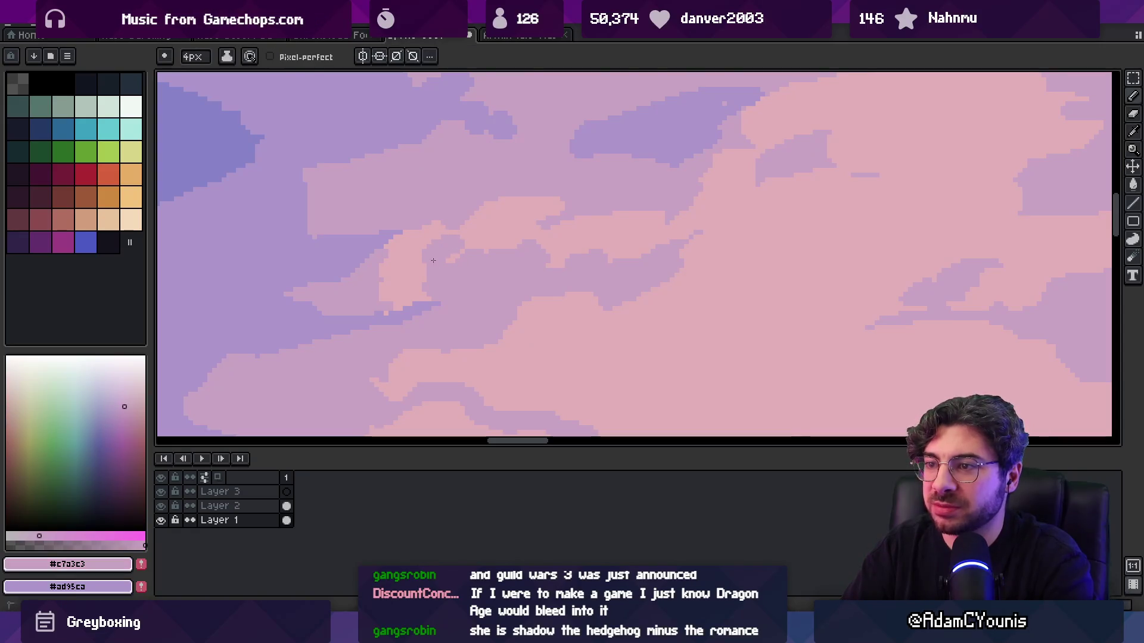
alt+click(452, 250)
- Shrink the pencil to 2px, touch up mauve and light pink pixels, then zoom out to the full panorama
key(minus)
key(minus)
alt+click(440, 267)
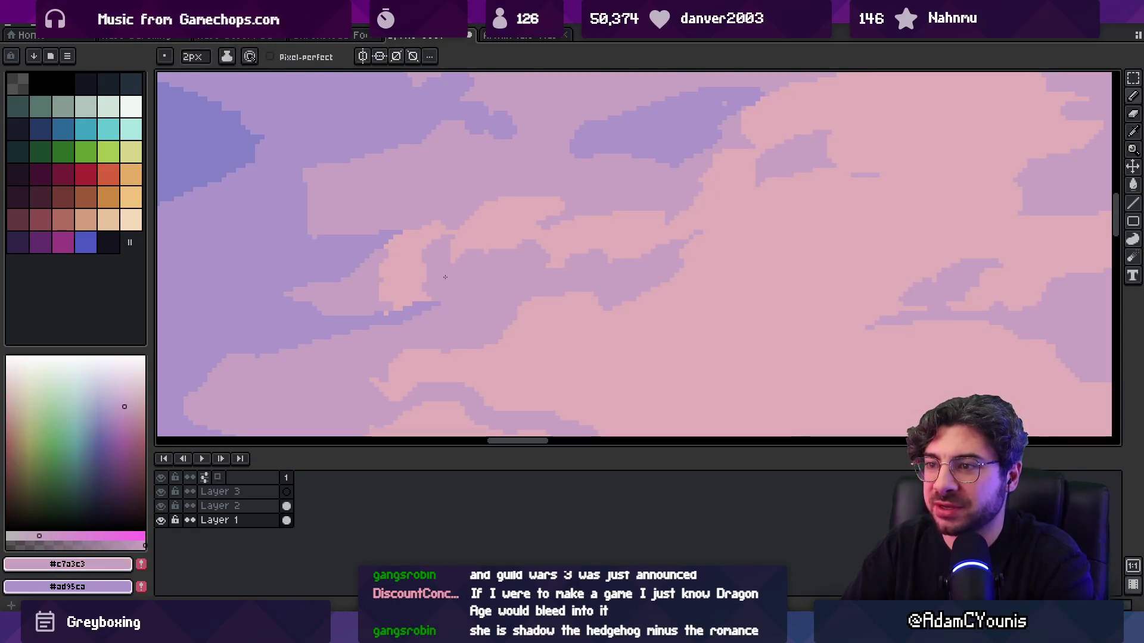
alt+click(431, 288)
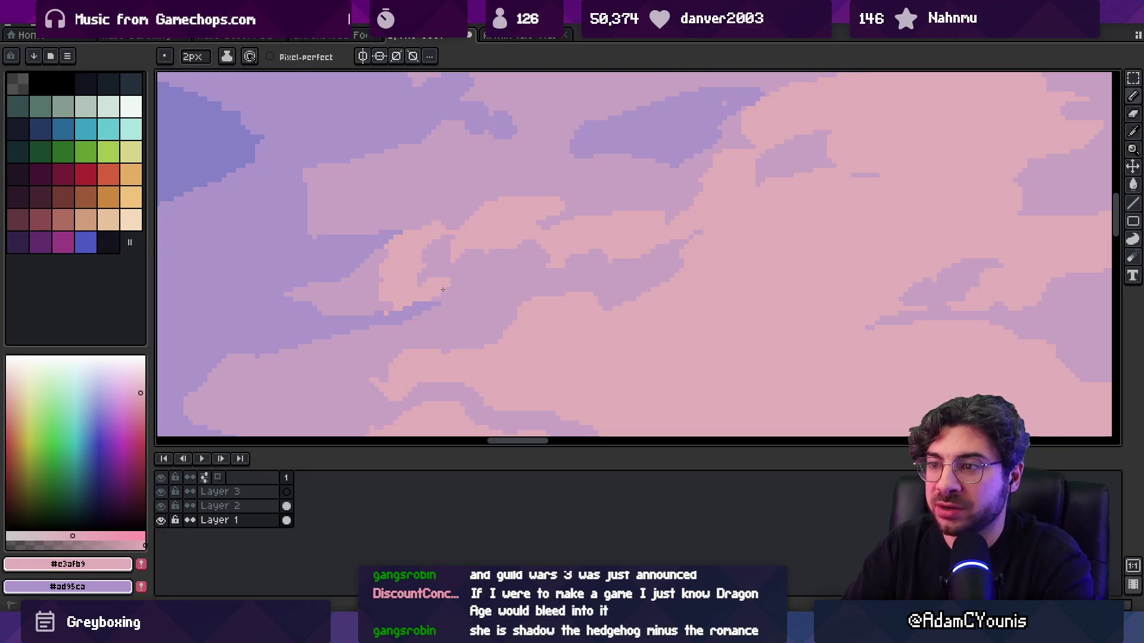
alt+click(427, 282)
key(z)
scroll(465, 238, down, 5)
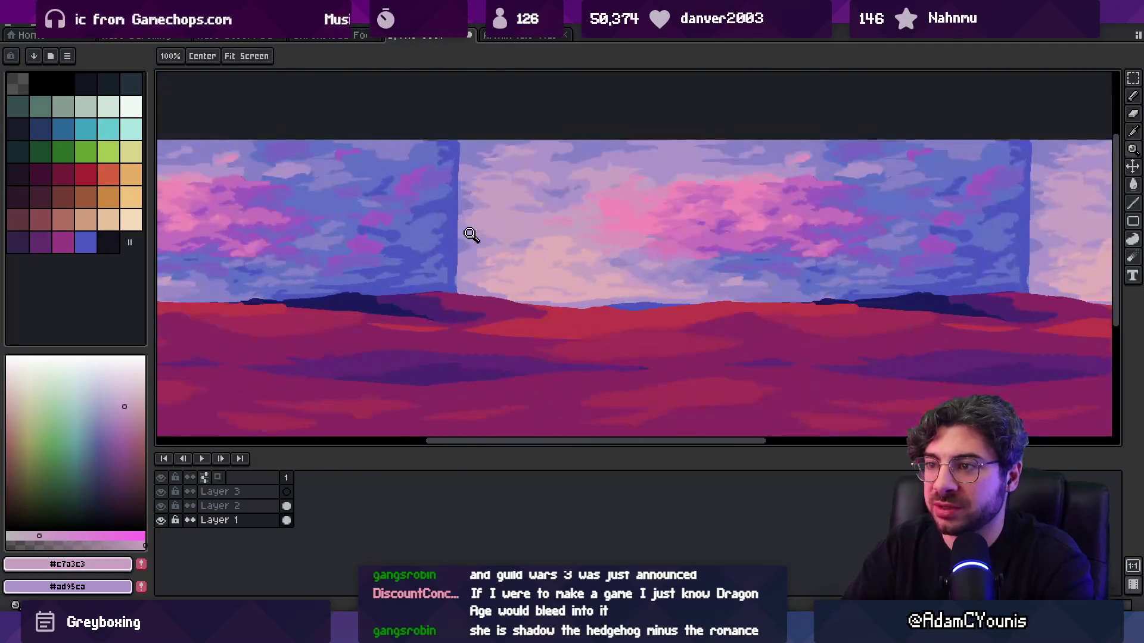
- Paint lavender and pinkish-mauve cloud shapes into the mid sky using colours sampled from nearby clouds
scroll(522, 231, up, 5)
key(b)
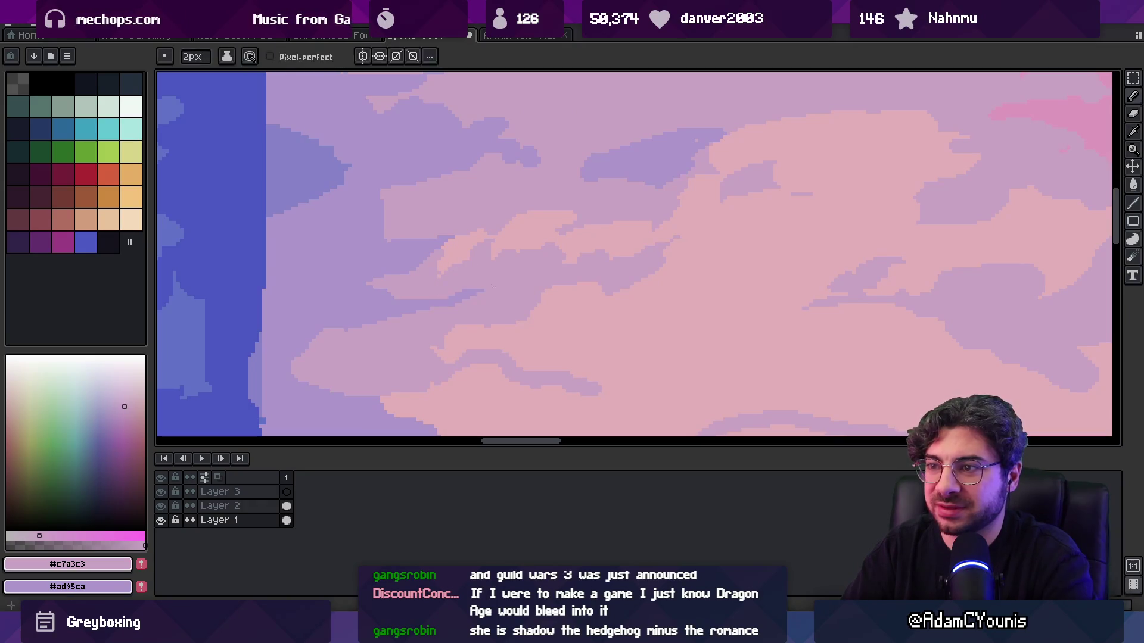
key(z)
scroll(533, 245, down, 5)
scroll(530, 253, up, 5)
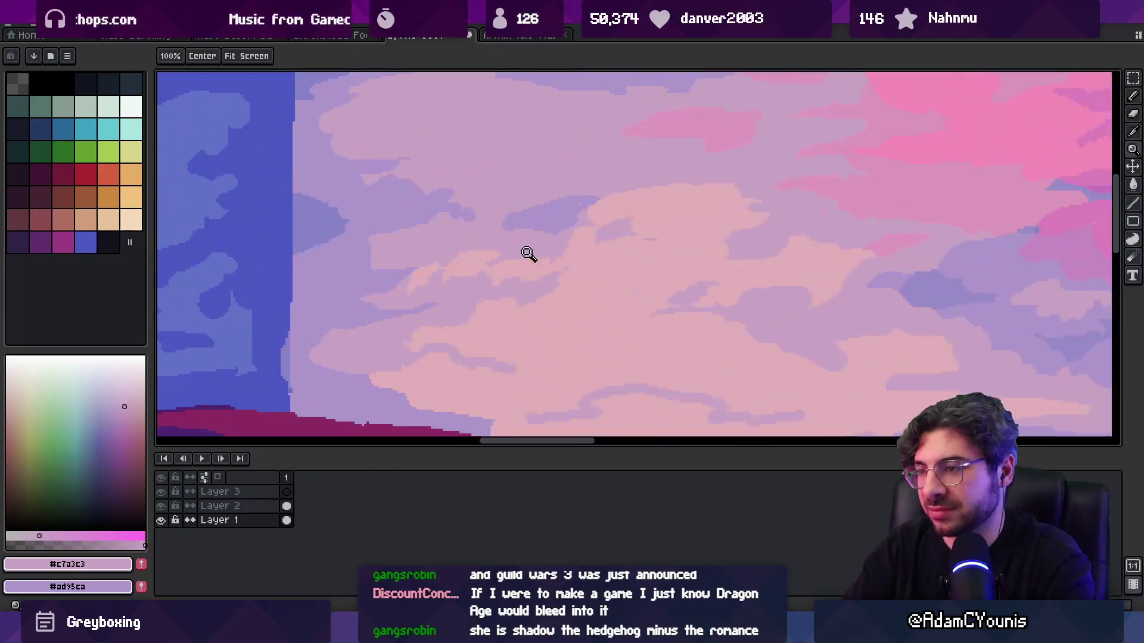
scroll(381, 244, up, 1)
key(b)
alt+click(352, 250)
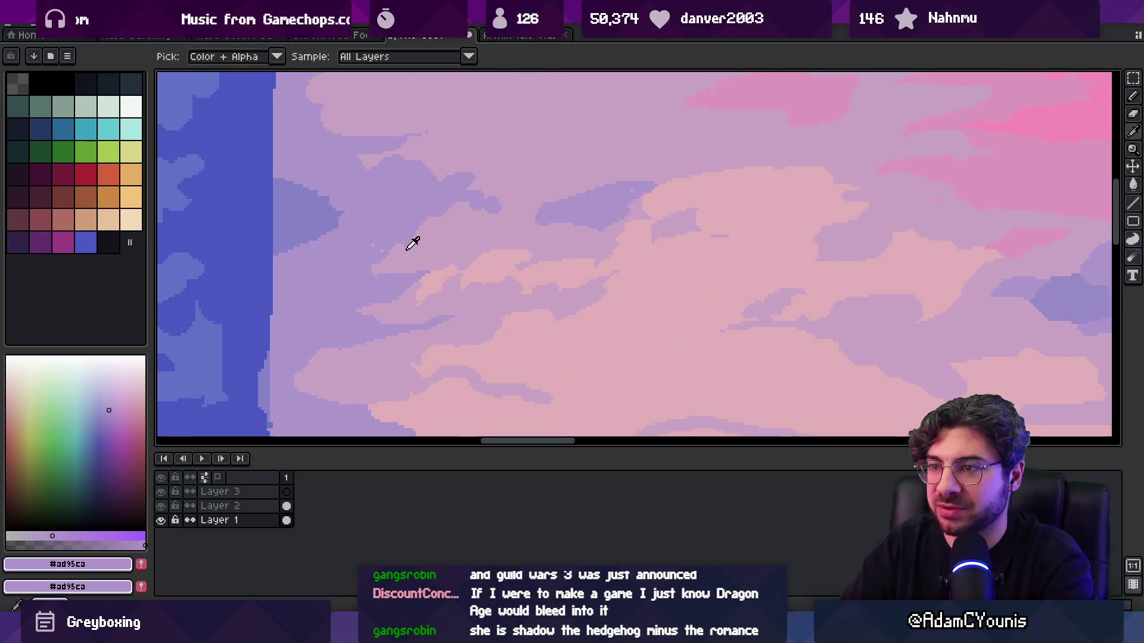
alt+click(393, 249)
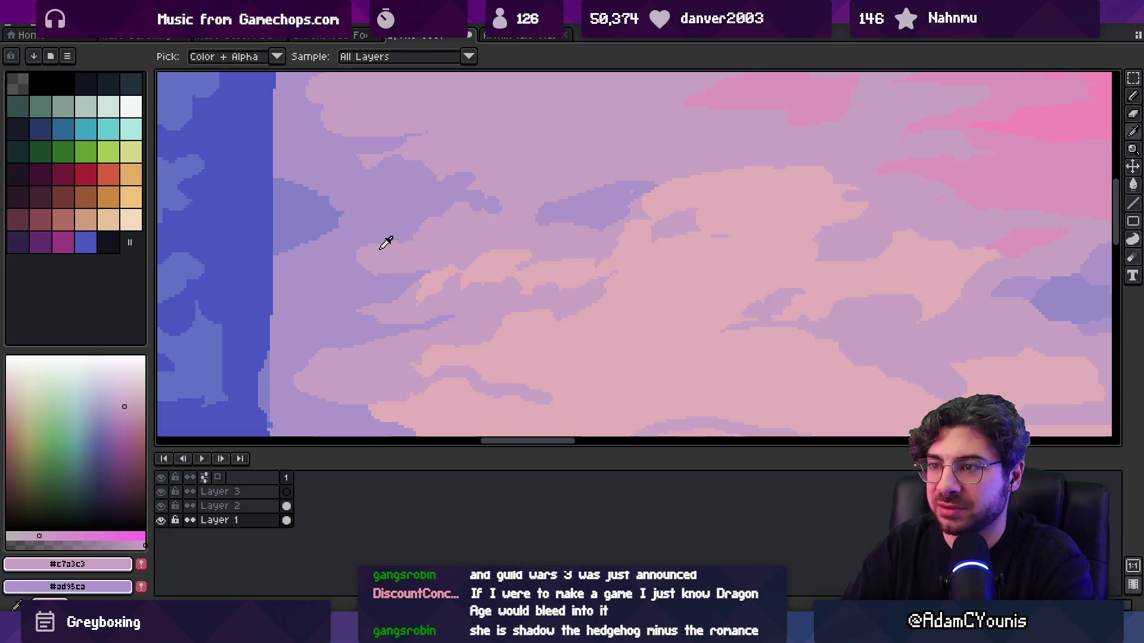
alt+click(391, 242)
key(z)
scroll(411, 248, down, 5)
scroll(455, 225, up, 1)
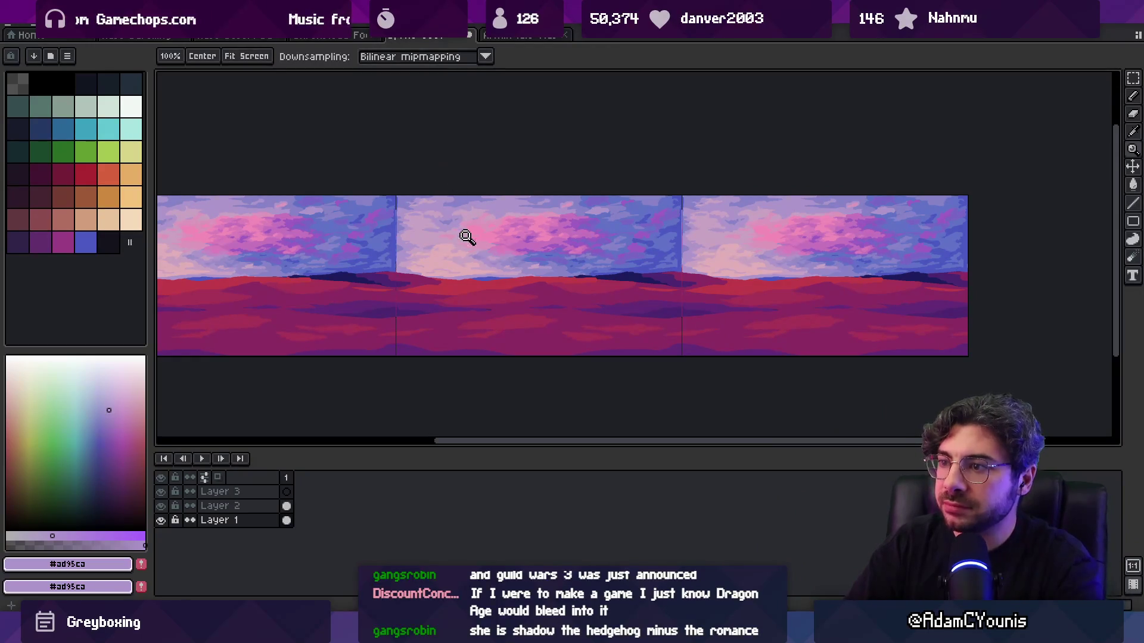
- Compare the canvas against the desert reference painting, then return to the pixel-art panorama
key(alt+Tab)
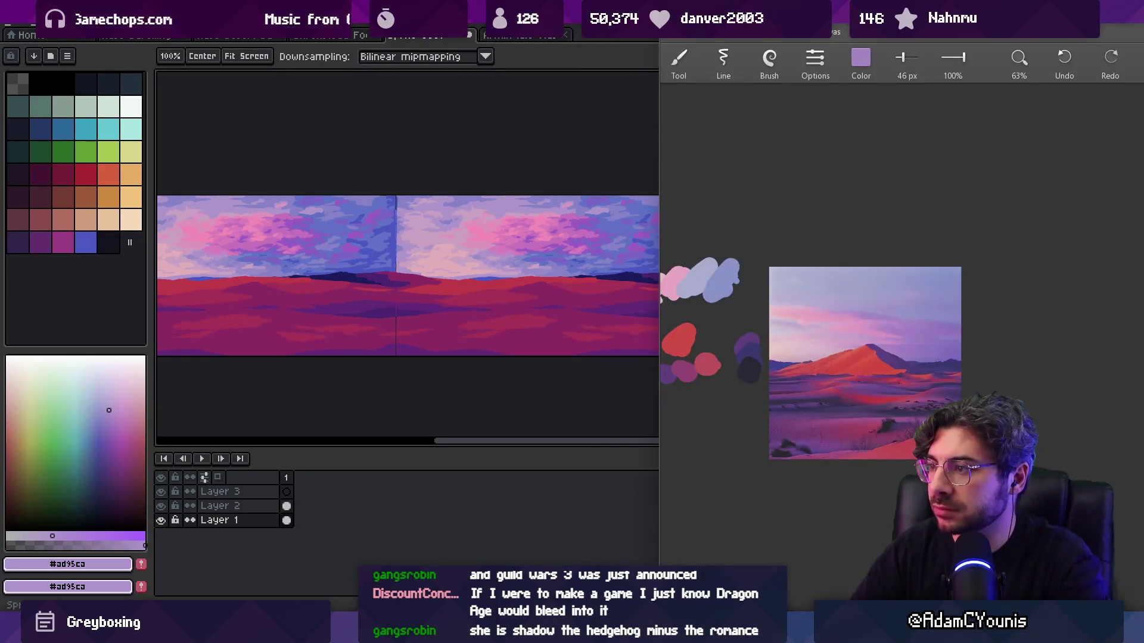
click(620, 64)
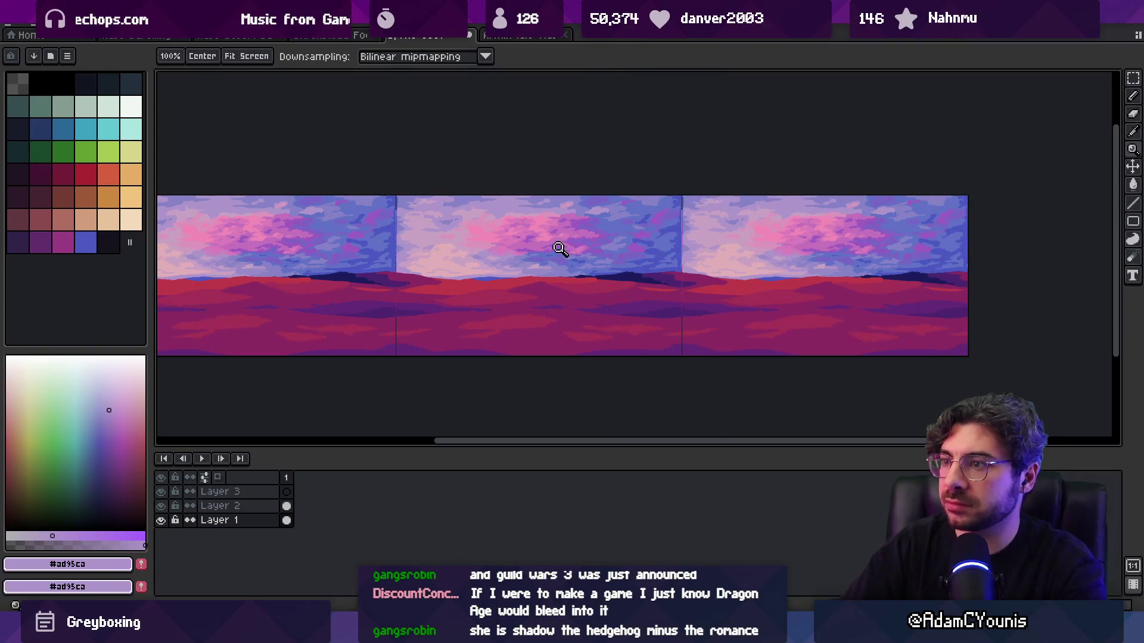
click(572, 244)
scroll(590, 239, down, 2)
- Add magenta, purple and blue sky-coloured cloud strokes, including a lighter blue, in the middle band
key(b)
alt+click(567, 273)
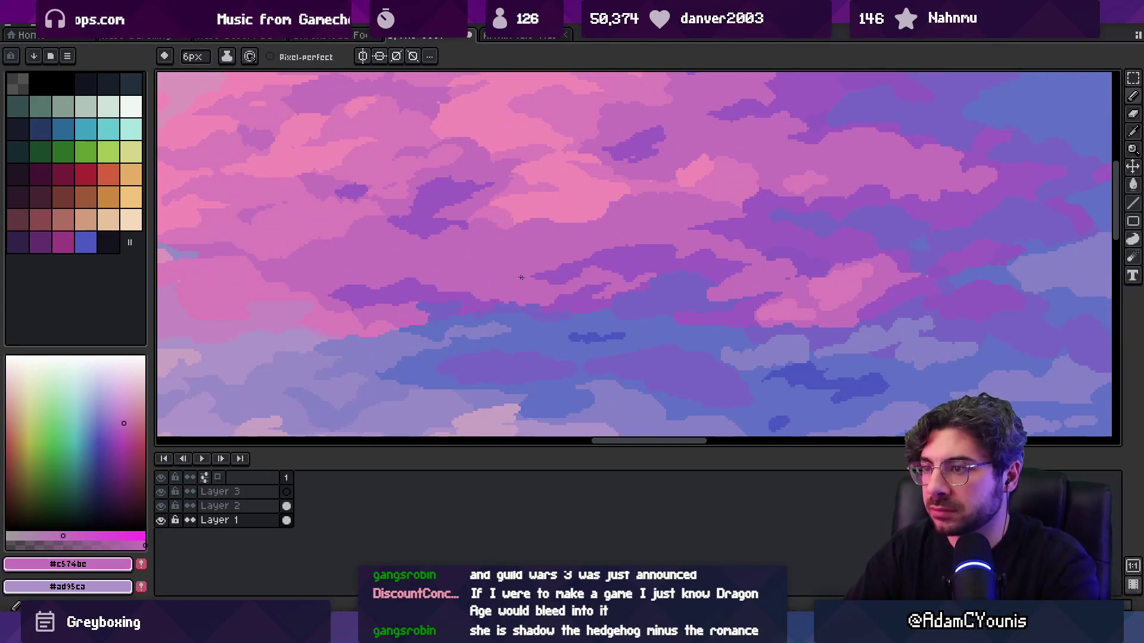
key(alt)
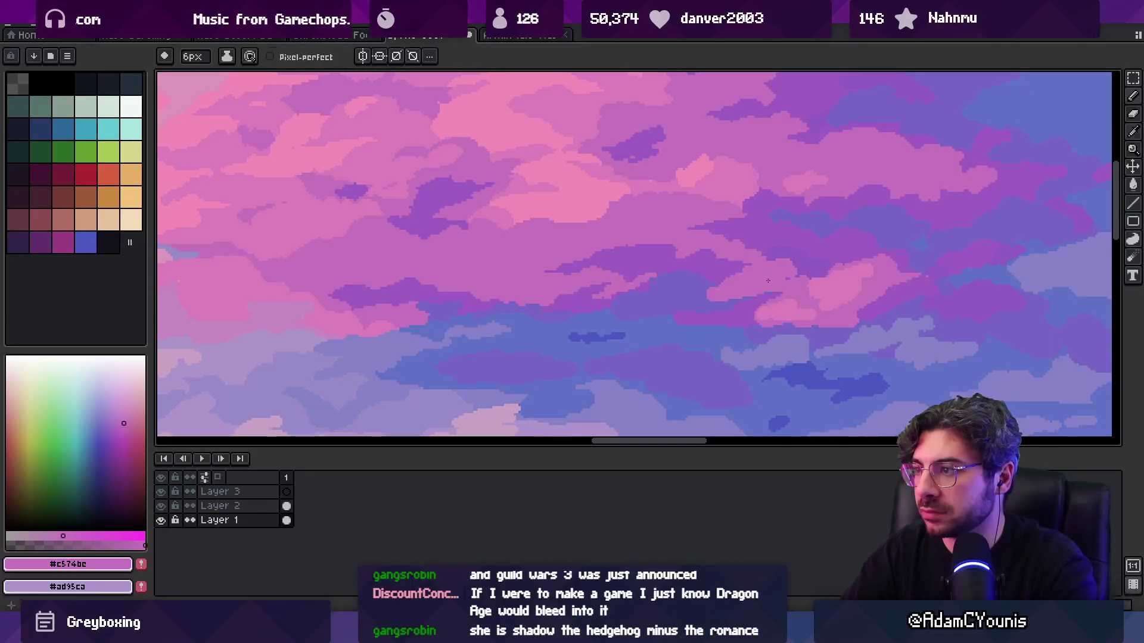
alt+click(725, 274)
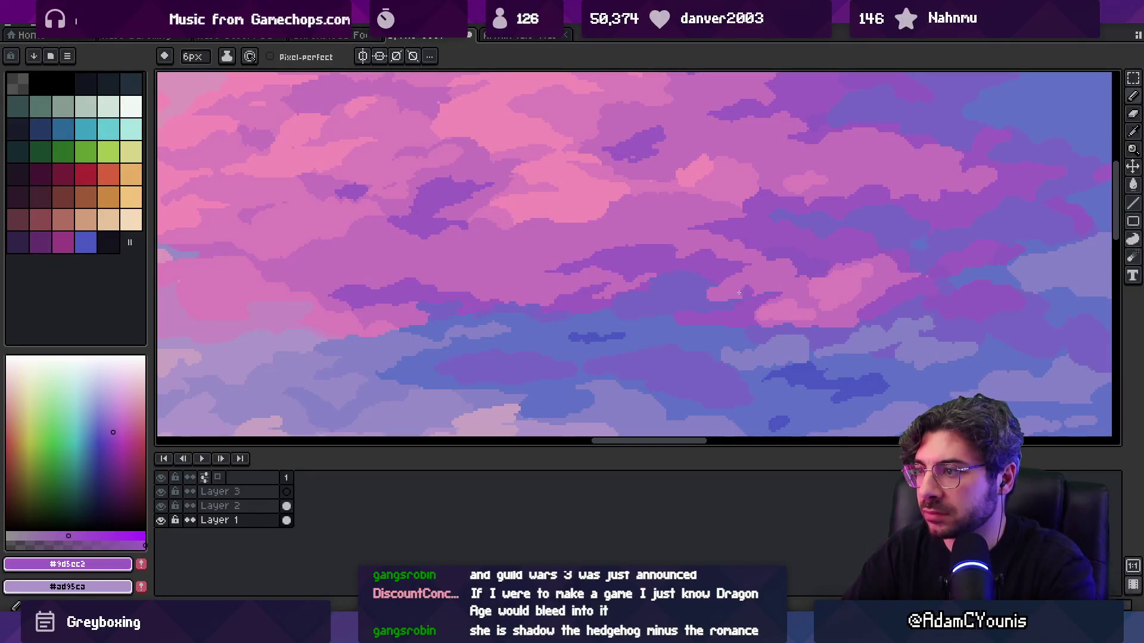
key(z)
scroll(748, 256, down, 4)
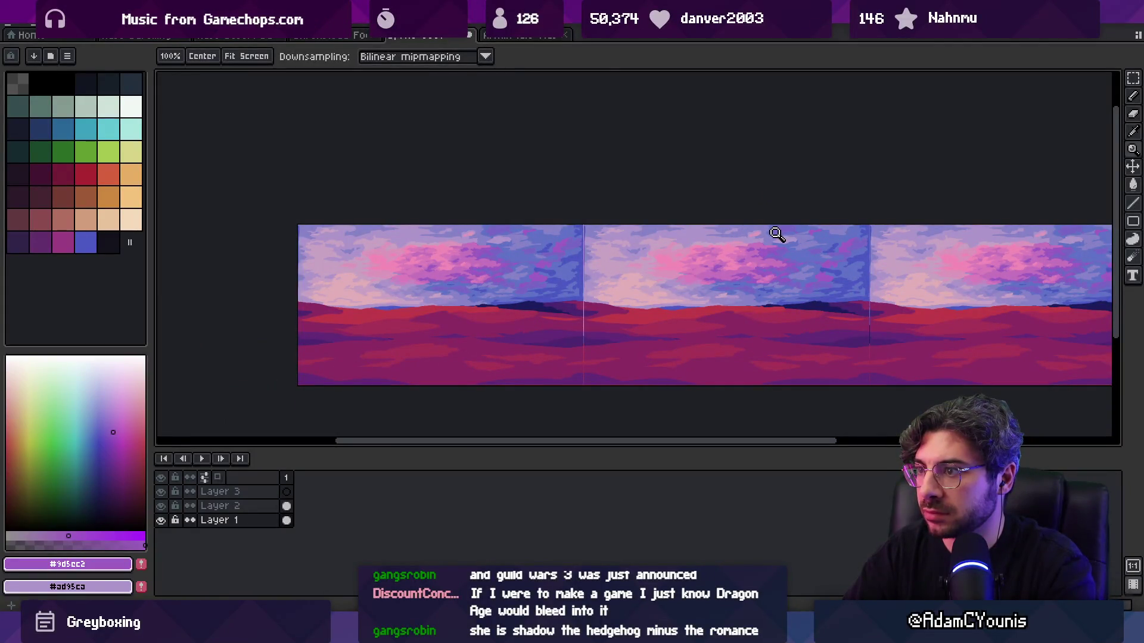
scroll(798, 284, up, 4)
alt+click(619, 263)
key(b)
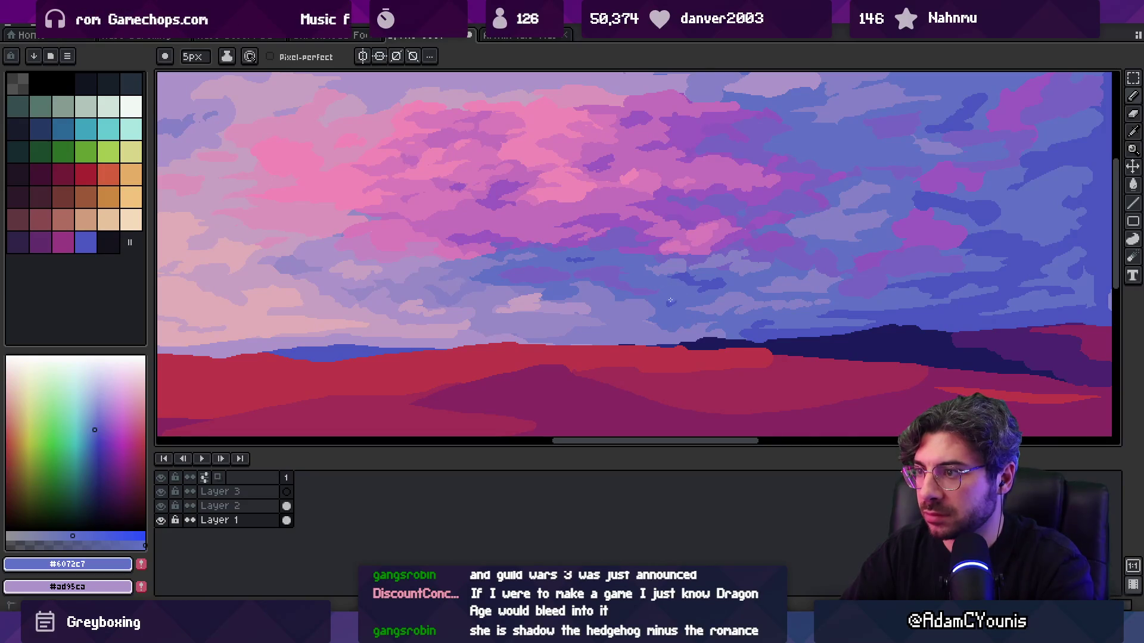
scroll(685, 301, down, 3)
scroll(702, 248, up, 3)
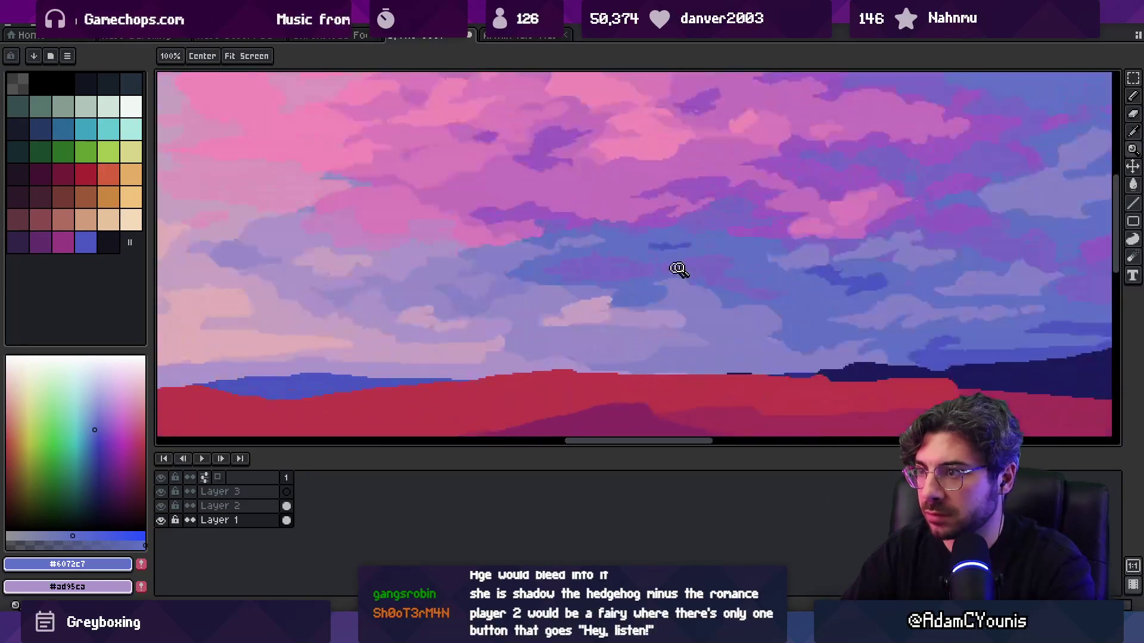
alt+click(594, 284)
scroll(582, 276, up, 1)
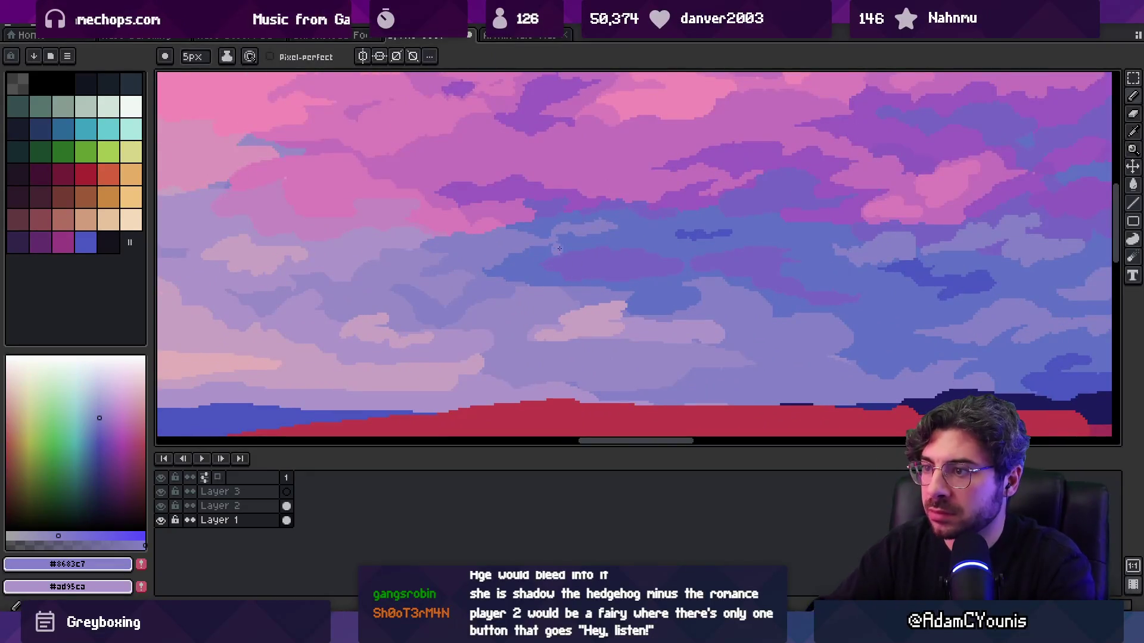
- Fill a patch with the darker blue and paint lighter blue cloud shapes around it
key(g)
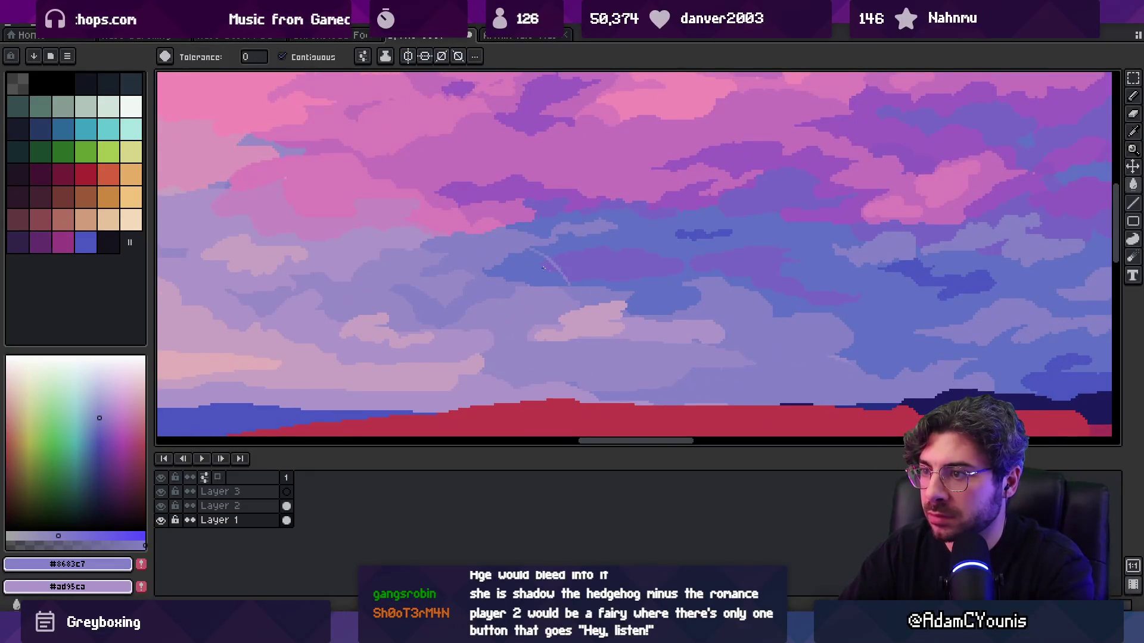
alt+click(563, 252)
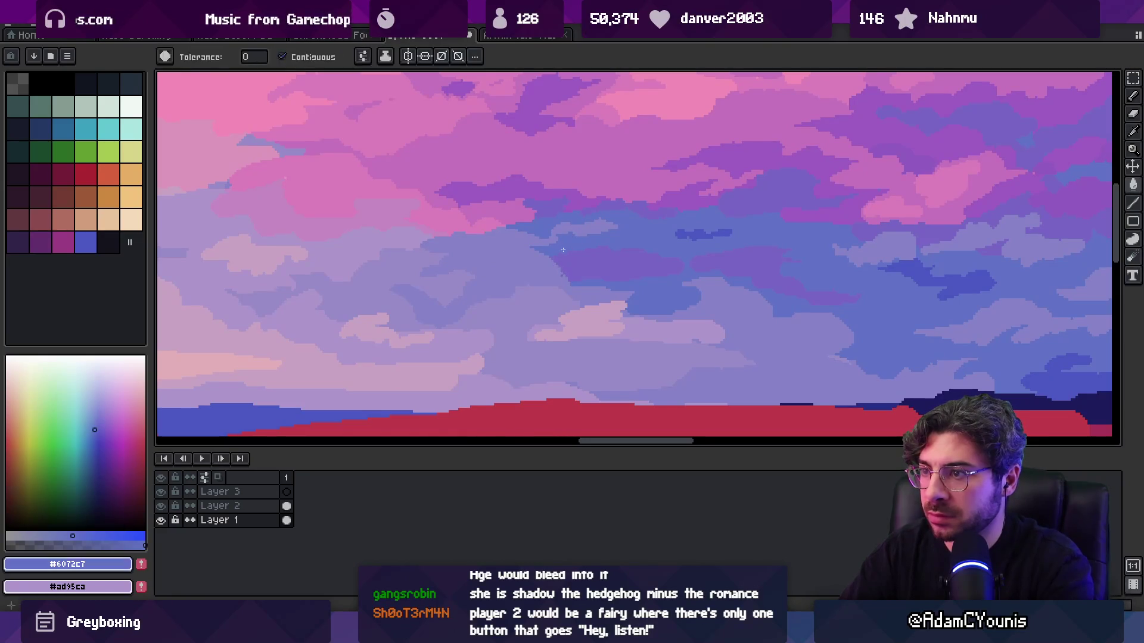
key(b)
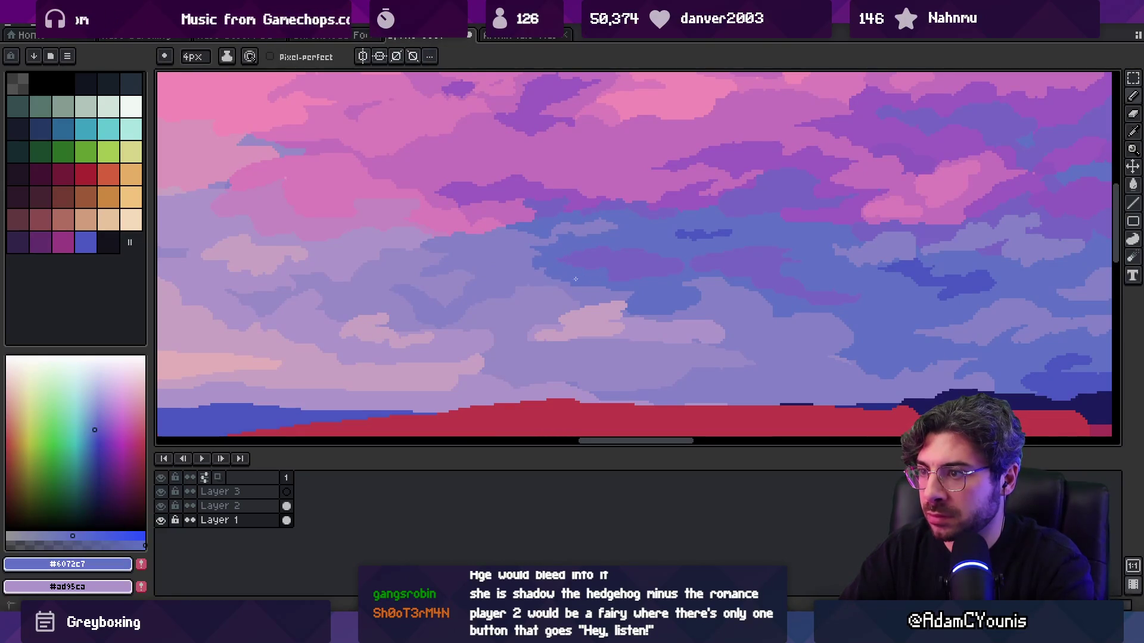
alt+click(569, 278)
key(z)
scroll(583, 230, down, 5)
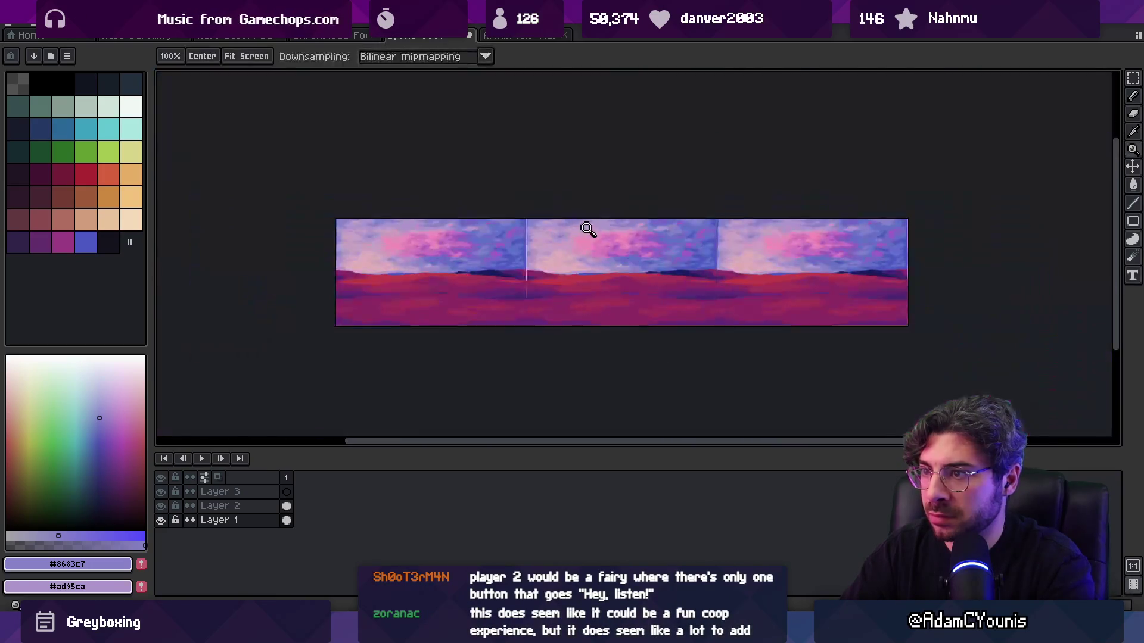
scroll(636, 230, up, 6)
key(b)
alt+click(609, 250)
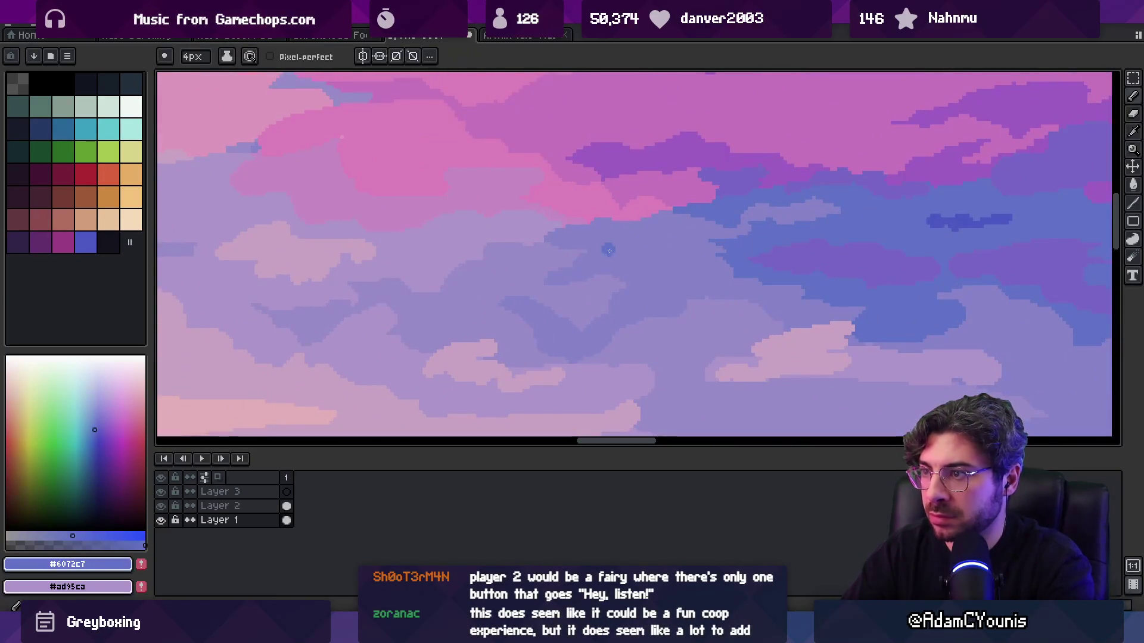
alt+click(643, 244)
key(z)
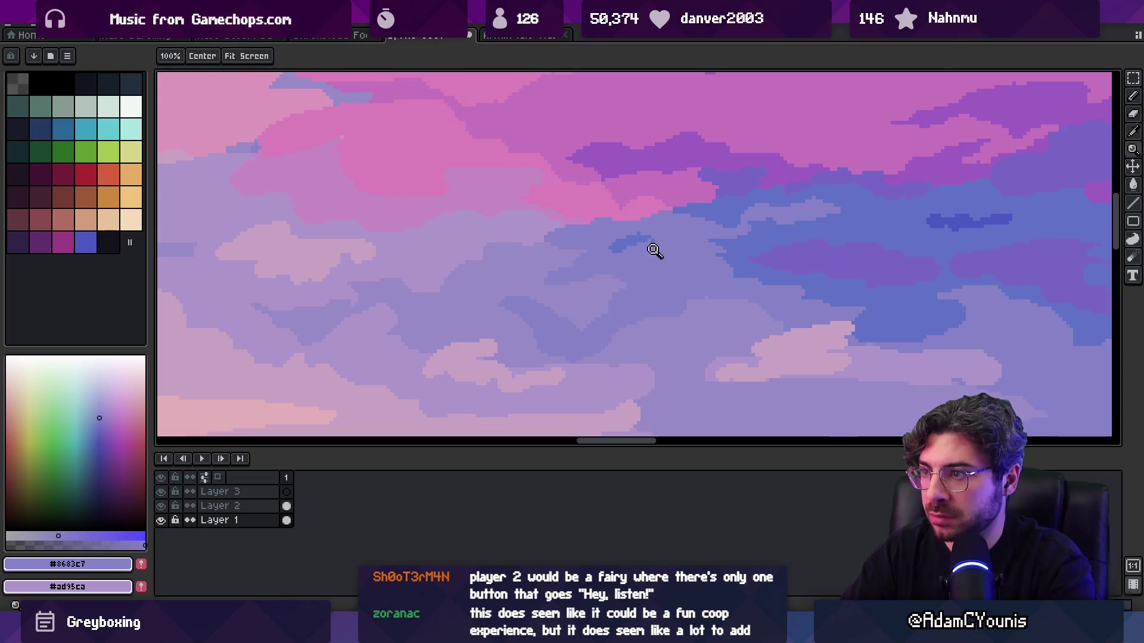
scroll(611, 227, down, 5)
scroll(651, 255, up, 6)
- Fill the purple cloud patch with blue #6072c7 and add periwinkle and lavender #8683c7 cloud strokes
key(b)
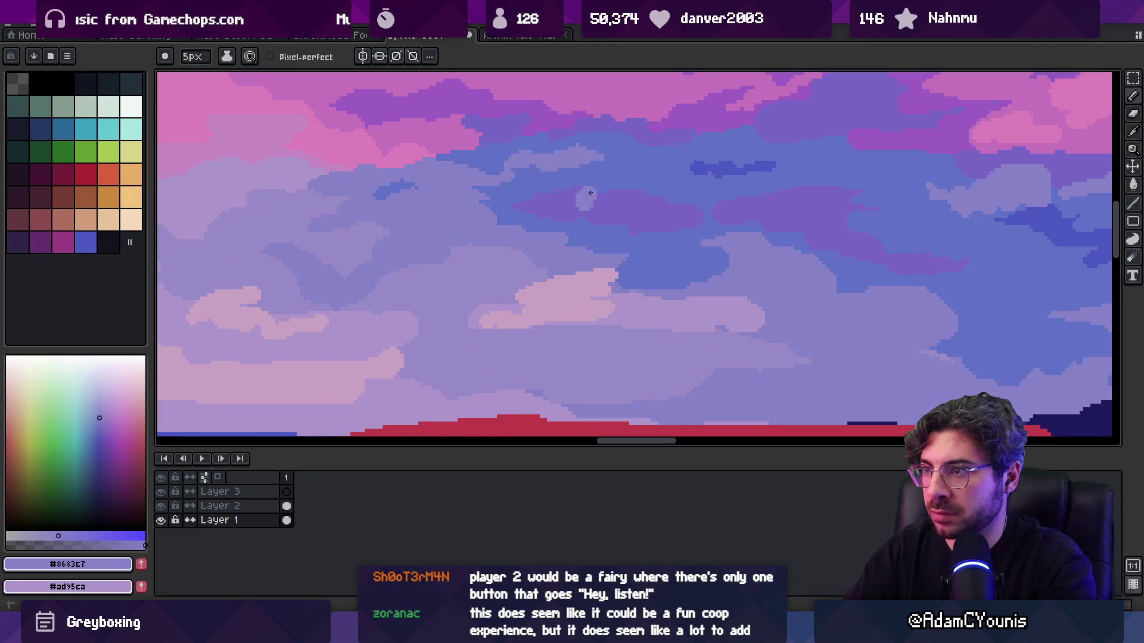
key(alt)
alt+click(635, 176)
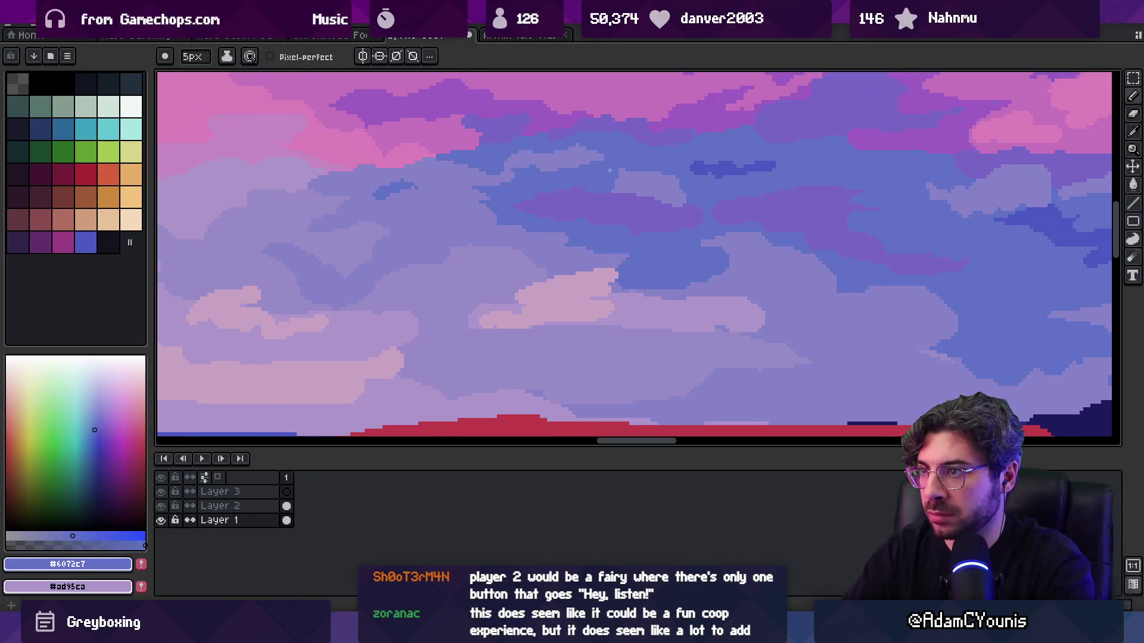
key(g)
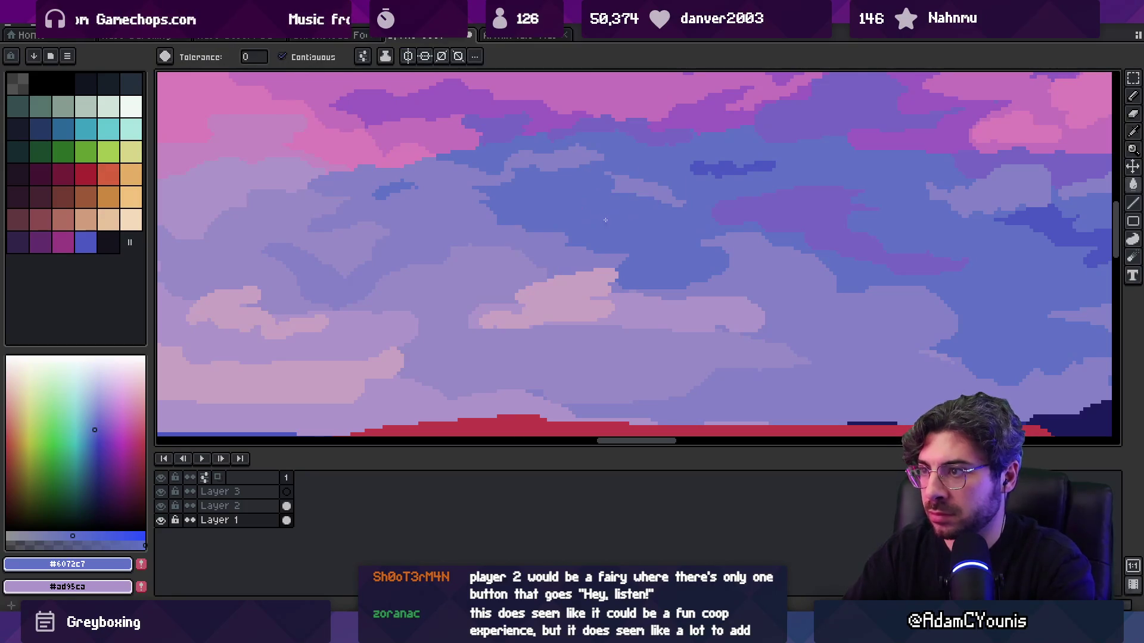
key(alt)
key(b)
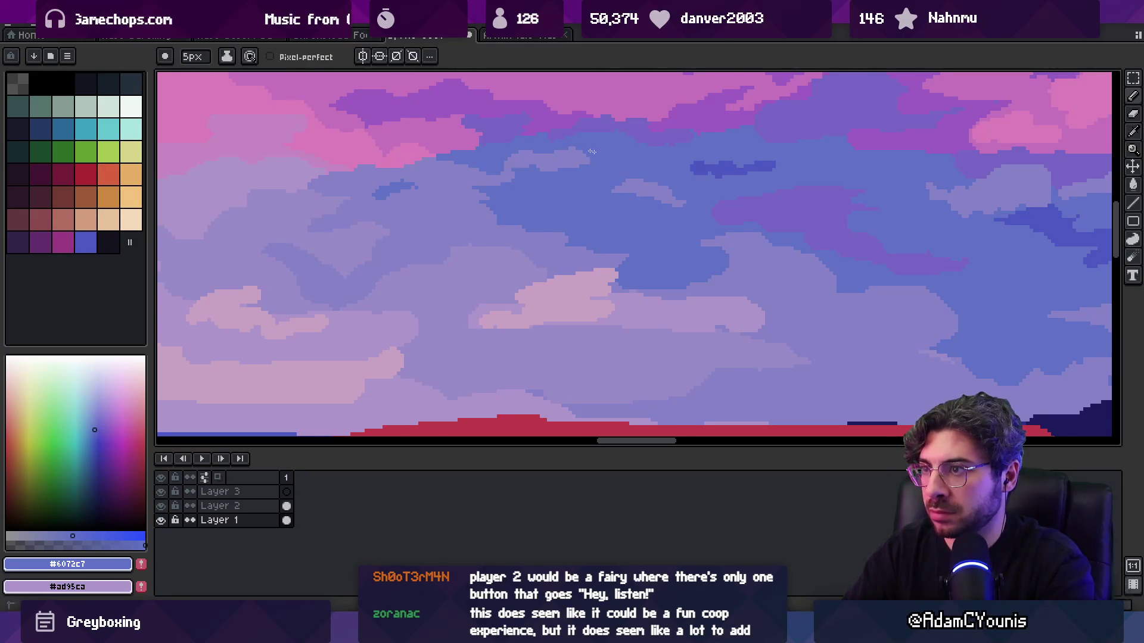
key(alt)
scroll(663, 197, down, 3)
scroll(679, 145, up, 3)
alt+click(556, 252)
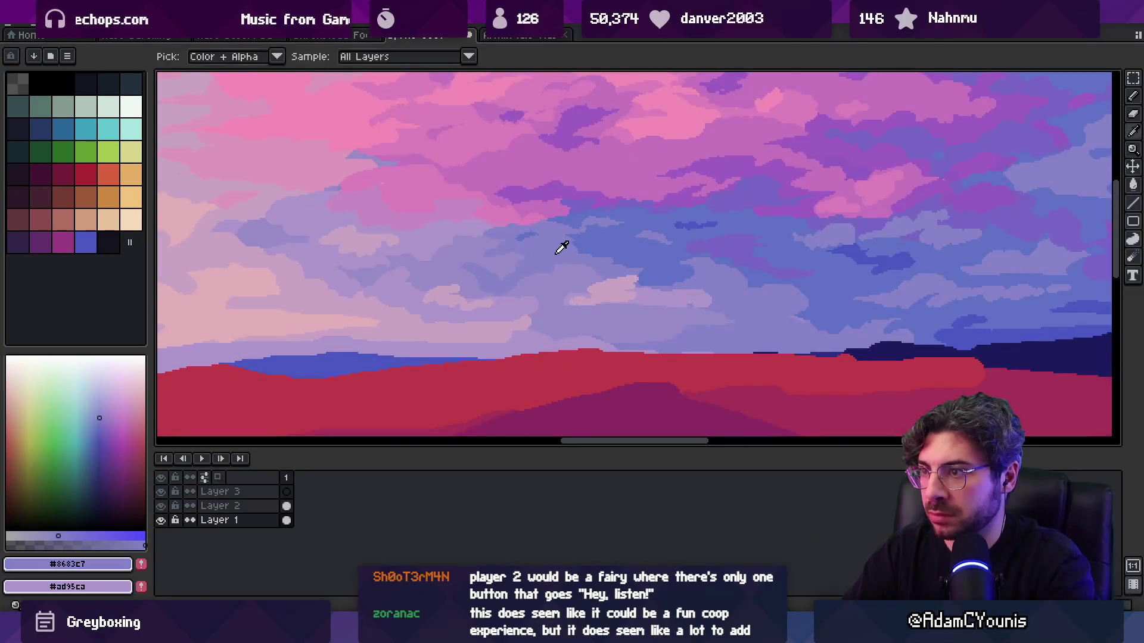
alt+click(585, 243)
alt+click(605, 262)
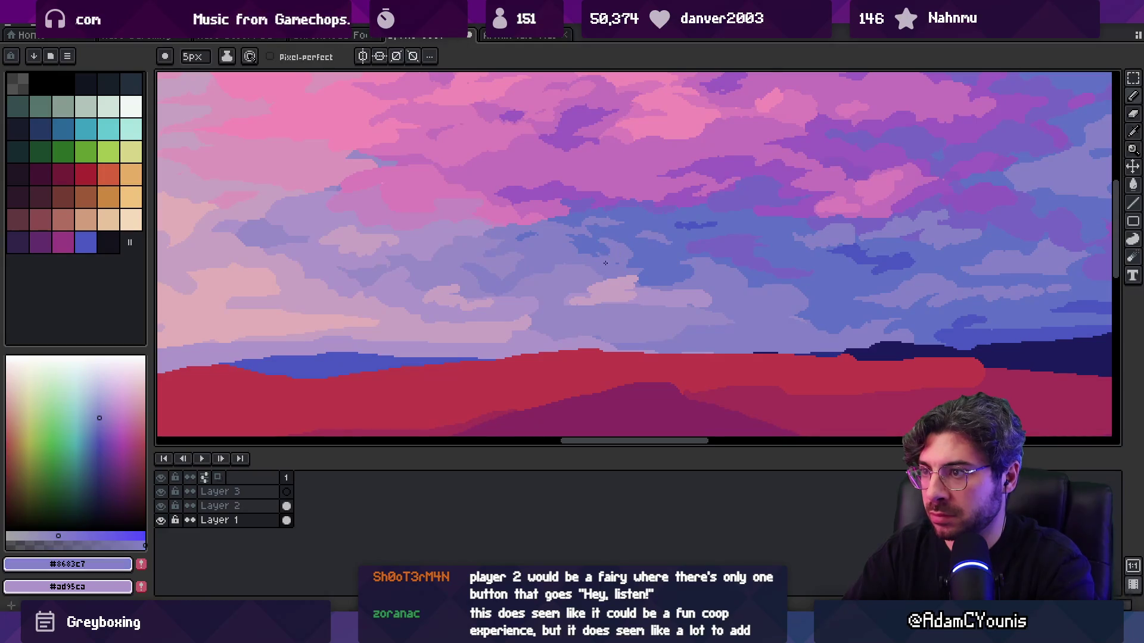
alt+click(657, 276)
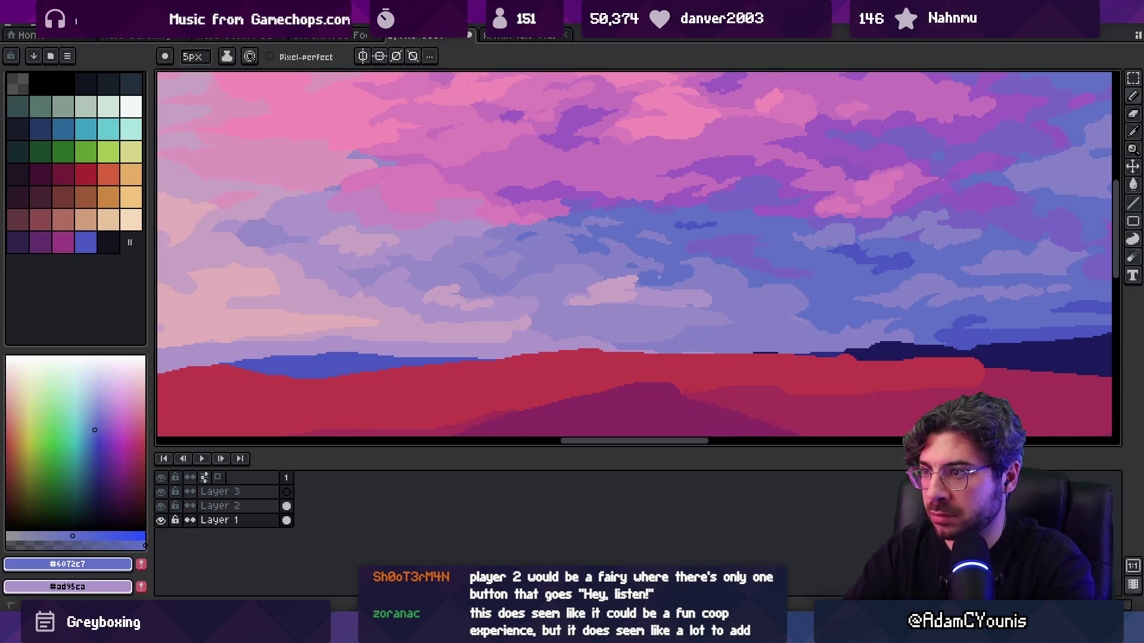
- Refine the edges of the mid-sky clouds with alternating blue and lavender pencil strokes
scroll(659, 250, down, 3)
scroll(682, 209, up, 3)
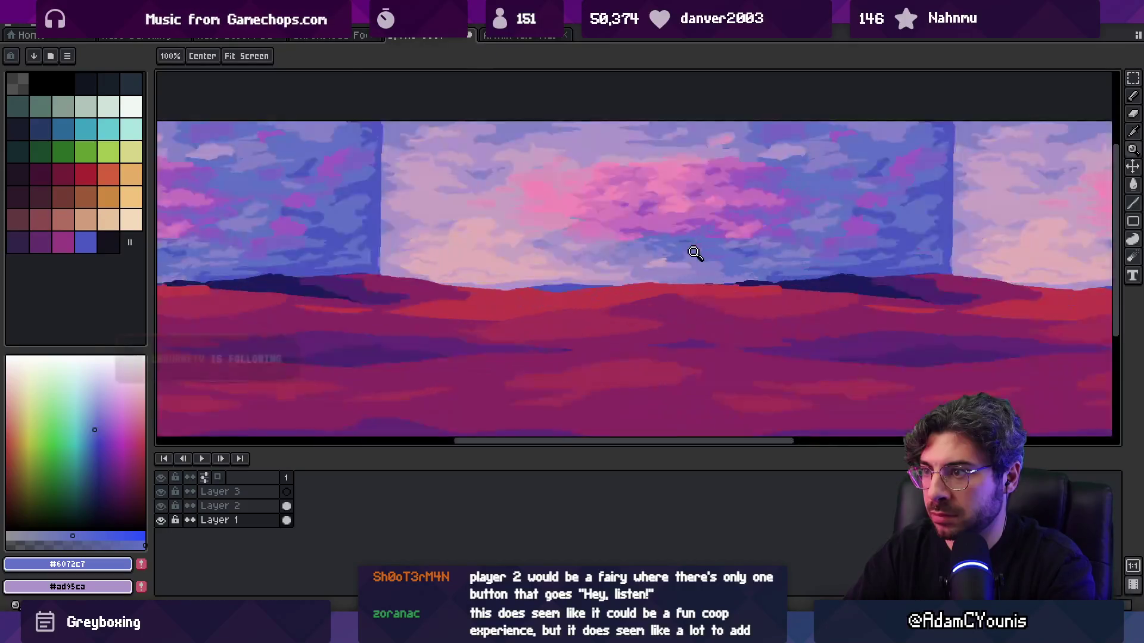
key(b)
alt+click(654, 255)
alt+click(662, 255)
alt+click(651, 269)
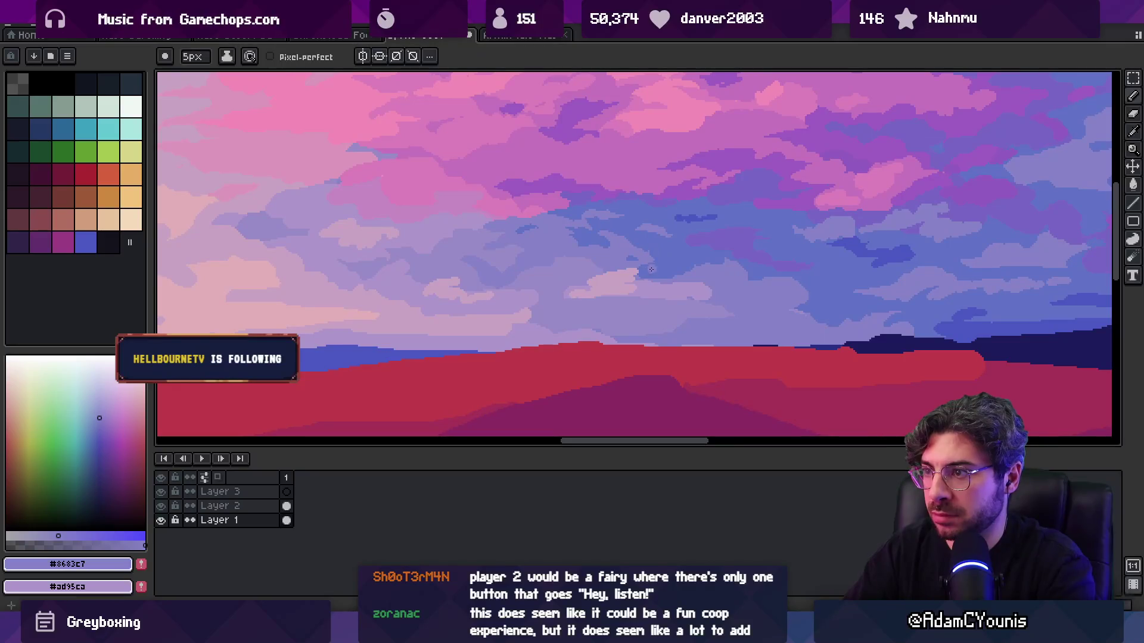
alt+click(646, 274)
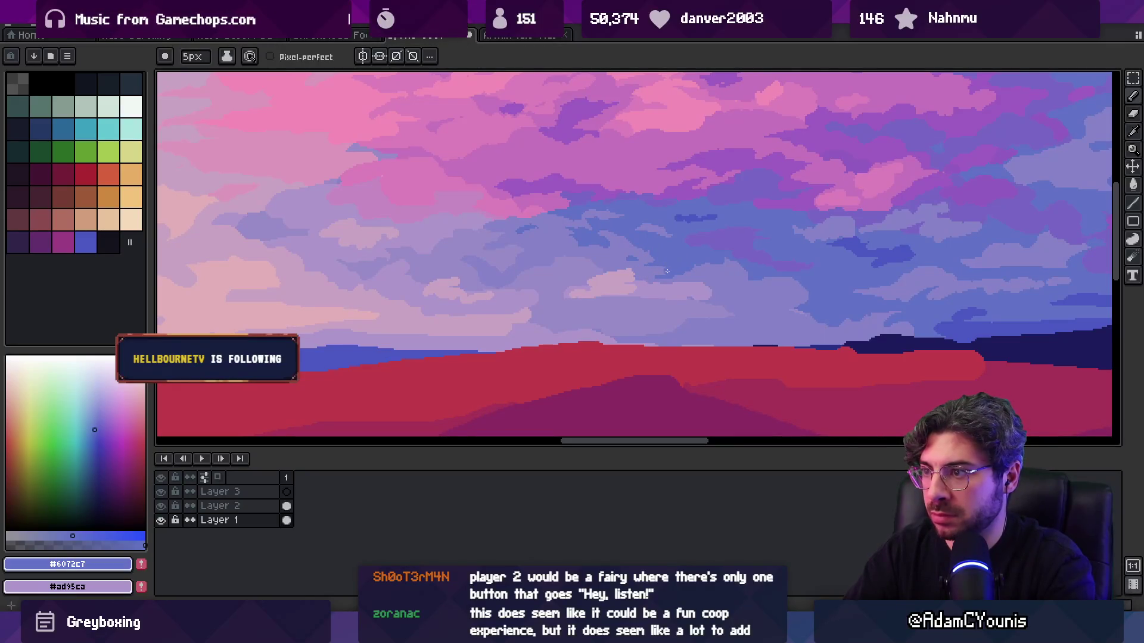
alt+click(656, 269)
alt+click(658, 266)
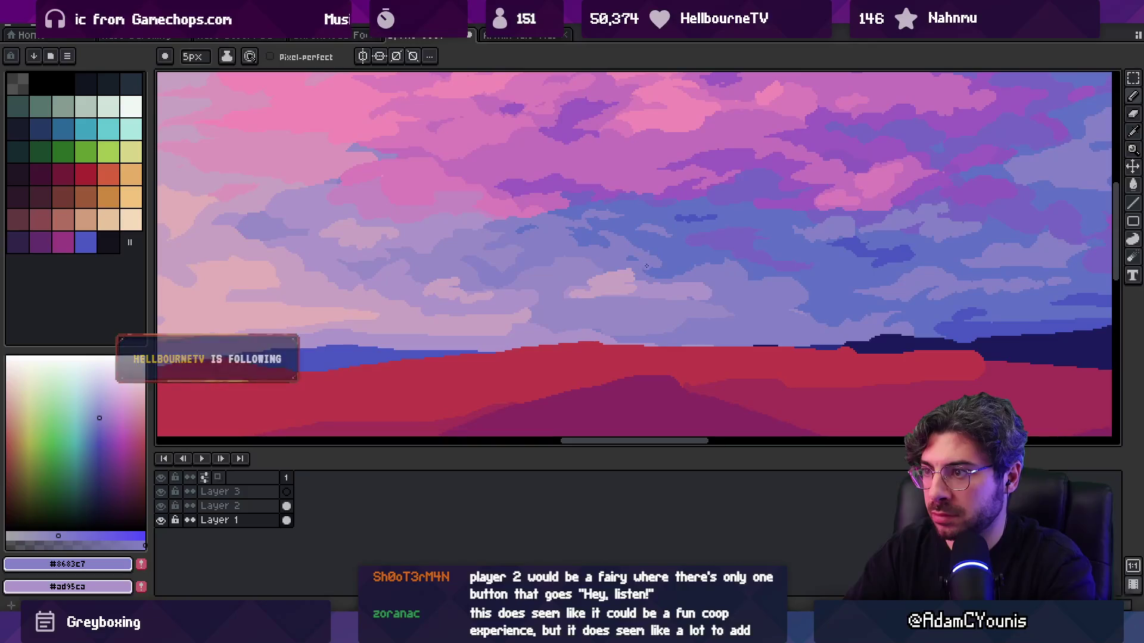
scroll(662, 261, up, 1)
alt+click(653, 274)
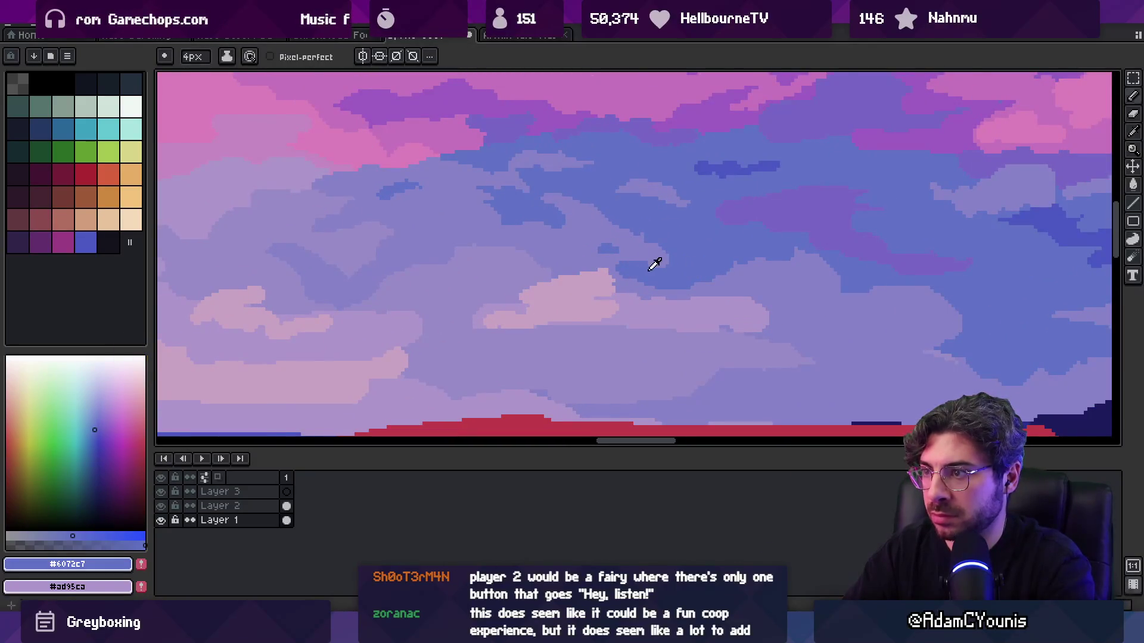
alt+click(645, 271)
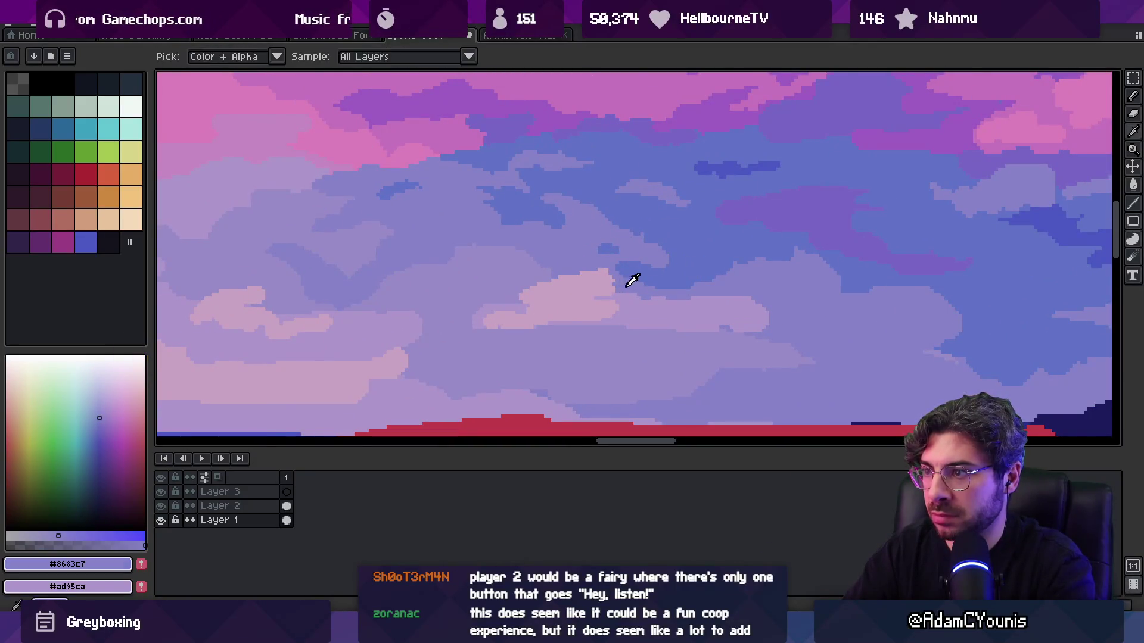
alt+click(682, 256)
- Touch up the upper-sky cloud edges, alternating blue-violet #7866c5 and magenta #9d5cc2 with the 4px pencil
scroll(649, 268, down, 2)
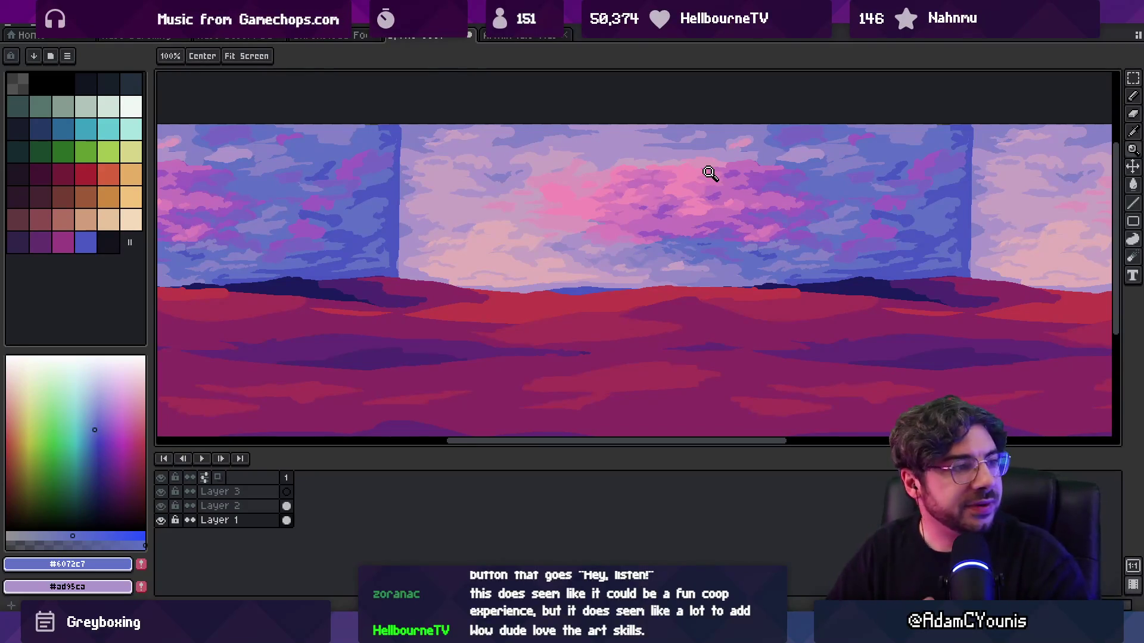
scroll(592, 237, down, 3)
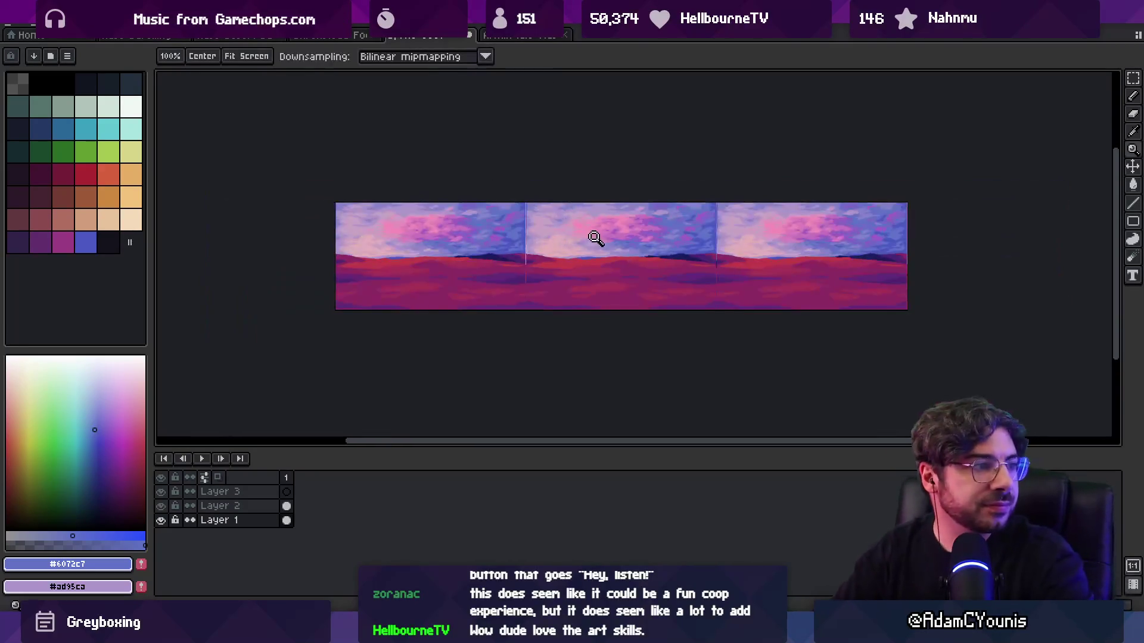
scroll(636, 227, up, 1)
scroll(662, 226, up, 2)
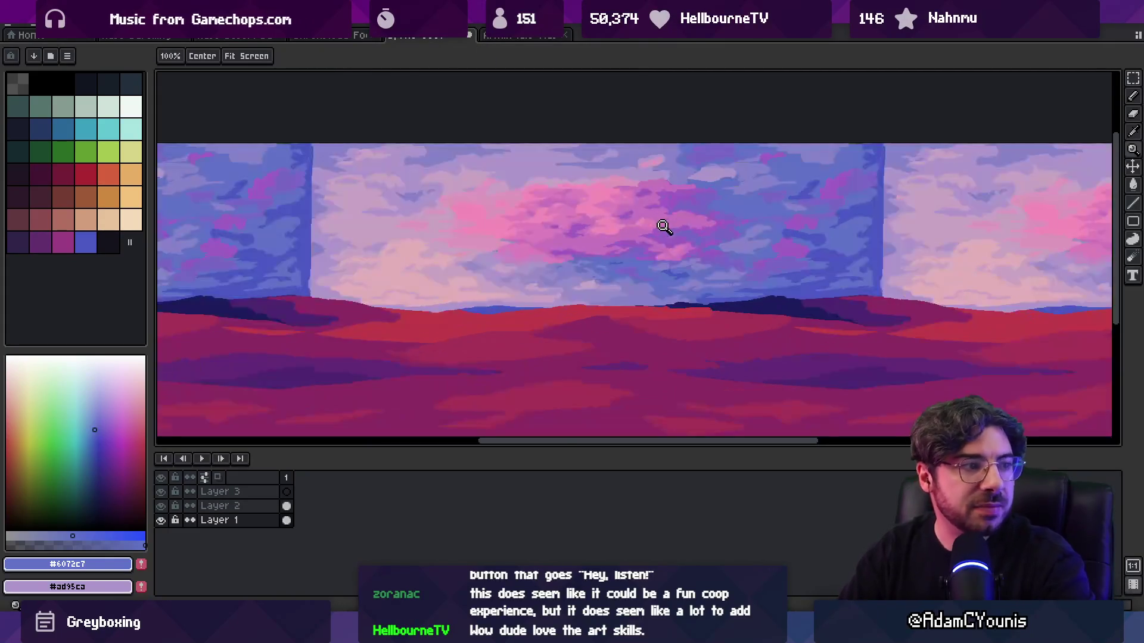
scroll(793, 203, up, 3)
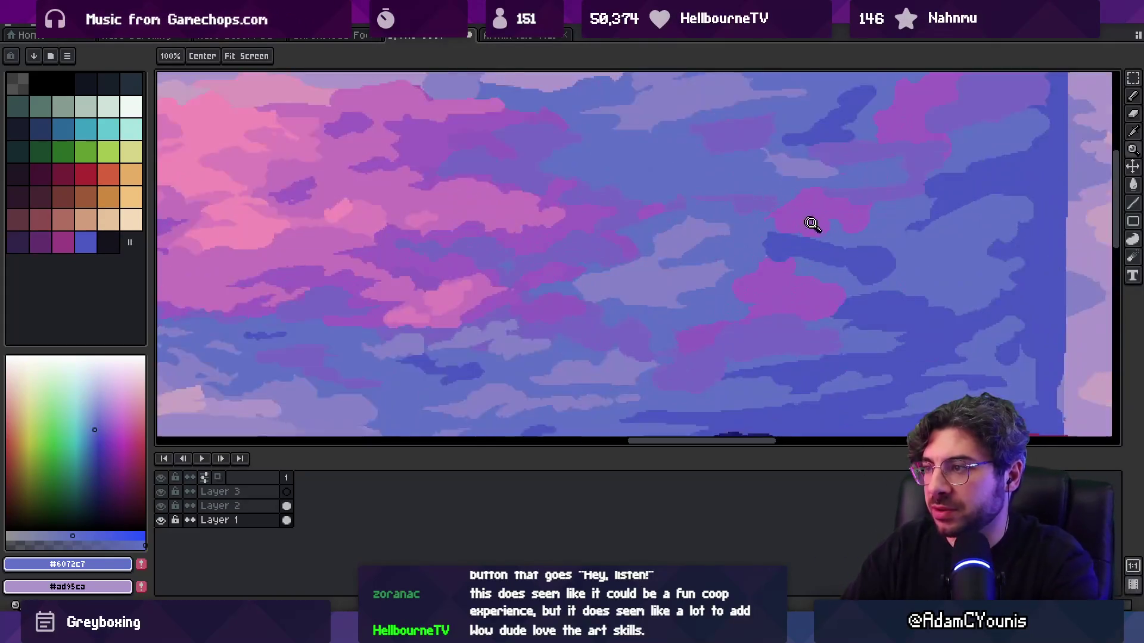
key(b)
alt+click(744, 221)
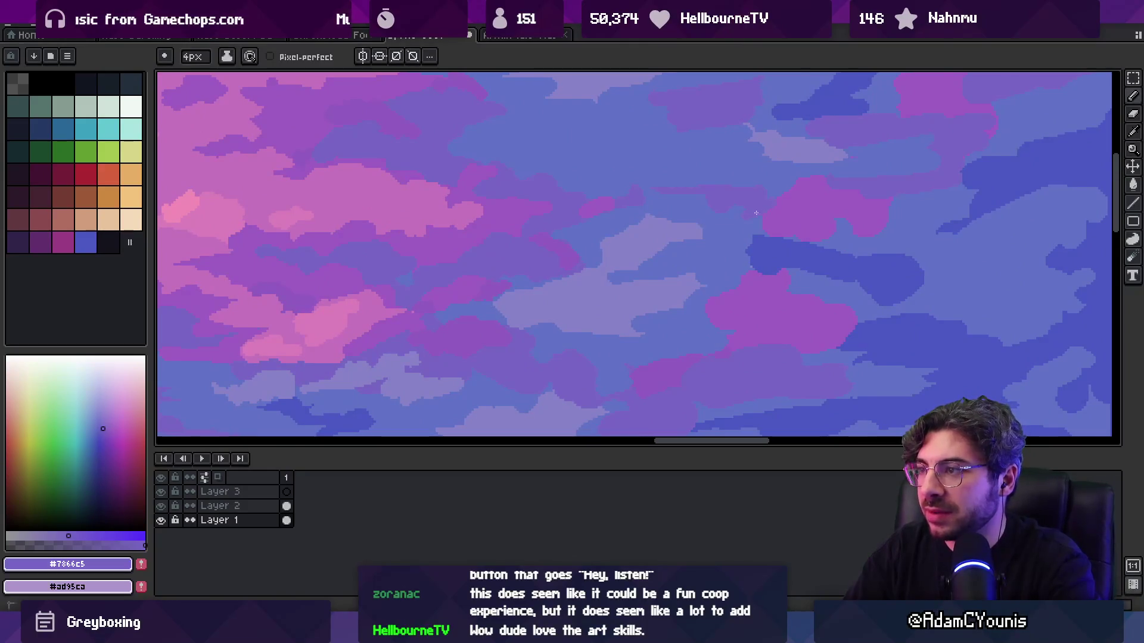
alt+click(786, 217)
alt+click(771, 228)
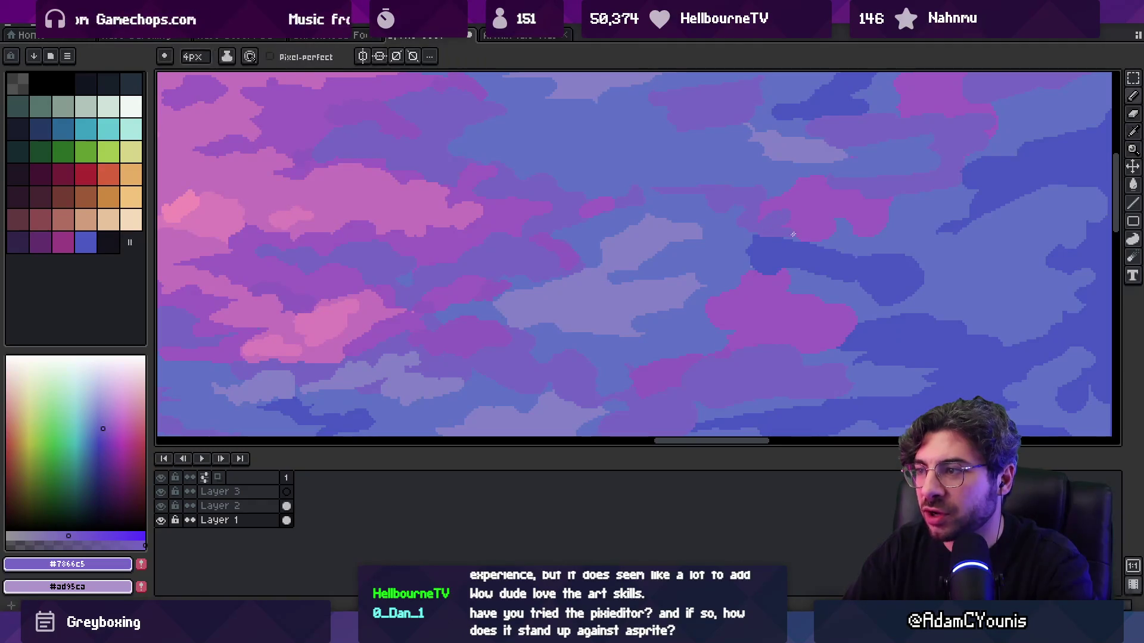
alt+click(775, 202)
alt+click(738, 230)
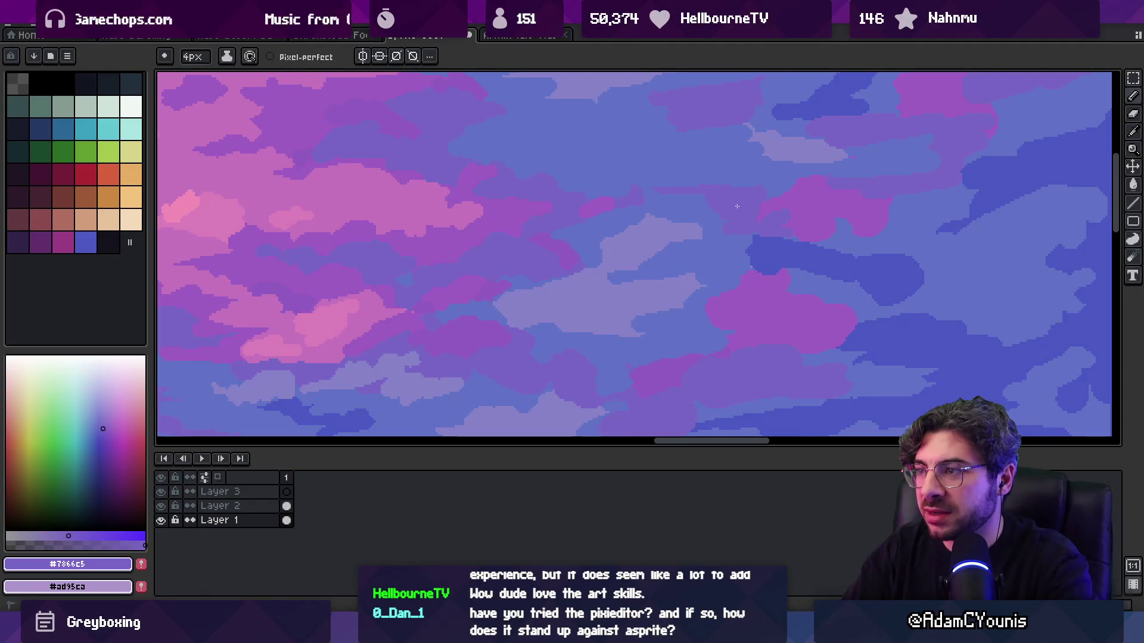
alt+click(767, 197)
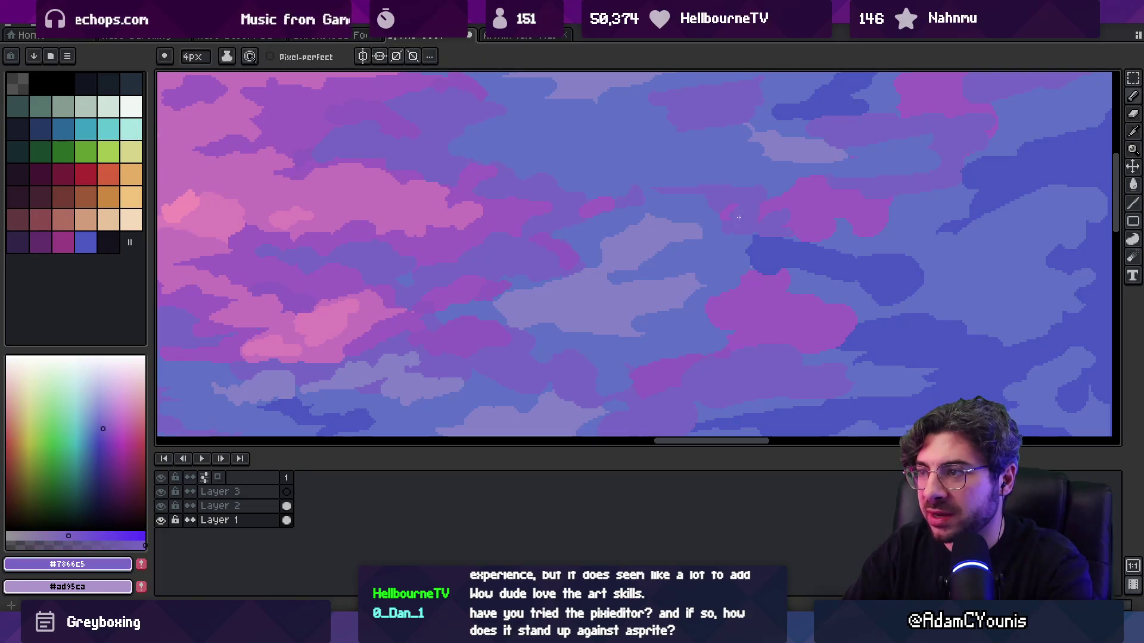
- Zoom out to check the tiling and add one more blue-violet touch-up
scroll(738, 217, down, 1)
scroll(637, 202, up, 1)
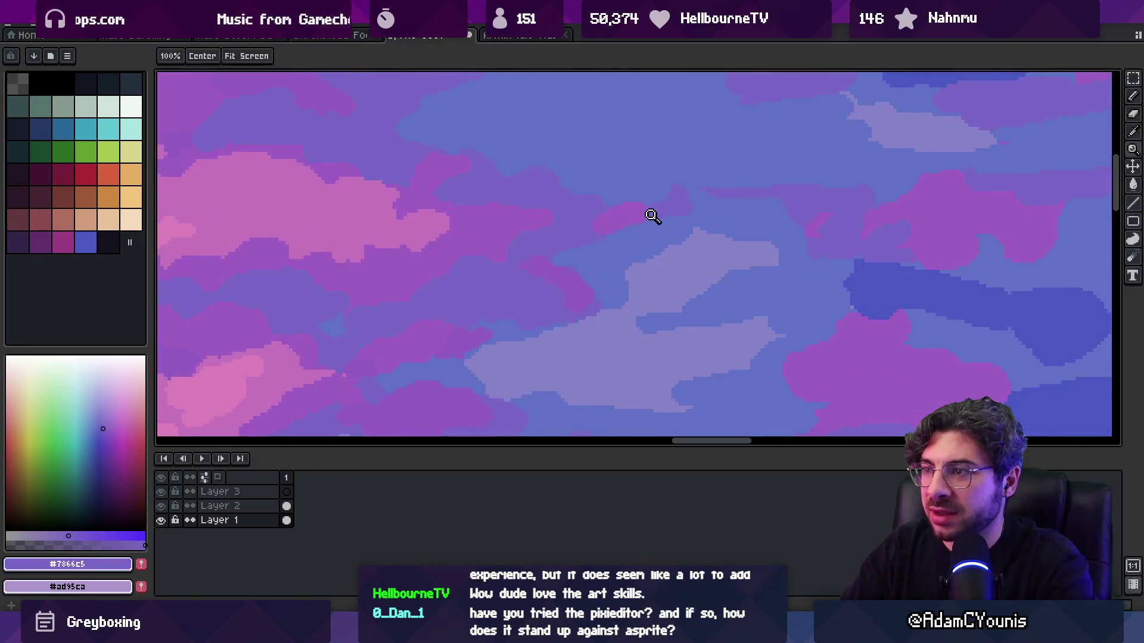
scroll(612, 223, down, 2)
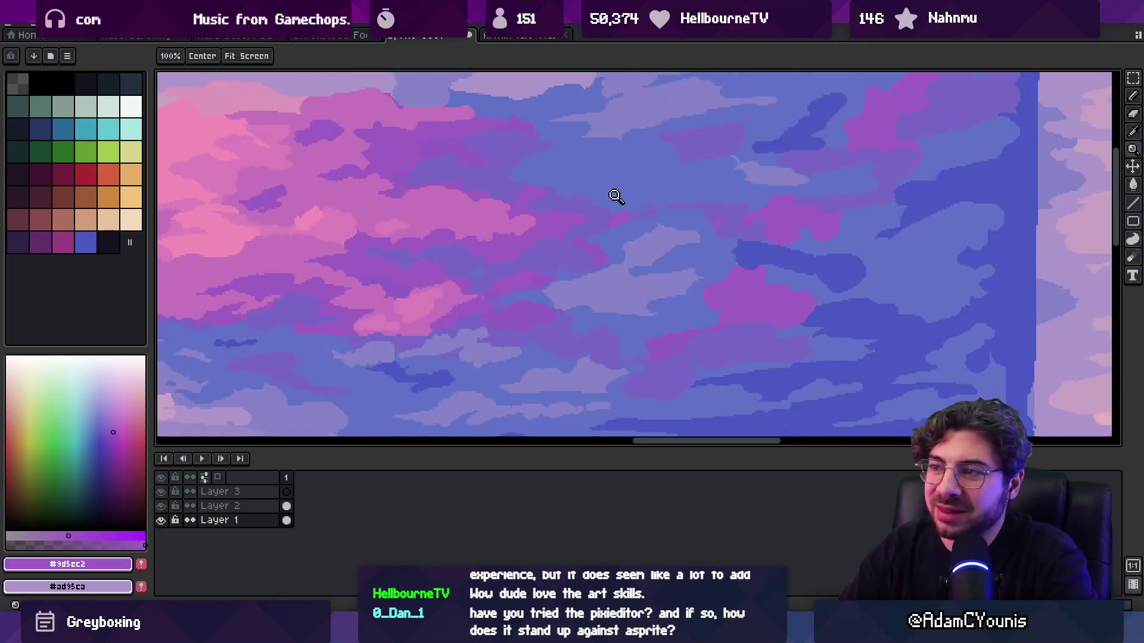
scroll(617, 200, up, 3)
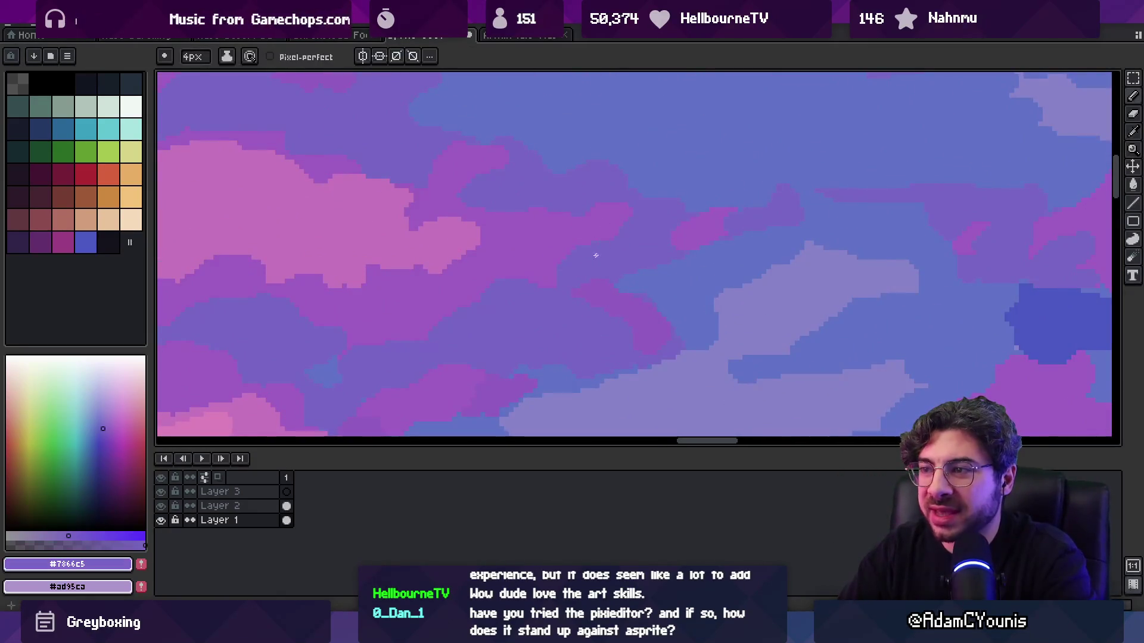
alt+click(595, 189)
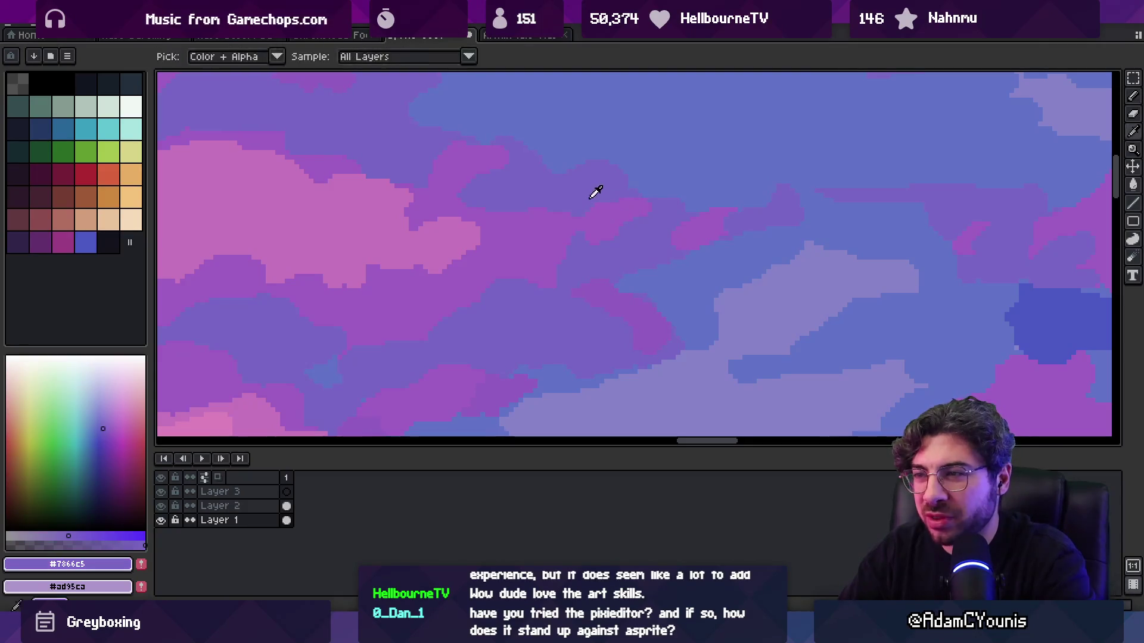
scroll(569, 173, down, 3)
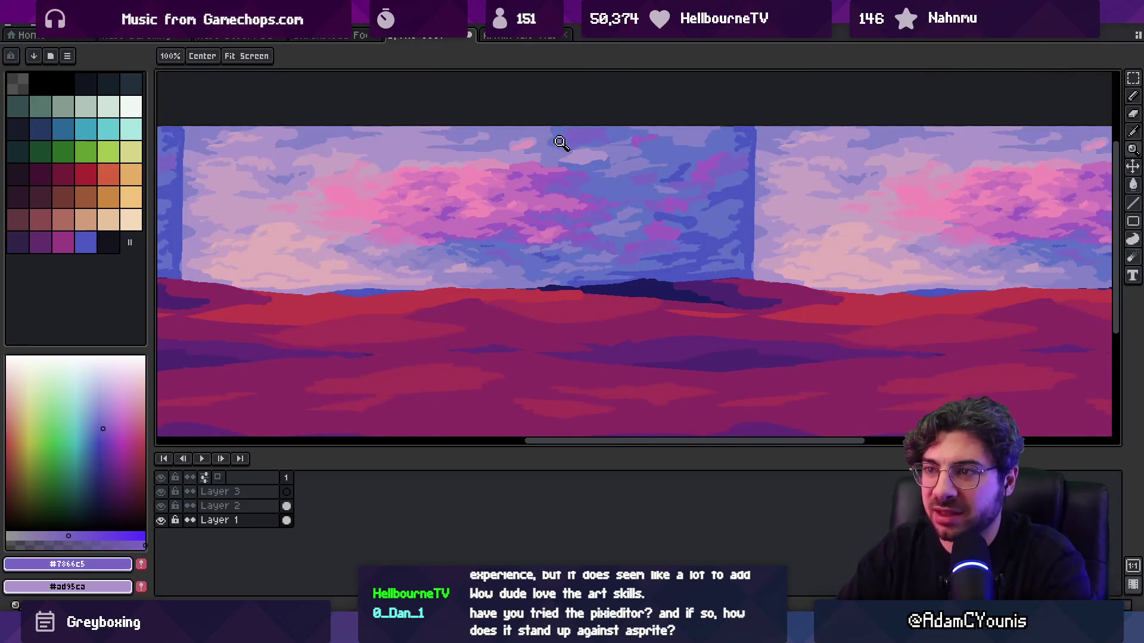
- Paint pink and lighter pink cloud shapes into the upper sunset sky
scroll(513, 227, up, 4)
alt+click(533, 175)
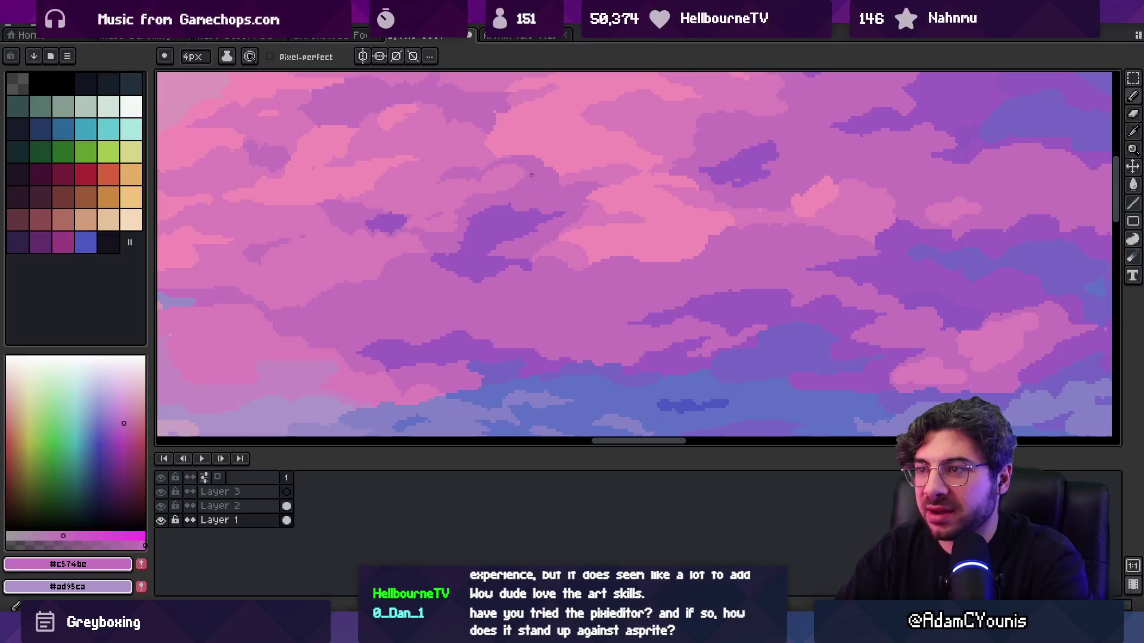
alt+click(572, 173)
scroll(545, 179, down, 4)
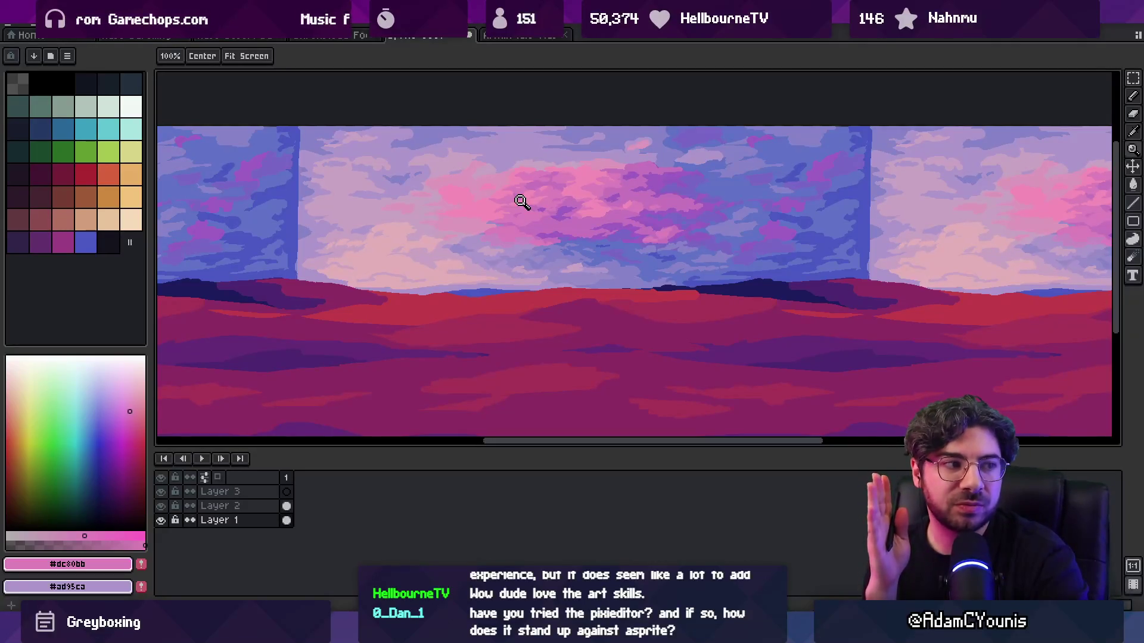
click(613, 220)
alt+click(561, 243)
key(b)
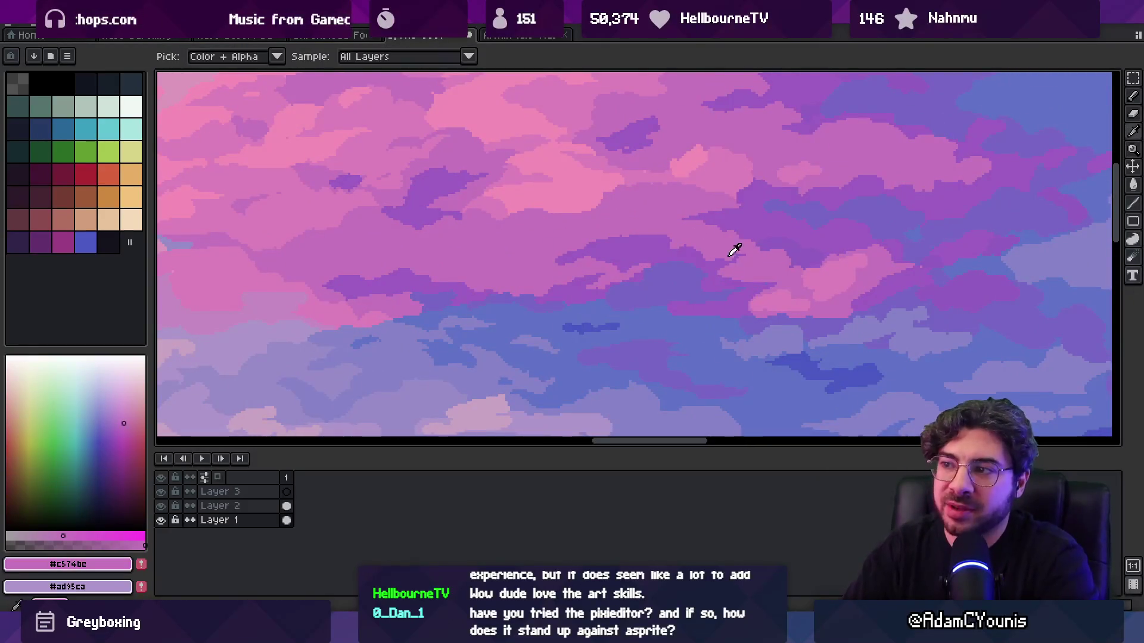
- Add purple, blue-violet and pink cloud shapes to the lower cloud band
alt+click(718, 261)
alt+click(734, 267)
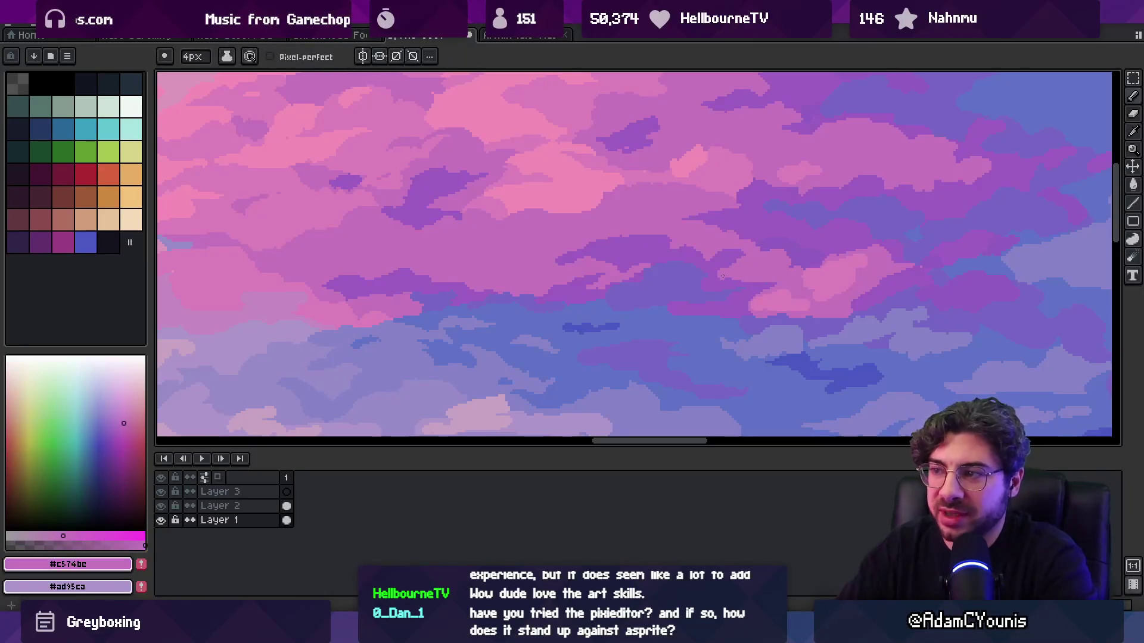
alt+click(697, 292)
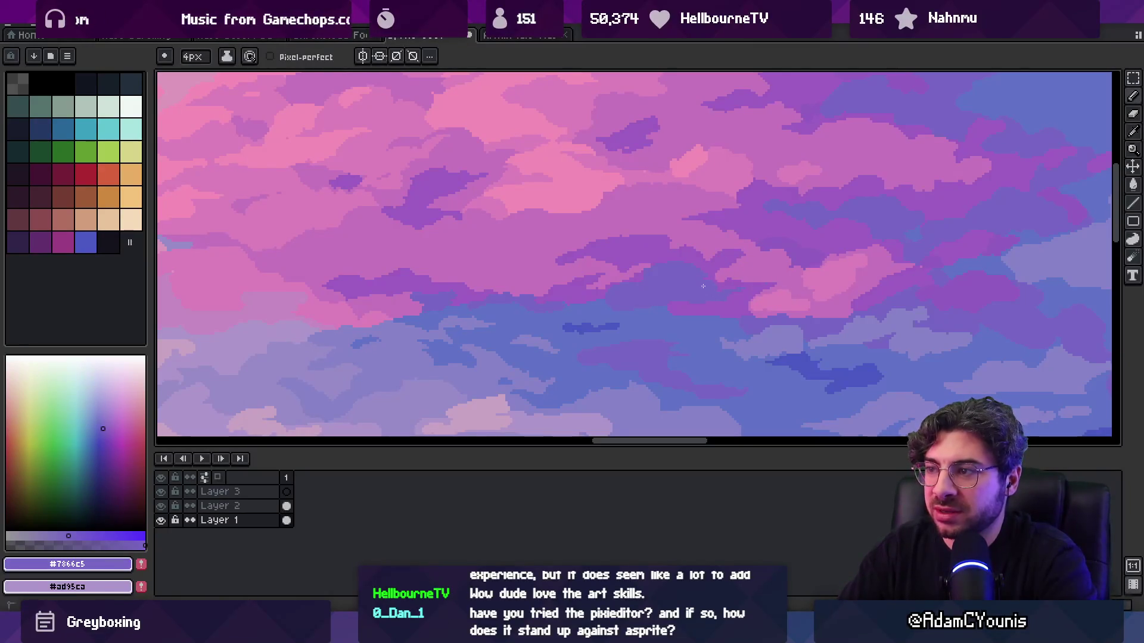
key(alt)
alt+click(601, 294)
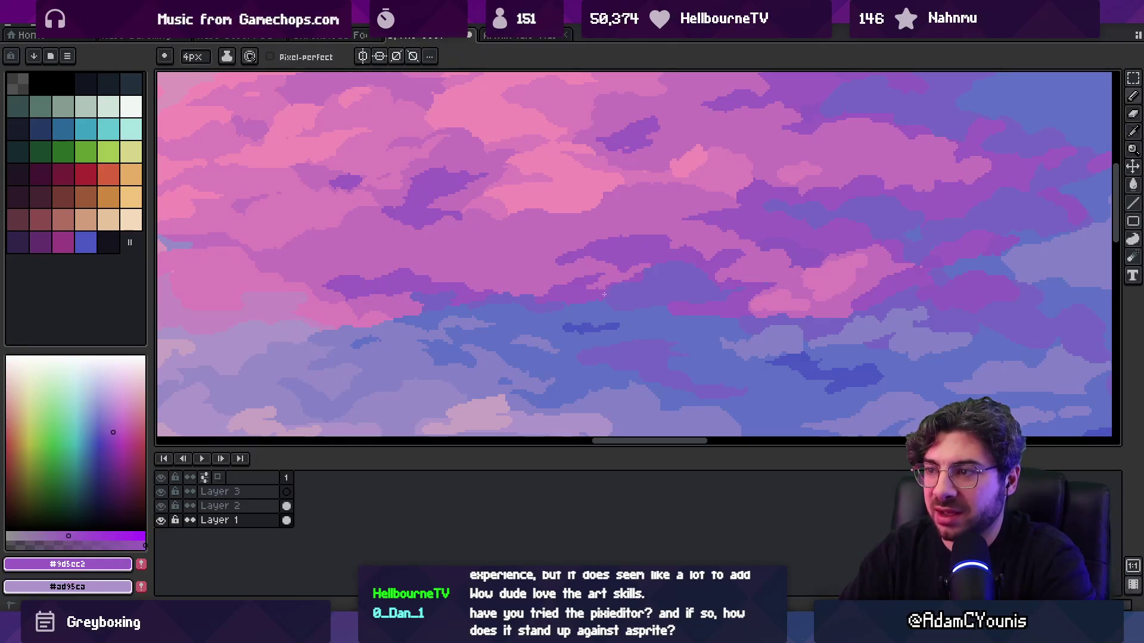
alt+click(610, 285)
alt+click(610, 277)
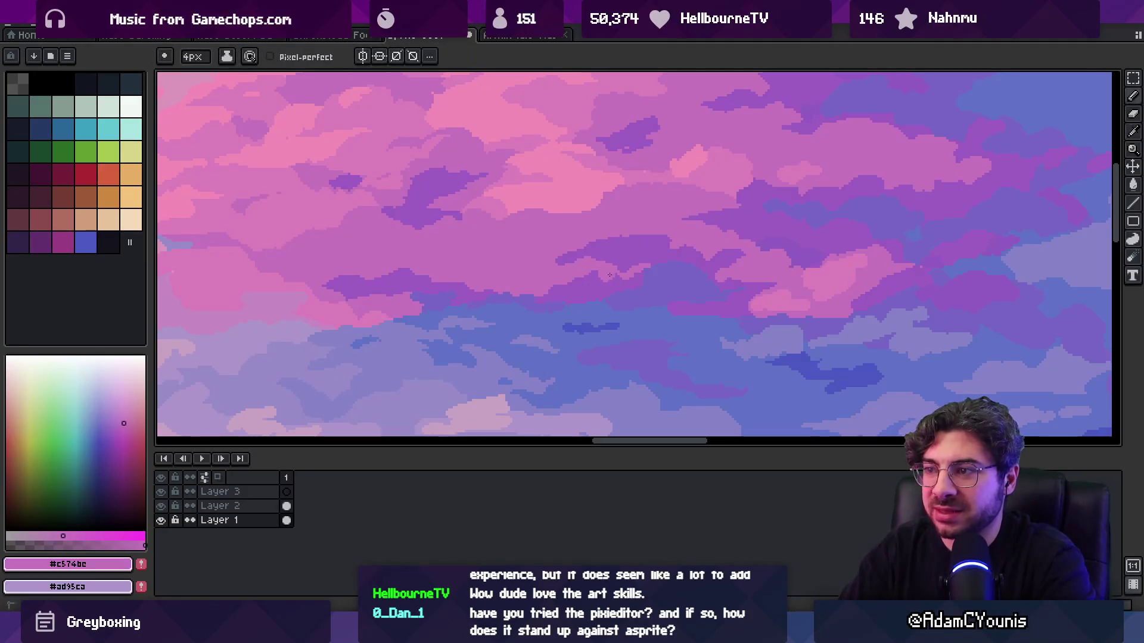
alt+click(605, 268)
- Paint light pink #dc80bb and mauve cloud shapes, zooming out to check the result
key(z)
scroll(646, 208, down, 5)
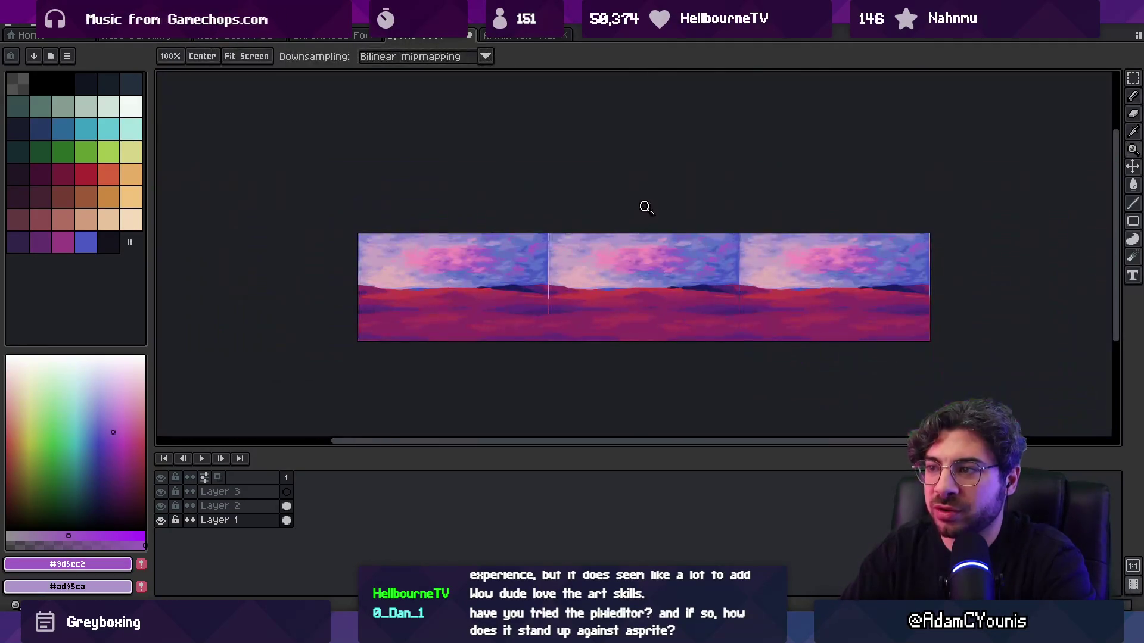
scroll(658, 265, up, 5)
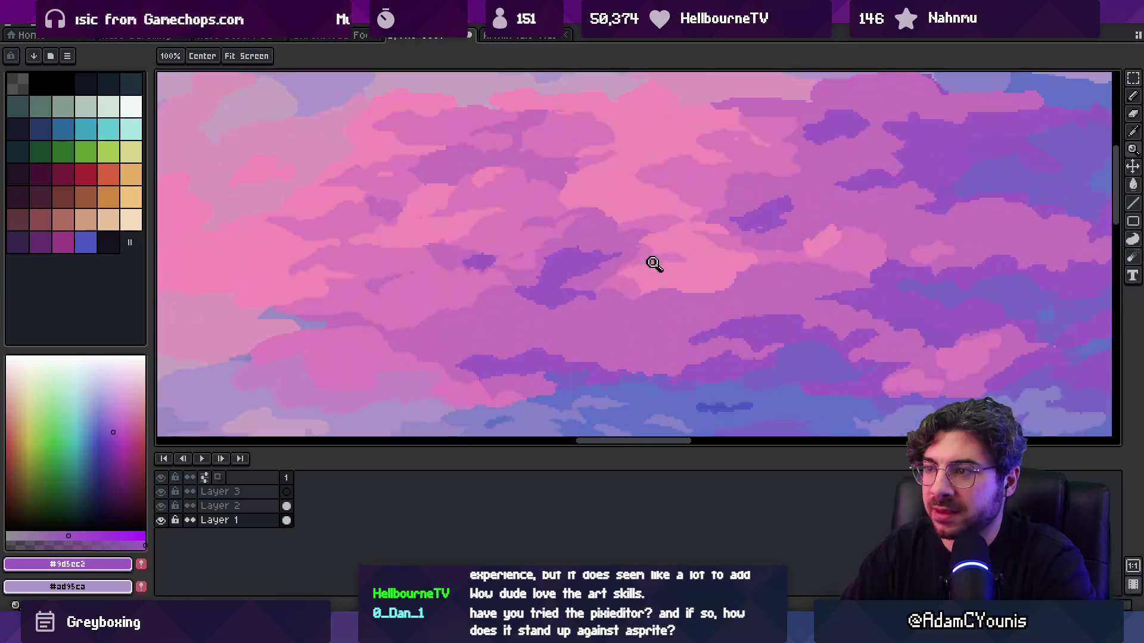
alt+click(572, 305)
key(b)
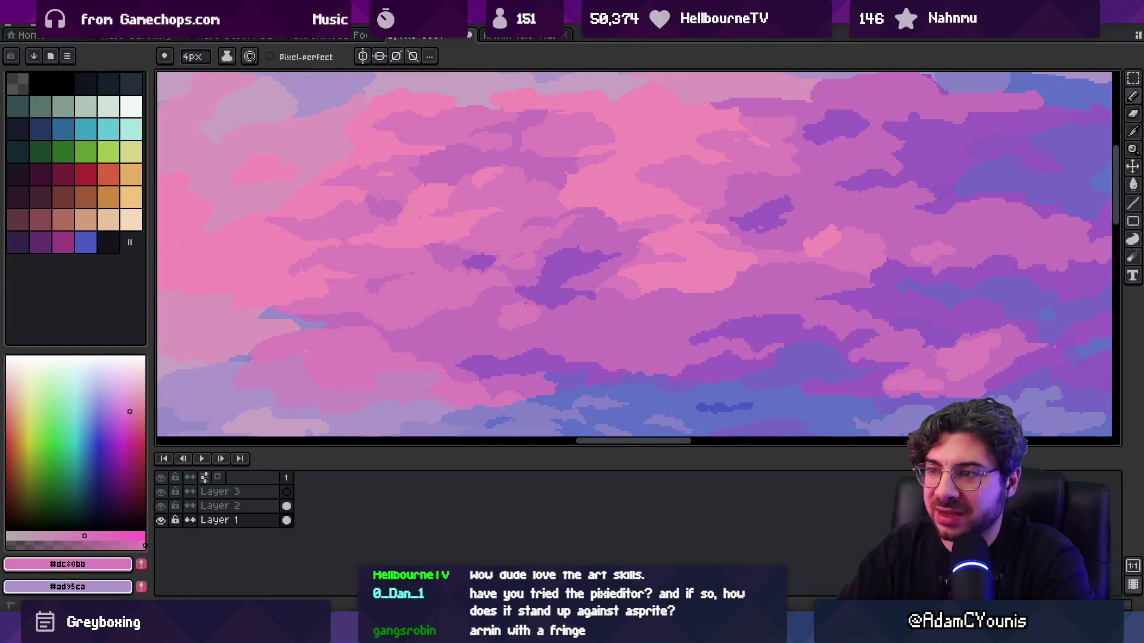
alt+click(491, 326)
key(z)
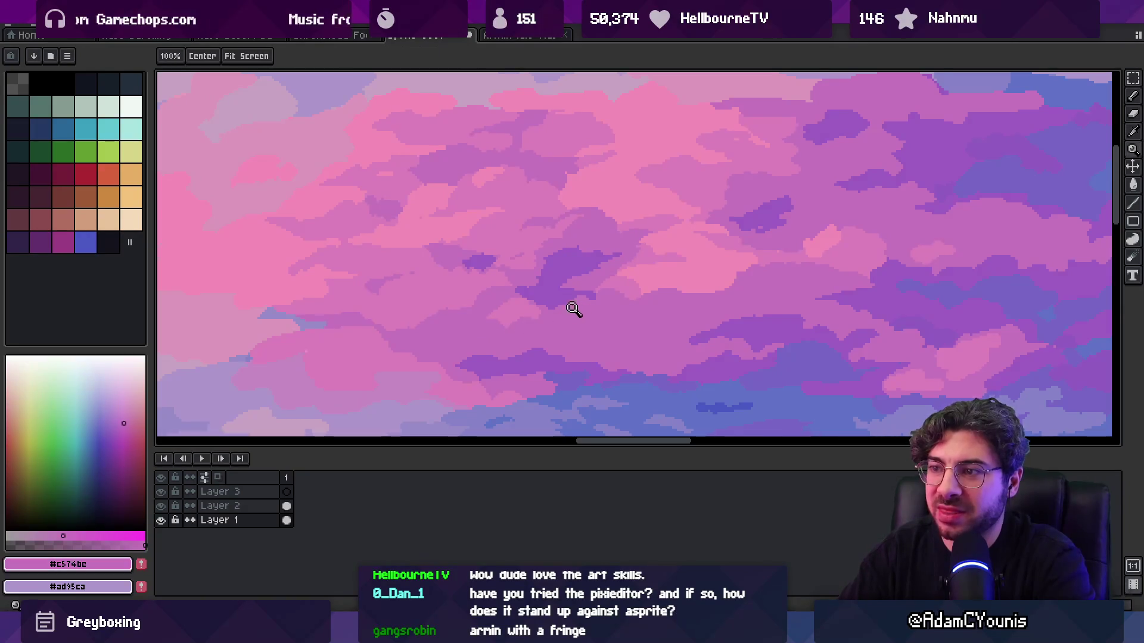
scroll(613, 247, down, 3)
scroll(582, 304, up, 4)
key(b)
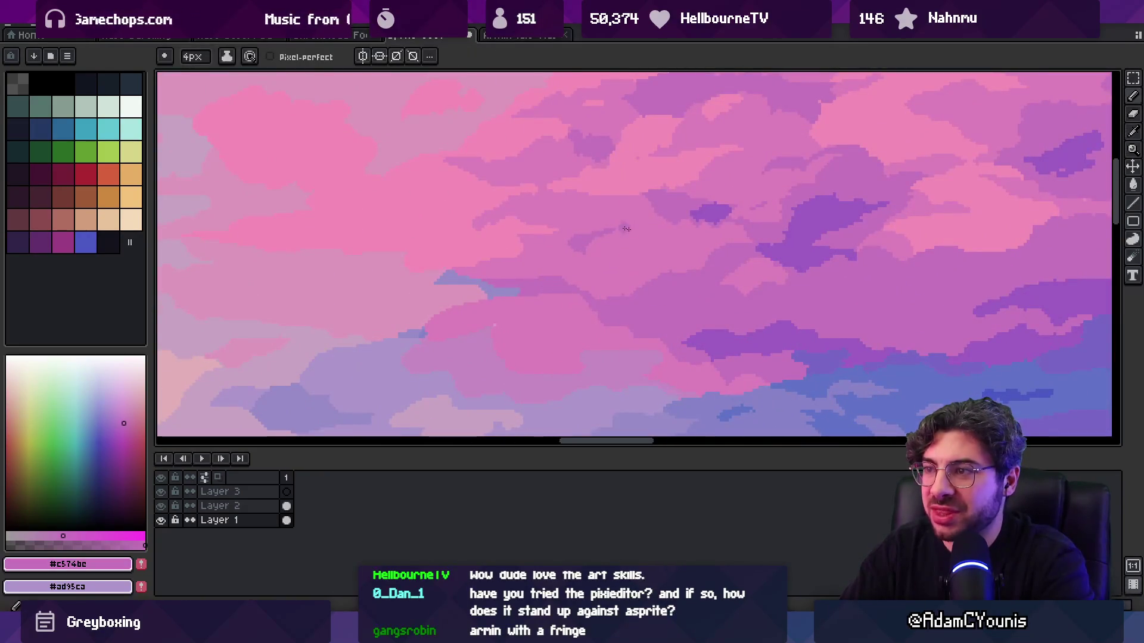
alt+click(655, 224)
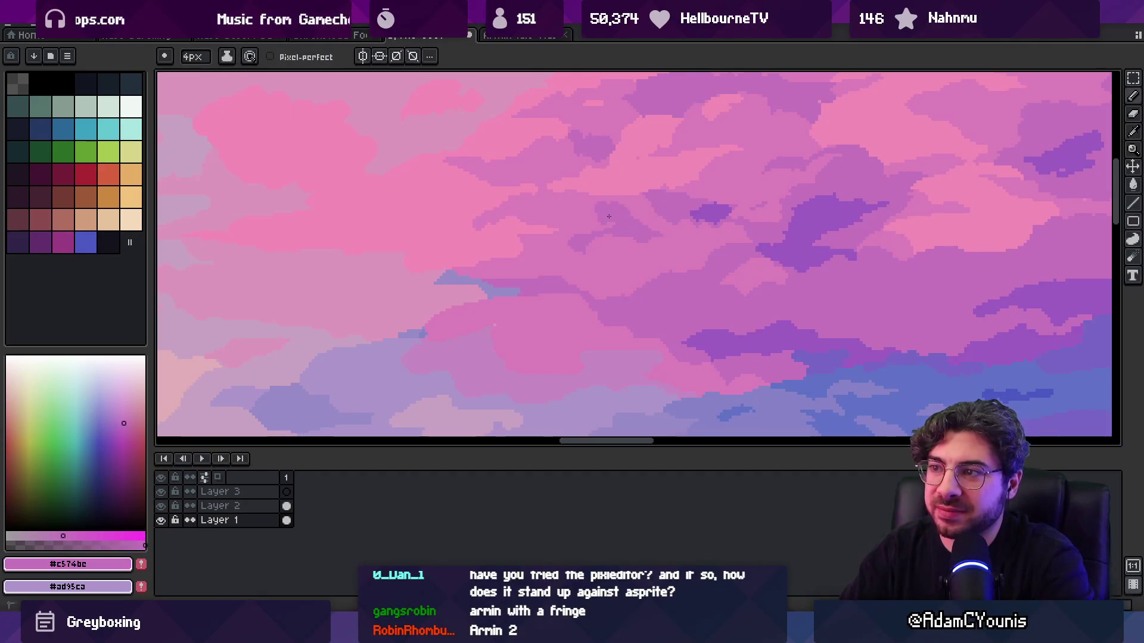
- Add mauve pink #c574bc and lighter pink cloud strokes, checking the full scene between passes
key(z)
scroll(651, 177, down, 3)
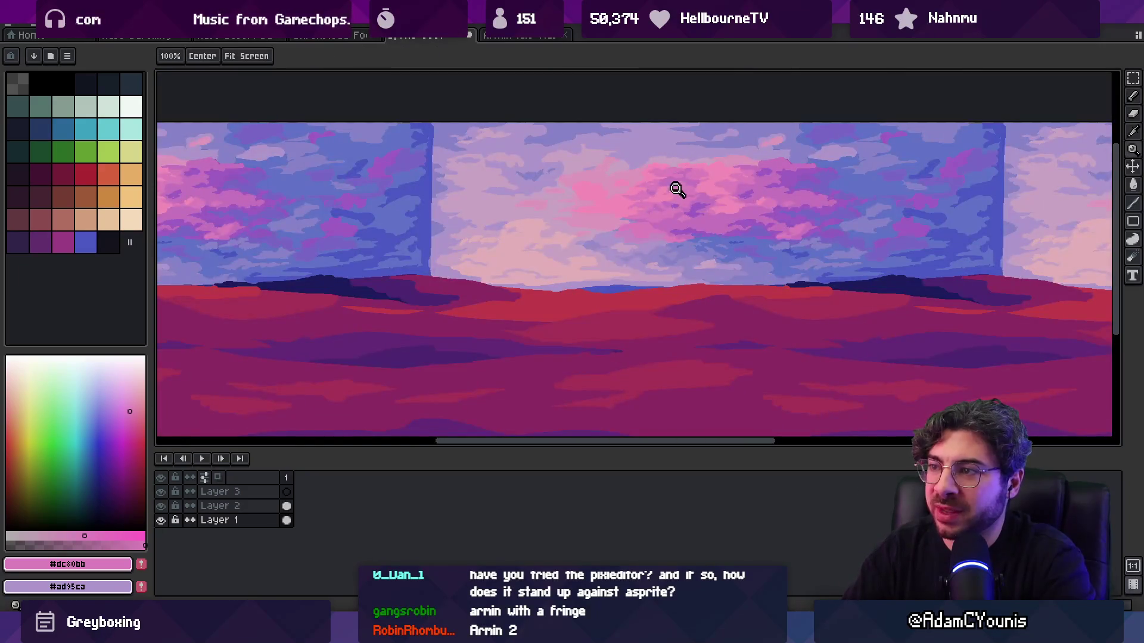
scroll(678, 185, up, 3)
alt+click(643, 253)
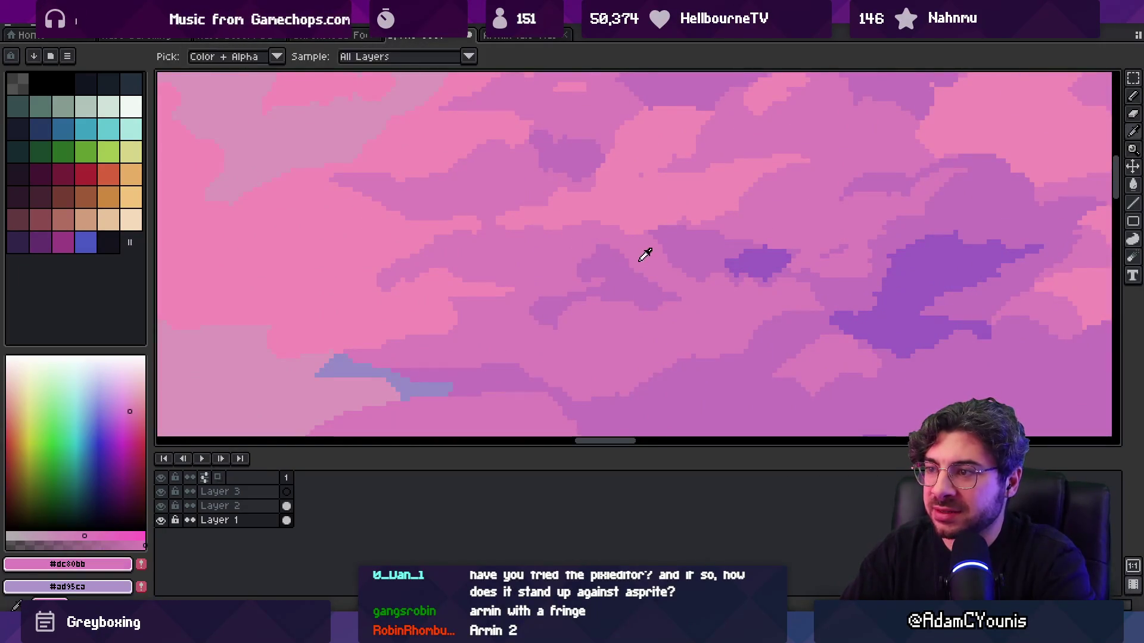
alt+click(569, 255)
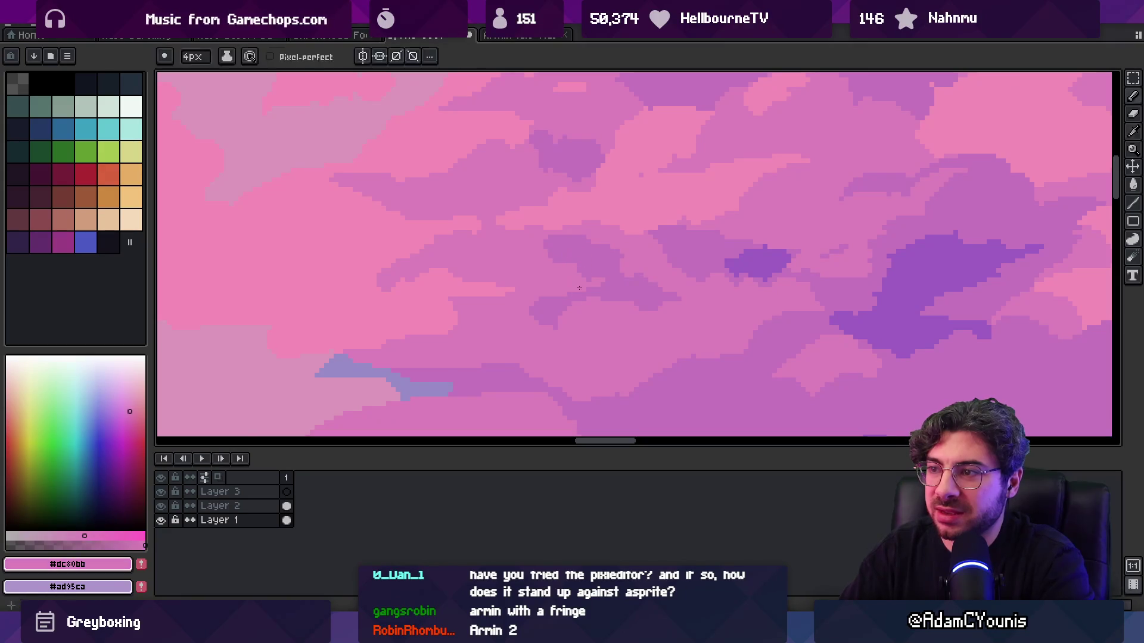
key(z)
scroll(578, 274, down, 3)
scroll(642, 240, down, 1)
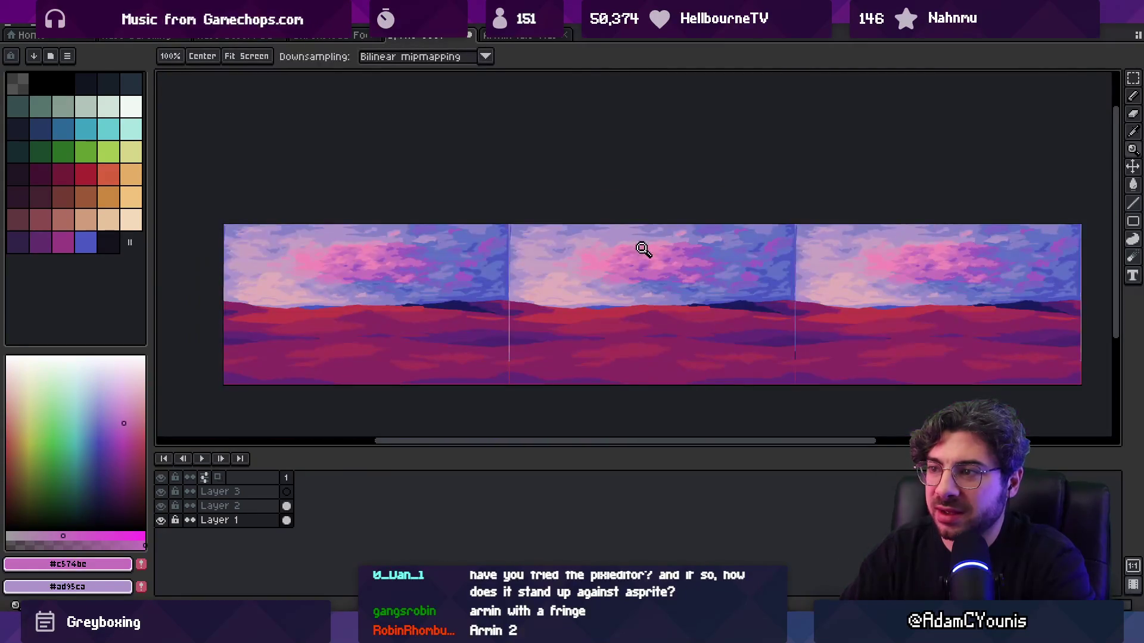
scroll(654, 256, up, 4)
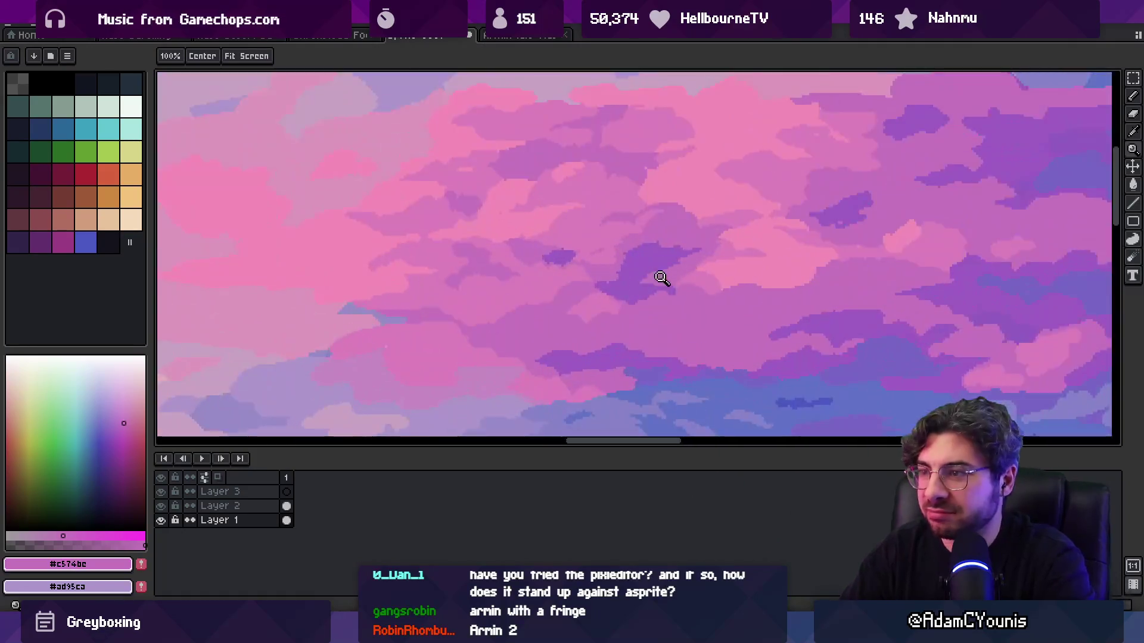
alt+click(590, 306)
key(b)
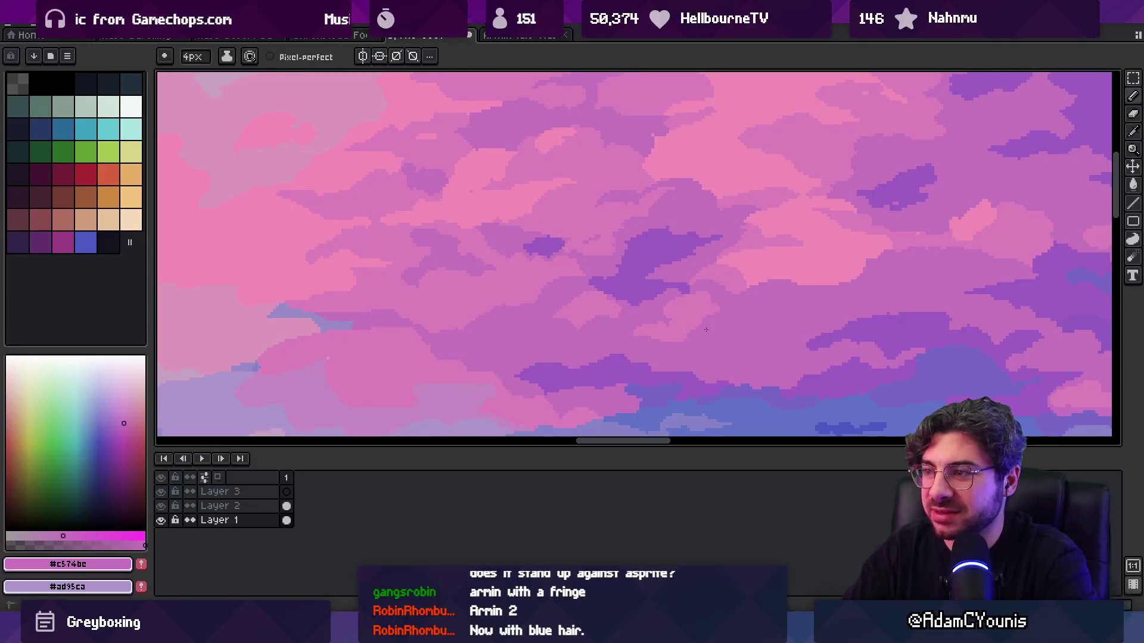
- Finish with mauve and light pink cloud shapes, then zoom out to confirm seamless tiling
key(z)
scroll(740, 288, down, 4)
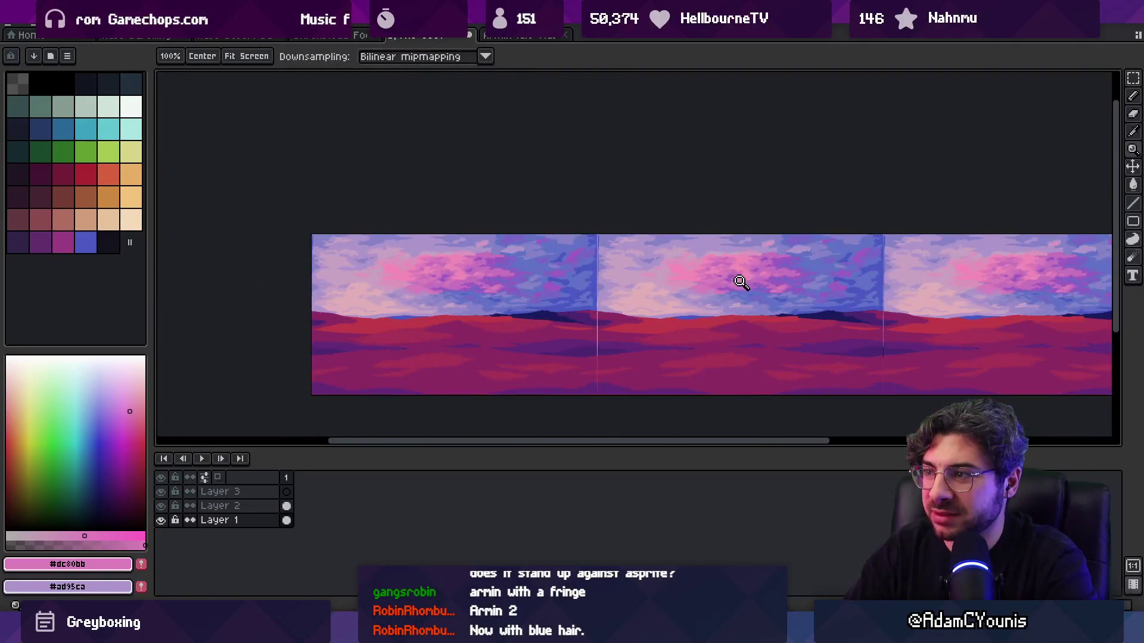
scroll(743, 281, up, 5)
alt+click(664, 280)
key(b)
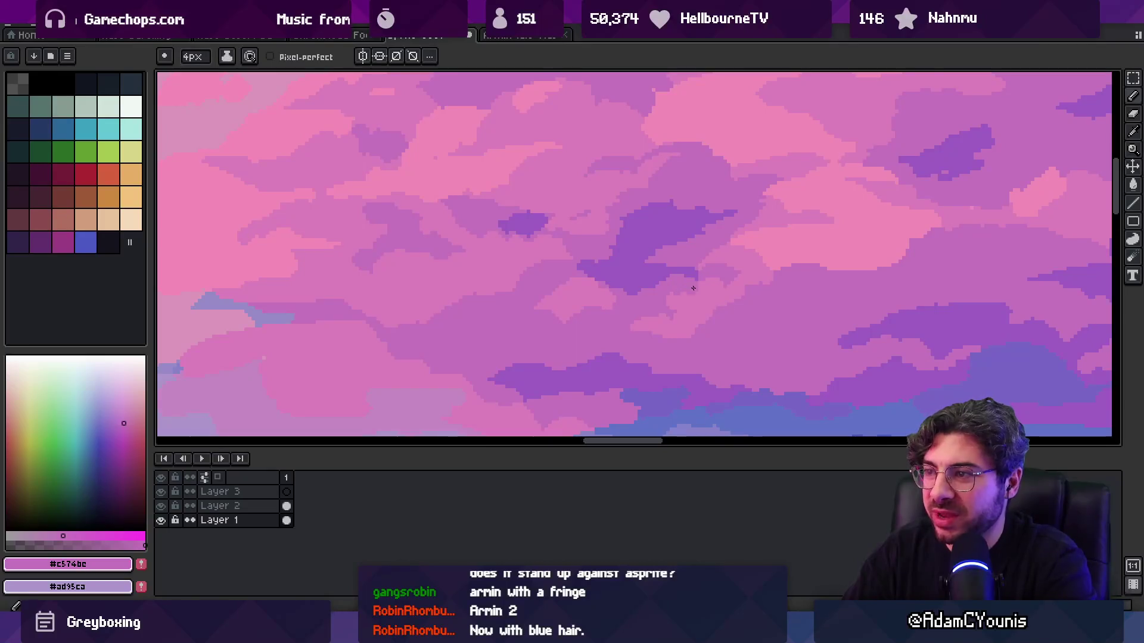
alt+click(727, 292)
alt+click(728, 292)
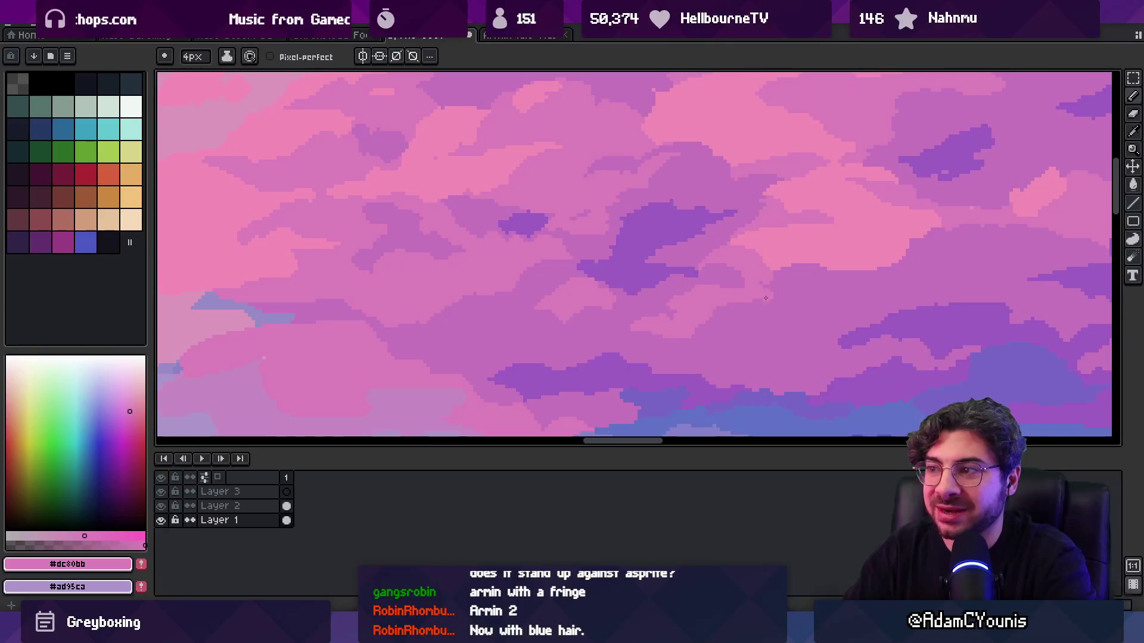
key(z)
scroll(690, 258, down, 5)
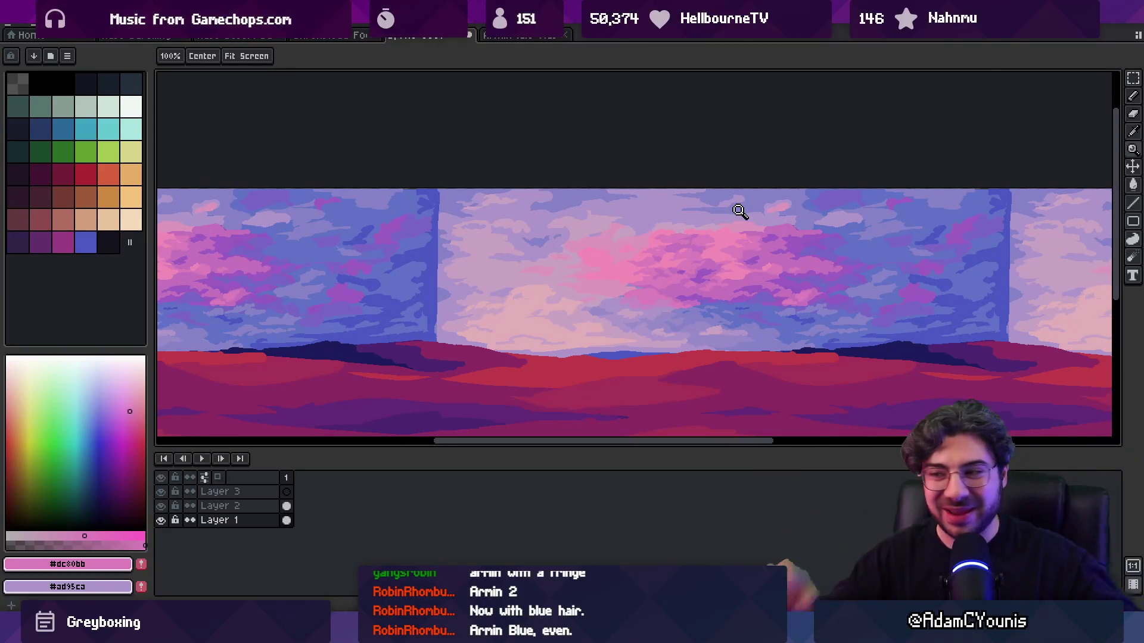
click(620, 297)
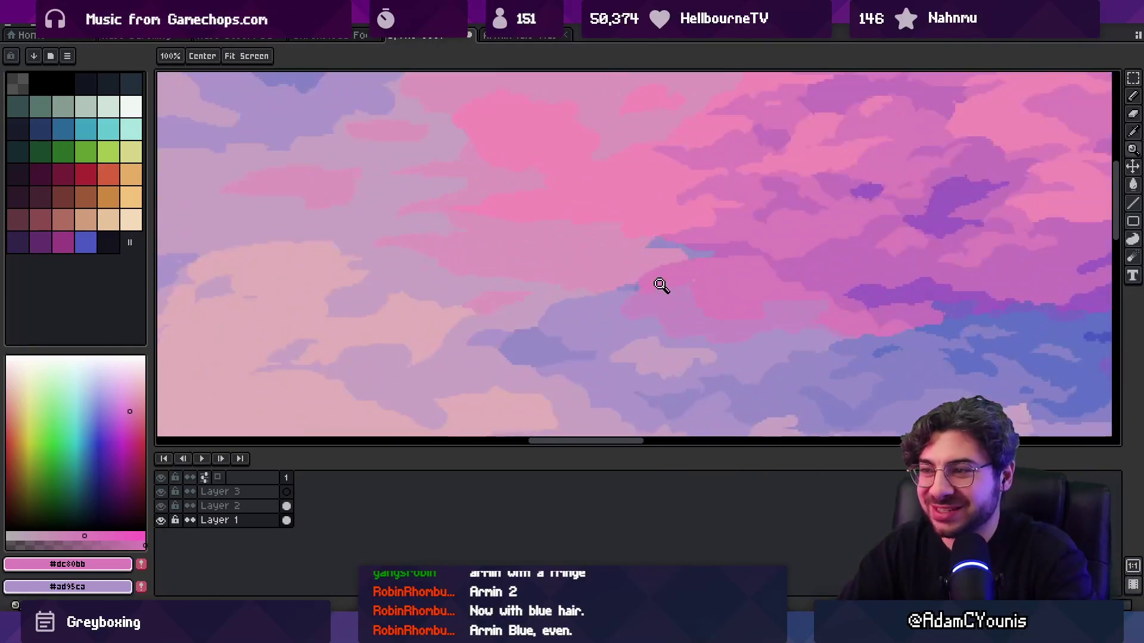
- Zoom in on the clouds, try a lavender fill on a cloud region, and undo it
click(659, 286)
key(g)
alt+click(630, 285)
key(ctrl+z)
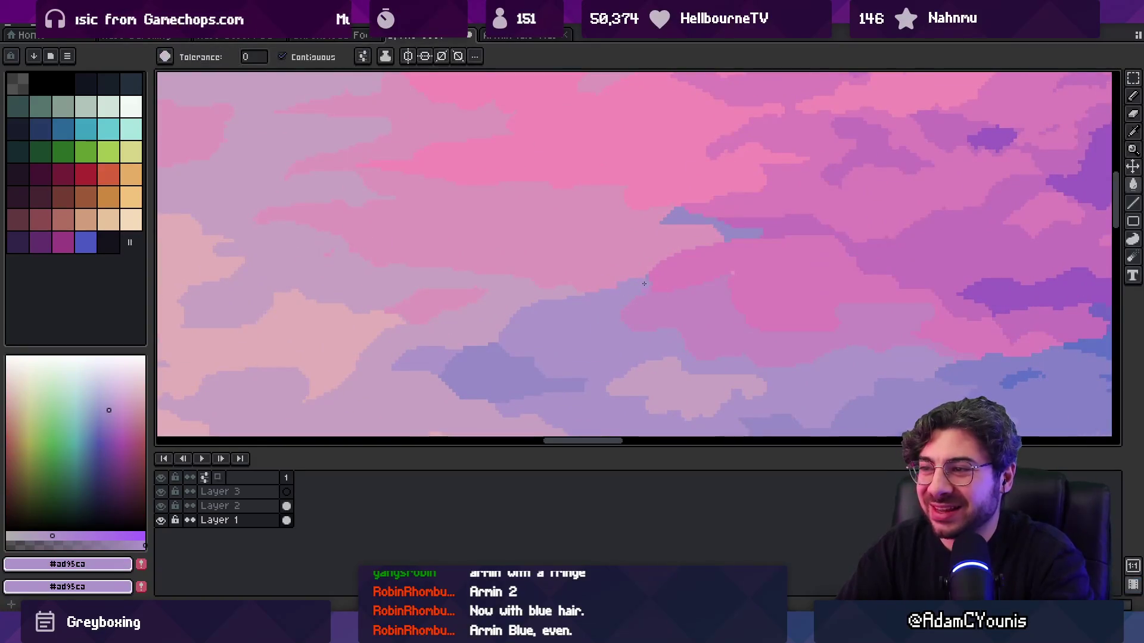
- Sample the mauve, light pink #dd98bd and bright pink #f48cb7 cloud colours with the pencil
key(b)
alt+click(632, 314)
scroll(636, 289, up, 1)
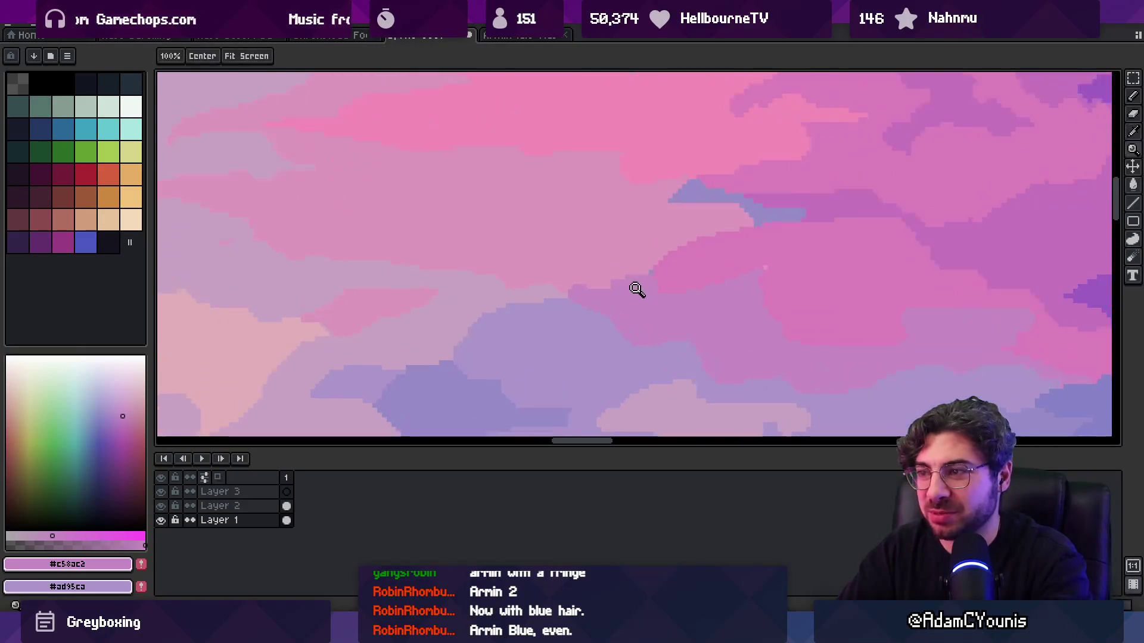
alt+click(592, 266)
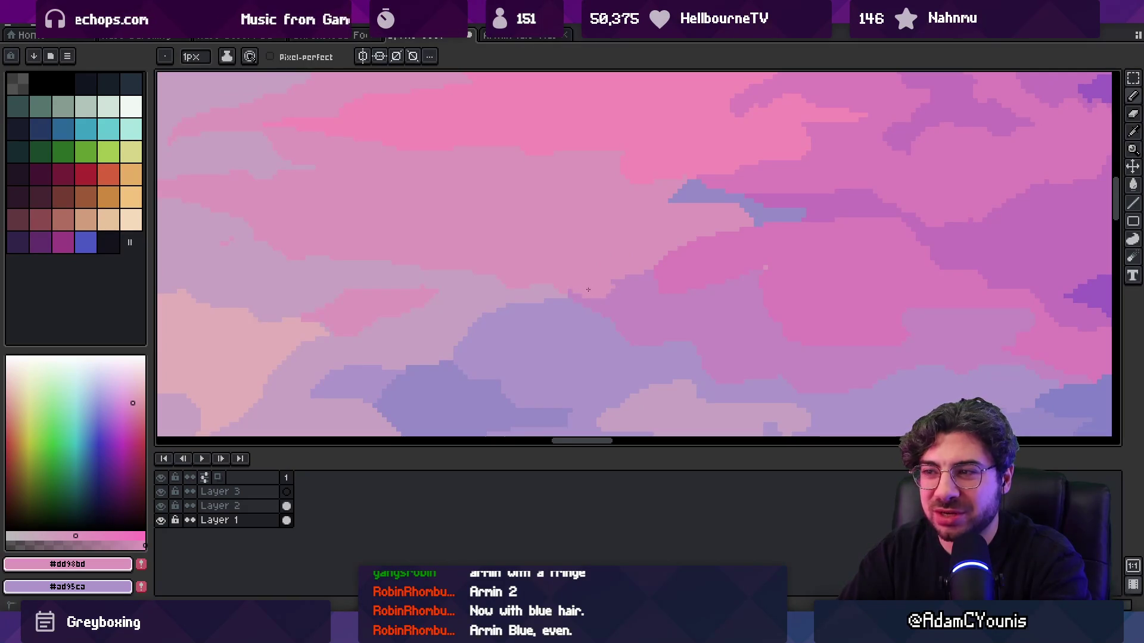
scroll(605, 298, down, 1)
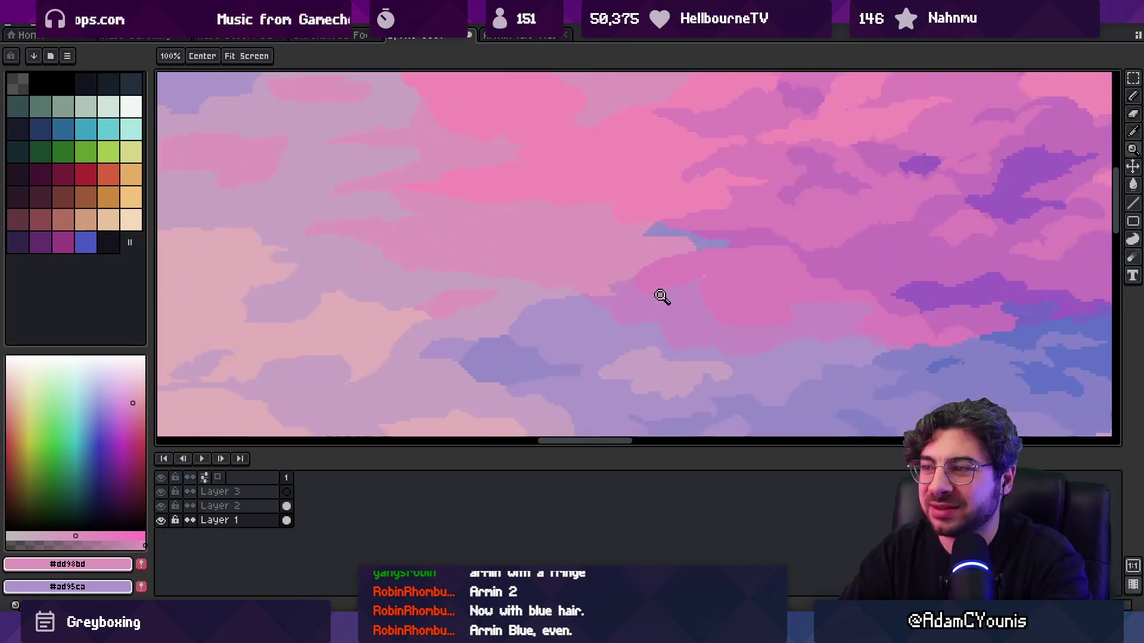
alt+click(611, 302)
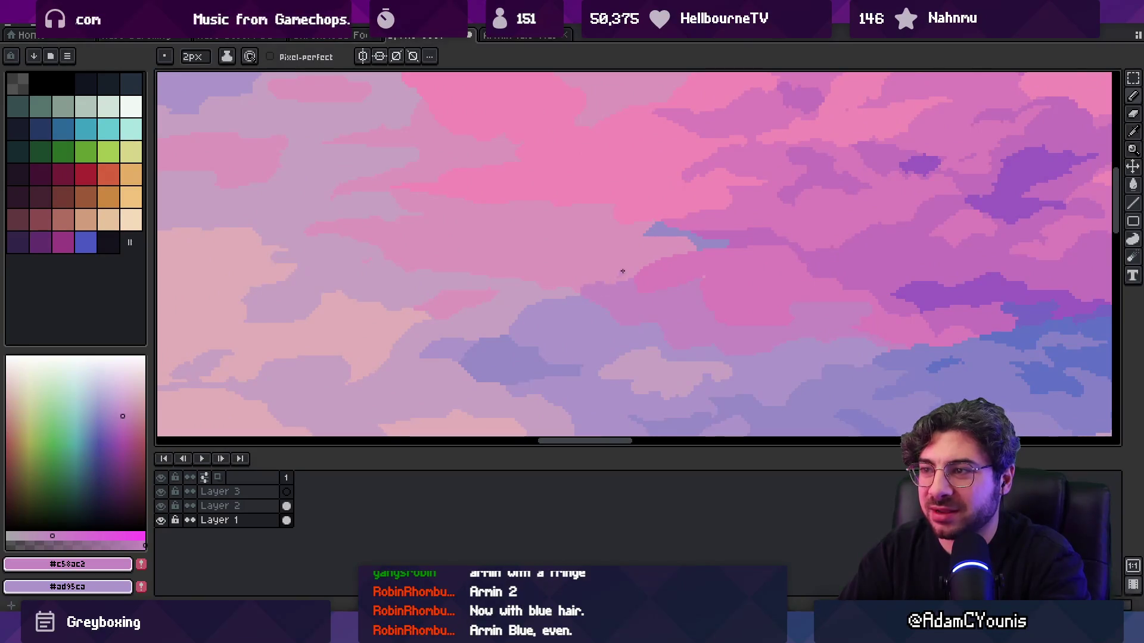
alt+click(633, 231)
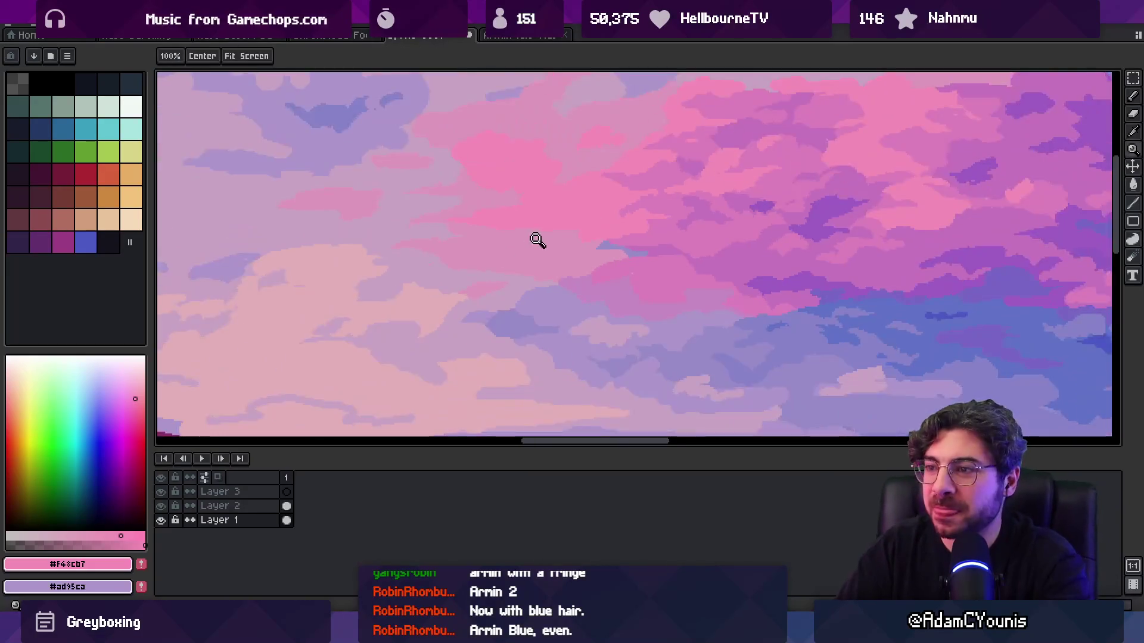
scroll(531, 240, down, 2)
scroll(562, 230, up, 2)
ctrl+scroll(513, 274, up, 1)
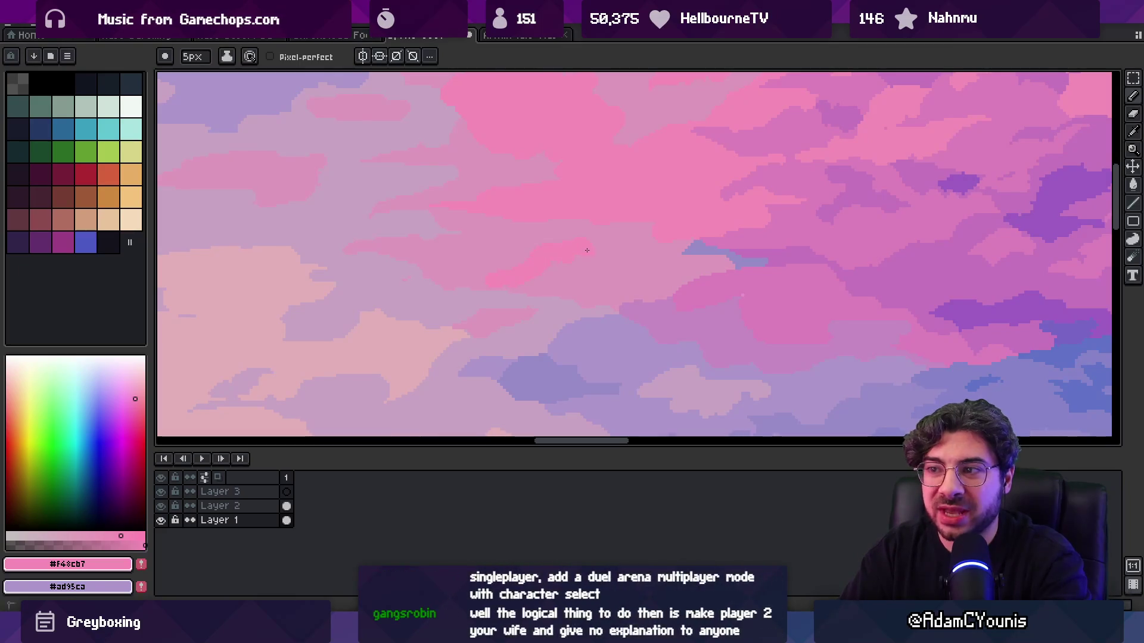
alt+click(489, 266)
alt+click(553, 257)
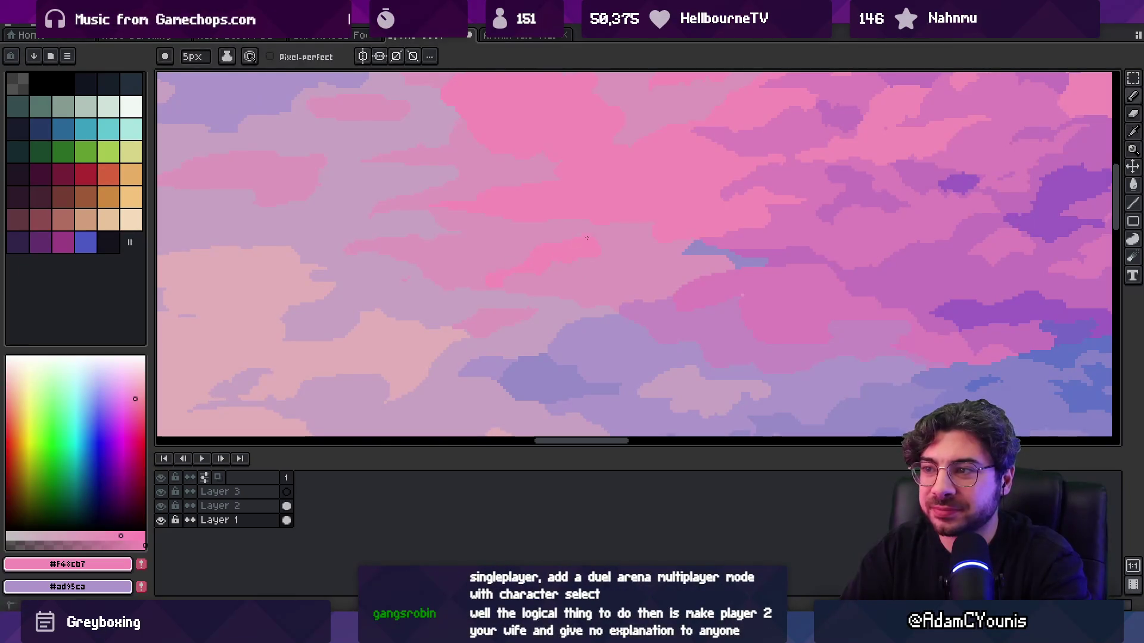
- Zoom out to check the scene, then resample the lighter and brighter cloud pinks
key(z)
scroll(548, 222, down, 3)
scroll(603, 237, up, 3)
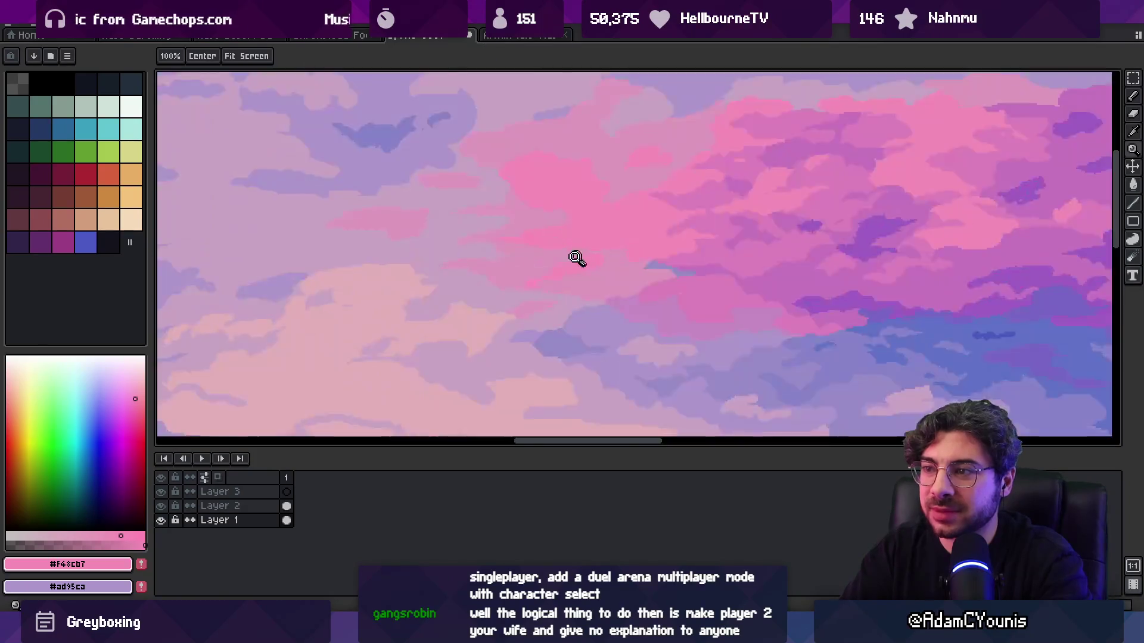
key(b)
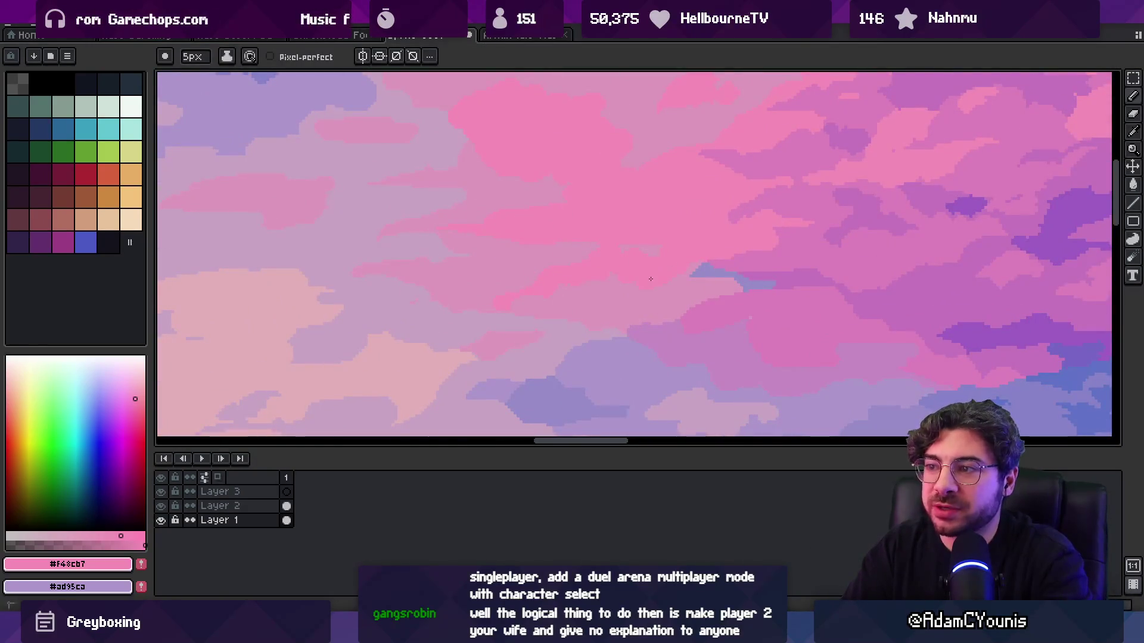
alt+click(626, 287)
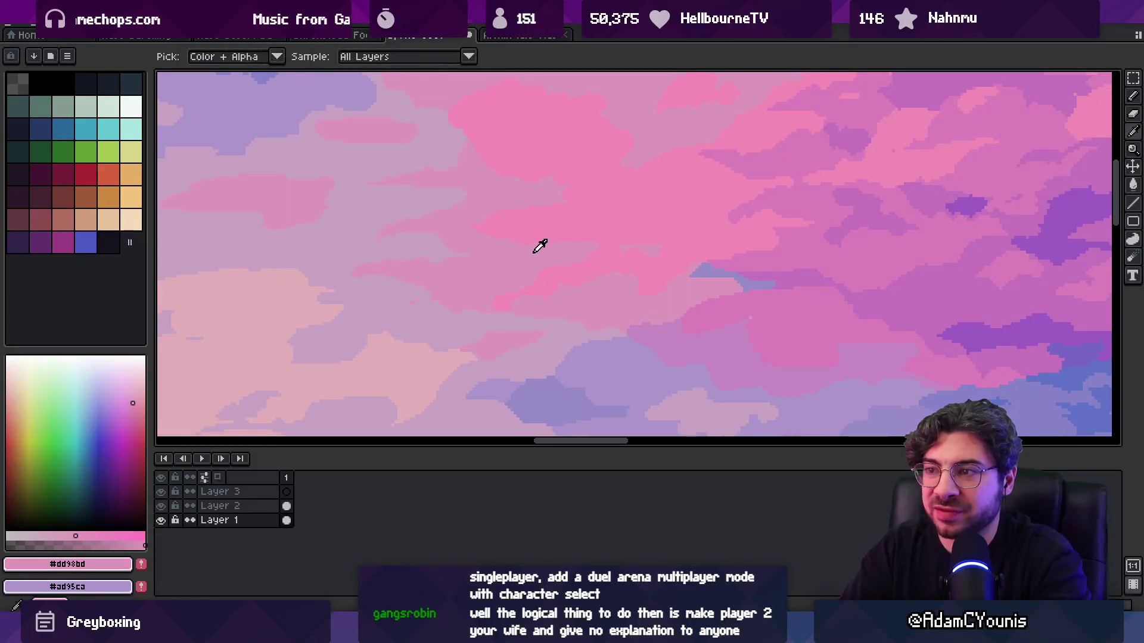
alt+click(495, 213)
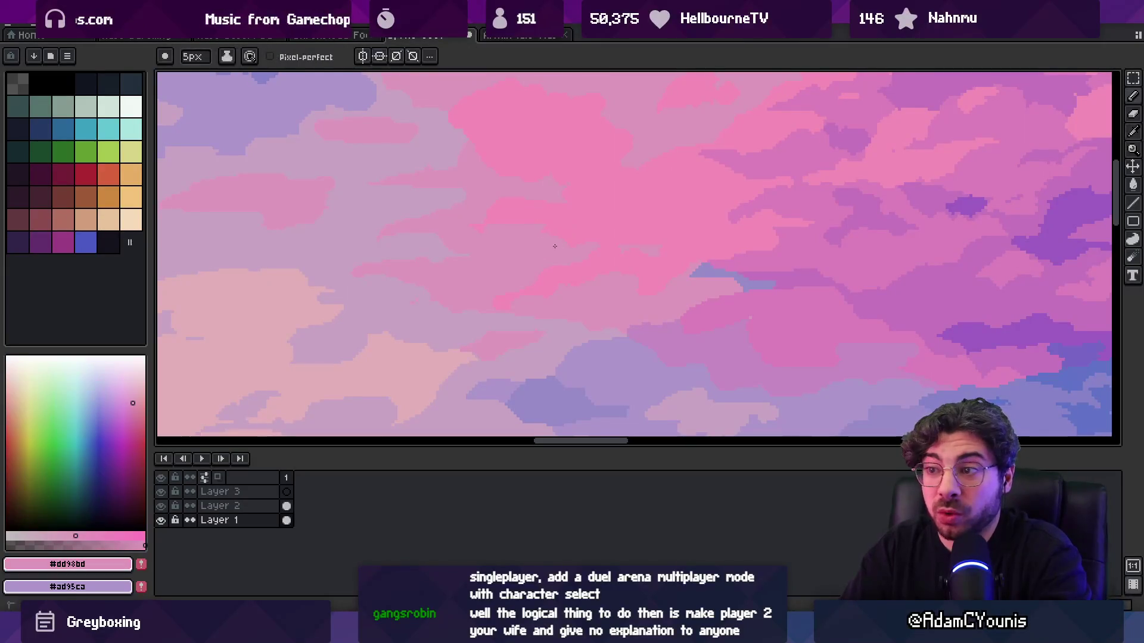
alt+click(482, 221)
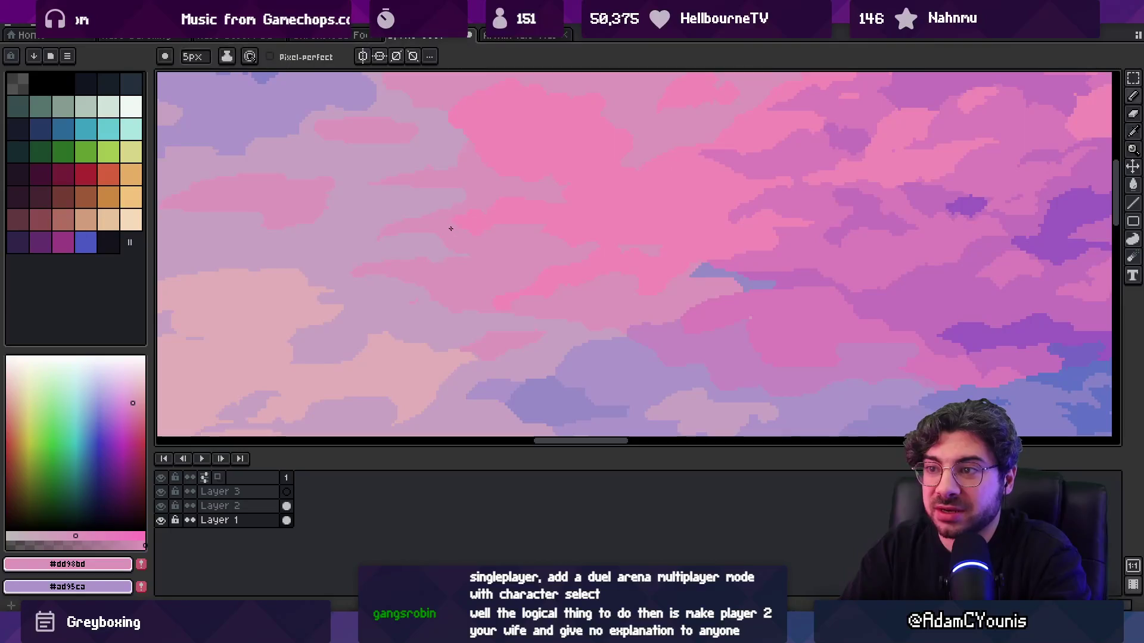
key(z)
scroll(520, 188, down, 4)
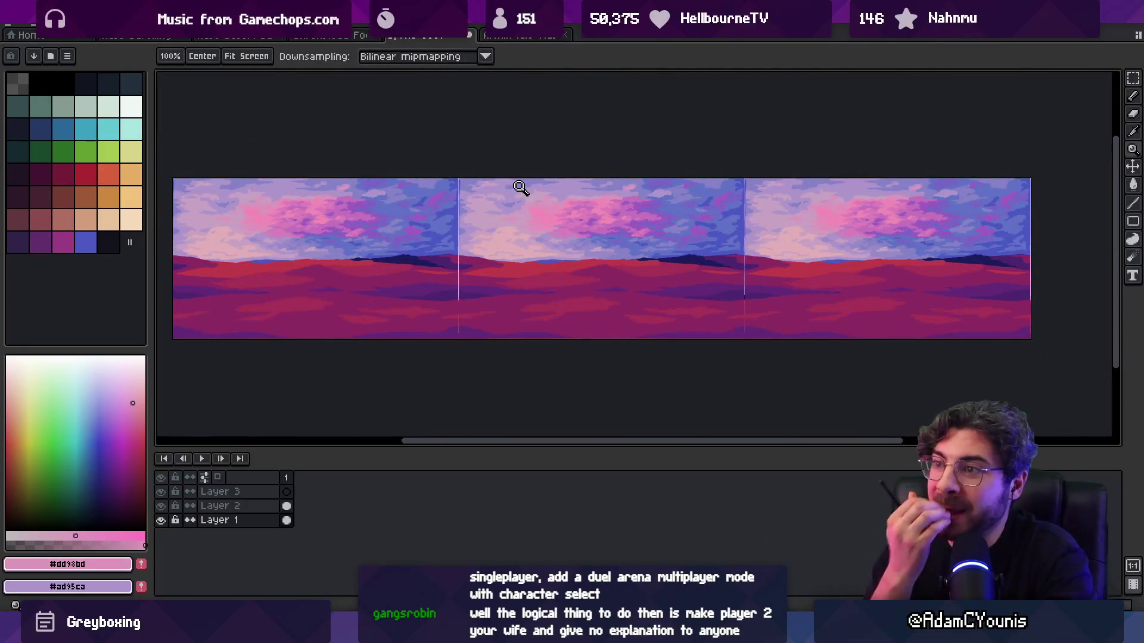
scroll(538, 197, up, 4)
drag(584, 201, 462, 346)
alt+click(584, 255)
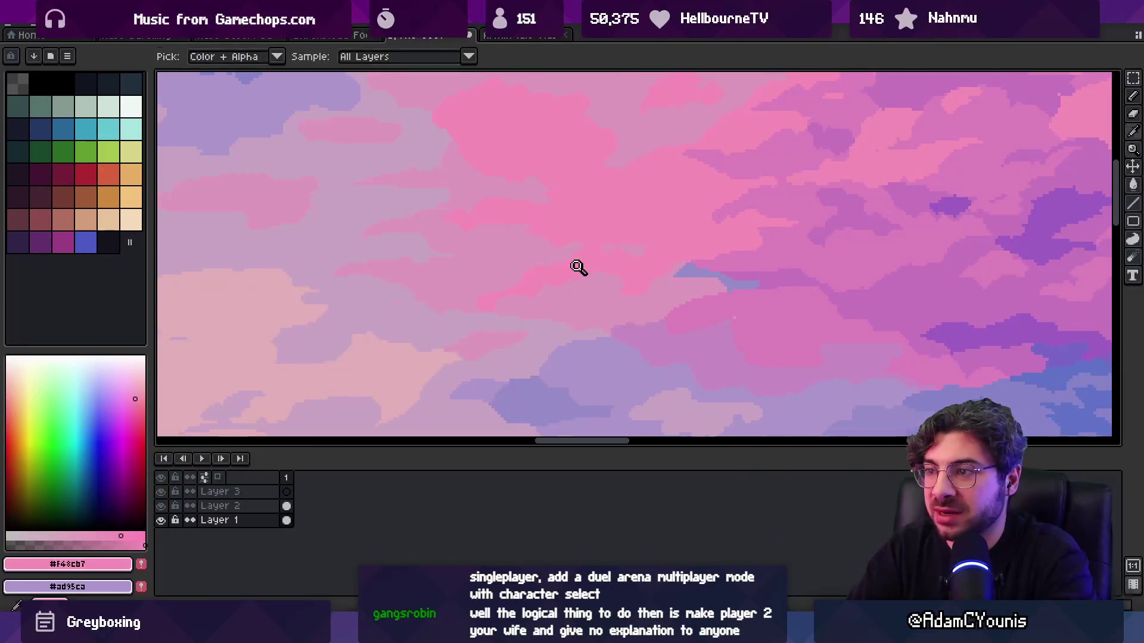
alt+click(587, 300)
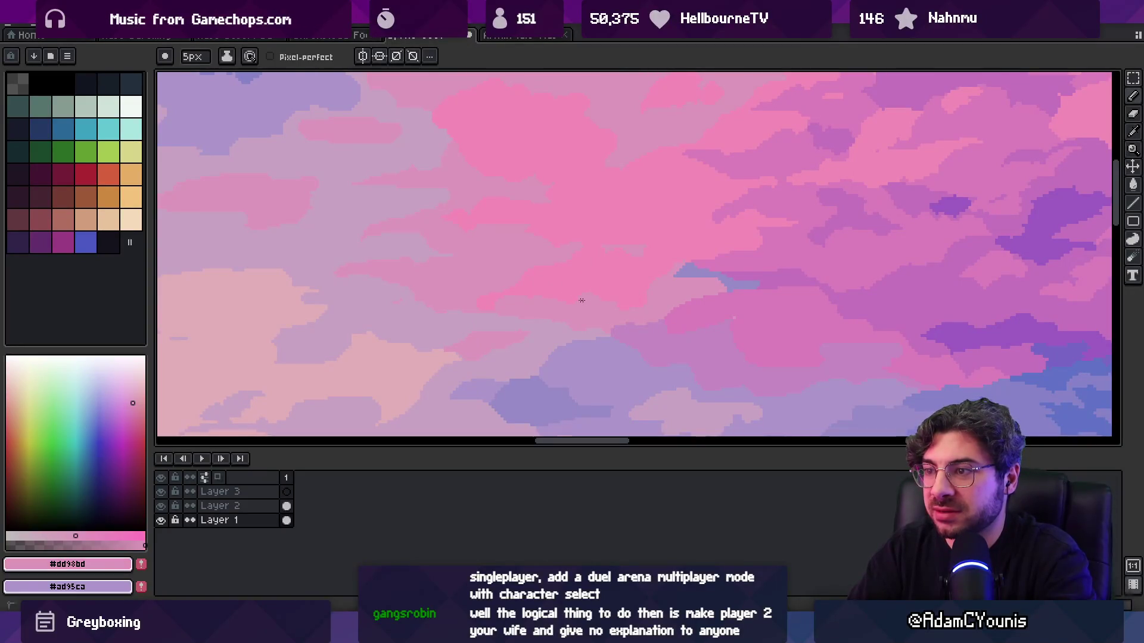
- Sample the lavender, pink and muted mauve cloud colours, then zoom back in on the clouds
key(z)
scroll(641, 293, down, 5)
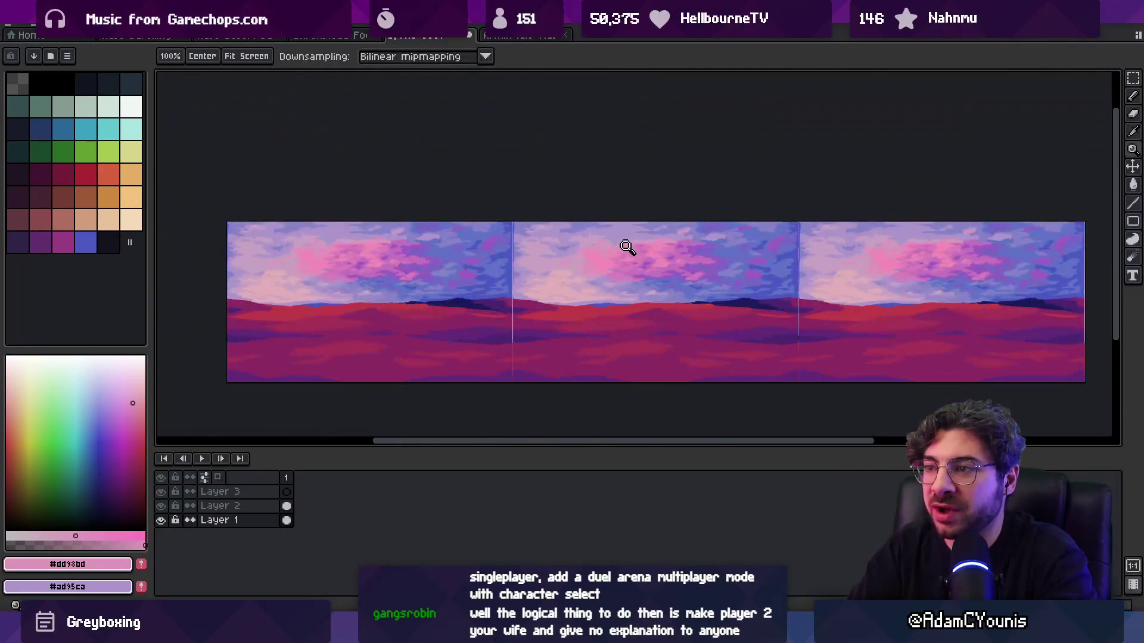
scroll(620, 274, up, 5)
alt+click(518, 299)
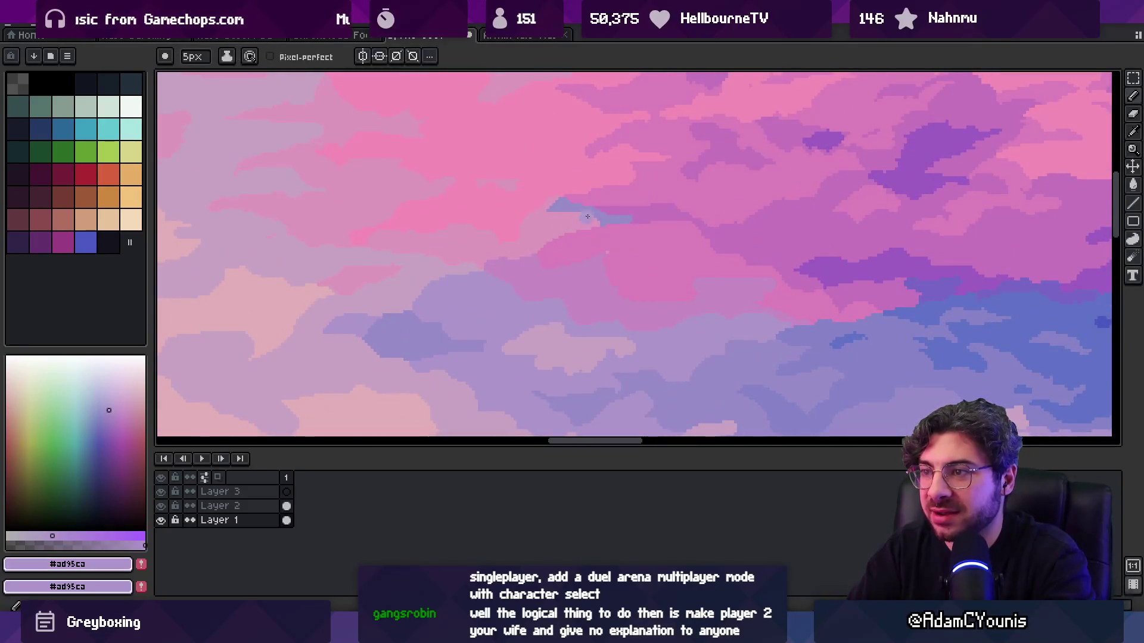
key(z)
scroll(557, 225, down, 5)
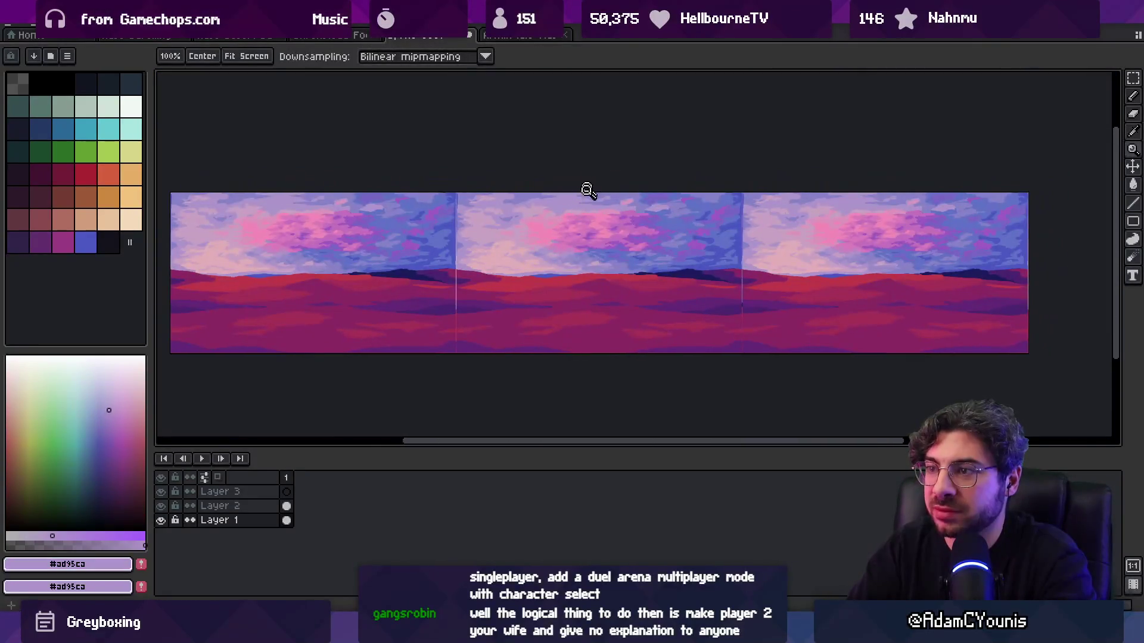
scroll(580, 238, up, 5)
scroll(581, 239, up, 1)
alt+click(478, 266)
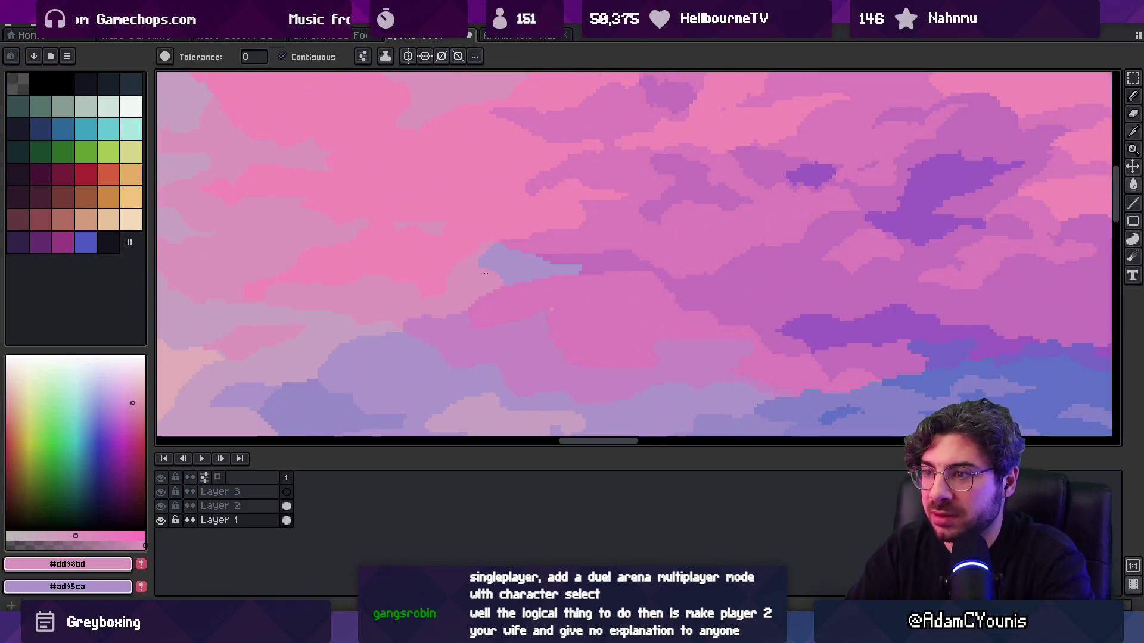
alt+click(533, 257)
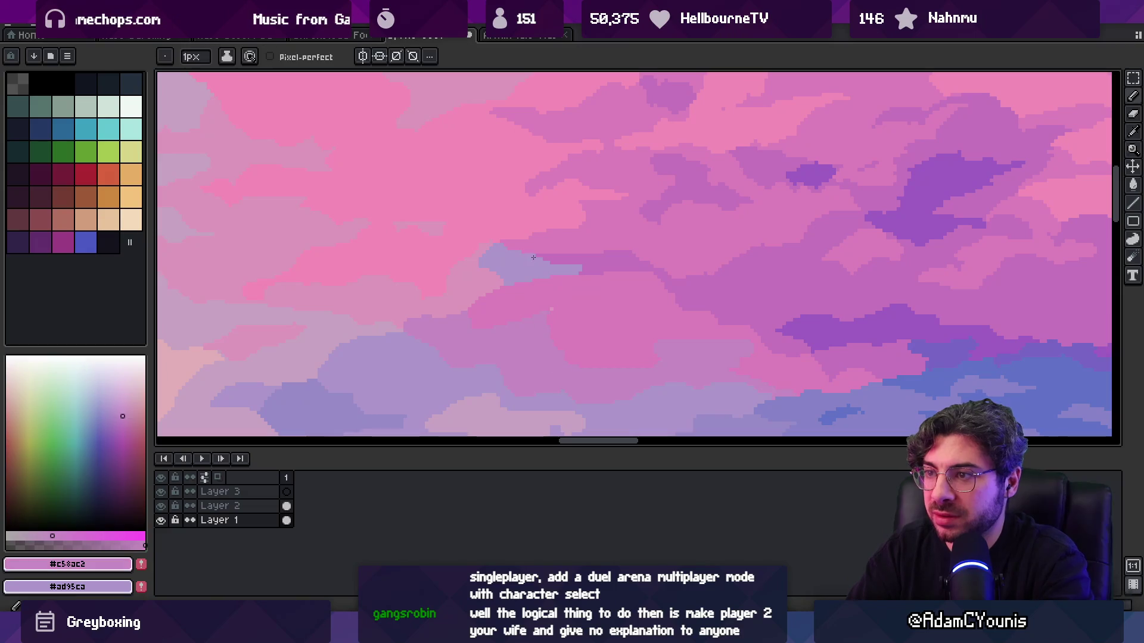
key(z)
click(602, 252)
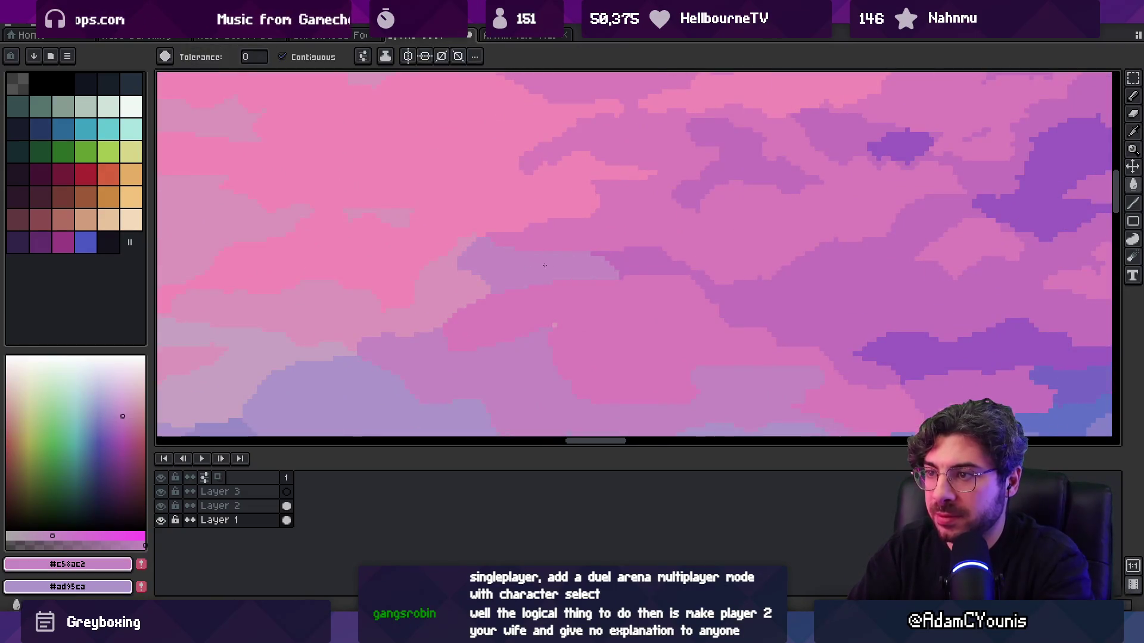
scroll(596, 239, down, 4)
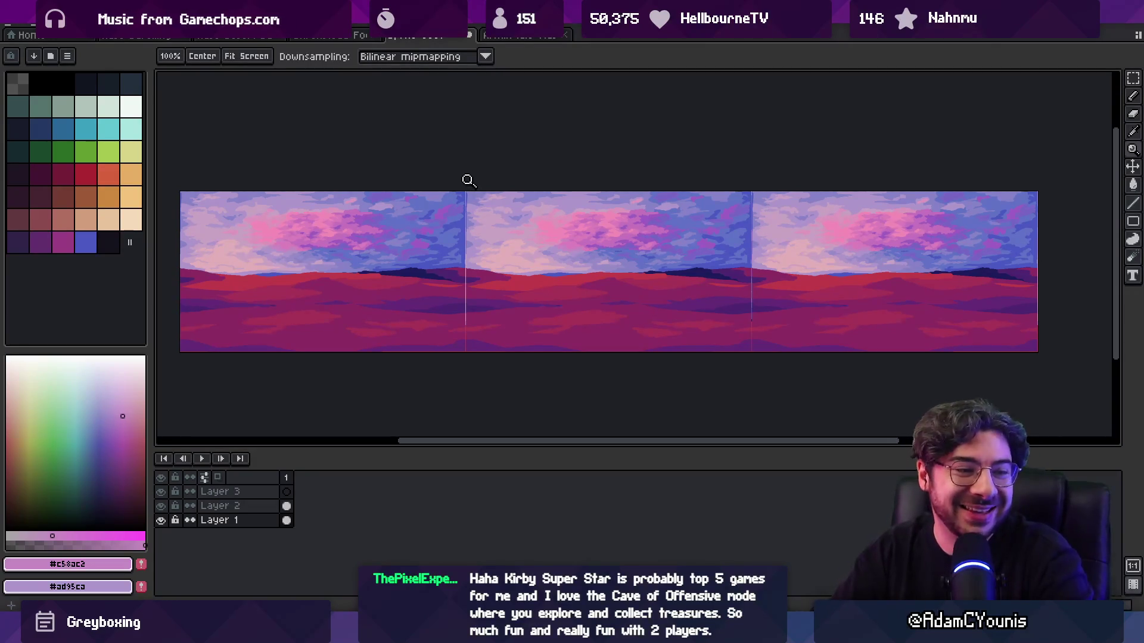
- Pick the pale pink #c7a3c3 and paint a short stroke extending a cloud edge into the lavender sky
drag(547, 222, 561, 248)
scroll(602, 204, up, 4)
key(b)
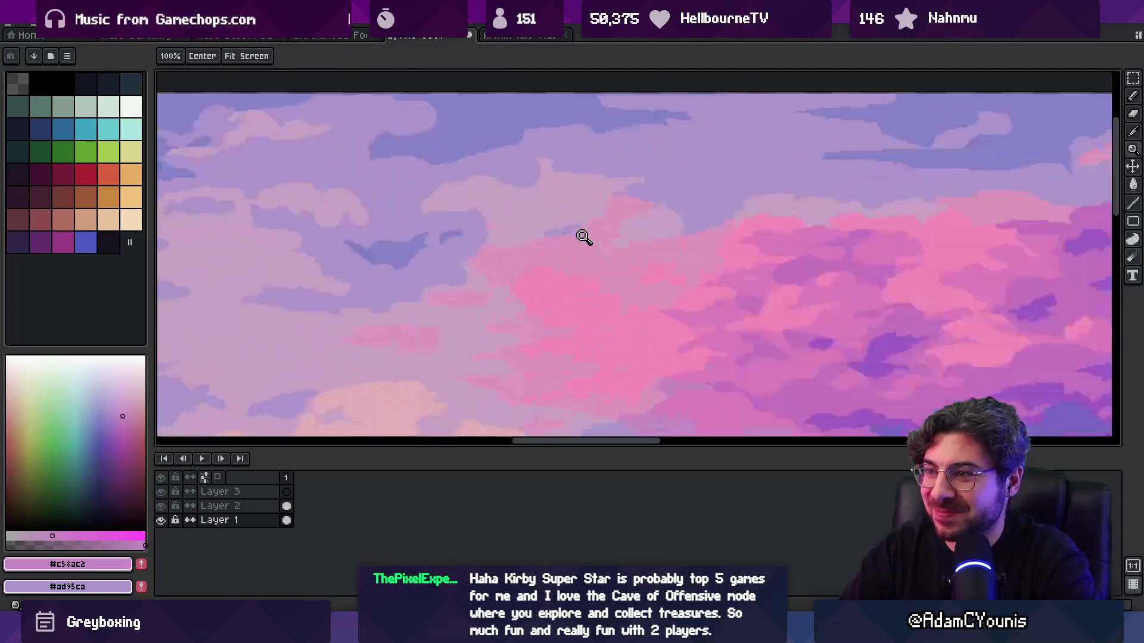
alt+click(602, 208)
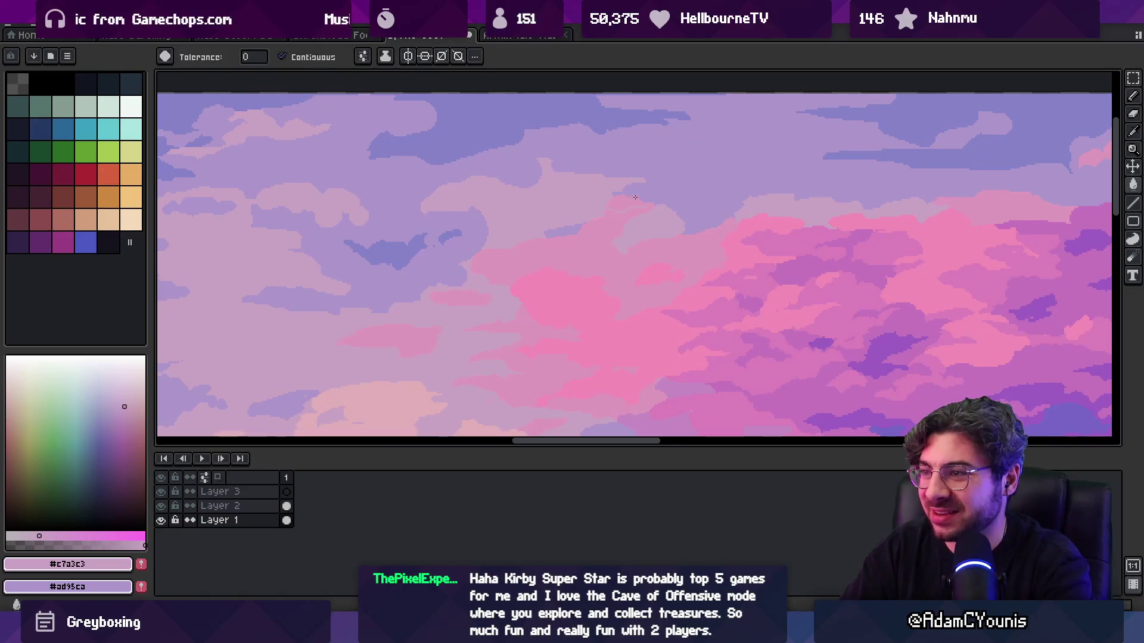
scroll(675, 199, up, 2)
alt+click(669, 192)
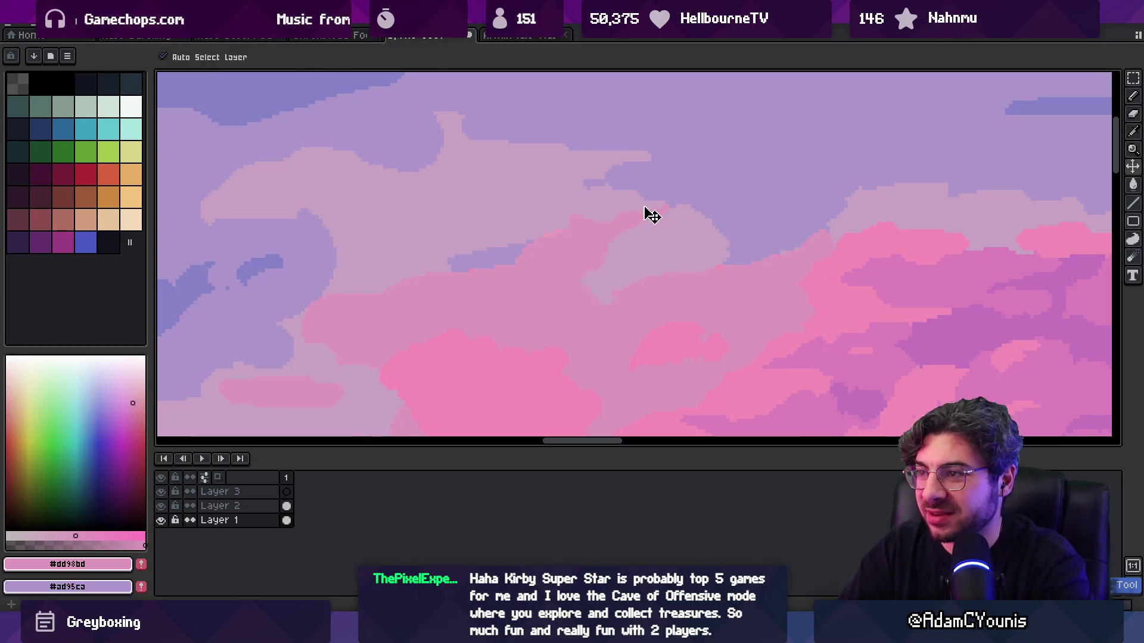
alt+click(645, 209)
scroll(683, 162, down, 5)
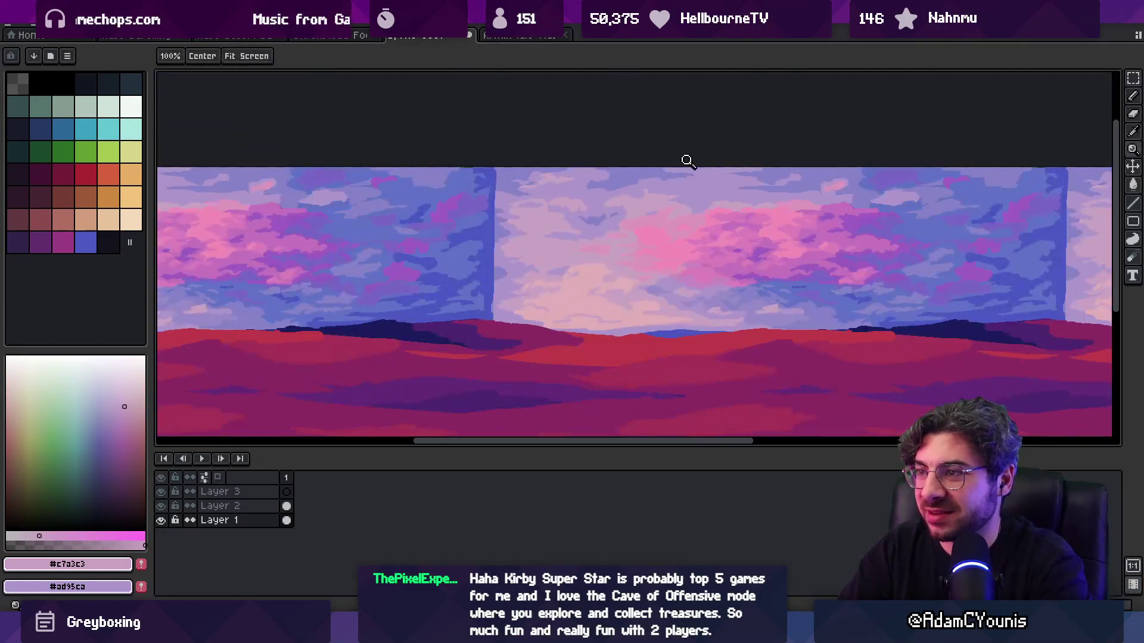
scroll(679, 189, up, 5)
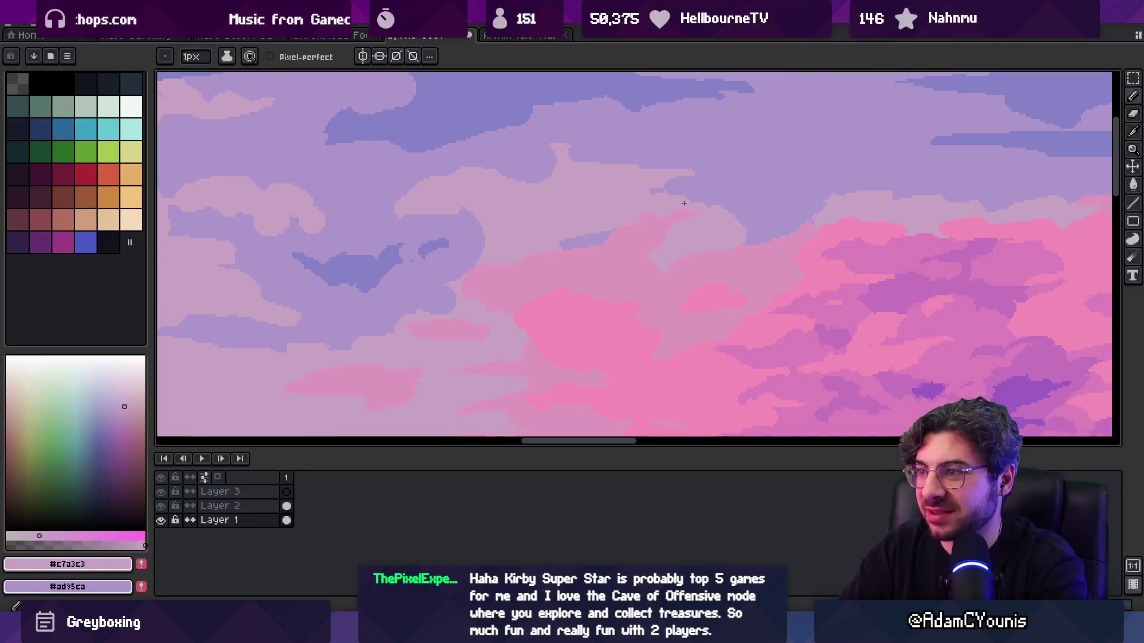
alt+click(708, 193)
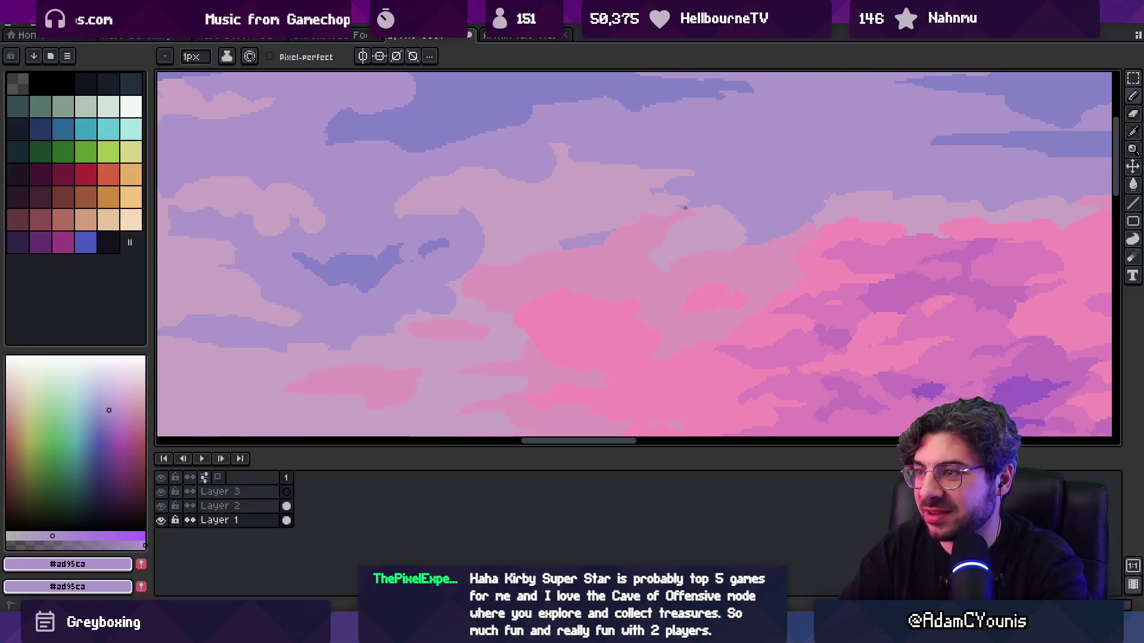
alt+click(719, 213)
drag(776, 192, 777, 190)
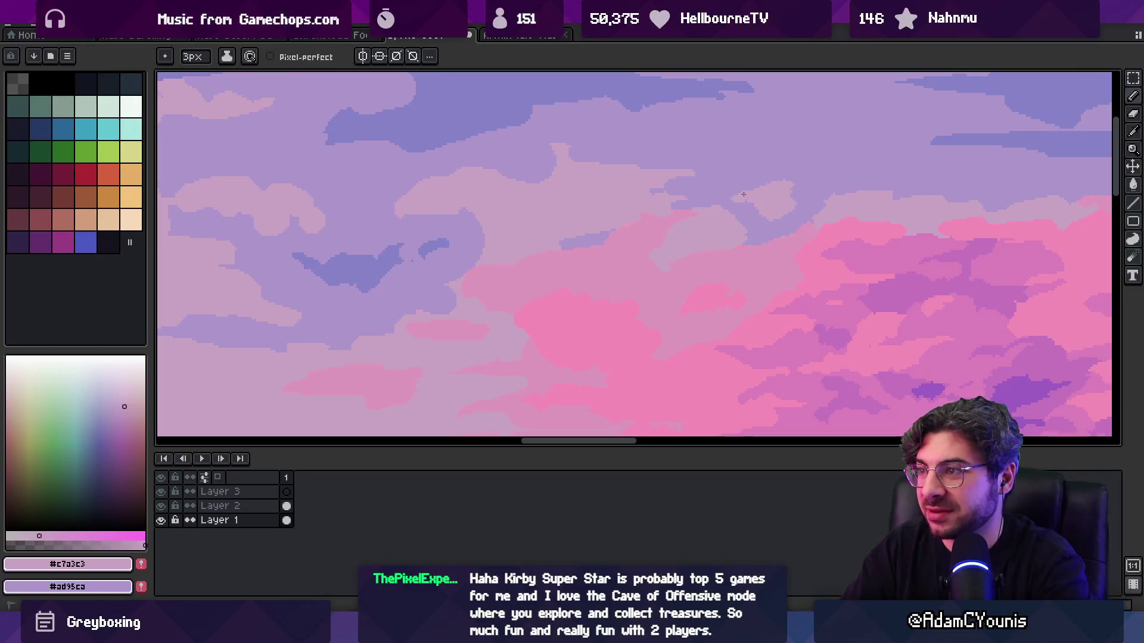
key(z)
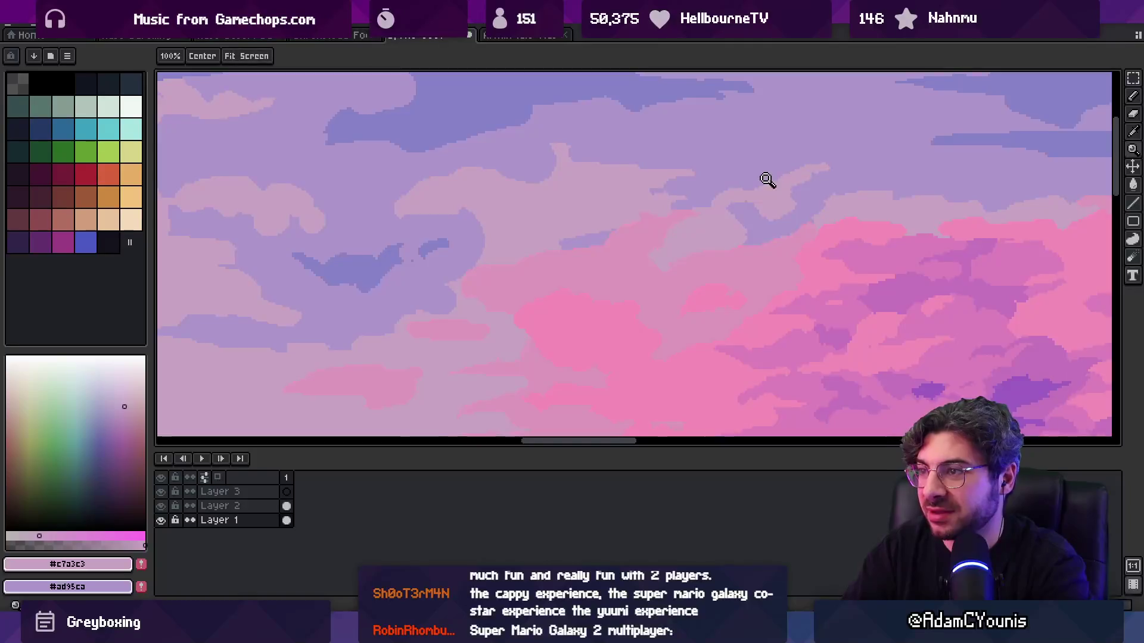
scroll(647, 169, down, 3)
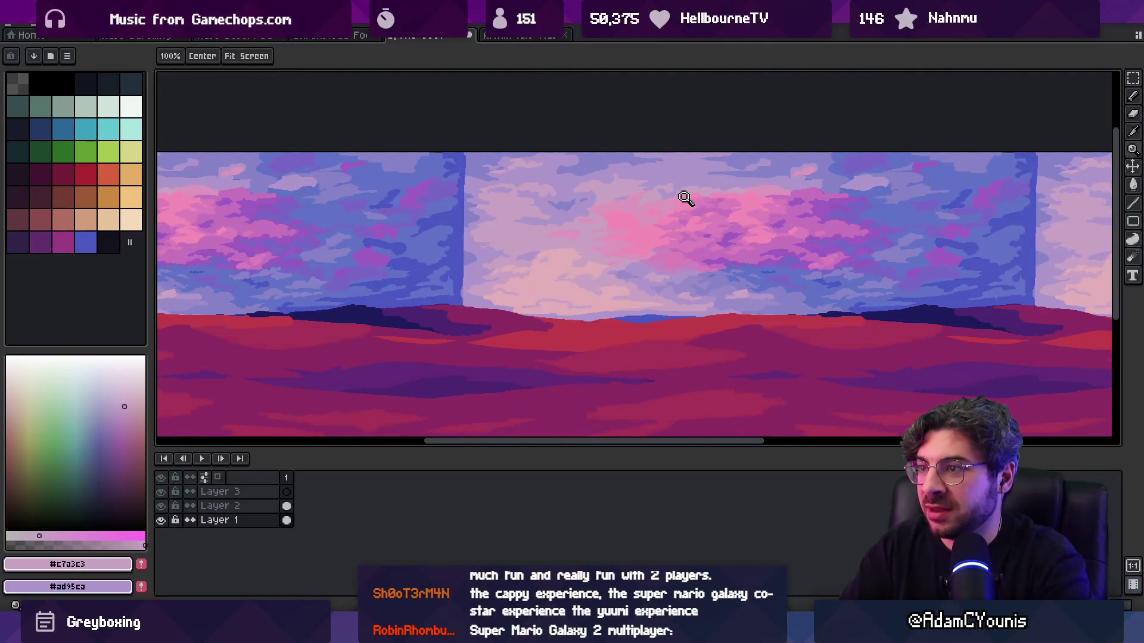
scroll(692, 196, down, 3)
scroll(656, 200, up, 1)
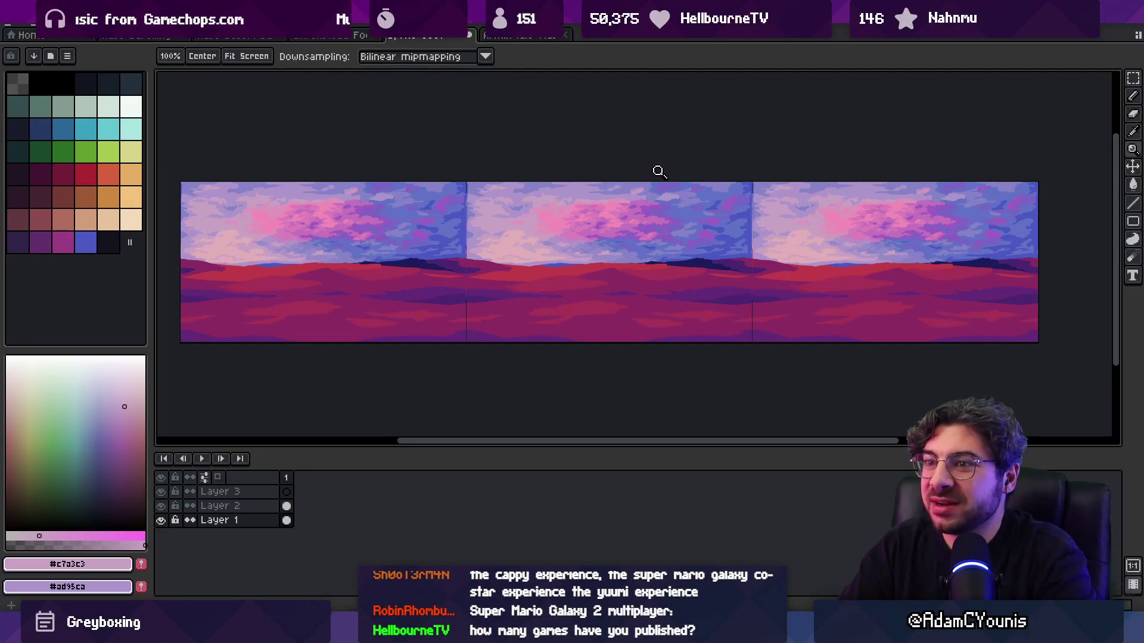
click(634, 203)
alt+click(642, 159)
key(b)
key(alt)
alt+click(453, 143)
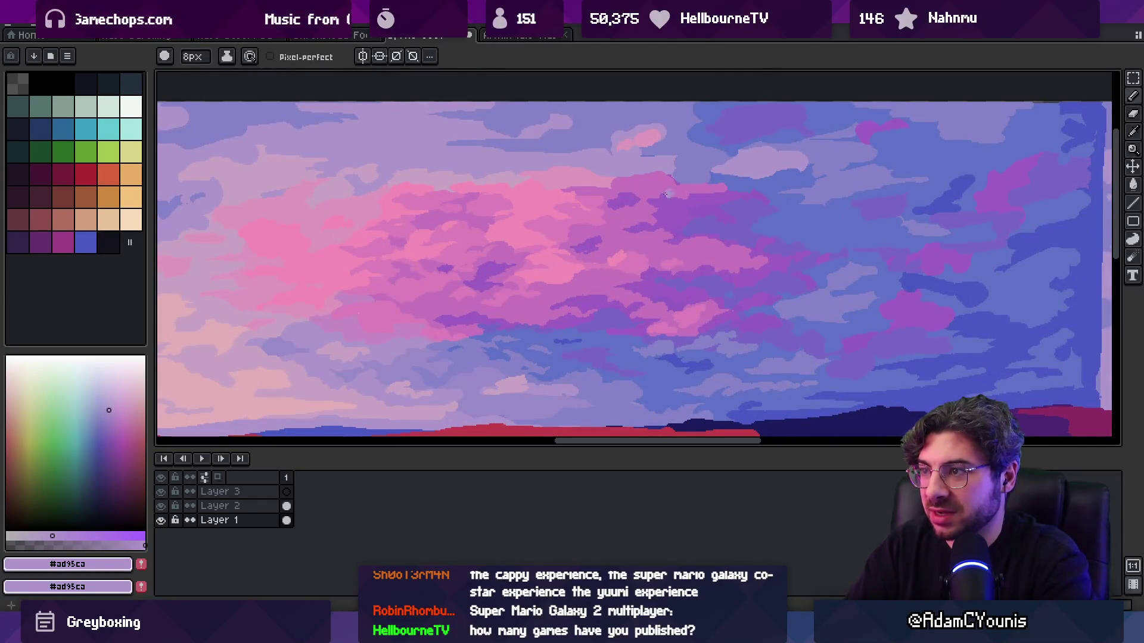
scroll(642, 194, down, 4)
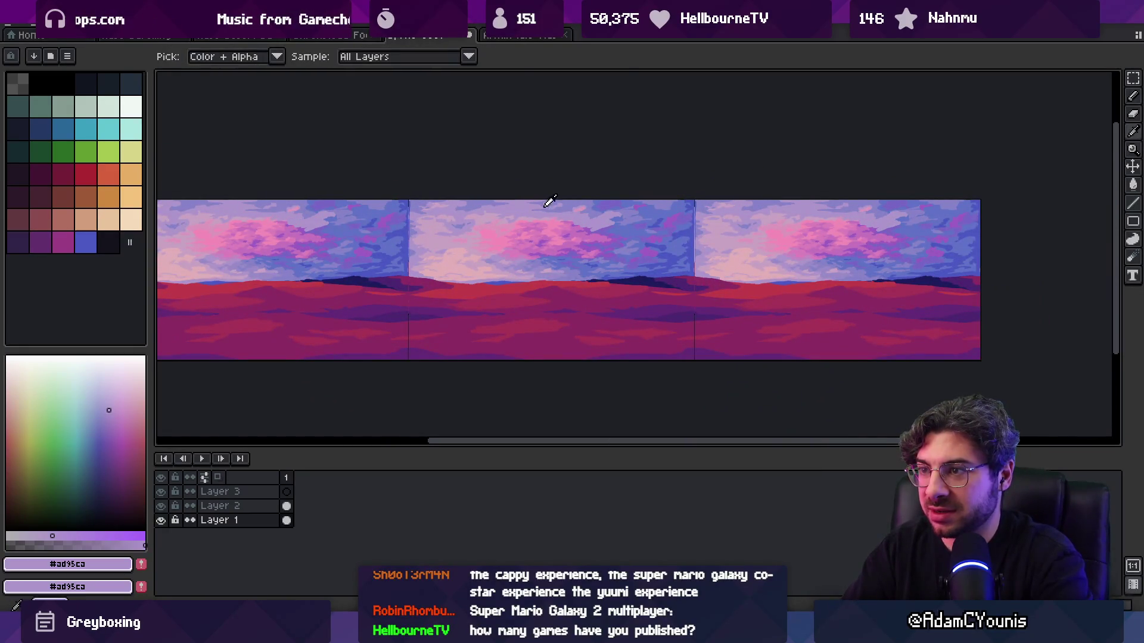
alt+click(572, 196)
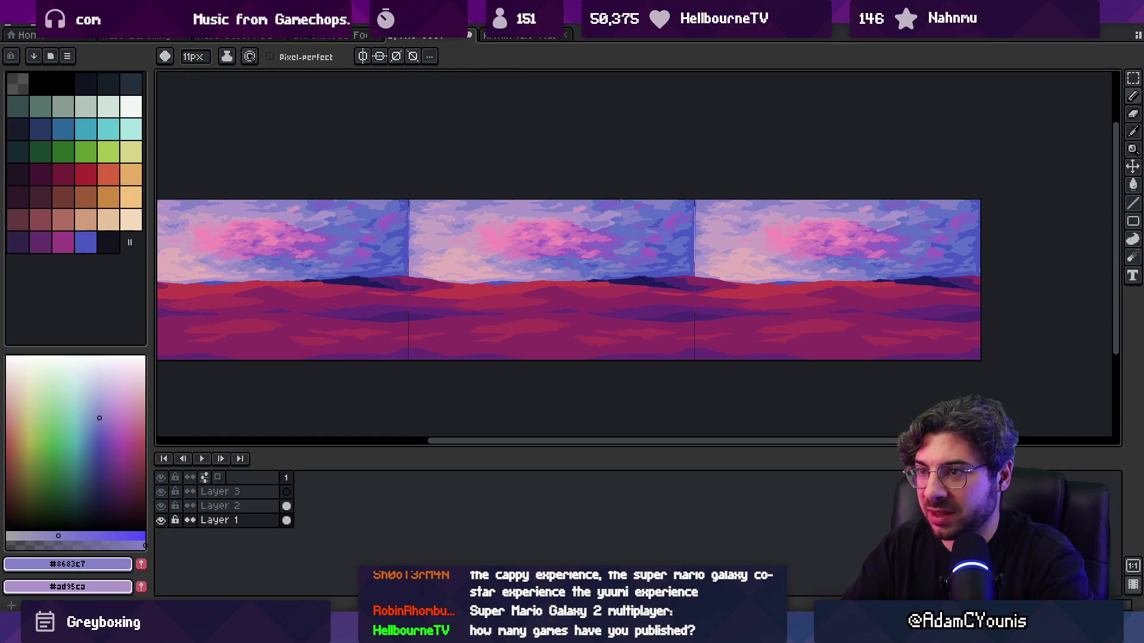
key(alt)
alt+click(485, 216)
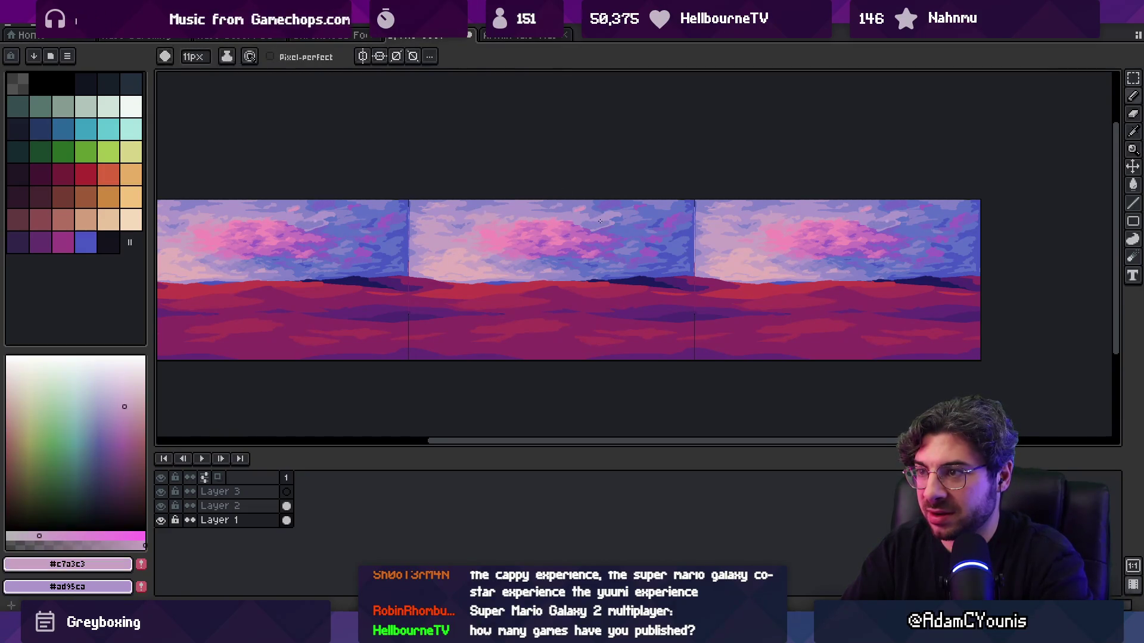
alt+click(613, 218)
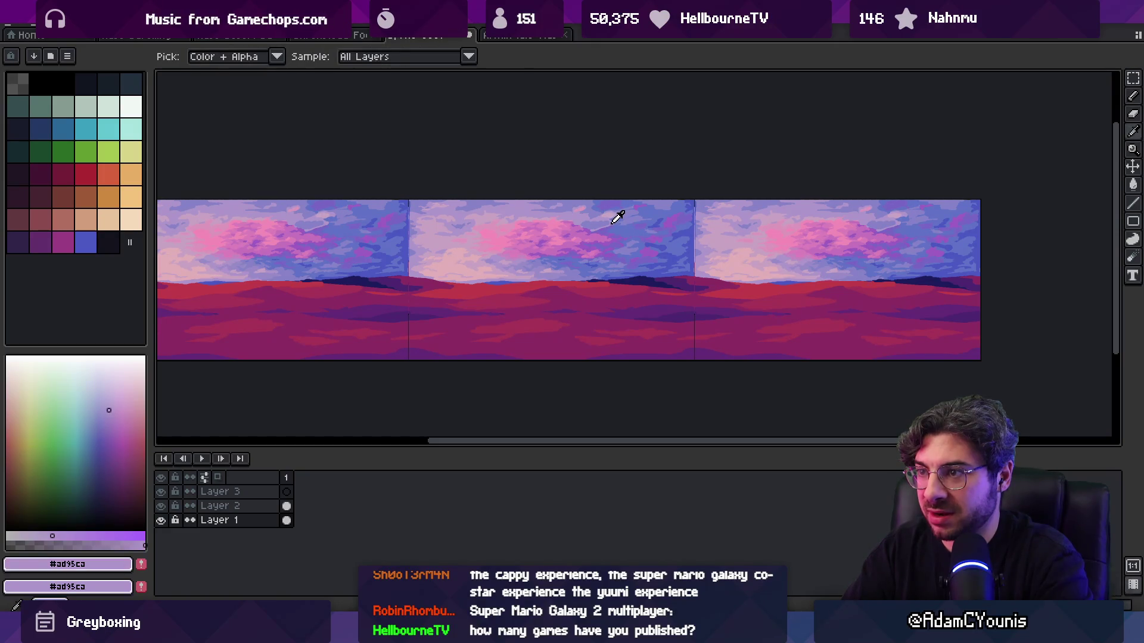
alt+click(617, 227)
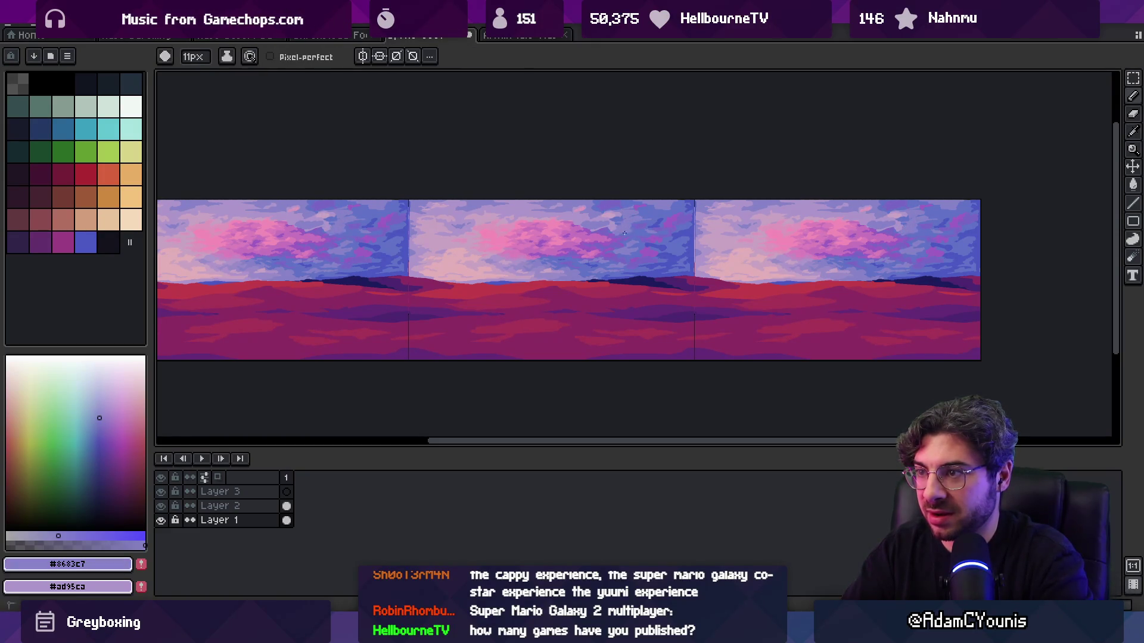
key(z)
right_click(597, 220)
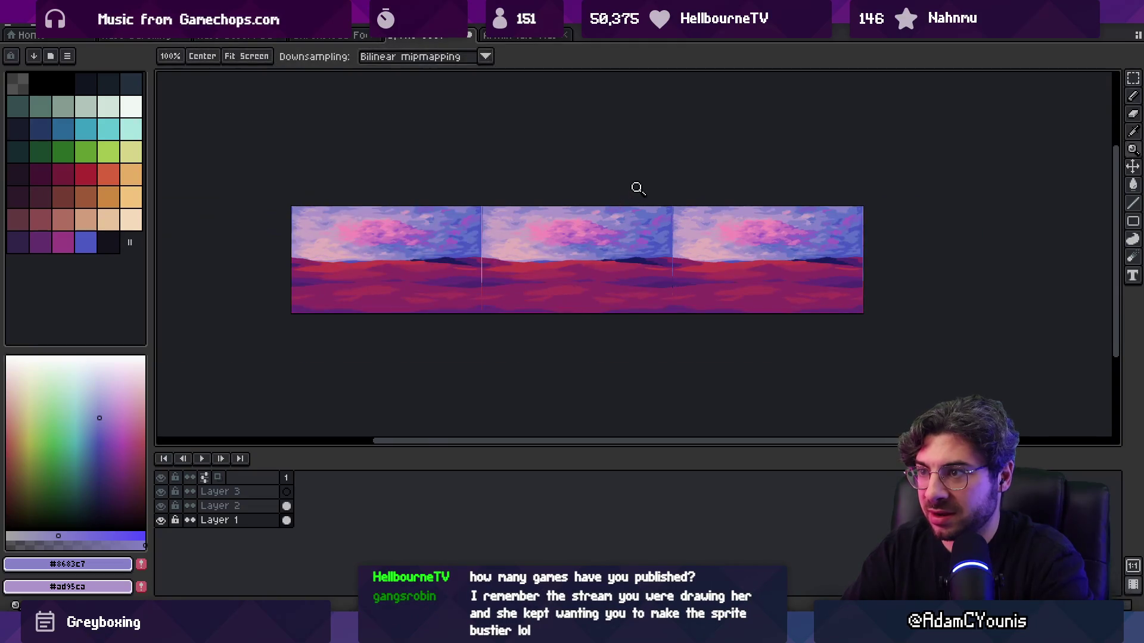
right_click(630, 212)
click(599, 234)
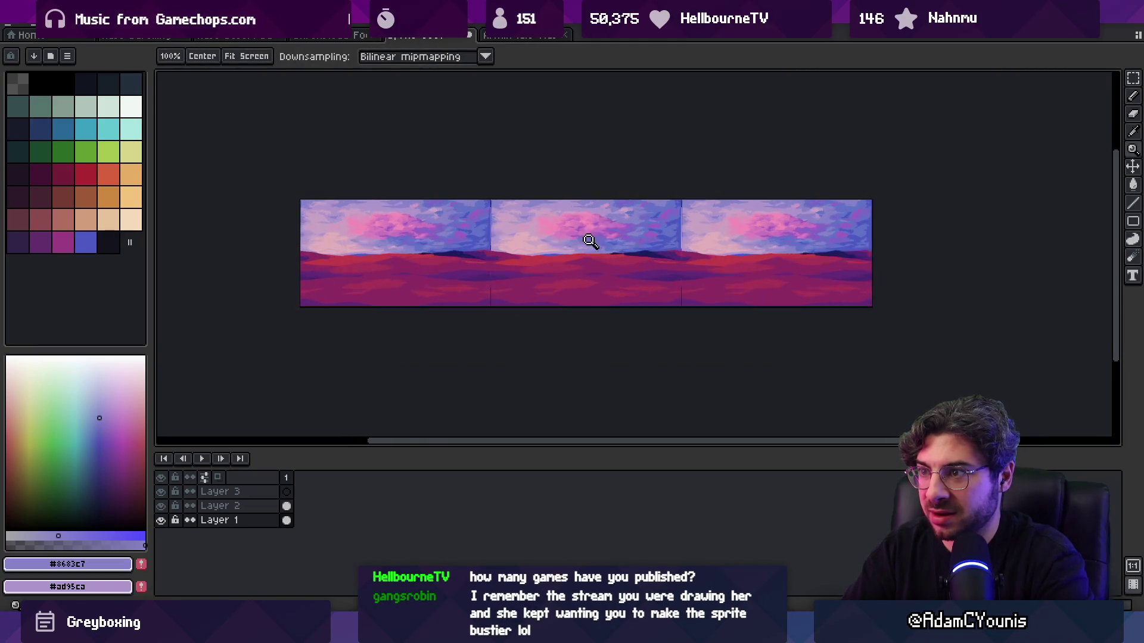
click(590, 234)
click(587, 234)
alt+click(515, 240)
key(b)
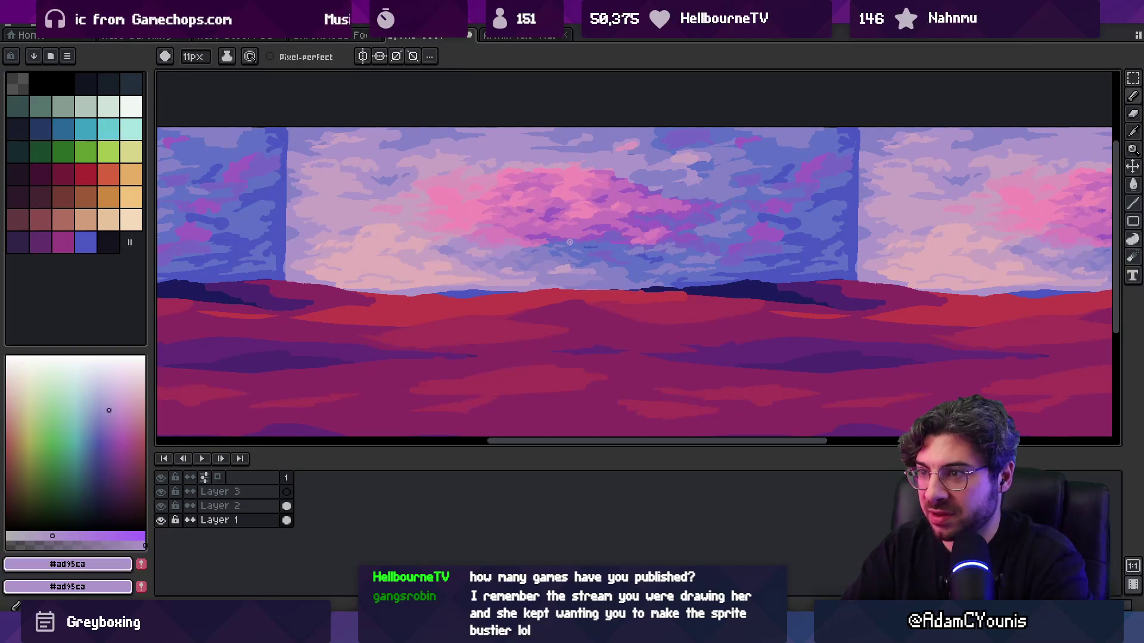
key(z)
scroll(660, 191, down, 2)
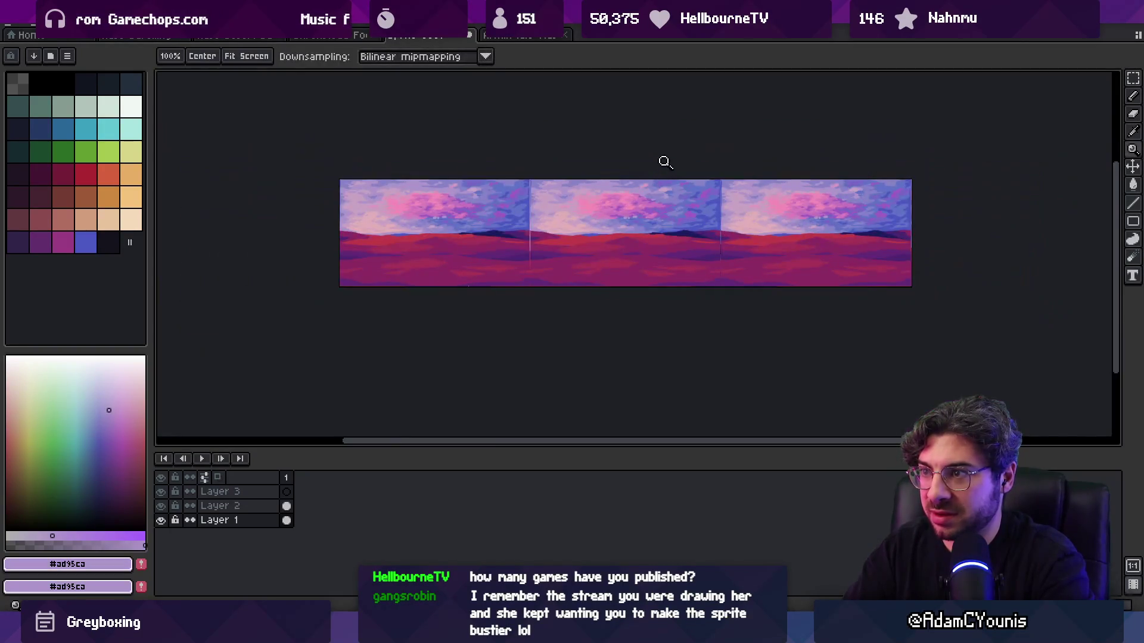
click(635, 203)
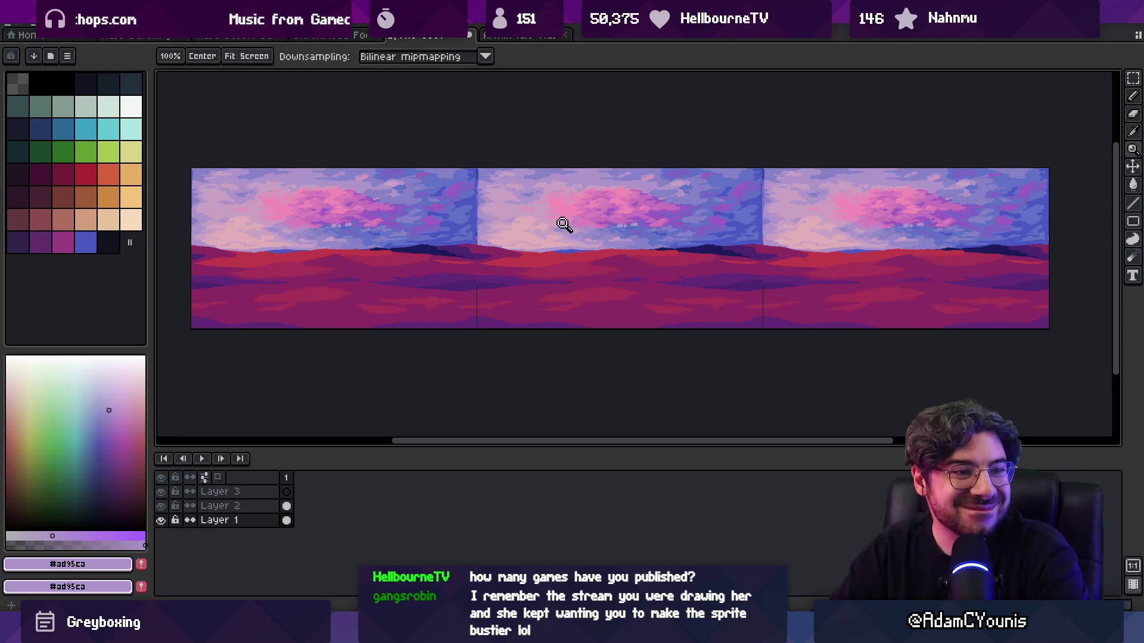
scroll(584, 197, up, 2)
key(i)
click(515, 213)
key(b)
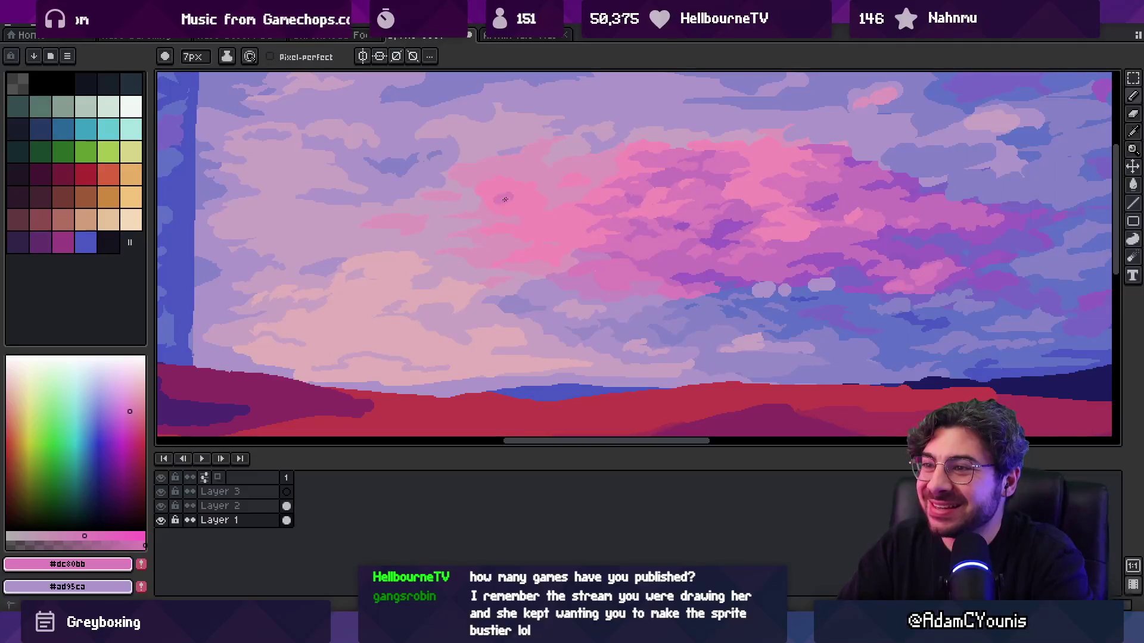
- Zoom in close on the pink clouds and sample a cloud pink as the paint colour
alt+click(512, 202)
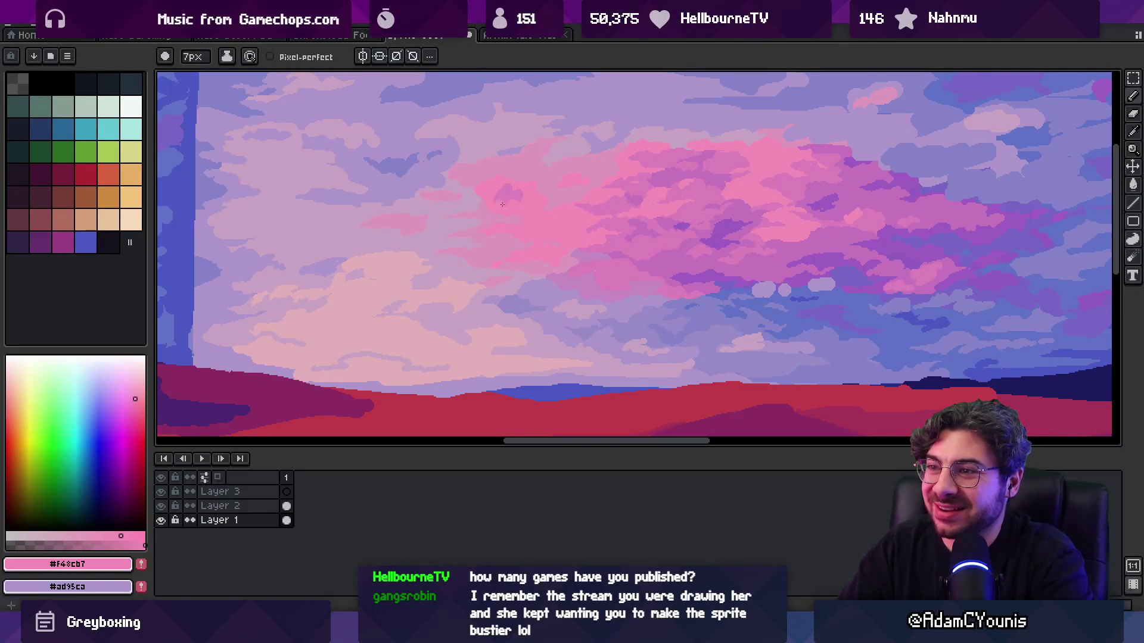
scroll(531, 205, down, 5)
click(547, 199)
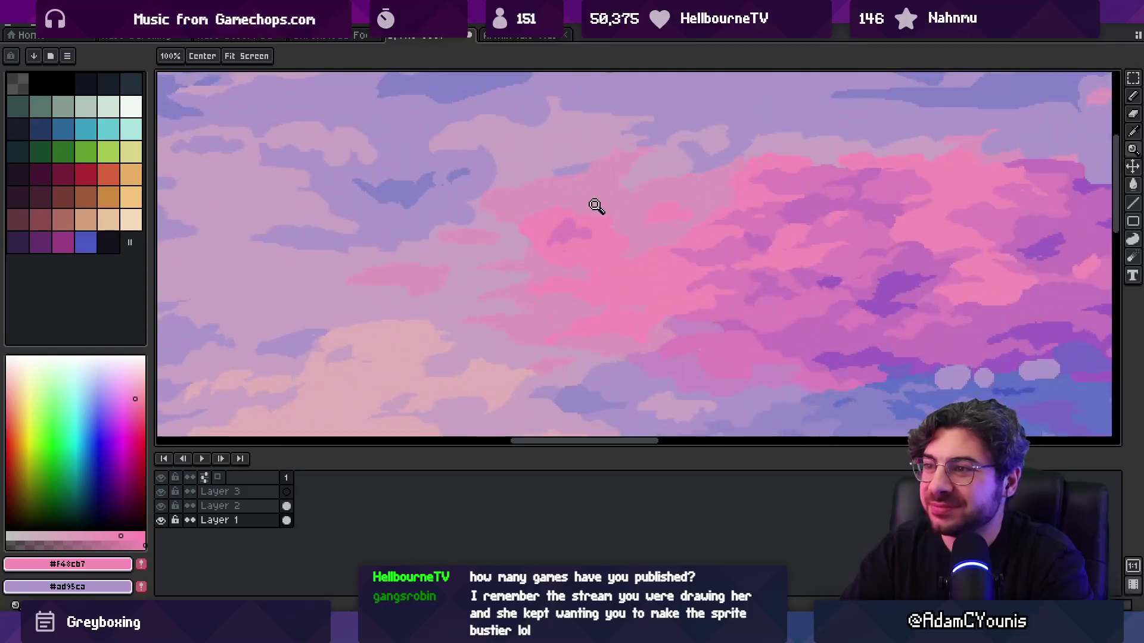
key(i)
key(b)
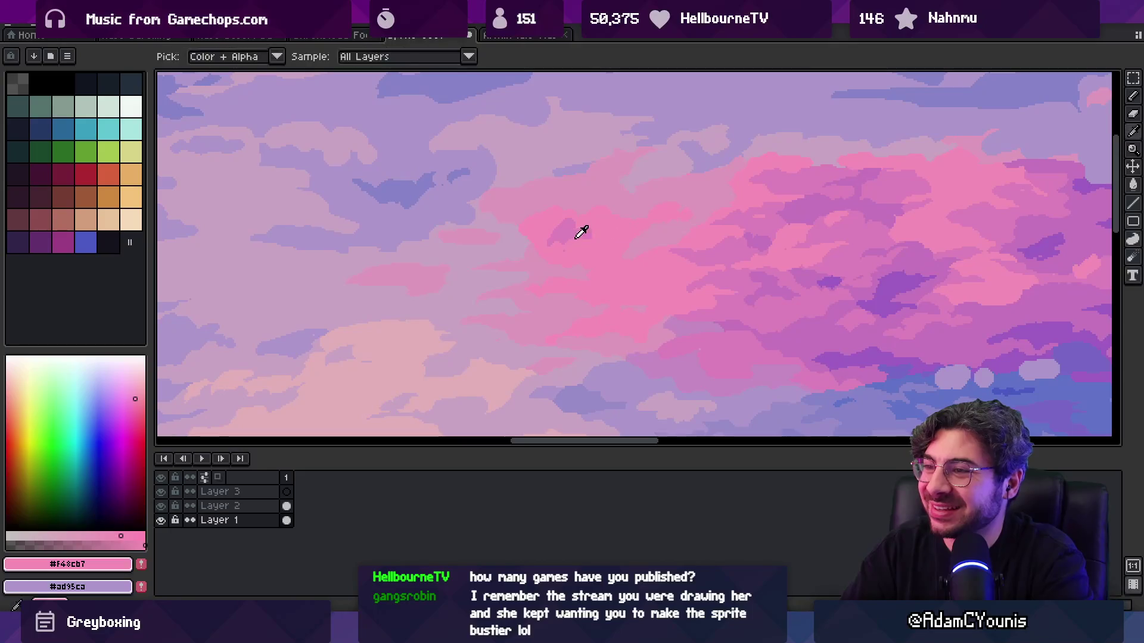
alt+click(605, 231)
key(alt)
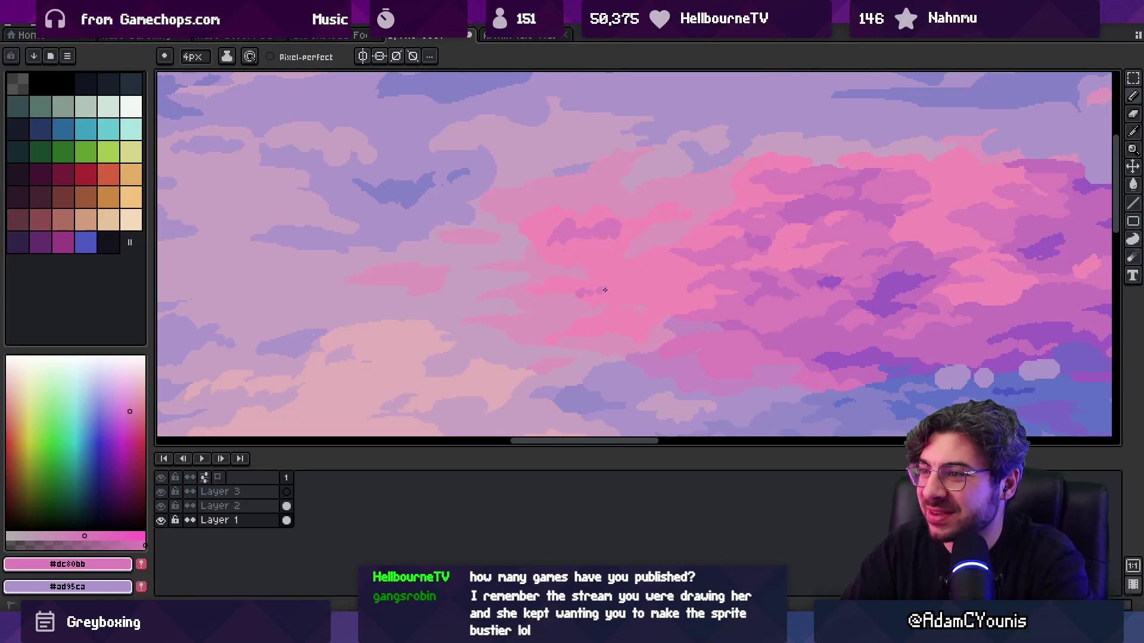
- Zoom out to check the tiled panorama, then sample the lighter pink and pale mauve cloud colours
key(z)
scroll(625, 242, down, 4)
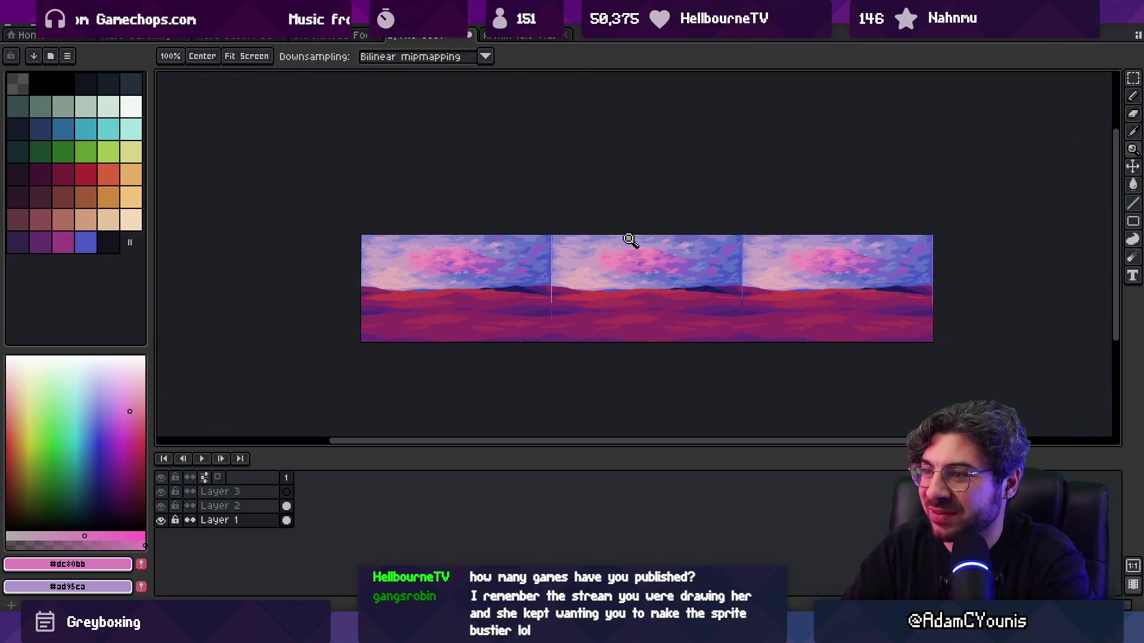
scroll(651, 262, up, 4)
scroll(421, 266, left, 3)
key(b)
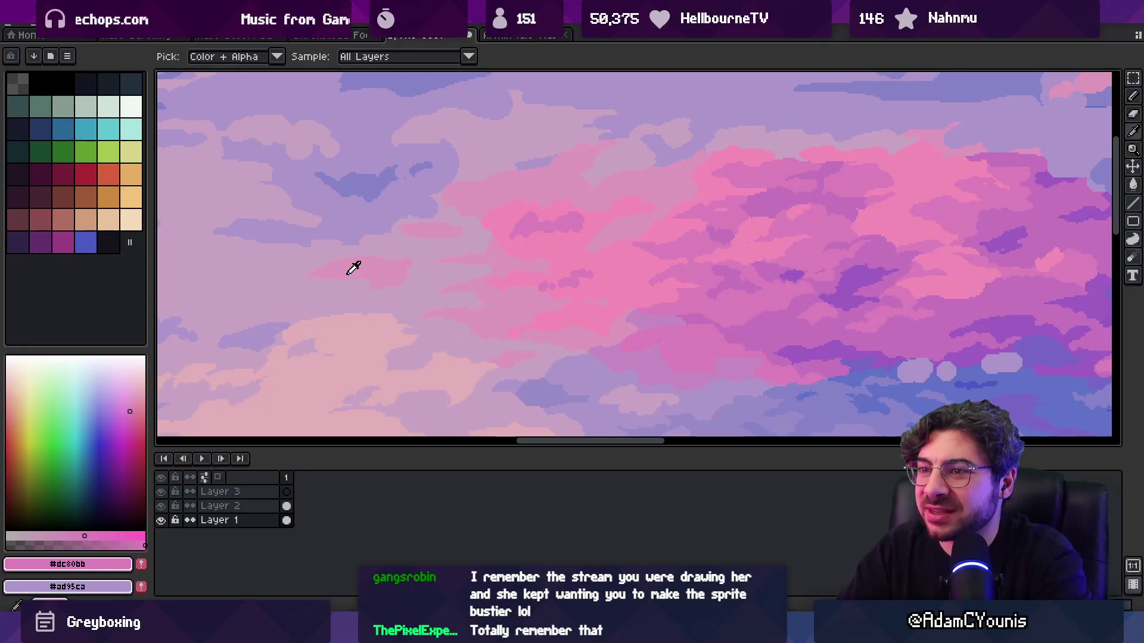
alt+click(351, 268)
alt+click(309, 250)
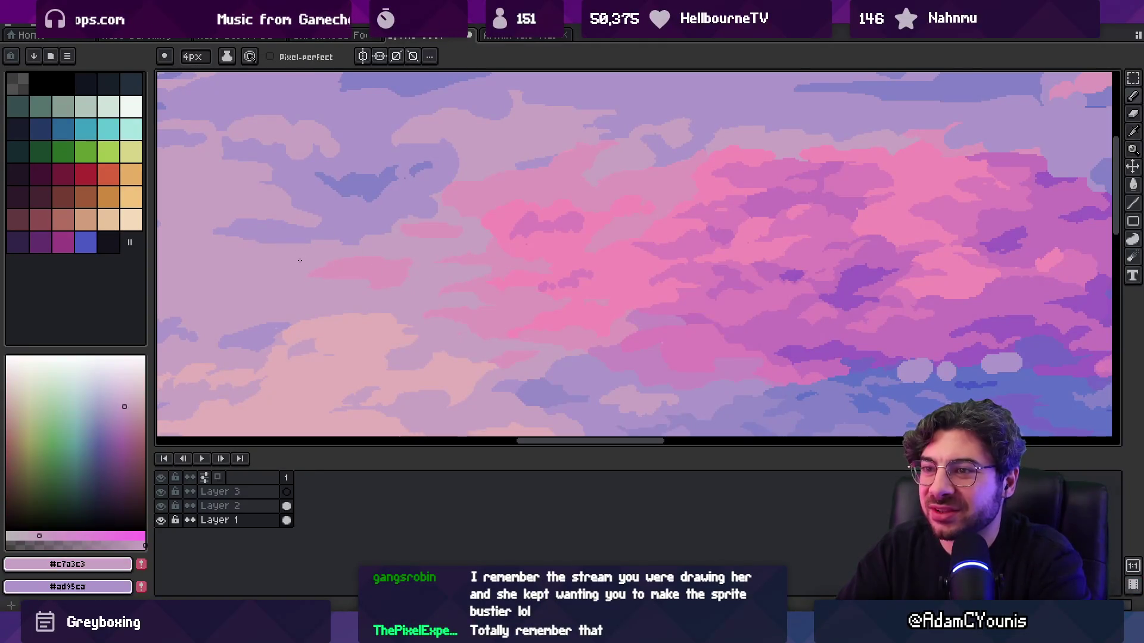
scroll(380, 237, down, 3)
scroll(387, 232, up, 4)
- Compare several cloud shades, settling on the lavender #ad95ca as foreground colour
alt+click(391, 254)
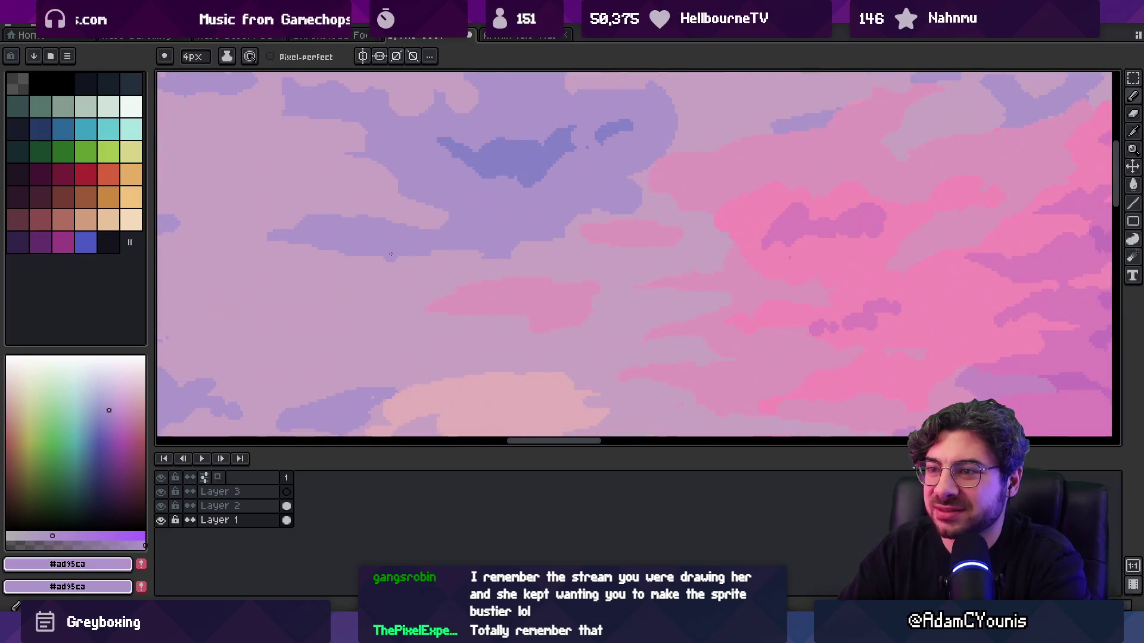
alt+click(439, 260)
alt+click(435, 236)
alt+click(455, 206)
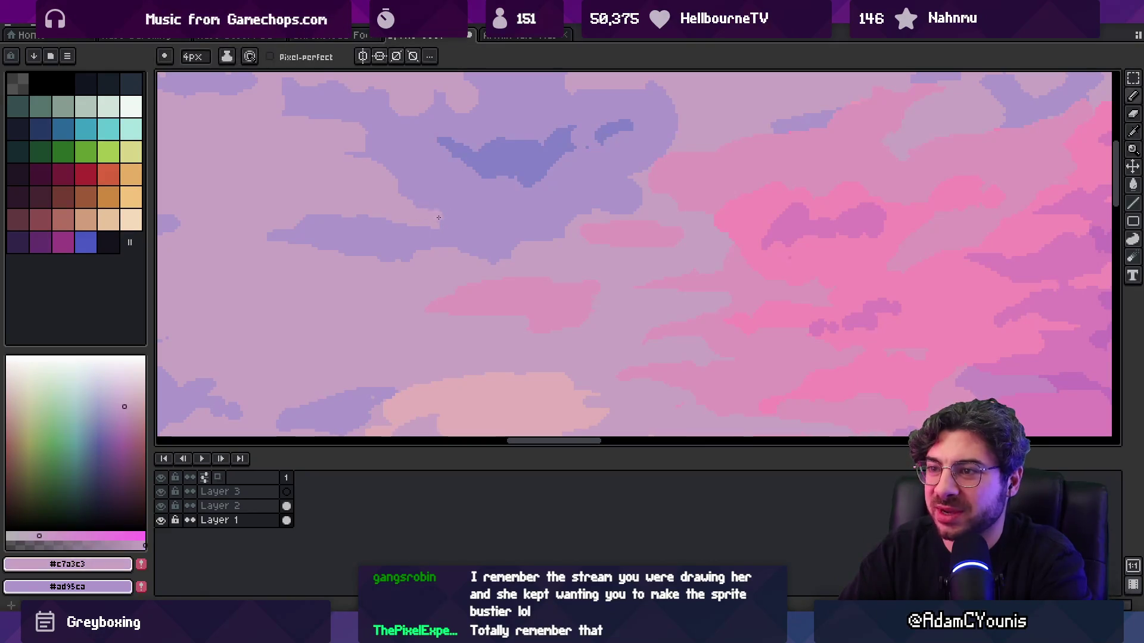
alt+click(441, 237)
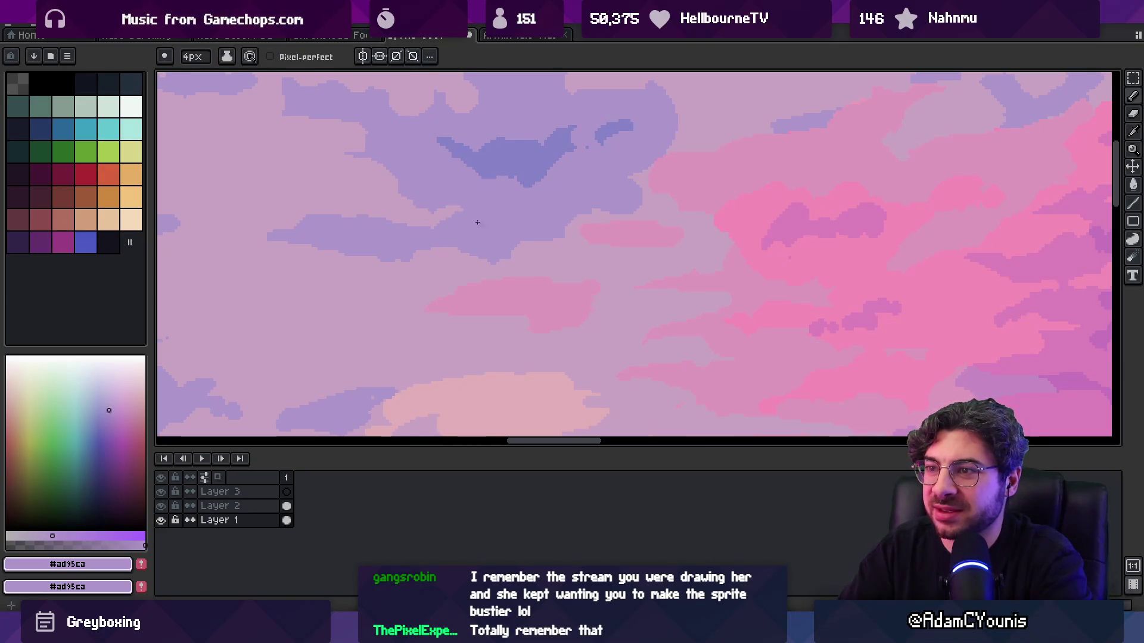
scroll(530, 202, down, 3)
scroll(498, 212, down, 1)
scroll(508, 222, up, 4)
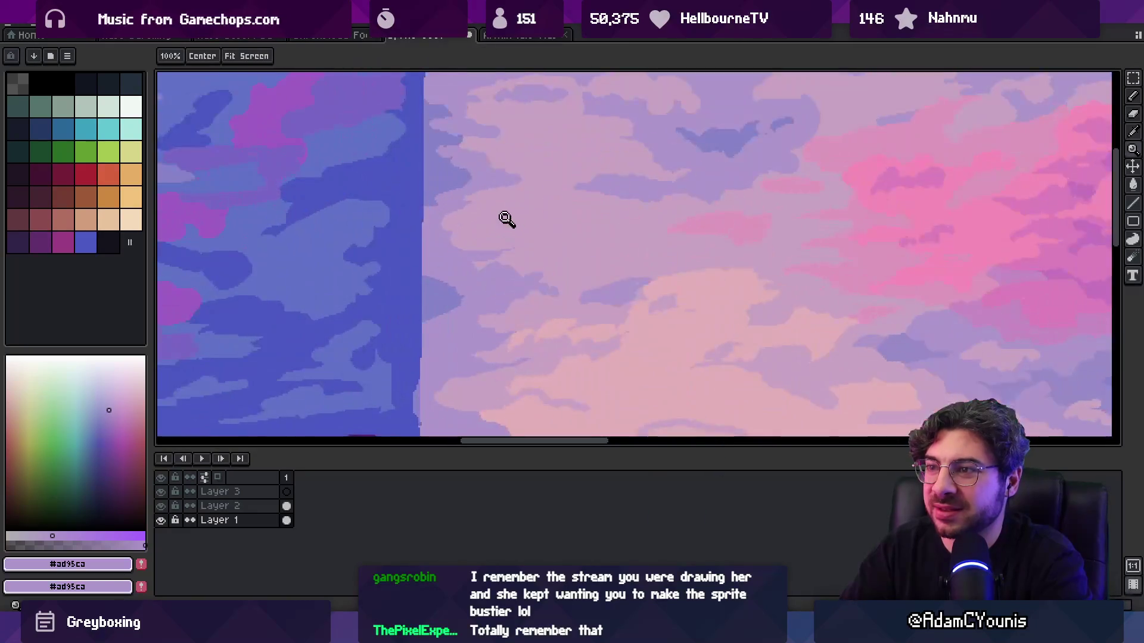
- Paint pale mauve over the purple cloud blob beside the seam strip
key(b)
scroll(524, 227, down, 3)
scroll(486, 271, up, 3)
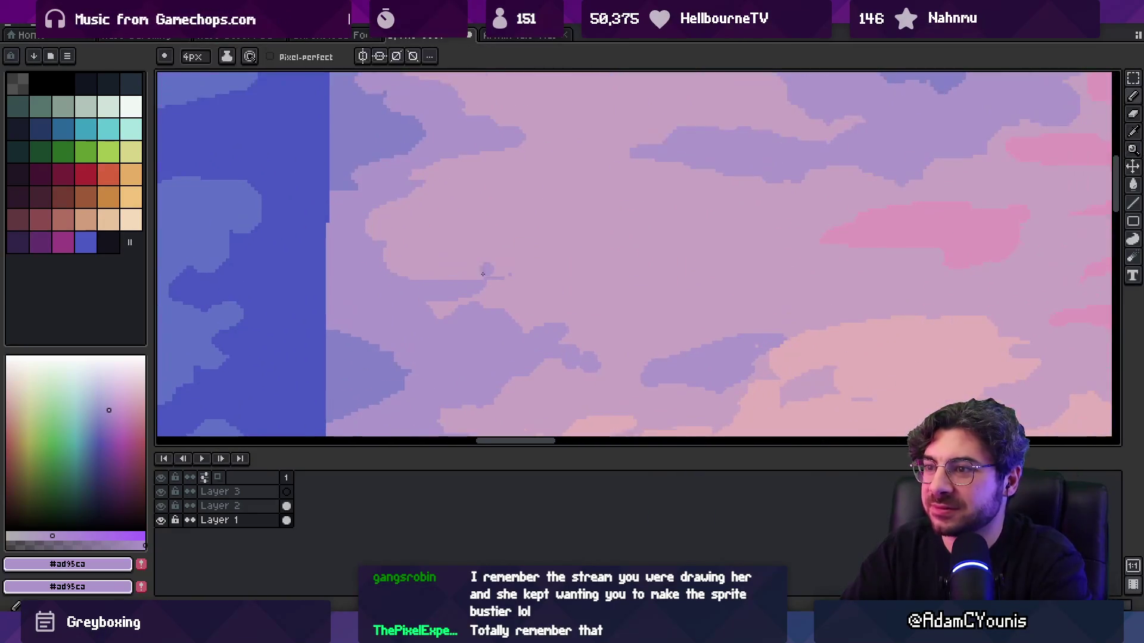
alt+click(500, 277)
drag(512, 276, 435, 287)
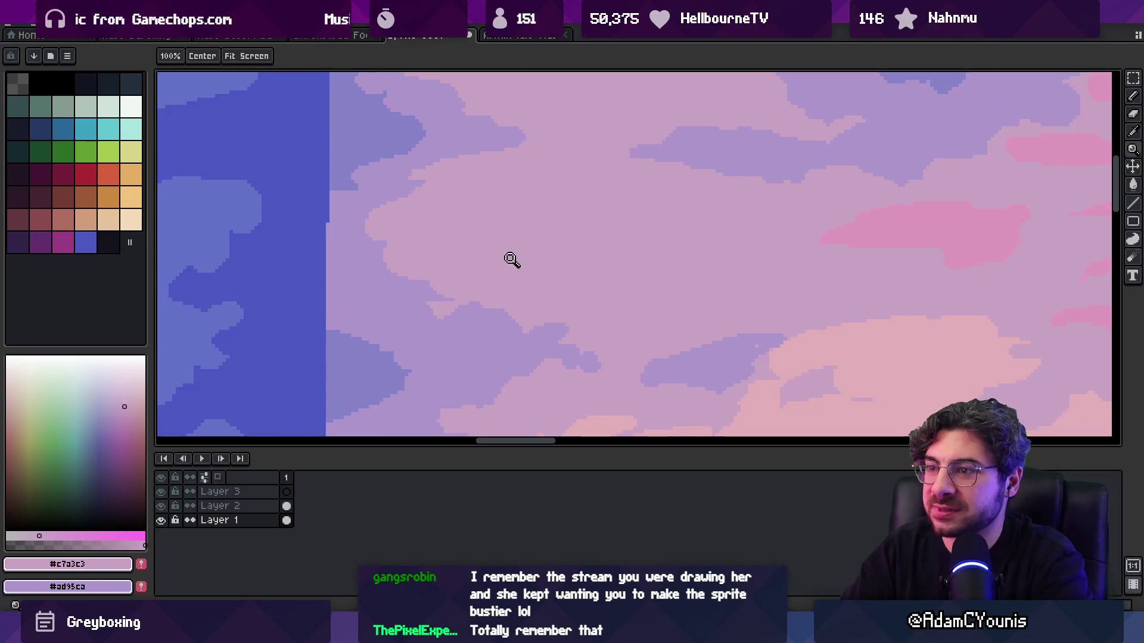
scroll(500, 244, down, 3)
scroll(484, 224, up, 3)
- Zoom out to view the landscape and alternate between lavender and pale mauve cloud colours
alt+click(401, 243)
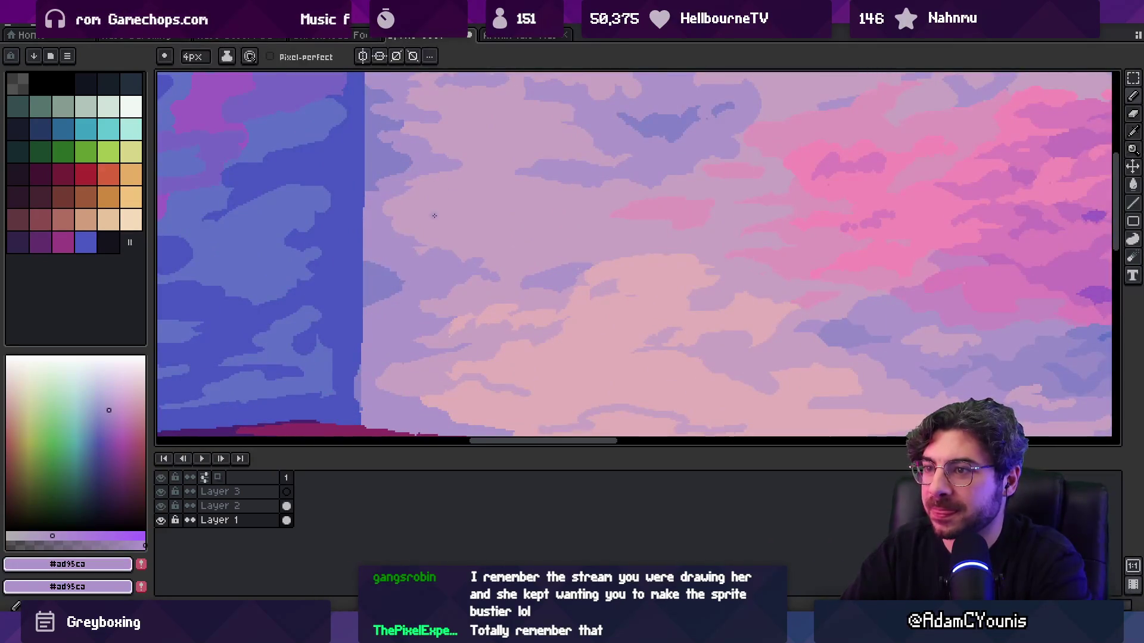
scroll(513, 227, down, 3)
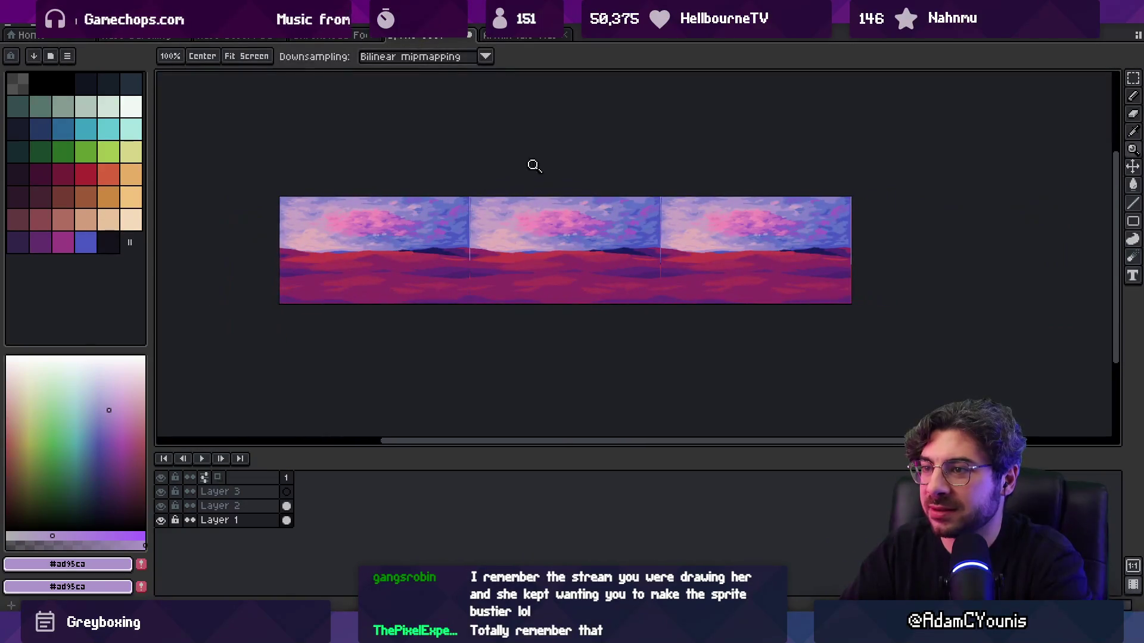
scroll(485, 216, up, 3)
key(b)
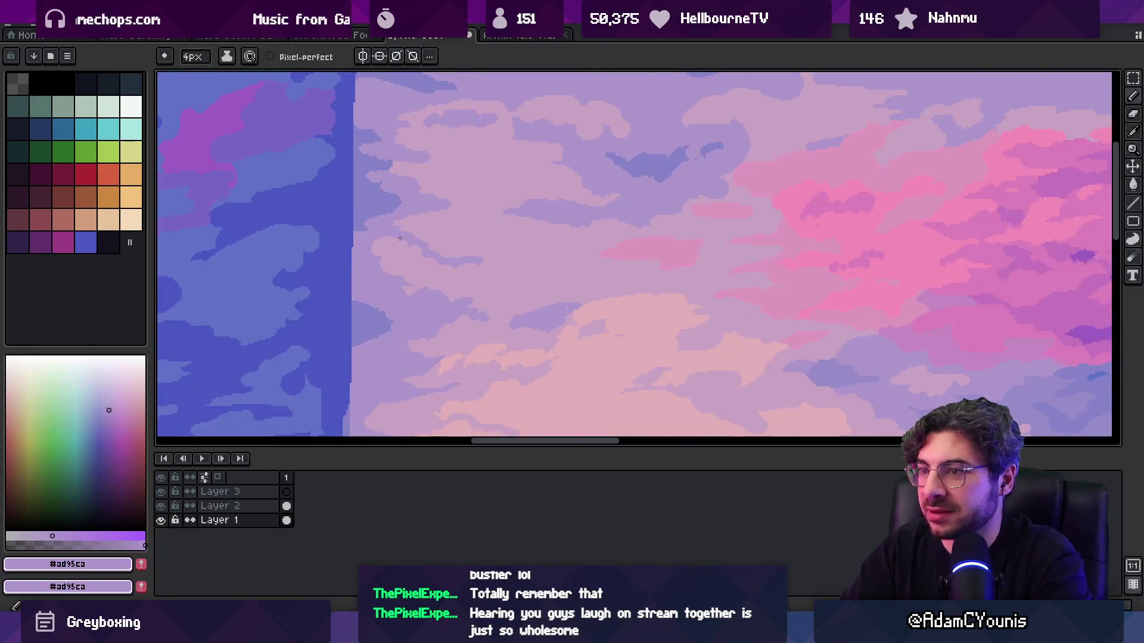
key(z)
scroll(511, 225, down, 3)
scroll(517, 244, up, 3)
key(b)
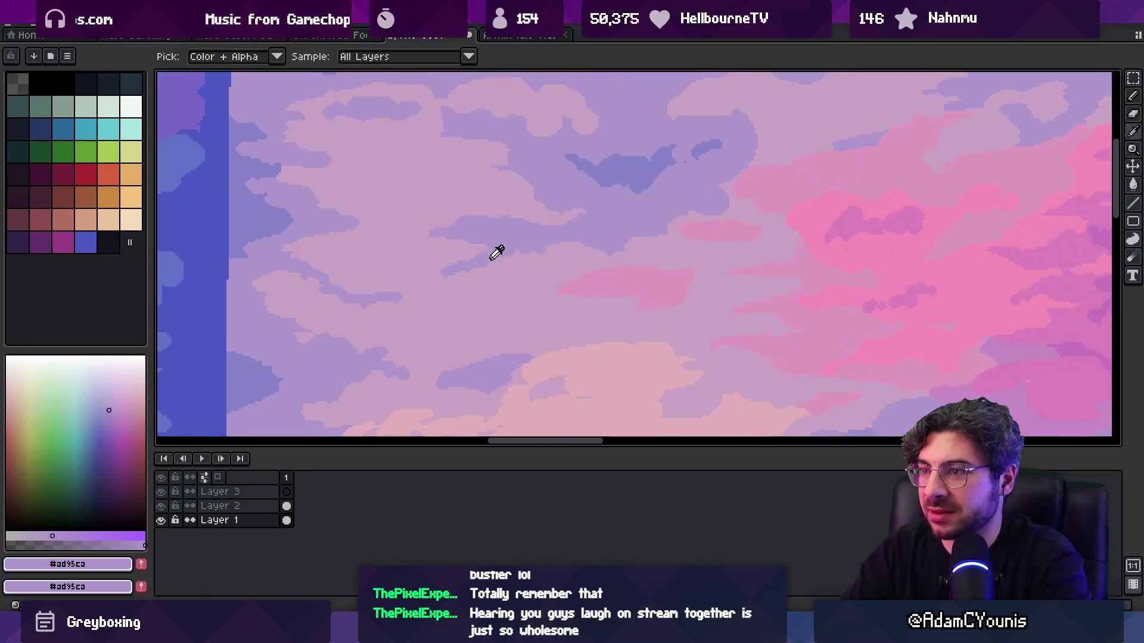
alt+click(468, 284)
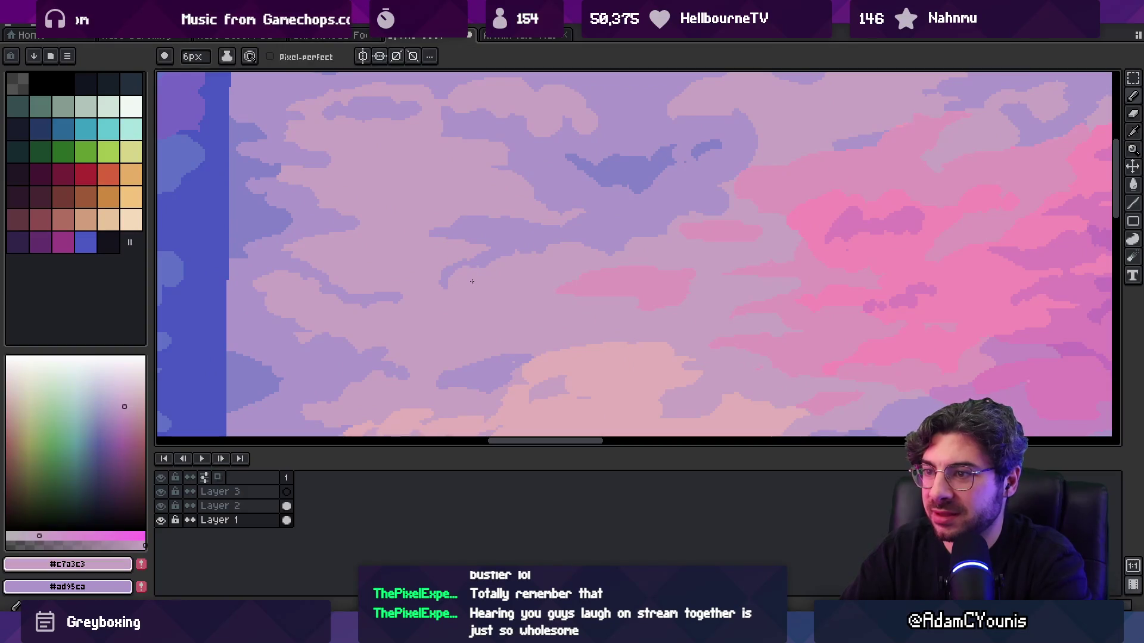
key(alt)
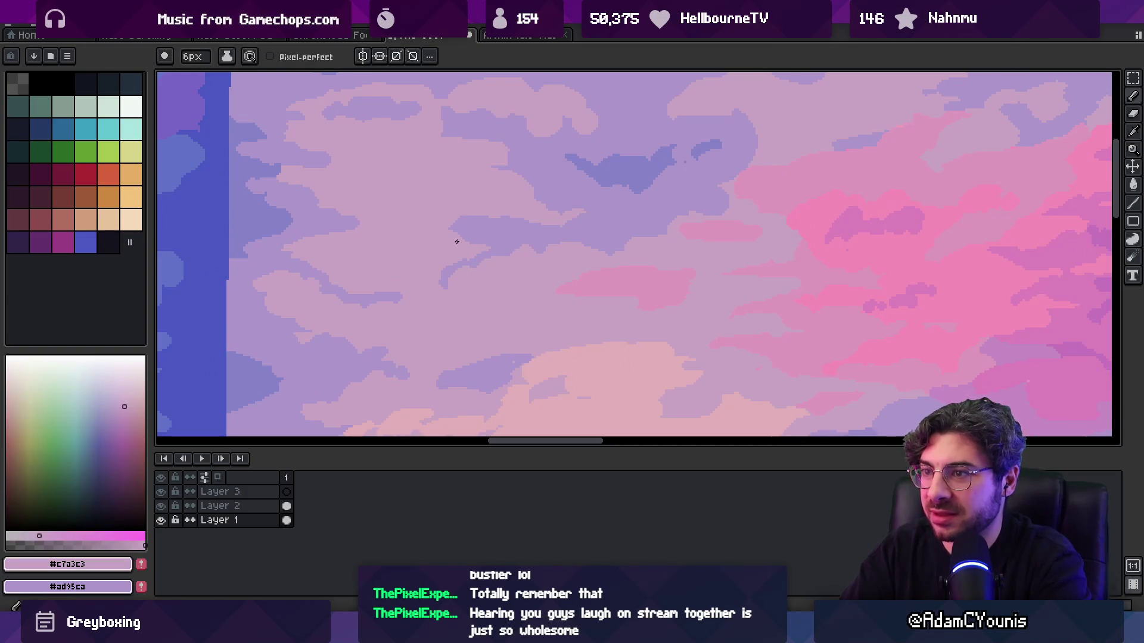
alt+click(471, 222)
alt+click(410, 206)
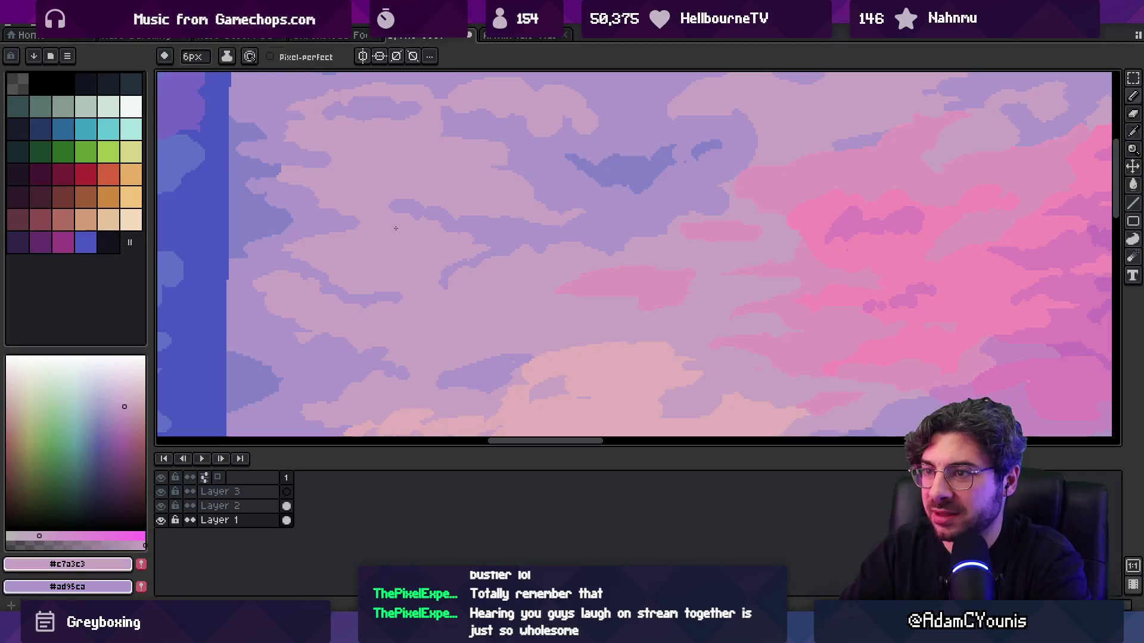
alt+click(459, 223)
key(alt)
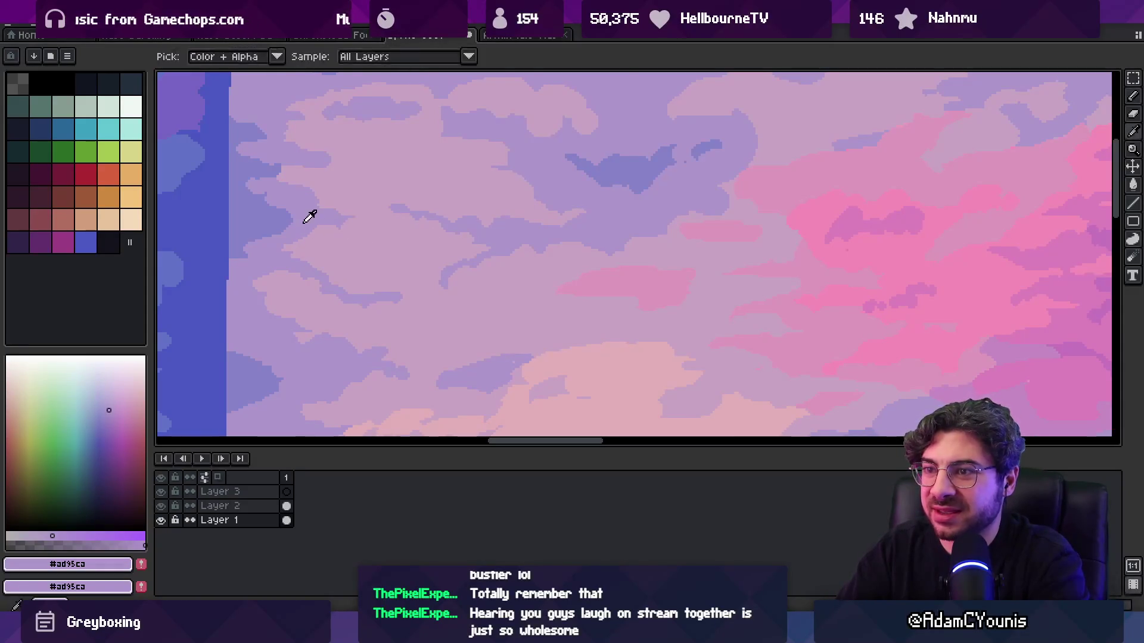
alt+click(358, 214)
- Check the whole scene again and keep comparing lavender and pale mauve cloud shades
key(z)
scroll(445, 172, down, 5)
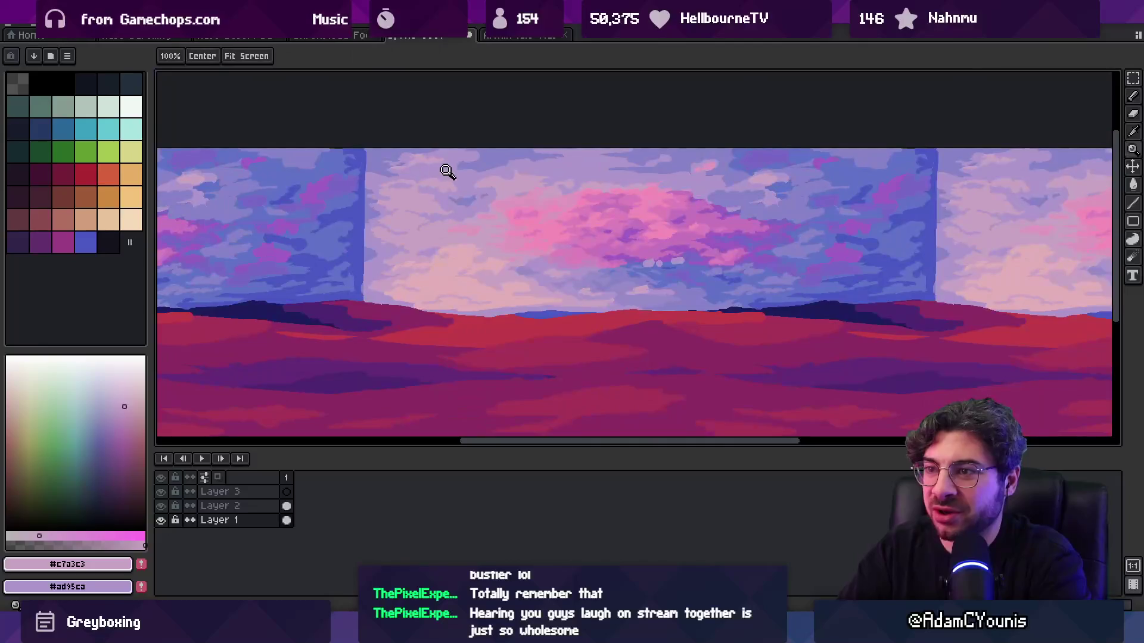
scroll(387, 208, up, 5)
key(alt)
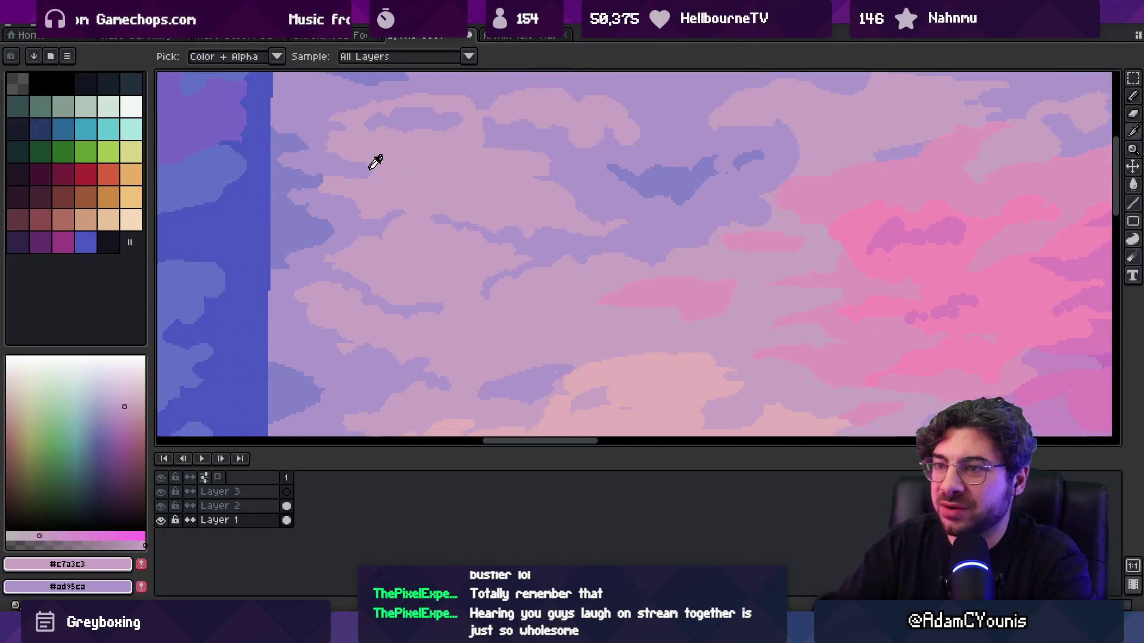
alt+click(360, 169)
key(alt)
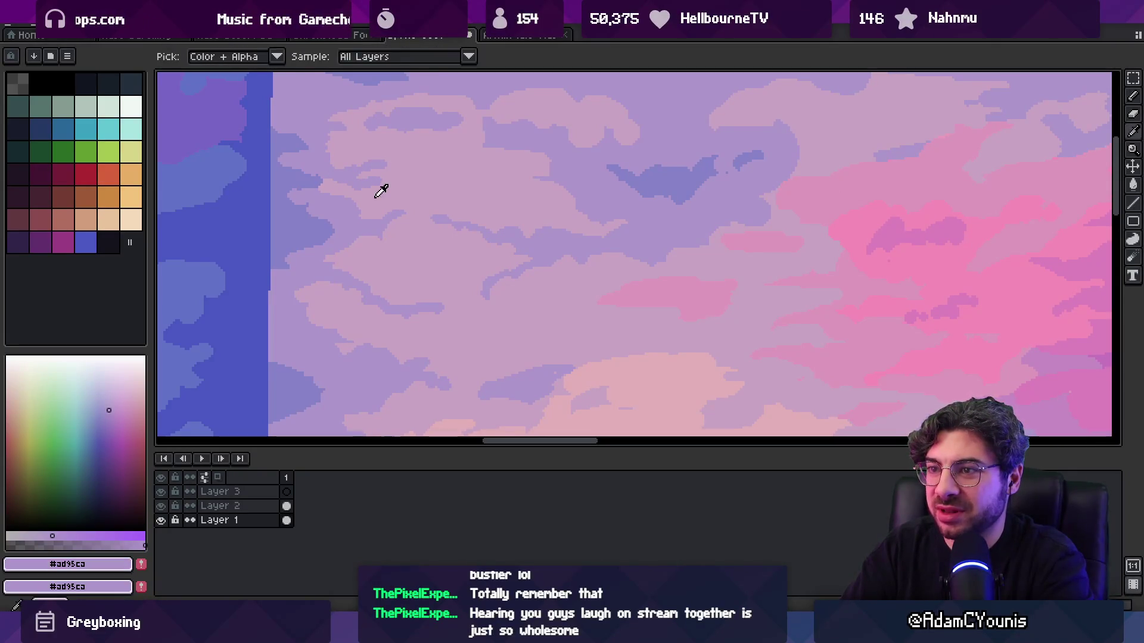
alt+click(378, 191)
key(alt)
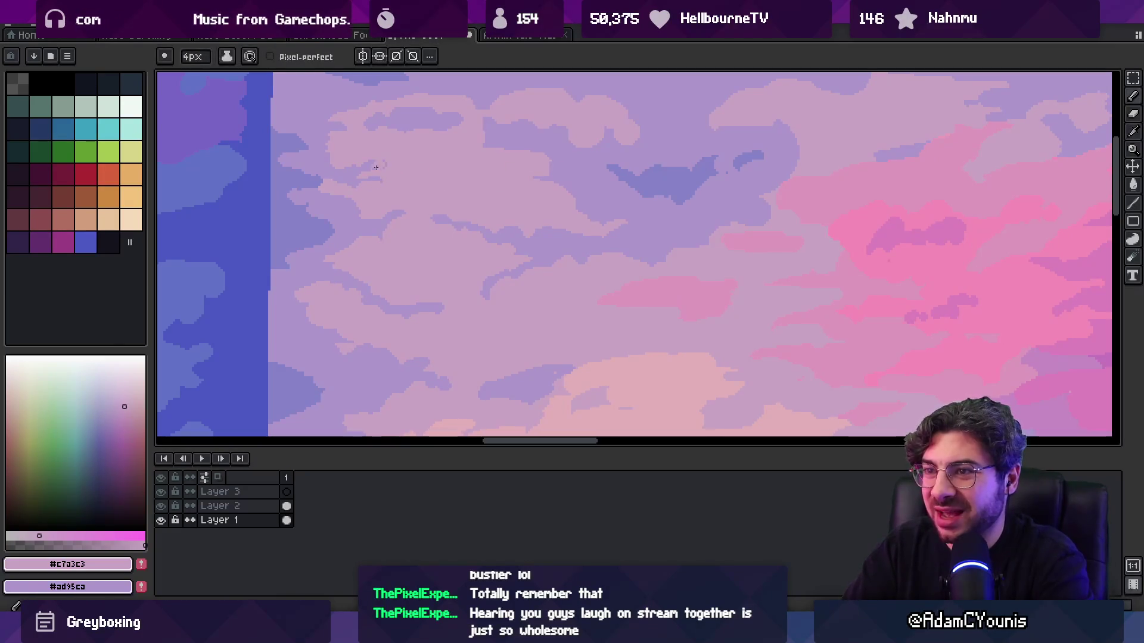
alt+click(359, 177)
alt+click(389, 180)
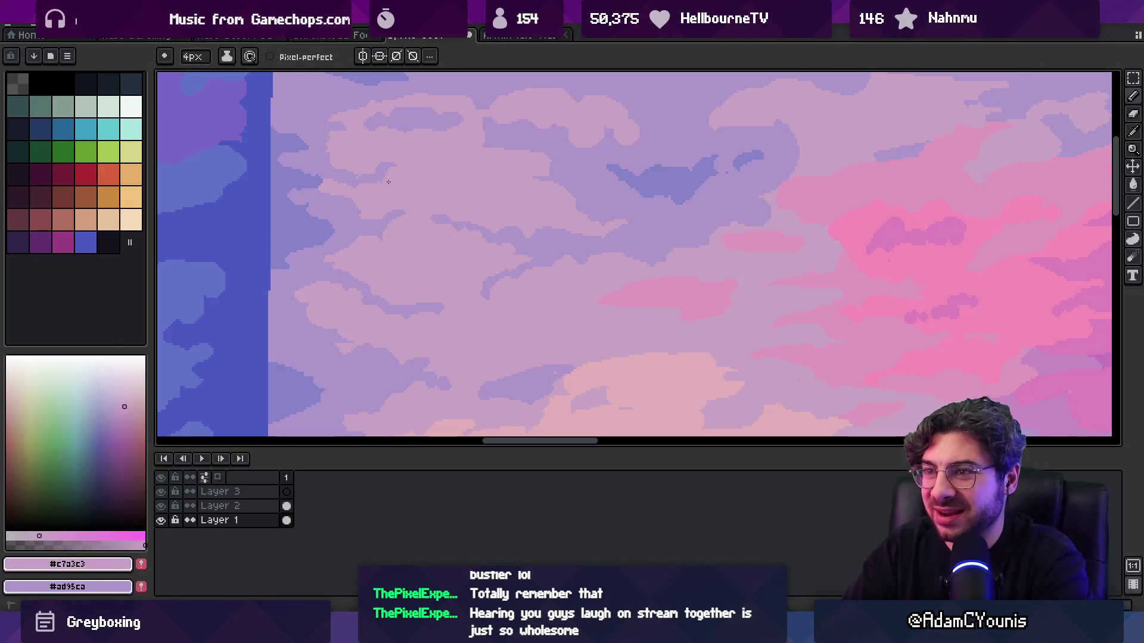
scroll(397, 186, down, 5)
scroll(472, 179, up, 5)
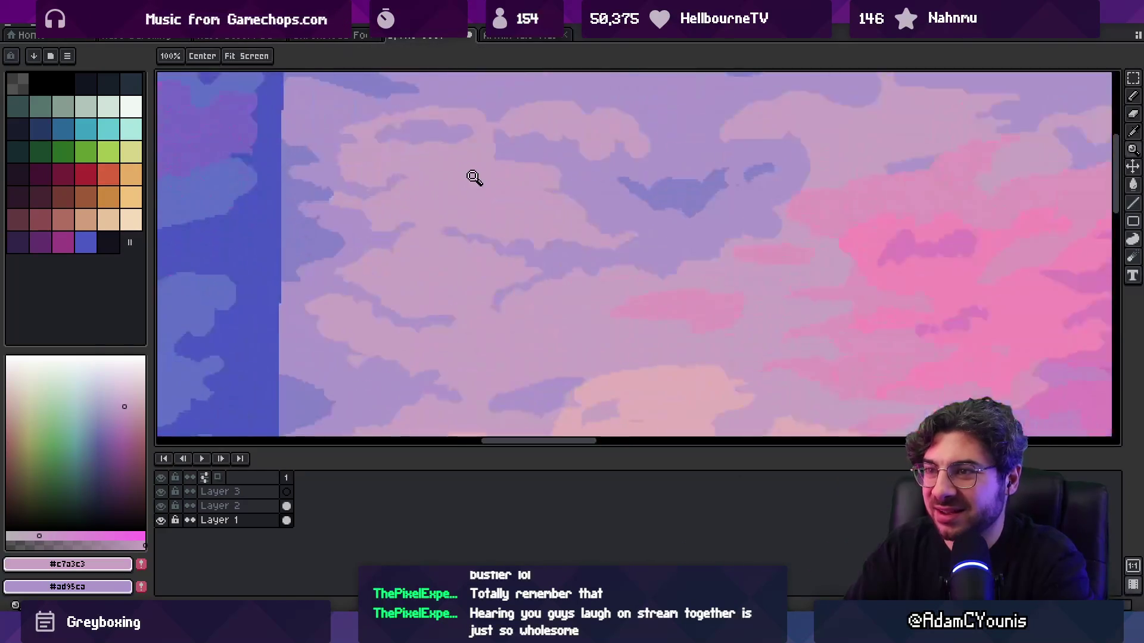
alt+click(324, 196)
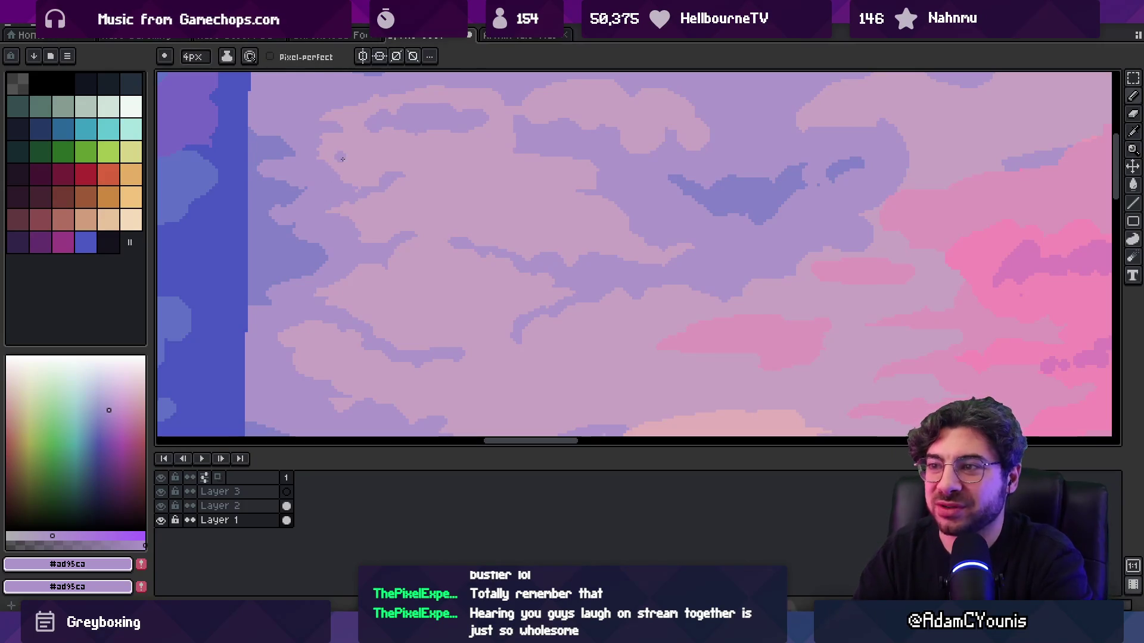
key(alt)
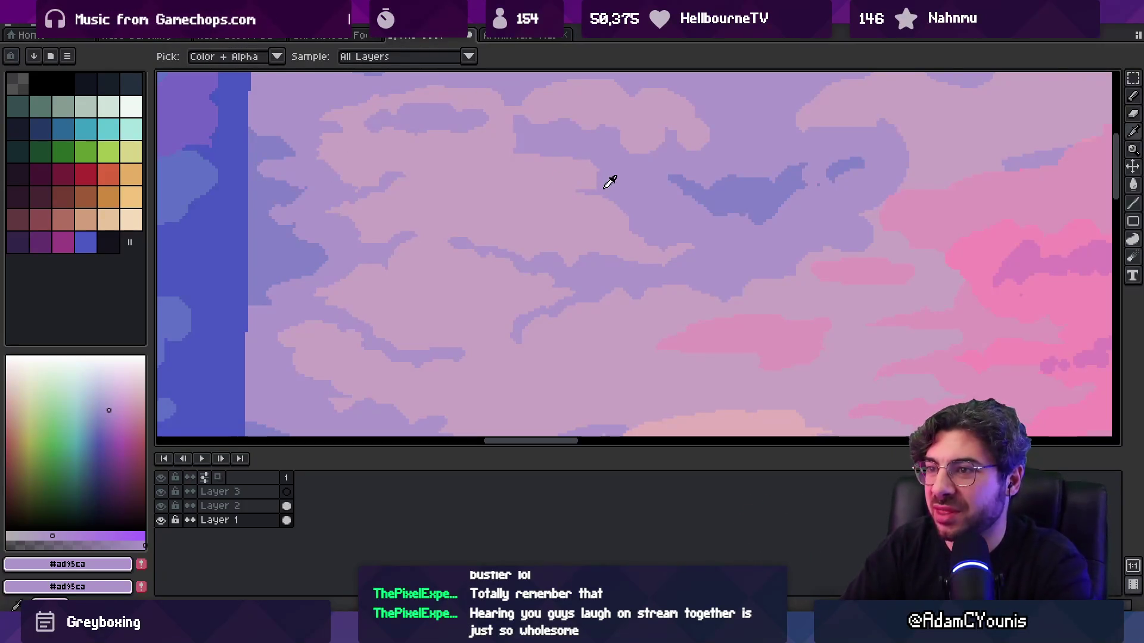
- Touch up the cloud edges near the seam with short lavender and darker purple strokes
drag(530, 175, 564, 197)
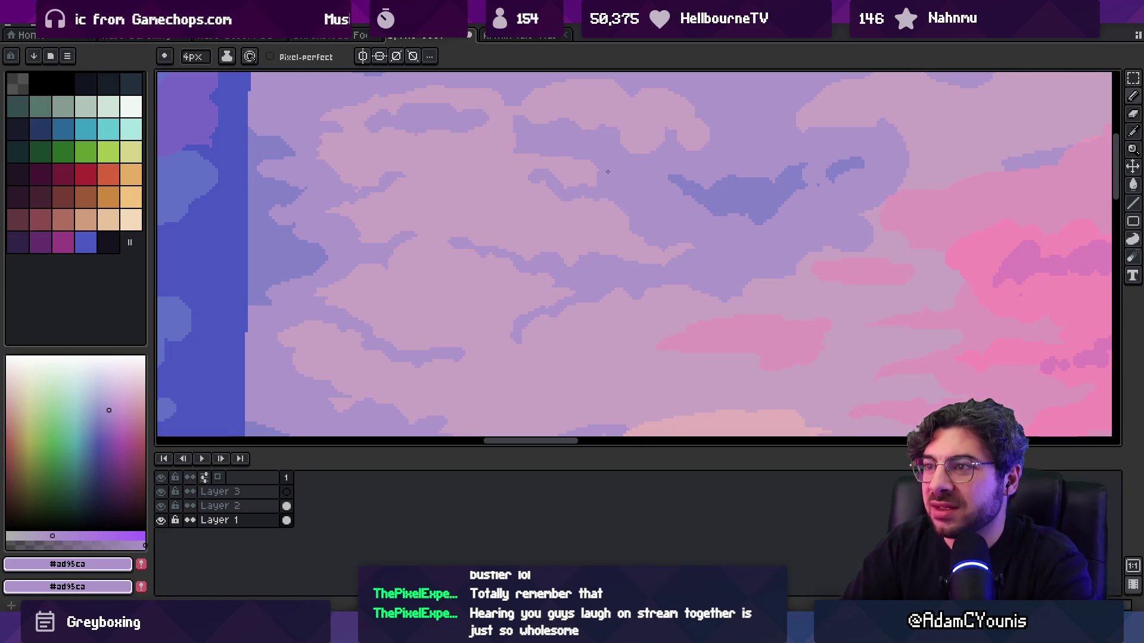
drag(492, 160, 506, 142)
alt+click(495, 136)
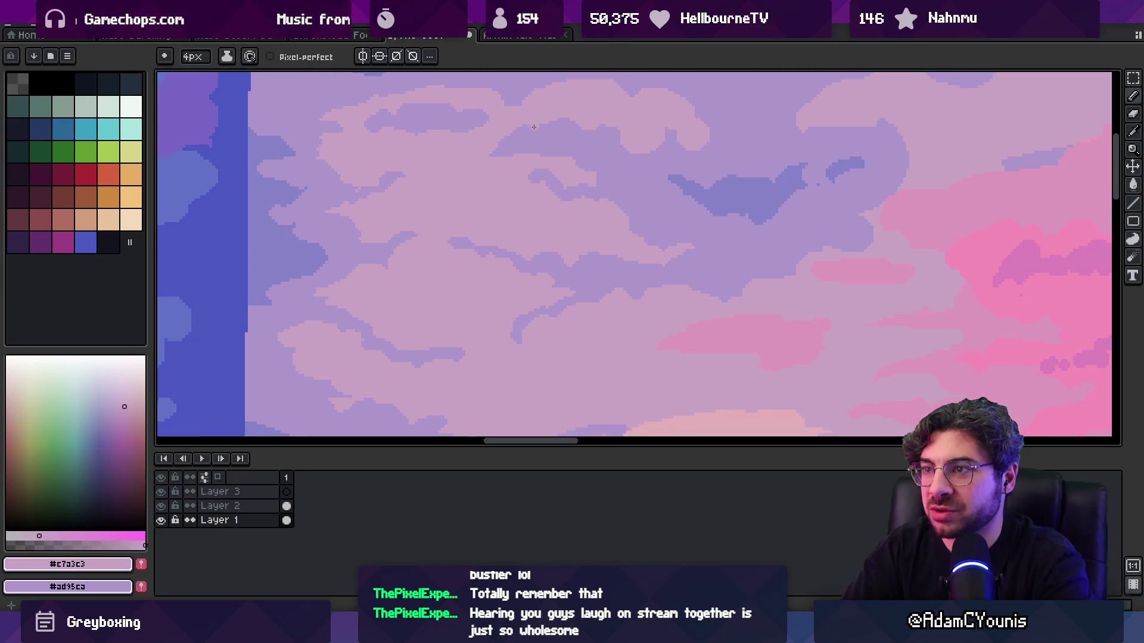
alt+click(508, 146)
alt+click(485, 164)
mouse_move(483, 162)
mouse_down()
mouse_move(482, 178)
mouse_move(509, 139)
mouse_up()
alt+click(503, 143)
alt+click(507, 156)
scroll(486, 158, down, 4)
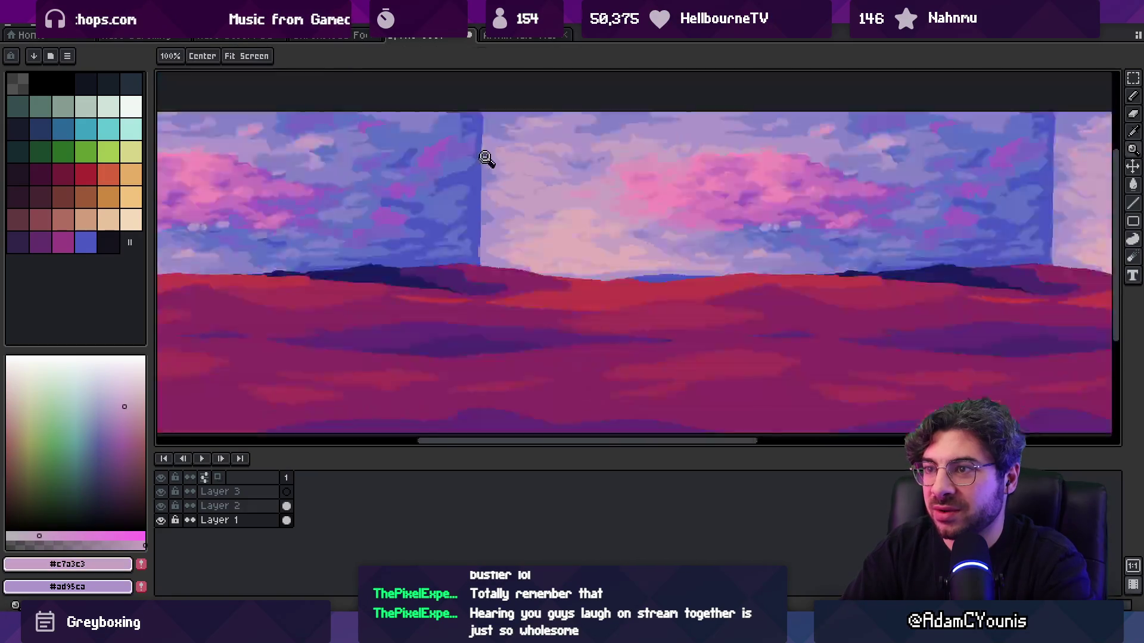
scroll(498, 171, up, 3)
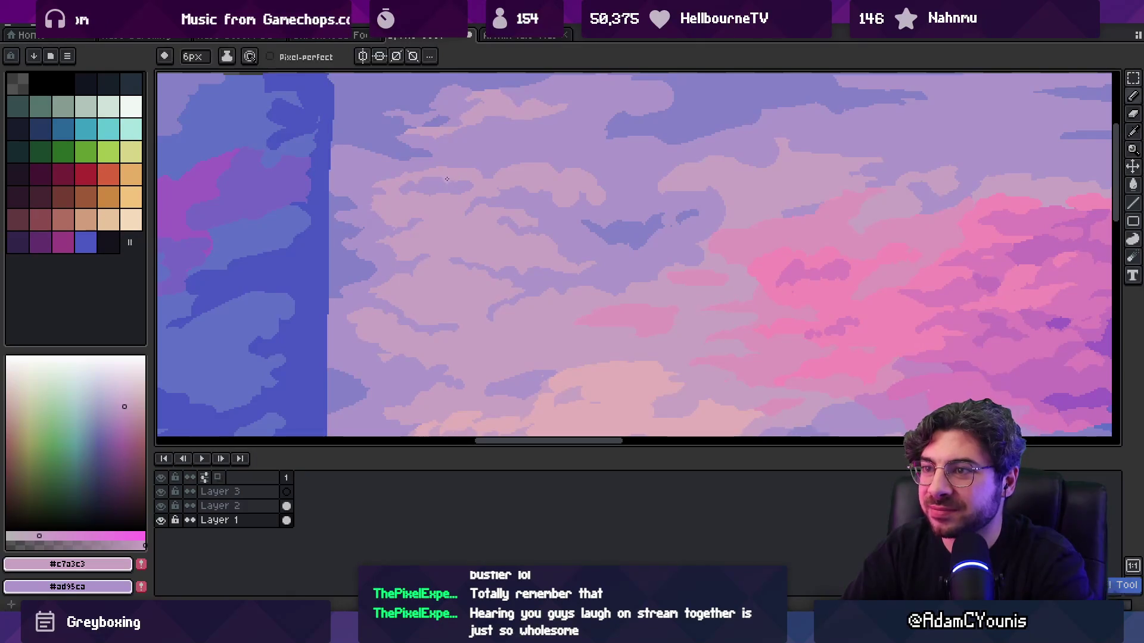
- Resample lavender, pale pink and lilac, finish on pale pink #c7a3c3, and zoom out to review
alt+click(461, 165)
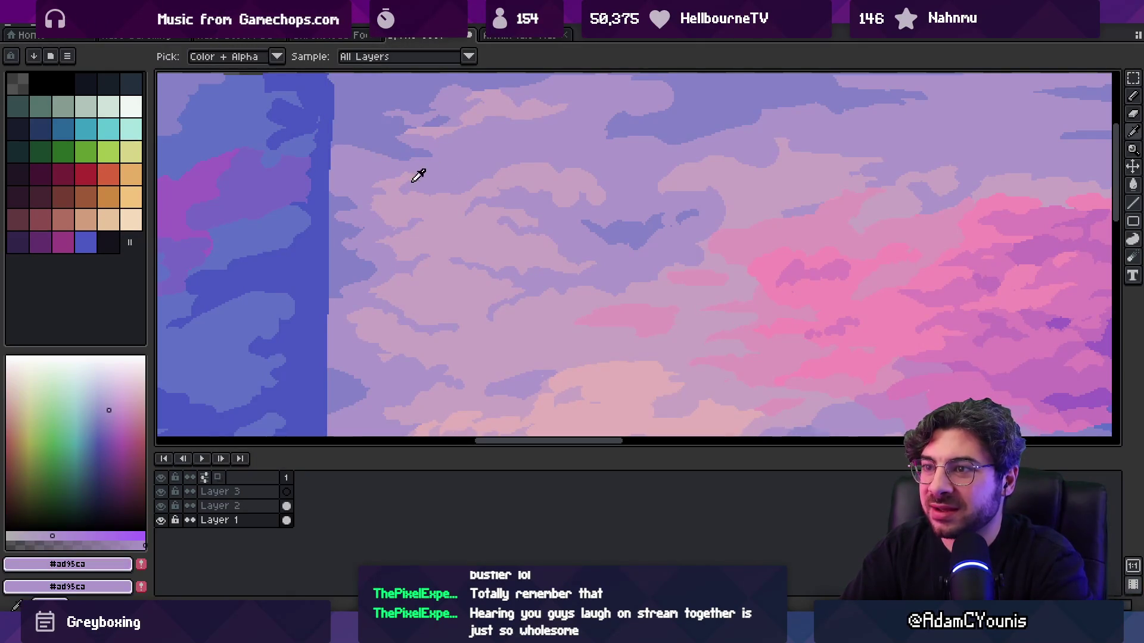
alt+click(482, 173)
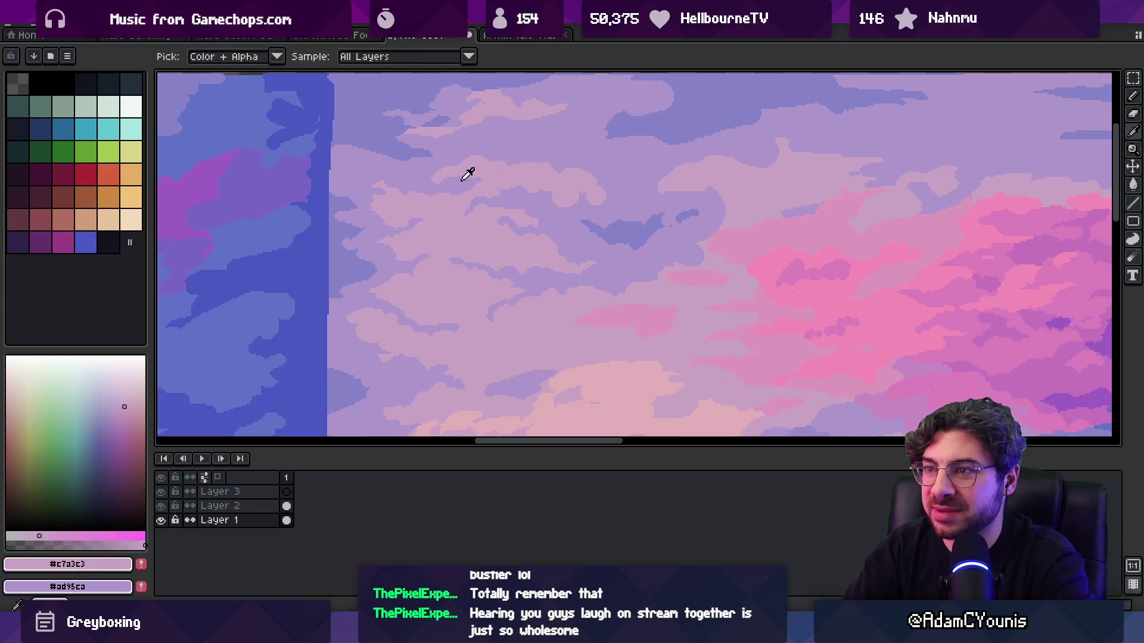
alt+click(470, 174)
key(z)
scroll(455, 181, down, 4)
scroll(509, 169, up, 5)
key(b)
alt+click(511, 225)
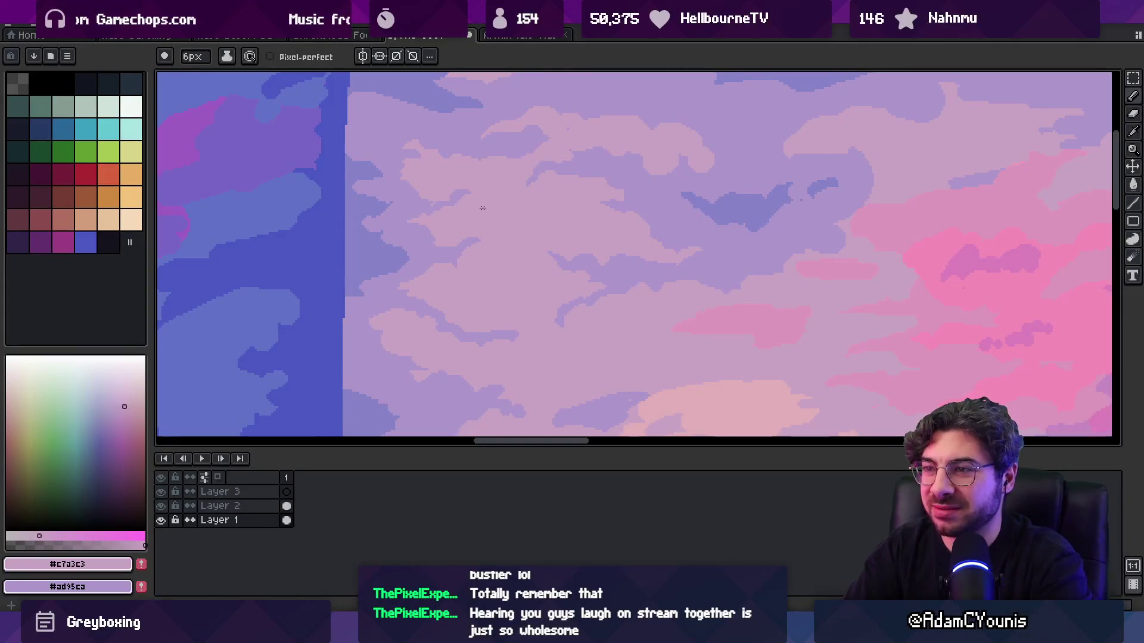
key(z)
scroll(477, 185, down, 5)
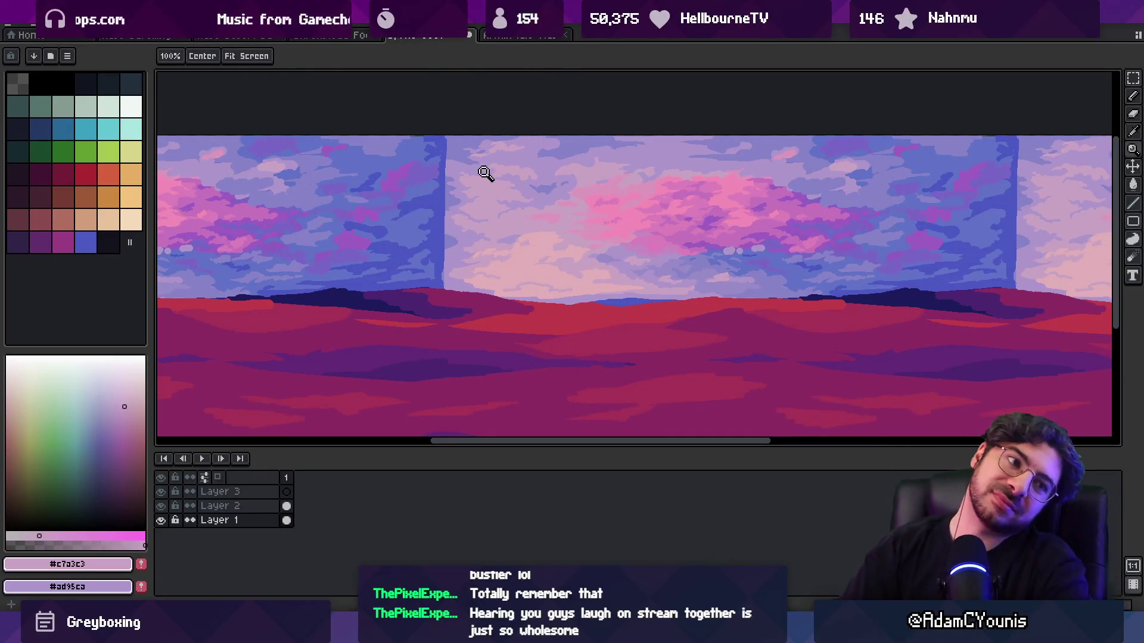
- Zoom in on the top of the sky where the dark blue seam strip sits
scroll(556, 153, up, 5)
alt+click(408, 110)
key(z)
click(401, 227)
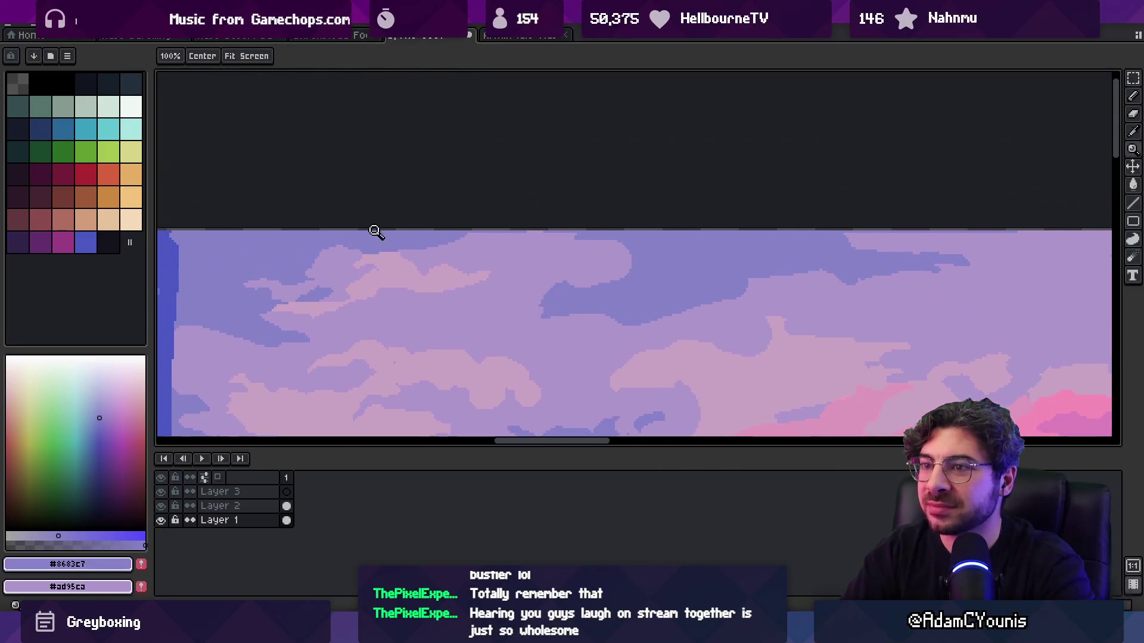
click(429, 222)
click(586, 216)
- Sample the seam strip's dark blue and the surrounding lilac sky colour
key(m)
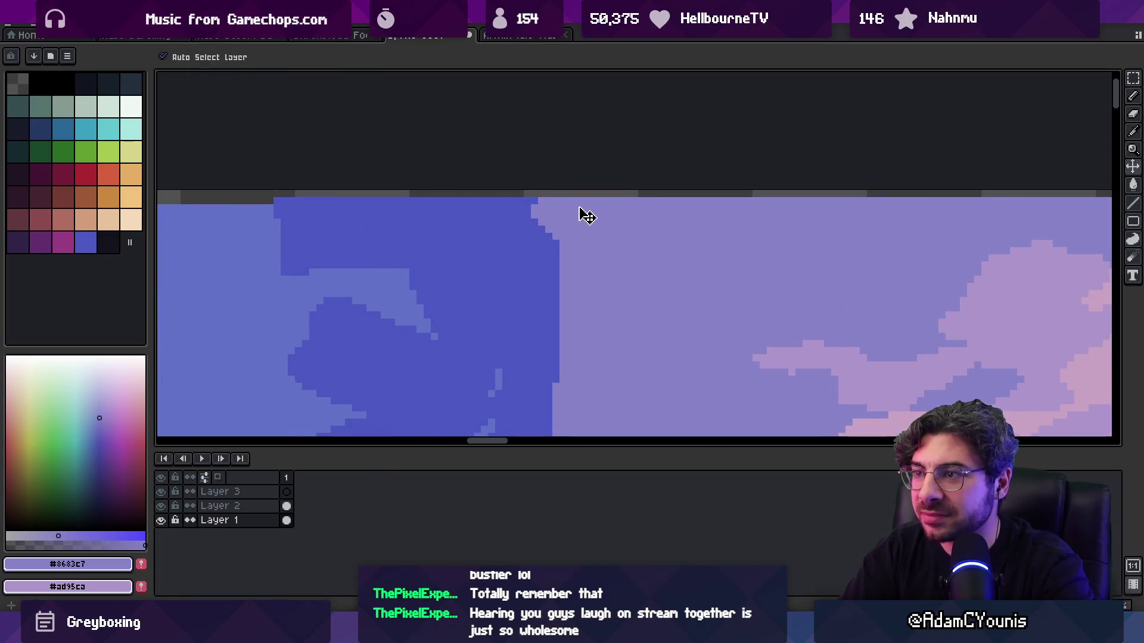
key(z)
scroll(459, 199, down, 5)
scroll(518, 235, up, 3)
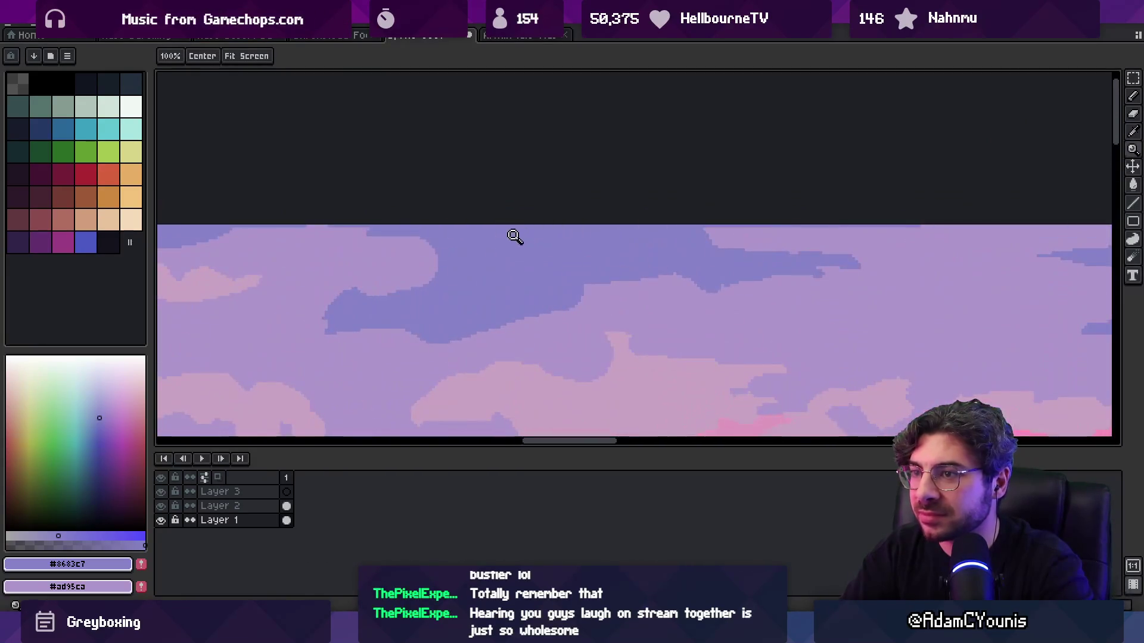
scroll(446, 237, left, 5)
key(i)
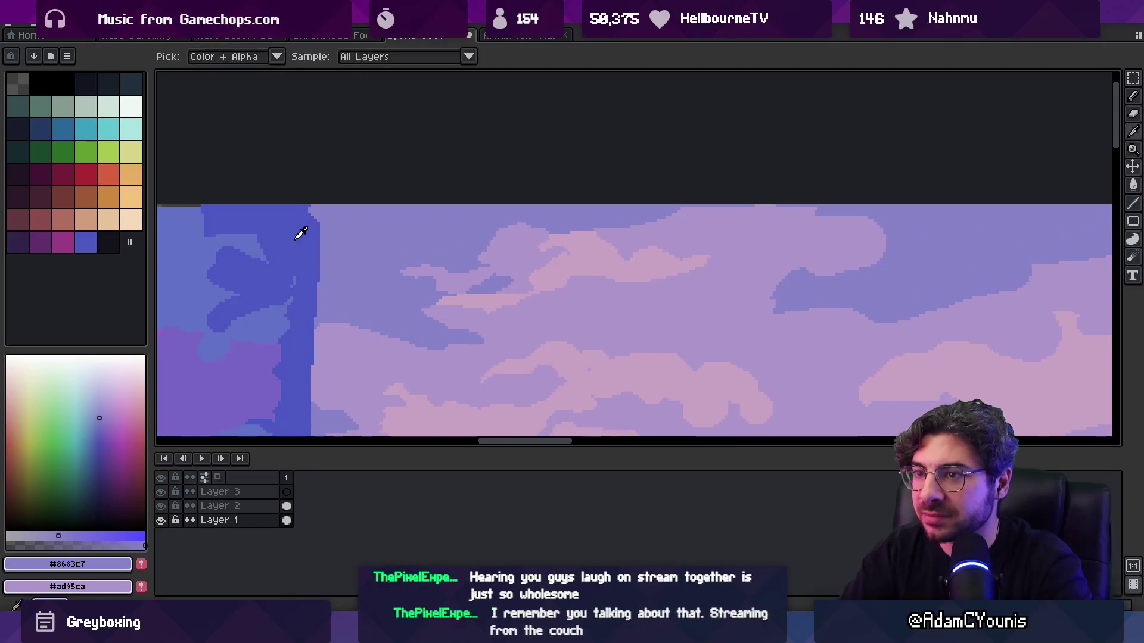
click(300, 234)
alt+click(720, 222)
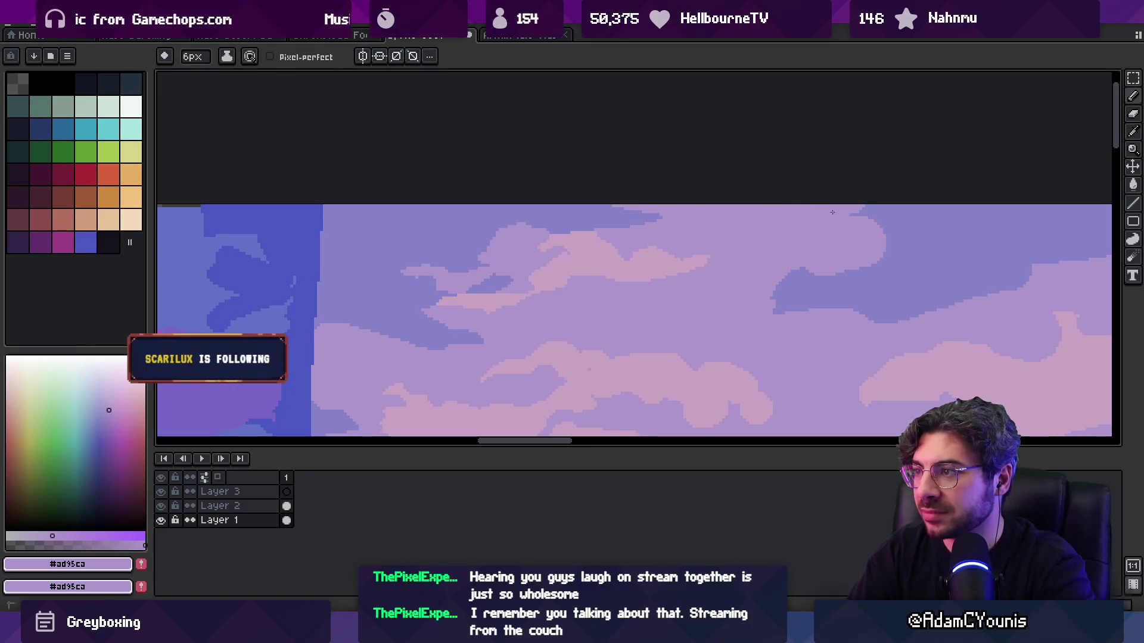
- Zoom out across the tiled landscape and back onto the top of the seam
key(z)
scroll(848, 242, down, 4)
drag(564, 235, 705, 224)
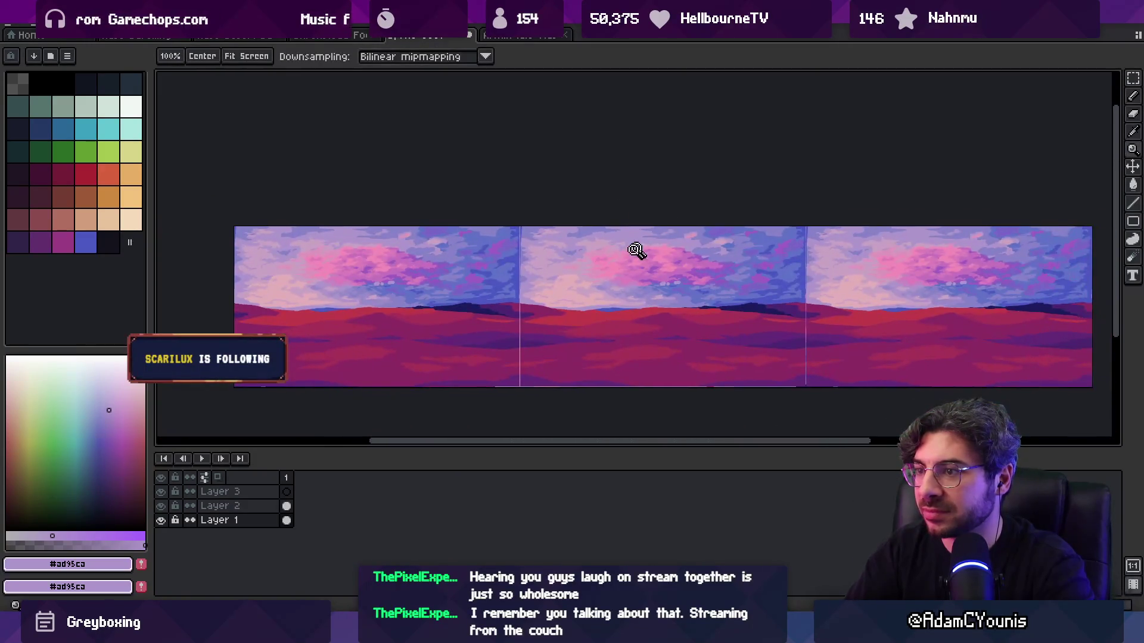
click(579, 269)
click(465, 188)
- Paint lilac strokes over the seam strip, alternating lilac and blue-violet cloud shades
alt+click(409, 212)
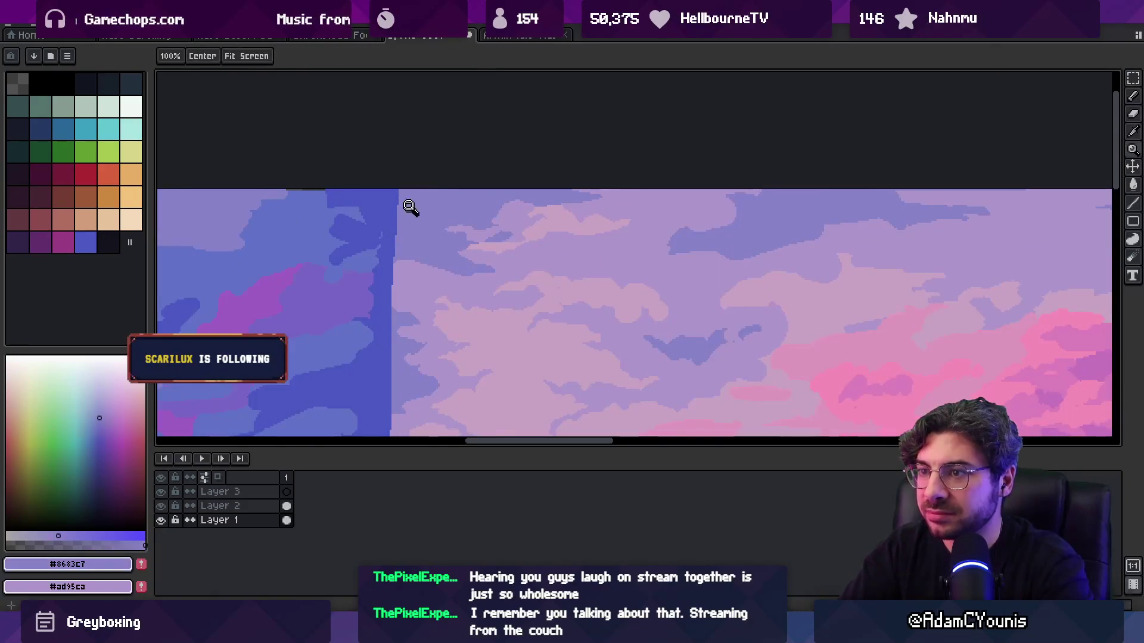
key(b)
alt+click(501, 222)
drag(402, 198, 414, 210)
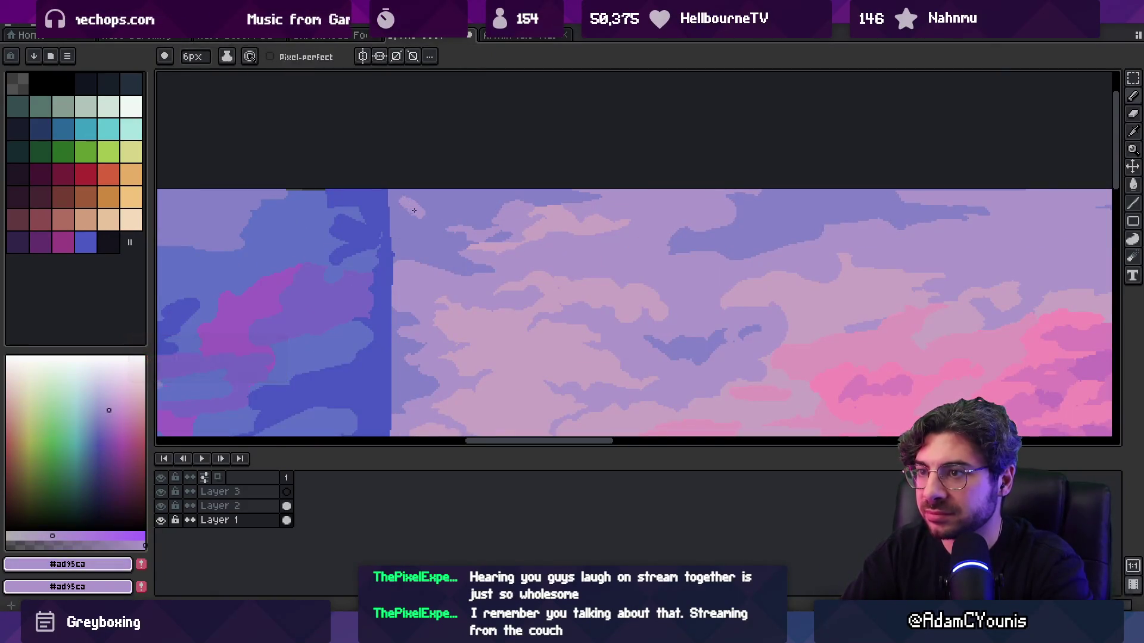
alt+click(445, 207)
alt+click(435, 202)
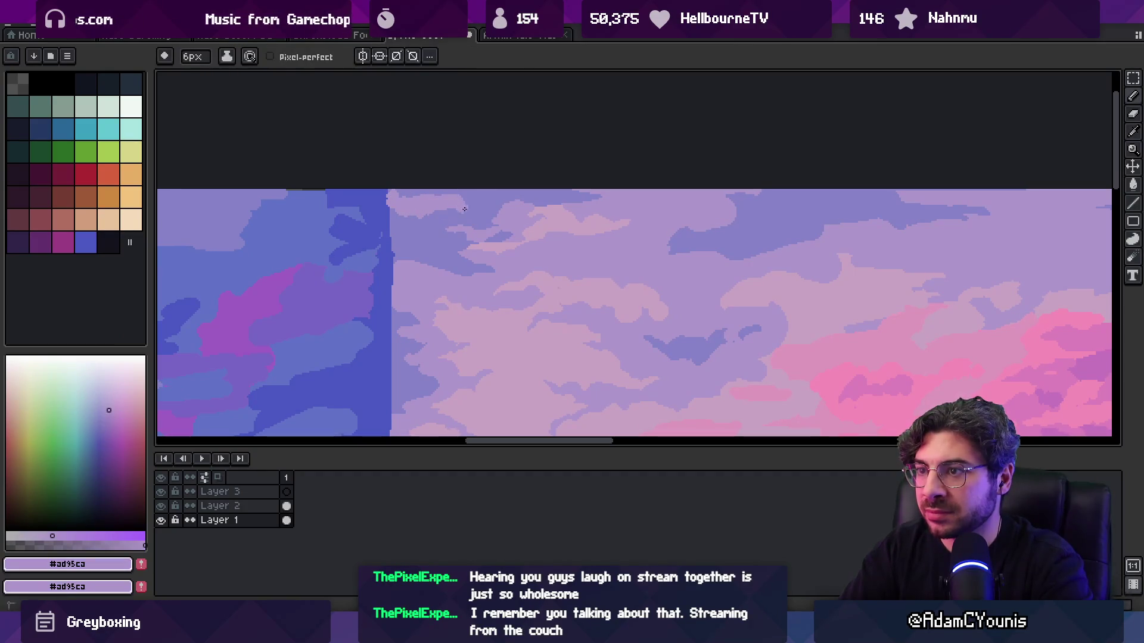
alt+click(441, 203)
- Zoom out to the tiled overview, then zoom back into the pink clouds
key(z)
right_click(459, 201)
right_click(459, 201)
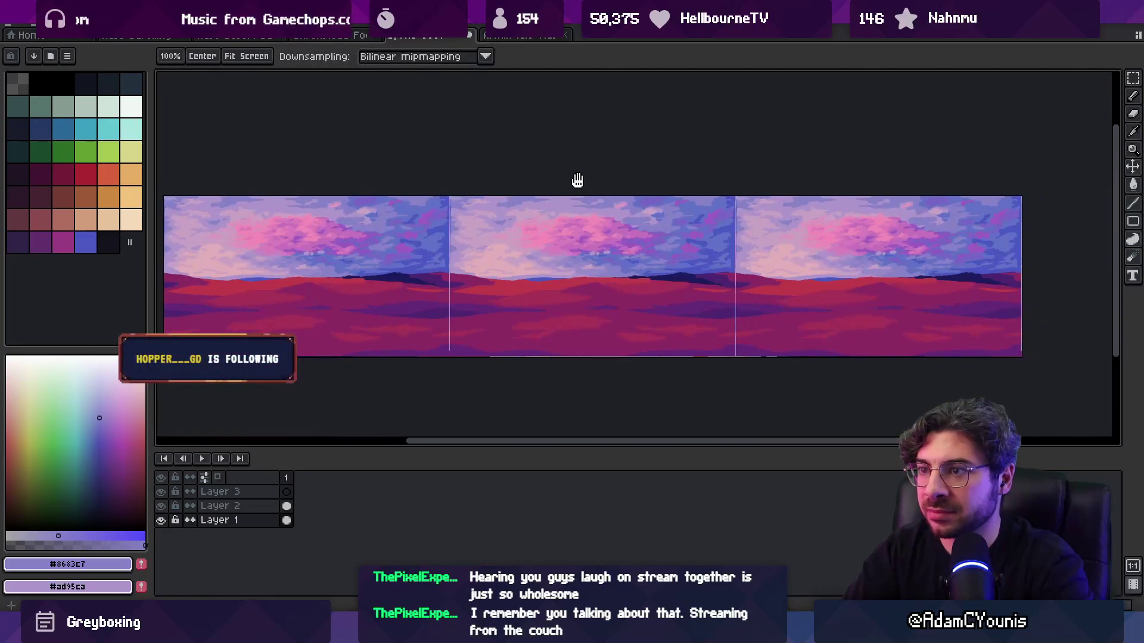
click(590, 208)
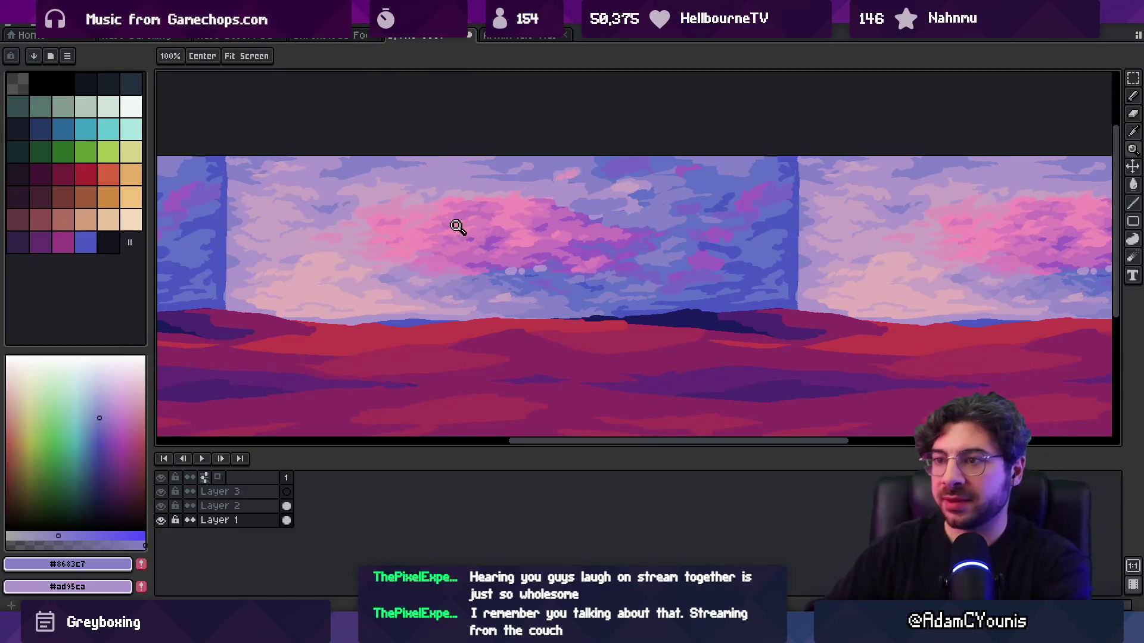
click(367, 260)
key(o)
click(294, 223)
key(b)
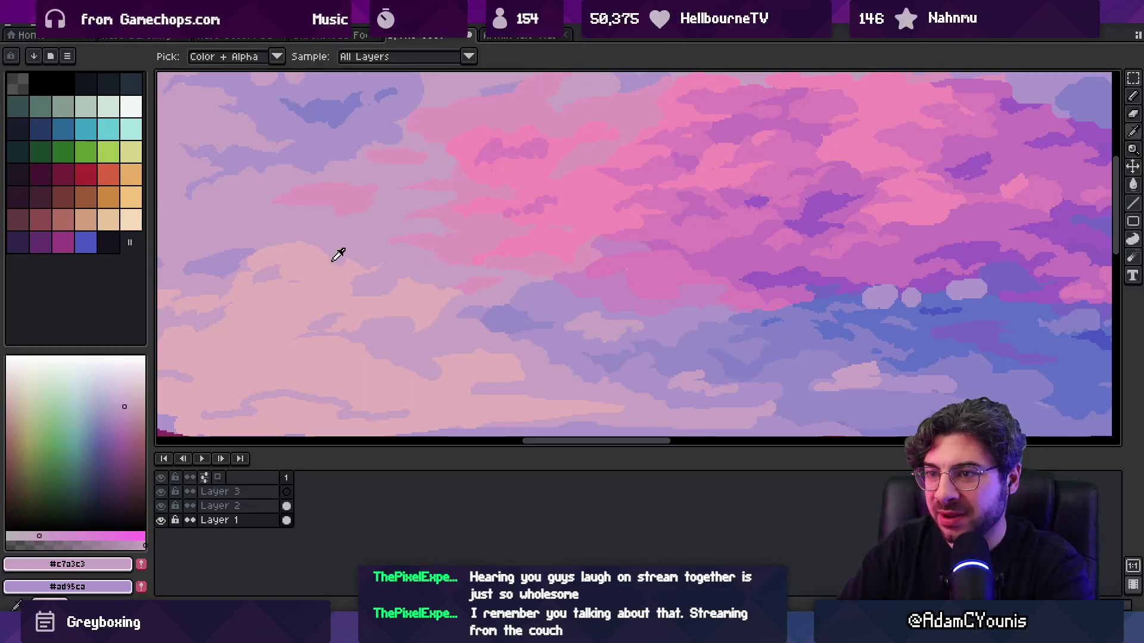
alt+click(349, 257)
alt+click(381, 250)
scroll(410, 268, down, 3)
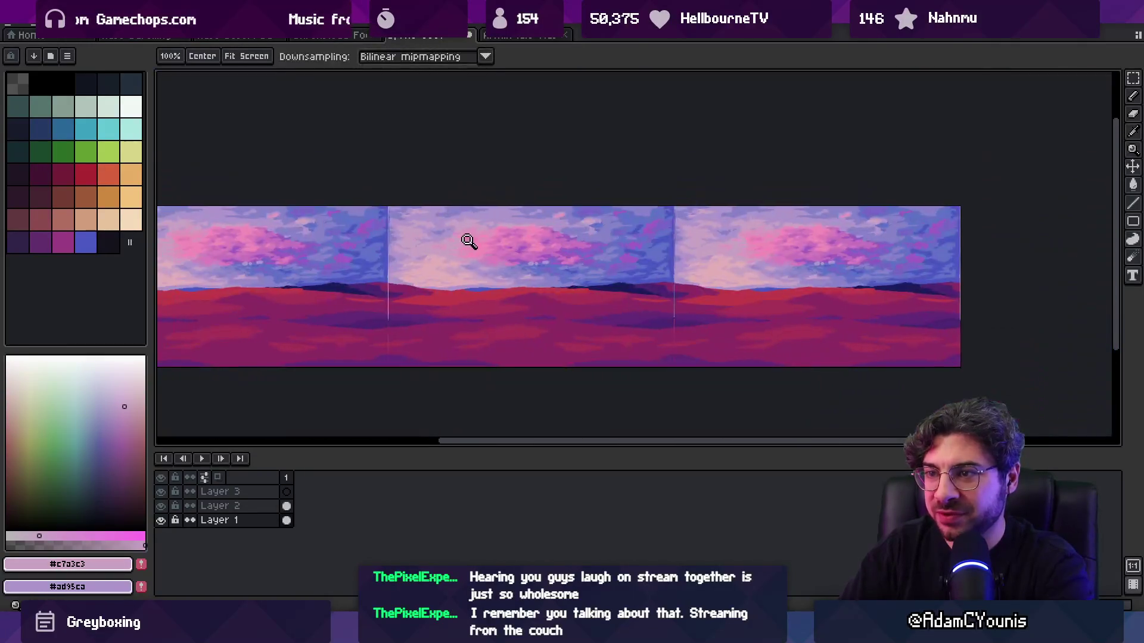
scroll(441, 253, up, 3)
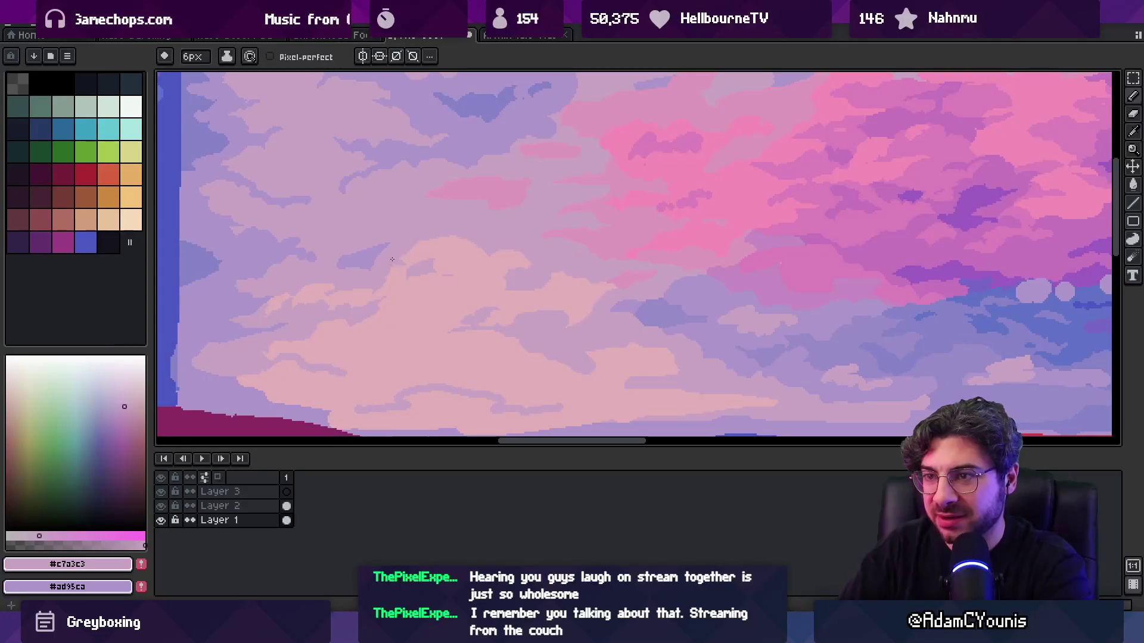
key(z)
scroll(435, 200, down, 3)
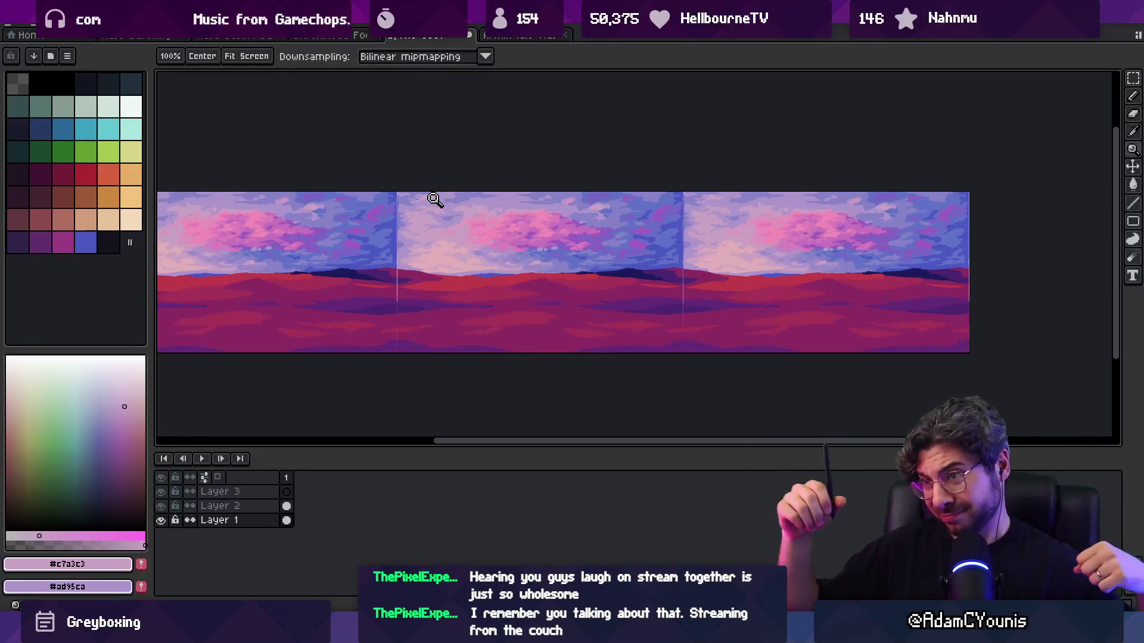
scroll(439, 235, up, 5)
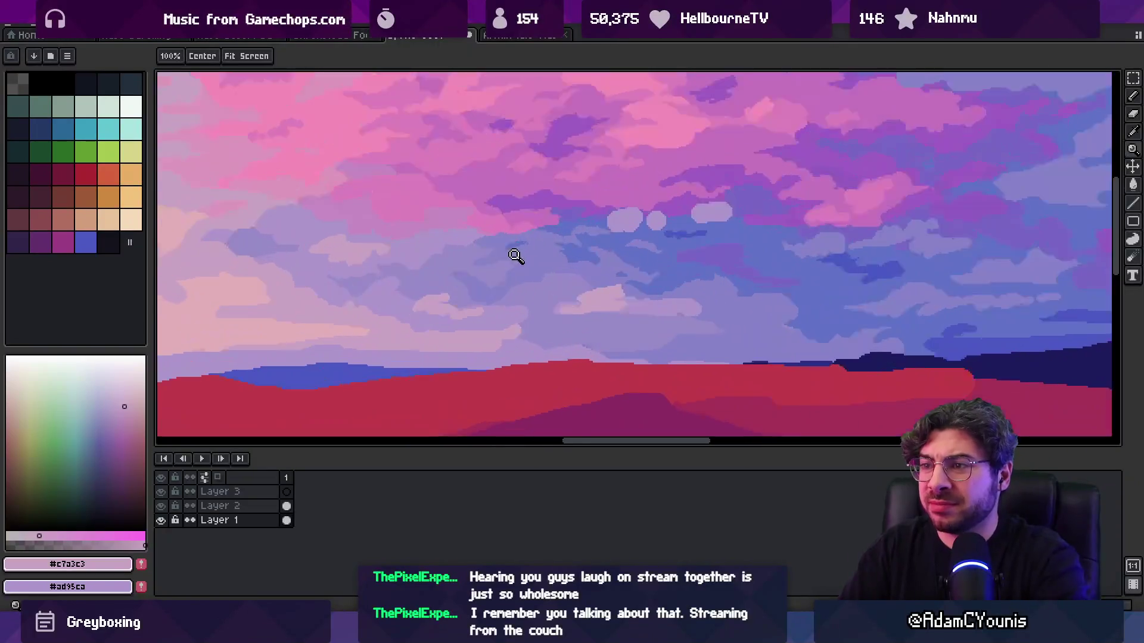
- Bring the round pale puffs into view and pick the blue-violet cloud colour
key(g)
alt+click(571, 226)
key(z)
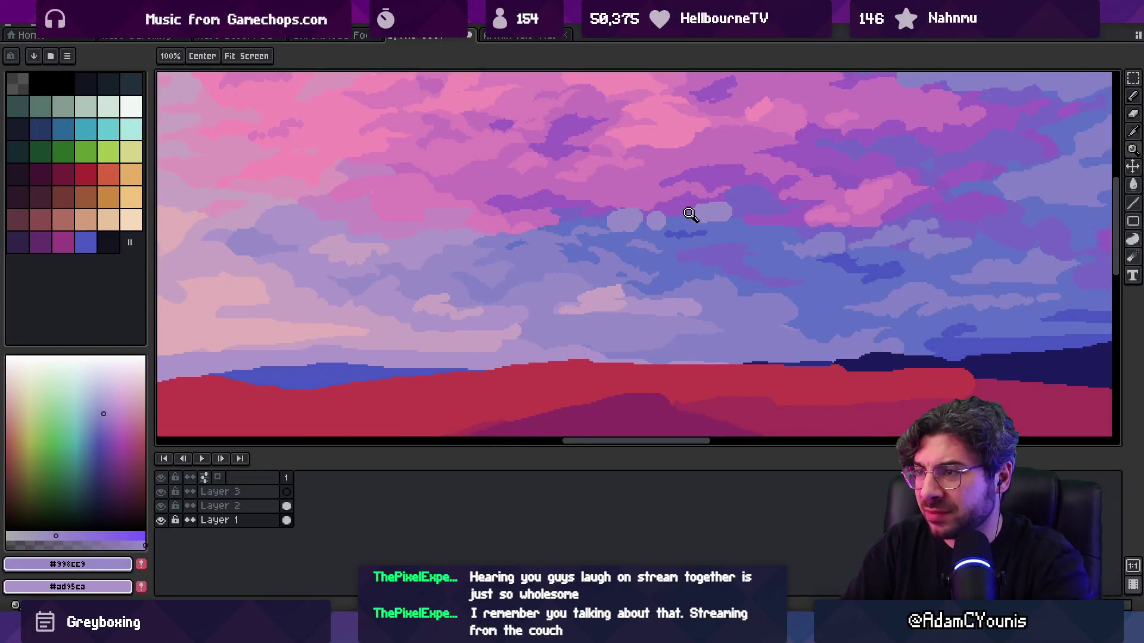
scroll(572, 246, down, 3)
scroll(639, 238, up, 4)
drag(589, 280, 594, 243)
key(g)
alt+click(447, 247)
key(b)
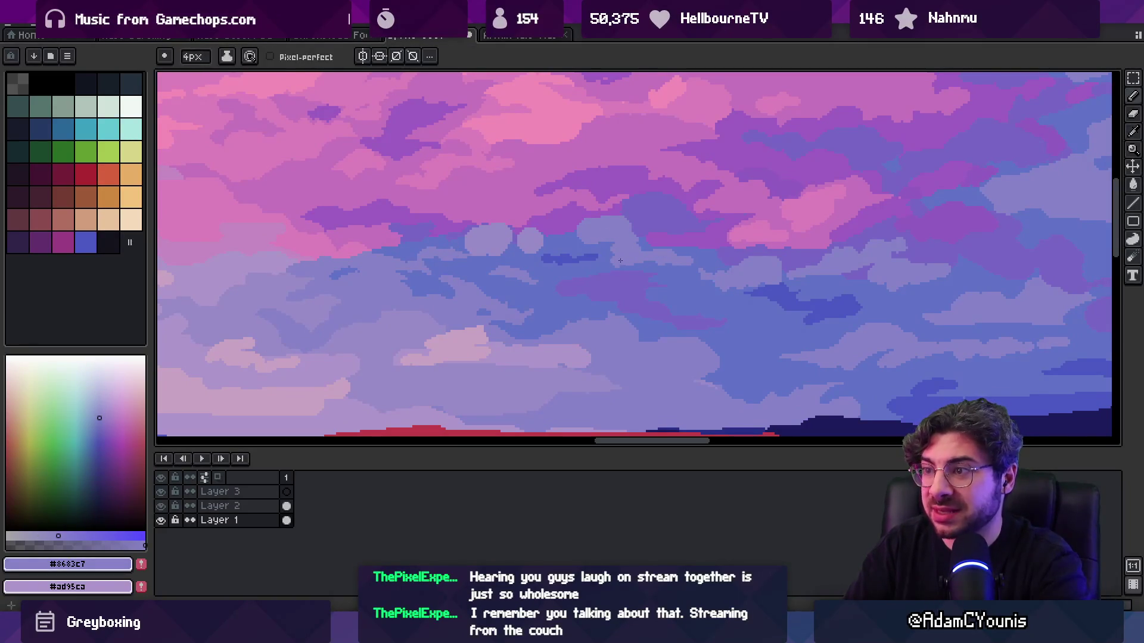
- Zoom closer on the puffs and start covering them with deeper blue and purple cloud shades
key(z)
scroll(623, 258, down, 3)
scroll(630, 257, up, 4)
click(631, 257)
key(b)
alt+click(679, 220)
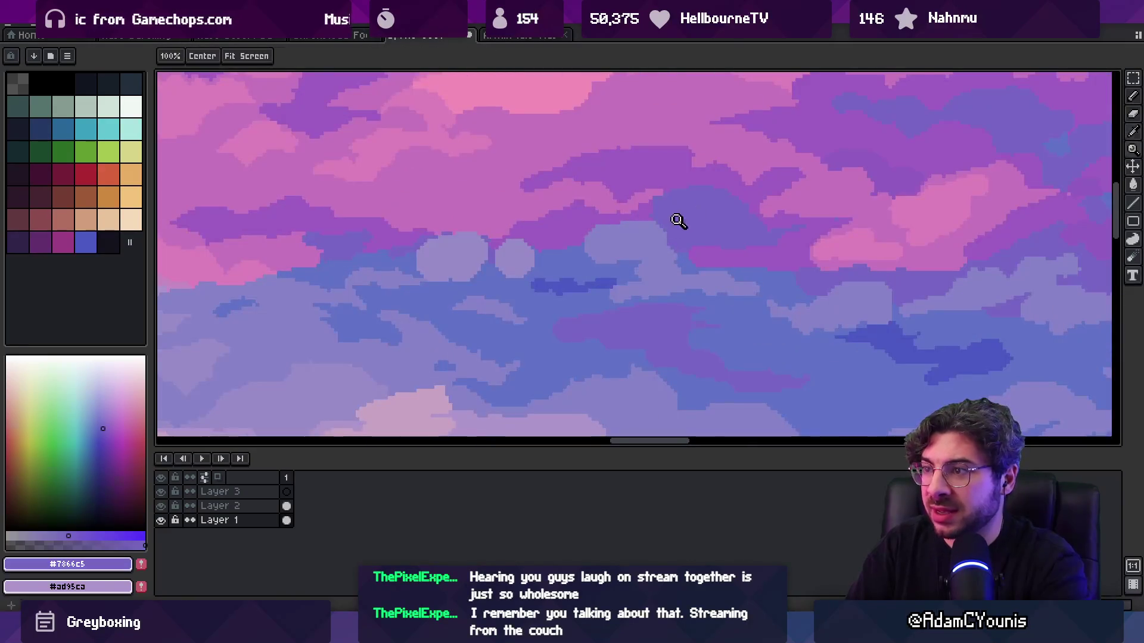
alt+click(661, 238)
alt+click(583, 243)
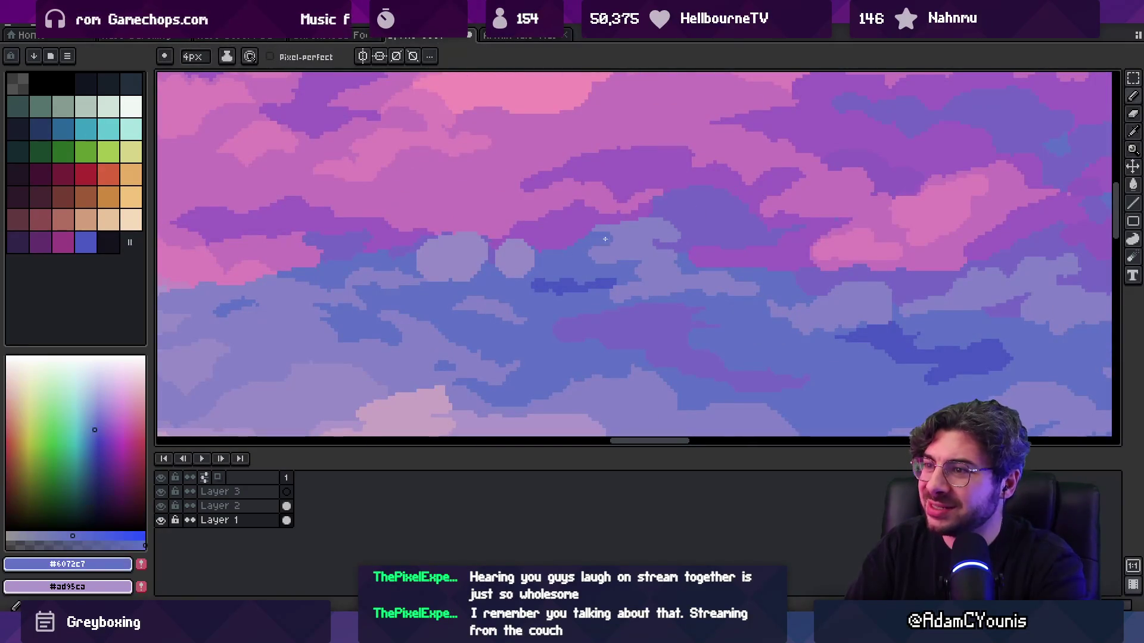
alt+click(601, 238)
key(g)
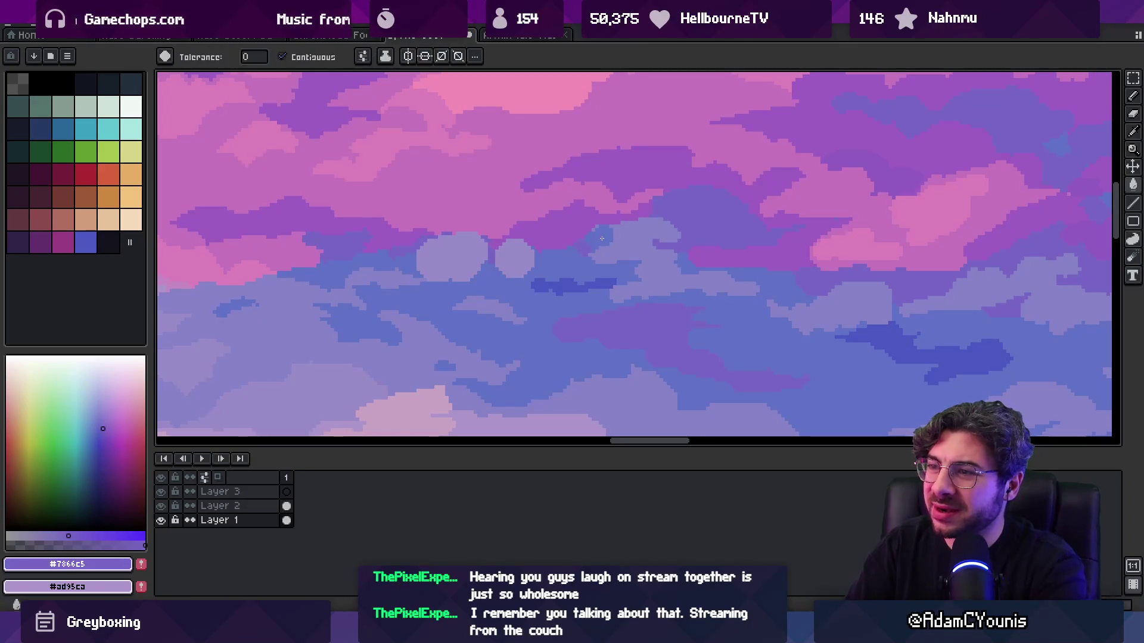
click(619, 232)
key(b)
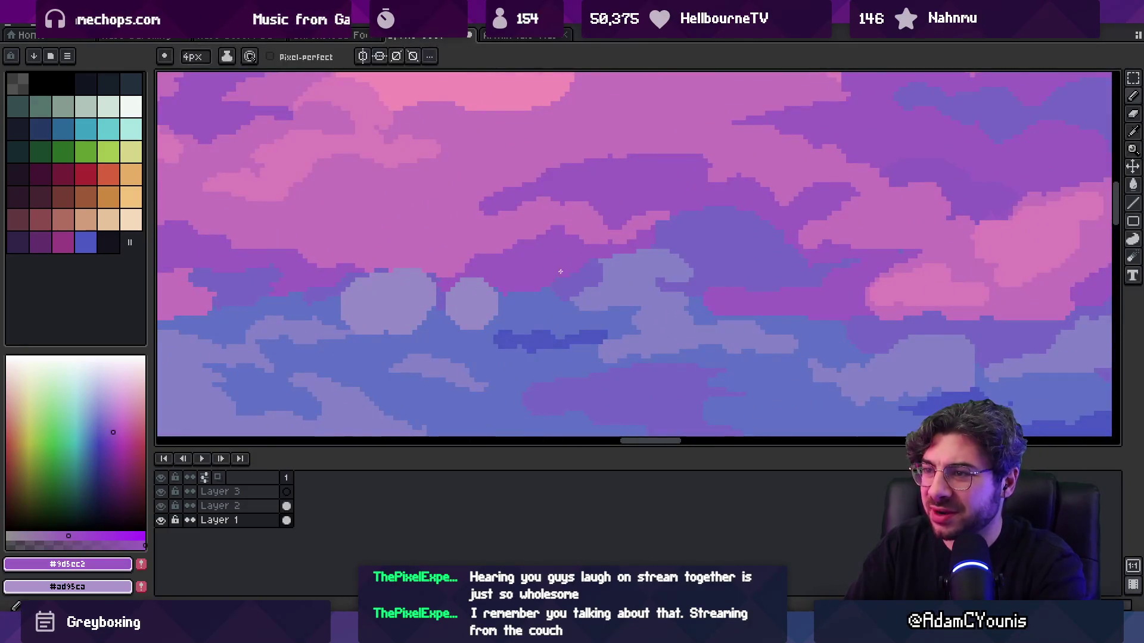
alt+click(656, 268)
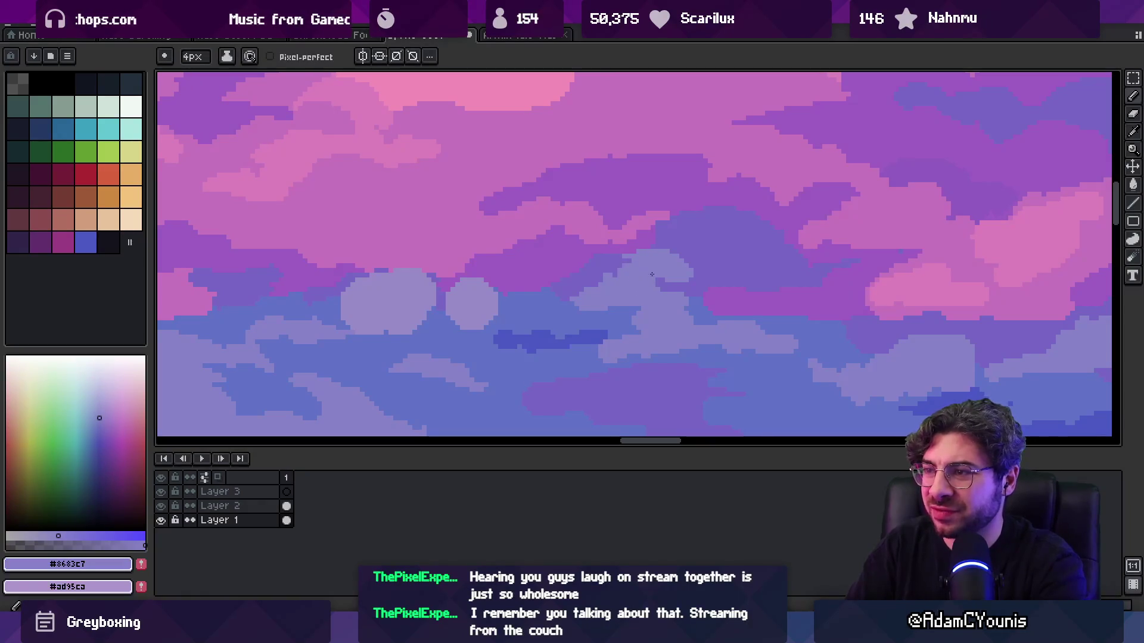
- Paint over the puffs with deeper blue #6072c7 and blue-violet
key(z)
scroll(681, 267, down, 1)
scroll(664, 238, down, 1)
scroll(659, 248, up, 2)
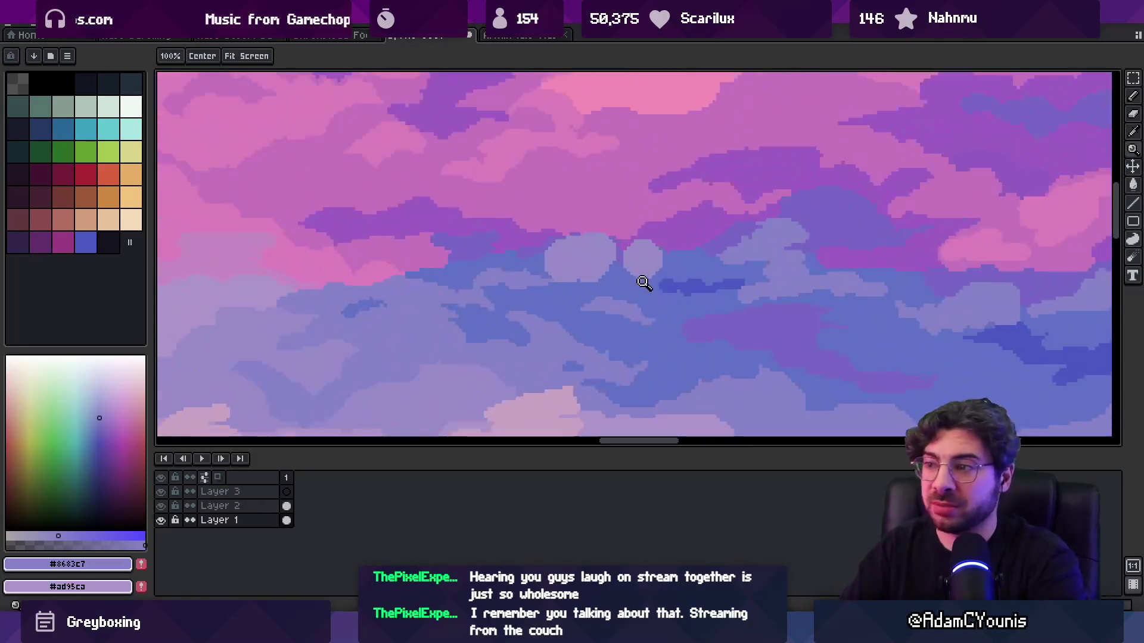
key(b)
alt+click(629, 273)
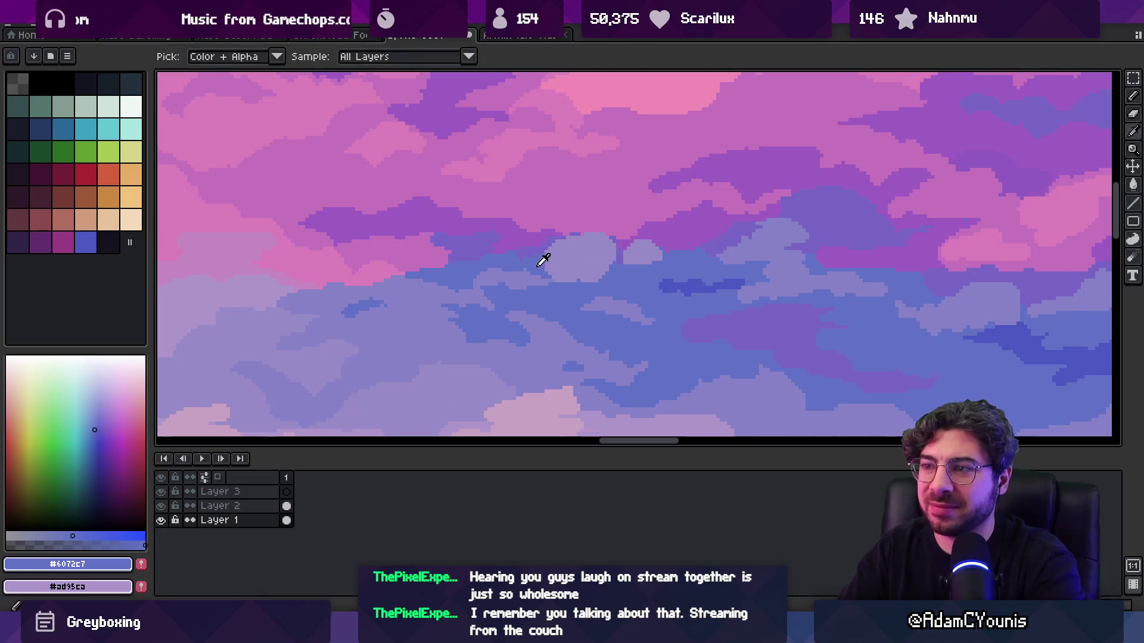
alt+click(548, 260)
alt+click(599, 260)
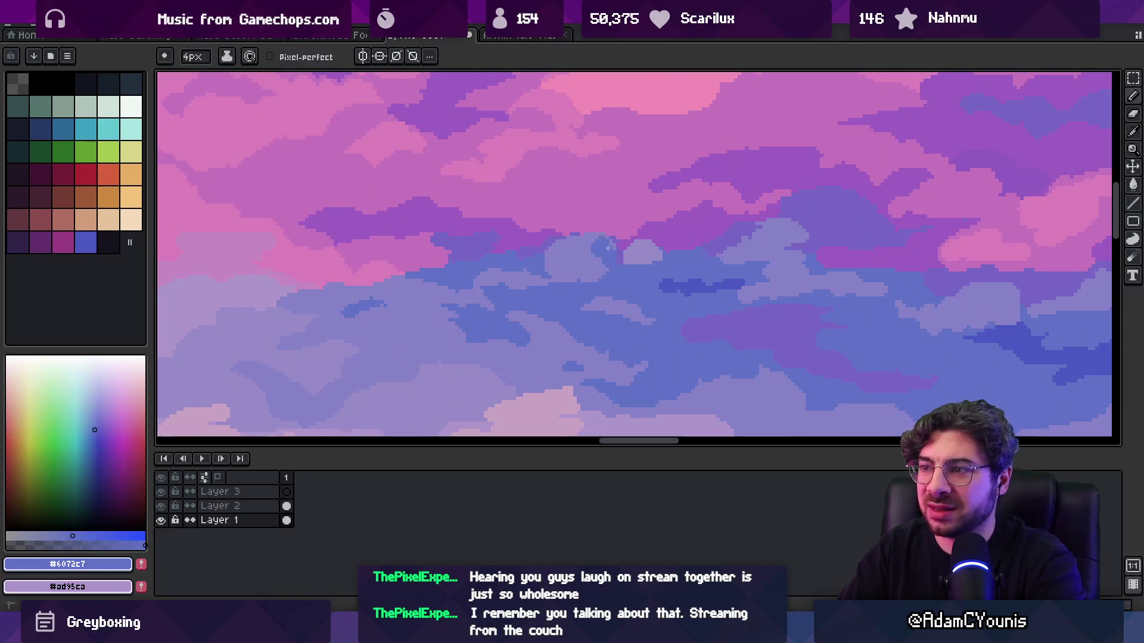
- Blend the puff edges into the cloud band with darker, lighter and pale blue-violet shades
alt+click(593, 251)
alt+click(606, 242)
alt+click(565, 256)
alt+click(553, 254)
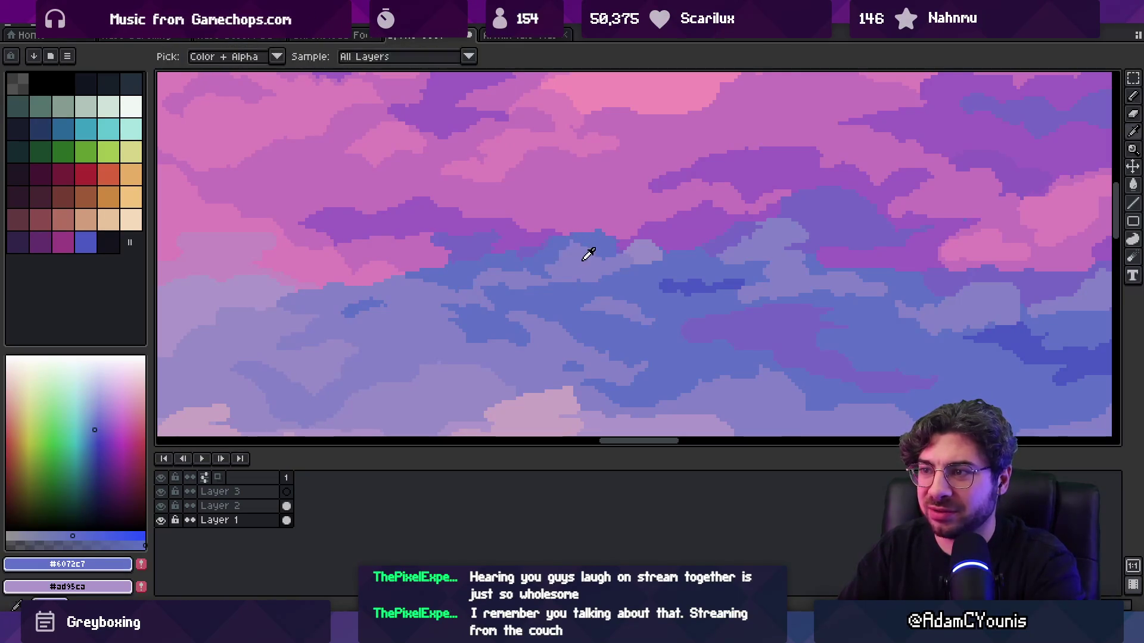
alt+click(596, 248)
alt+click(622, 260)
key(z)
scroll(647, 243, down, 5)
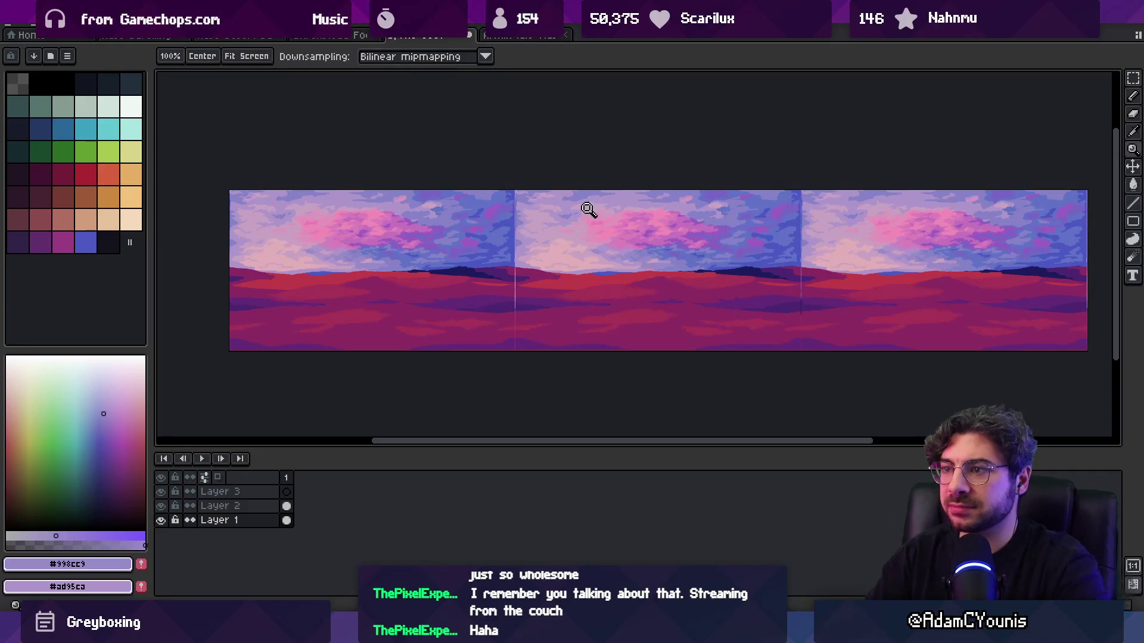
- Paint the upper clouds alternating pale pink #c7a3c3 and lilac #ad95ca
scroll(586, 208, up, 3)
key(b)
alt+click(660, 235)
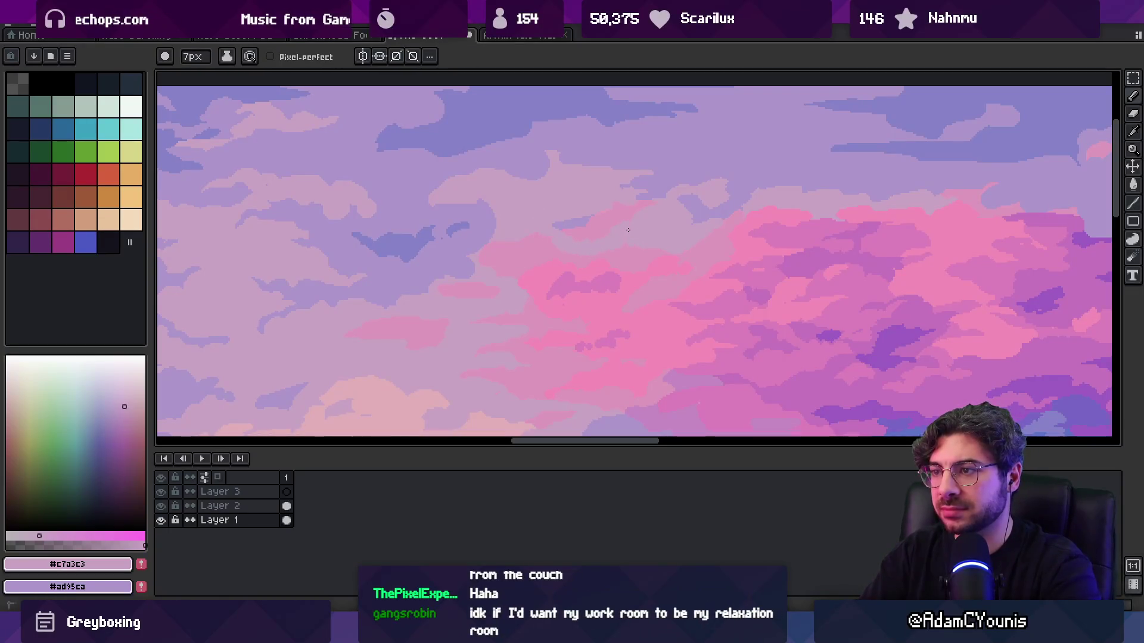
key(z)
scroll(623, 223, down, 4)
key(b)
alt+click(605, 230)
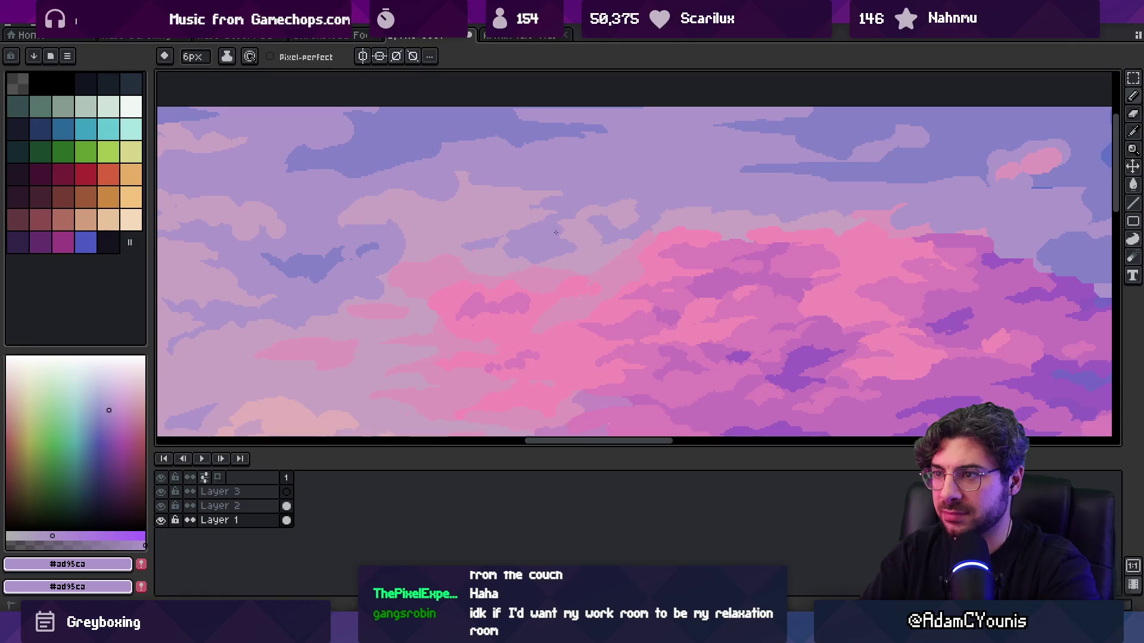
alt+click(561, 219)
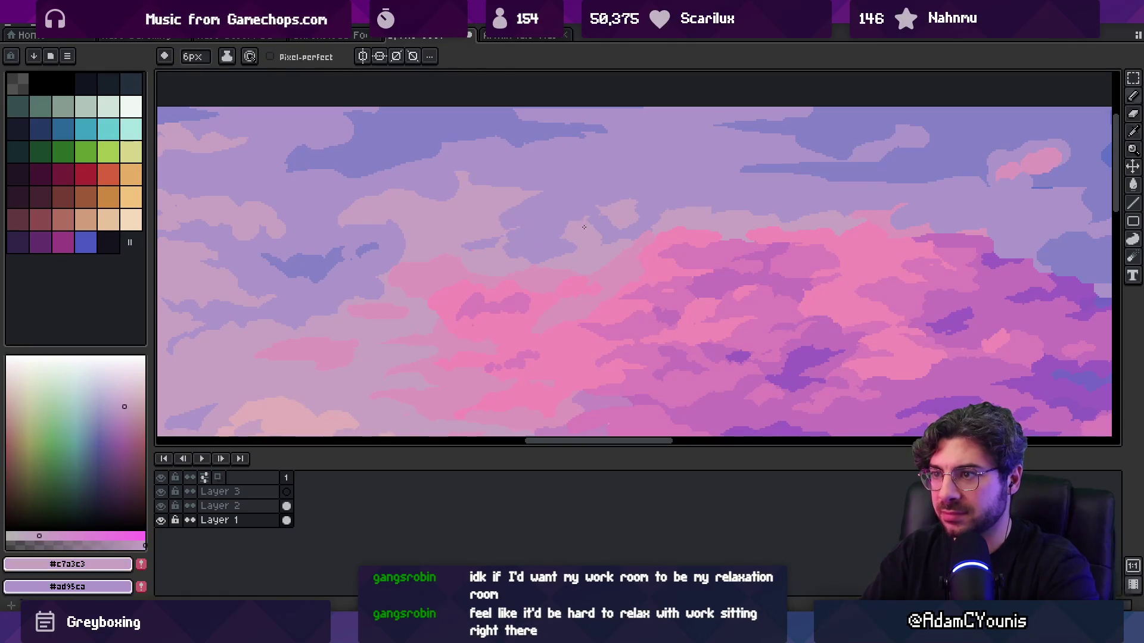
key(z)
scroll(594, 227, down, 3)
scroll(602, 225, up, 1)
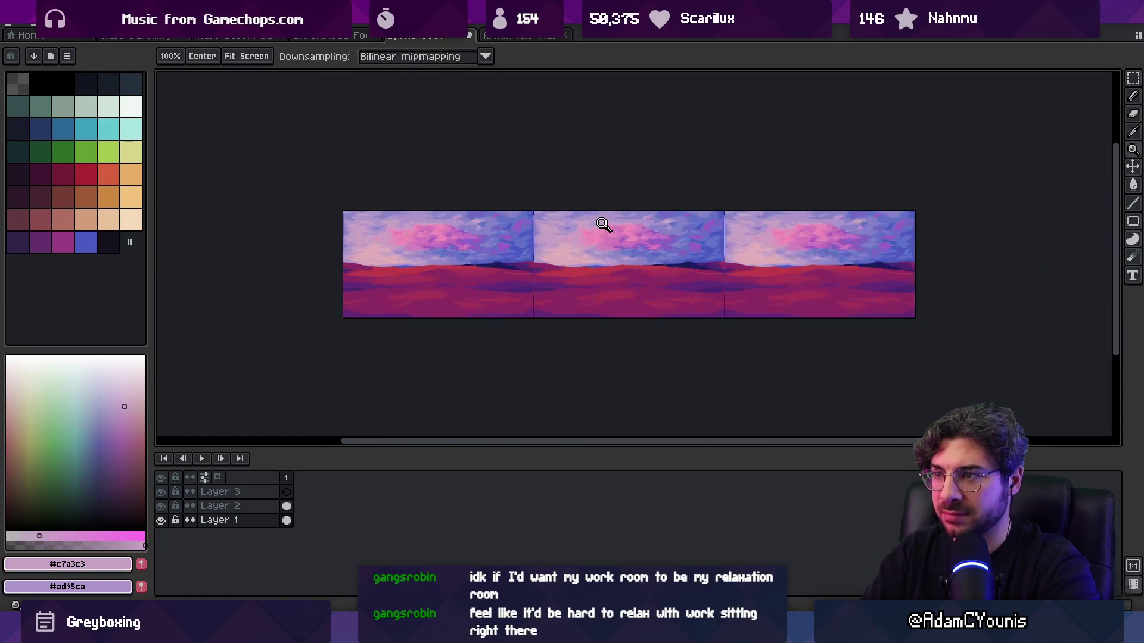
scroll(603, 224, up, 2)
key(b)
alt+click(606, 216)
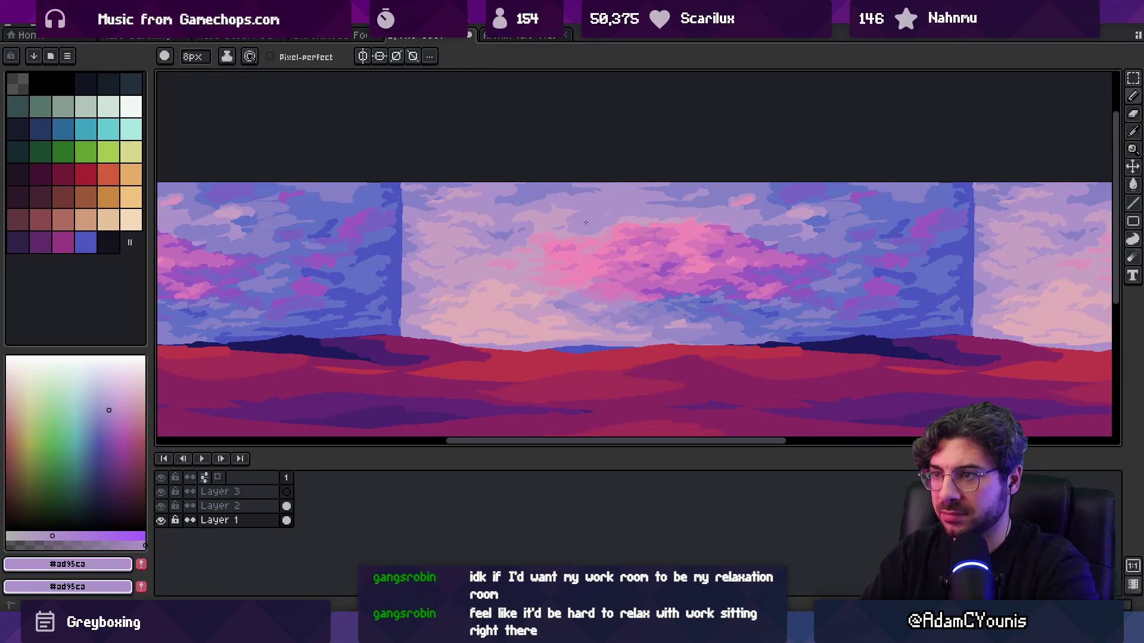
alt+click(600, 213)
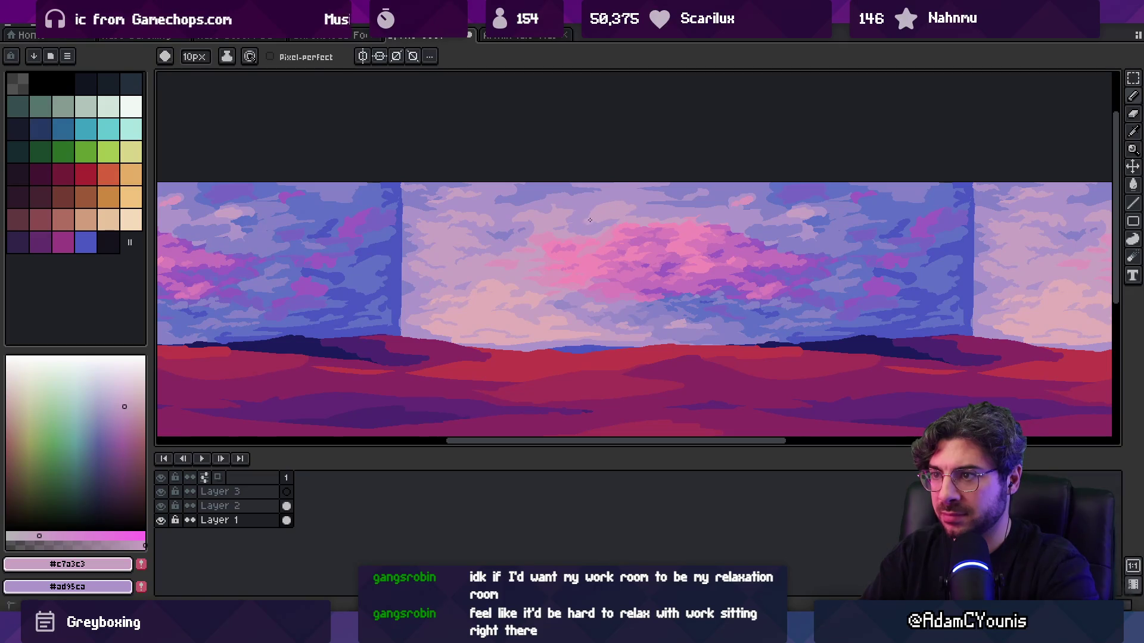
alt+click(580, 216)
- Add more lilac and pale pink cloud touches lower in the sky
key(z)
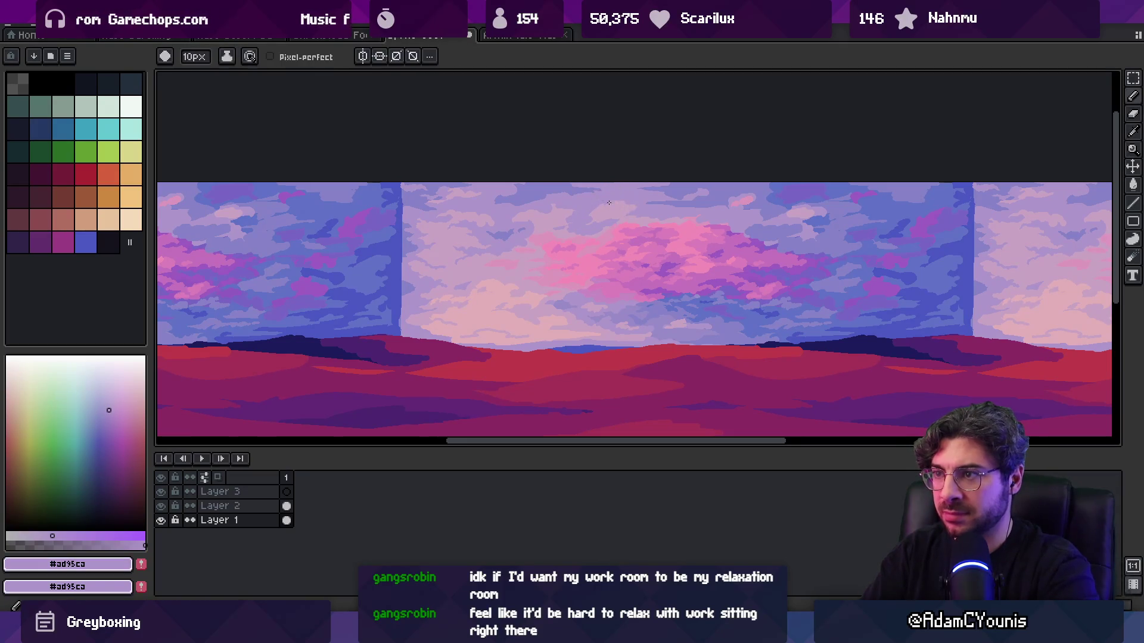
scroll(670, 179, down, 3)
scroll(619, 197, up, 5)
key(b)
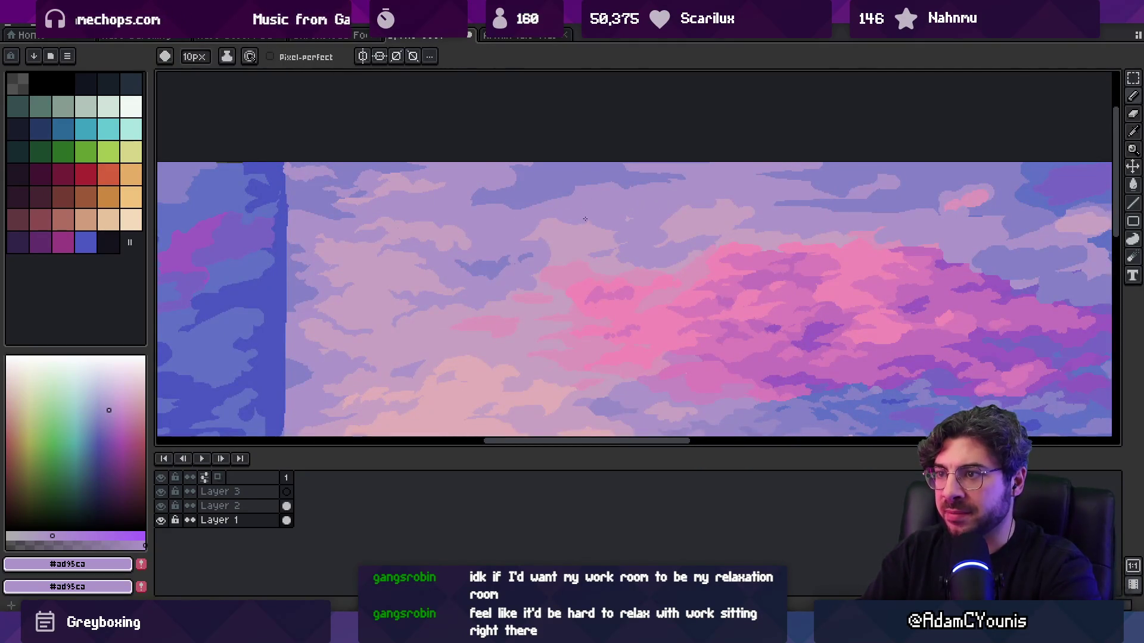
key(z)
scroll(590, 207, down, 3)
scroll(623, 224, up, 3)
key(b)
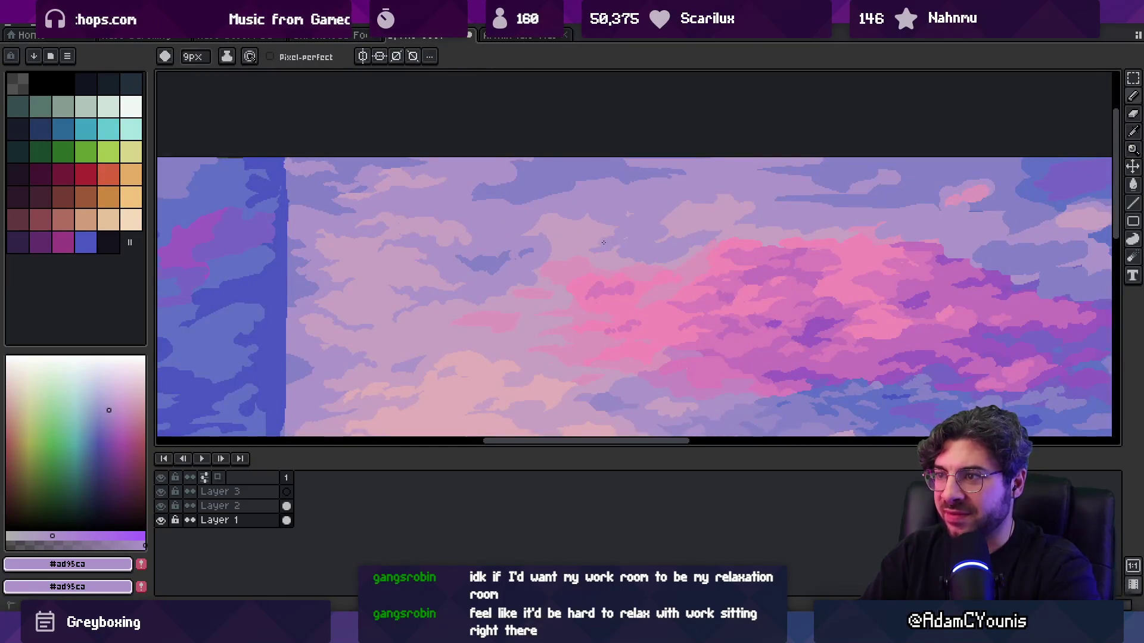
alt+click(572, 235)
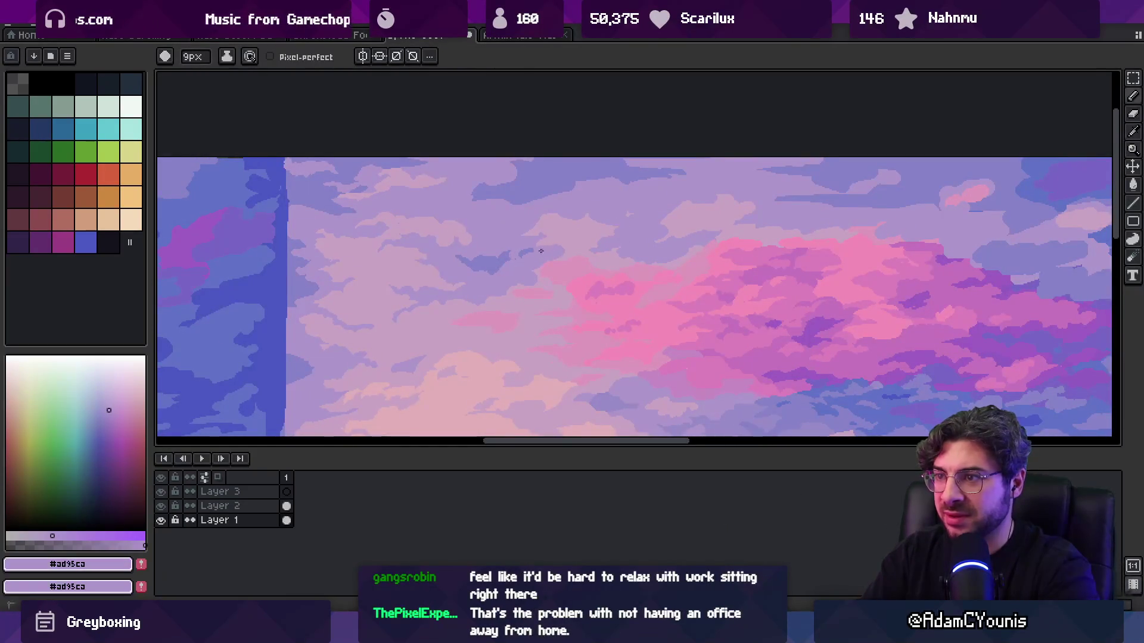
alt+click(569, 253)
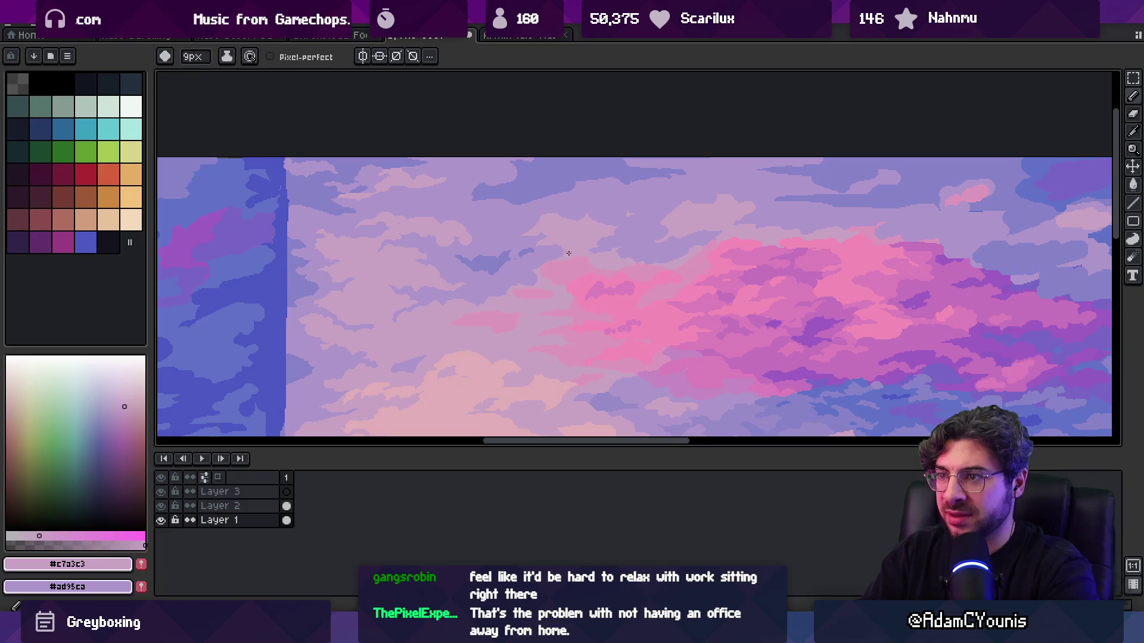
alt+click(533, 268)
key(z)
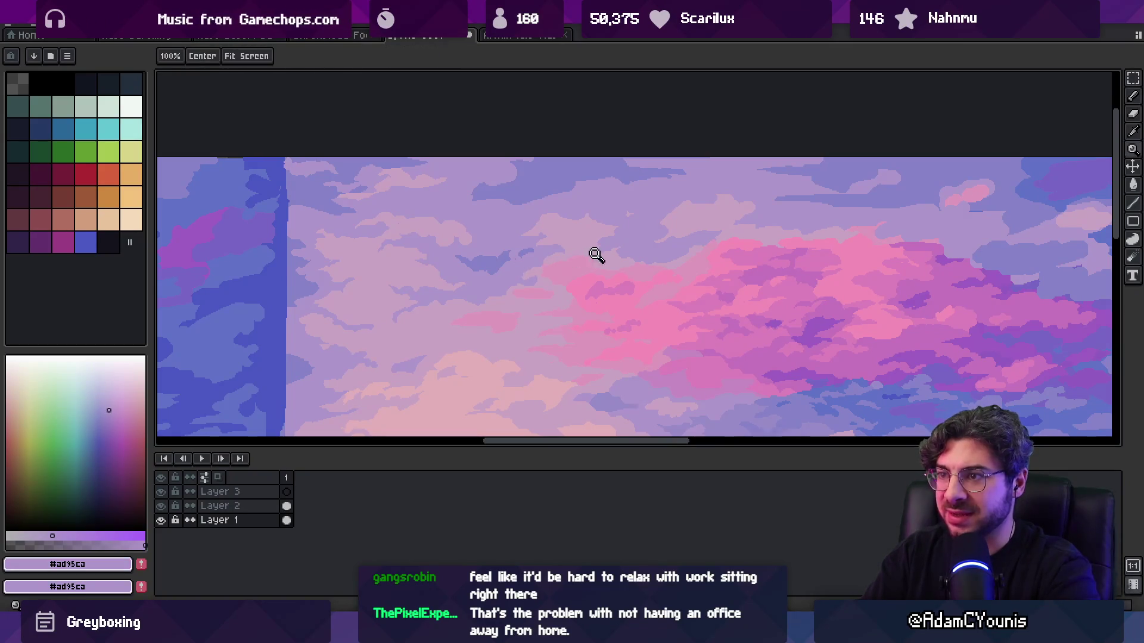
scroll(595, 255, down, 3)
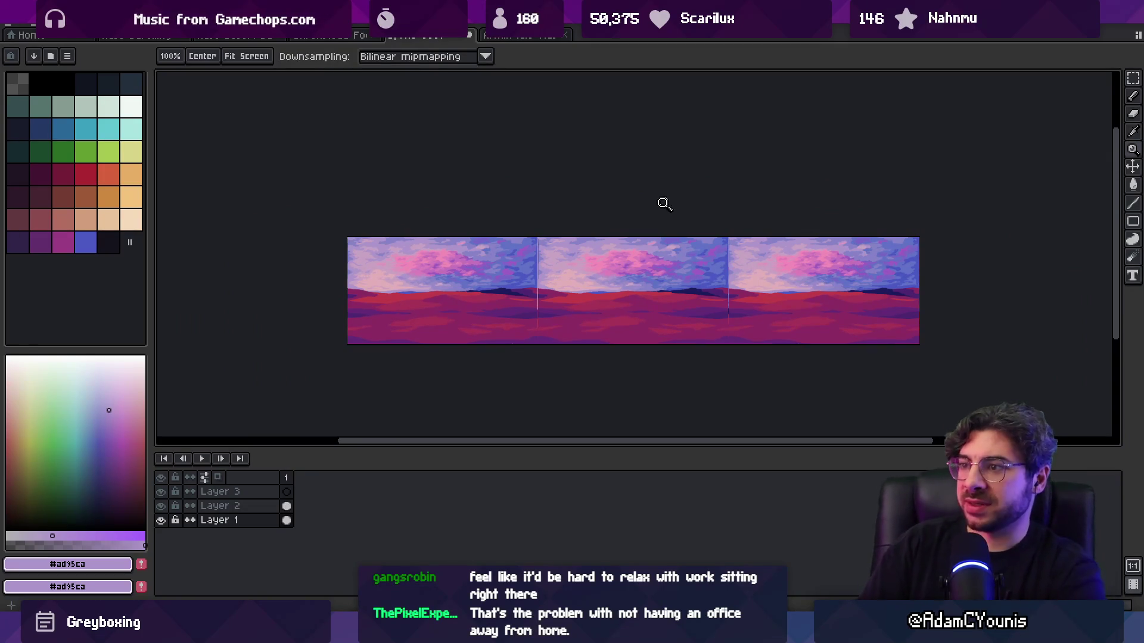
- Zoom into the sky and flood-fill two patches with darker blue #6072c7
click(649, 261)
click(603, 292)
click(596, 283)
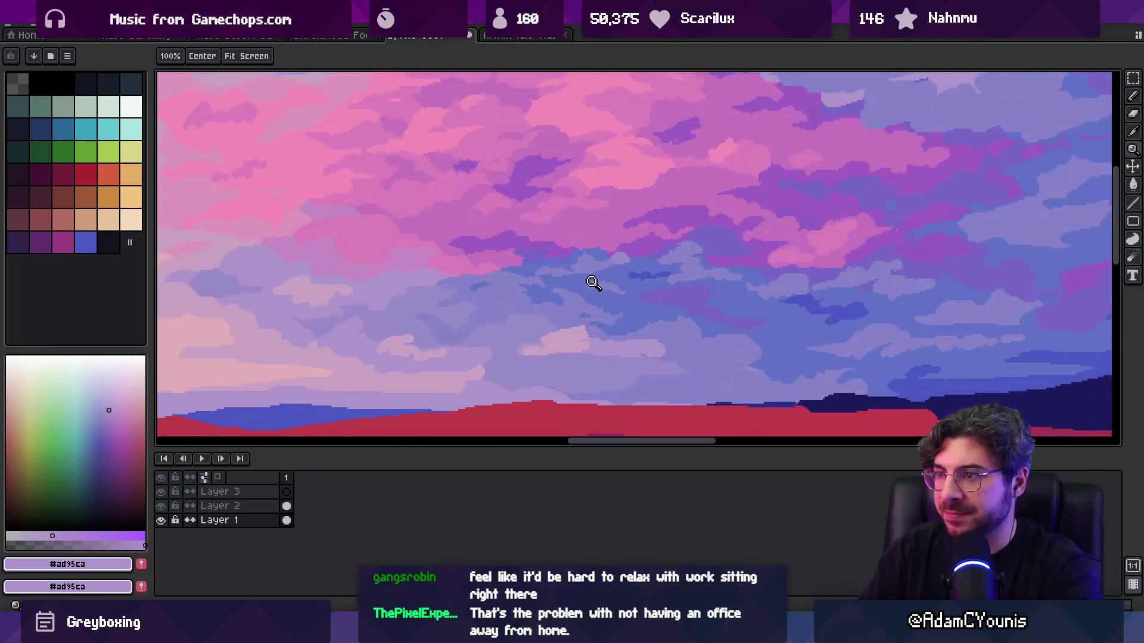
key(f)
alt+click(591, 277)
key(b)
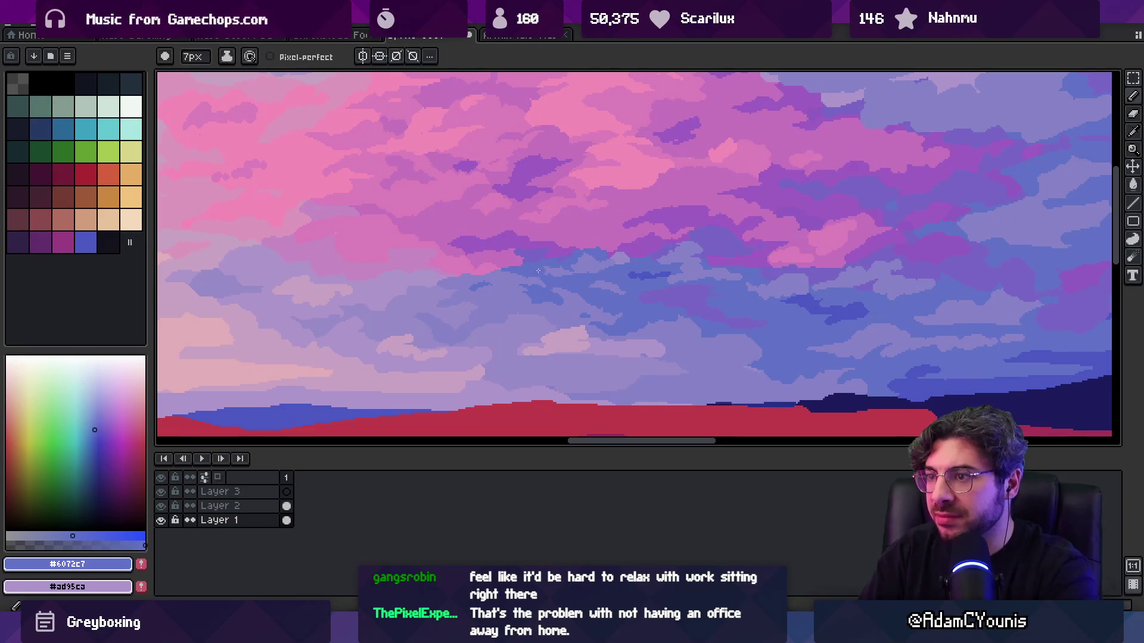
key(f)
click(596, 269)
key(b)
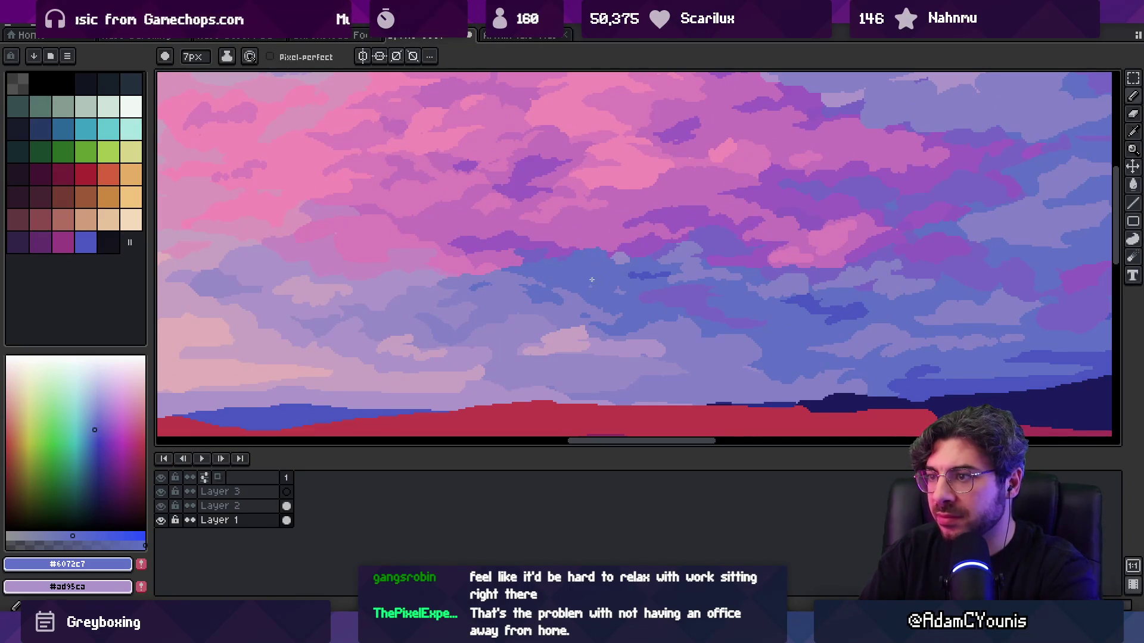
key(f)
click(575, 295)
key(b)
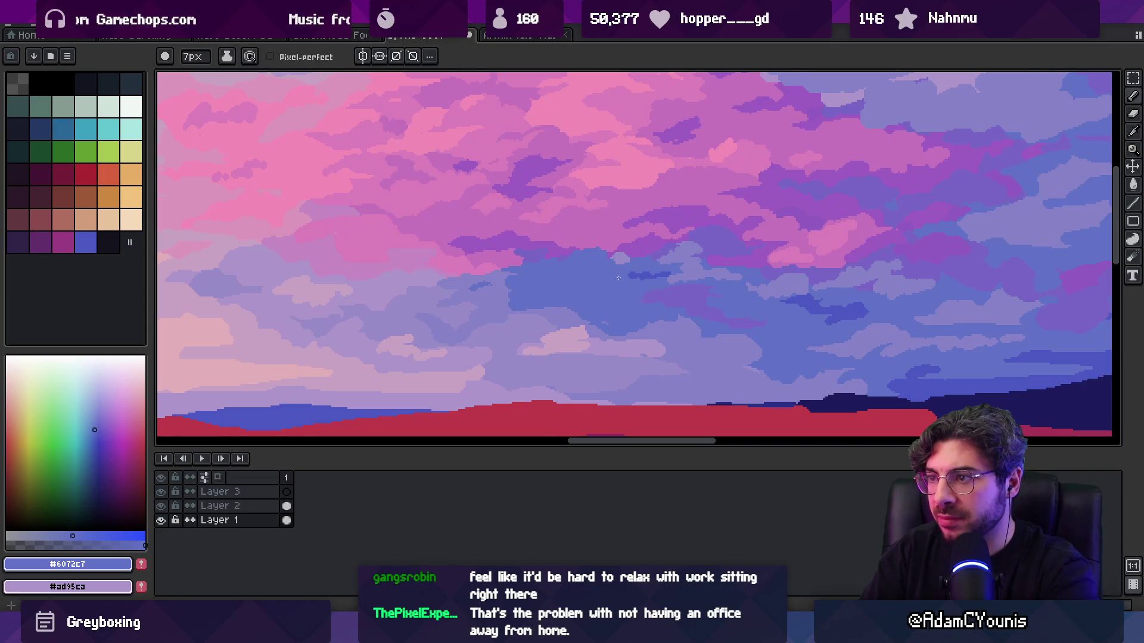
- Pick purple #9d5cc2 and blue-lilac #8683c7 from the sky while reviewing the panorama
alt+click(659, 245)
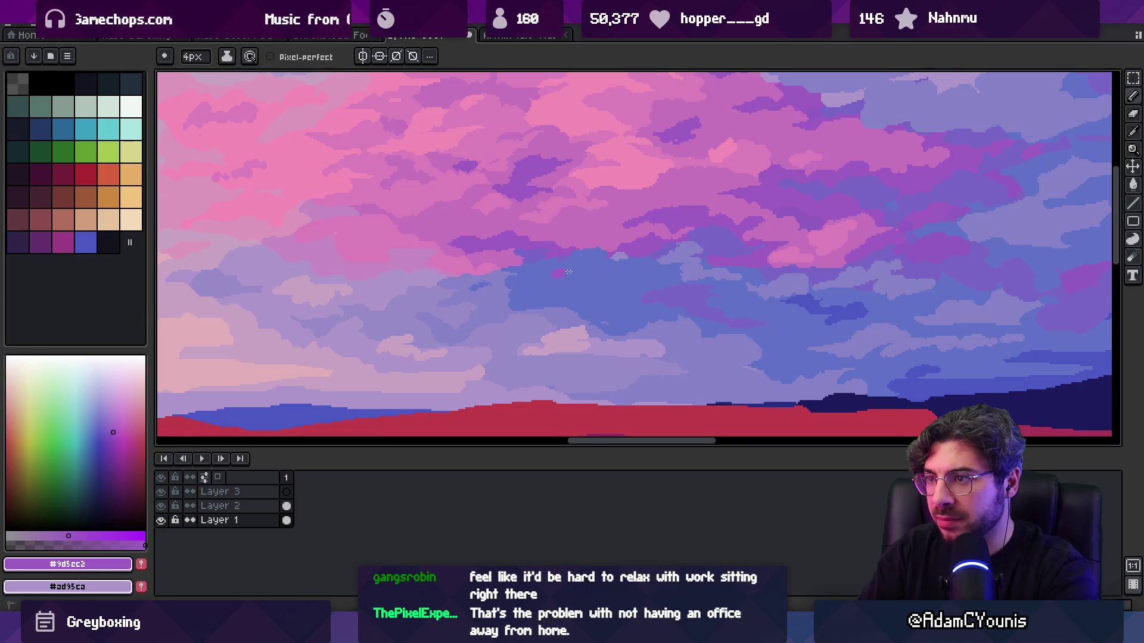
key(z)
scroll(656, 225, down, 5)
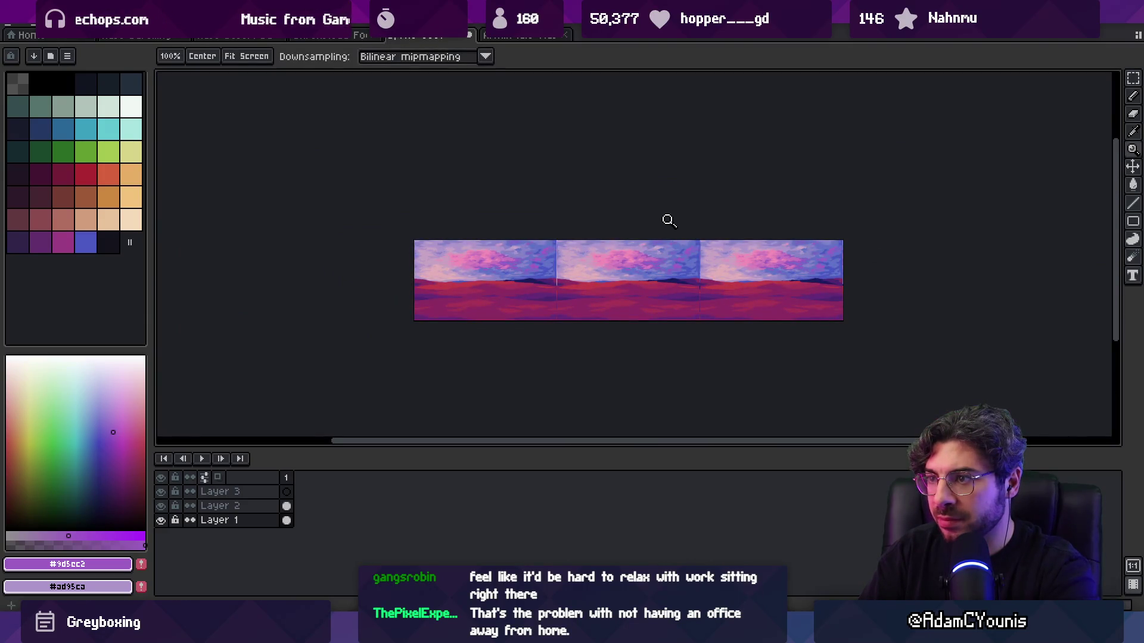
scroll(668, 220, up, 5)
alt+click(570, 312)
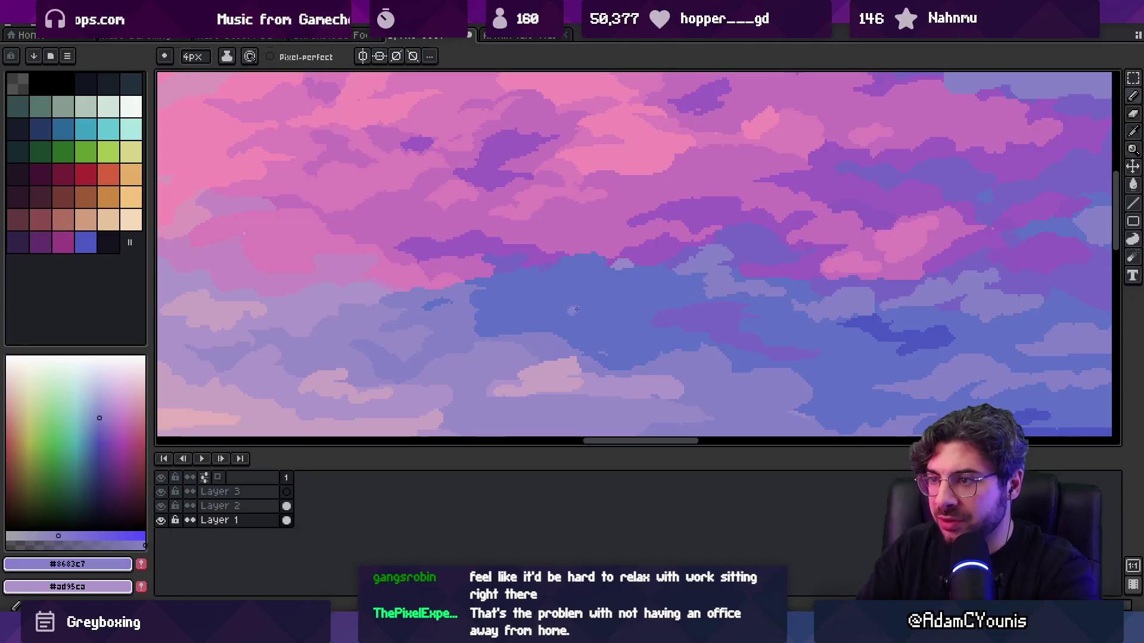
key(z)
scroll(620, 273, down, 5)
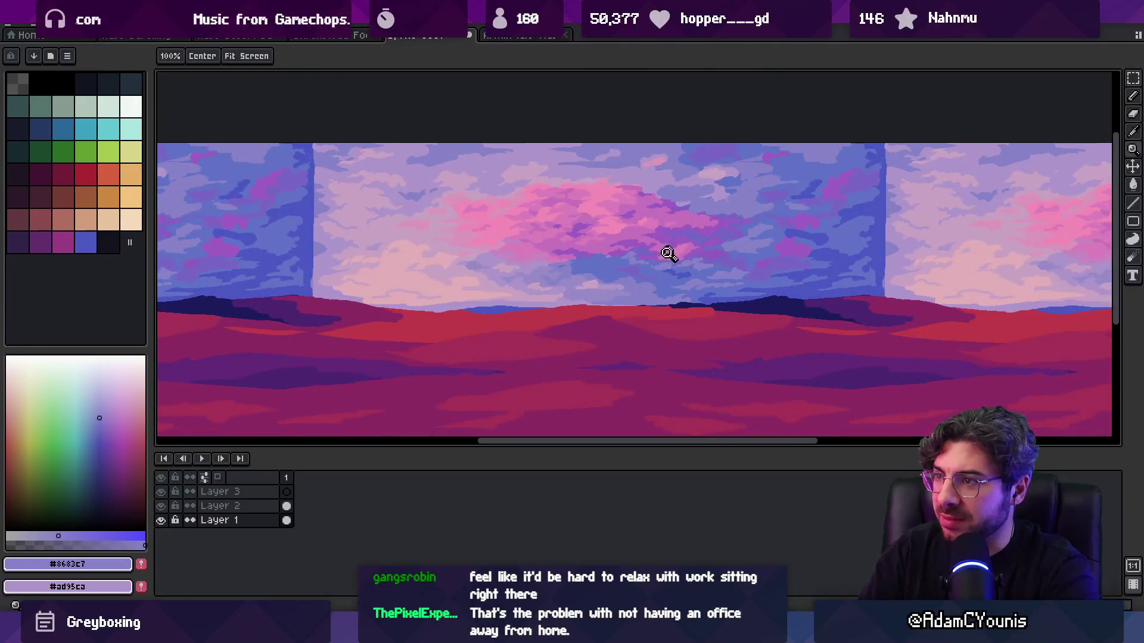
scroll(670, 252, up, 5)
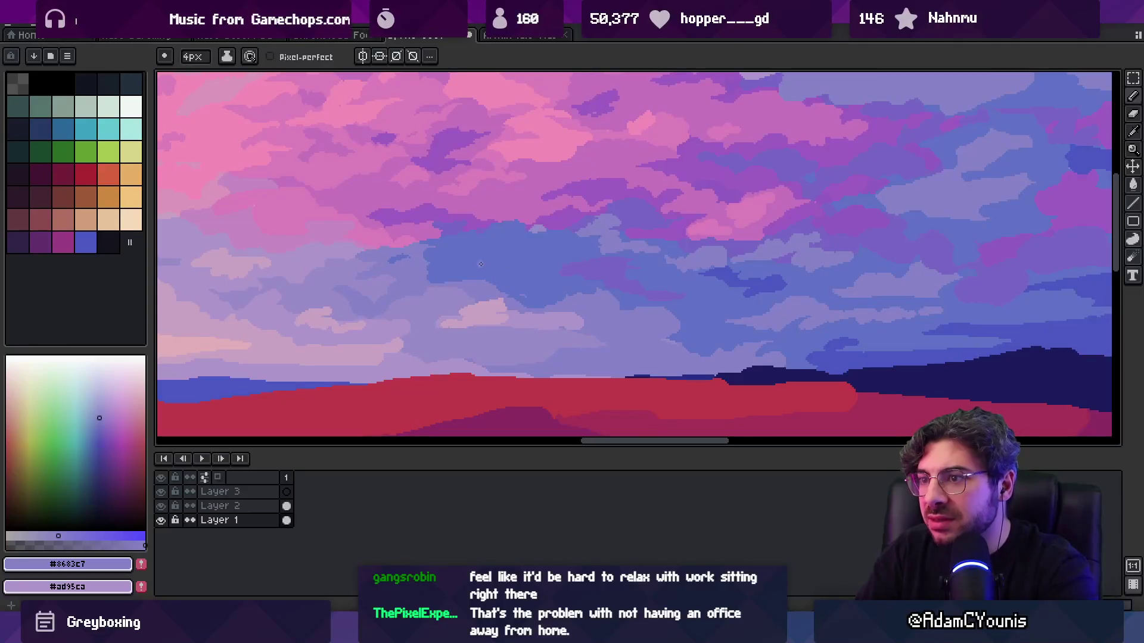
key(z)
scroll(557, 258, down, 5)
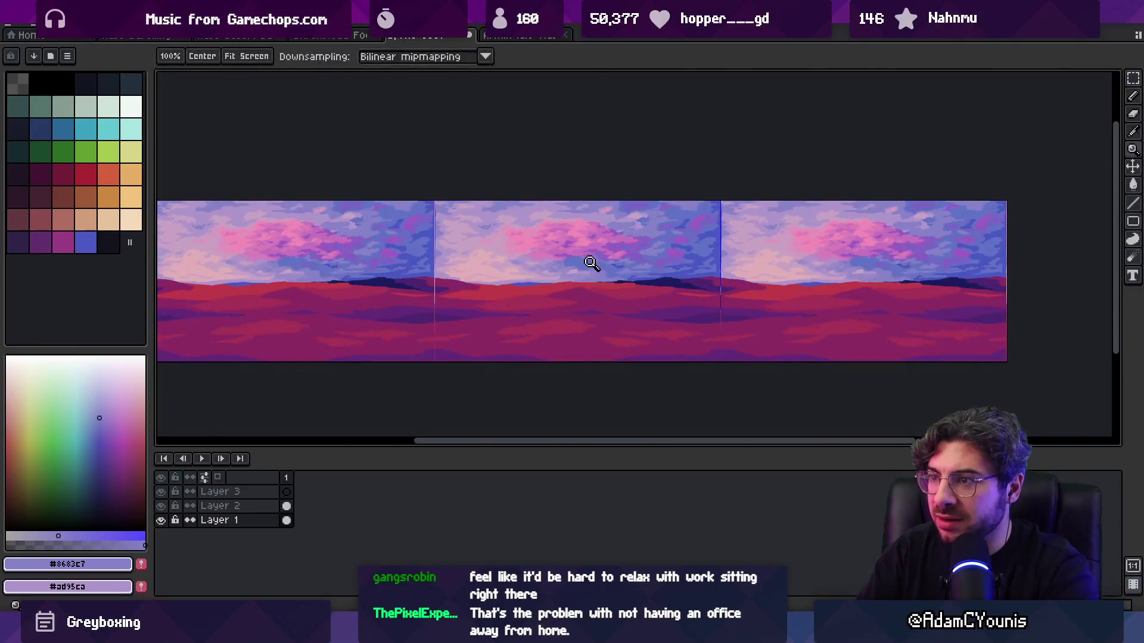
scroll(587, 260, up, 5)
key(z)
scroll(604, 225, down, 5)
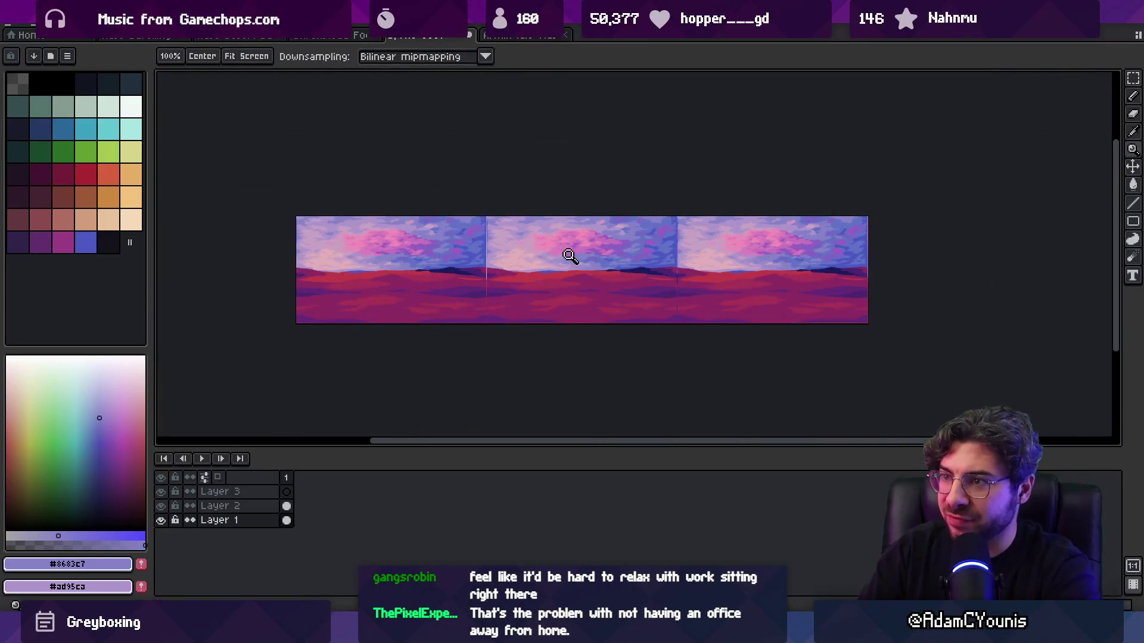
scroll(571, 255, up, 5)
- Paint a pink cloud patch mid-sky and refill it with a softer sampled pink
mouse_move(641, 264)
mouse_down()
mouse_move(703, 265)
mouse_move(645, 284)
mouse_up()
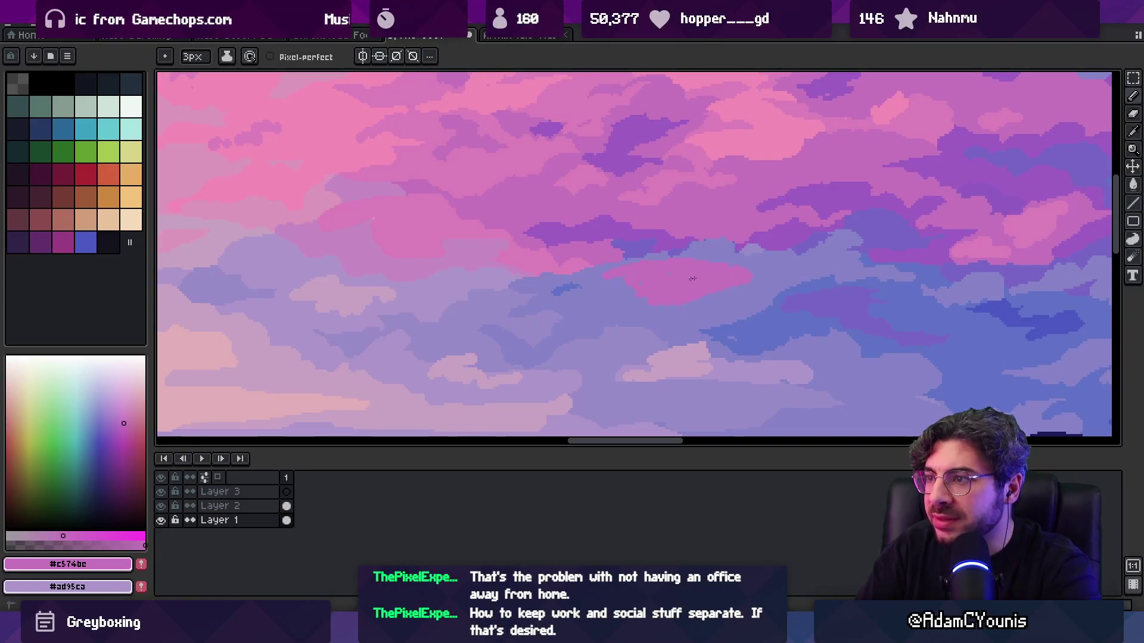
scroll(655, 262, down, 5)
scroll(684, 268, up, 5)
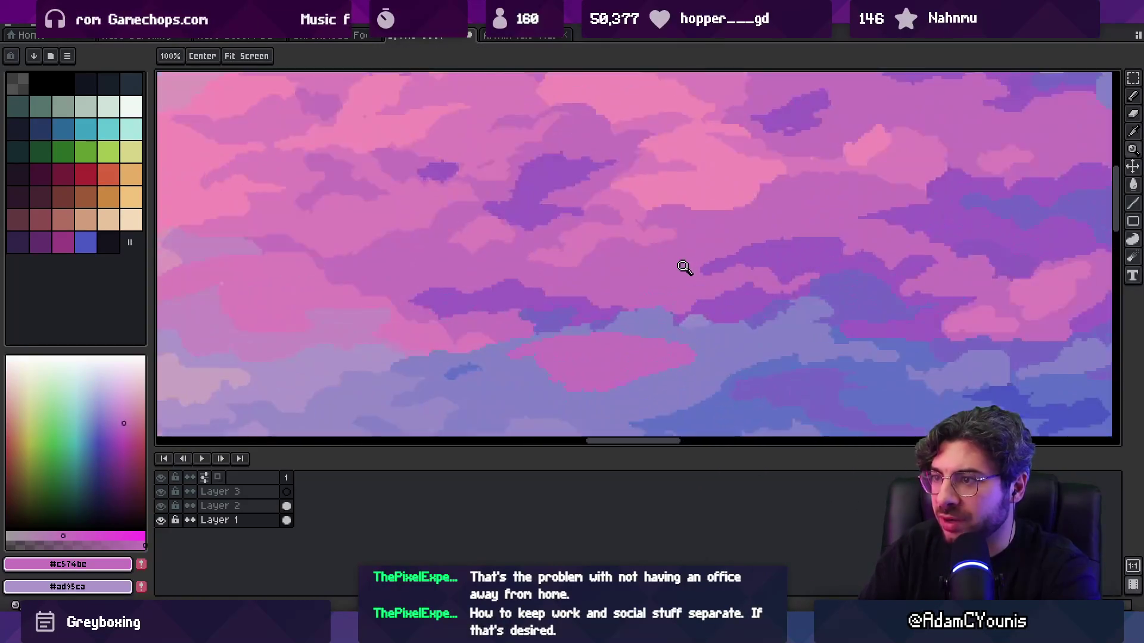
key(i)
click(394, 327)
key(g)
click(608, 352)
- Compare the tiled panorama against the desert reference painting
key(z)
scroll(574, 303, down, 2)
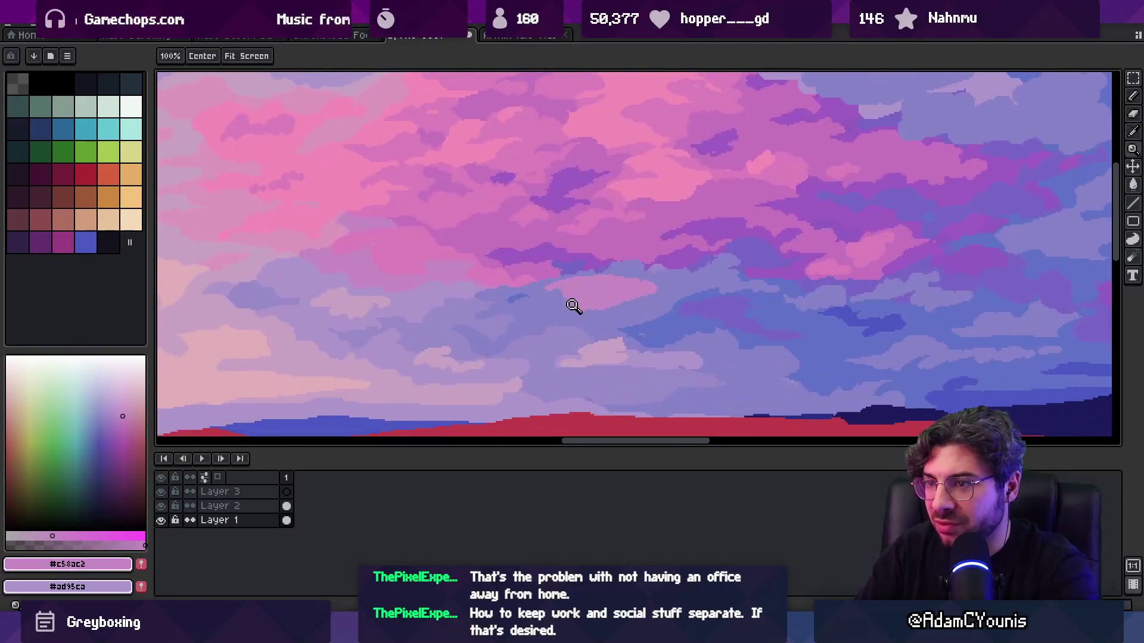
scroll(469, 314, up, 2)
scroll(636, 276, down, 4)
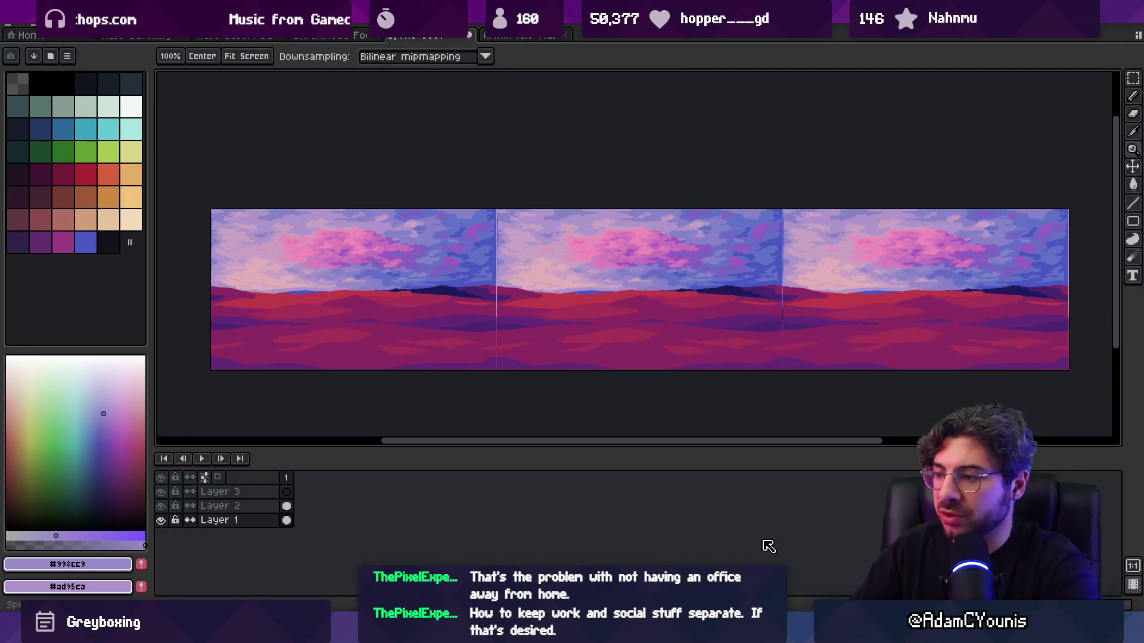
key(alt+Tab)
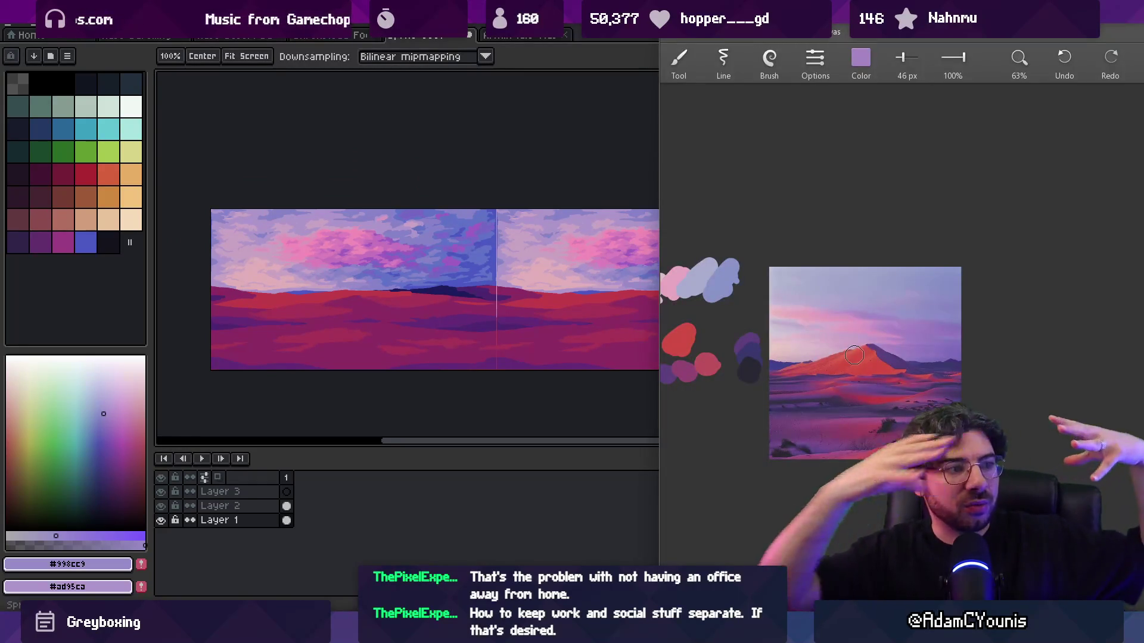
key(alt+Tab)
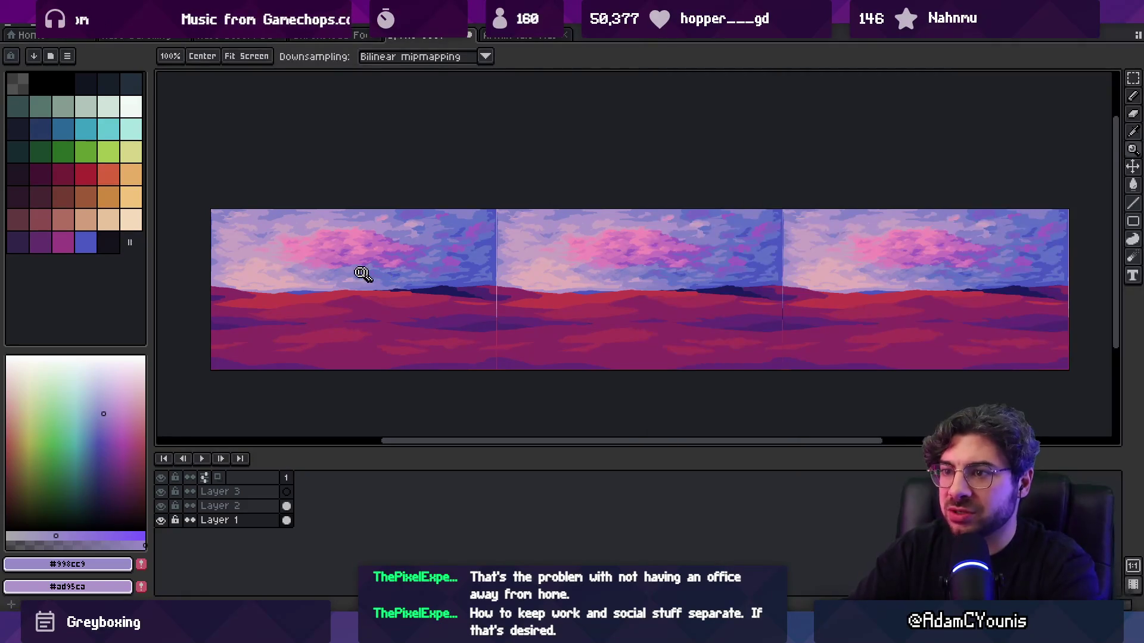
scroll(365, 243, up, 4)
- Zoom into the sky clouds and sample the magenta #c574bc with the pencil
click(446, 231)
key(b)
alt+click(429, 212)
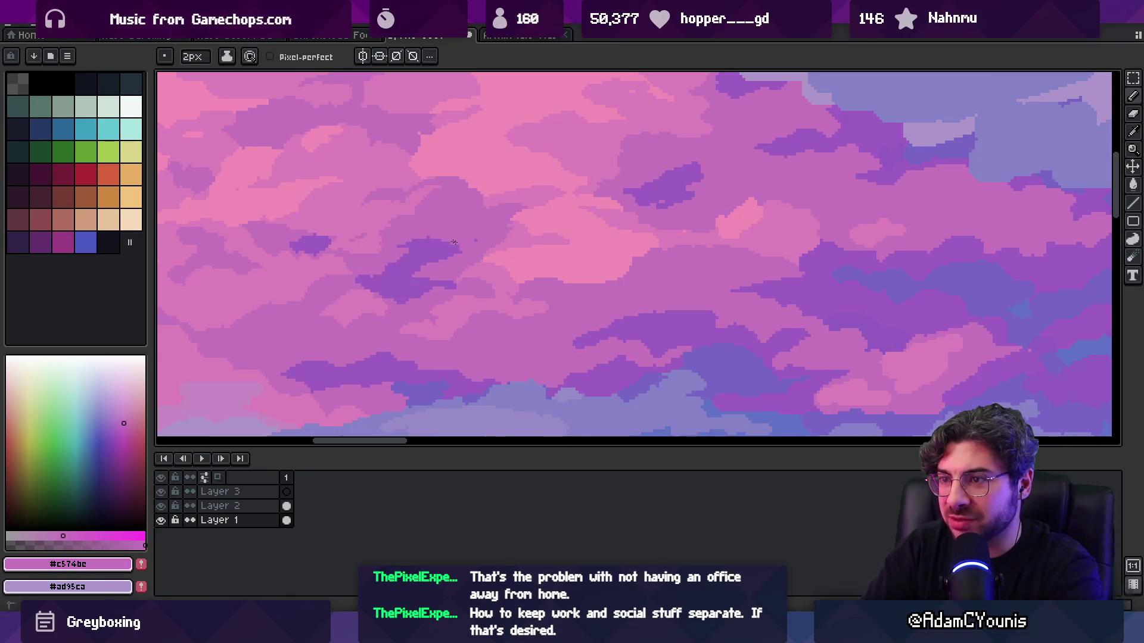
scroll(498, 233, down, 1)
scroll(503, 212, up, 2)
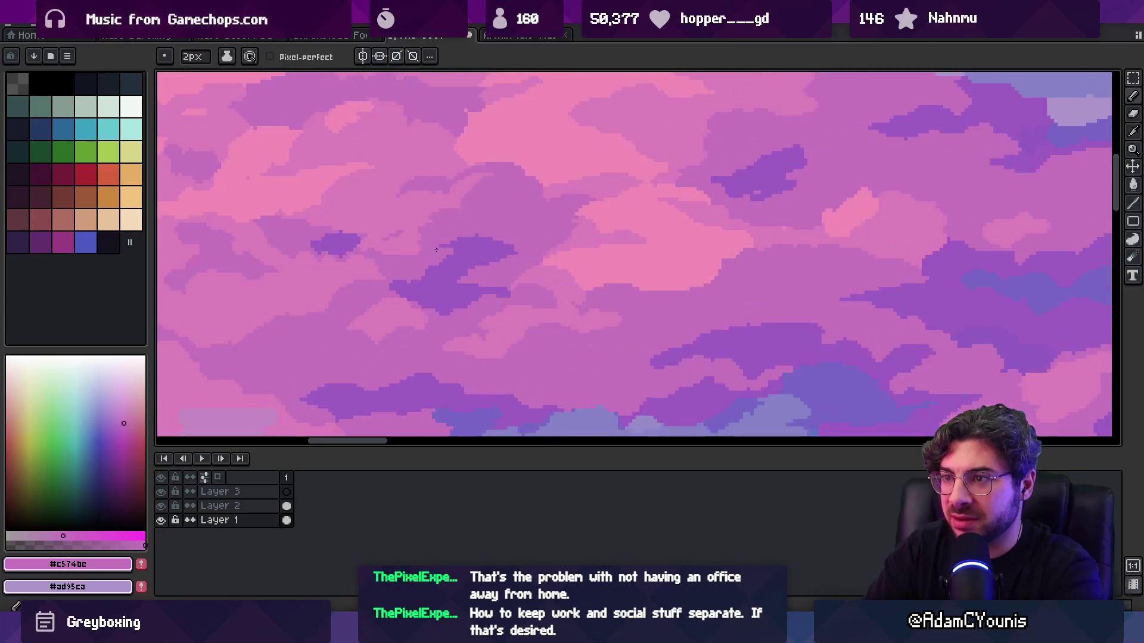
- Check the whole image, then sample a pink and a lighter pink from the clouds
key(z)
scroll(485, 203, down, 4)
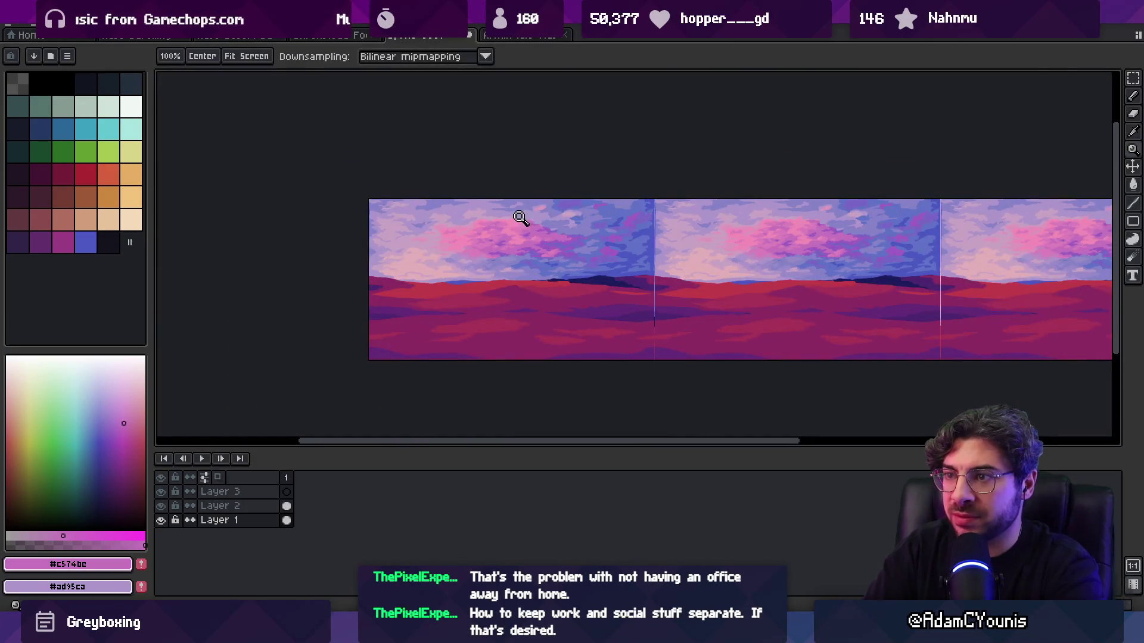
scroll(515, 220, up, 4)
alt+click(557, 224)
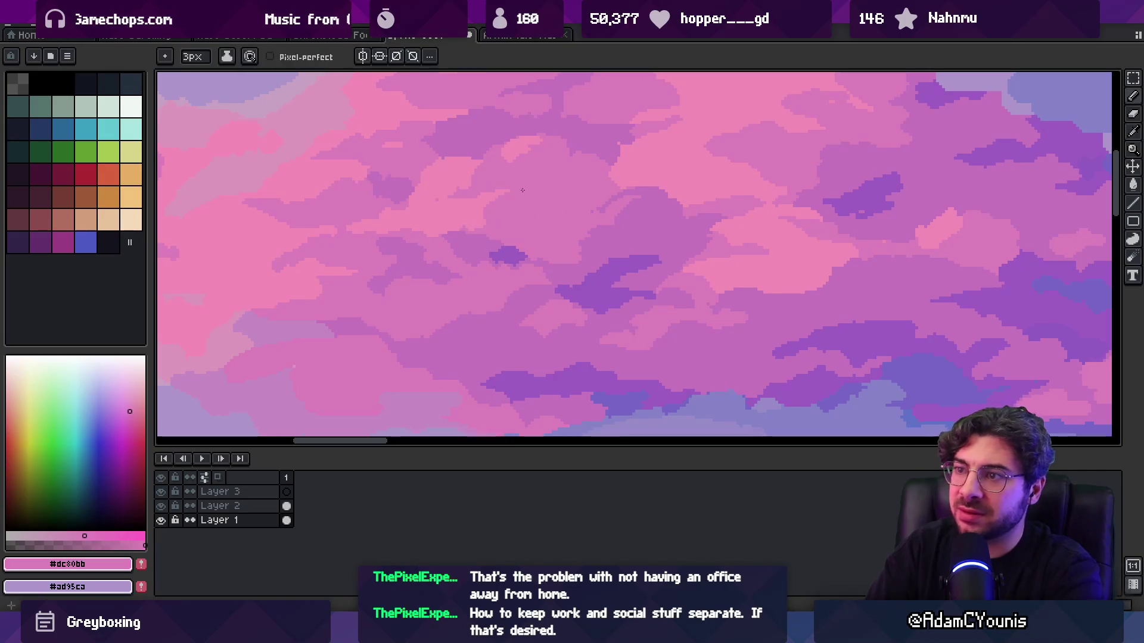
alt+click(452, 202)
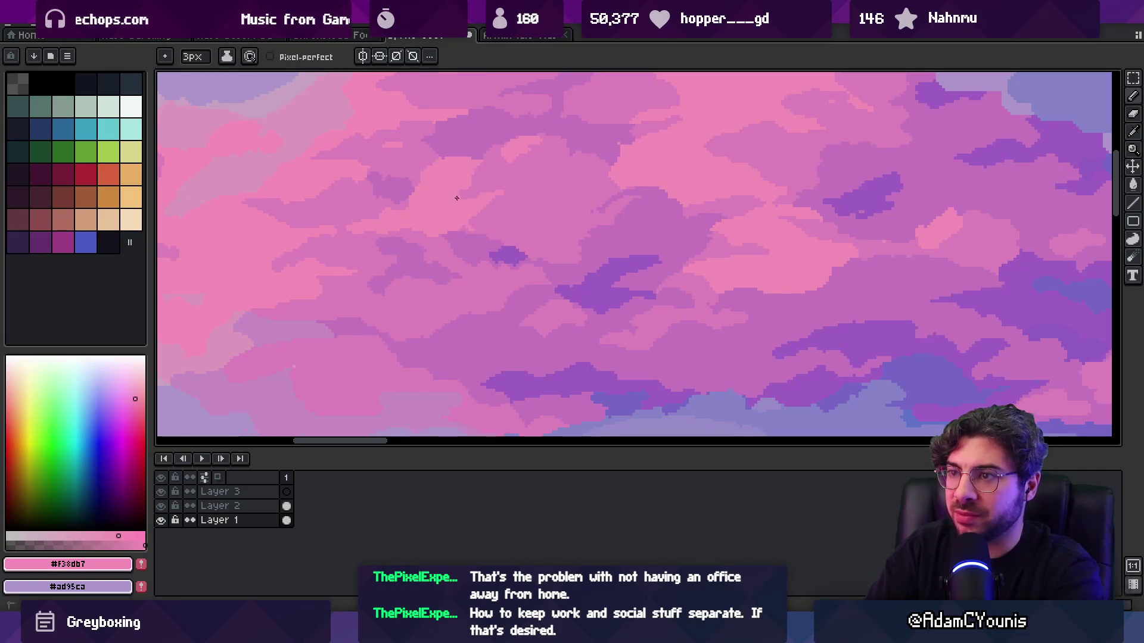
- Paint a light pink stroke along the cloud edge to soften it
key(z)
scroll(439, 204, down, 3)
scroll(538, 179, up, 3)
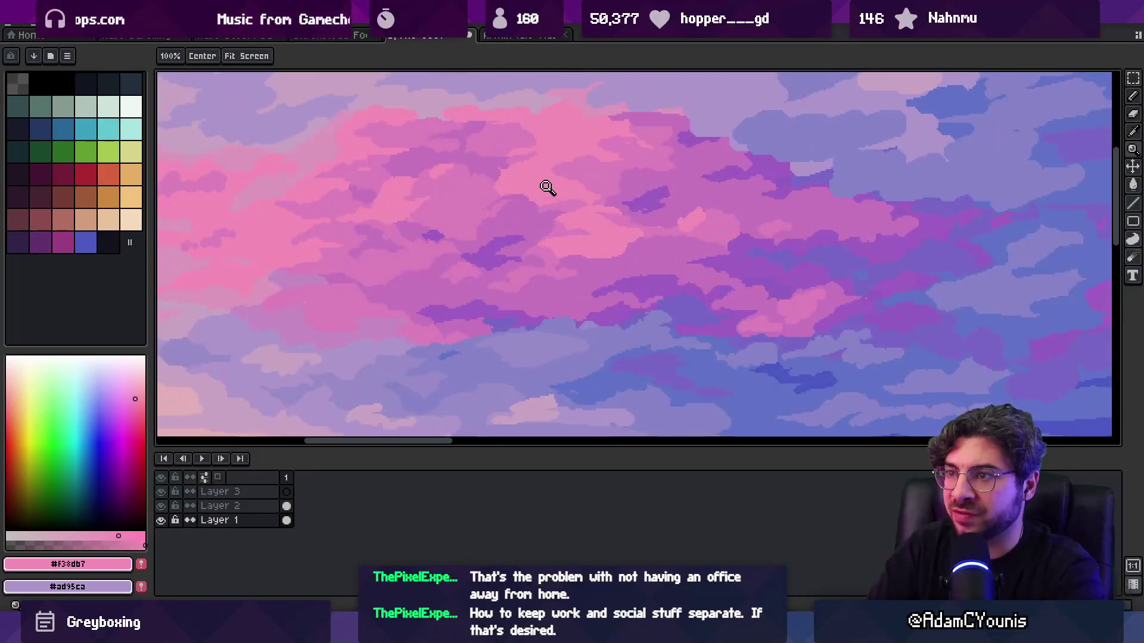
key(alt)
scroll(560, 227, up, 1)
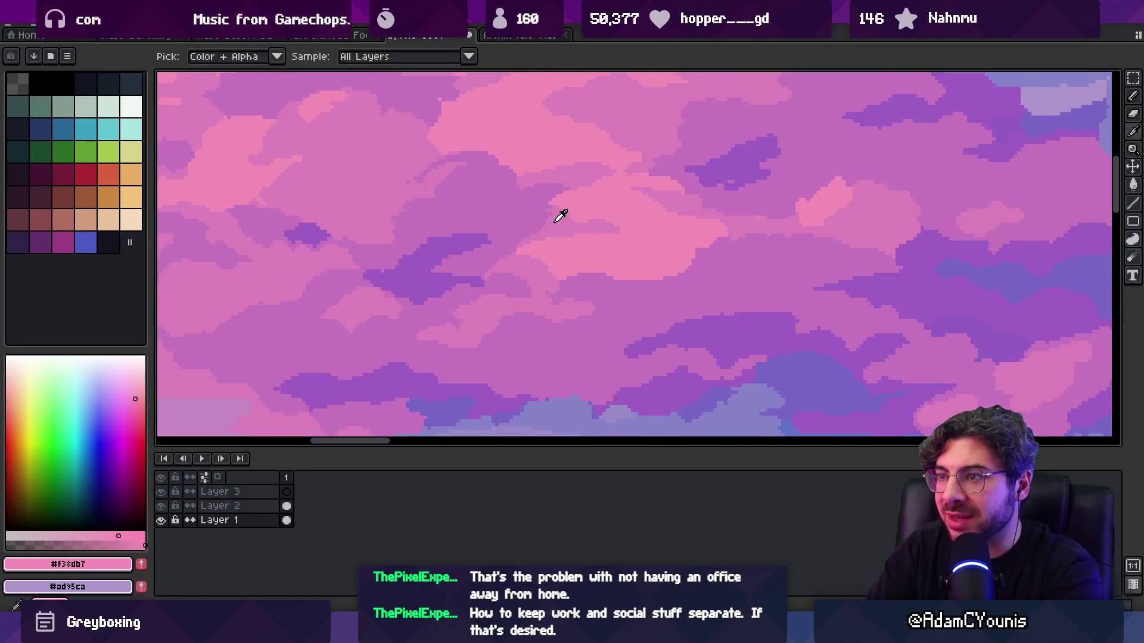
scroll(596, 208, up, 1)
mouse_move(613, 235)
mouse_down()
mouse_move(548, 232)
mouse_move(536, 240)
mouse_move(545, 250)
mouse_up()
- Dab a sampled purple into the cloud, resample bright pink #f38db7, and zoom out to review
alt+click(502, 243)
alt+click(539, 214)
key(z)
scroll(506, 227, down, 5)
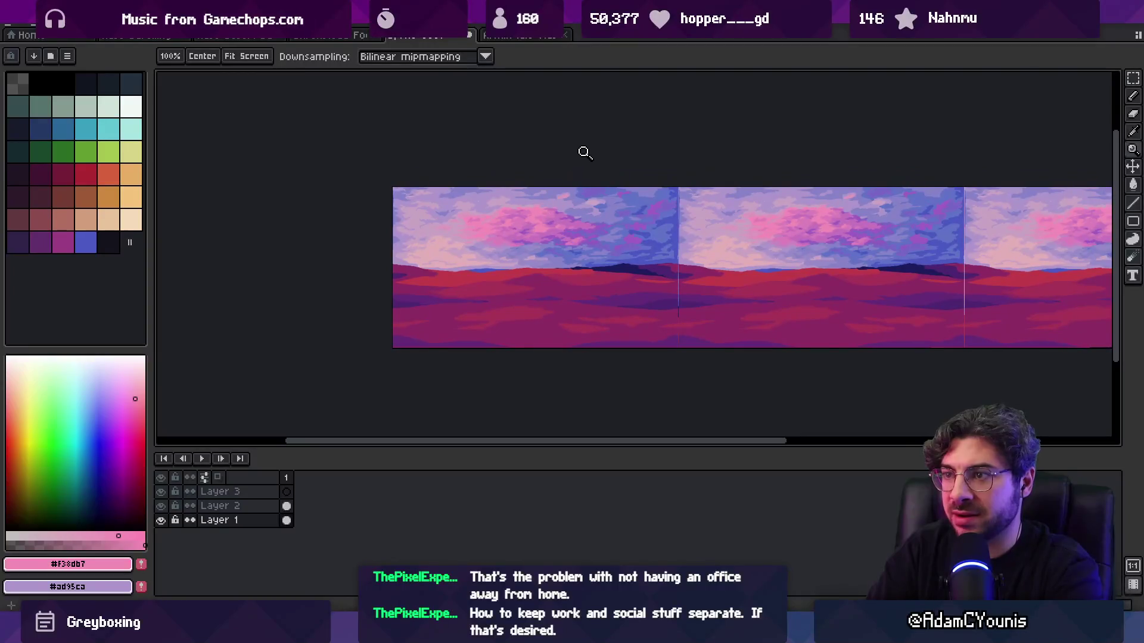
- Sample the mid pink and then the darker mauve from the clouds
scroll(574, 165, up, 5)
key(b)
alt+click(675, 249)
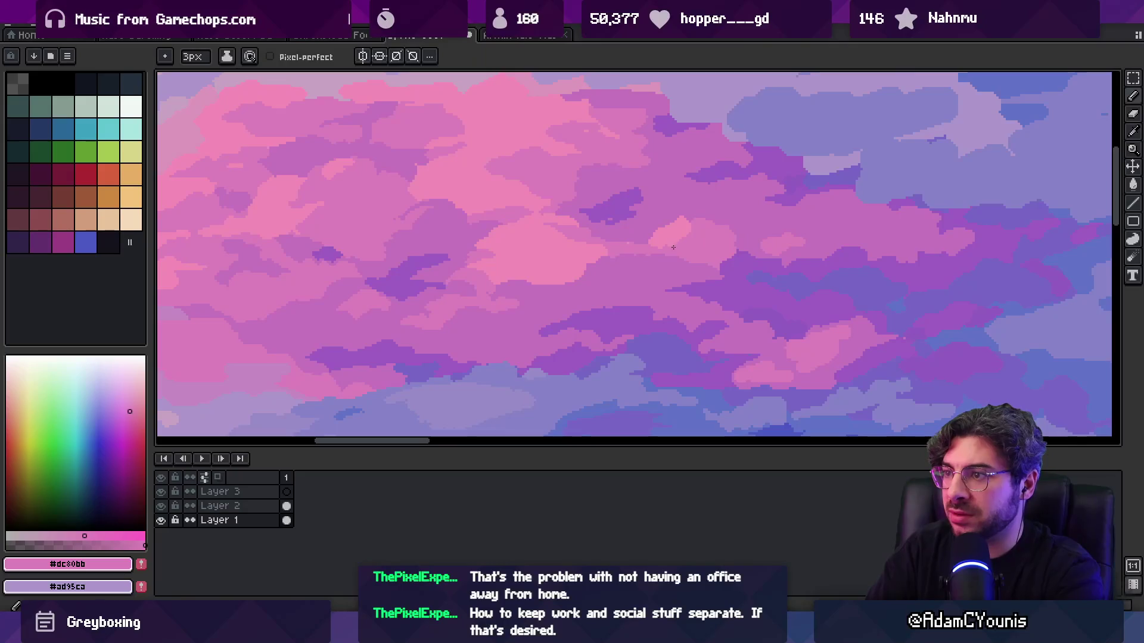
scroll(669, 215, left, 2)
scroll(596, 250, left, 2)
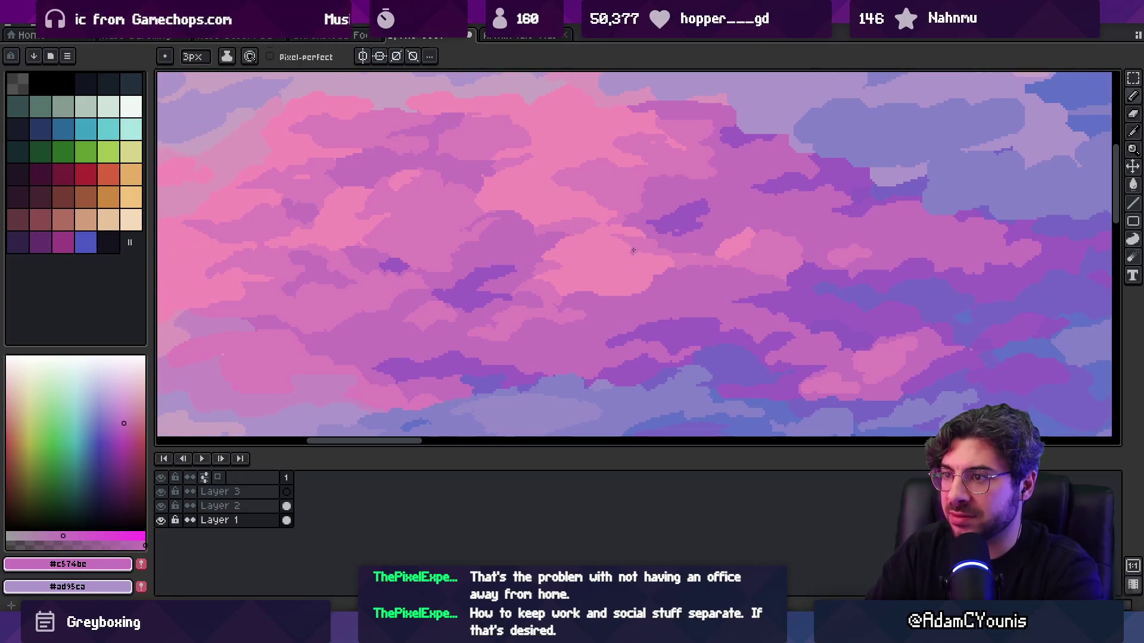
key(alt)
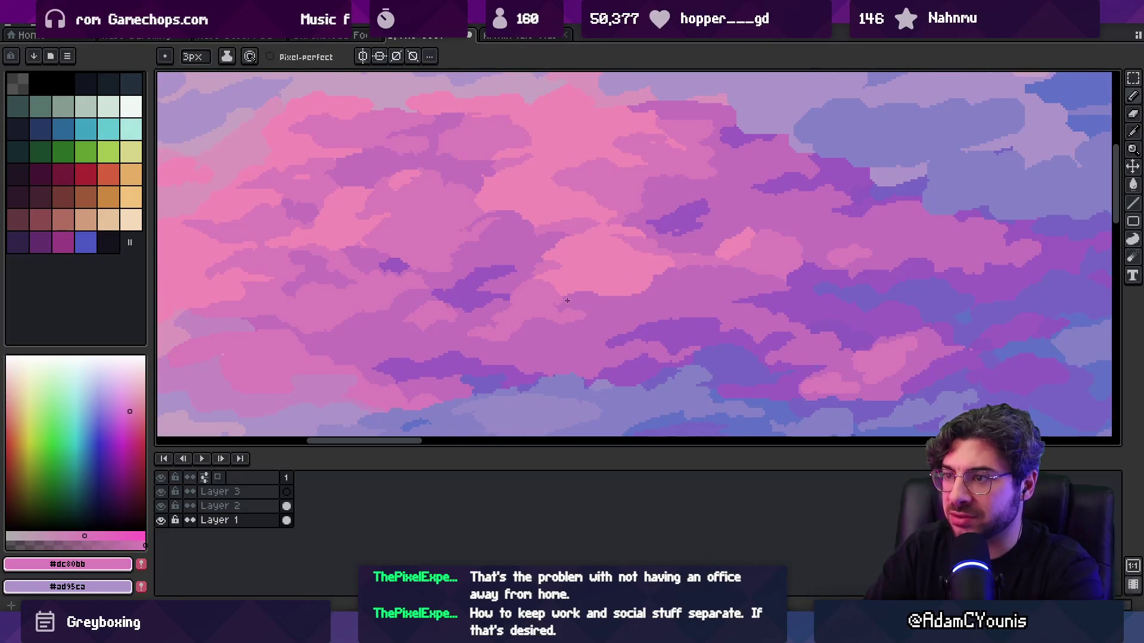
scroll(562, 280, up, 3)
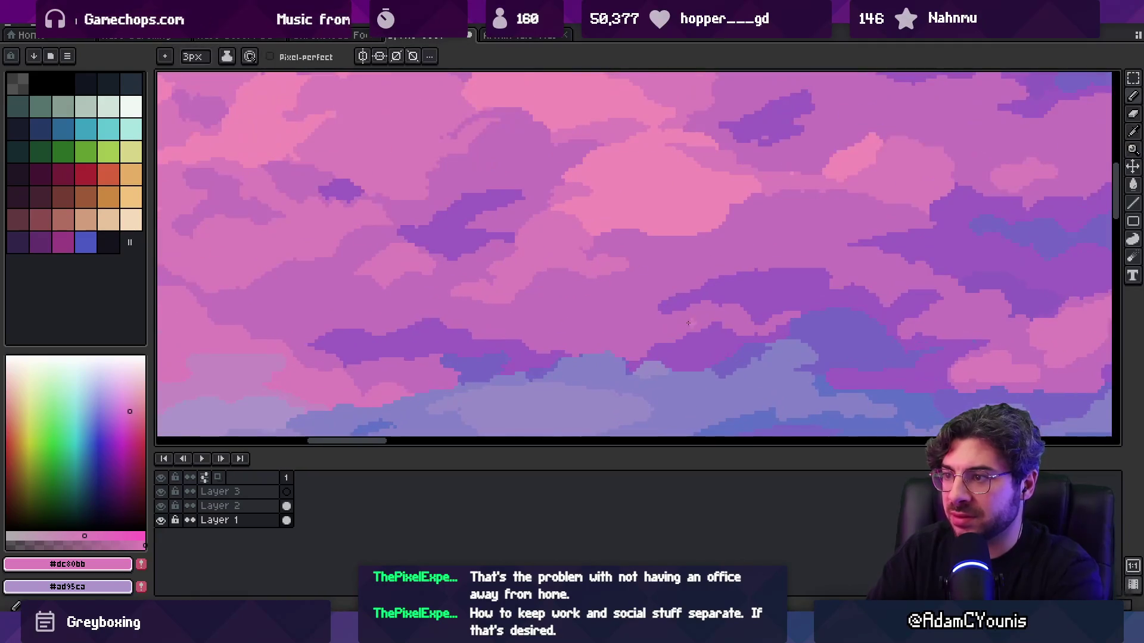
alt+click(691, 313)
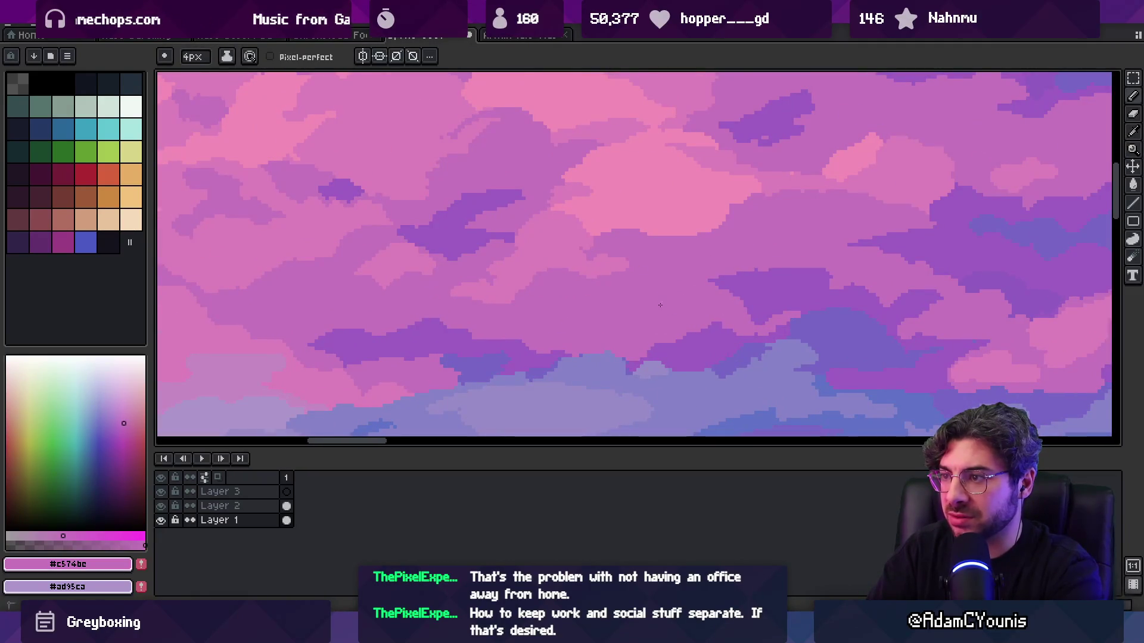
- Paint a mid pink stroke and darker purple strokes across the clouds
key(z)
scroll(562, 320, down, 4)
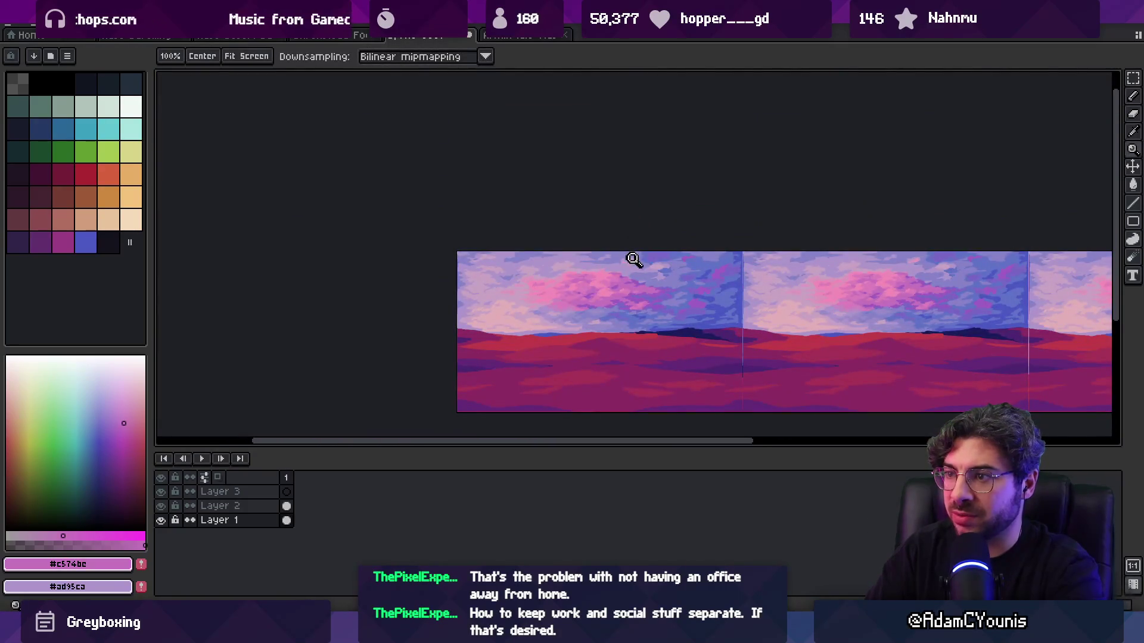
scroll(626, 280, up, 4)
key(b)
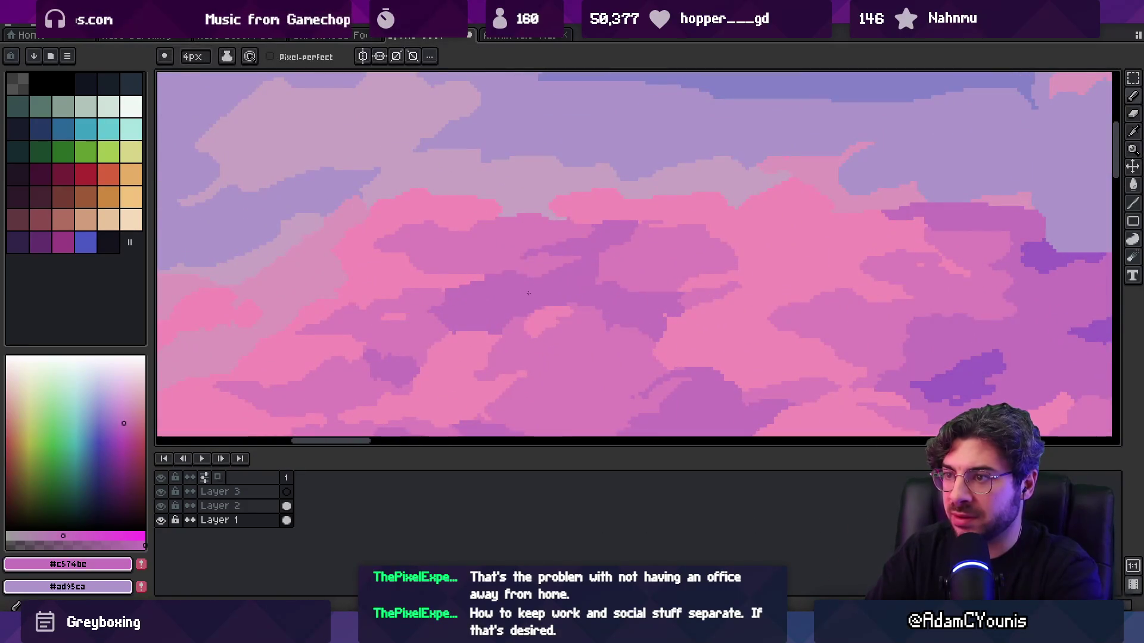
alt+click(548, 250)
mouse_move(506, 274)
mouse_down()
mouse_move(536, 250)
mouse_move(631, 241)
mouse_move(673, 223)
mouse_up()
alt+click(587, 255)
alt+click(676, 238)
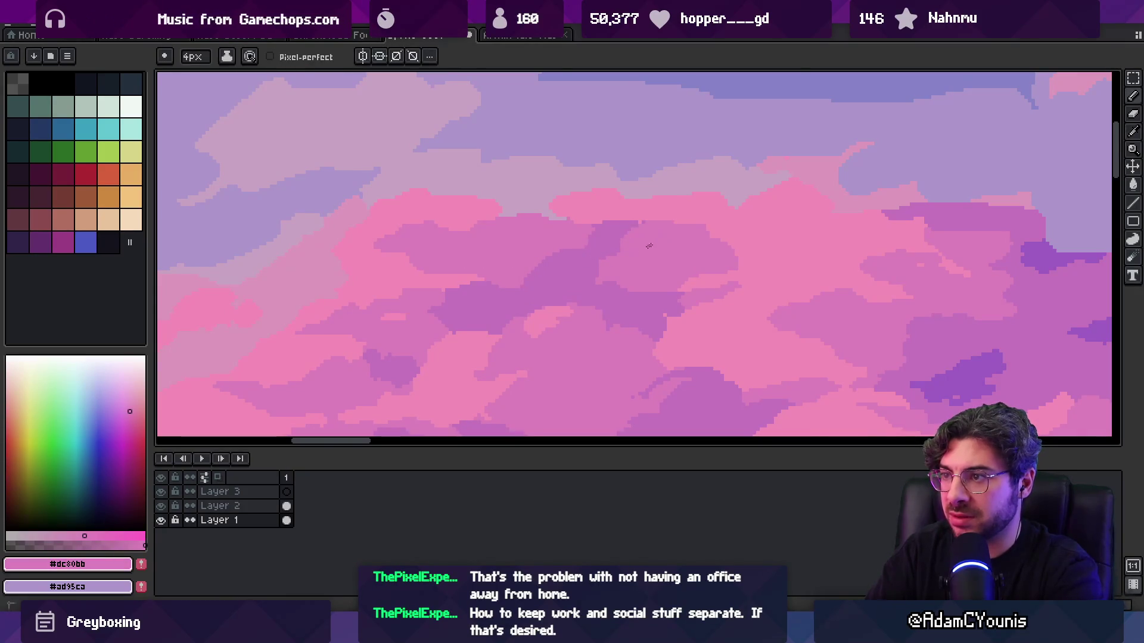
- Review the whole image, then add light pink highlights to the lower clouds
key(z)
scroll(600, 258, down, 5)
scroll(668, 235, up, 2)
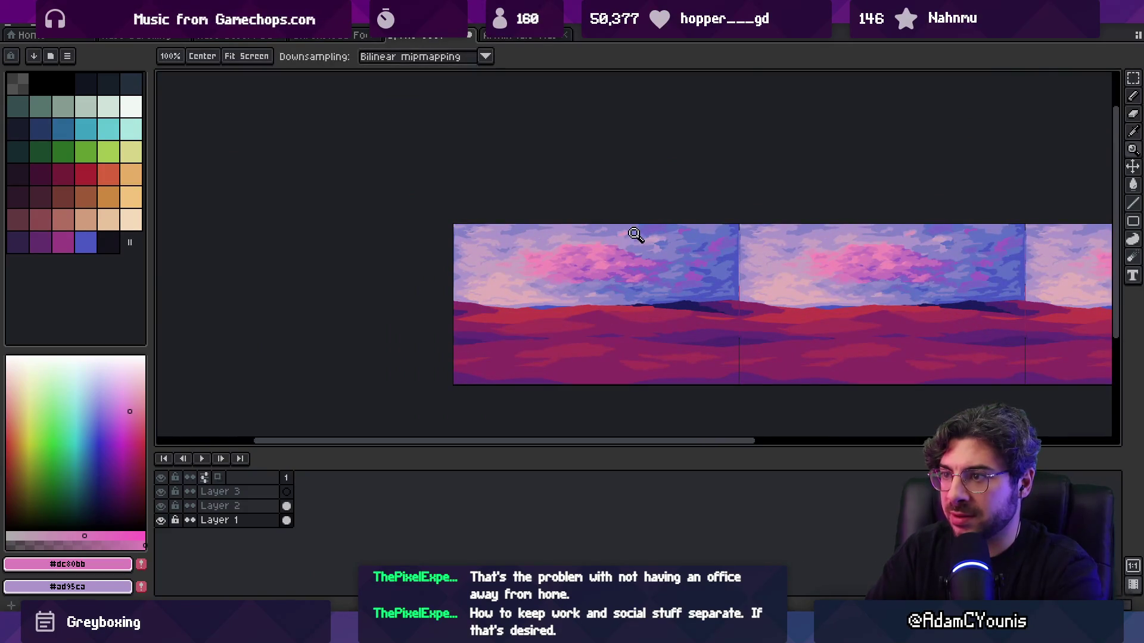
scroll(625, 244, up, 4)
key(b)
alt+click(587, 281)
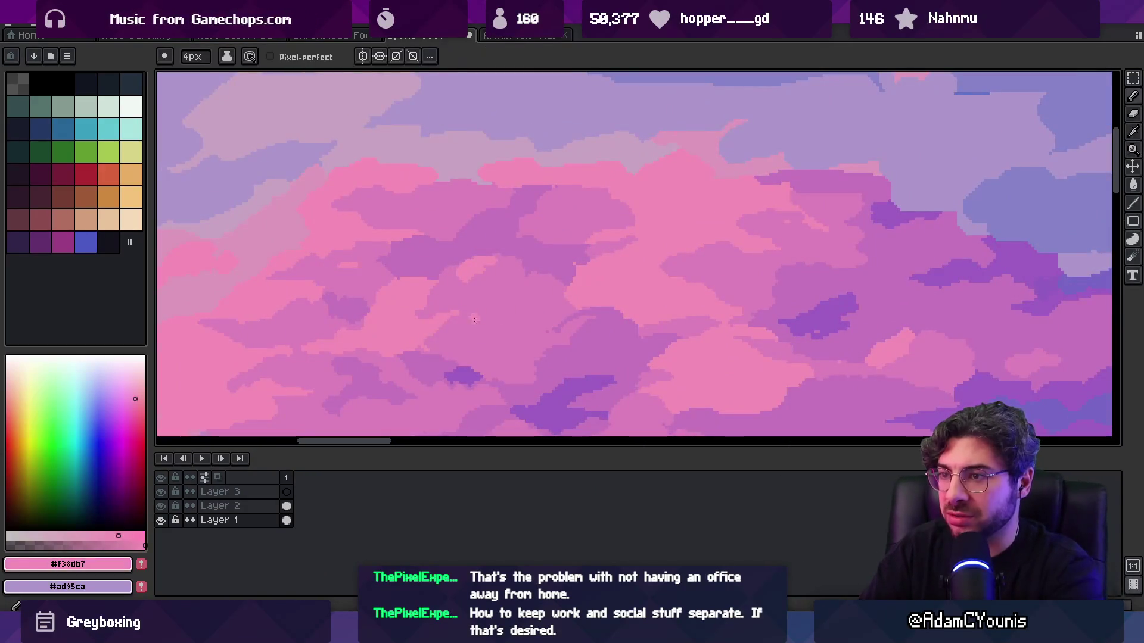
drag(463, 339, 473, 343)
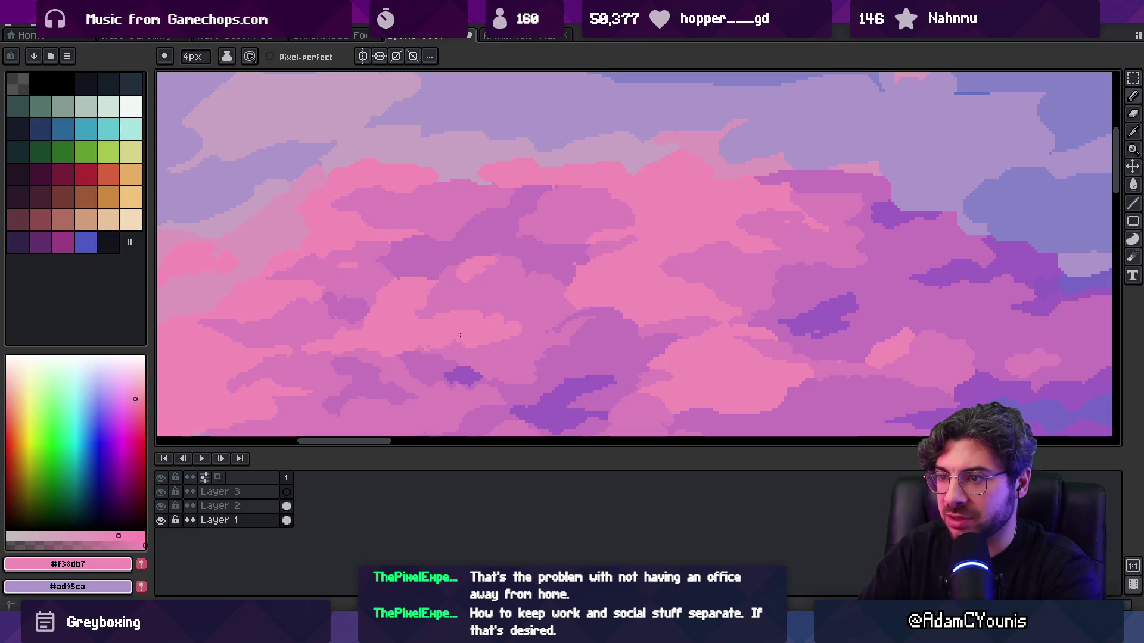
- Alternate sampling mauve and mid pink, ending on #dc80bb, and zoom out to review
alt+click(449, 259)
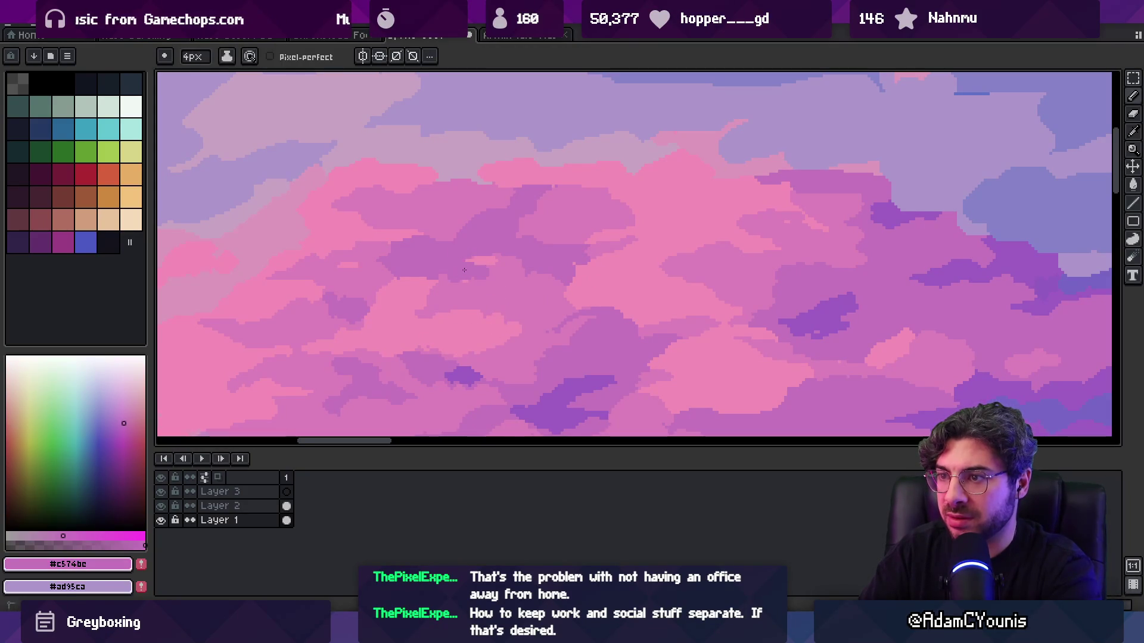
alt+click(447, 296)
alt+click(525, 262)
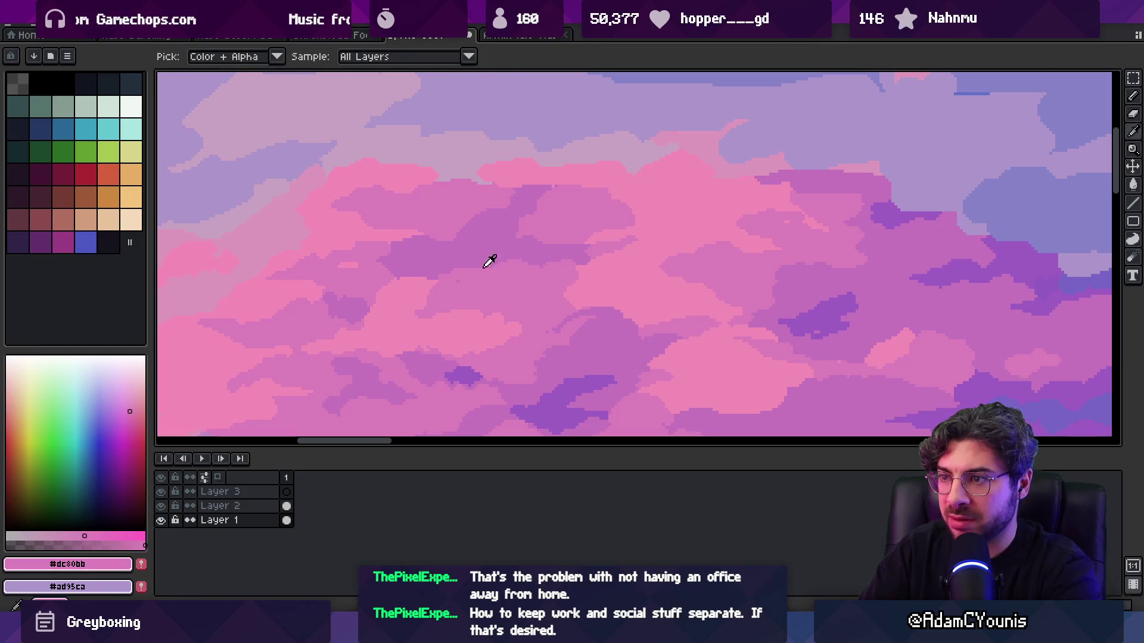
alt+click(454, 257)
alt+click(563, 328)
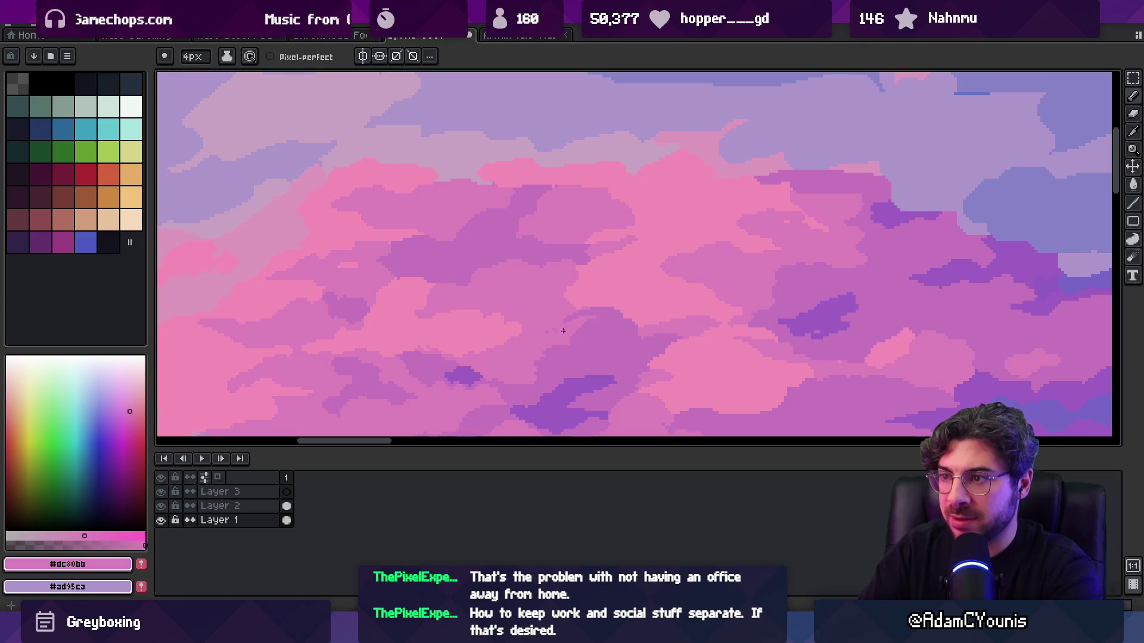
key(z)
scroll(560, 298, down, 5)
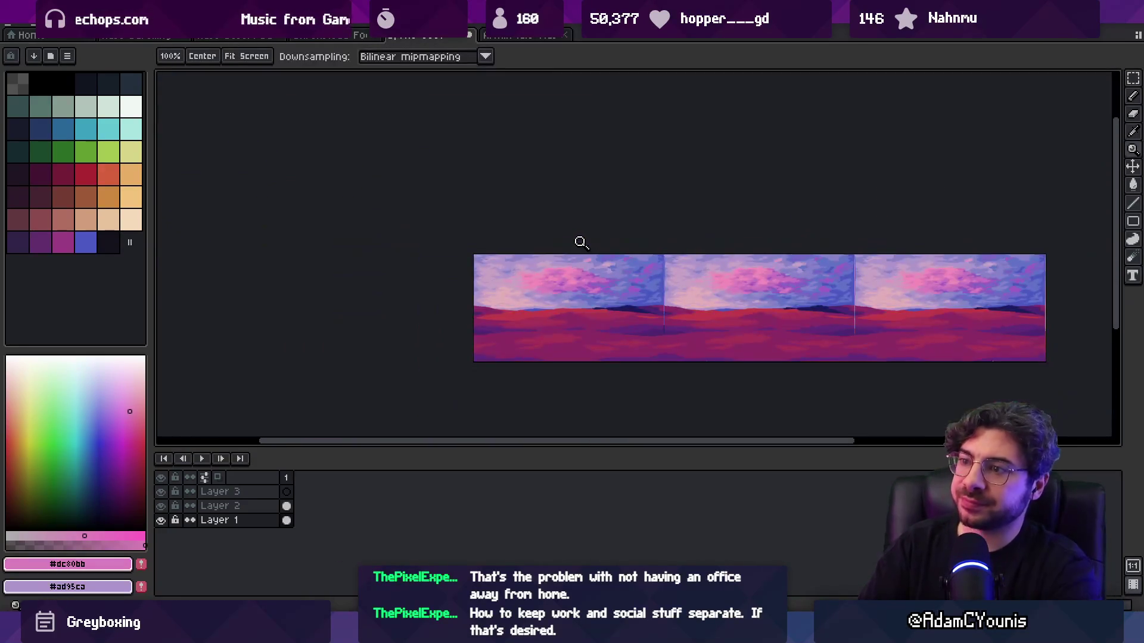
scroll(575, 280, up, 5)
key(b)
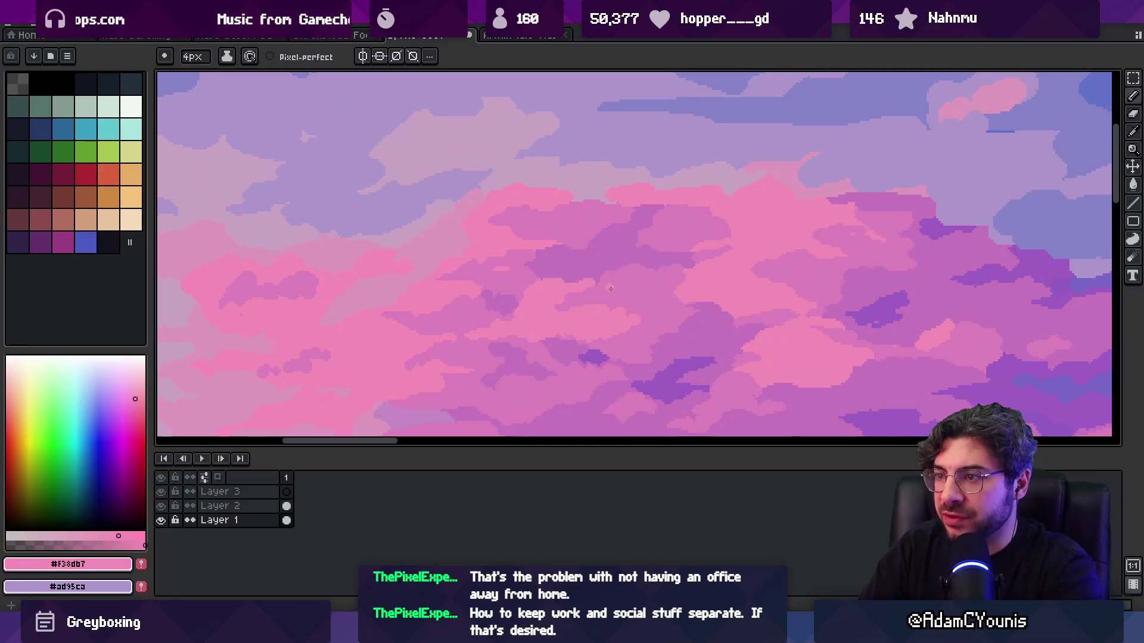
key(alt)
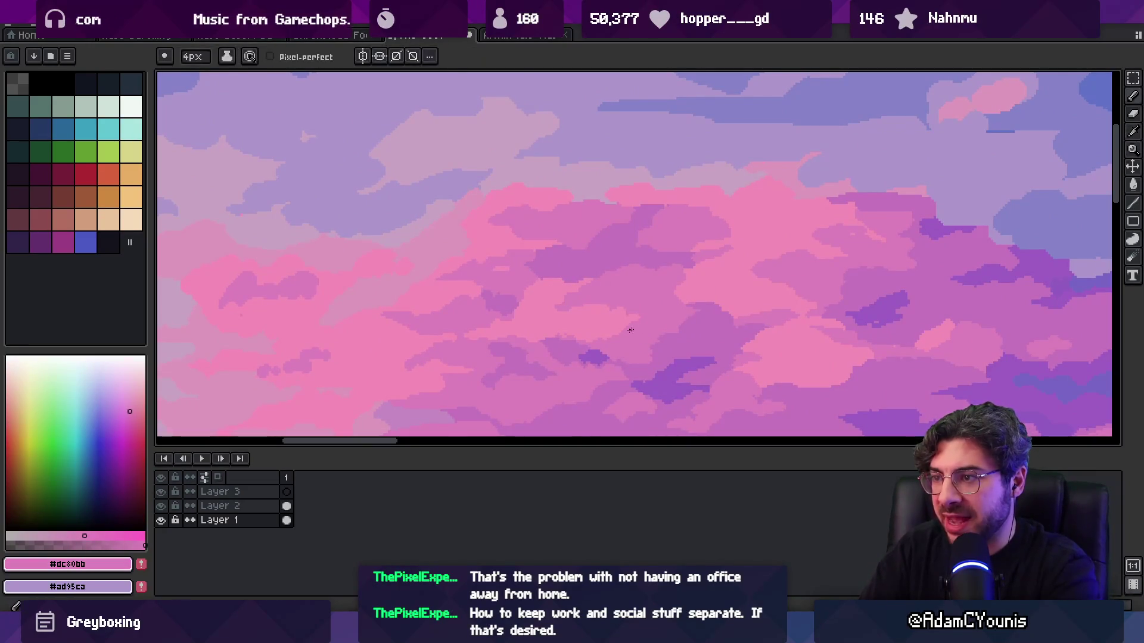